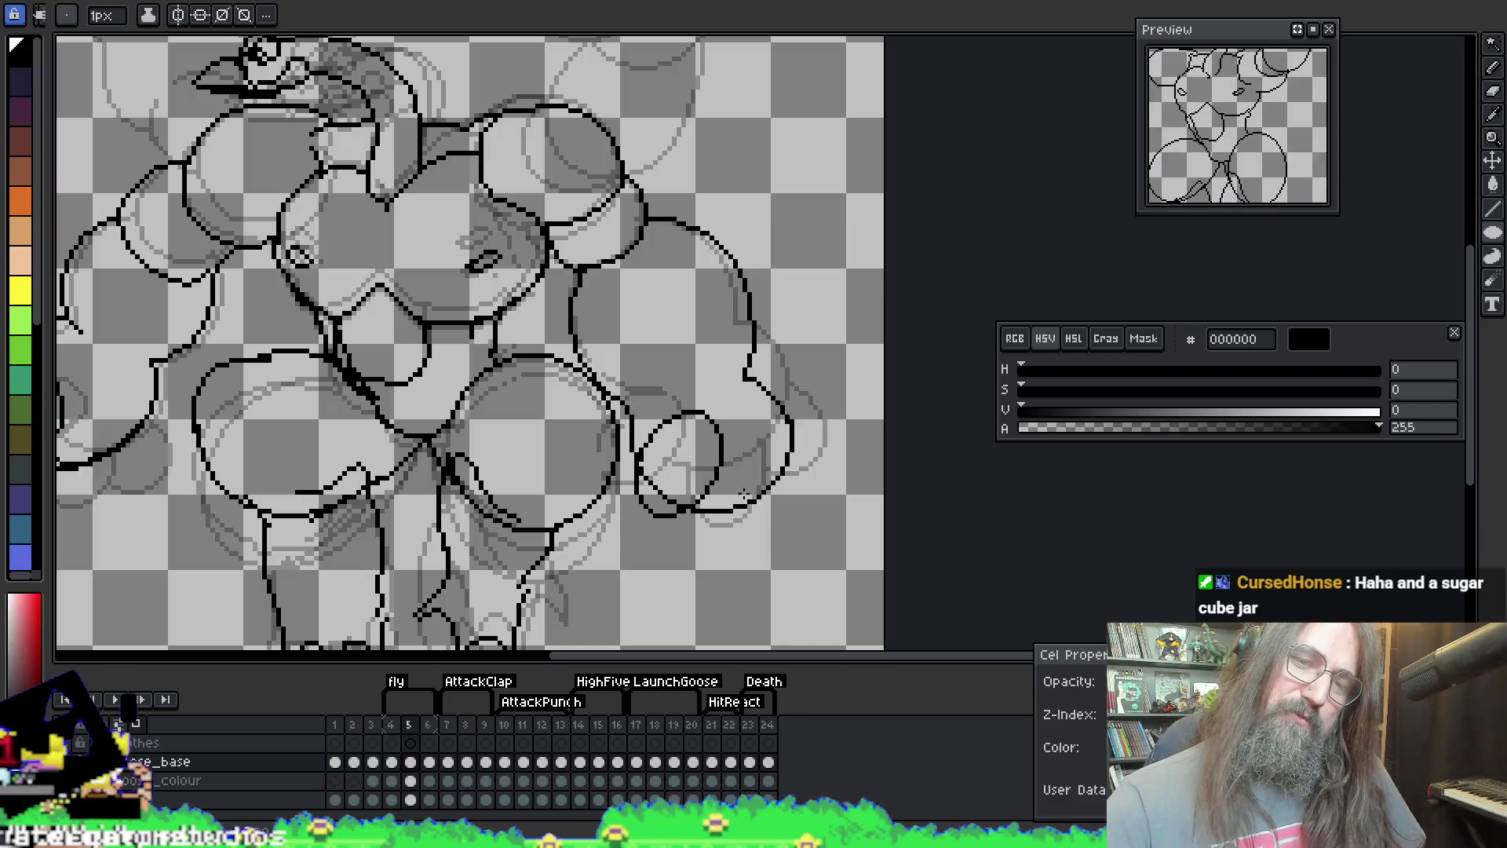
Step: Try a black bucket fill on the small fist oval, then undo it
key(g)
click(682, 463)
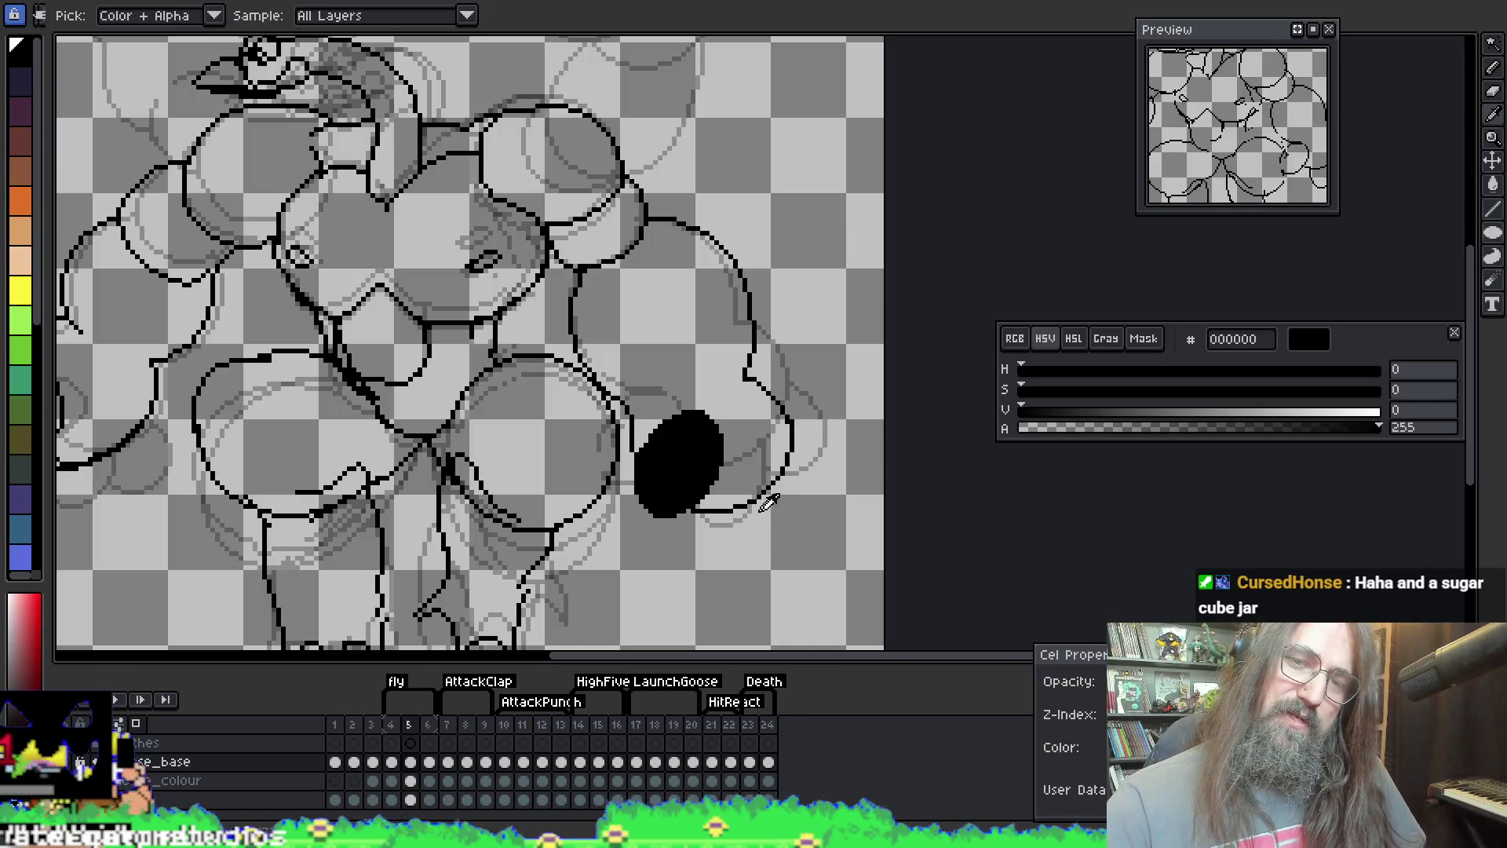
key(ctrl+z)
key(v)
Step: With the pencil, draw a small loop and lower fist line, then undo the misdrawn loop
key(b)
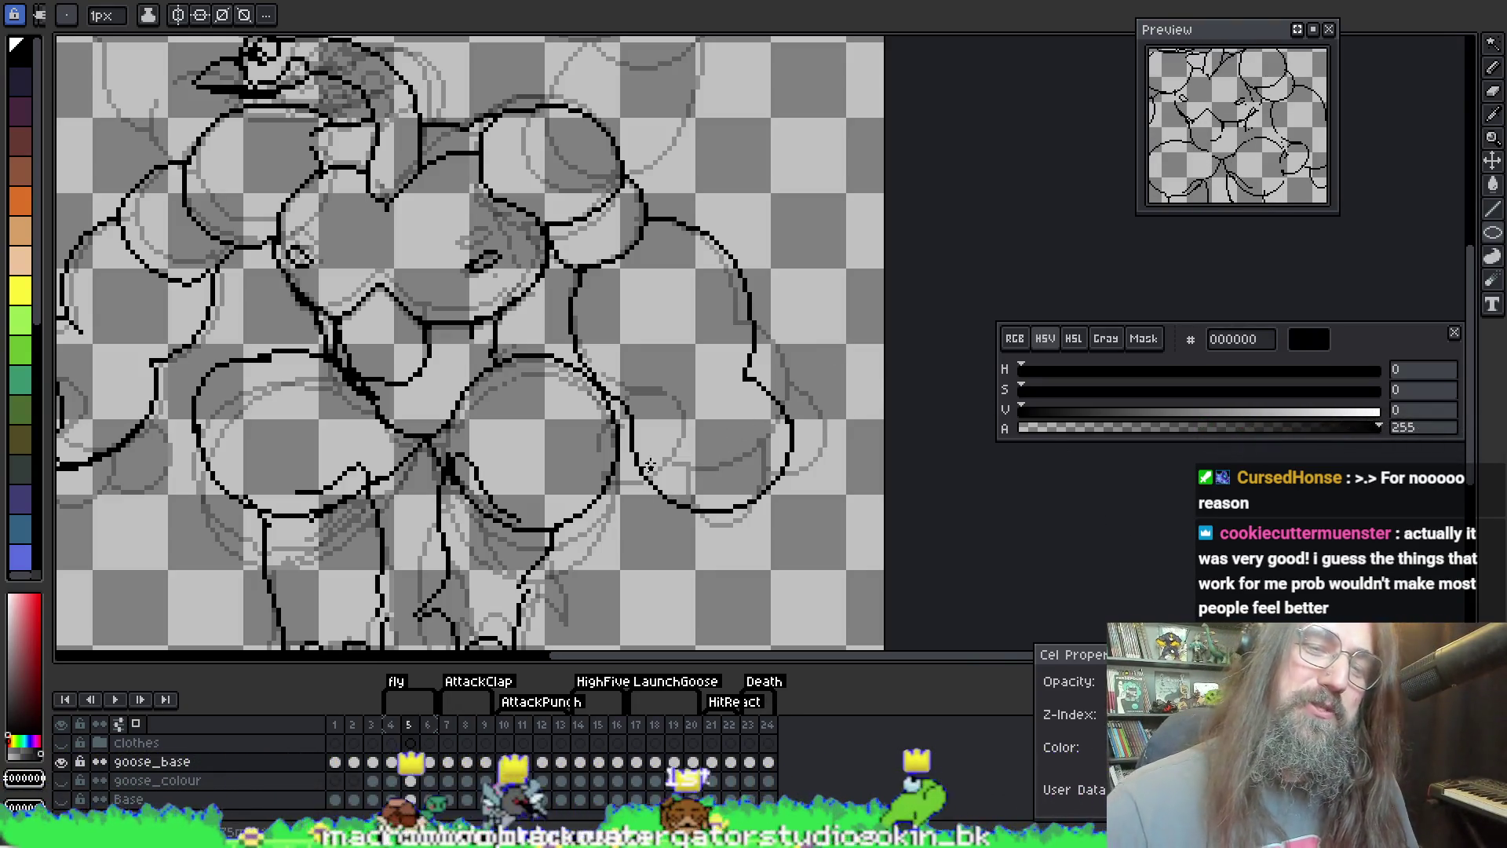
mouse_move(622, 444)
mouse_down()
mouse_move(667, 502)
mouse_move(644, 511)
mouse_move(716, 453)
mouse_move(636, 444)
mouse_move(720, 411)
mouse_move(637, 471)
mouse_move(702, 412)
mouse_up()
key(ctrl+z)
key(ctrl+z)
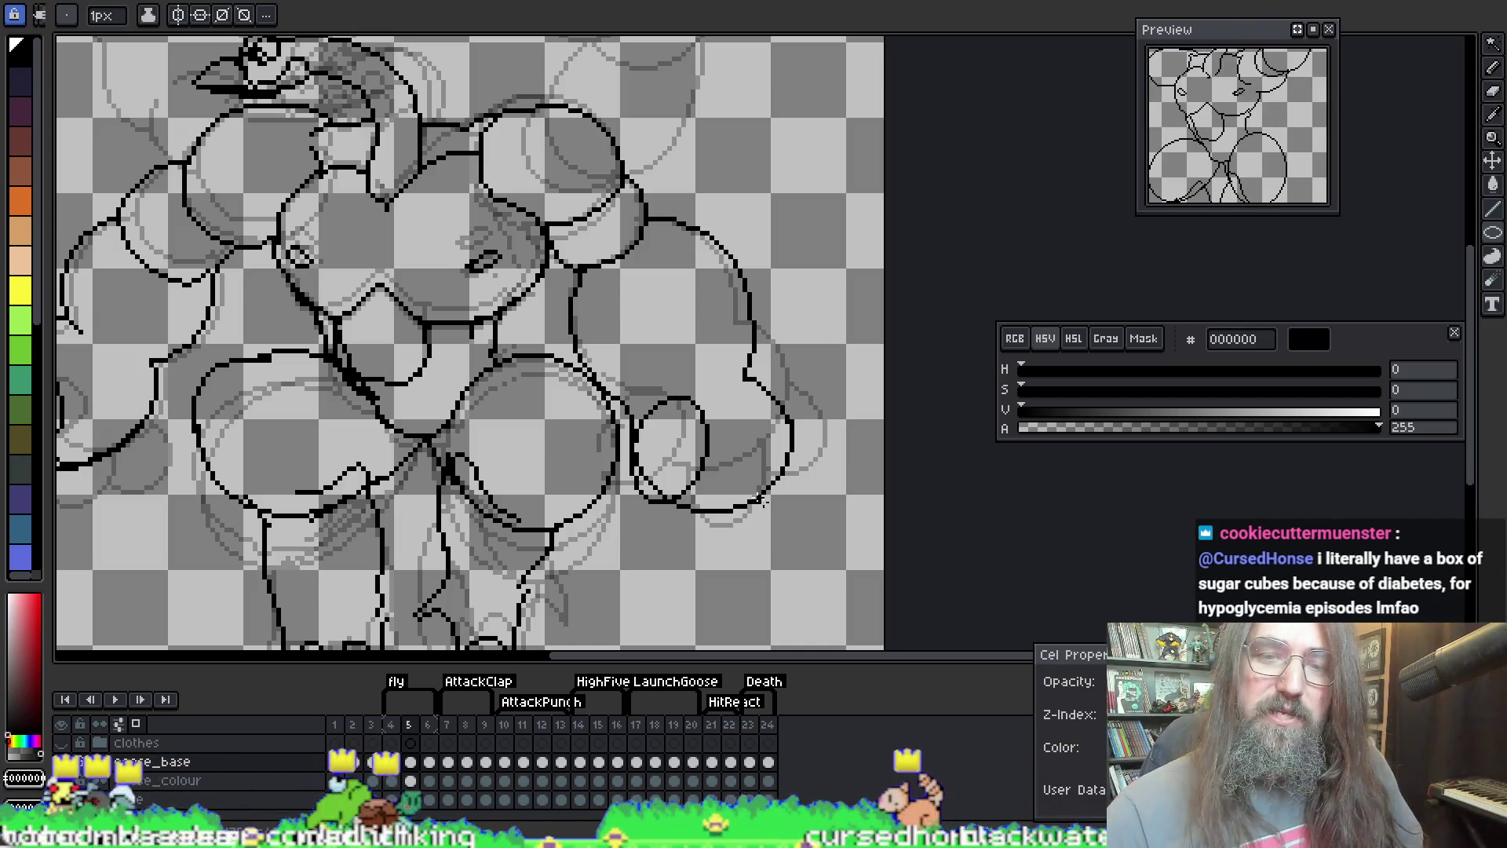
scroll(761, 488, down, 2)
Step: Drag ellipses at the right fist, discarding the oversized and small attempts, until two overlapping ovals remain
scroll(753, 381, up, 2)
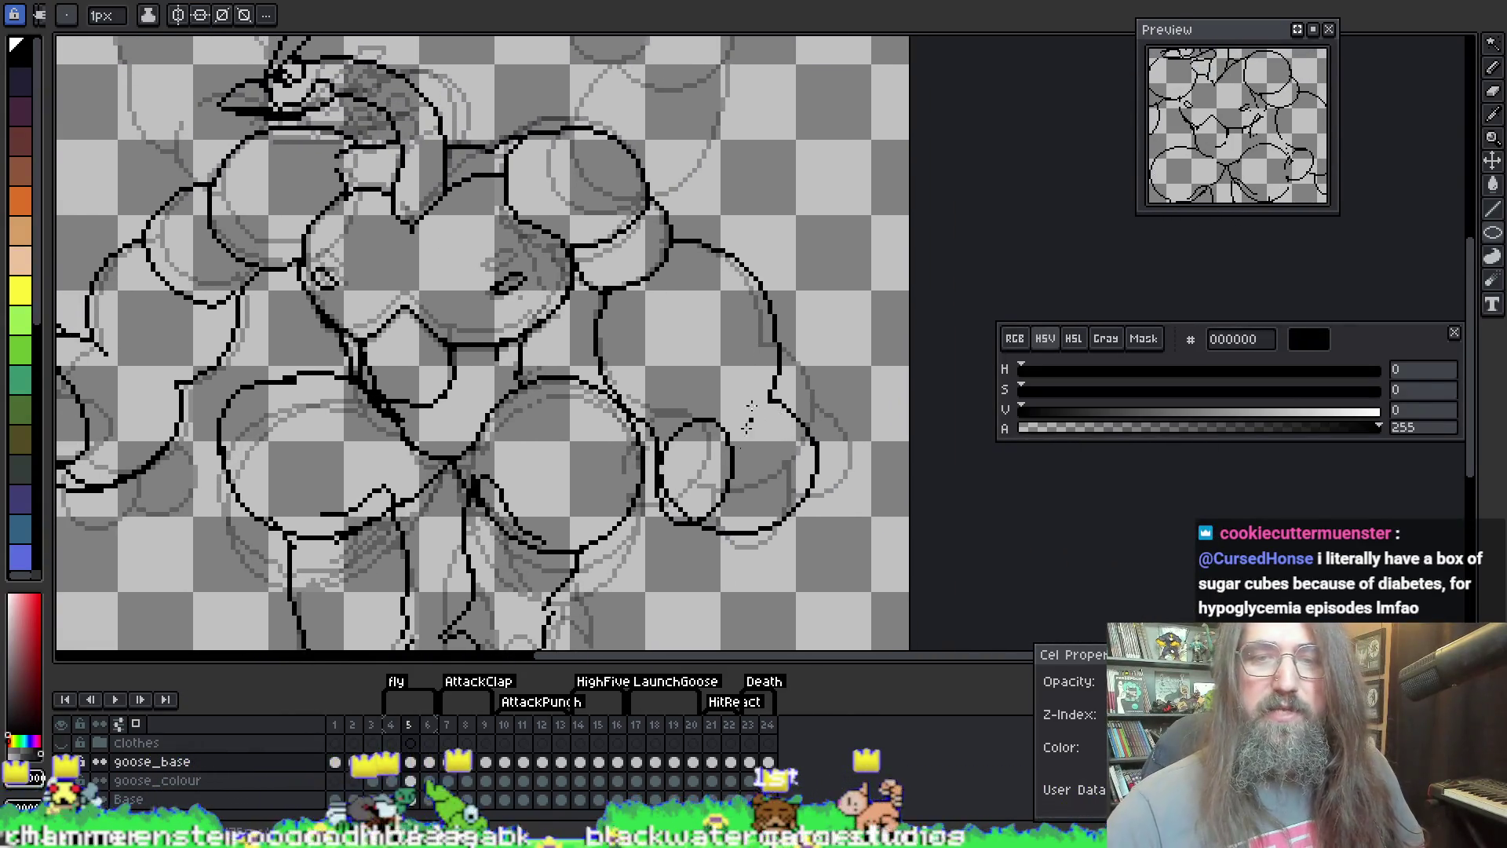
mouse_move(709, 492)
mouse_down()
mouse_move(813, 550)
mouse_move(792, 471)
mouse_move(690, 574)
mouse_up()
key(ctrl+z)
drag(777, 490, 738, 534)
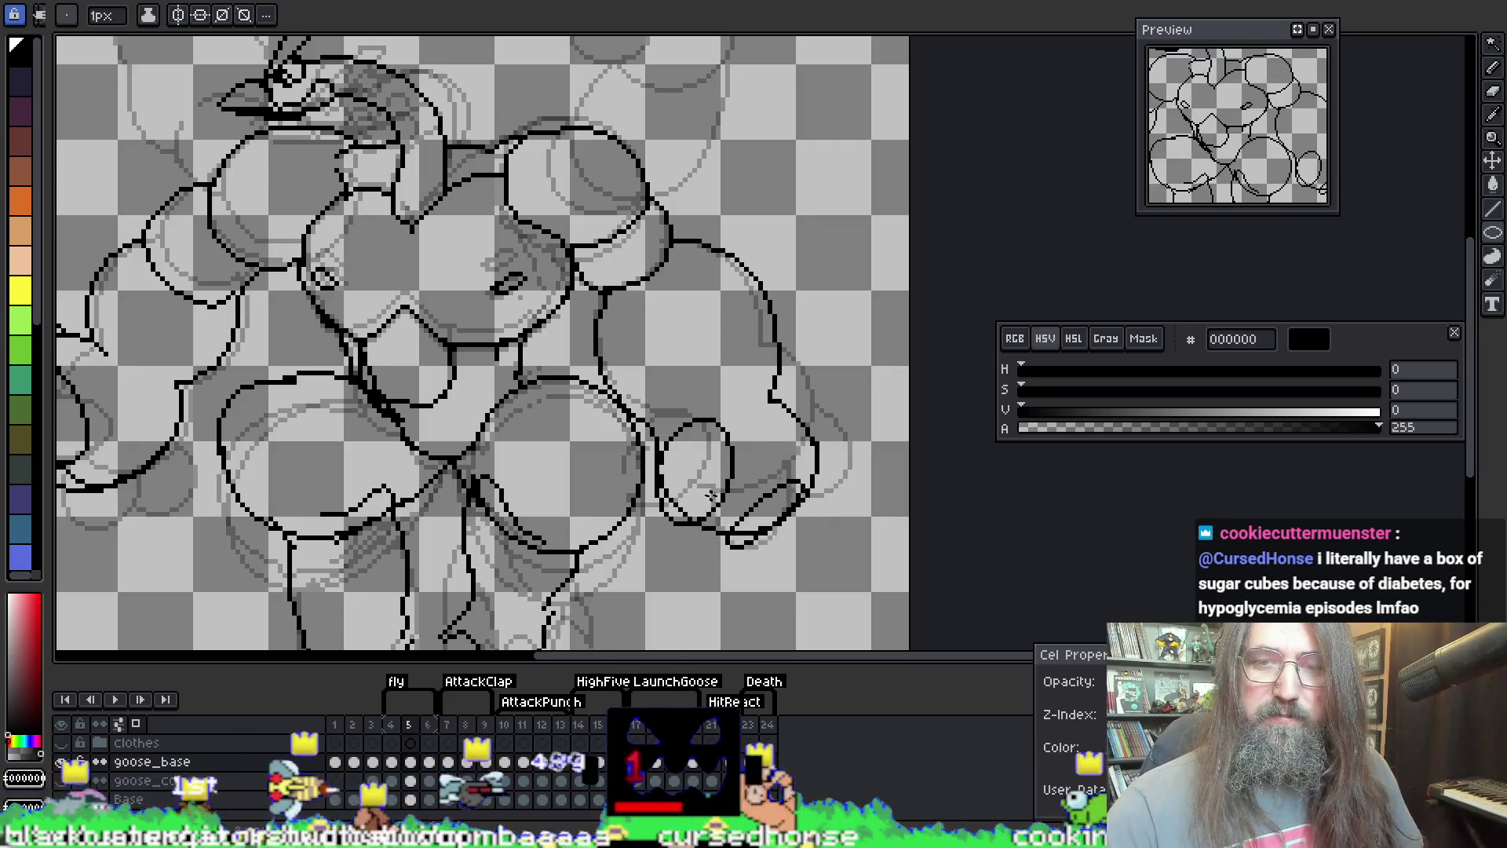
key(ctrl+z)
mouse_move(809, 471)
mouse_down()
mouse_move(706, 560)
mouse_move(722, 544)
mouse_up()
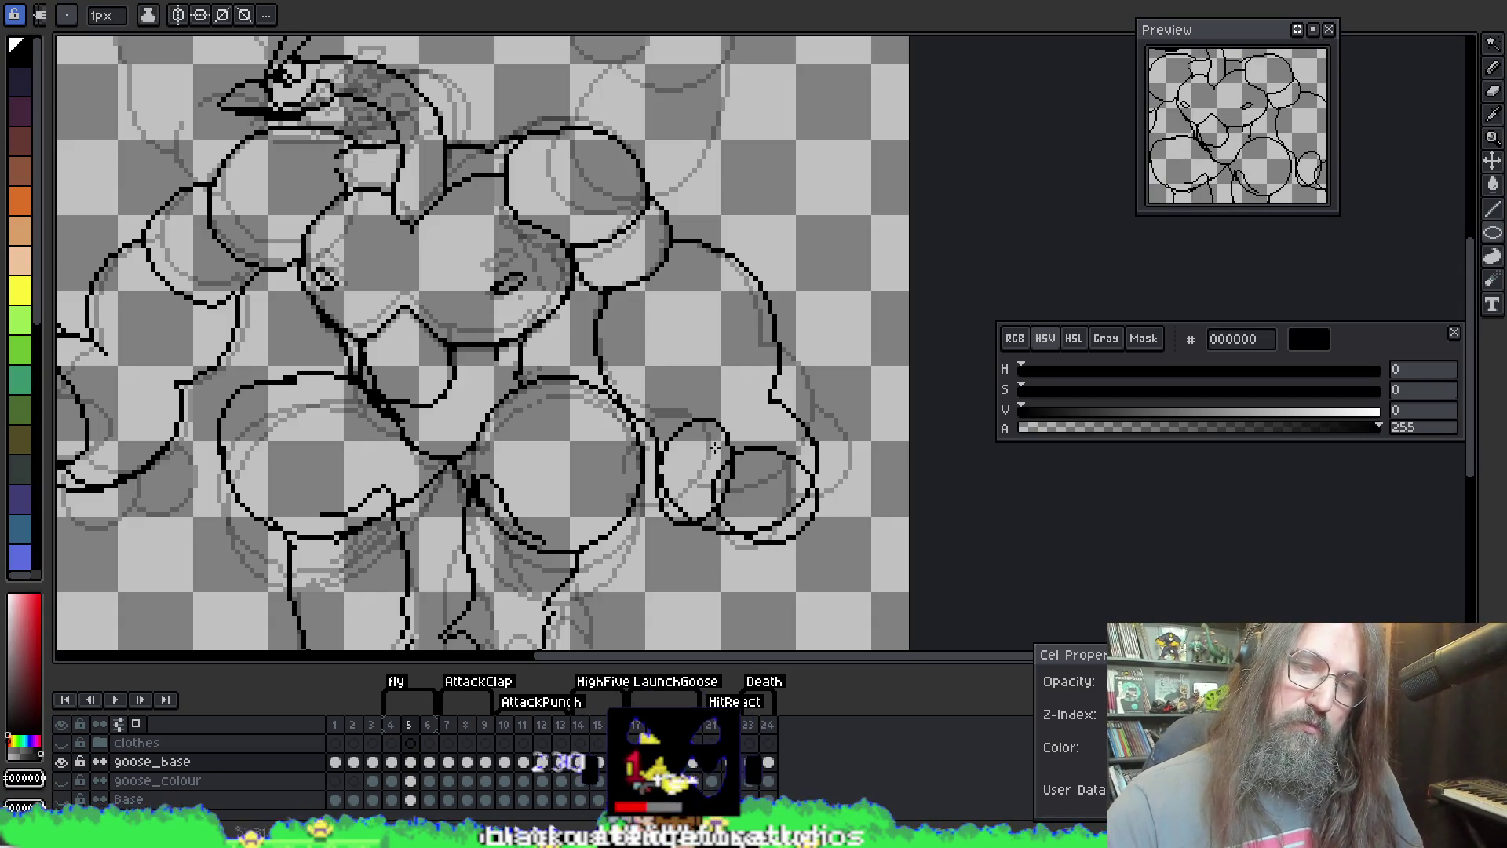
mouse_move(715, 436)
mouse_down()
mouse_move(716, 456)
mouse_move(704, 445)
mouse_move(722, 437)
mouse_up()
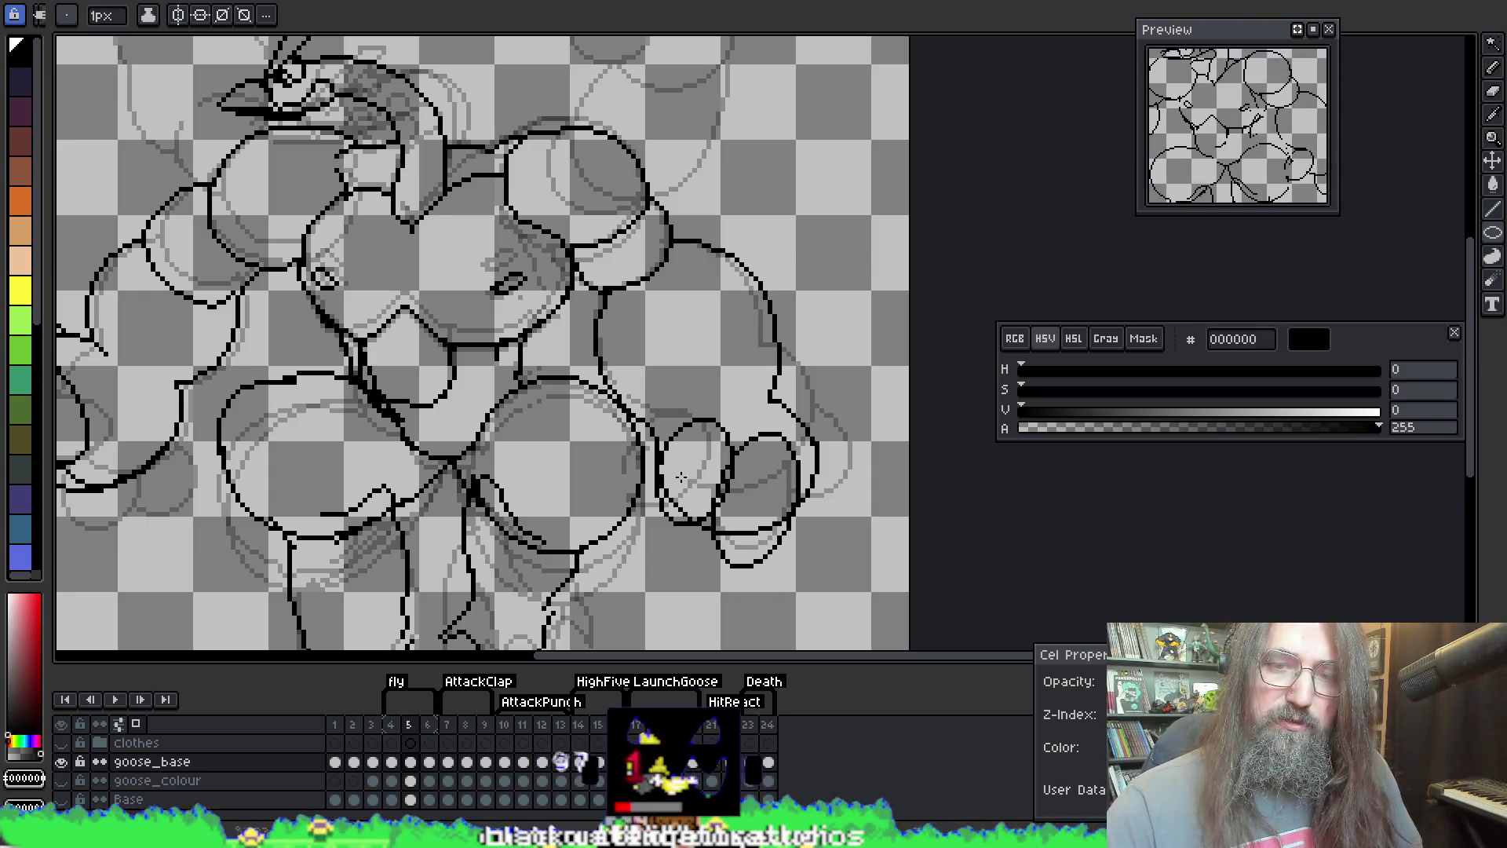
mouse_move(683, 476)
mouse_down()
mouse_move(746, 510)
mouse_move(707, 451)
mouse_move(793, 503)
mouse_move(738, 524)
mouse_move(778, 495)
mouse_move(766, 479)
mouse_move(736, 539)
mouse_move(706, 507)
mouse_move(683, 514)
mouse_move(716, 516)
mouse_move(704, 531)
mouse_up()
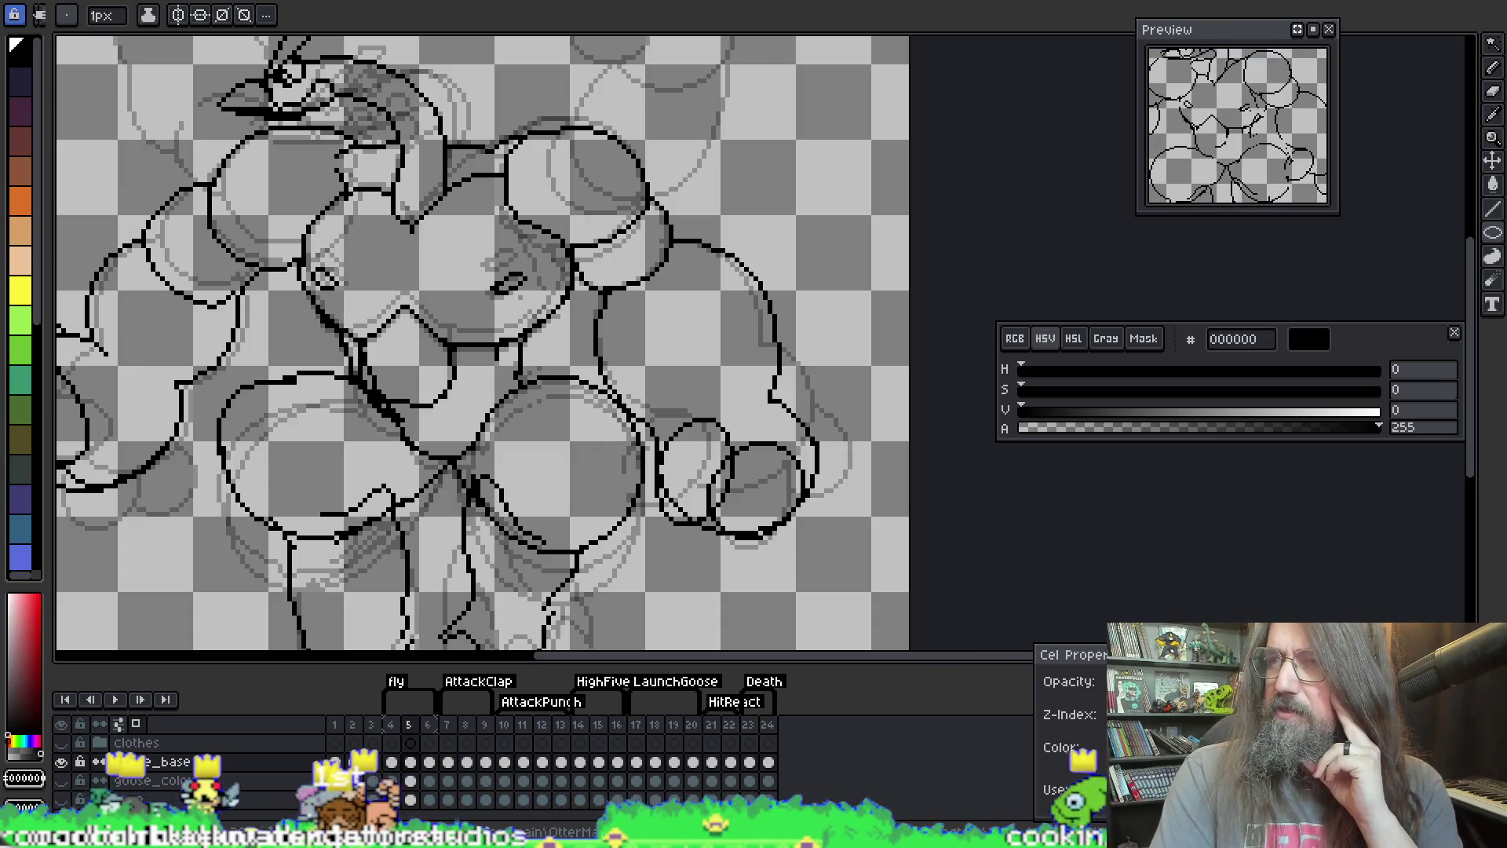
key(alt+Tab)
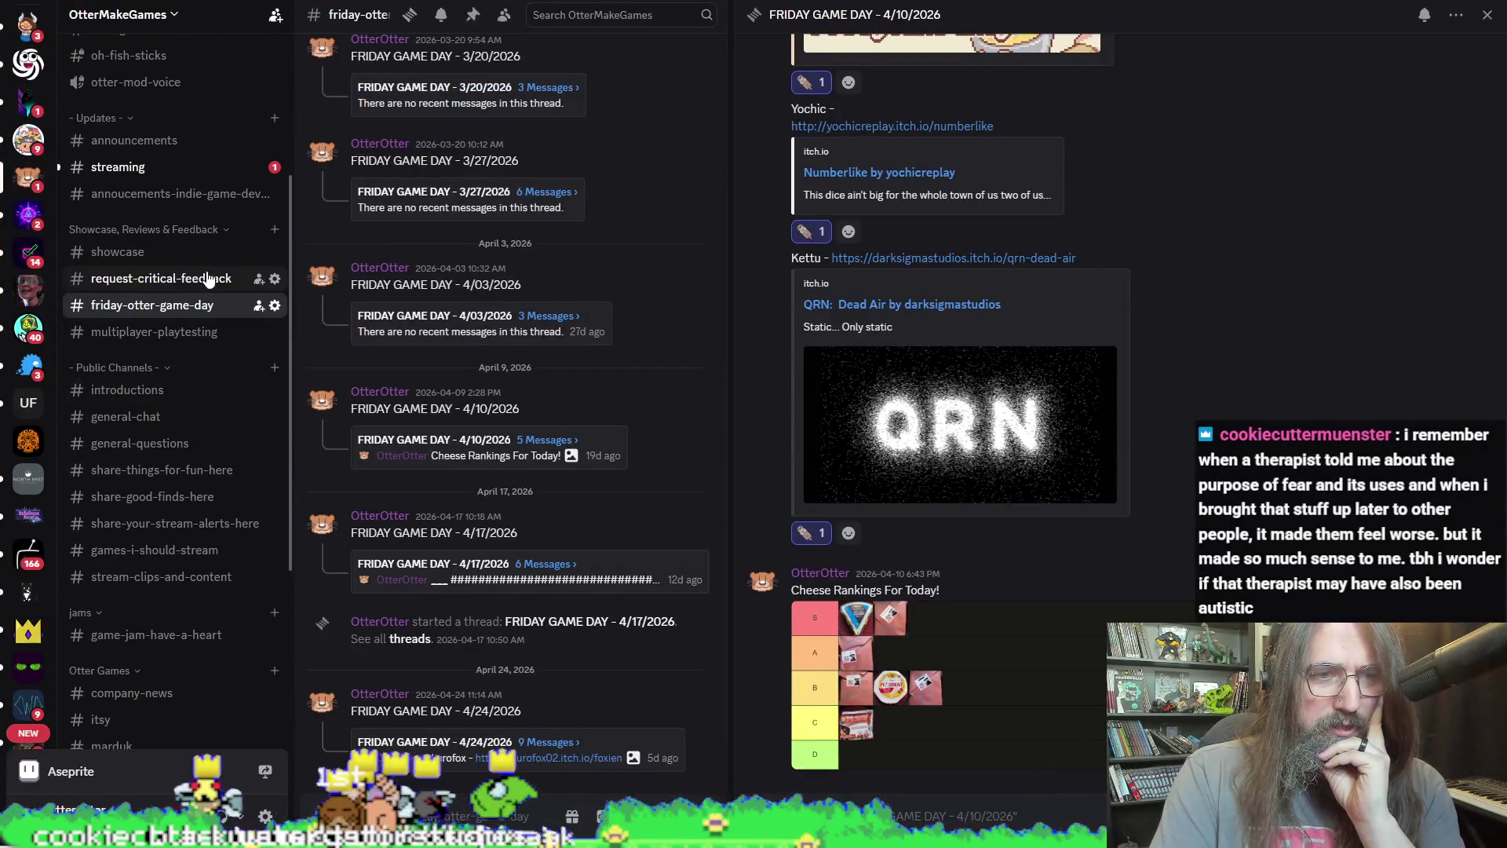
Step: In Discord, open #roles and select the Learning and Helper role lines, then return to Aseprite
scroll(153, 290, up, 5)
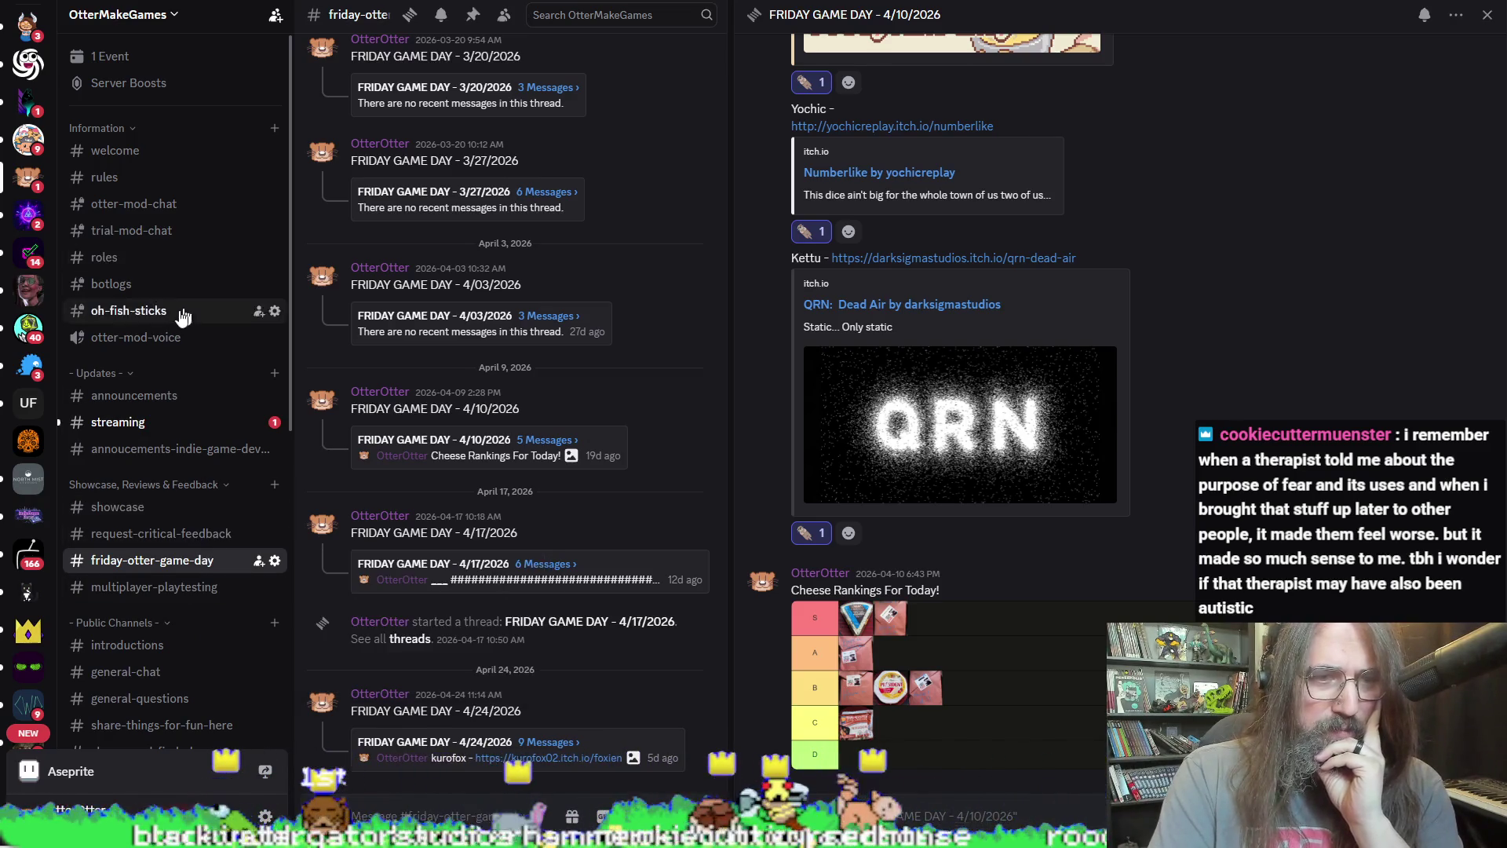
click(126, 258)
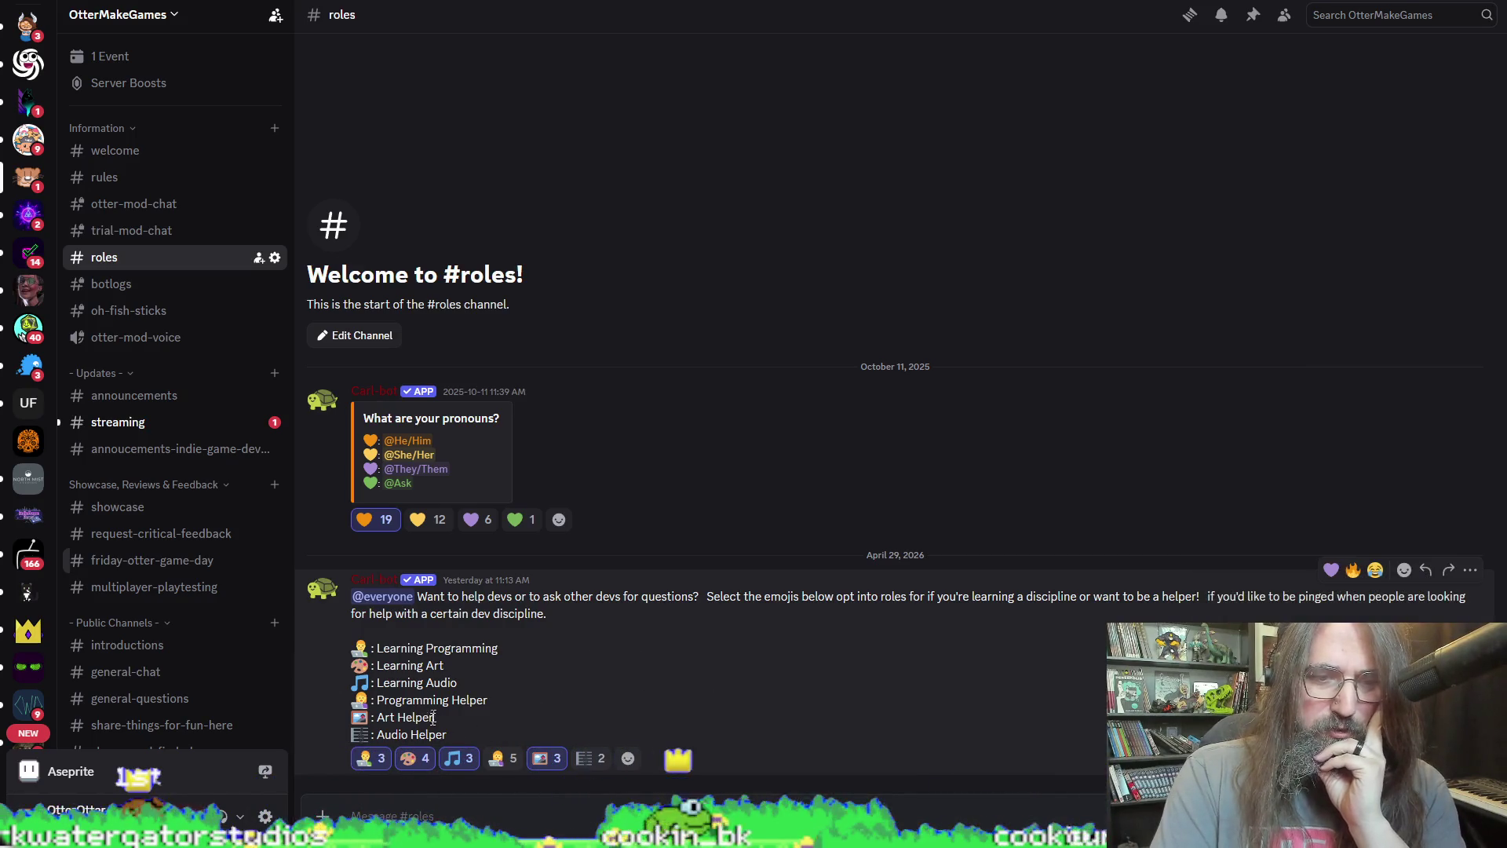
drag(400, 647, 458, 682)
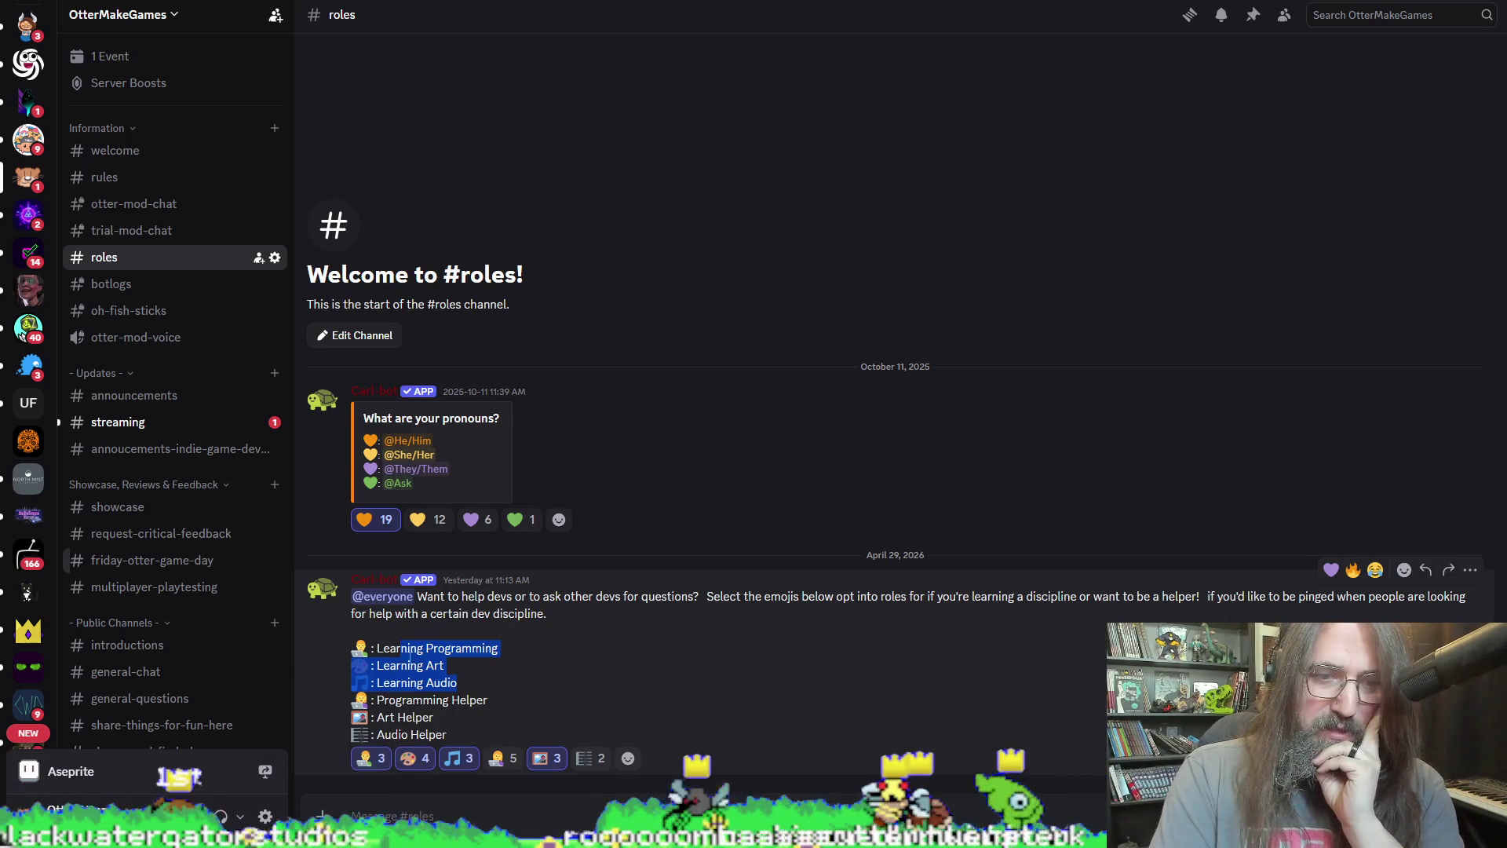
drag(384, 699, 460, 735)
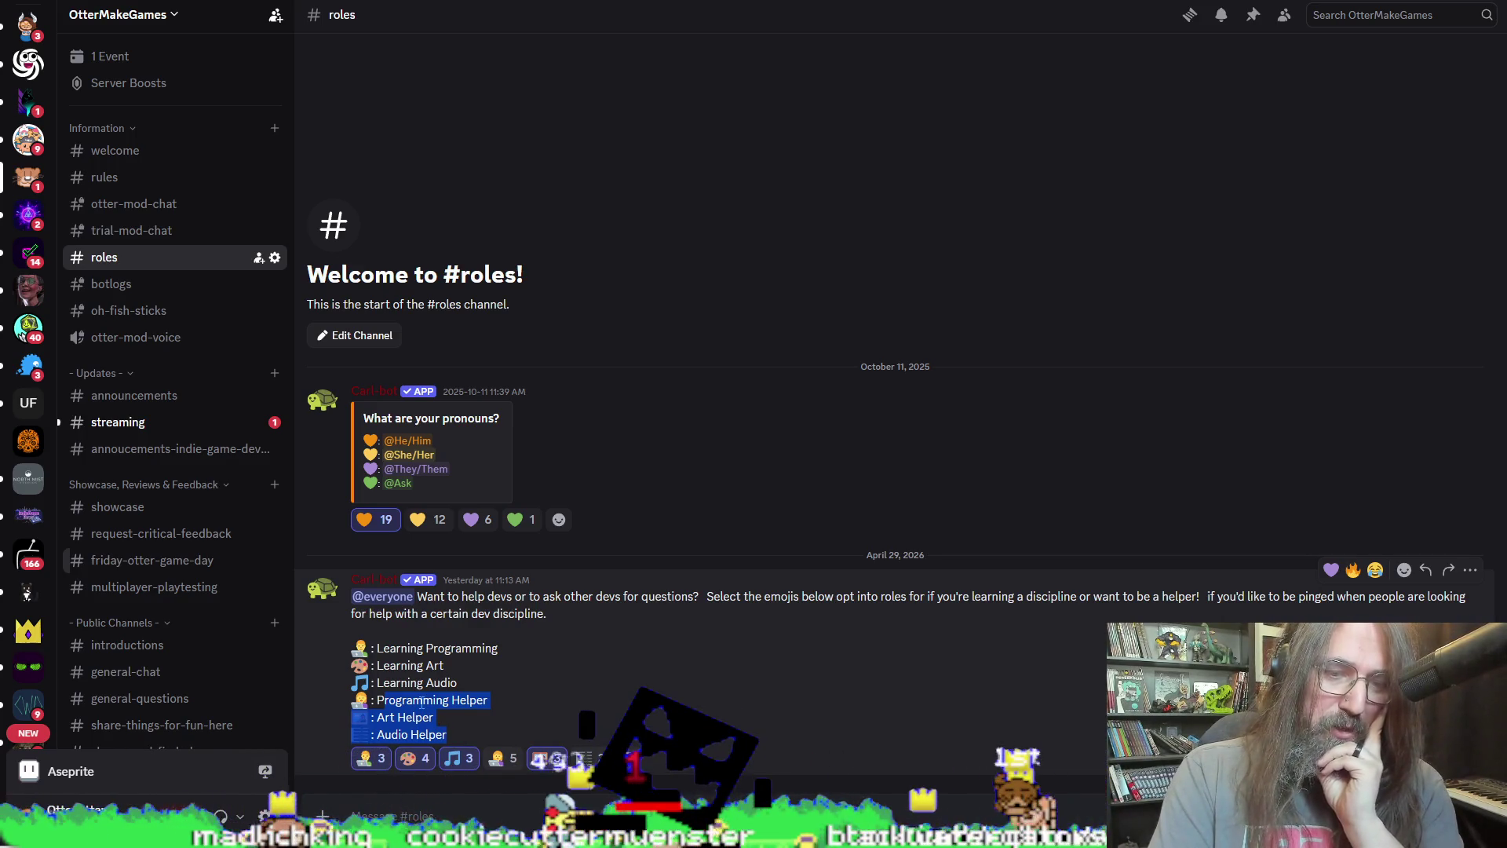
click(475, 701)
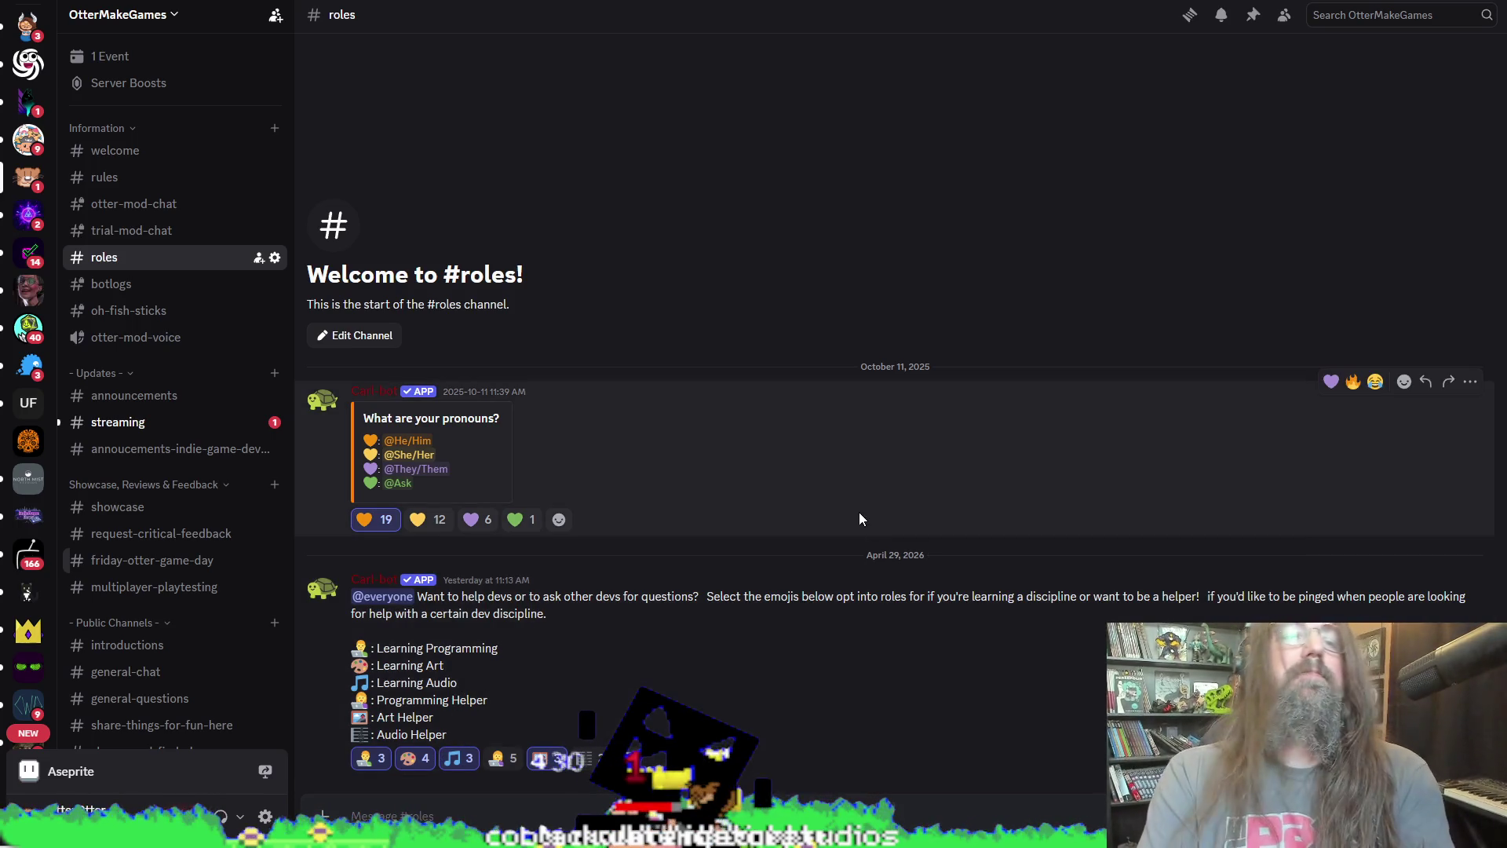
key(alt+Tab)
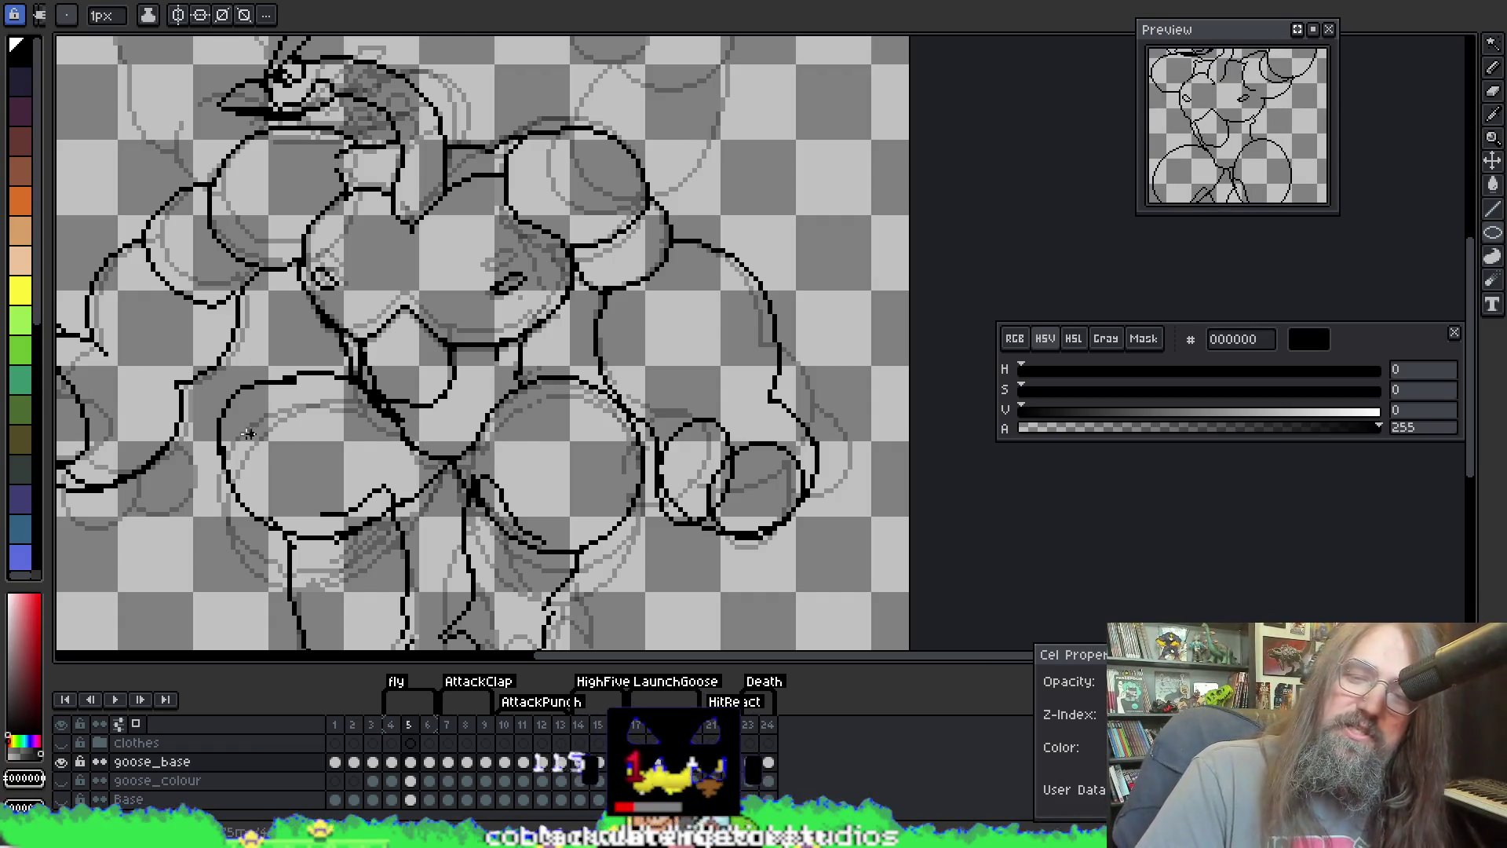
Step: Pan the canvas and drag a new ellipse over the right fist beside the first knuckle oval
drag(714, 454, 674, 424)
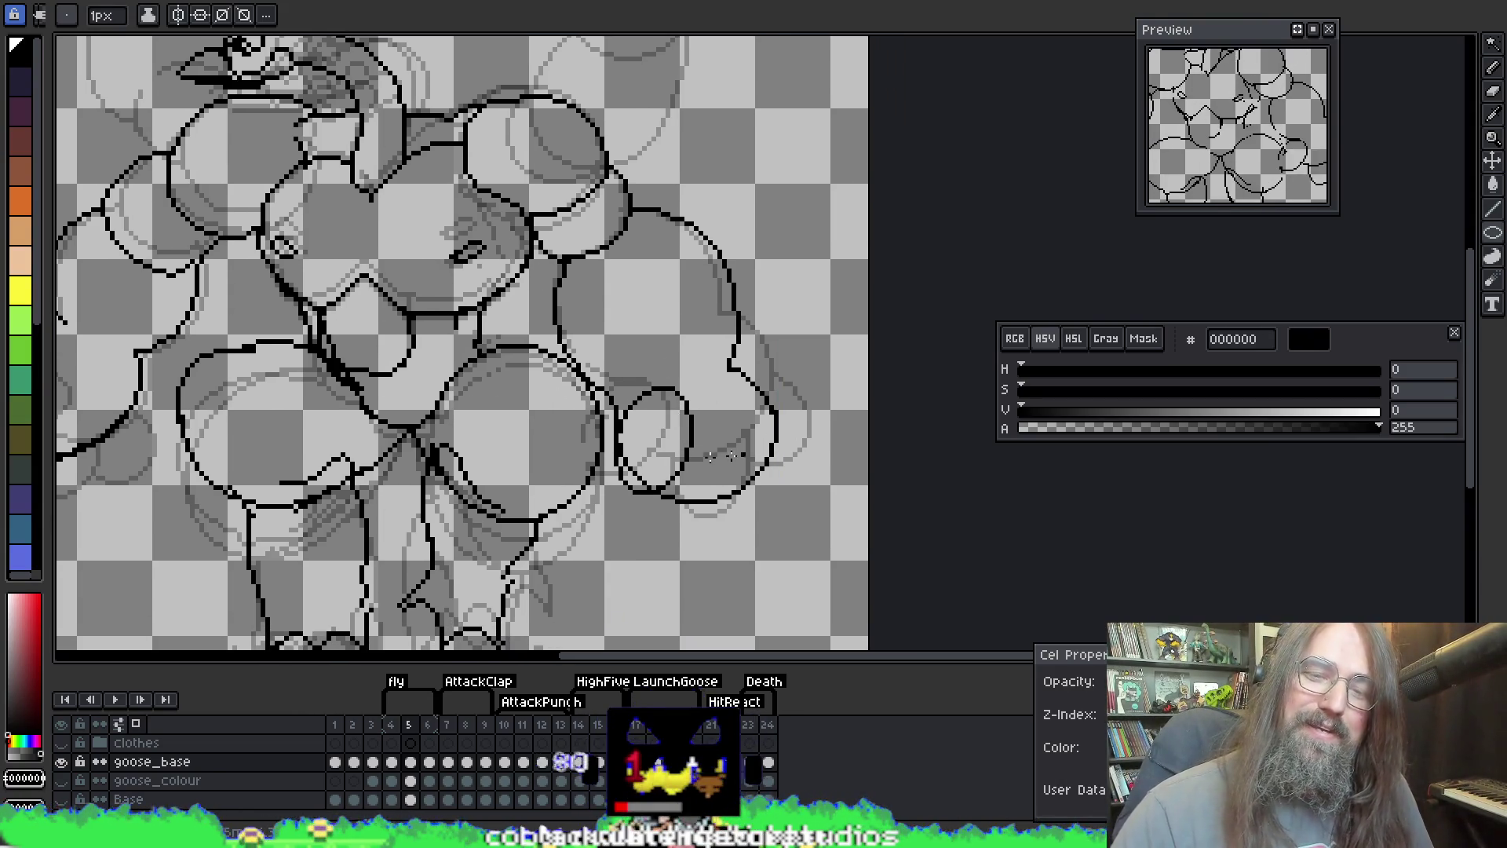
mouse_move(666, 440)
mouse_down()
mouse_move(734, 503)
mouse_move(730, 543)
mouse_move(734, 524)
mouse_move(768, 522)
mouse_move(784, 468)
mouse_up()
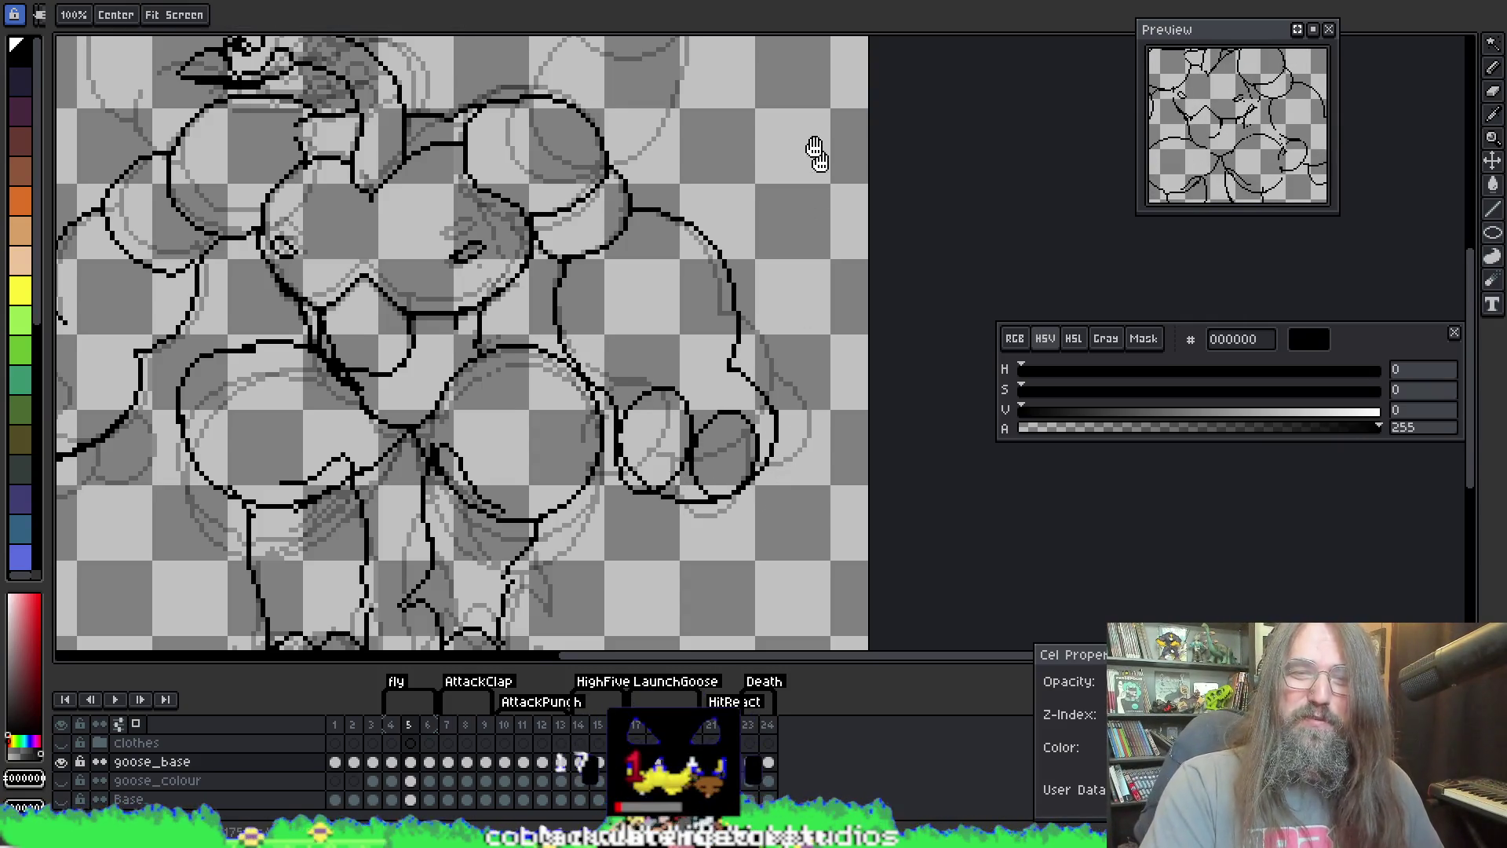
Step: Zoom out and undo the stray pencil stroke near the fist oval
scroll(820, 158, down, 2)
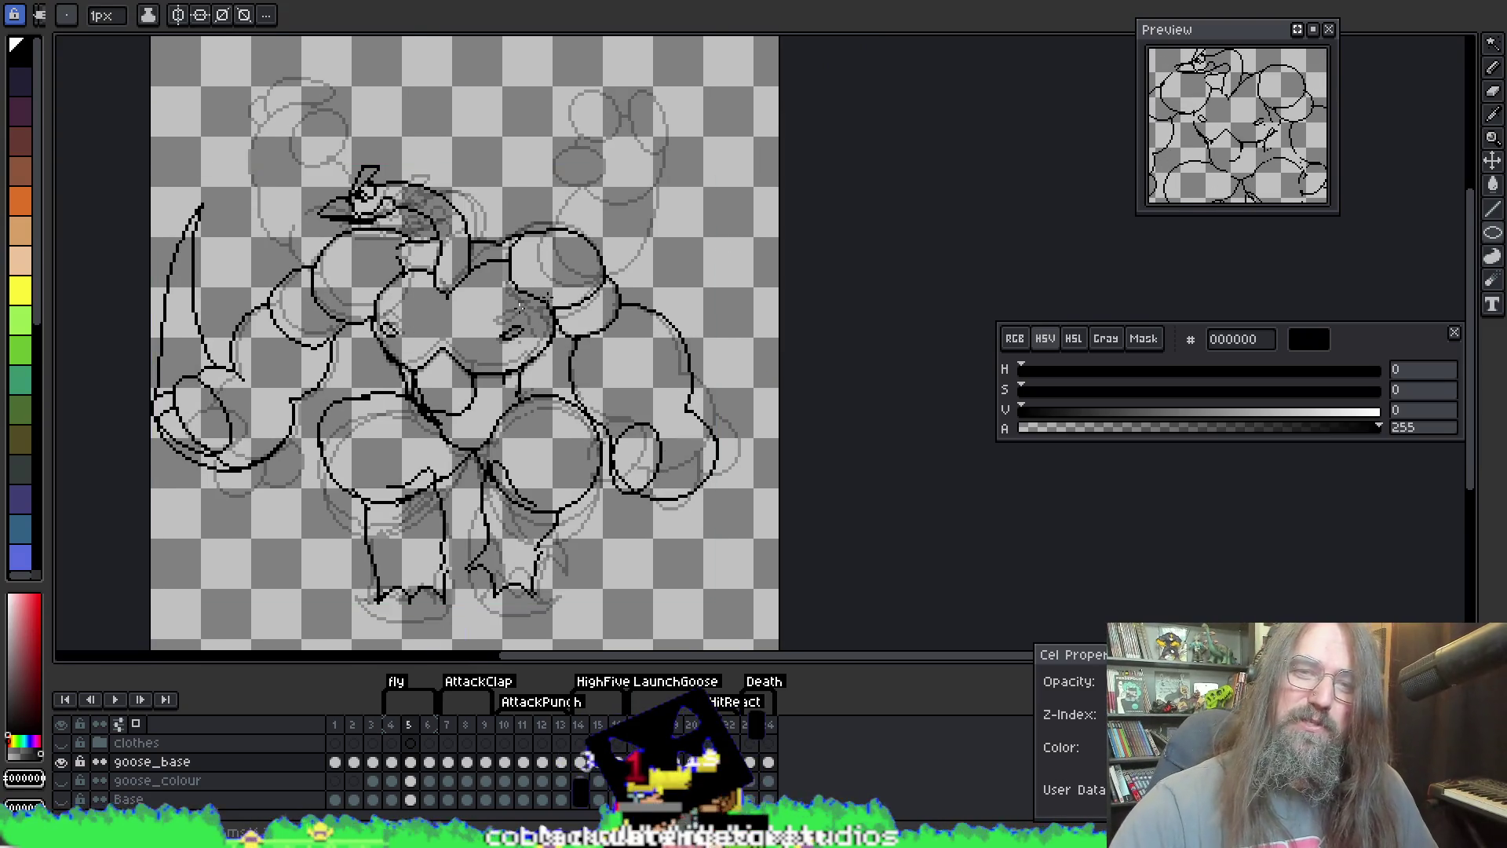
key(b)
mouse_move(640, 129)
mouse_down()
mouse_move(769, 322)
mouse_move(728, 464)
mouse_up()
key(ctrl+z)
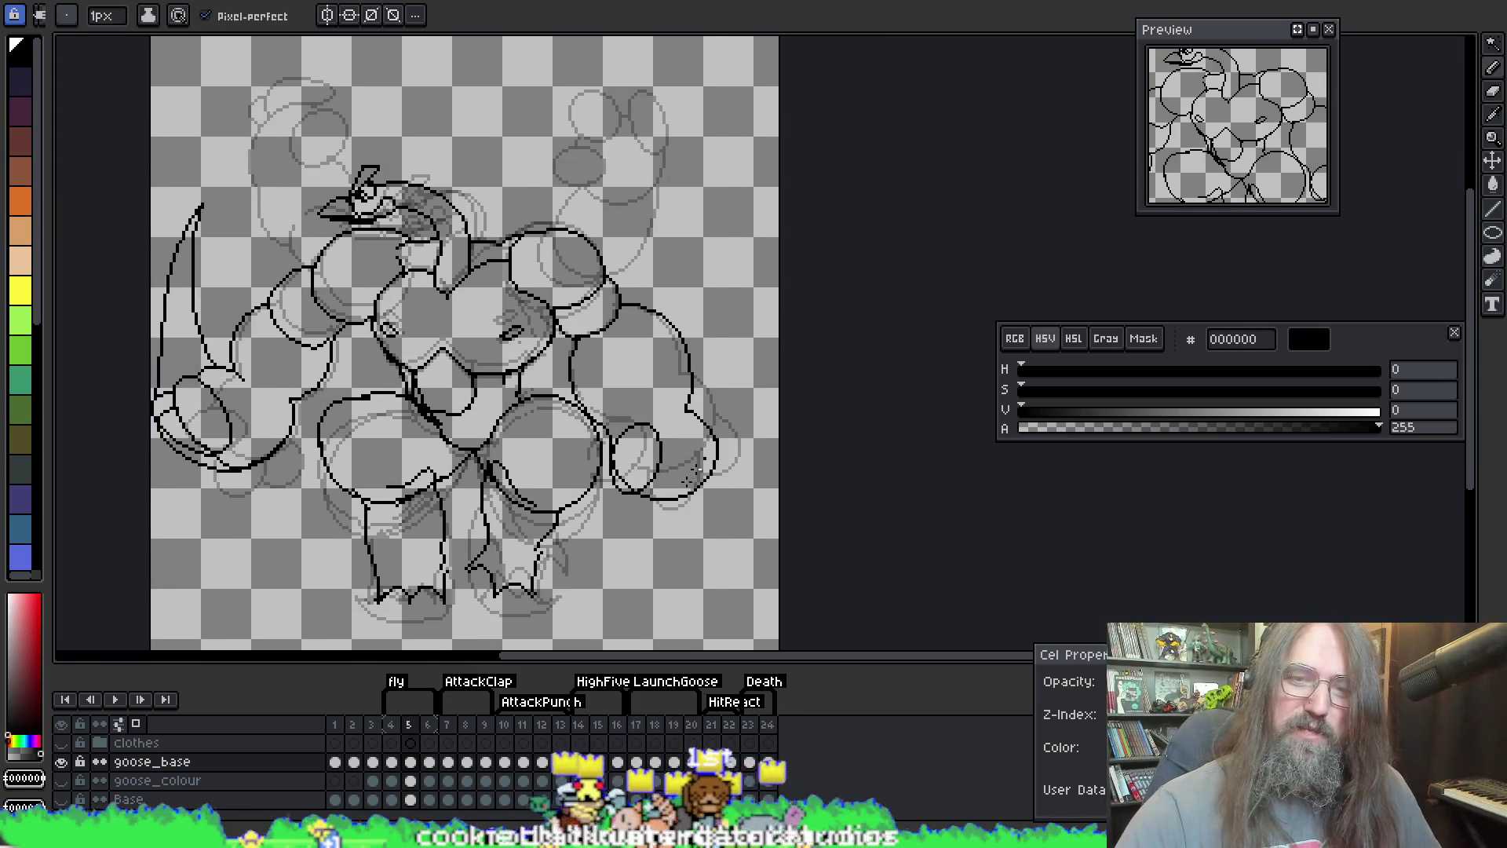
key(ctrl+z)
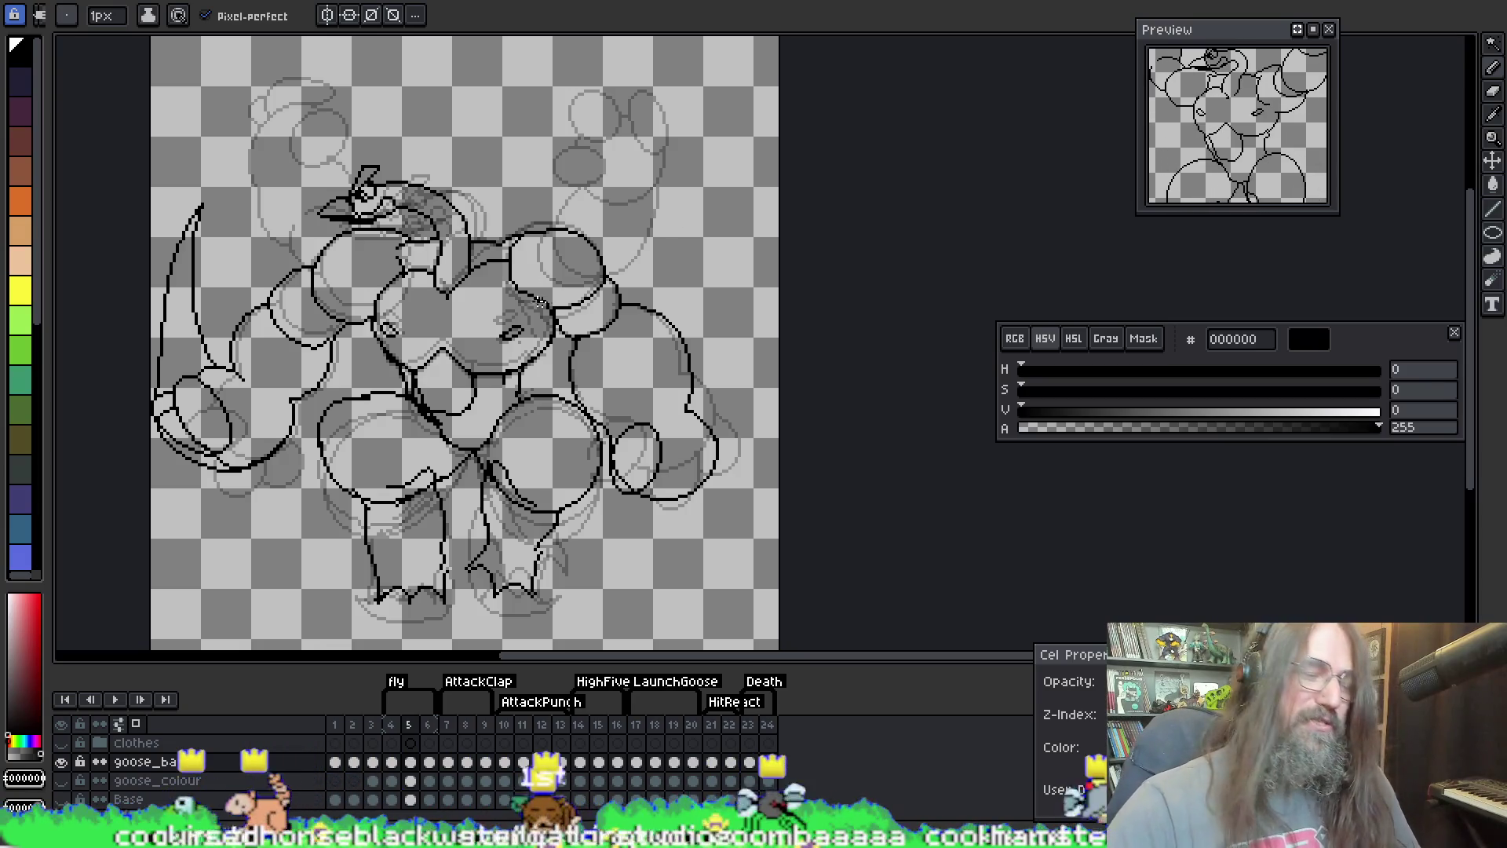
Step: Drag a new ellipse over the right fist and adjust it to sit inside the hand outline
key(e)
mouse_move(642, 501)
mouse_down()
mouse_move(710, 471)
mouse_move(713, 403)
mouse_move(726, 405)
mouse_move(706, 402)
mouse_move(716, 412)
mouse_up()
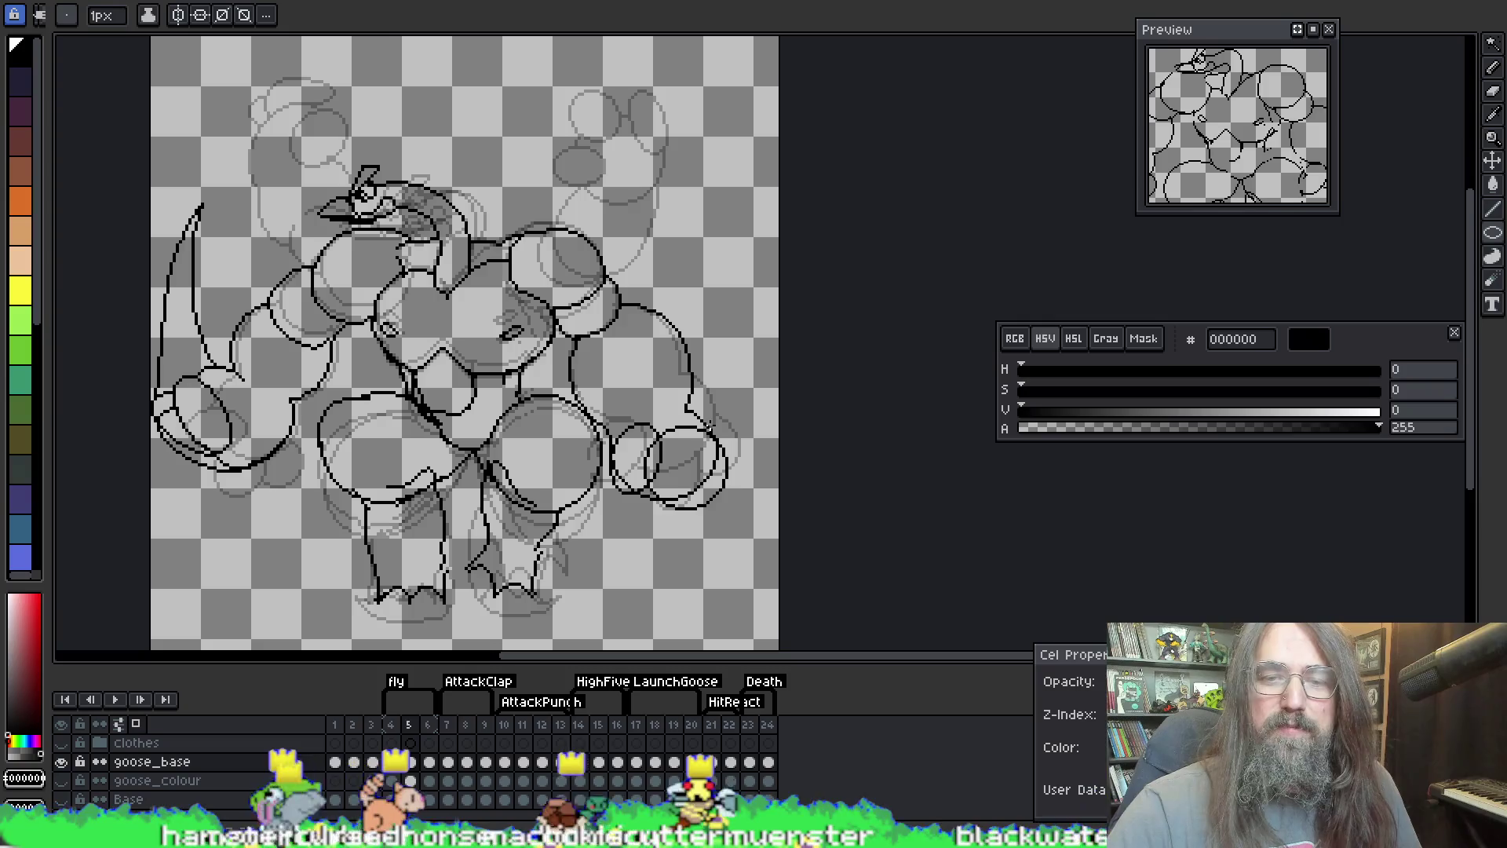
drag(724, 421, 716, 443)
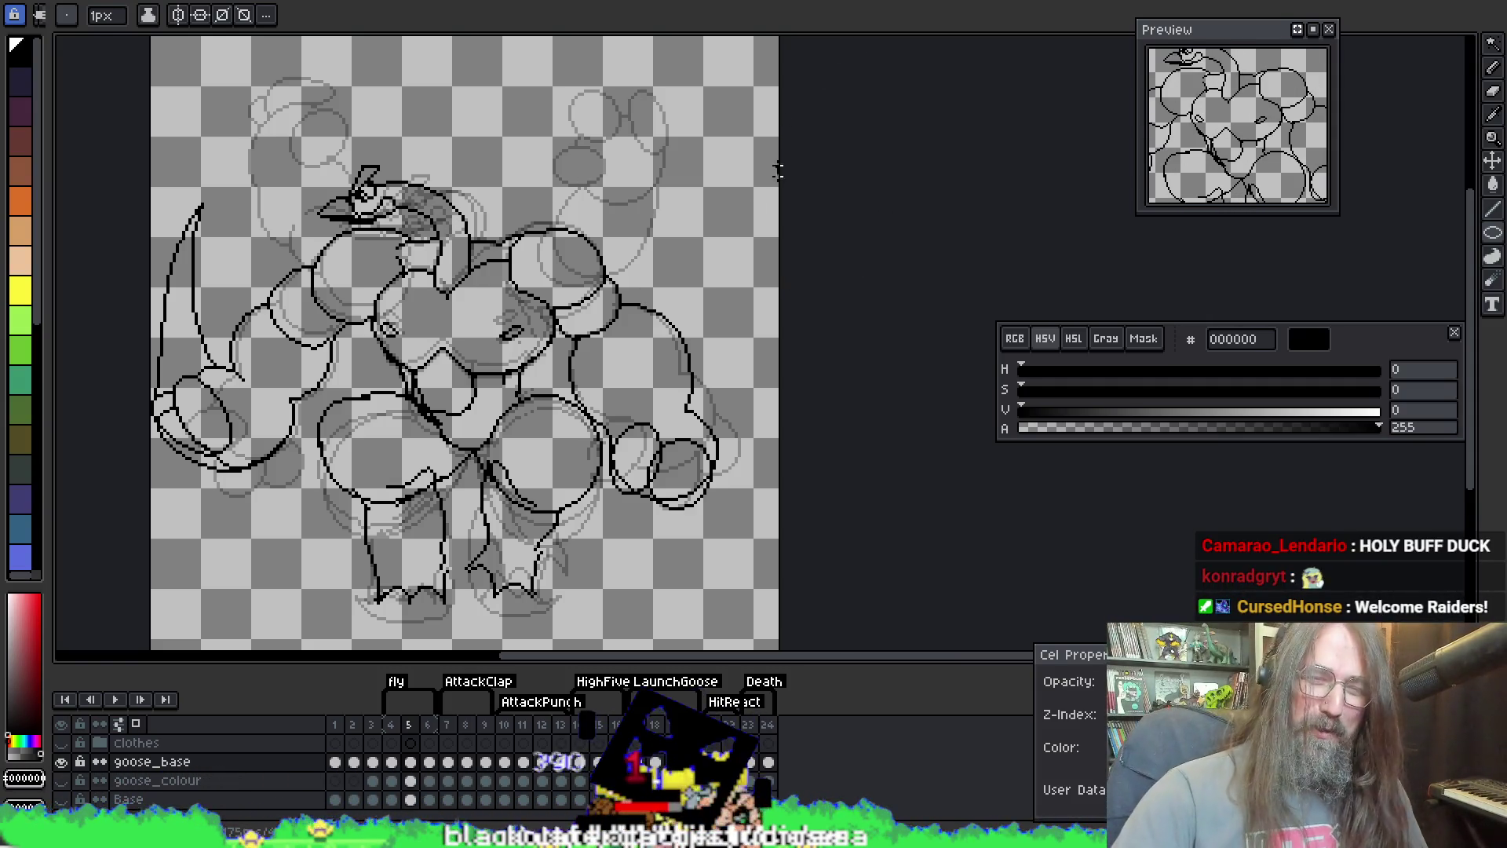
Step: Drag a larger ellipse over the right hand and fine-tune its shape
key(b)
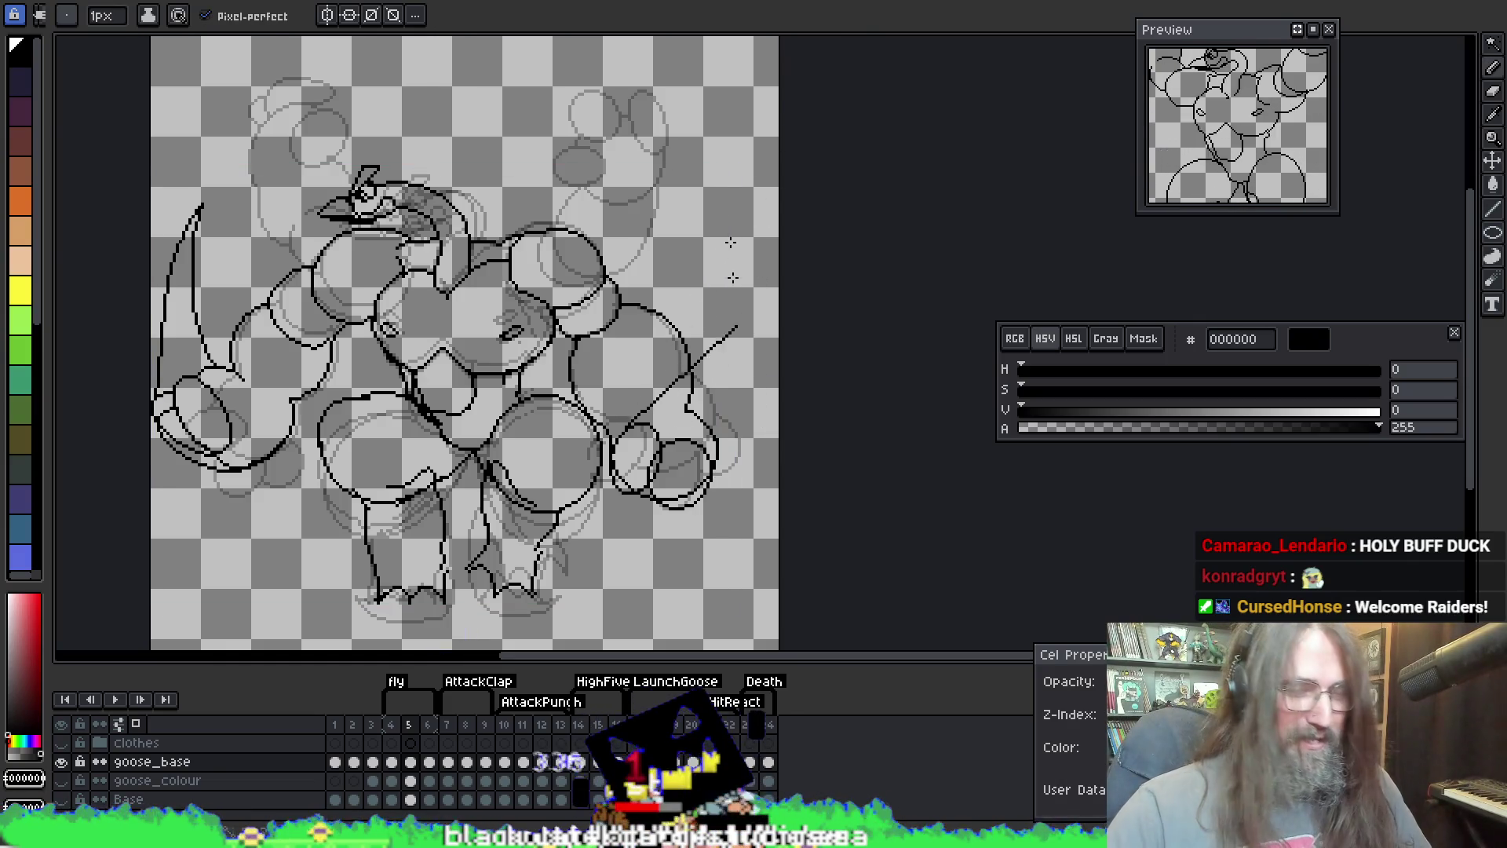
key(l)
mouse_move(719, 430)
mouse_down()
mouse_move(667, 471)
mouse_move(701, 480)
mouse_move(667, 477)
mouse_move(738, 432)
mouse_move(688, 464)
mouse_move(704, 481)
mouse_up()
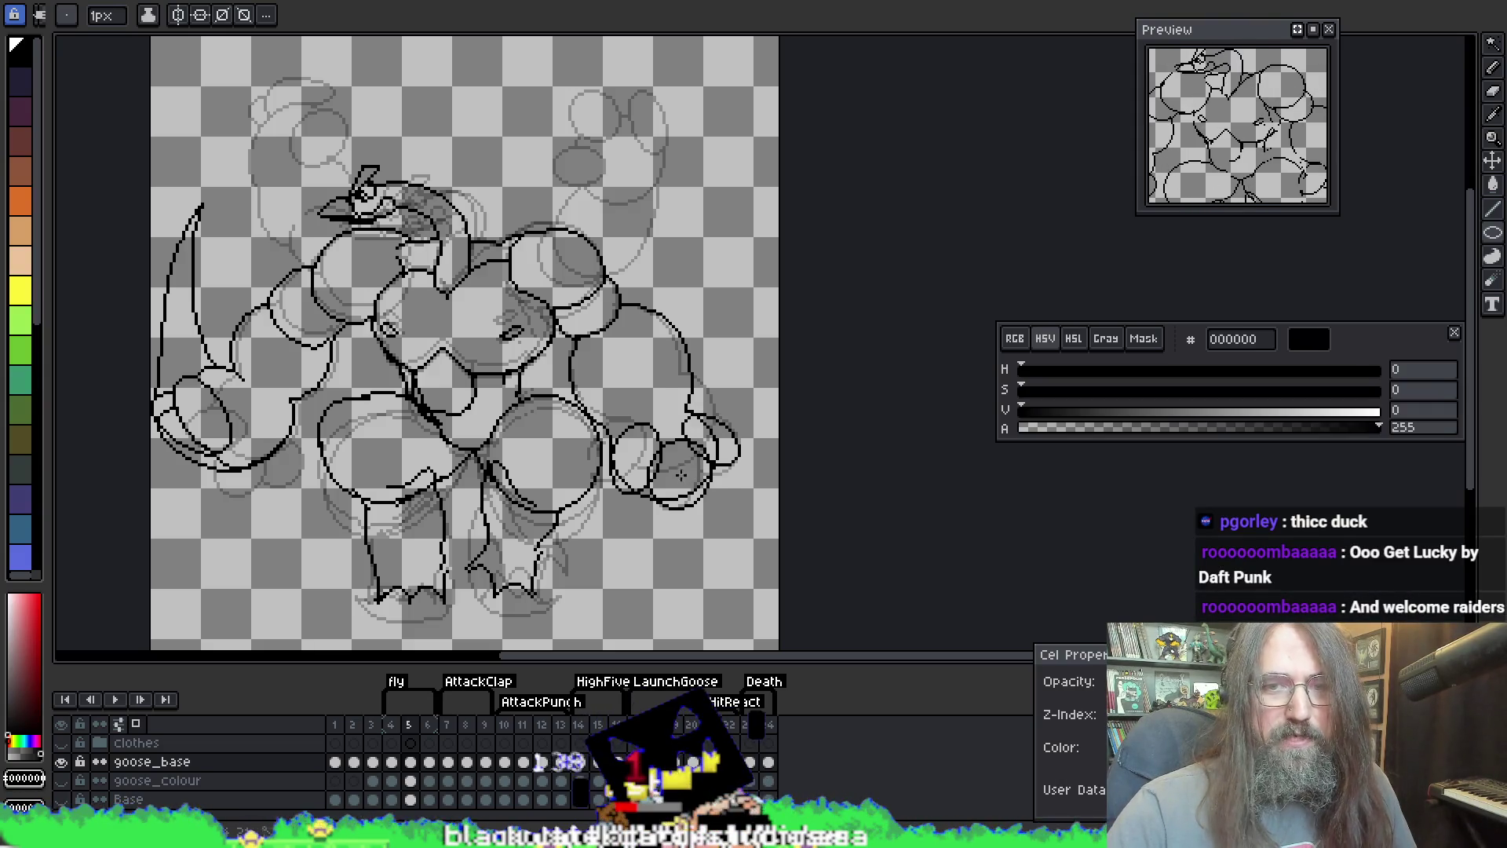
drag(757, 463, 732, 424)
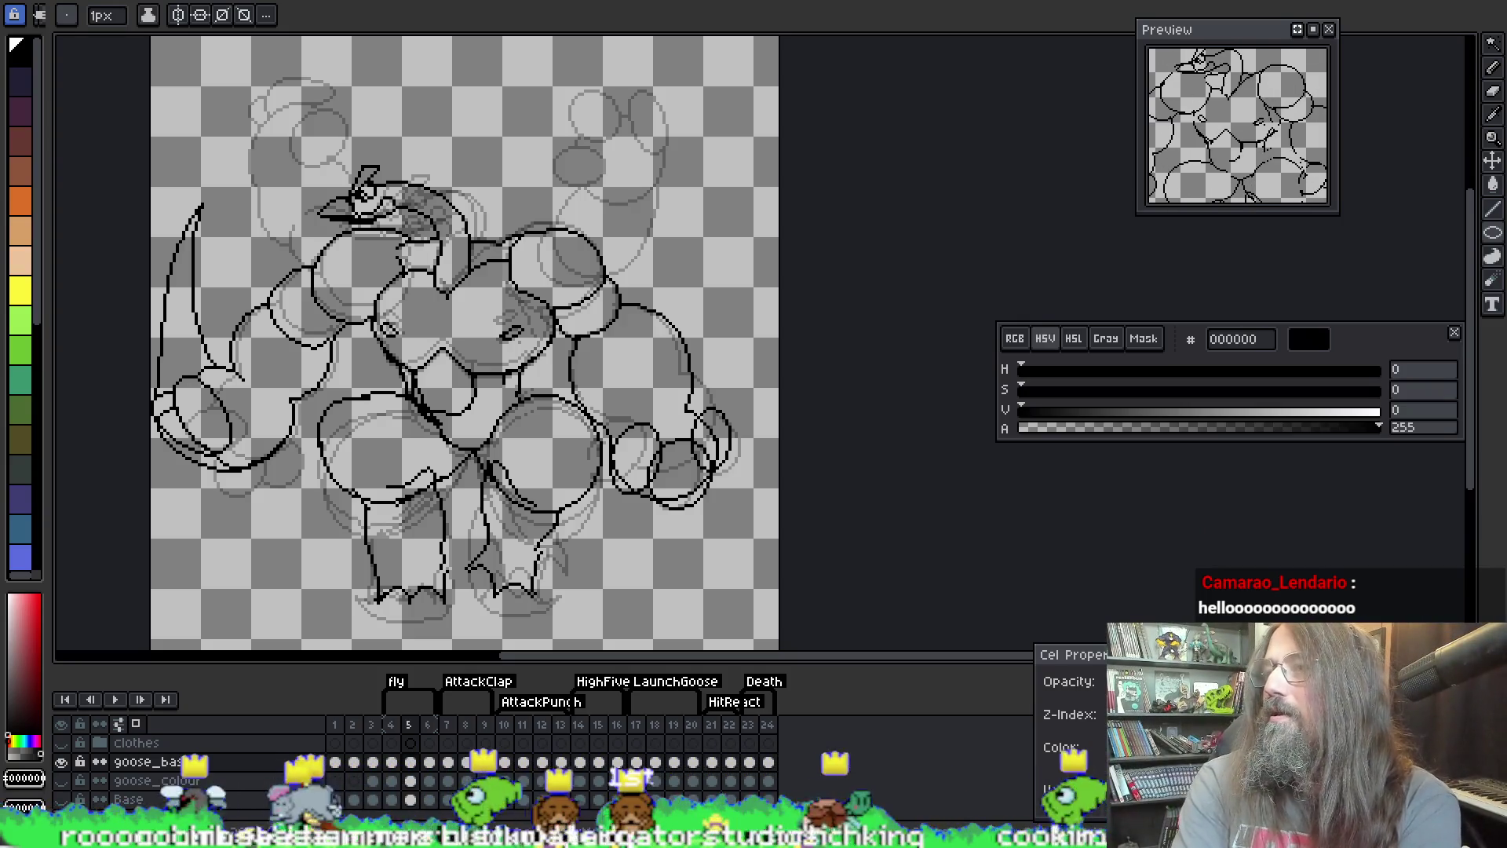
scroll(663, 457, down, 2)
Step: Play the animation to review the frames and recentre the view on the sprite
drag(663, 457, 679, 468)
key(Return)
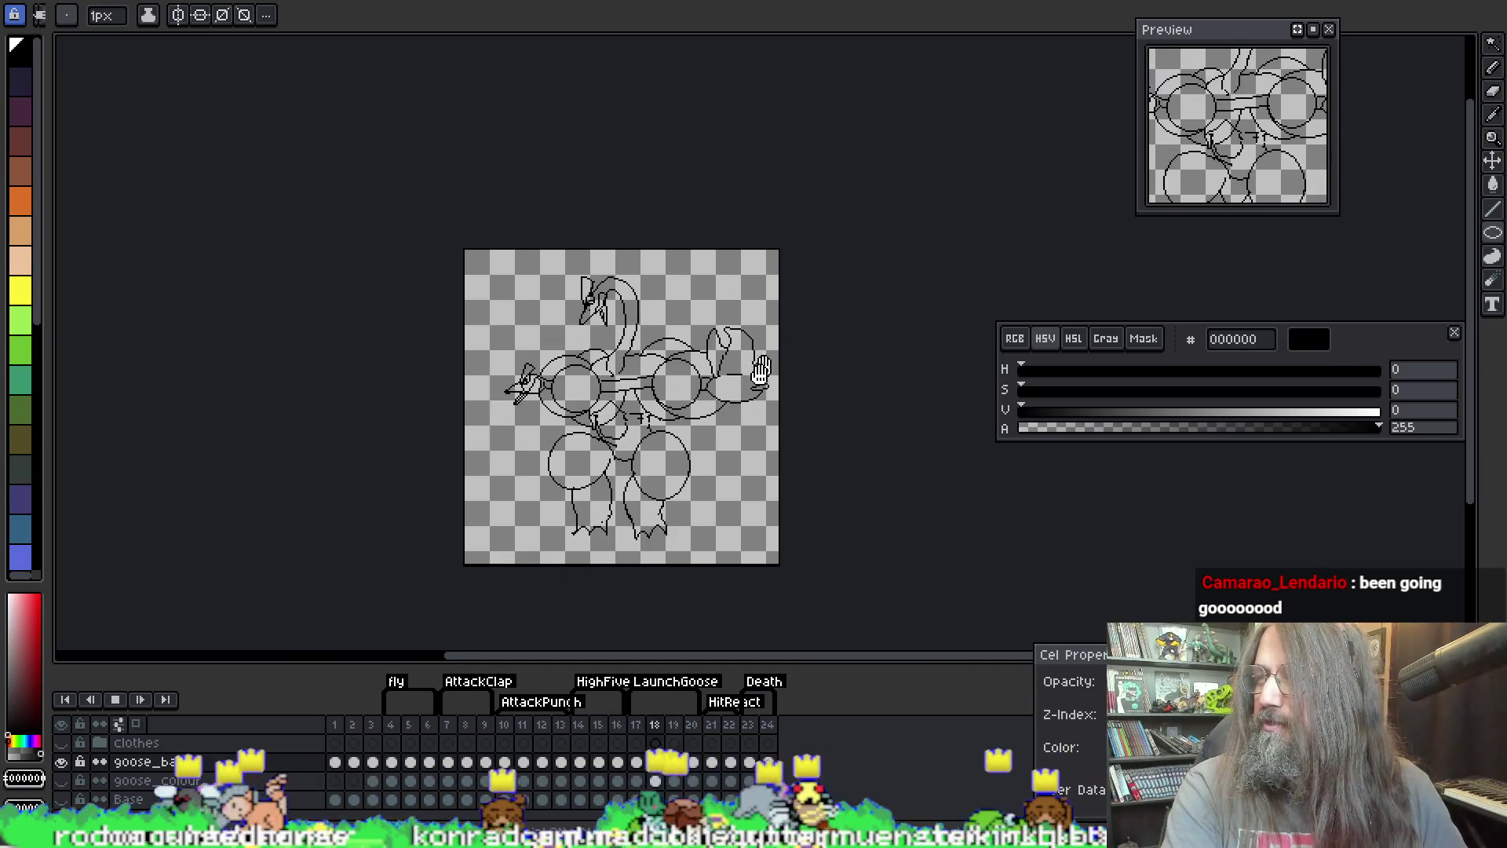
drag(763, 361, 743, 317)
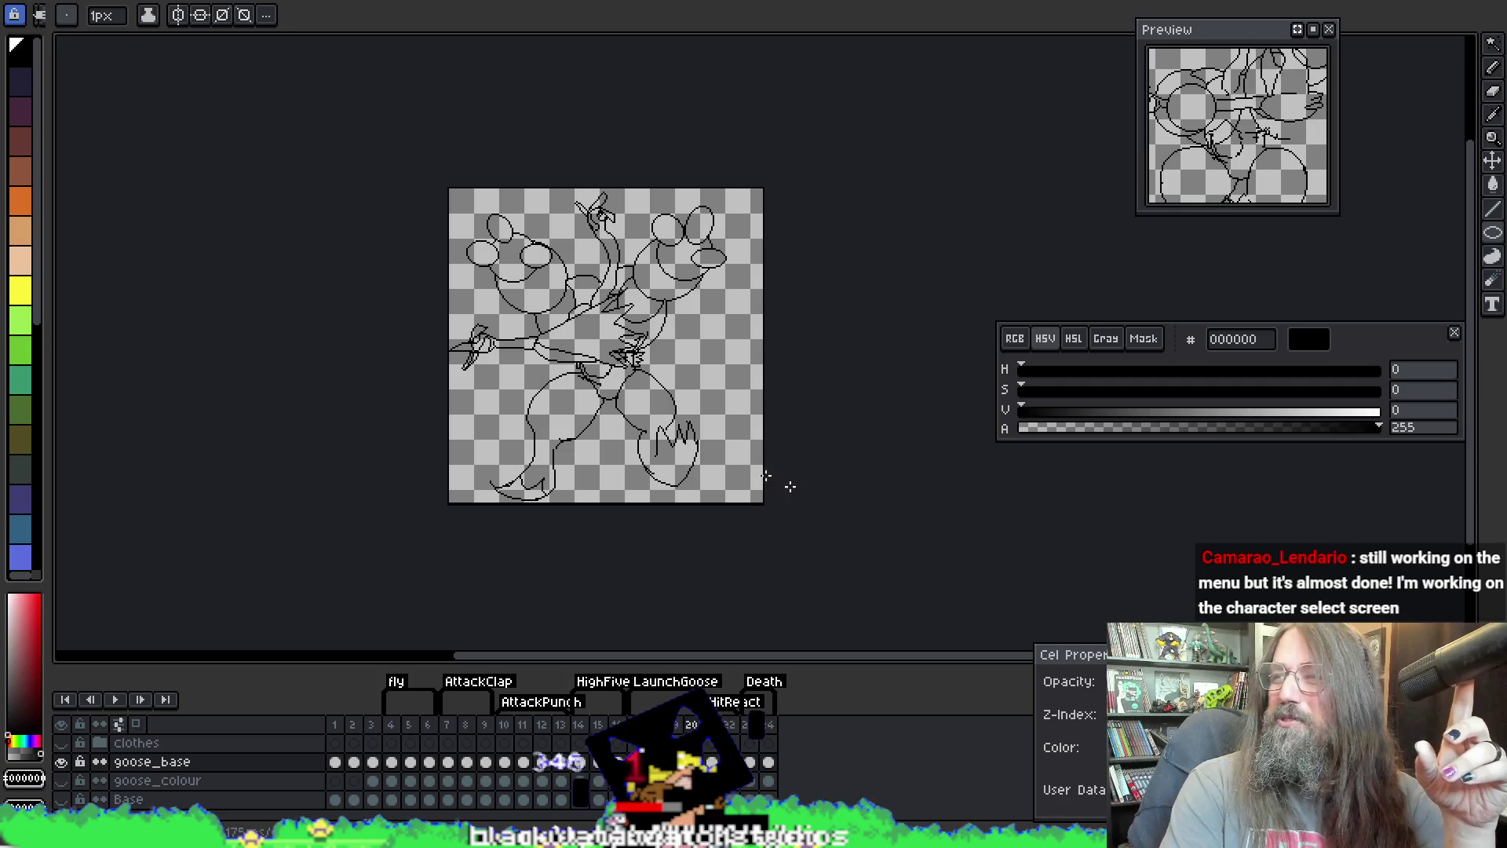
scroll(659, 343, up, 1)
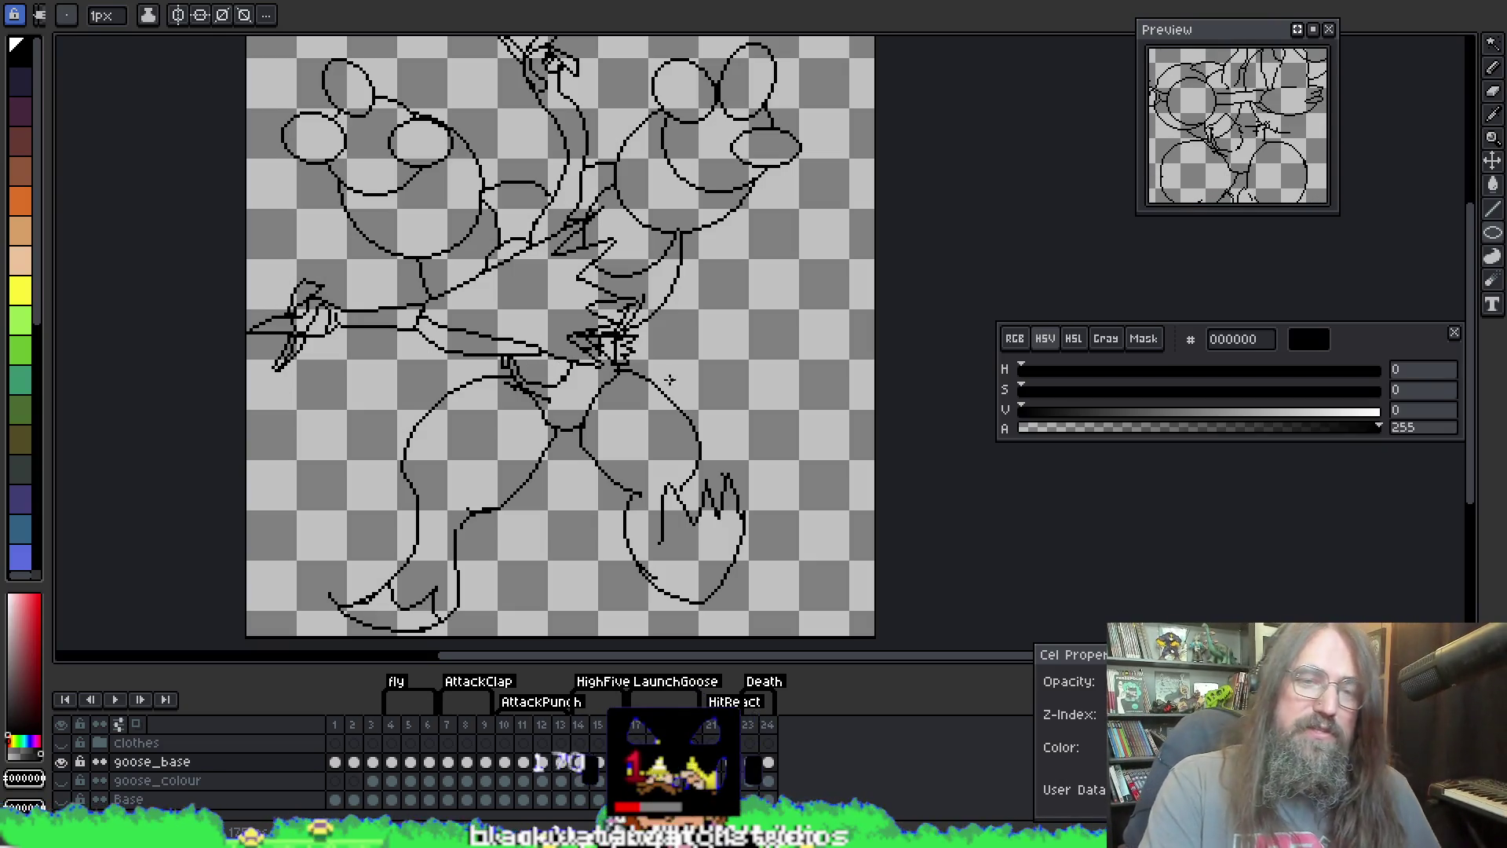
Step: Go to frame 4, save the file, and shift the goose drawing slightly left and down
key(Left)
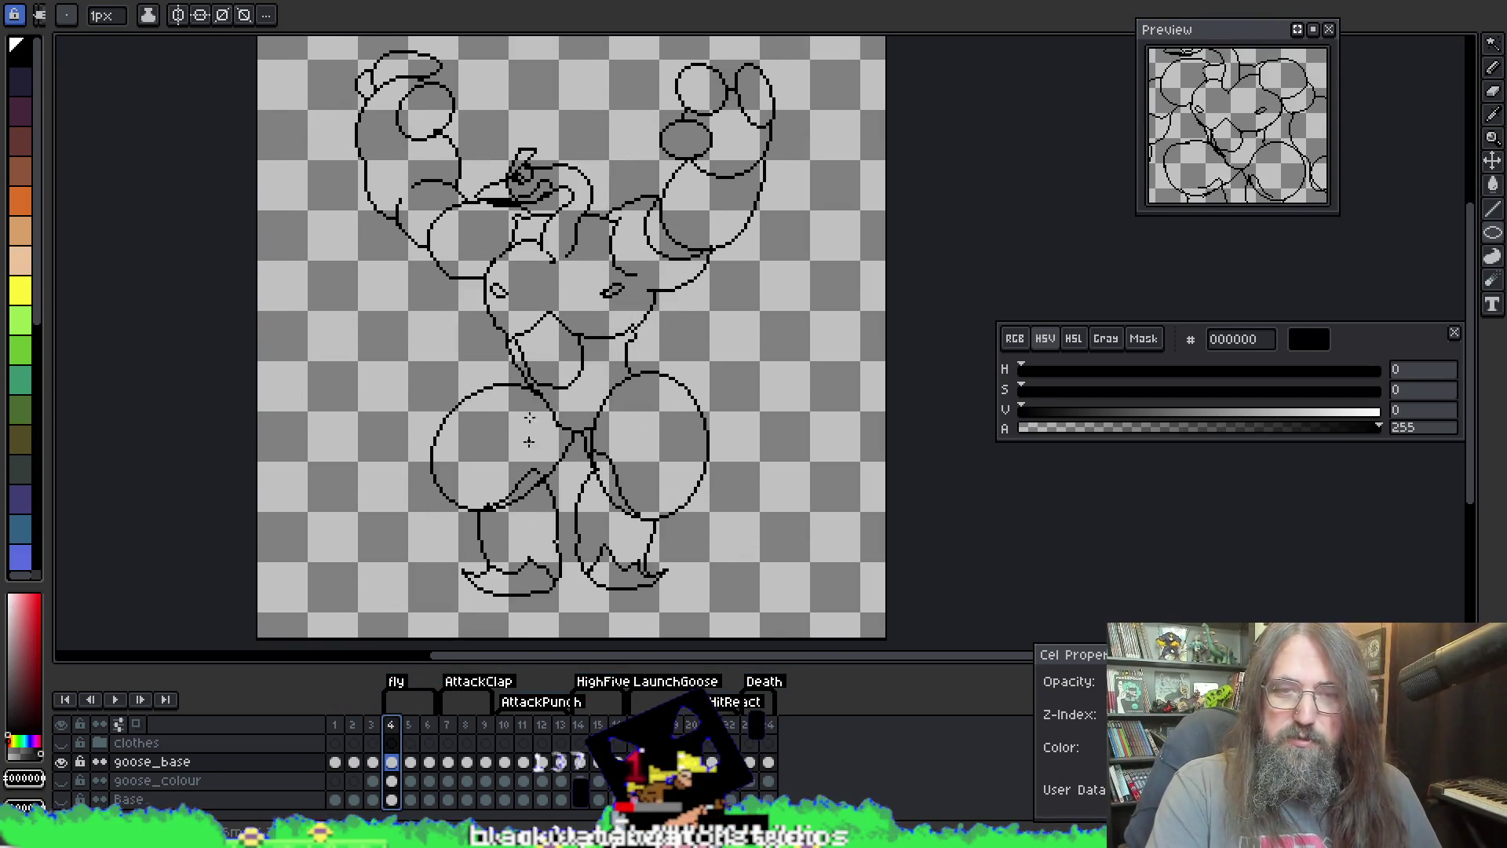
key(ctrl+s)
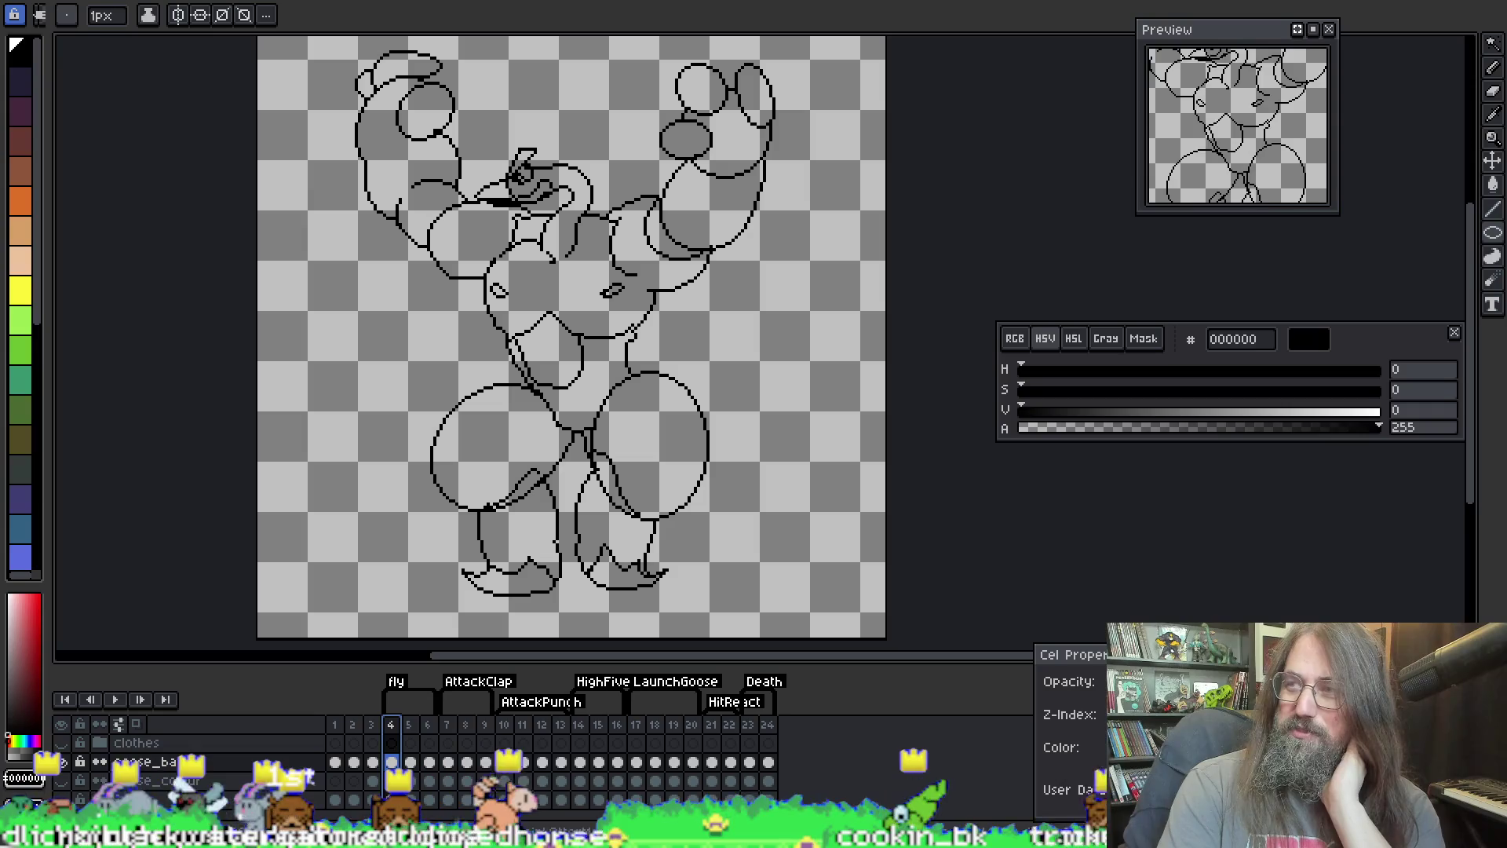
mouse_move(531, 465)
mouse_down()
mouse_move(480, 503)
mouse_move(536, 465)
mouse_up()
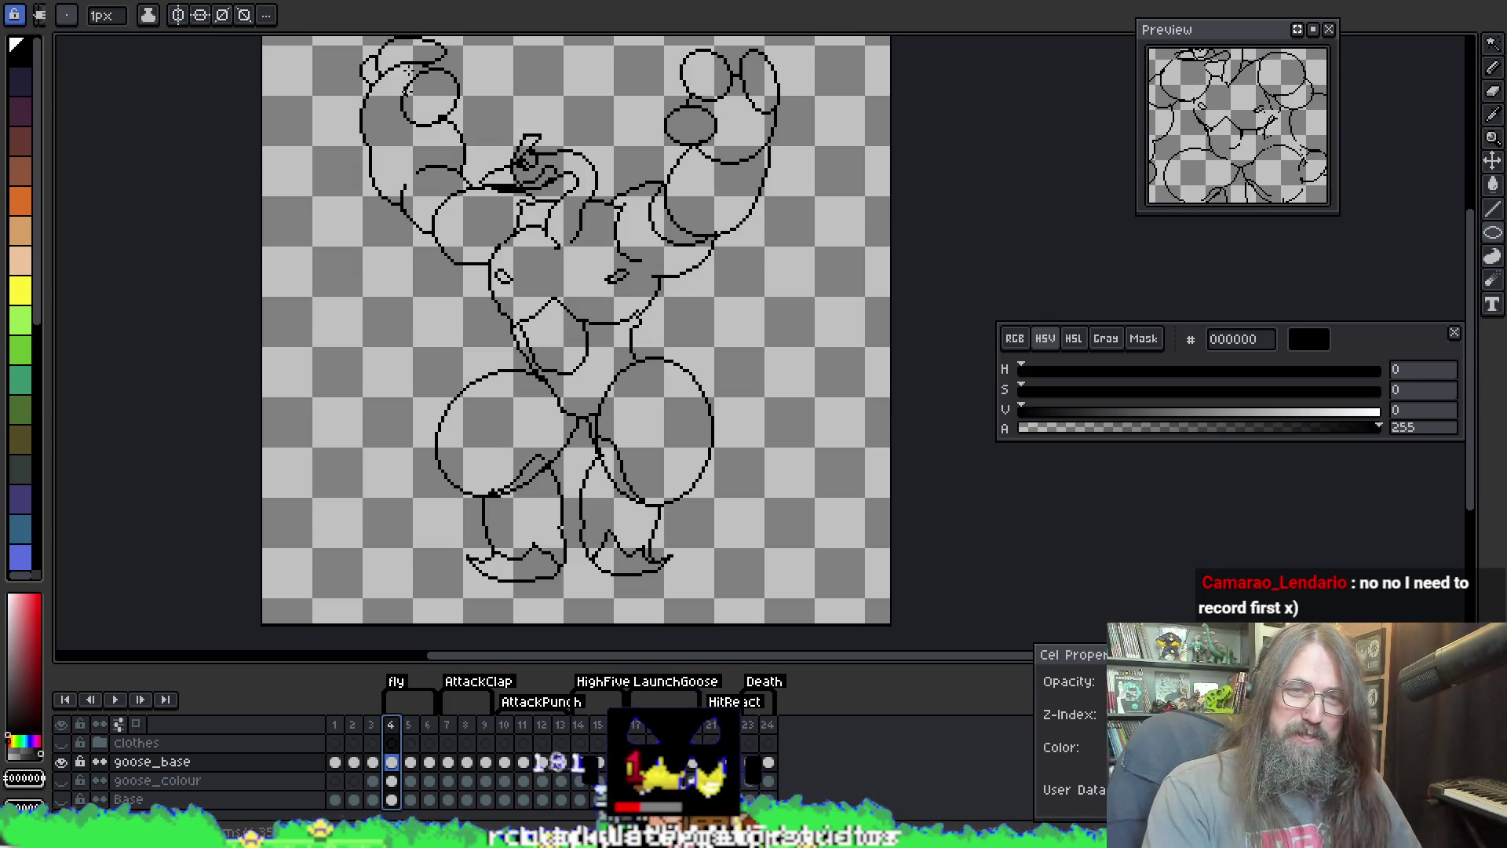
scroll(938, 257, up, 1)
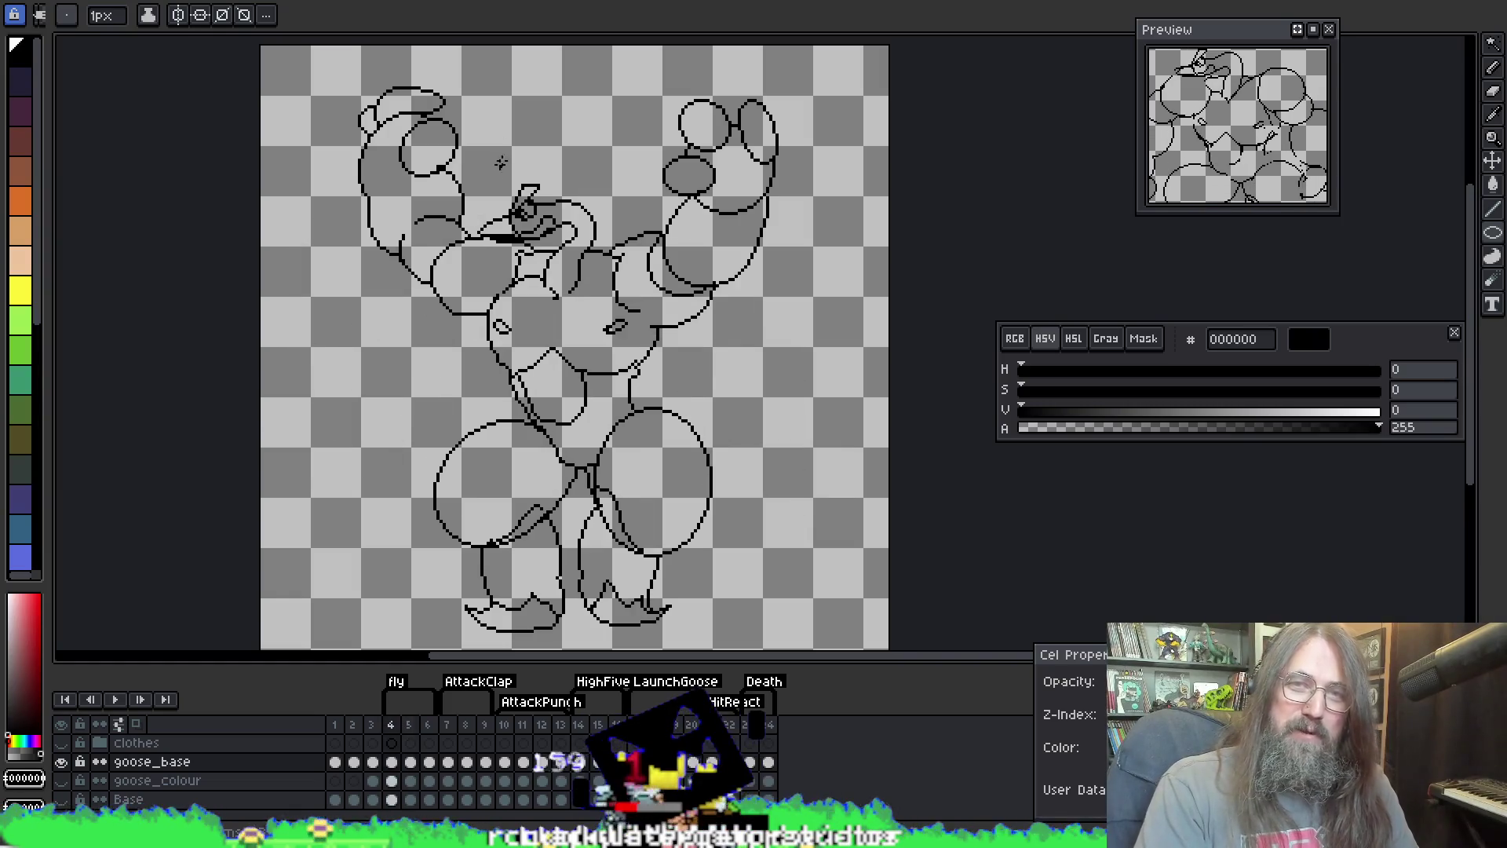
Step: Look at the fox sprite and the sitting goose sprite, stop the goose playback, then return to the line-art file
key(ctrl+Tab)
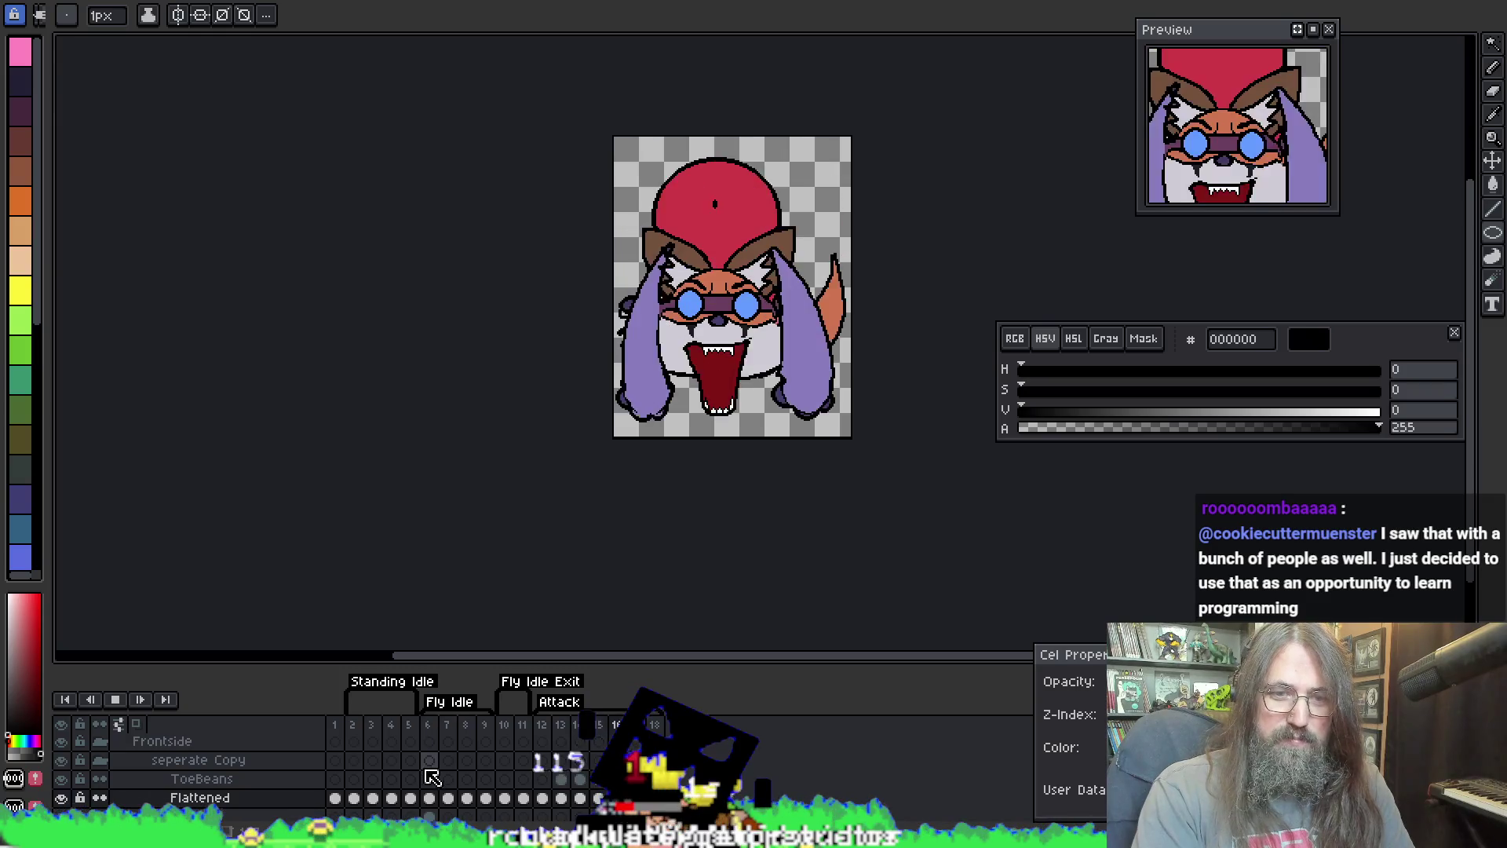
drag(691, 168, 626, 229)
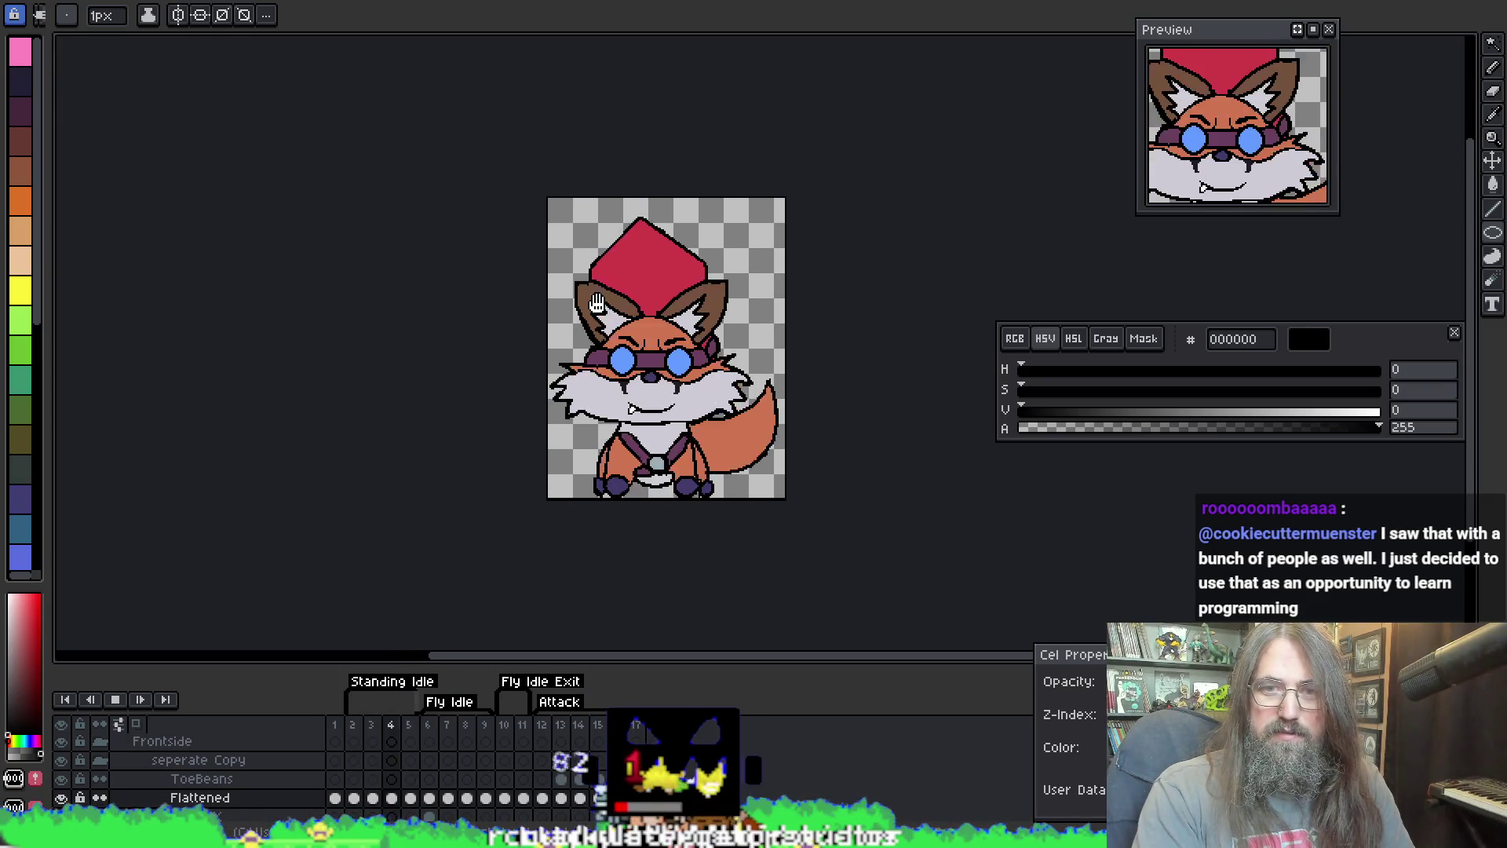
click(811, 2)
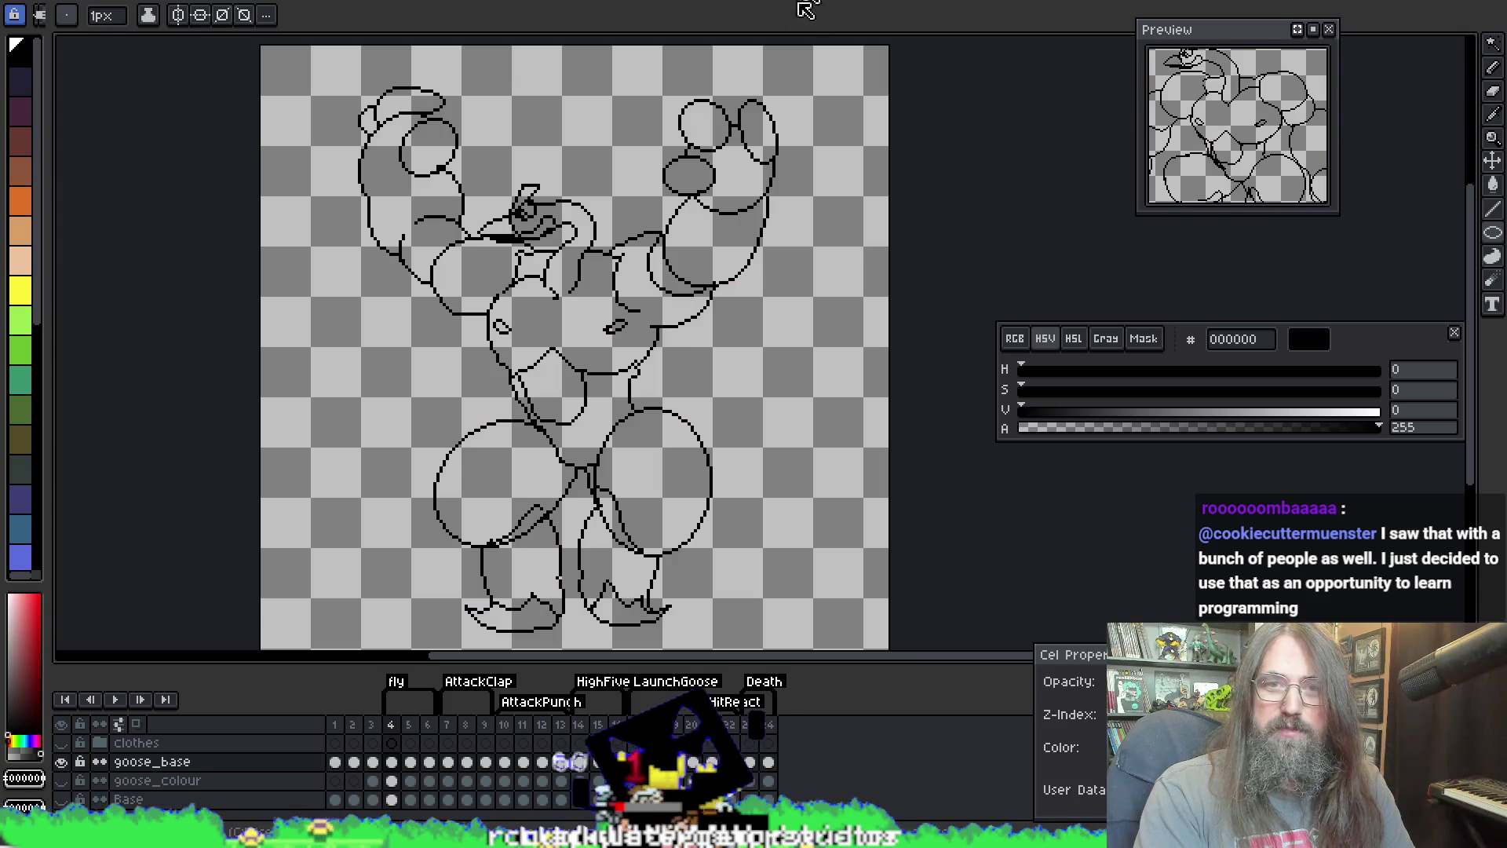
click(831, 2)
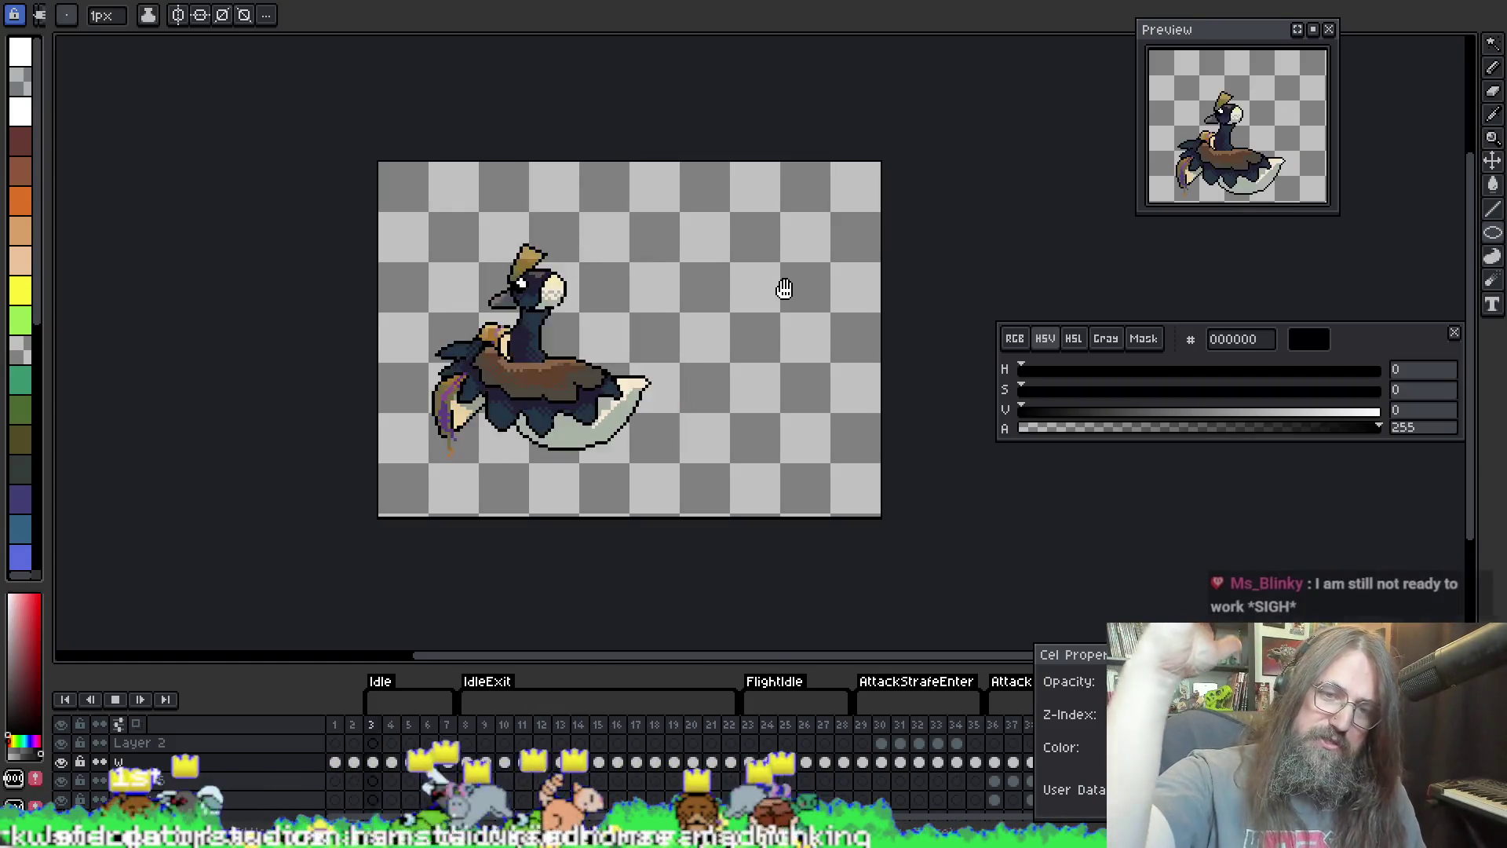
key(Return)
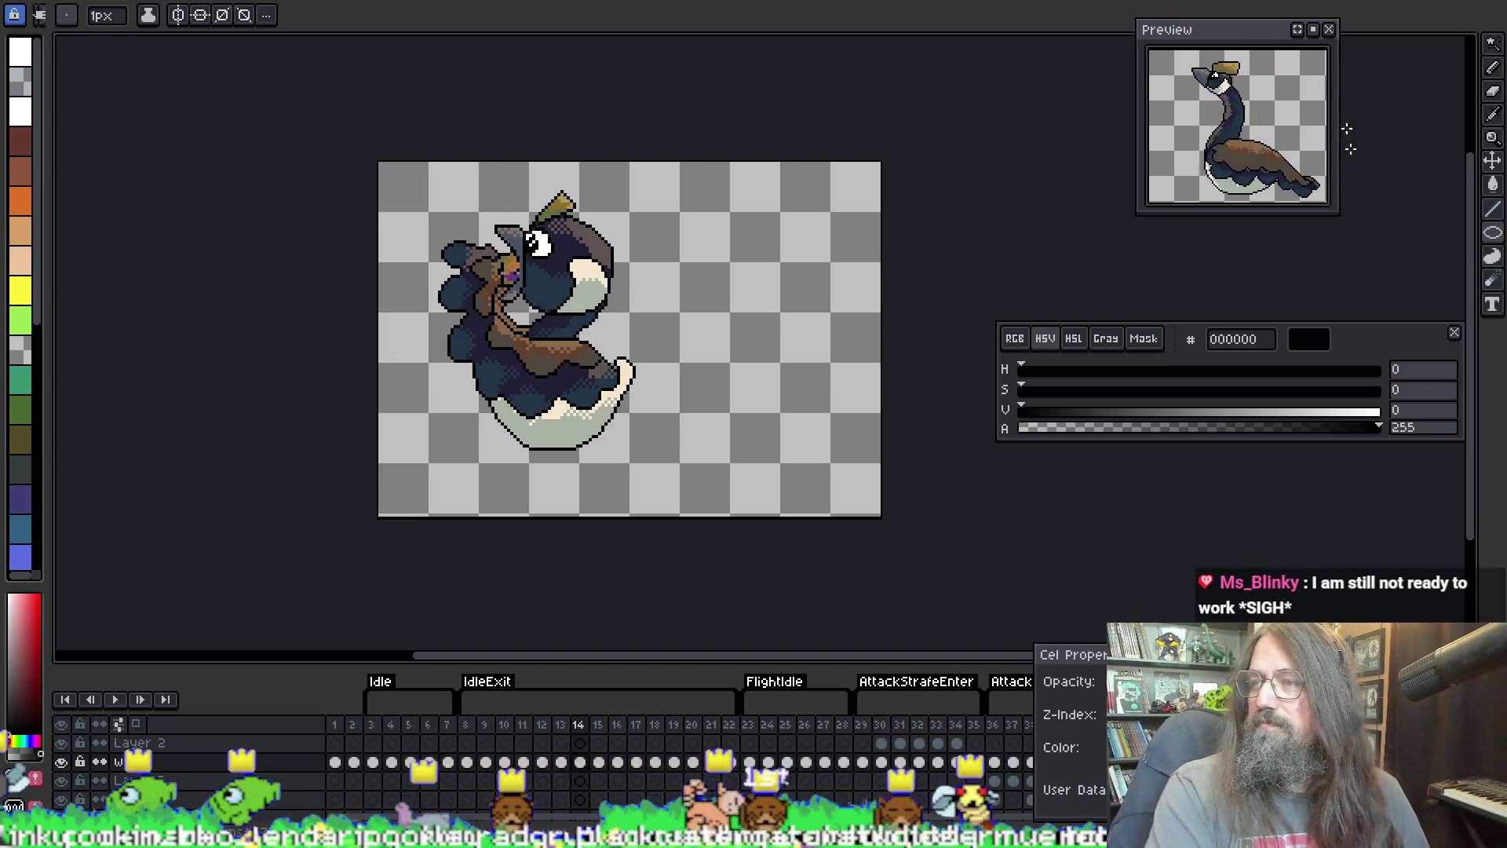
click(642, 3)
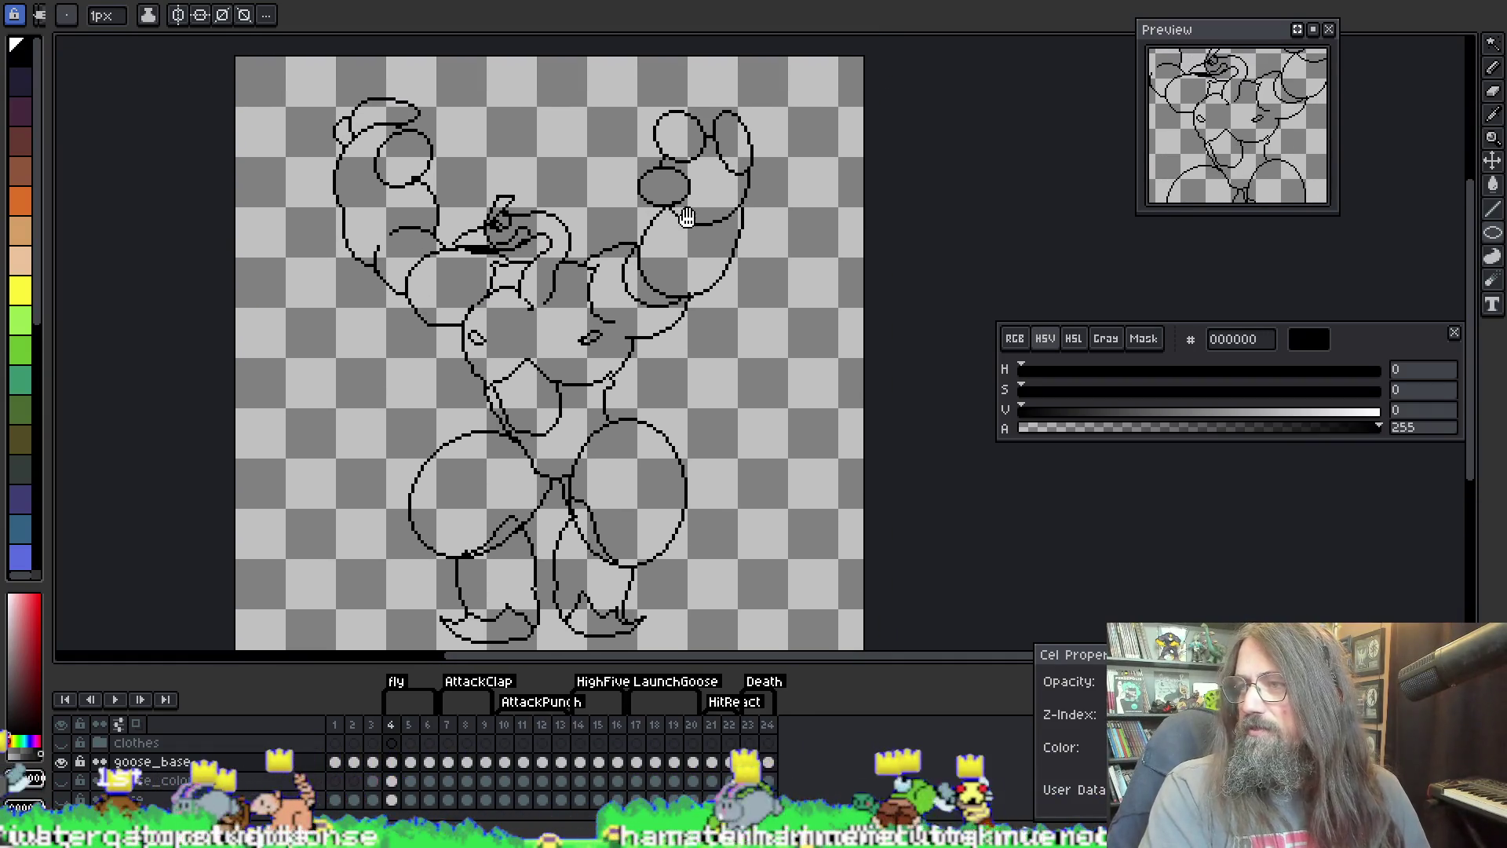
Step: Pan and zoom to show the top of the canvas, then step forward to frame 5
drag(693, 212, 699, 182)
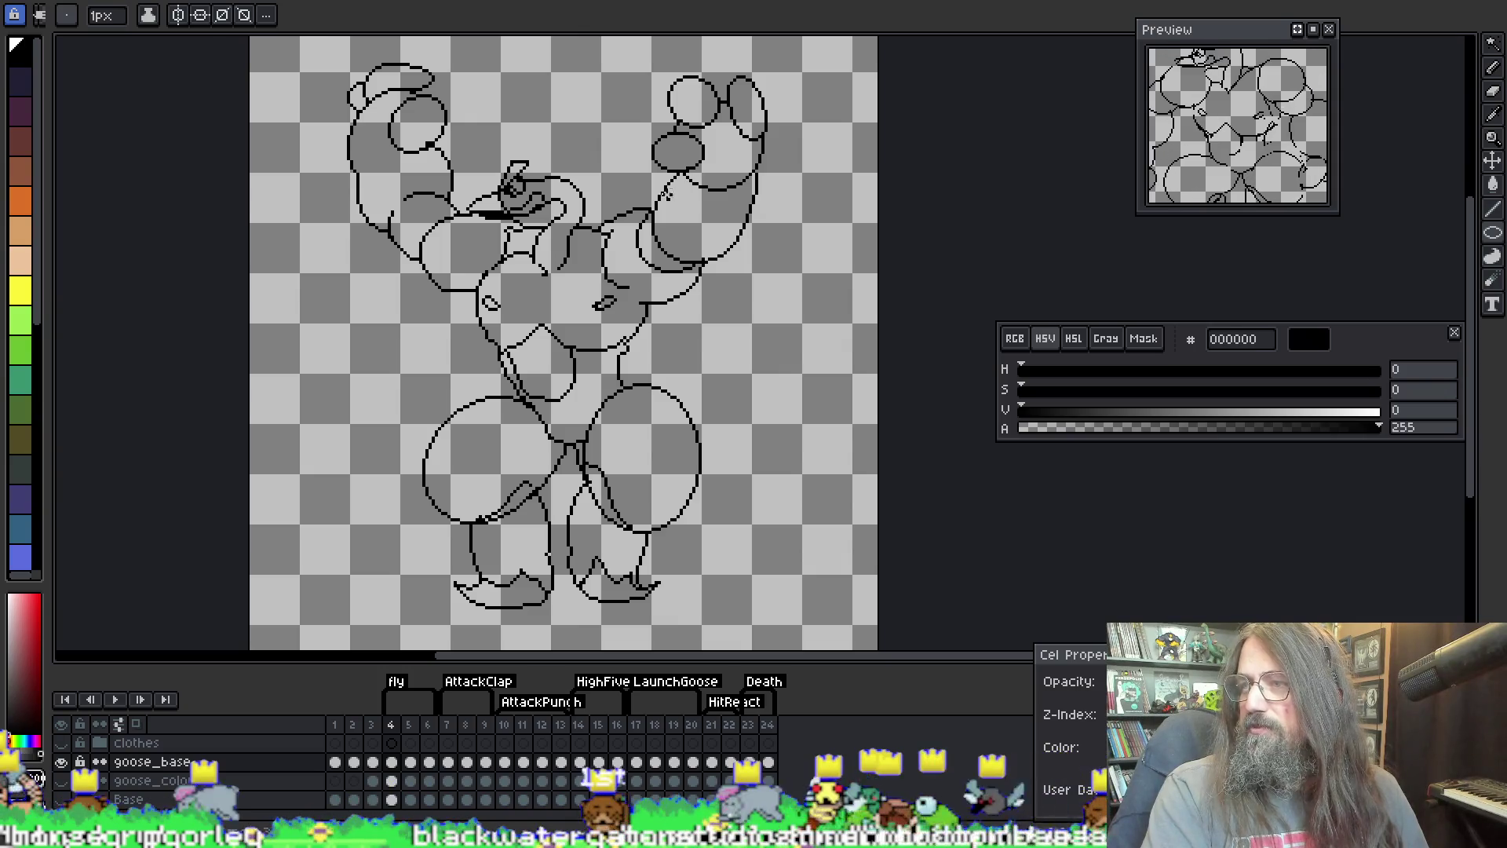
scroll(679, 165, up, 1)
drag(679, 165, 579, 260)
key(Return)
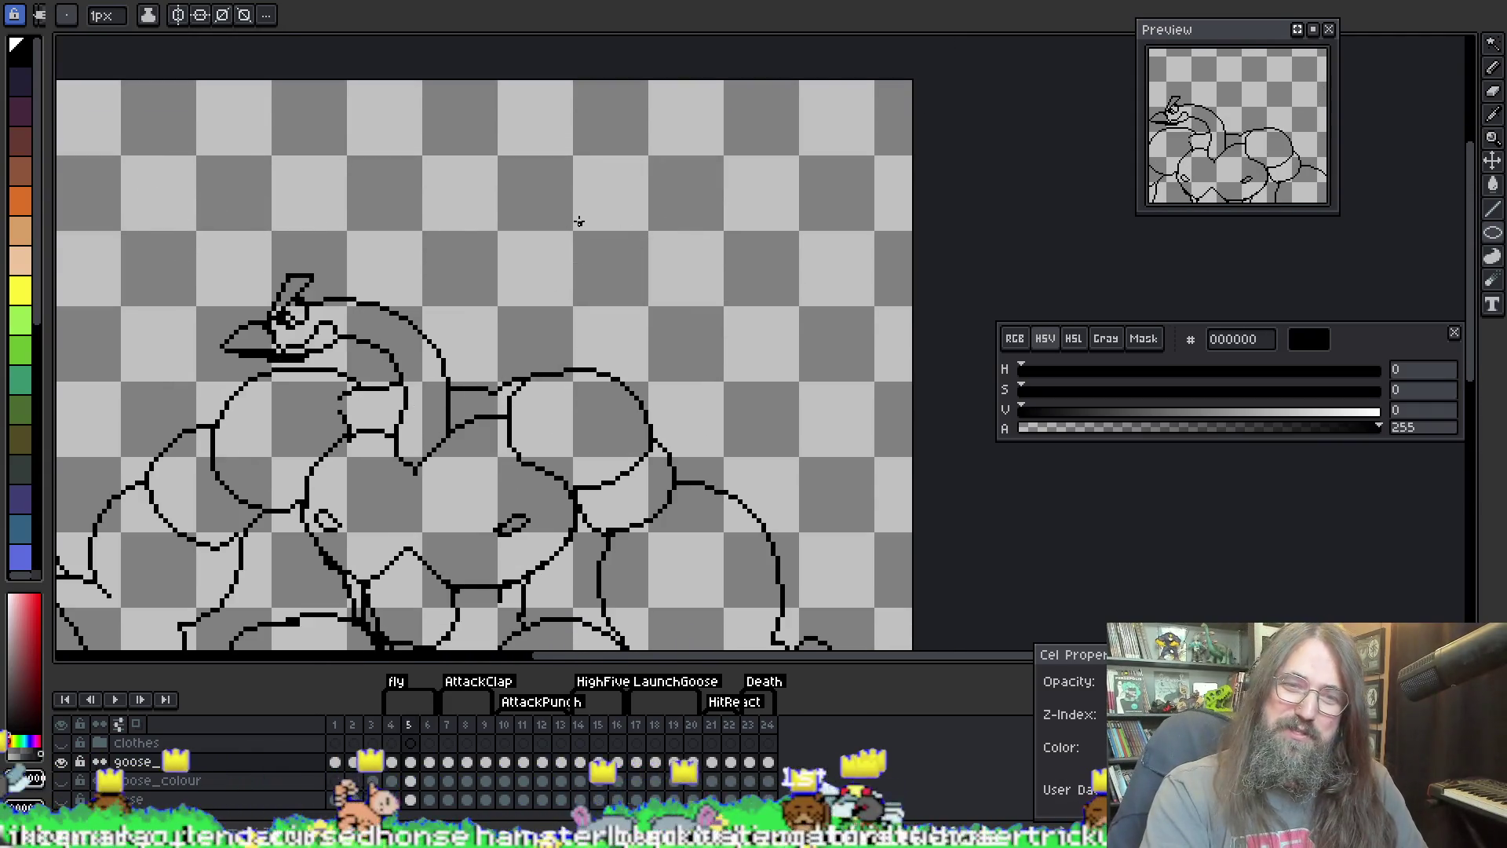
Step: Frame the frame 5 drawing, pick the pencil, and turn on onion skin with F3
scroll(653, 328, down, 3)
scroll(666, 371, up, 2)
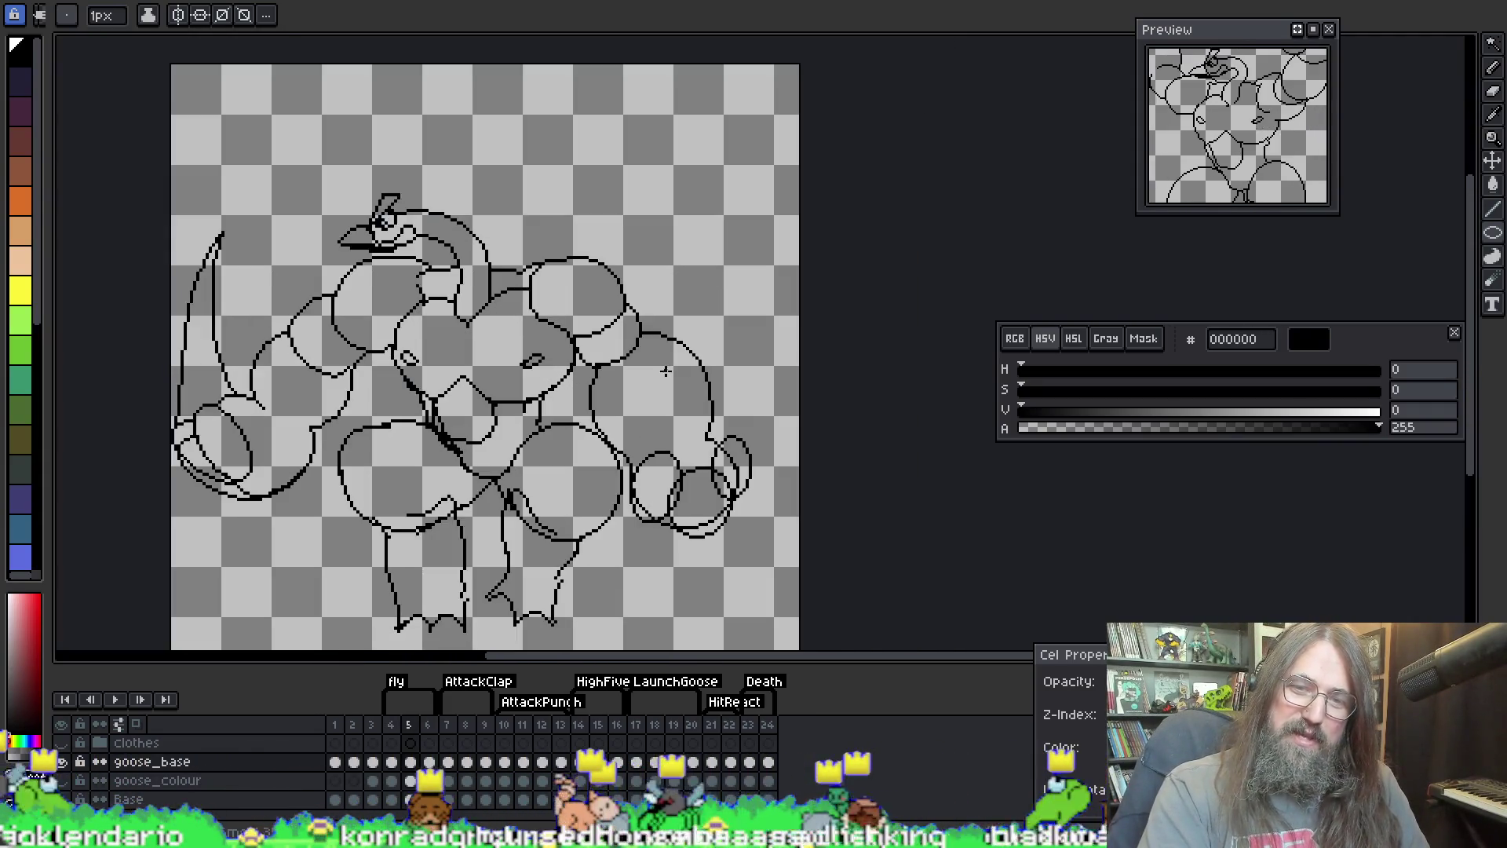
scroll(721, 376, up, 1)
mouse_move(721, 455)
mouse_down()
mouse_move(613, 350)
mouse_move(586, 347)
mouse_up()
key(b)
scroll(616, 312, up, 2)
key(F3)
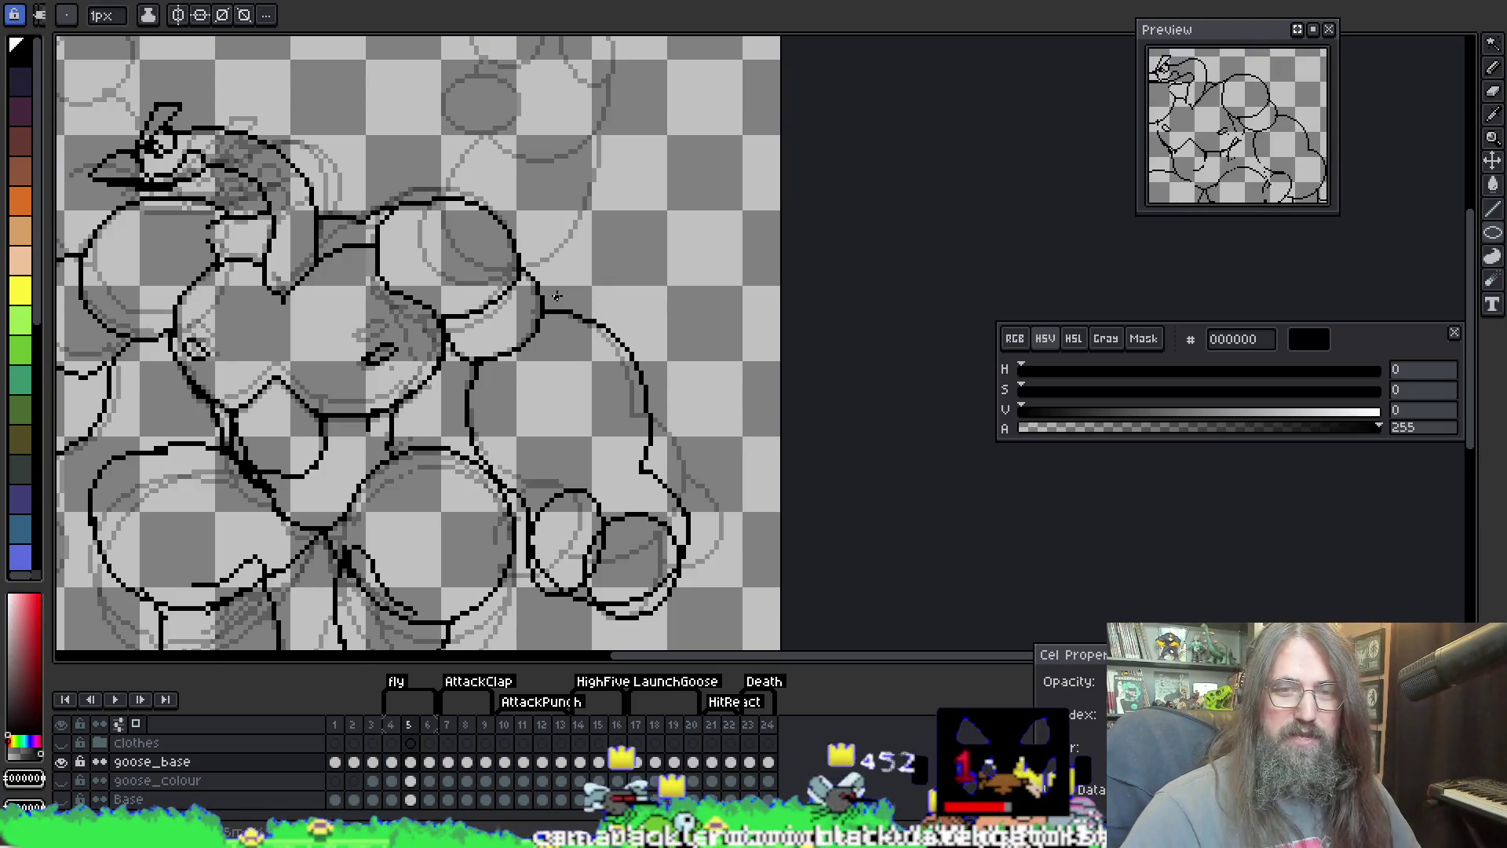
scroll(552, 247, down, 1)
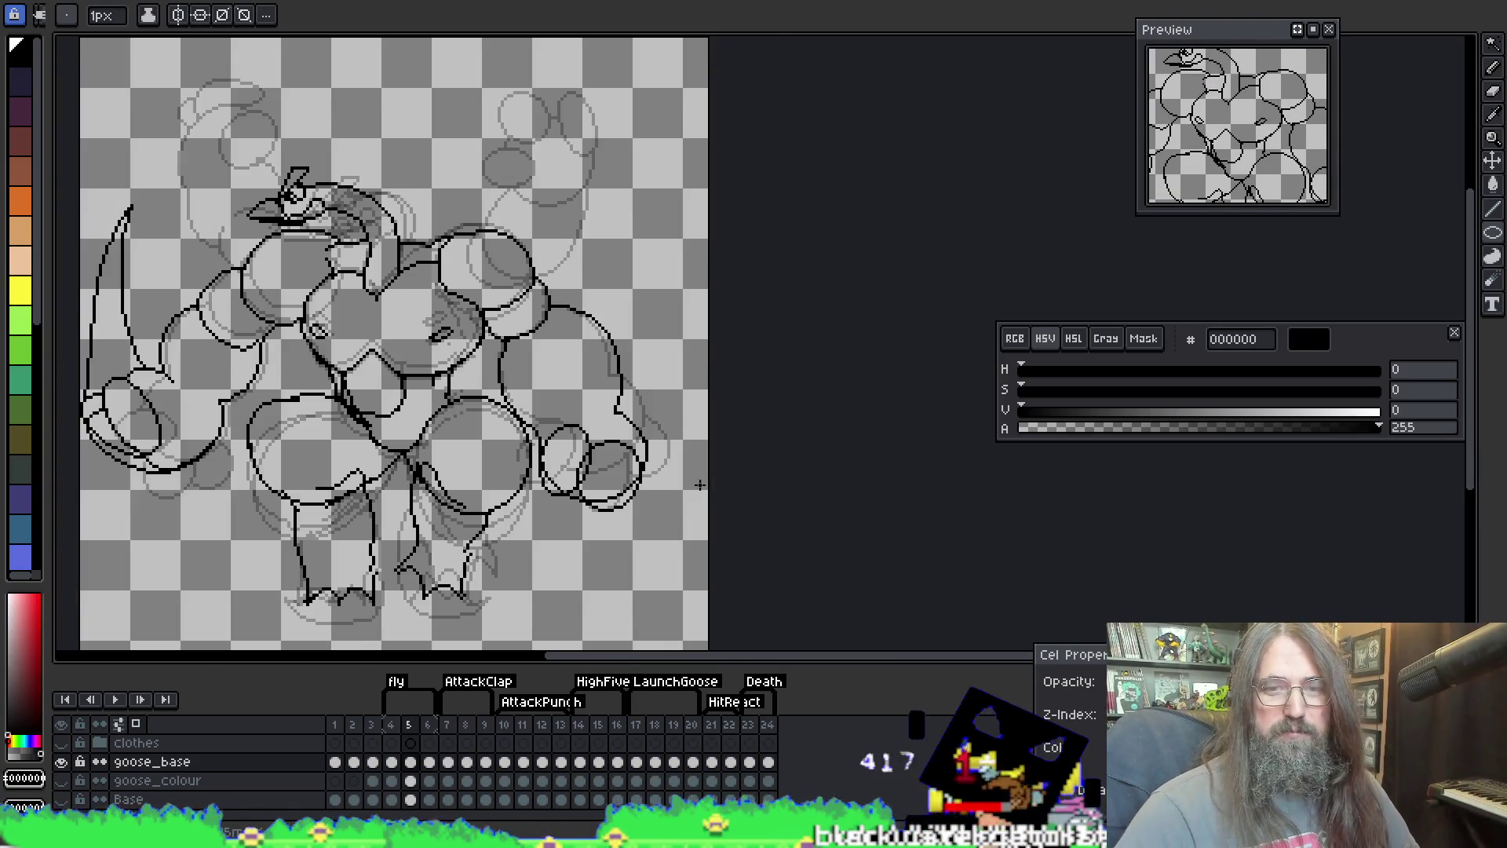
Step: Redraw the outer finger curve of the right fist, retrying until it bulges wider outward
drag(651, 496, 633, 454)
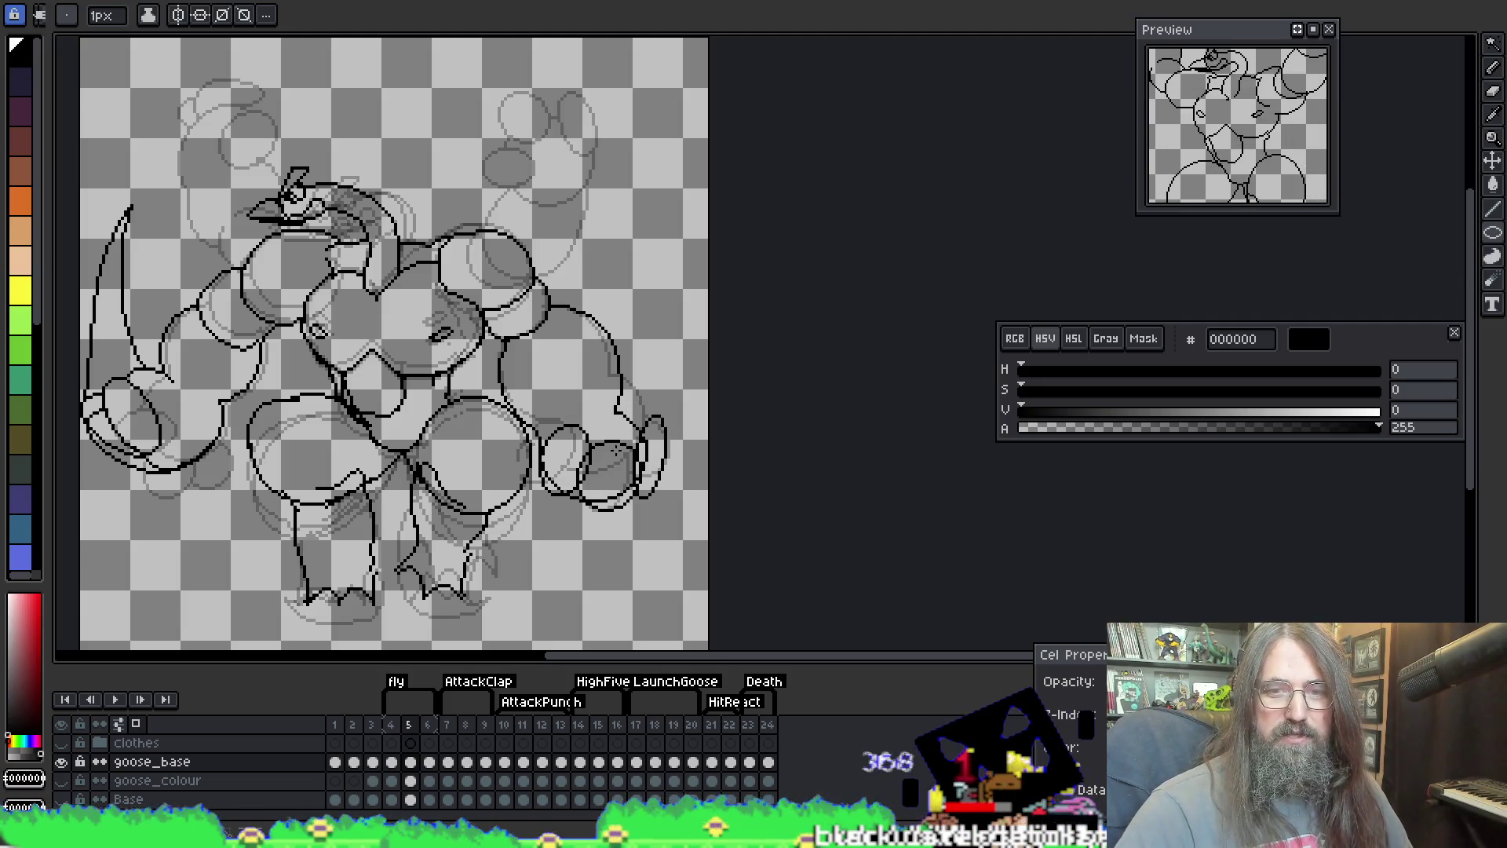
drag(655, 405, 658, 502)
key(ctrl+z)
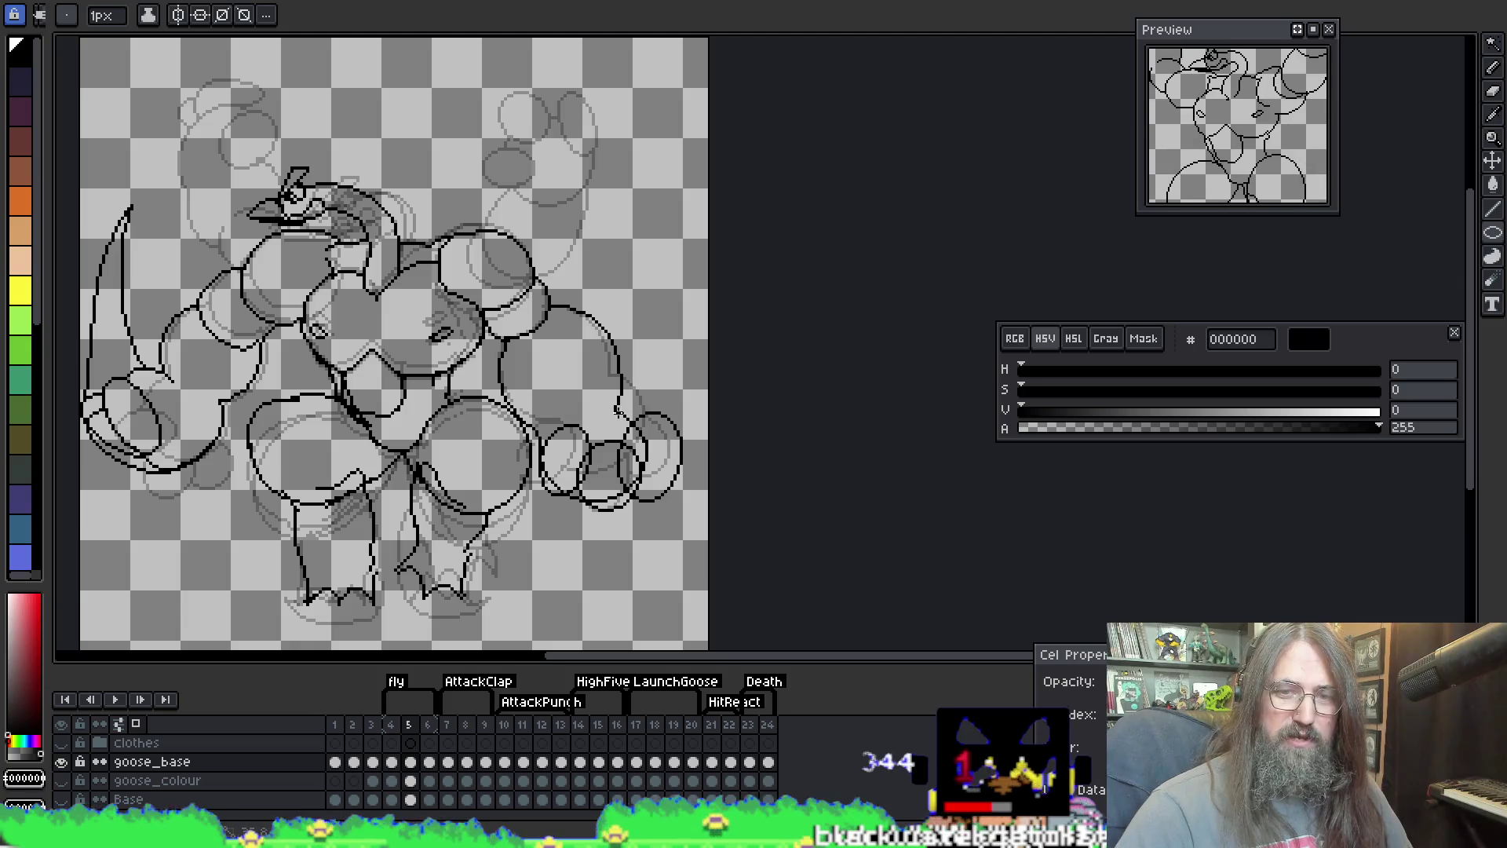
mouse_move(646, 414)
mouse_down()
mouse_move(660, 501)
mouse_move(621, 401)
mouse_up()
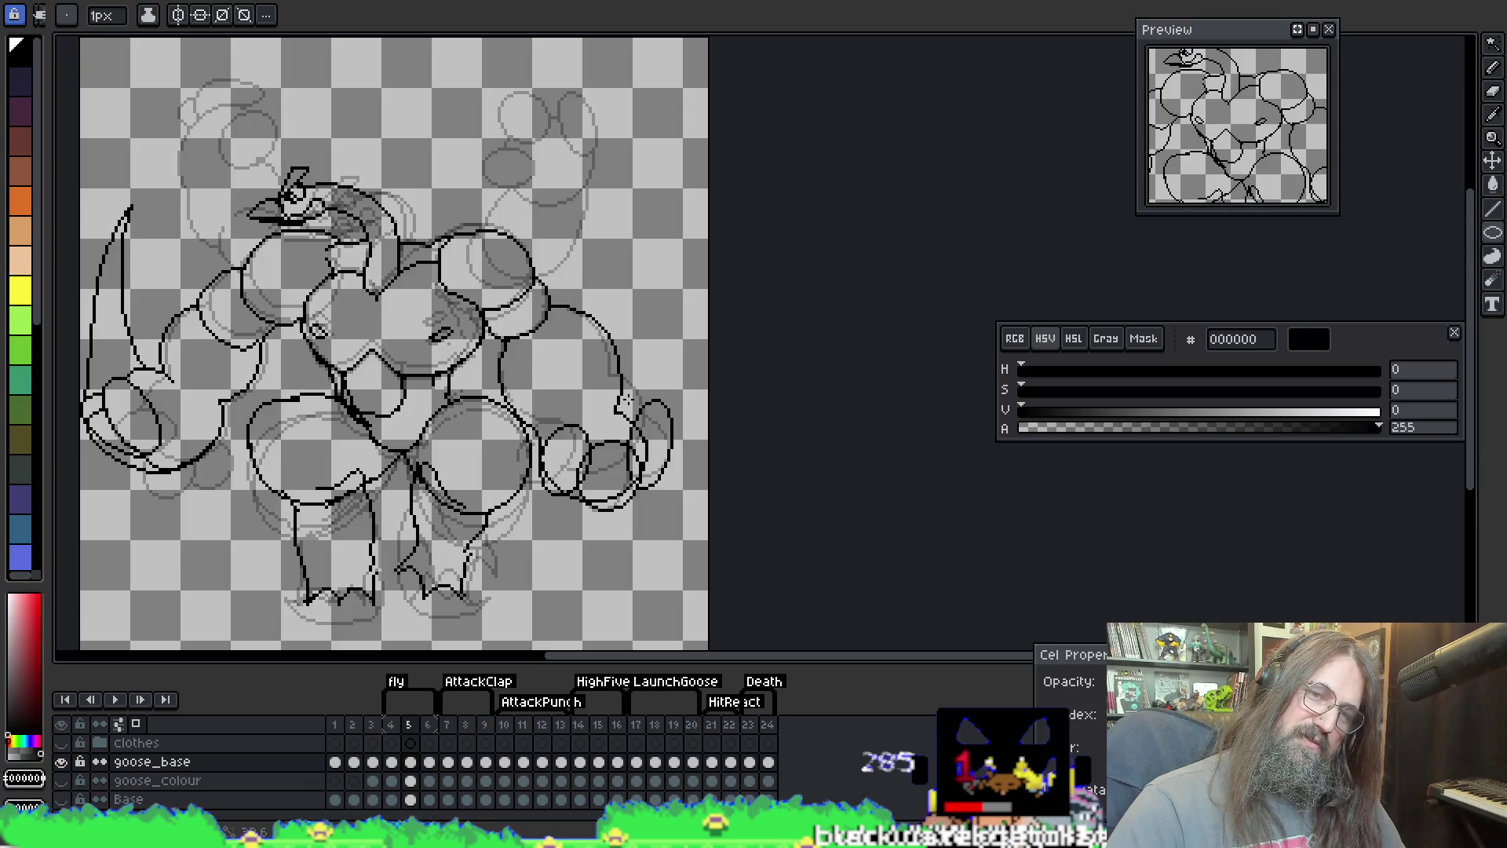
key(ctrl+z)
drag(658, 495, 623, 405)
key(ctrl+z)
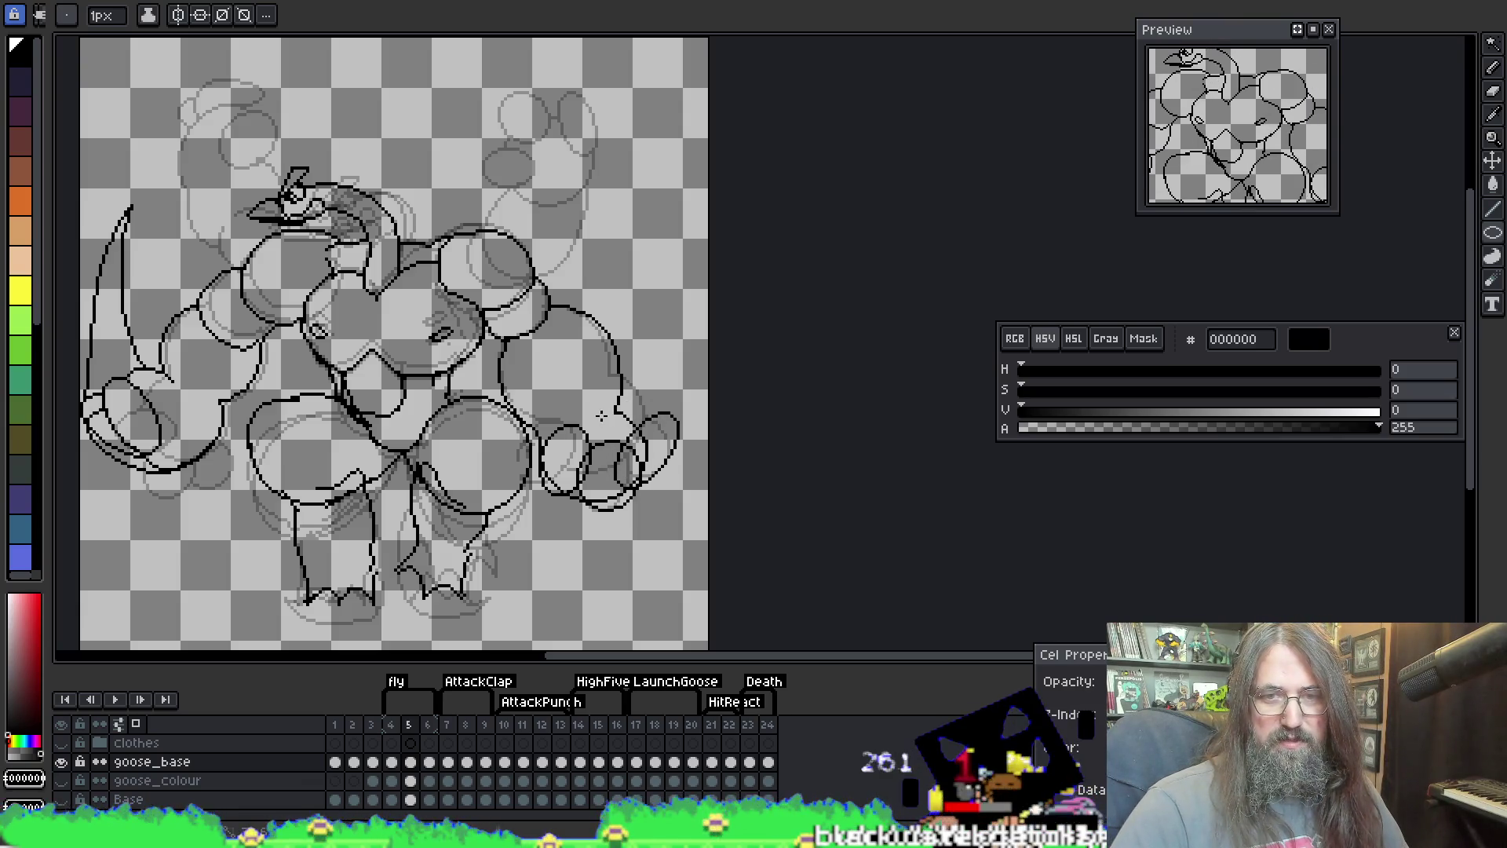
drag(620, 490, 624, 407)
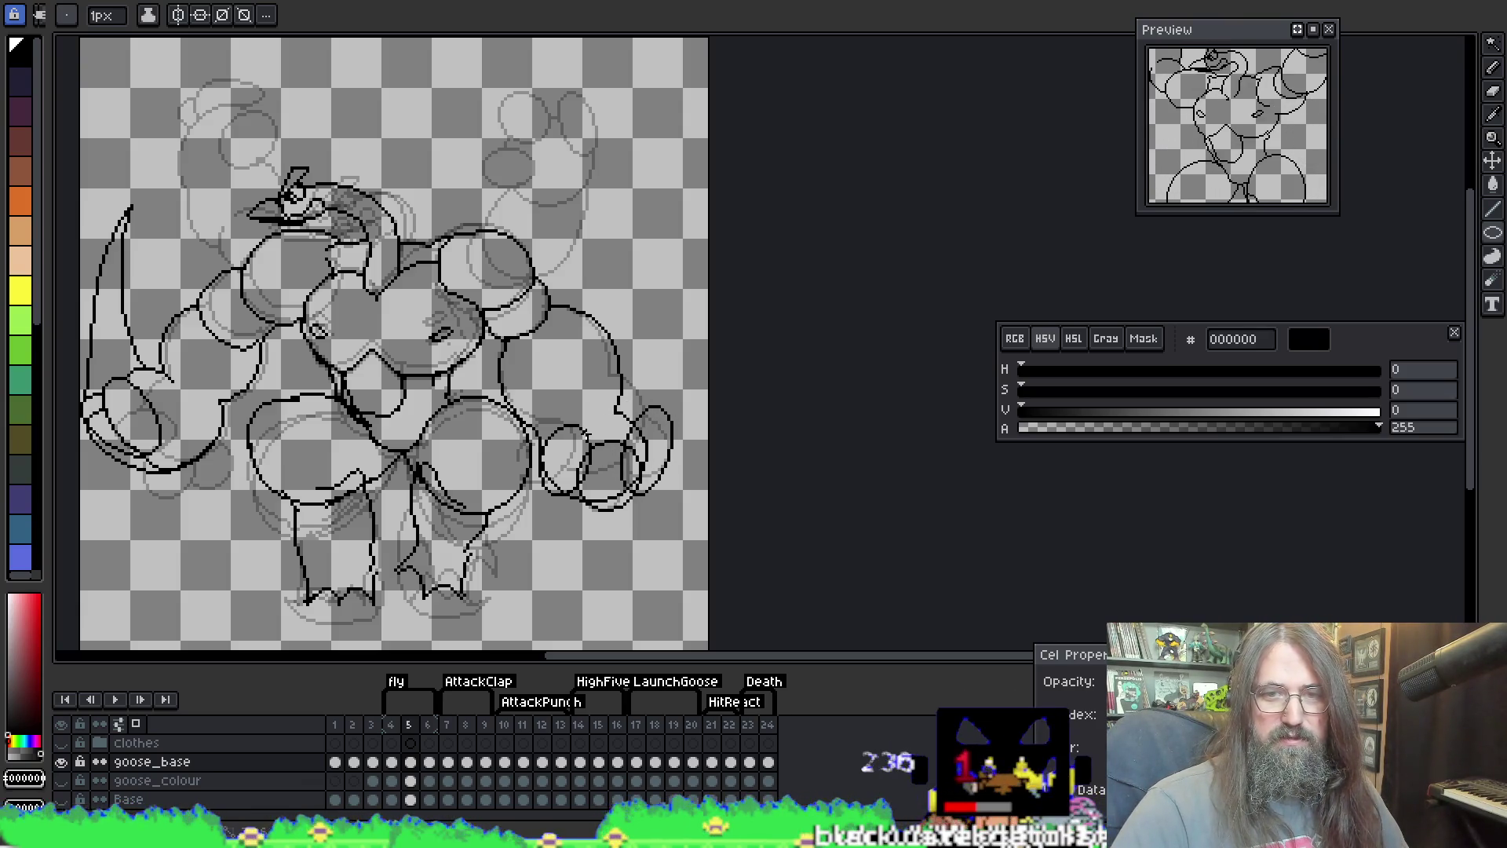
Step: Remove the stray stroke above the right fist and play the animation to preview it
drag(646, 332, 667, 325)
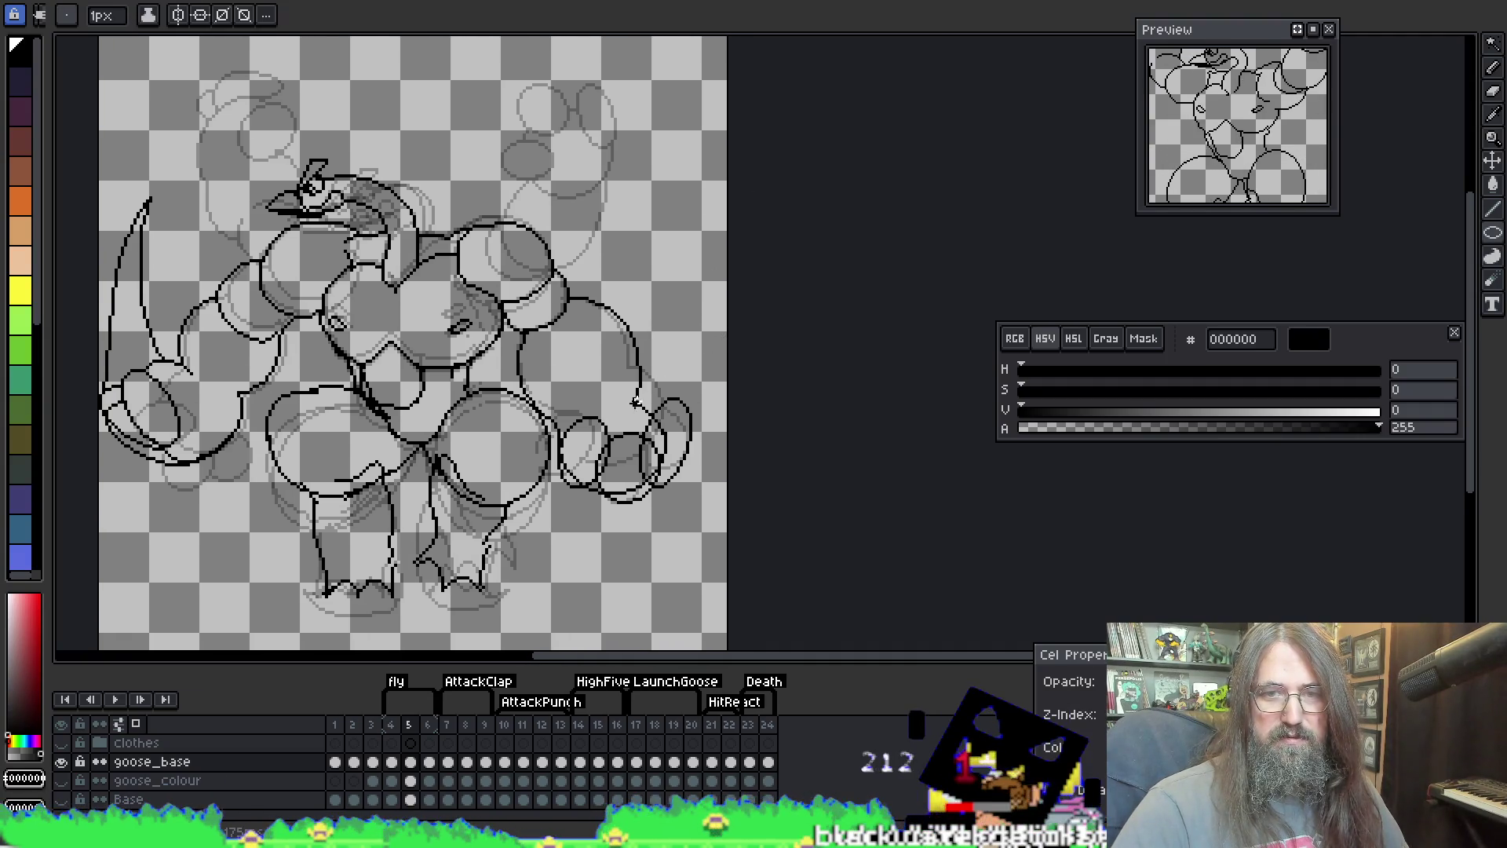
key(b)
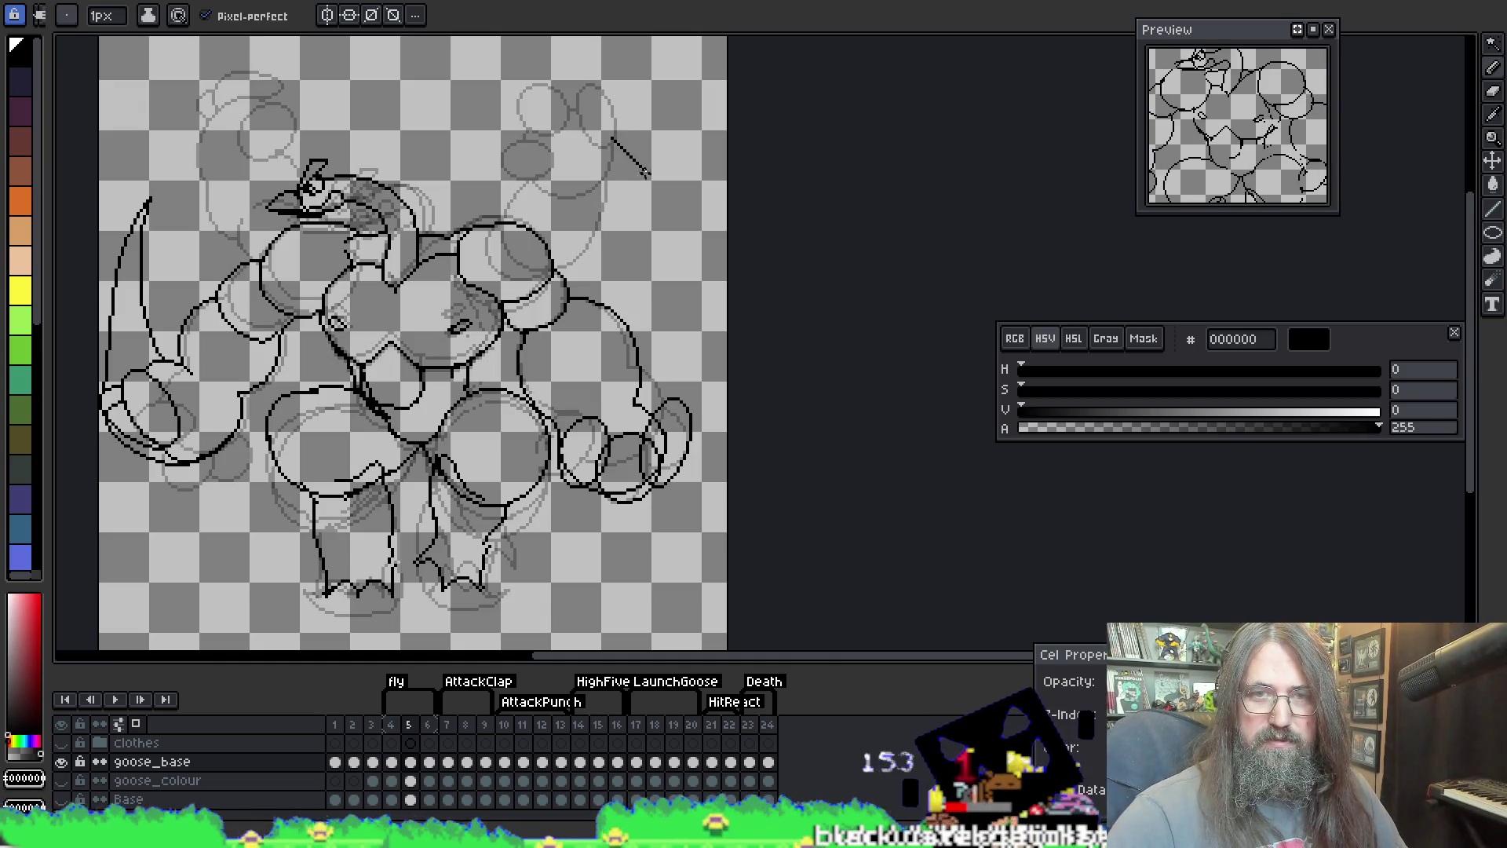
key(ctrl+z)
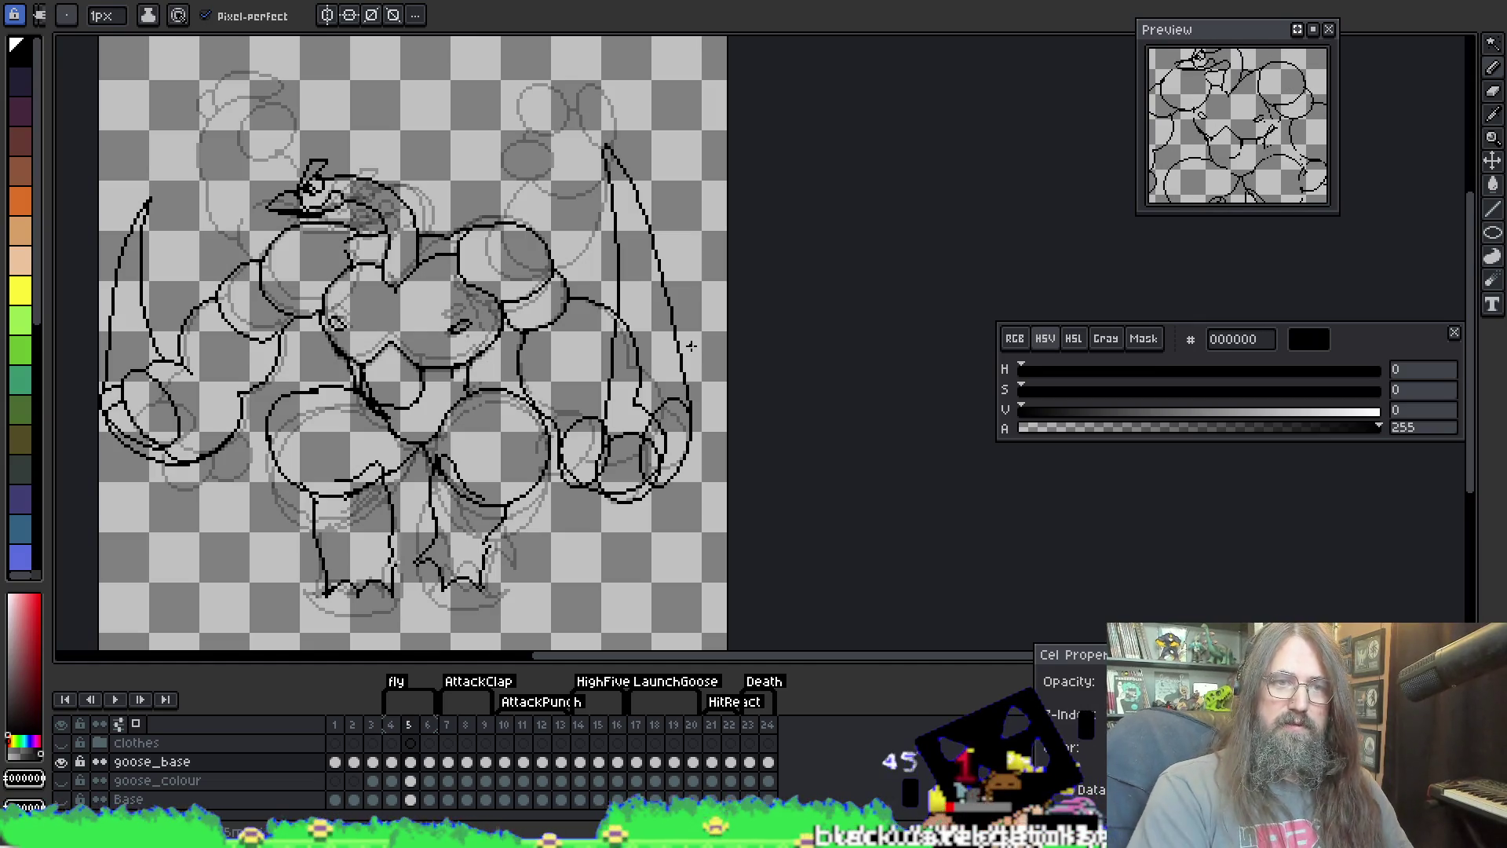
key(Return)
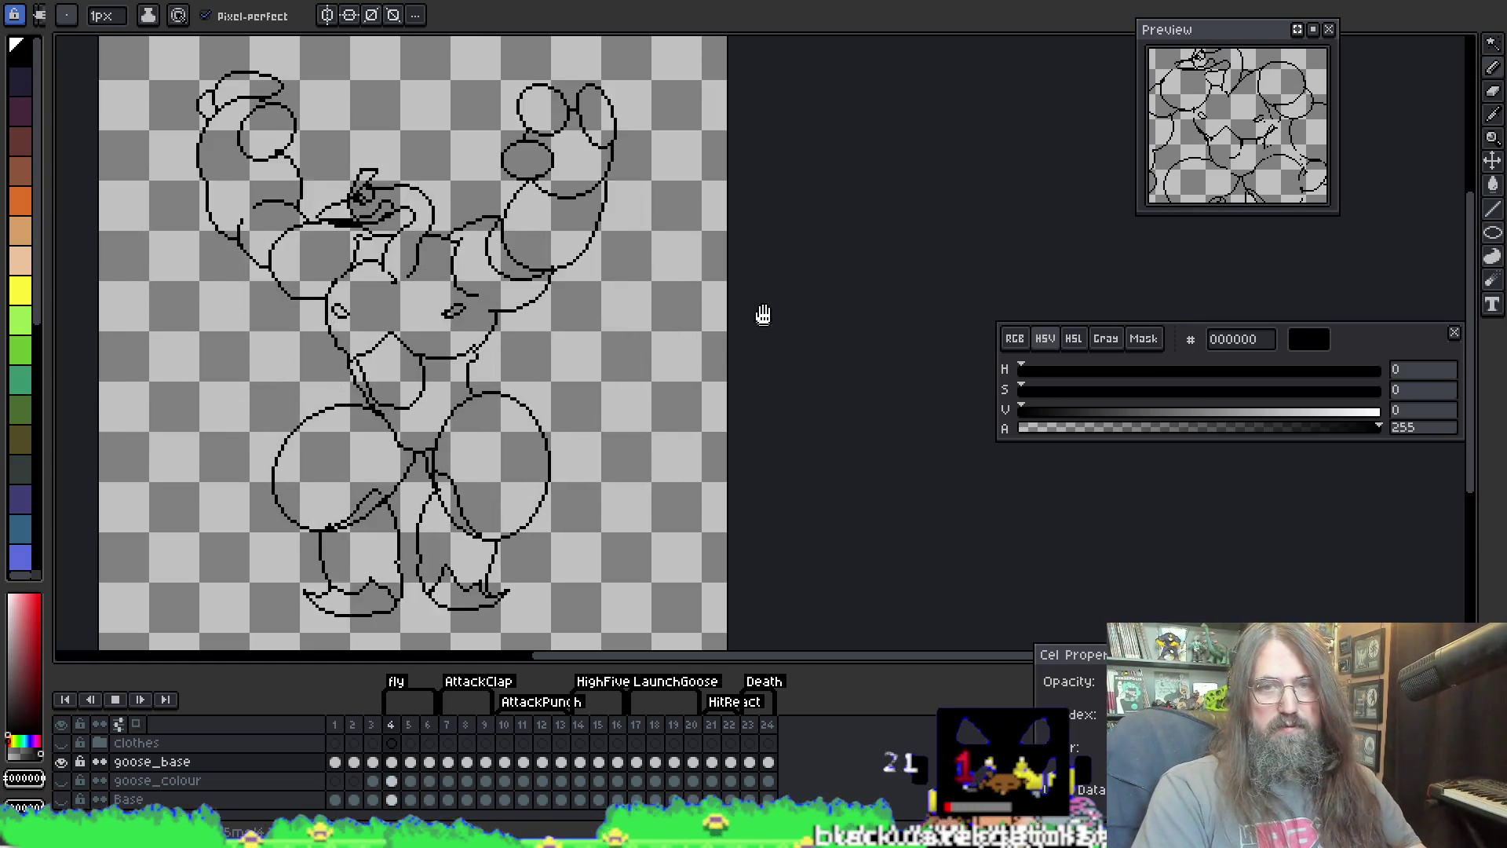
Step: Stop playback, step from frame 5 to frame 6, zoom in and pick the 2px brush
drag(581, 200, 628, 189)
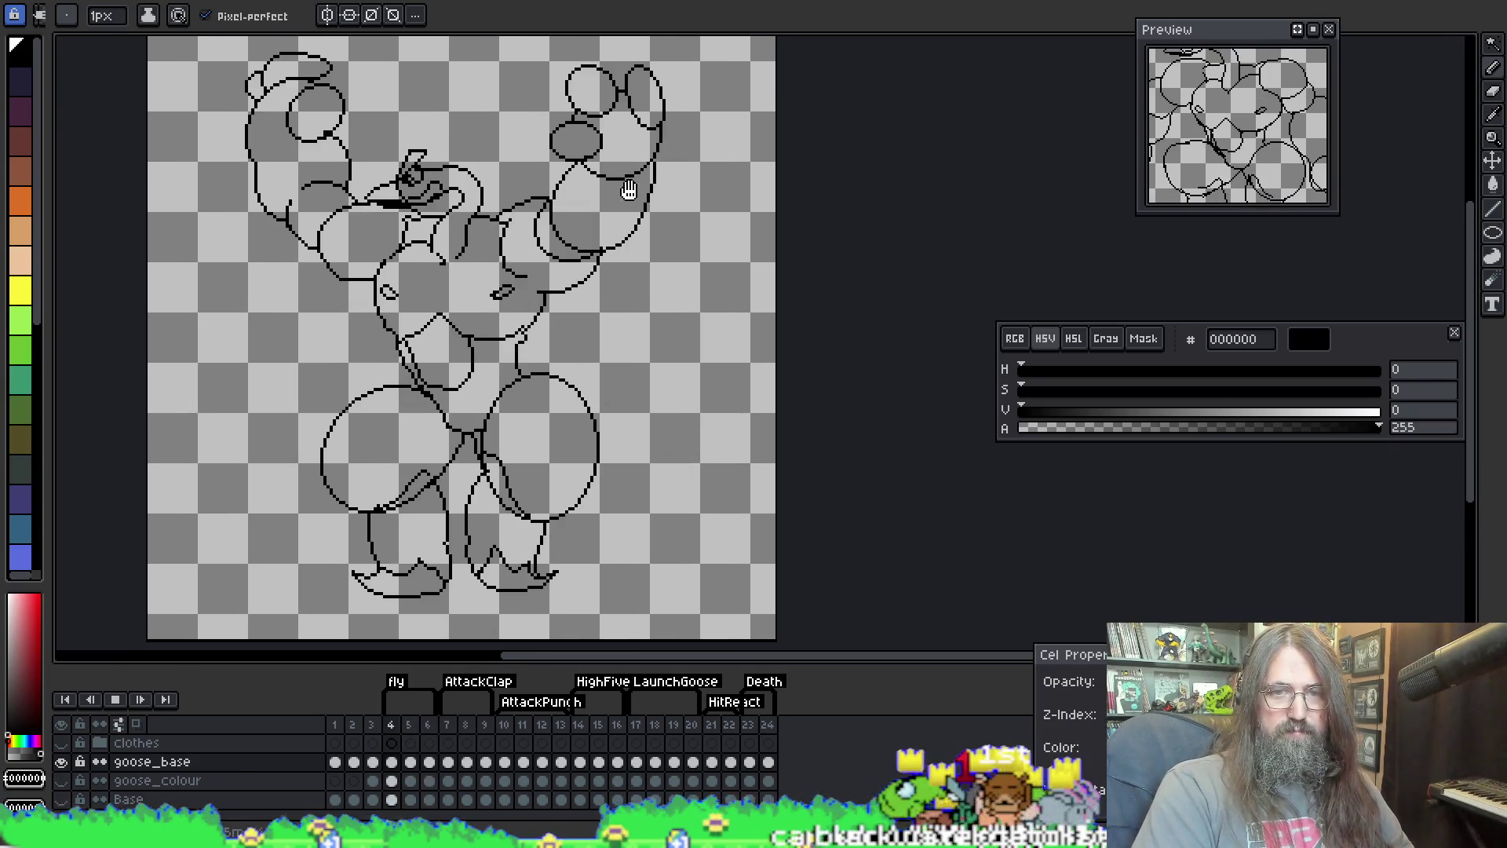
key(Return)
key(Left)
key(Right)
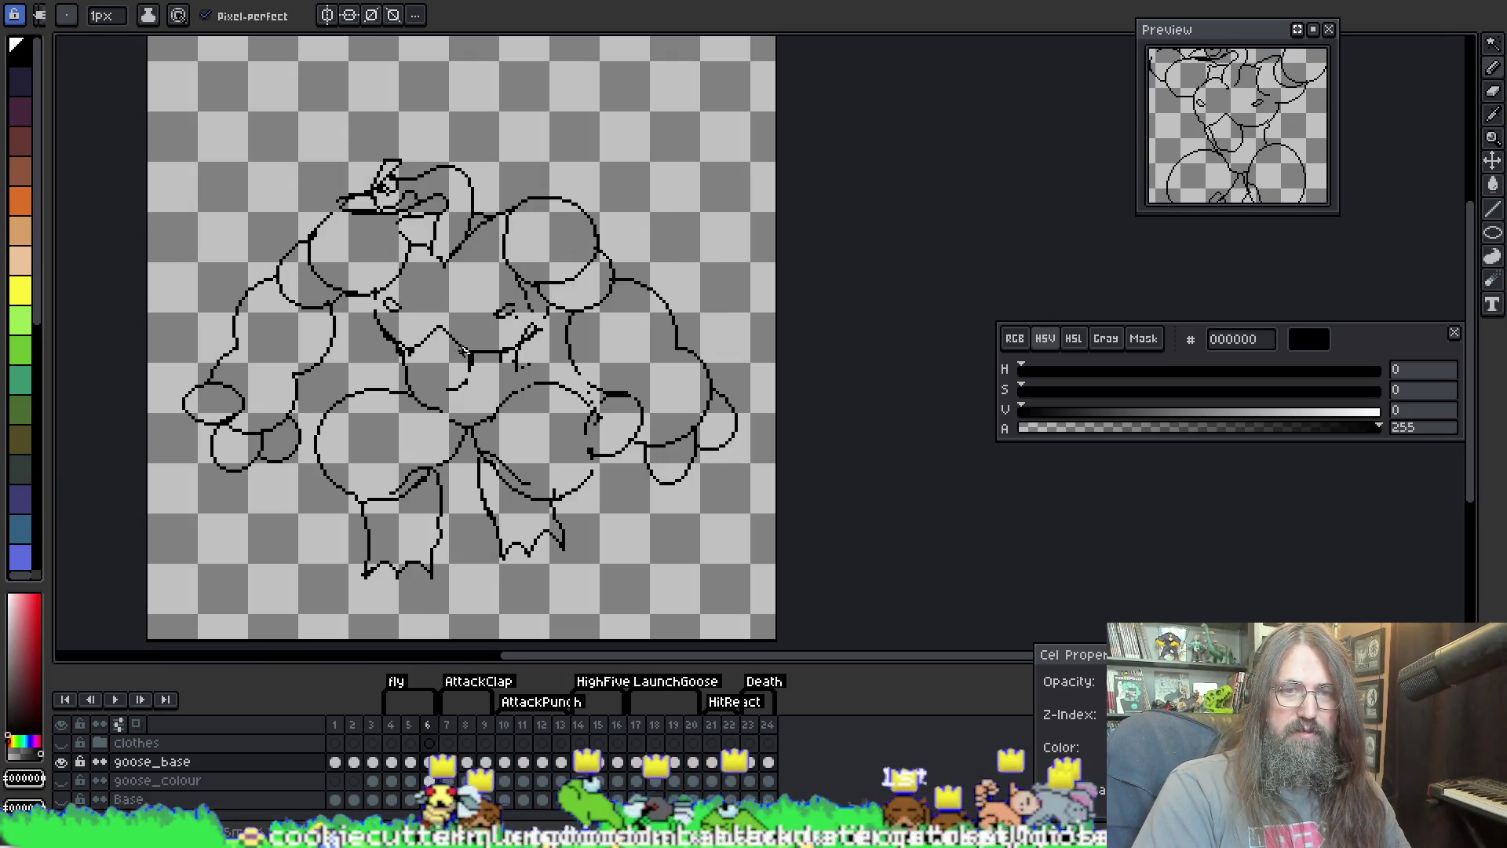
scroll(456, 299, up, 3)
key(b)
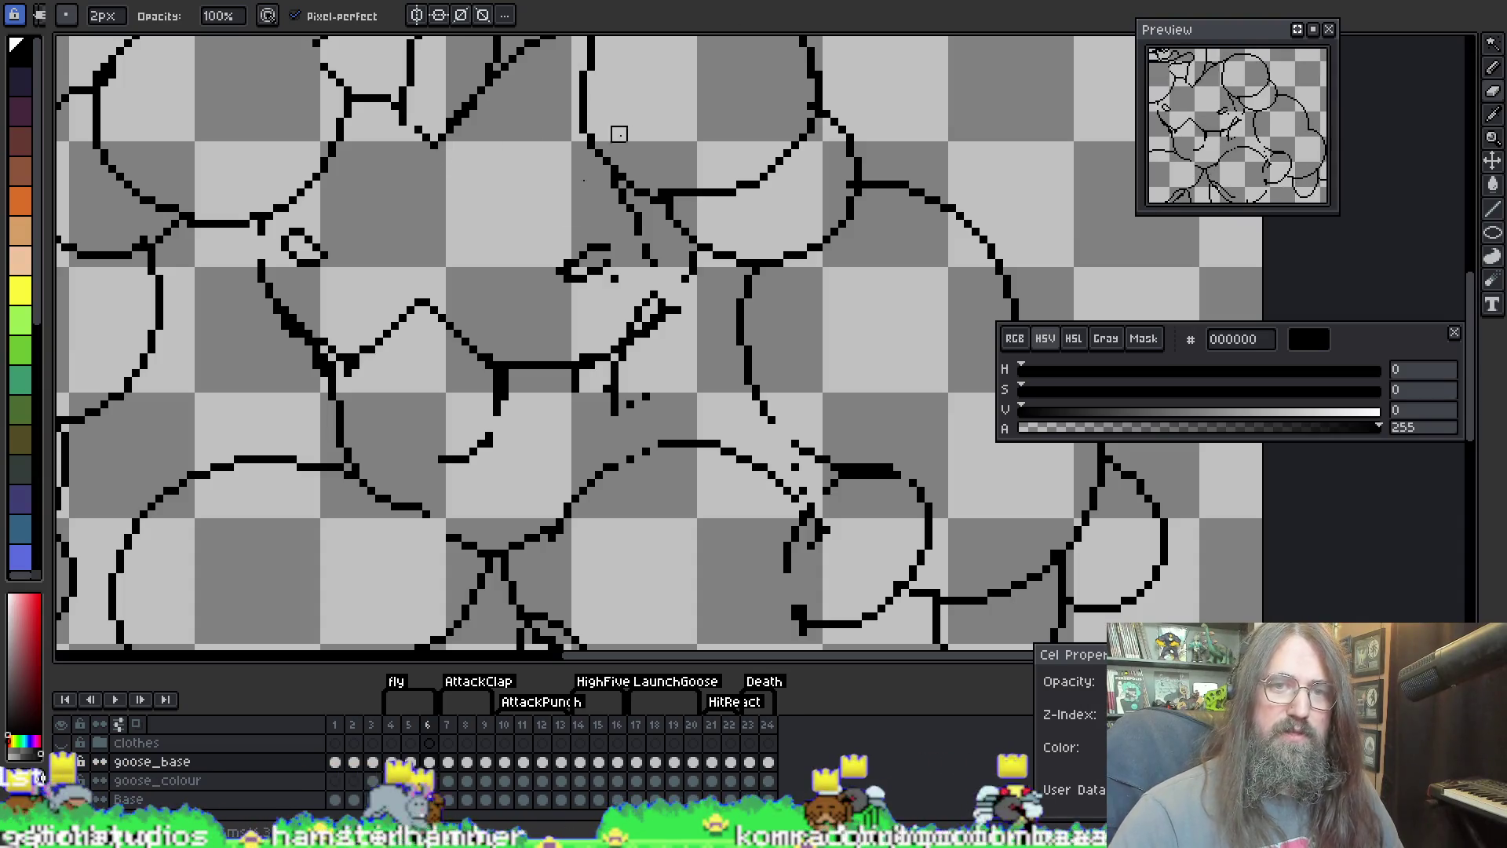
Step: Erase stray pixels around the head and shoulders, then sample the black line colour
drag(265, 173, 272, 298)
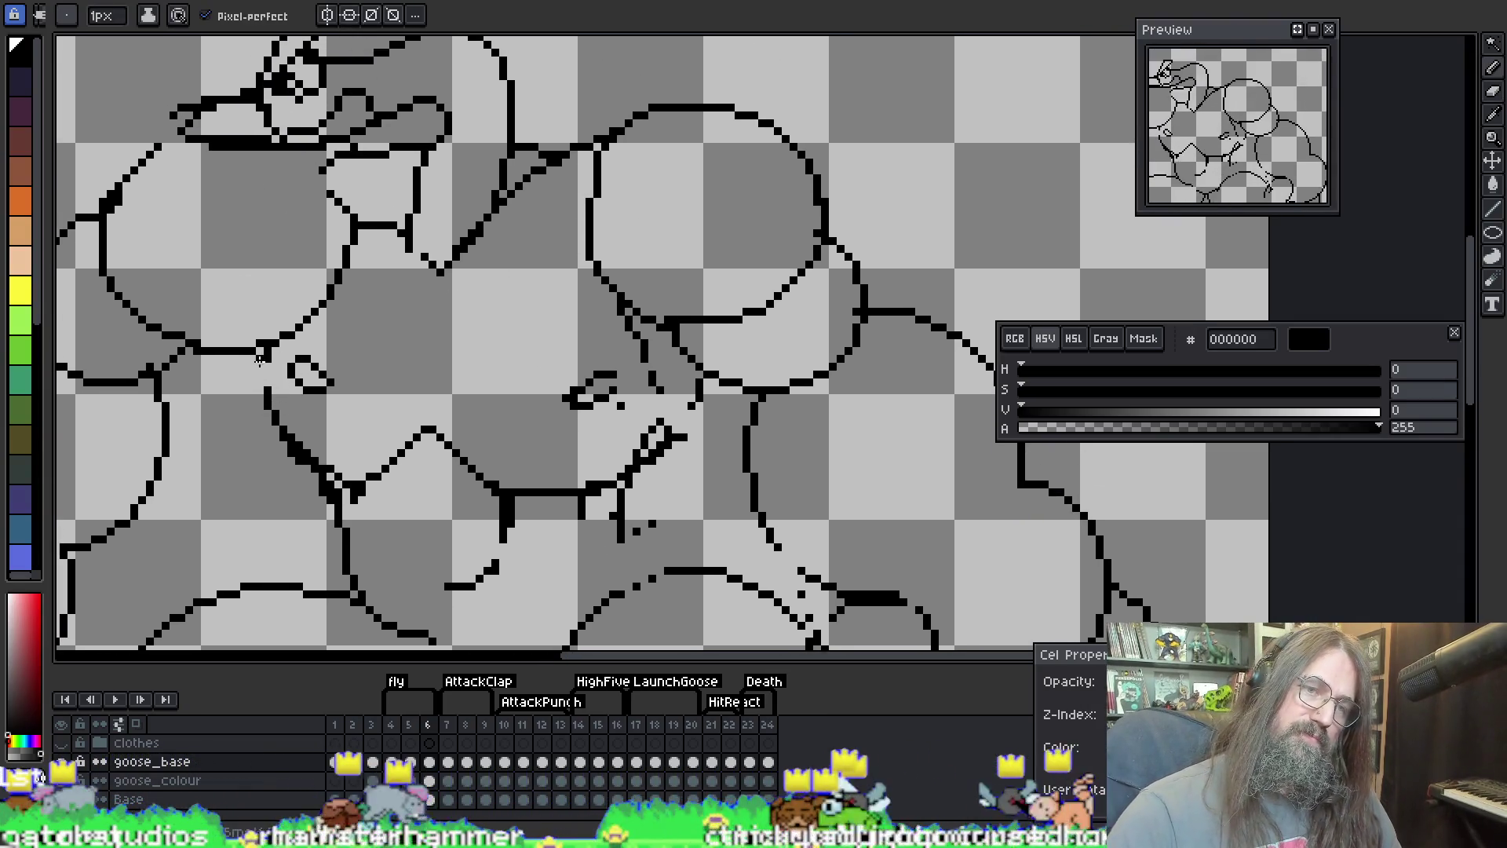
key(space)
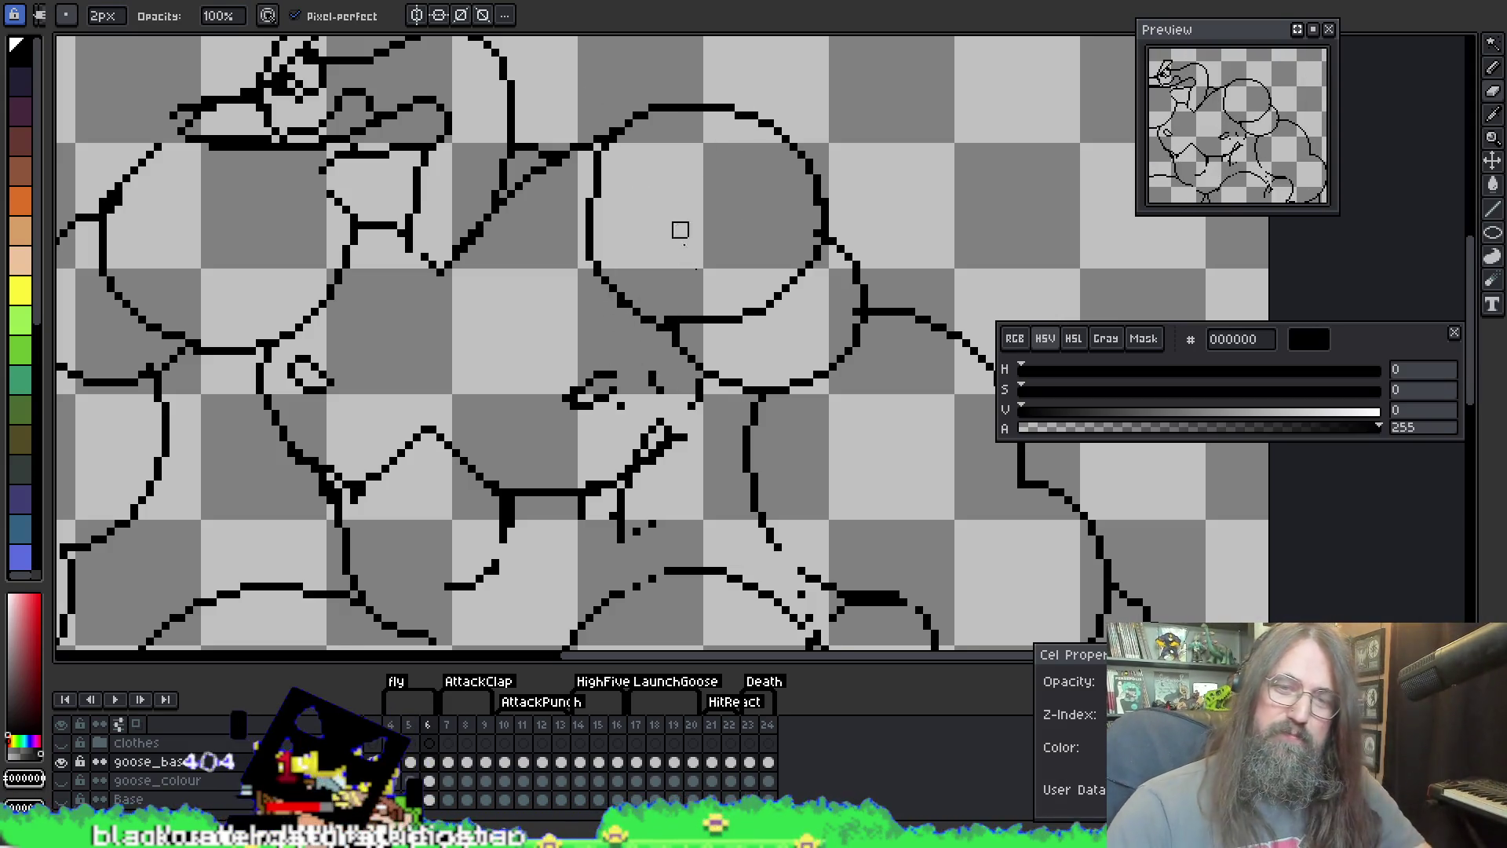
key(i)
click(696, 405)
click(692, 407)
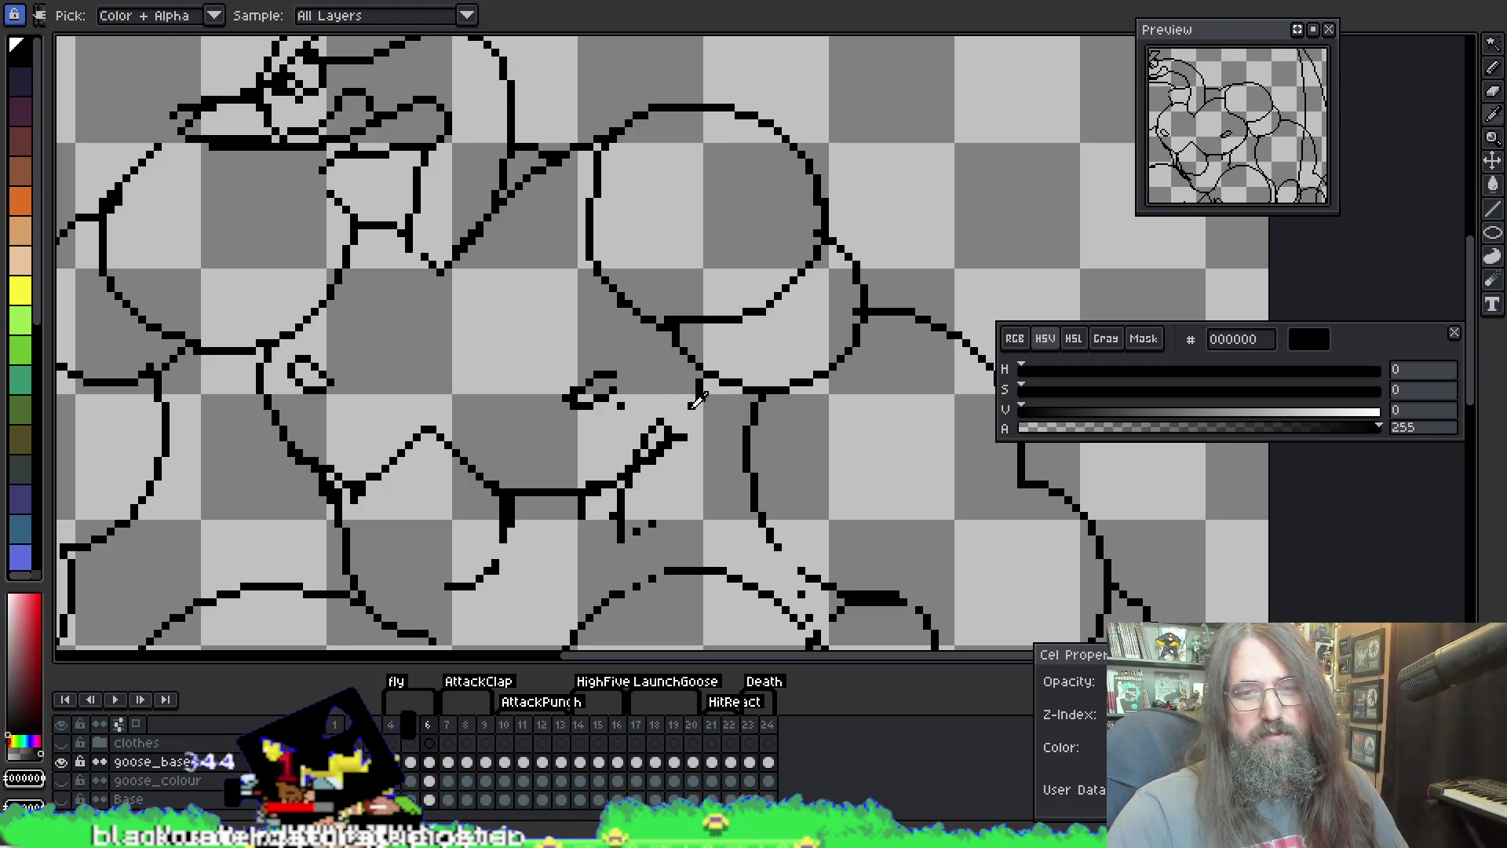
Step: Alternate the 1px pencil and 2px eraser to redraw one clean chest-to-shoulder contour
key(b)
key(e)
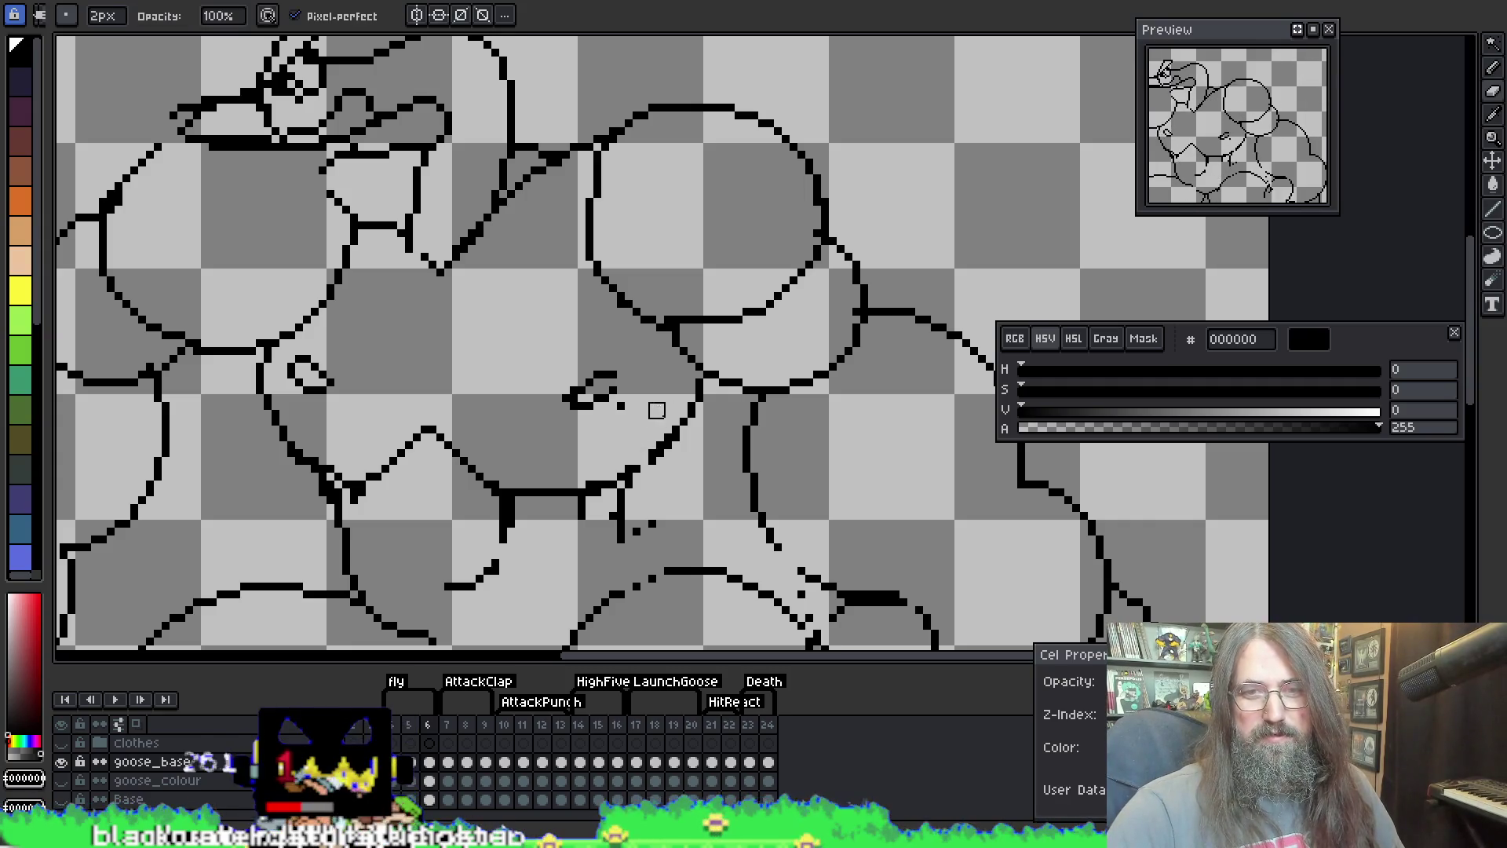
key(b)
key(e)
key(b)
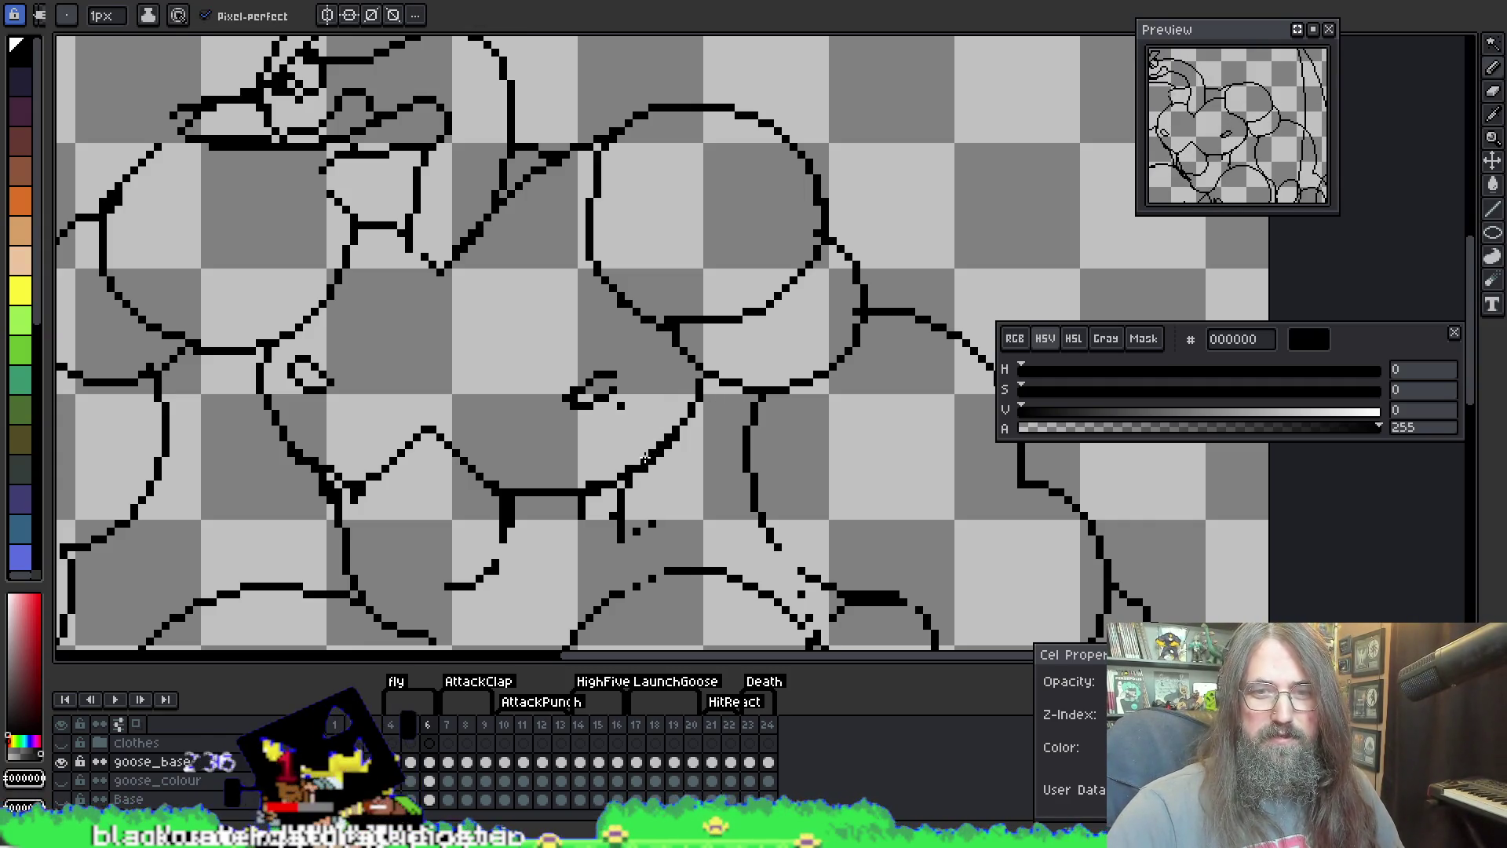
key(e)
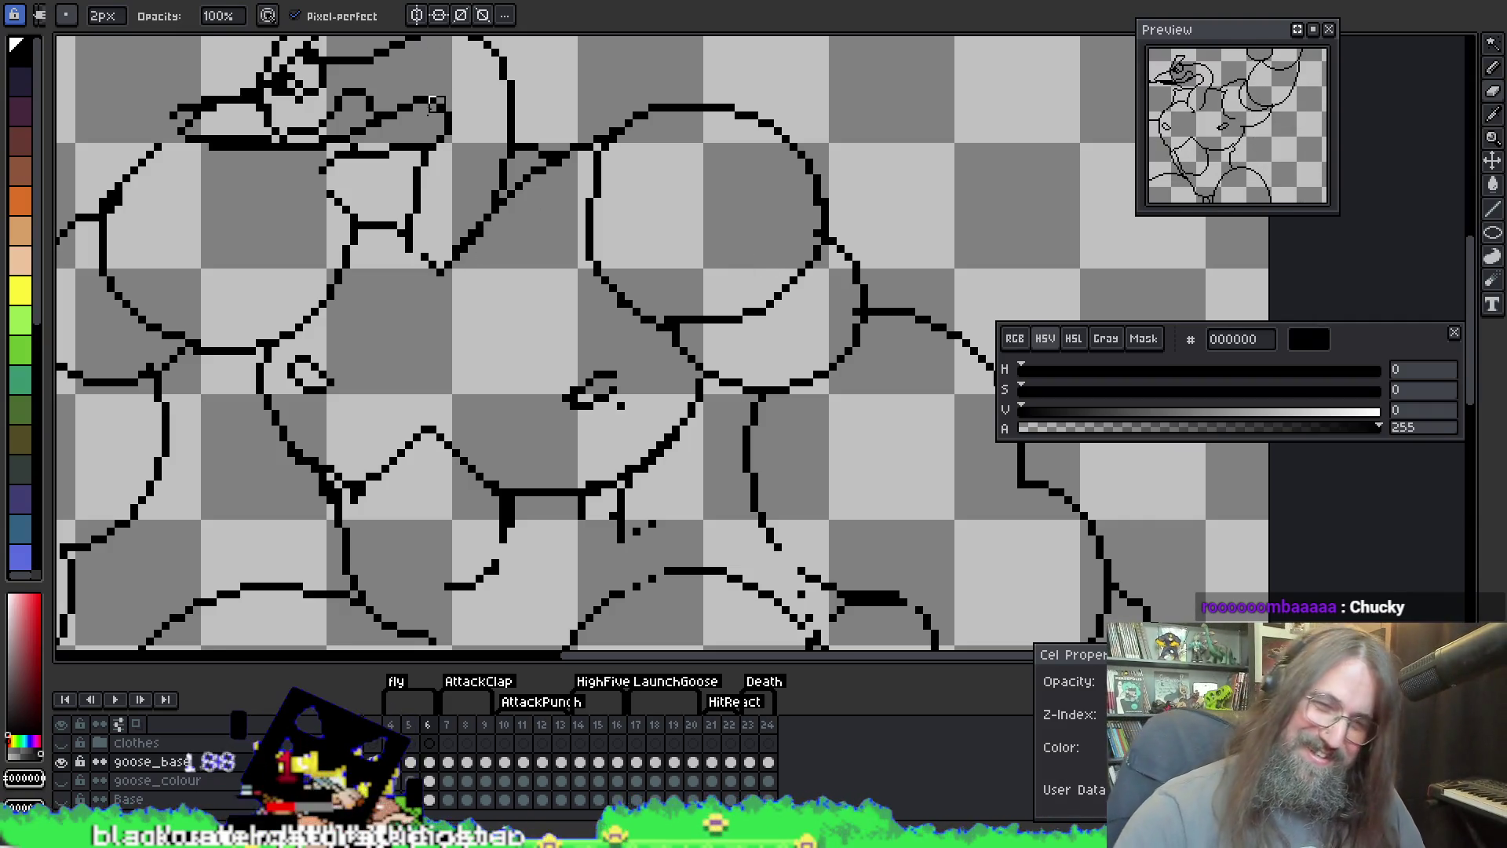
key(h)
drag(514, 310, 624, 314)
key(b)
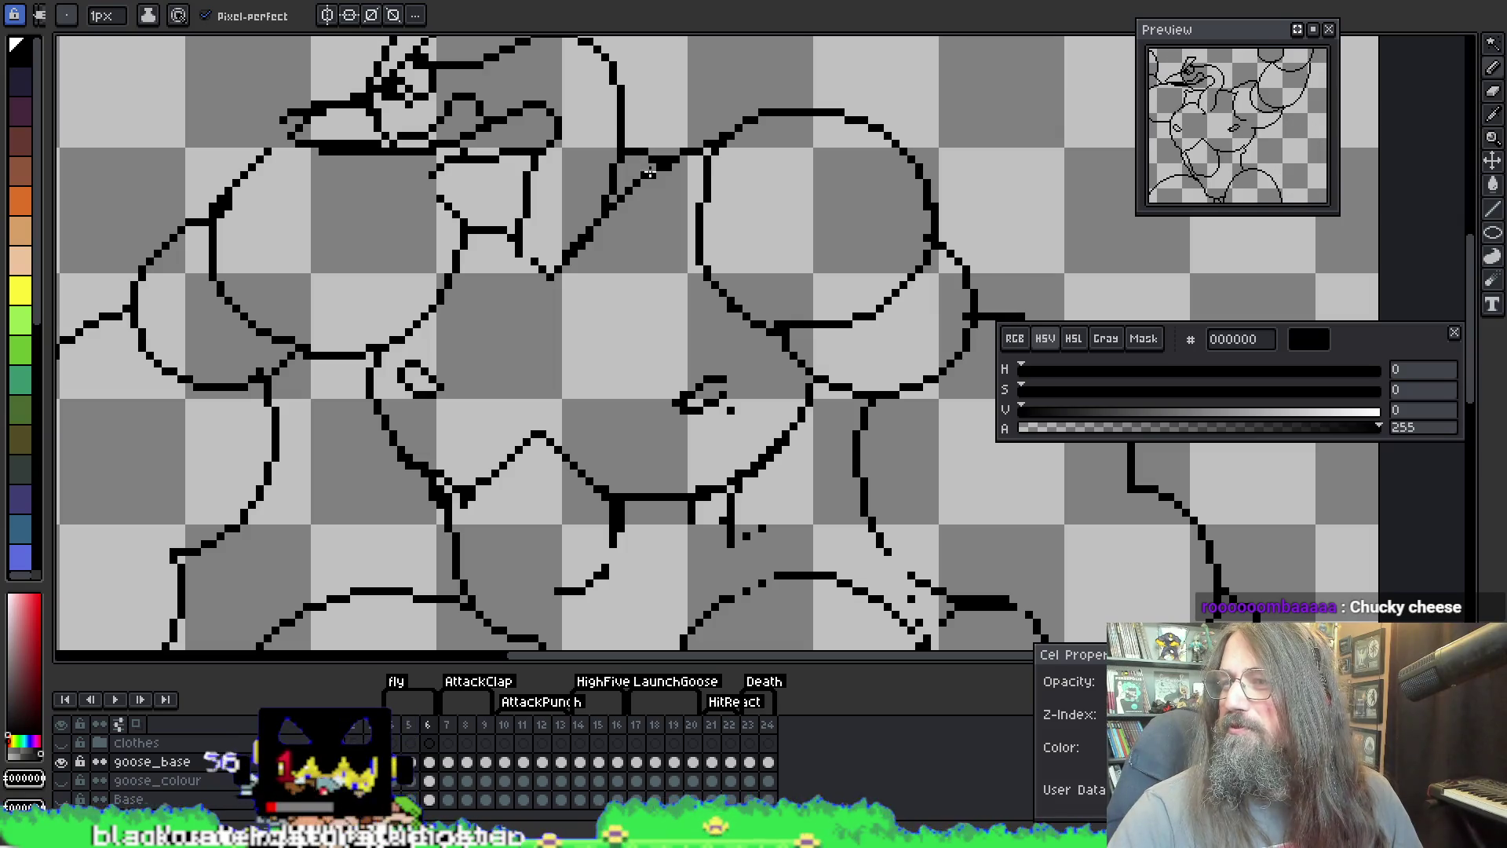
Step: Draw a diagonal arm line below the right shoulder on frame 6, replacing an overlong stroke
drag(589, 309, 620, 250)
key(i)
key(b)
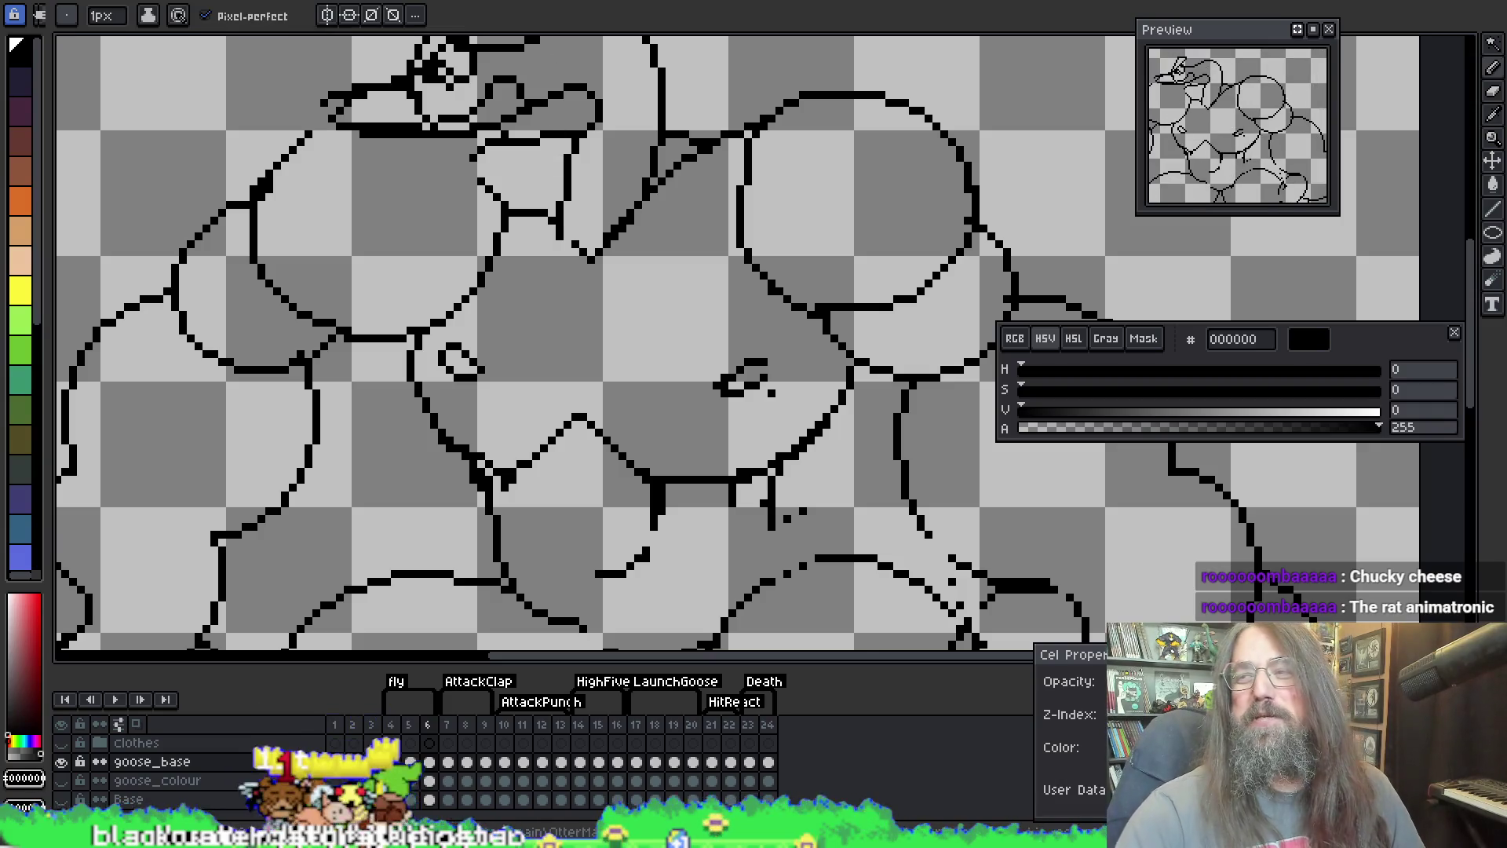
mouse_move(506, 211)
mouse_down()
mouse_move(464, 250)
mouse_move(437, 345)
mouse_up()
key(ctrl+z)
mouse_move(496, 210)
mouse_down()
mouse_move(446, 260)
mouse_move(423, 323)
mouse_up()
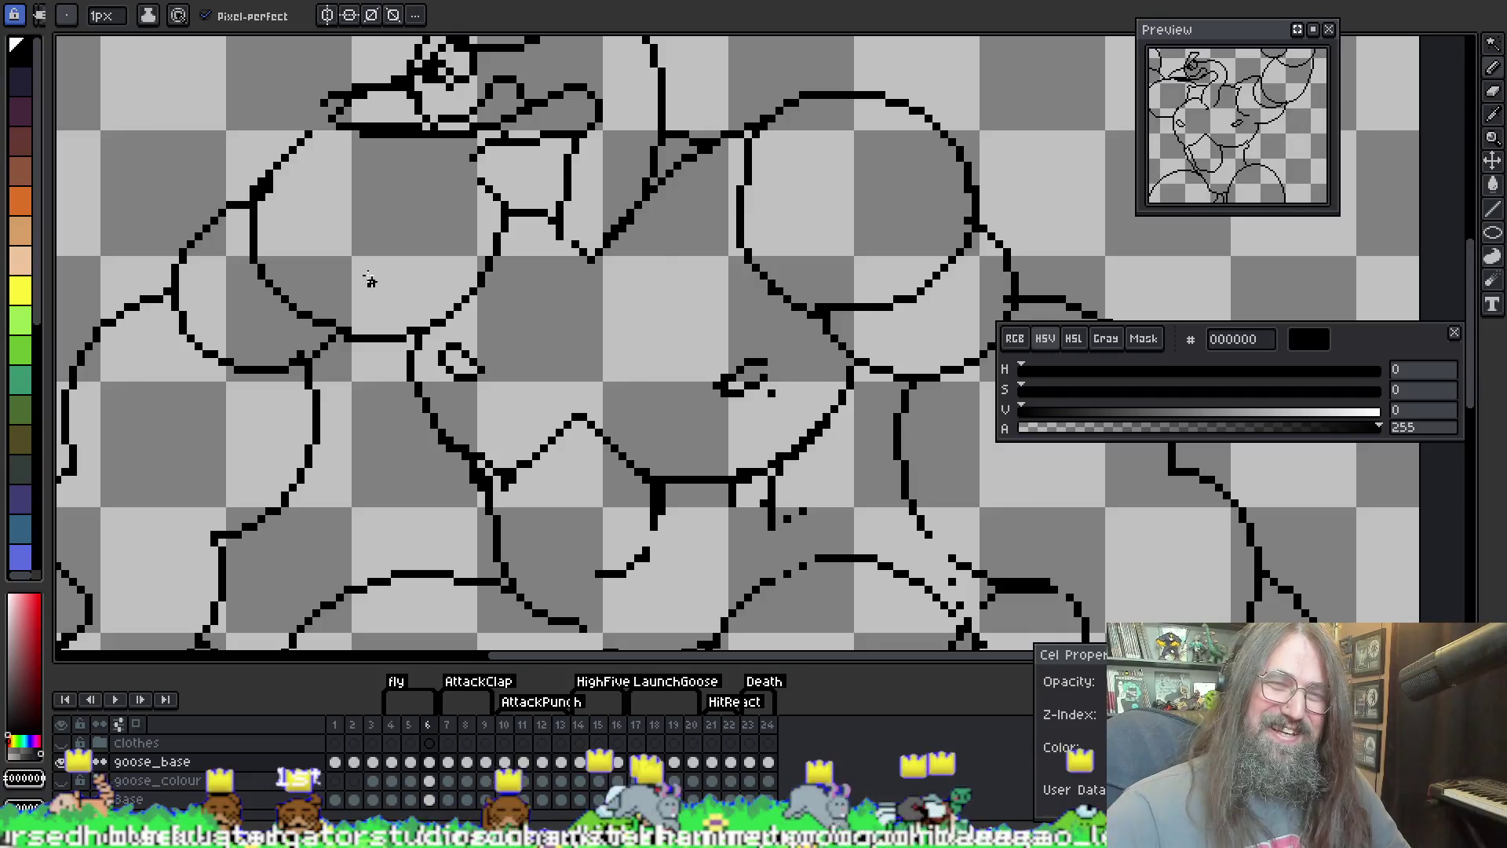
Step: Redraw the arm line at several lengths until it sits right below the shoulder
key(i)
key(b)
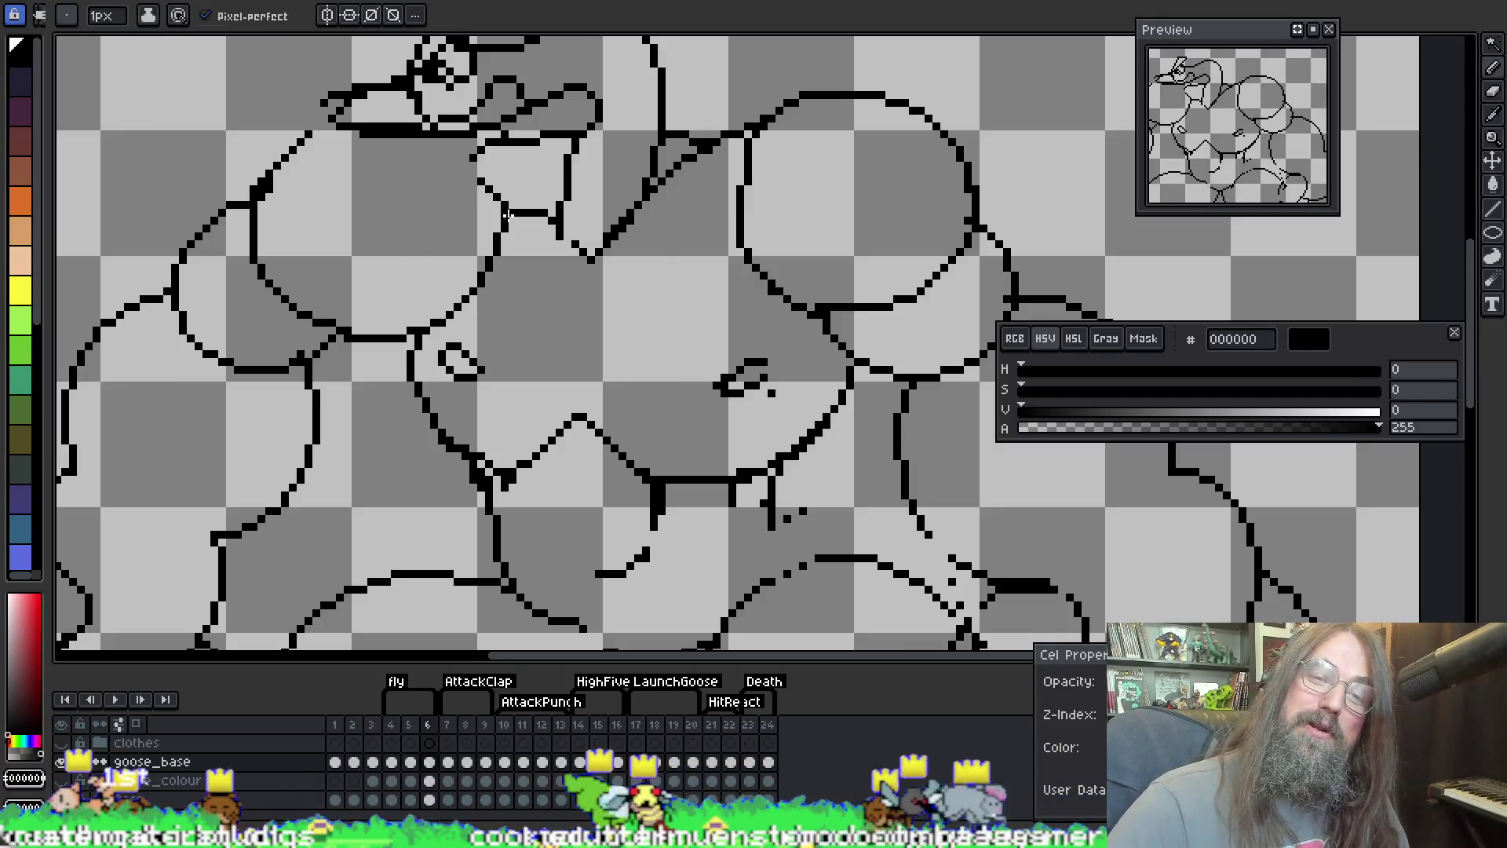
mouse_move(495, 218)
mouse_down()
mouse_move(428, 292)
mouse_move(407, 346)
mouse_up()
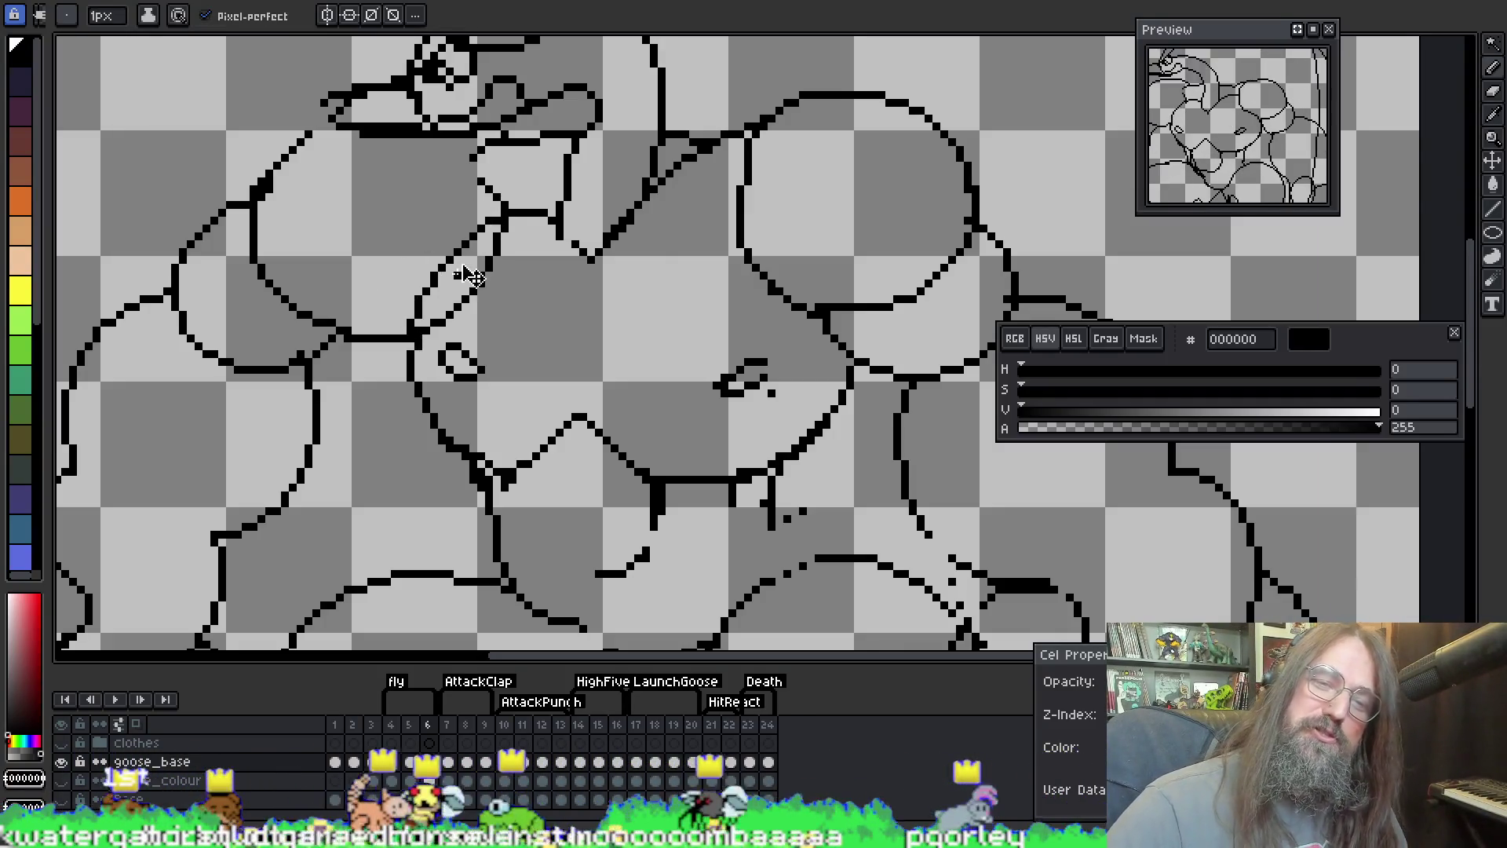
key(ctrl+z)
drag(502, 210, 447, 274)
key(ctrl+z)
mouse_move(503, 208)
mouse_down()
mouse_move(442, 271)
mouse_move(413, 339)
mouse_up()
key(ctrl+z)
drag(506, 207, 425, 306)
key(ctrl+z)
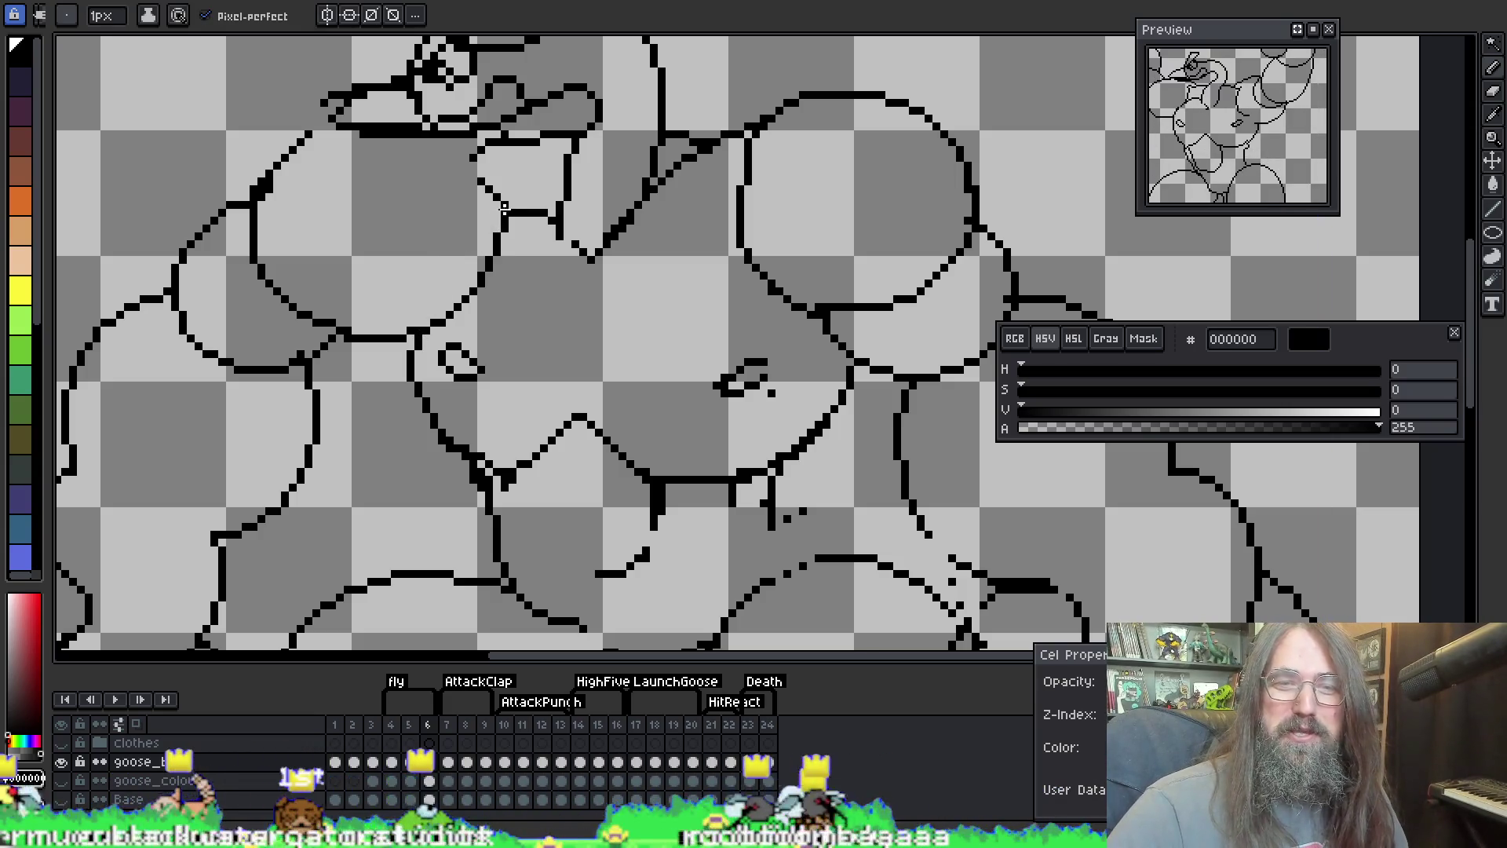
mouse_move(448, 256)
mouse_down()
mouse_move(414, 340)
mouse_move(483, 247)
mouse_move(462, 303)
mouse_up()
Step: Compare neighbouring frames, then erase the stray diagonal outline segment on frame 4
key(e)
key(comma)
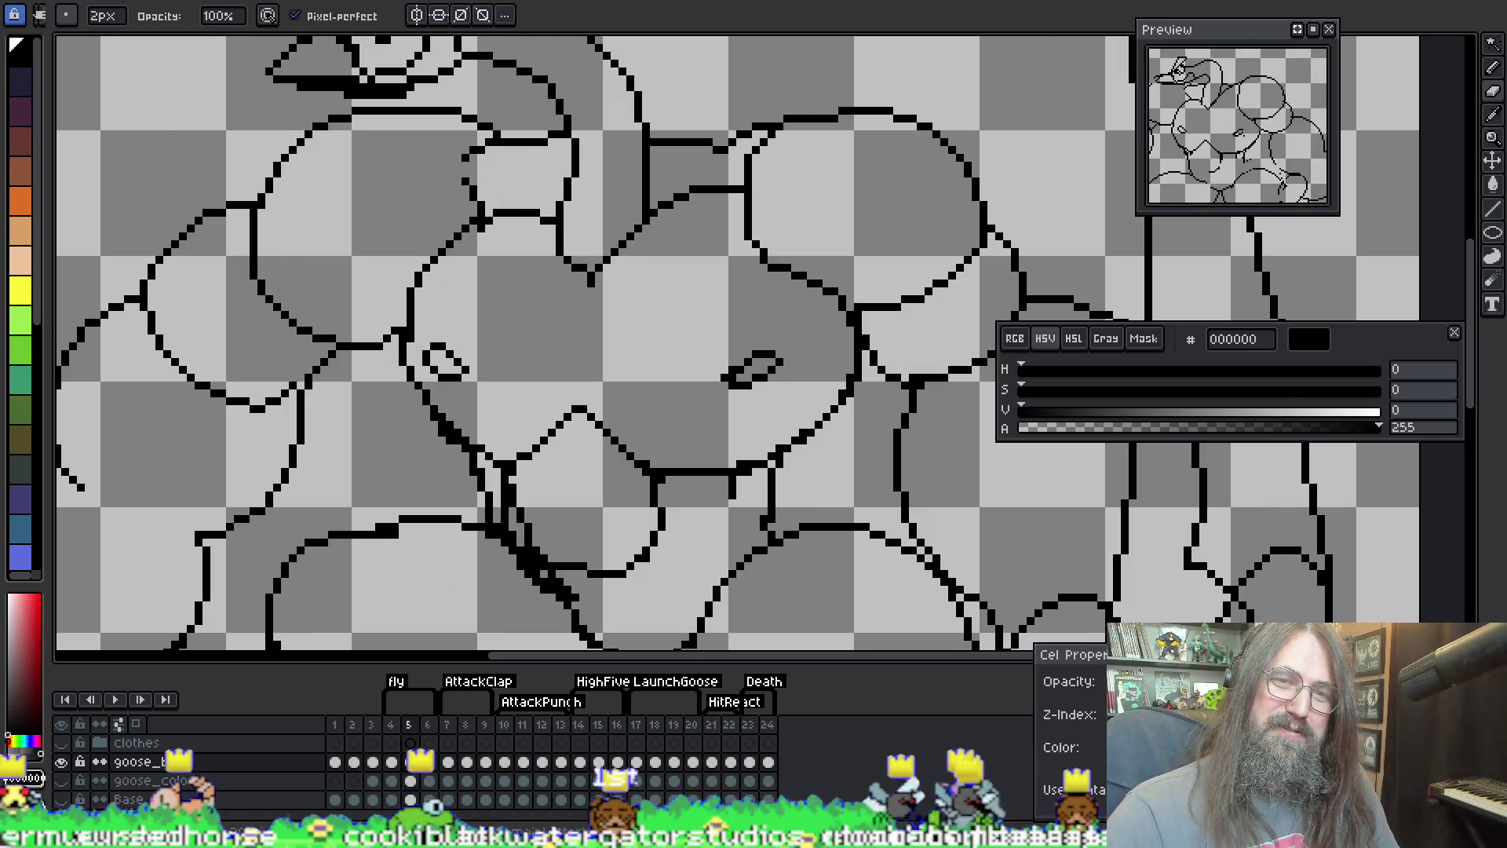
key(period)
key(comma)
key(comma)
key(period)
key(period)
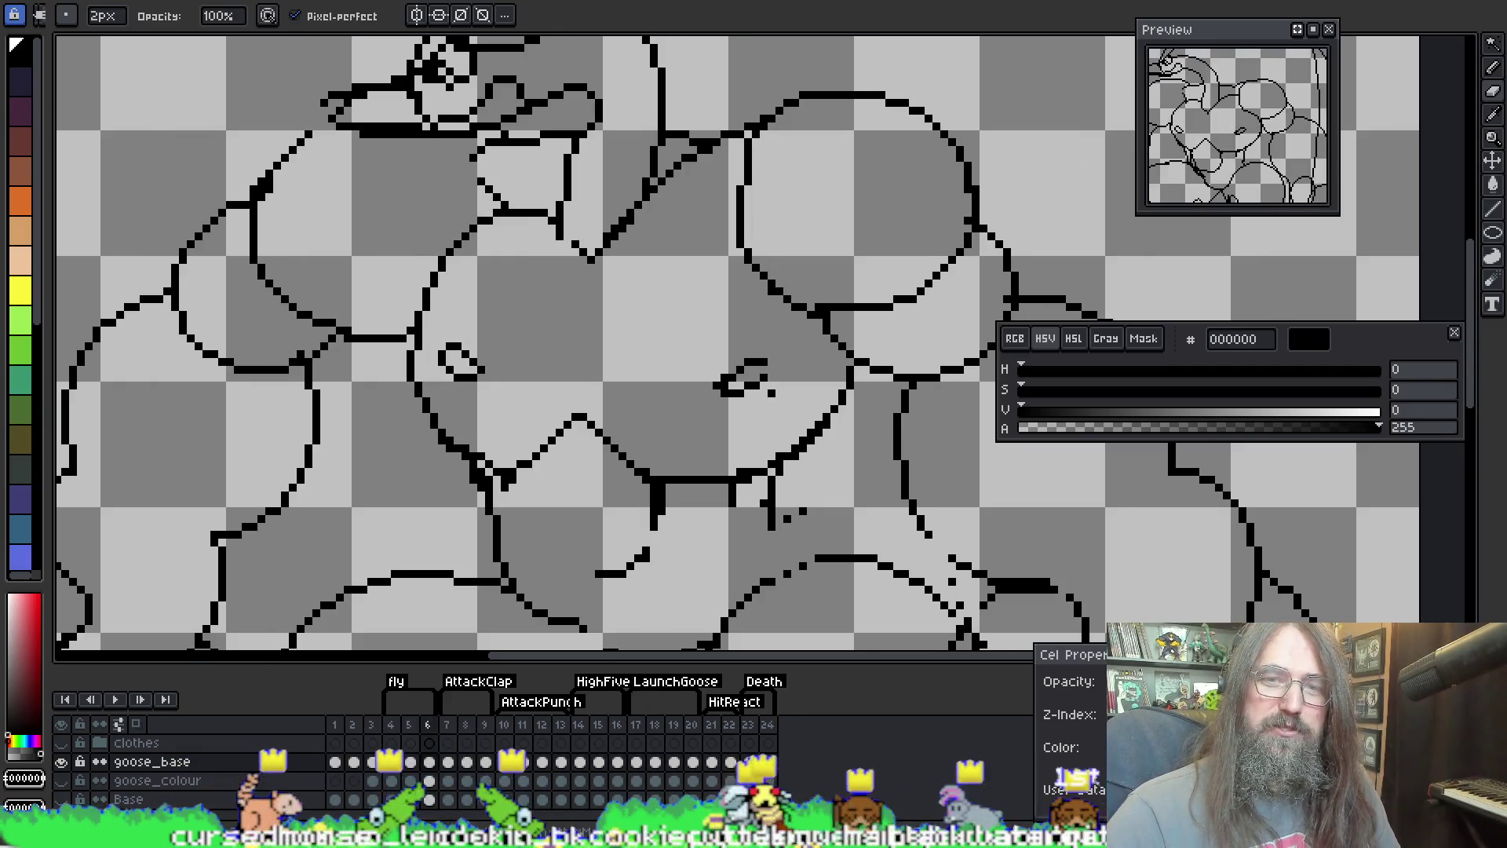
key(comma)
key(comma)
drag(469, 248, 444, 255)
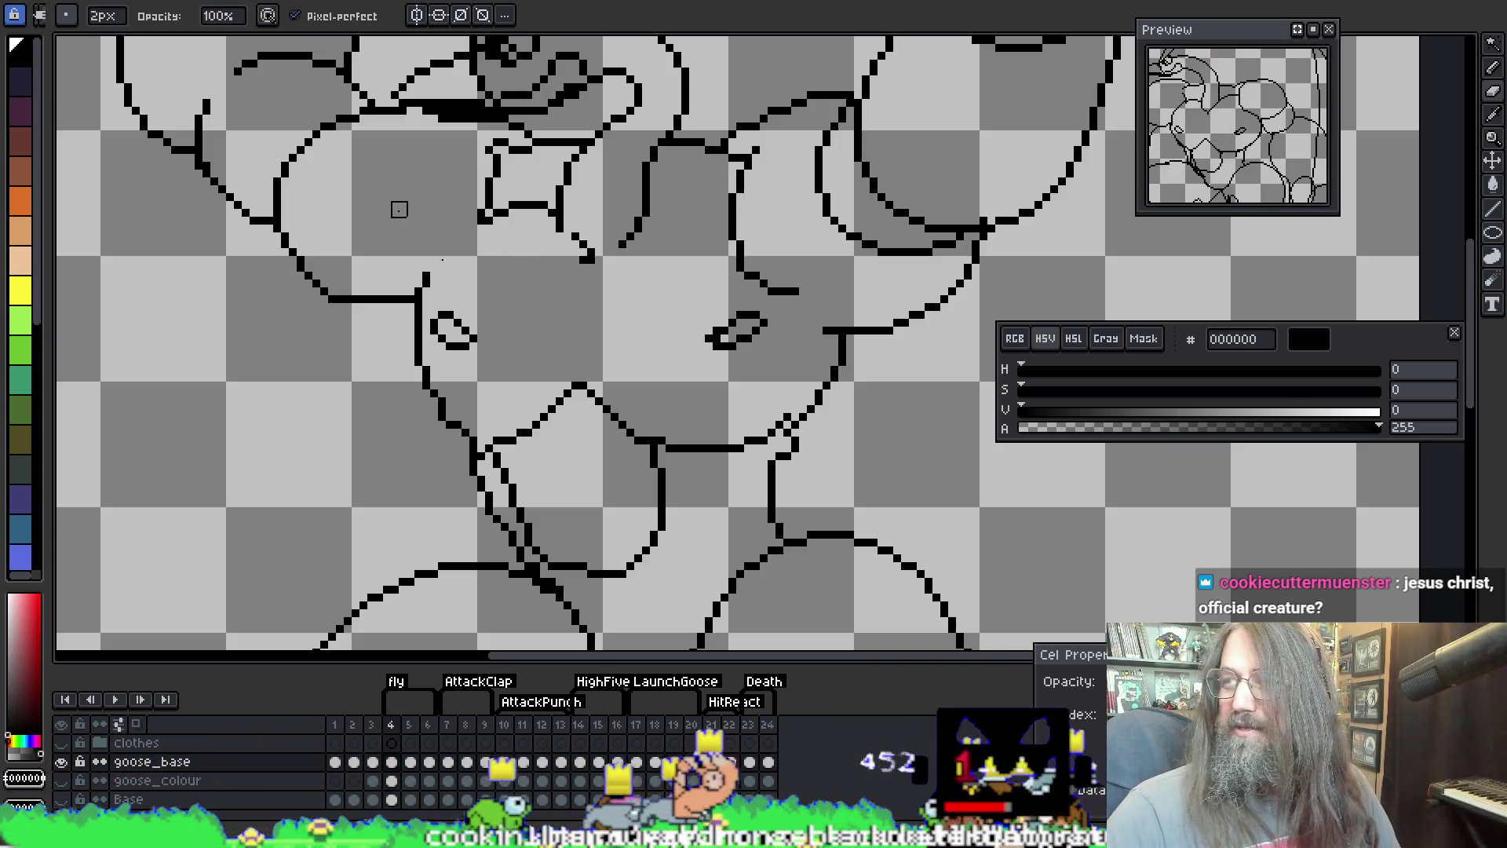
Step: Draw a 1px line on frame 4 from the shoulder to the chest, then close the goose reference photo
key(e)
drag(482, 220, 424, 274)
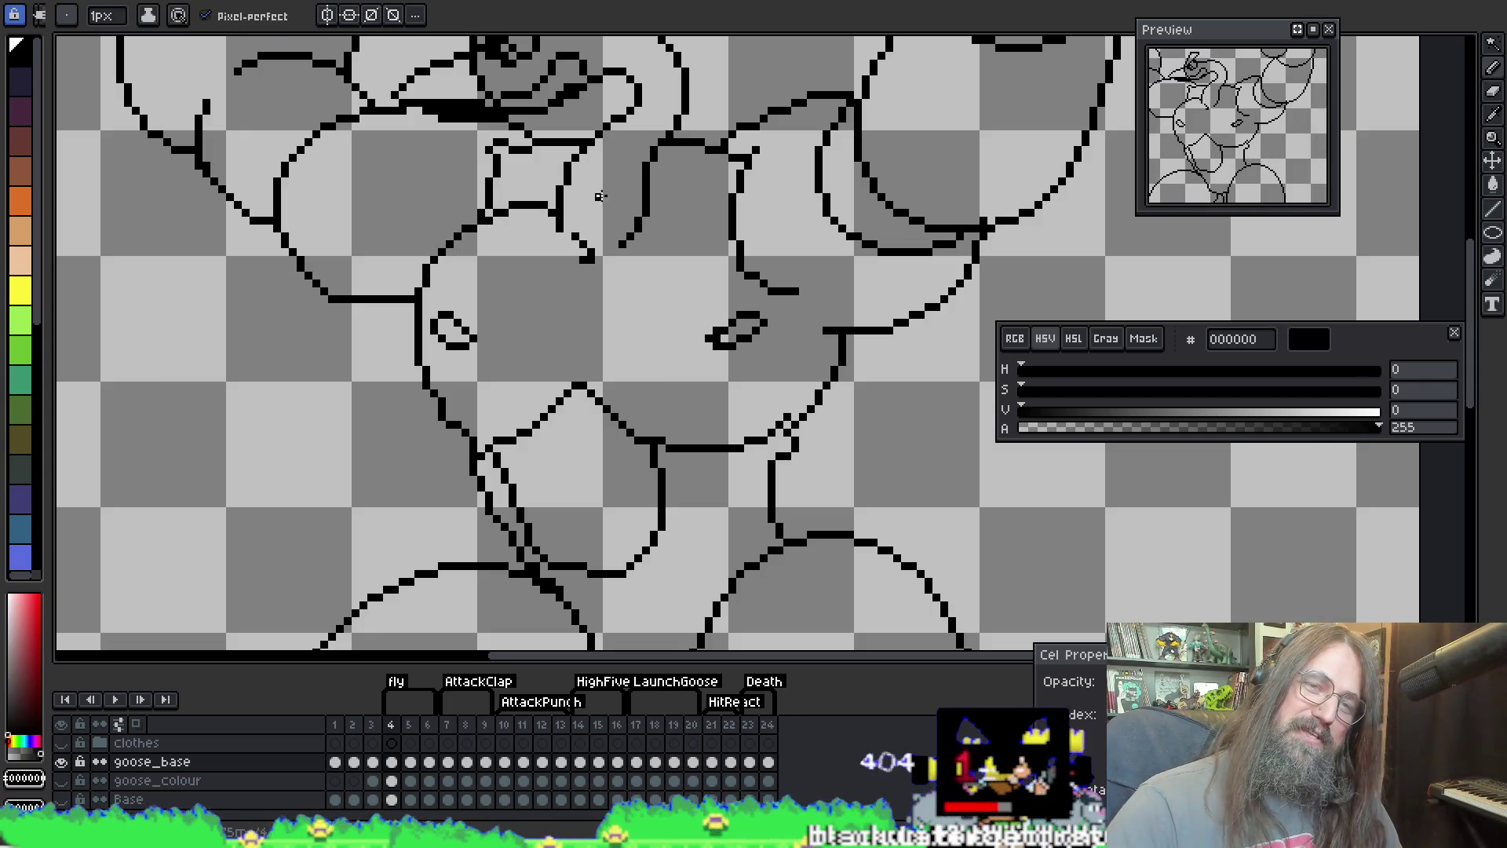
key(e)
key(p)
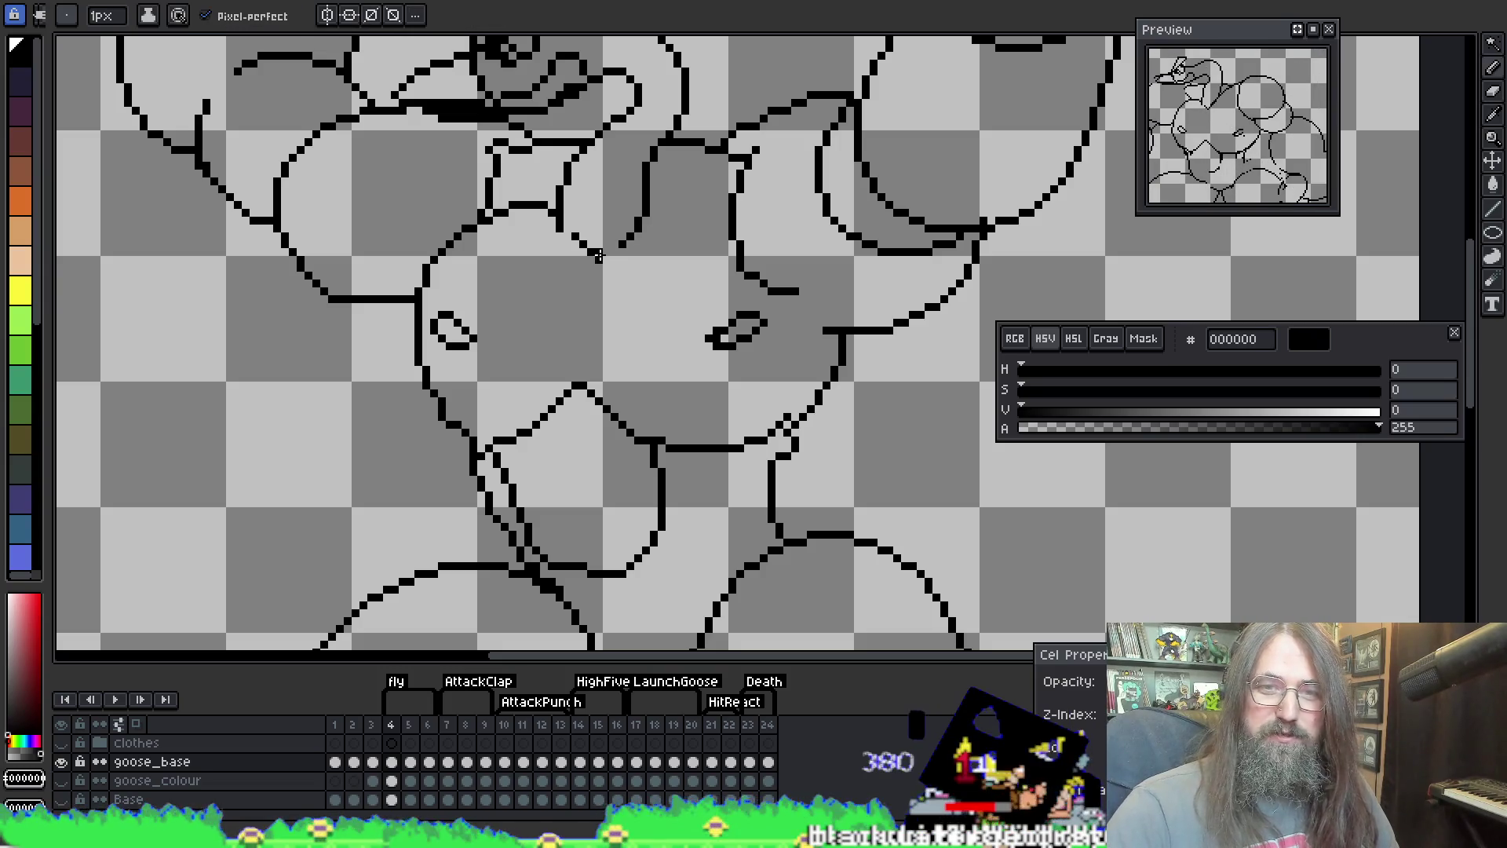
key(e)
key(p)
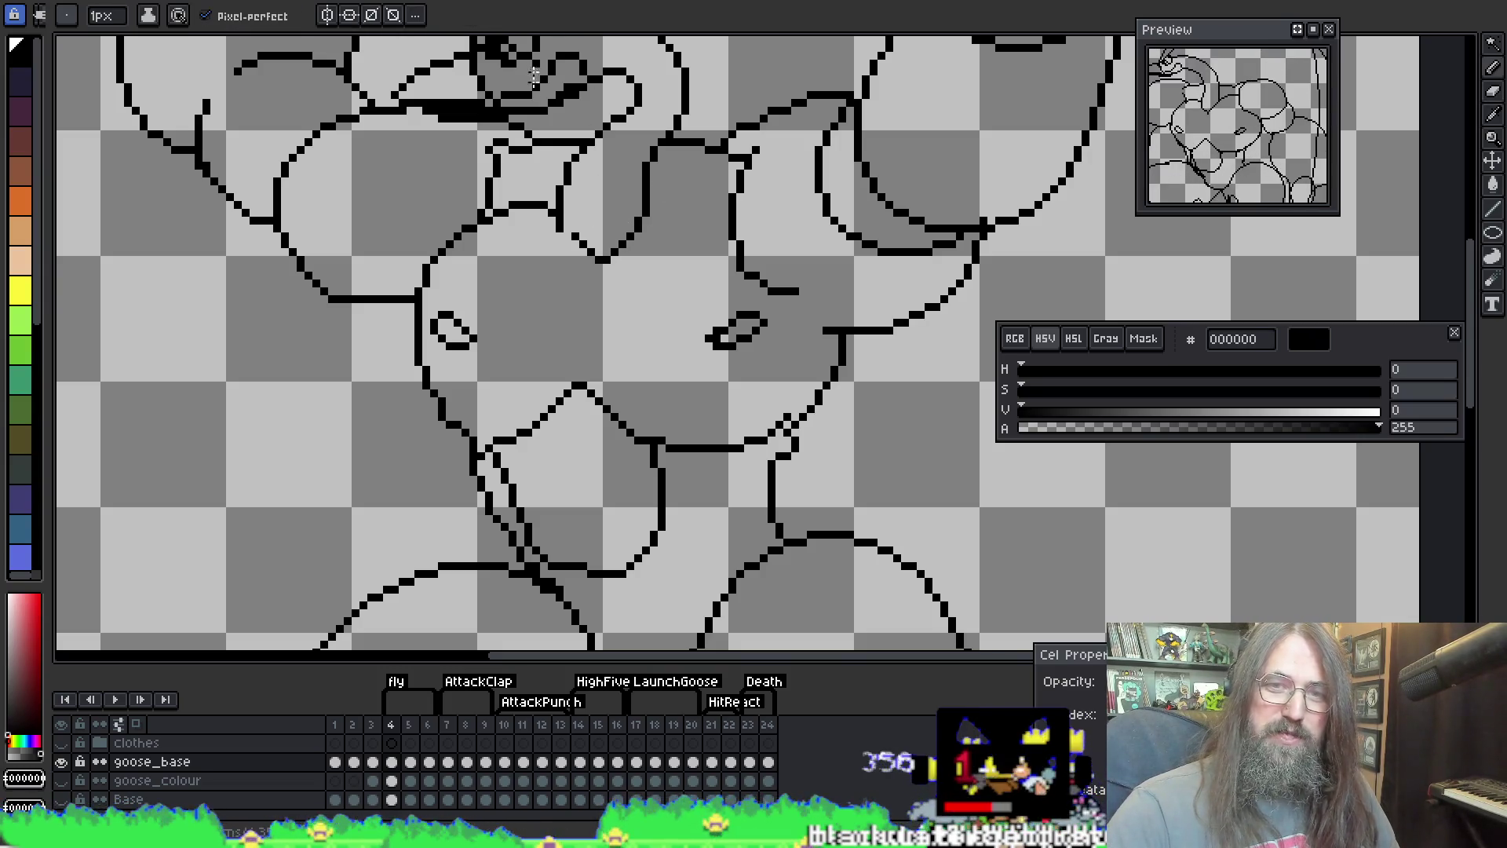
key(b)
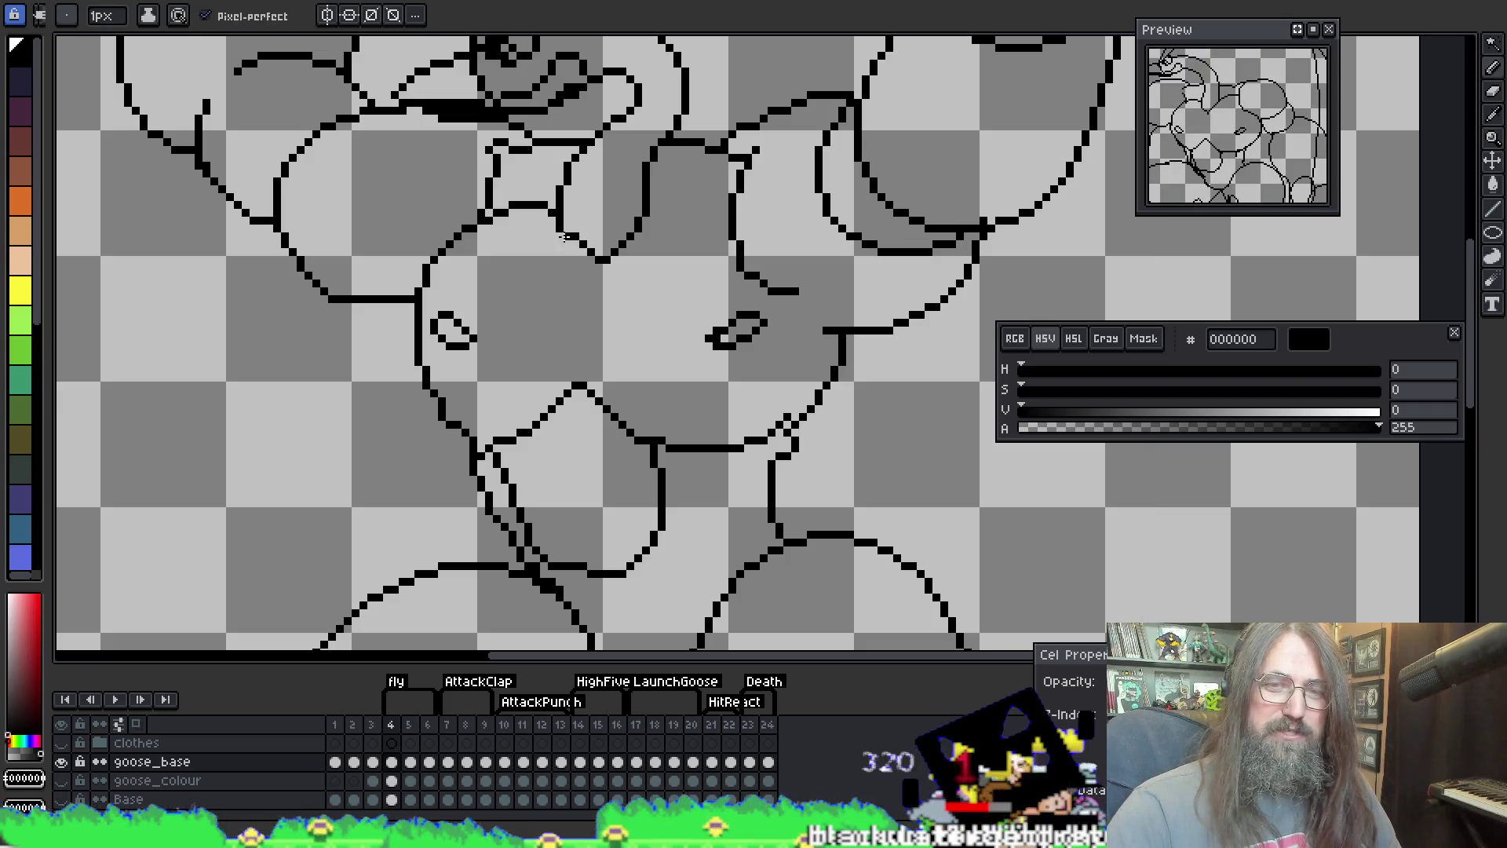
key(e)
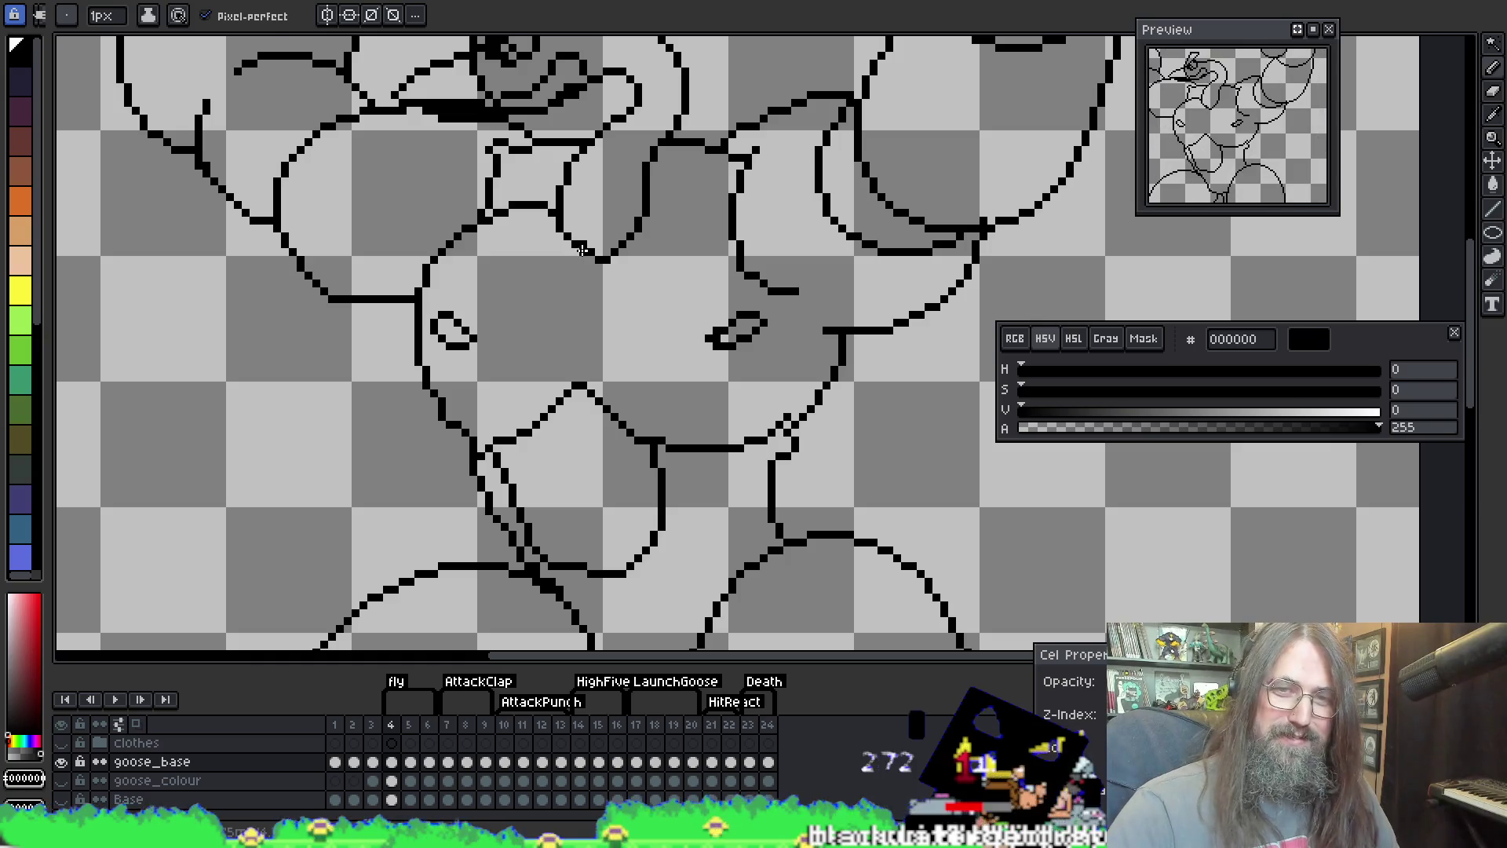
key(b)
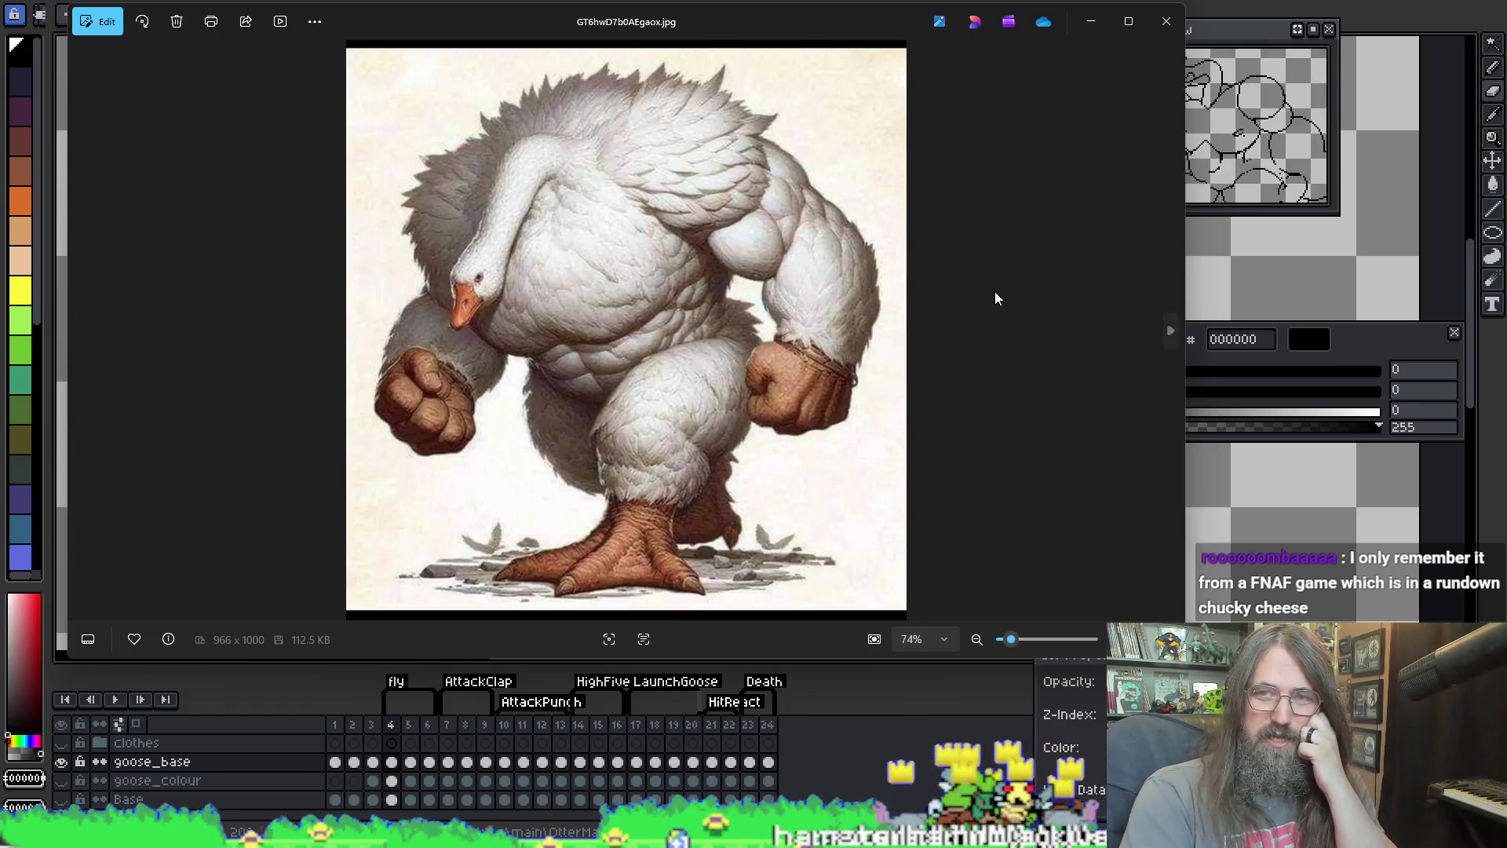
click(1171, 37)
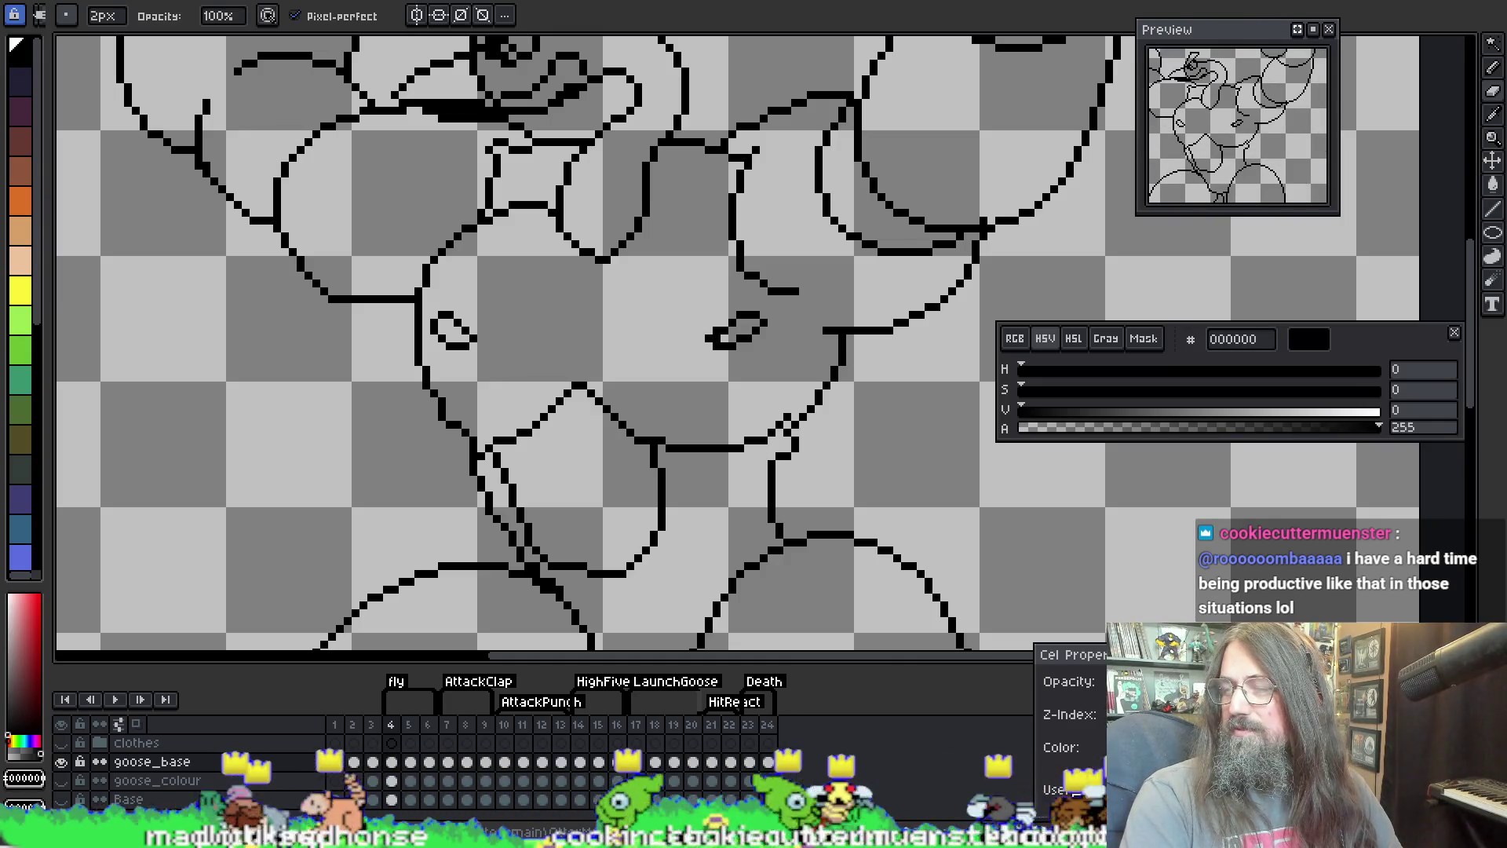
Step: Turn on onion skin and extend frame 4's arm outline up to the shoulder
drag(916, 322, 922, 420)
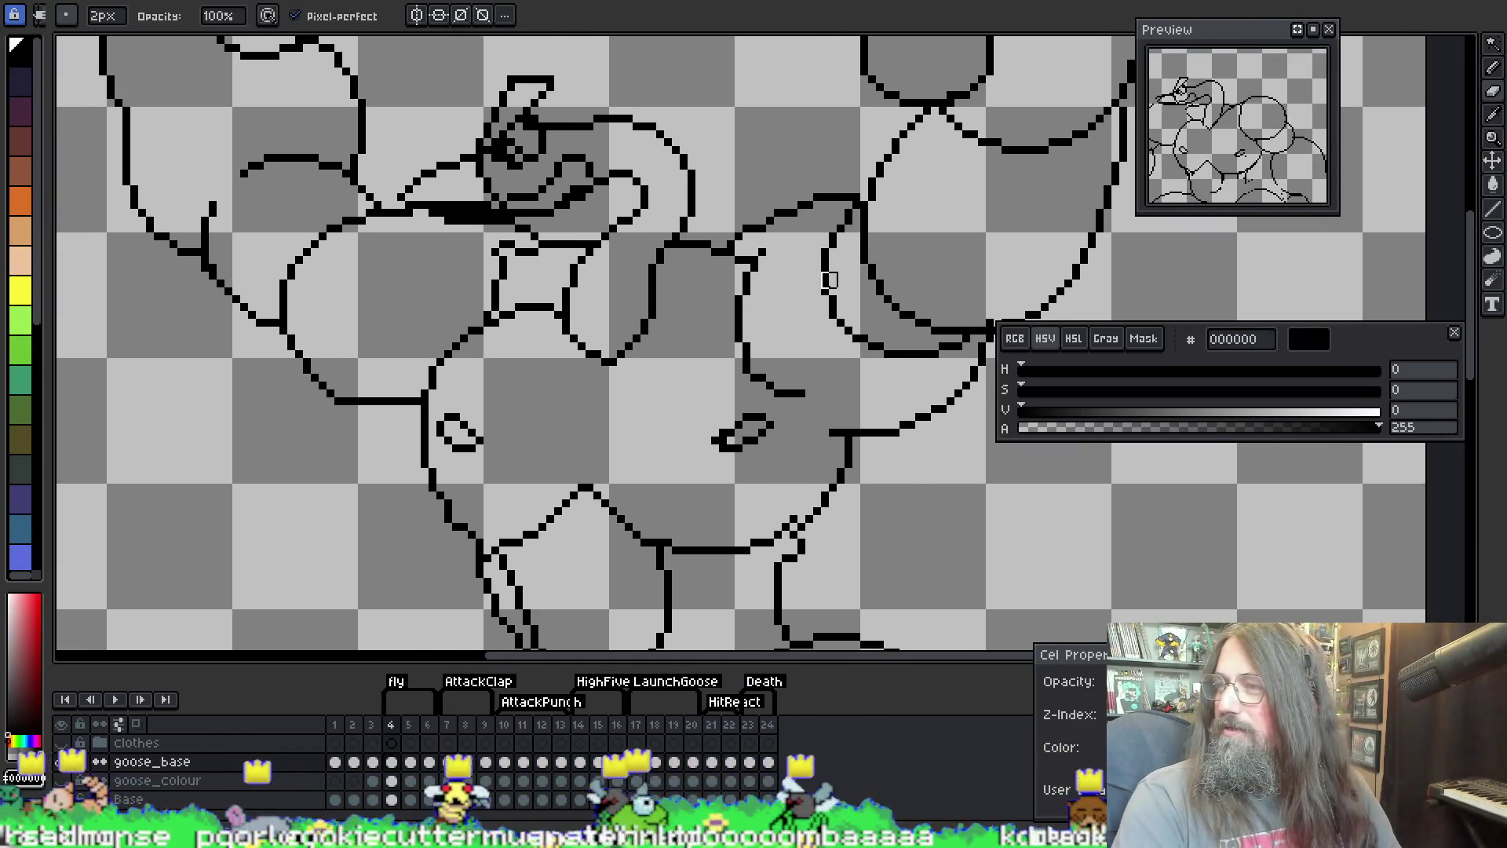
scroll(824, 242, up, 2)
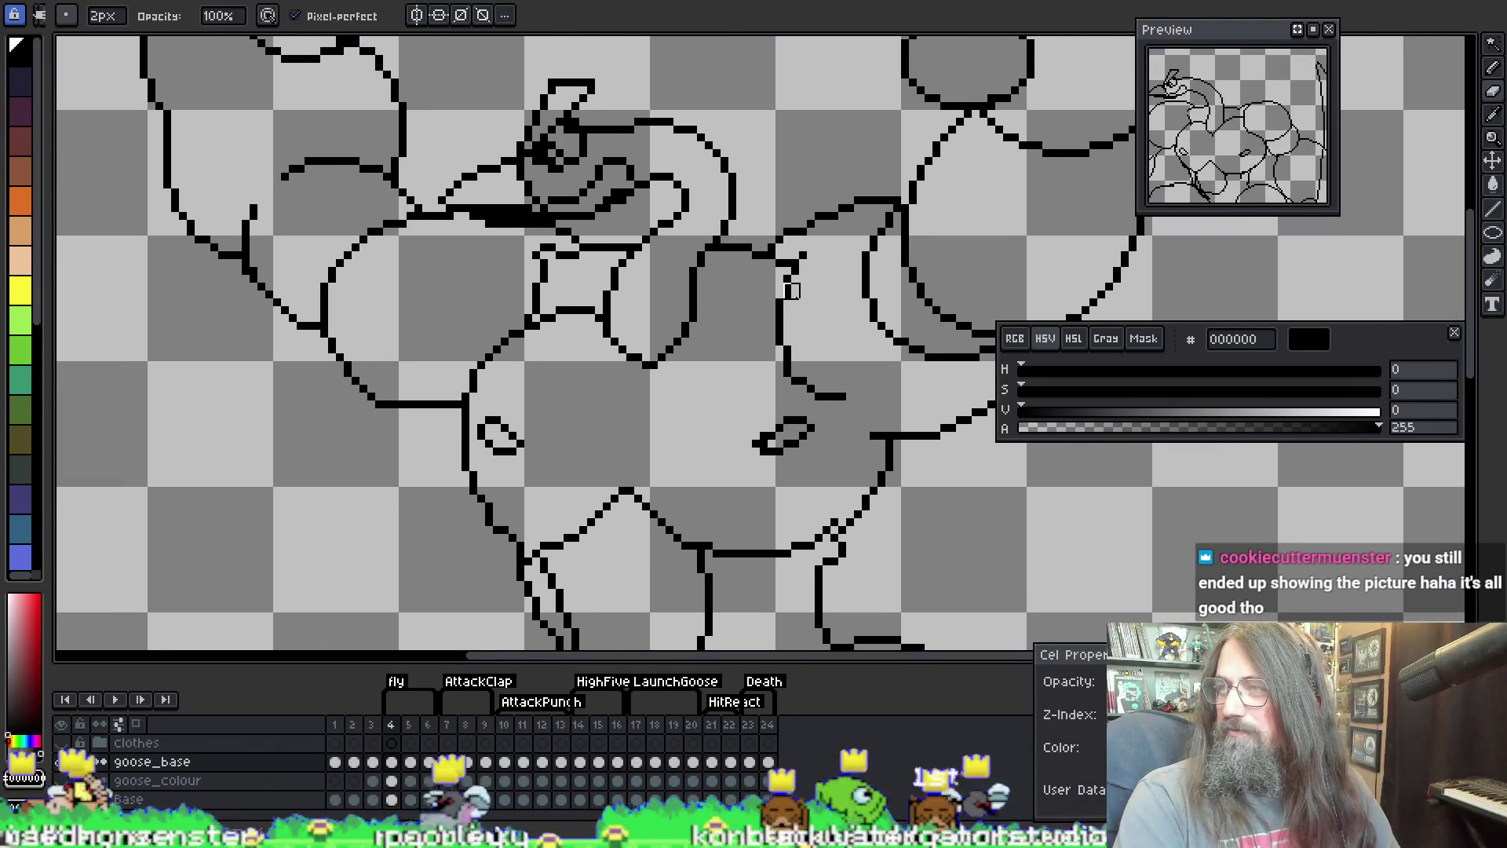
scroll(789, 289, down, 1)
scroll(775, 306, up, 1)
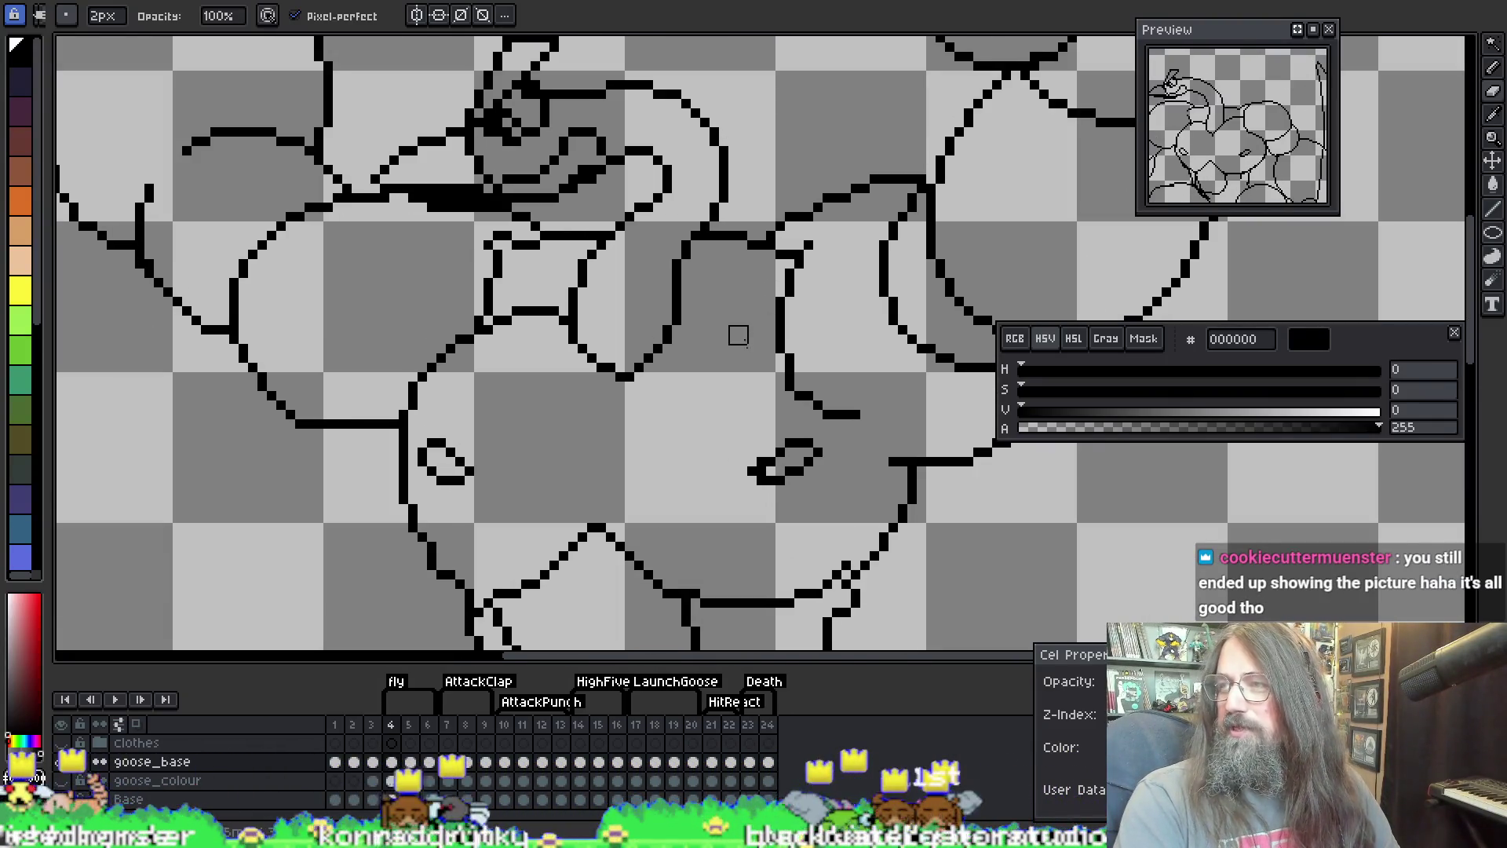
scroll(738, 335, down, 1)
scroll(787, 326, up, 1)
key(e)
scroll(707, 73, down, 1)
scroll(716, 65, up, 1)
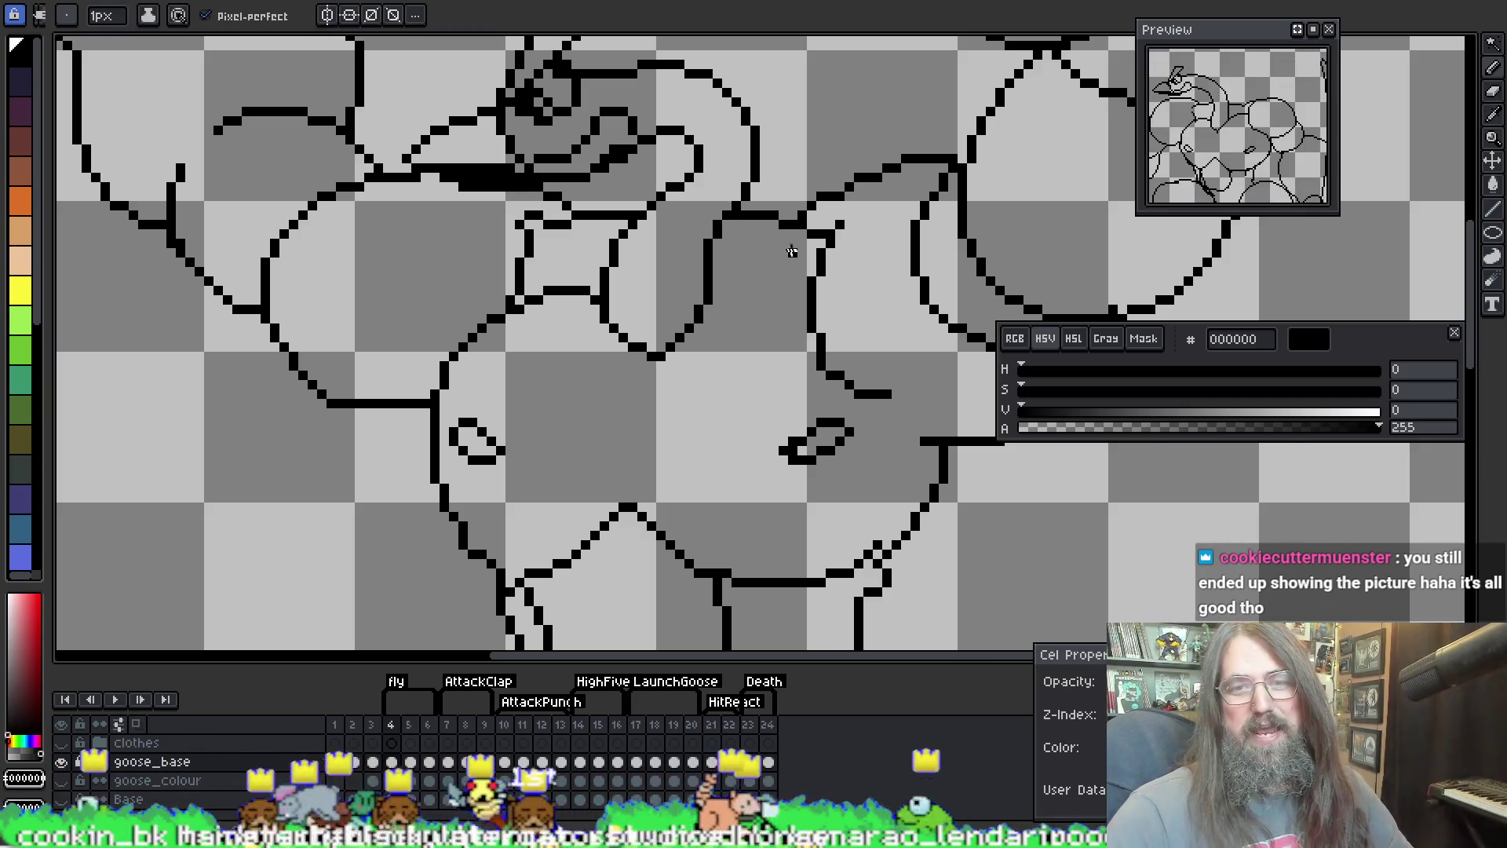
key(F3)
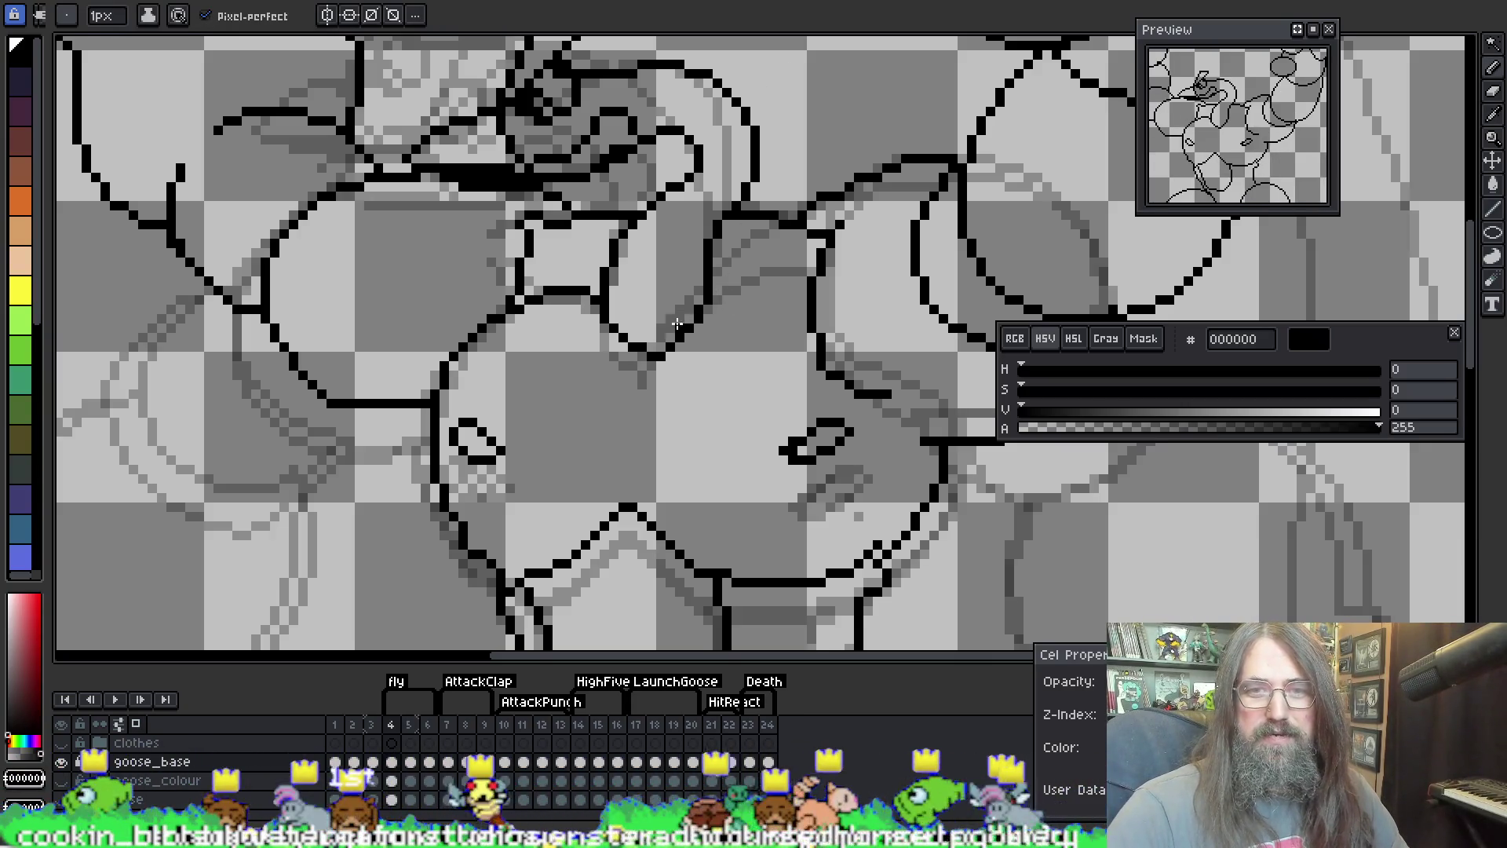
mouse_move(701, 301)
mouse_down()
mouse_move(760, 264)
mouse_move(833, 258)
mouse_up()
Step: Draw a horizontal shoulder line on frame 3, redoing it once and thickening its right end
key(Left)
key(Right)
key(Left)
drag(834, 227, 804, 252)
scroll(805, 251, up, 3)
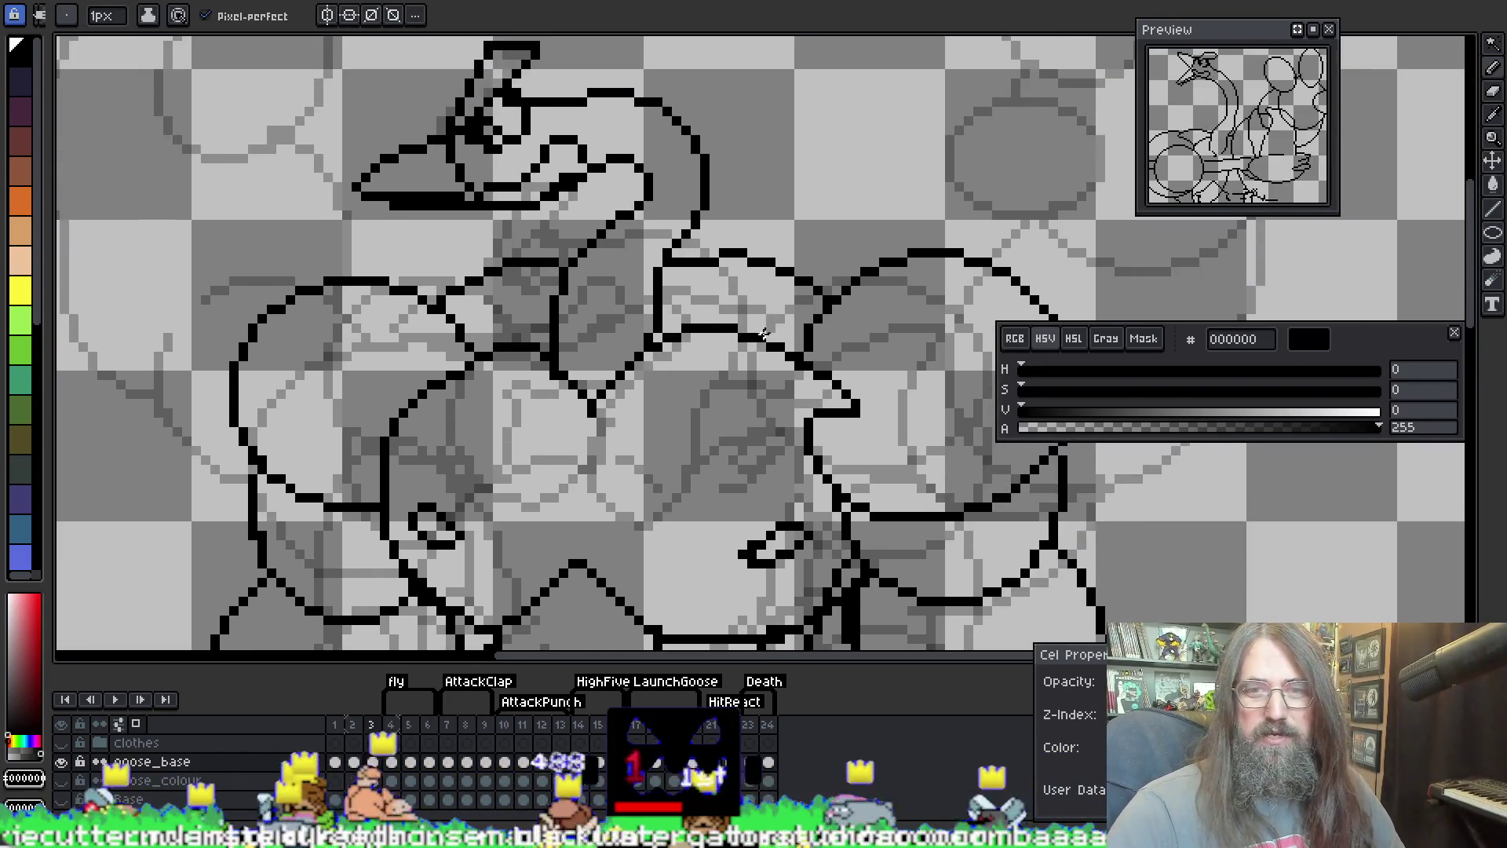
drag(682, 334, 766, 338)
key(ctrl+z)
drag(656, 347, 759, 337)
drag(663, 345, 785, 338)
Step: Trim a short run of the shoulder line with the eraser, then resample black
key(b)
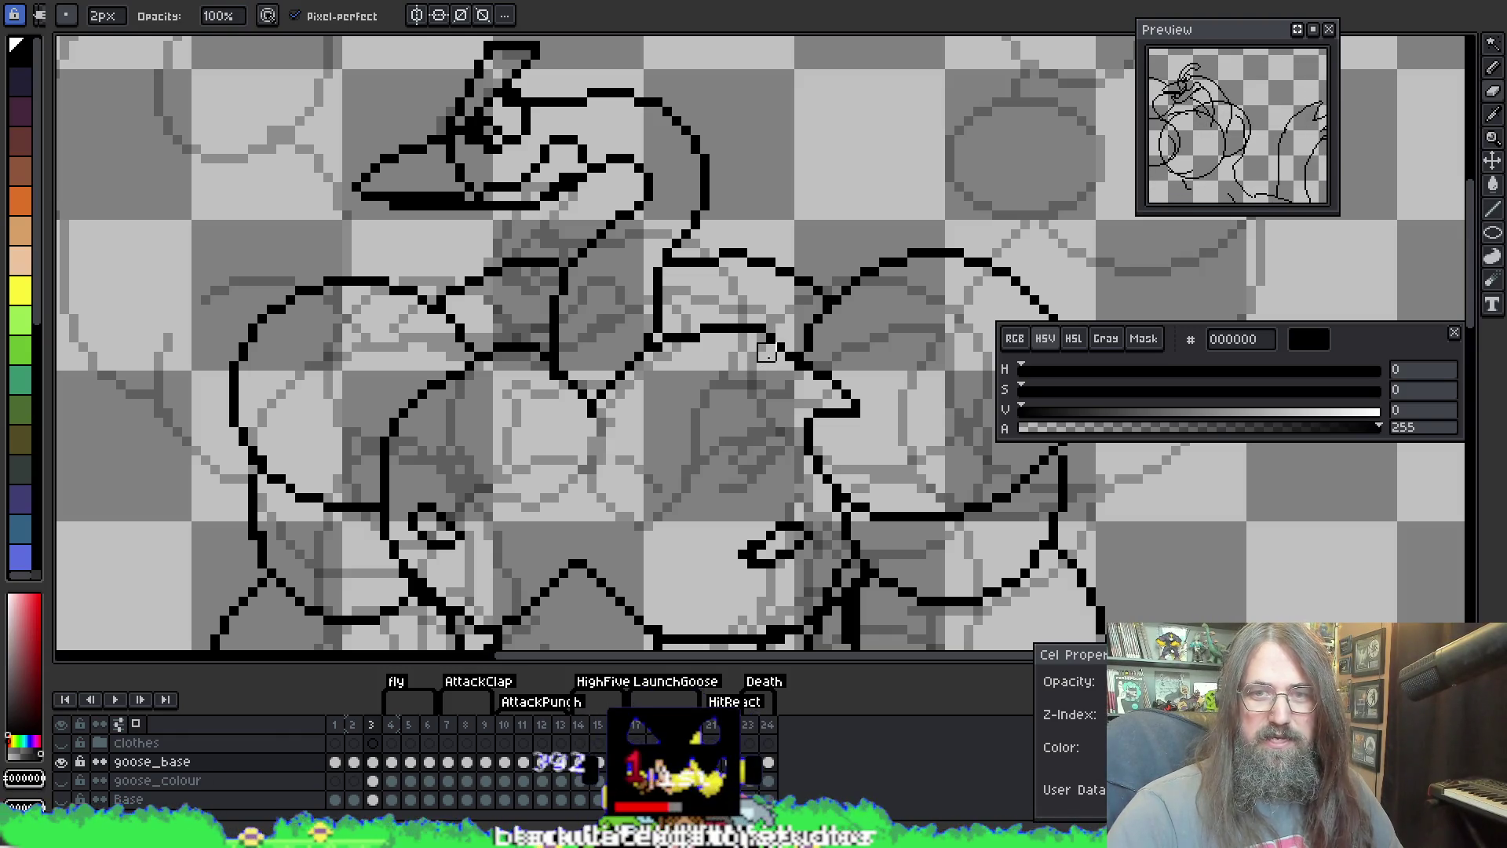
alt+click(747, 324)
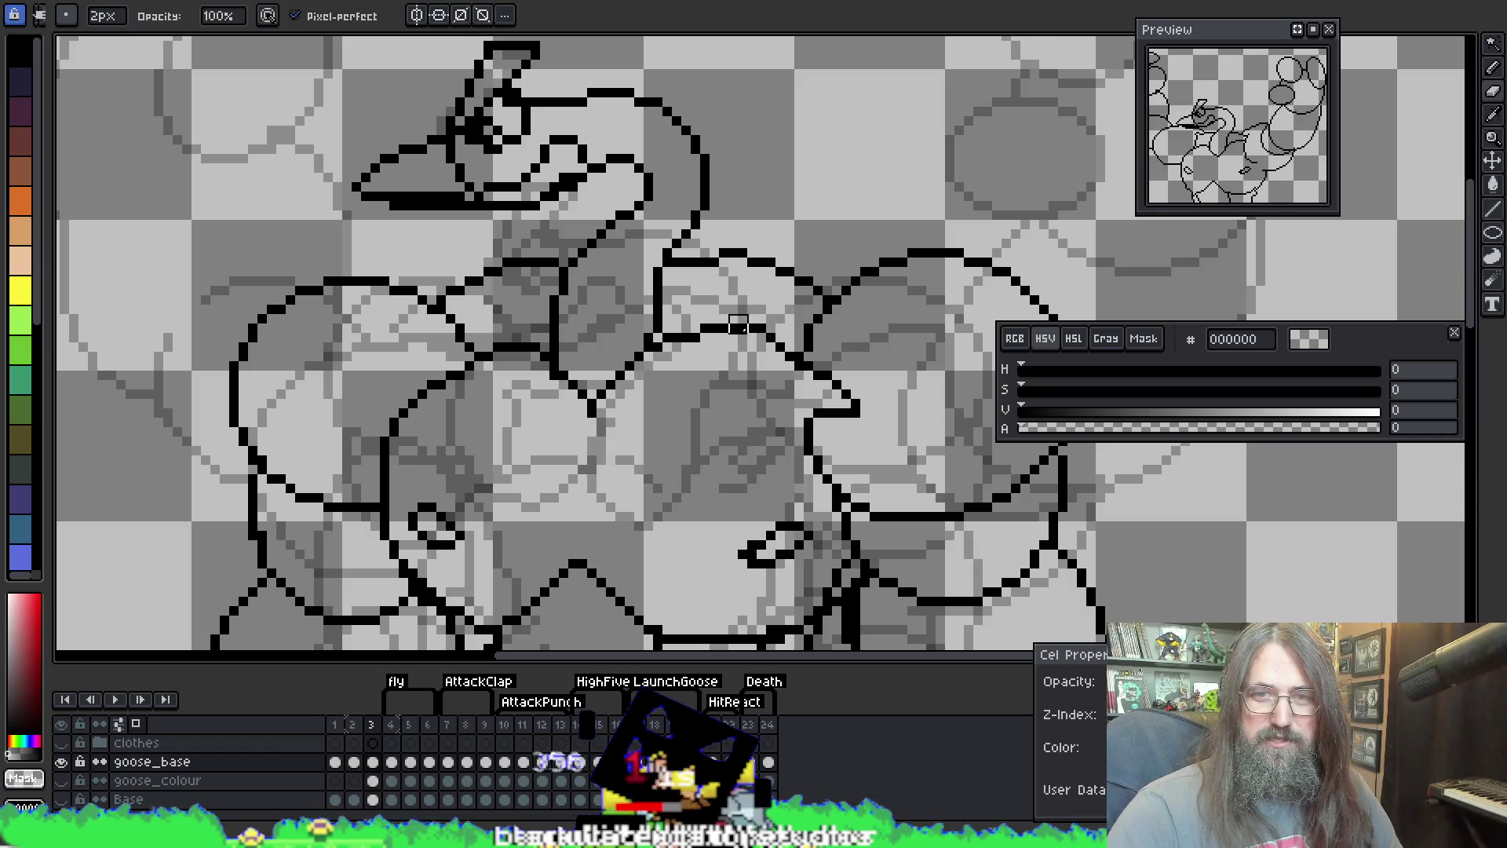
drag(748, 325, 730, 329)
key(e)
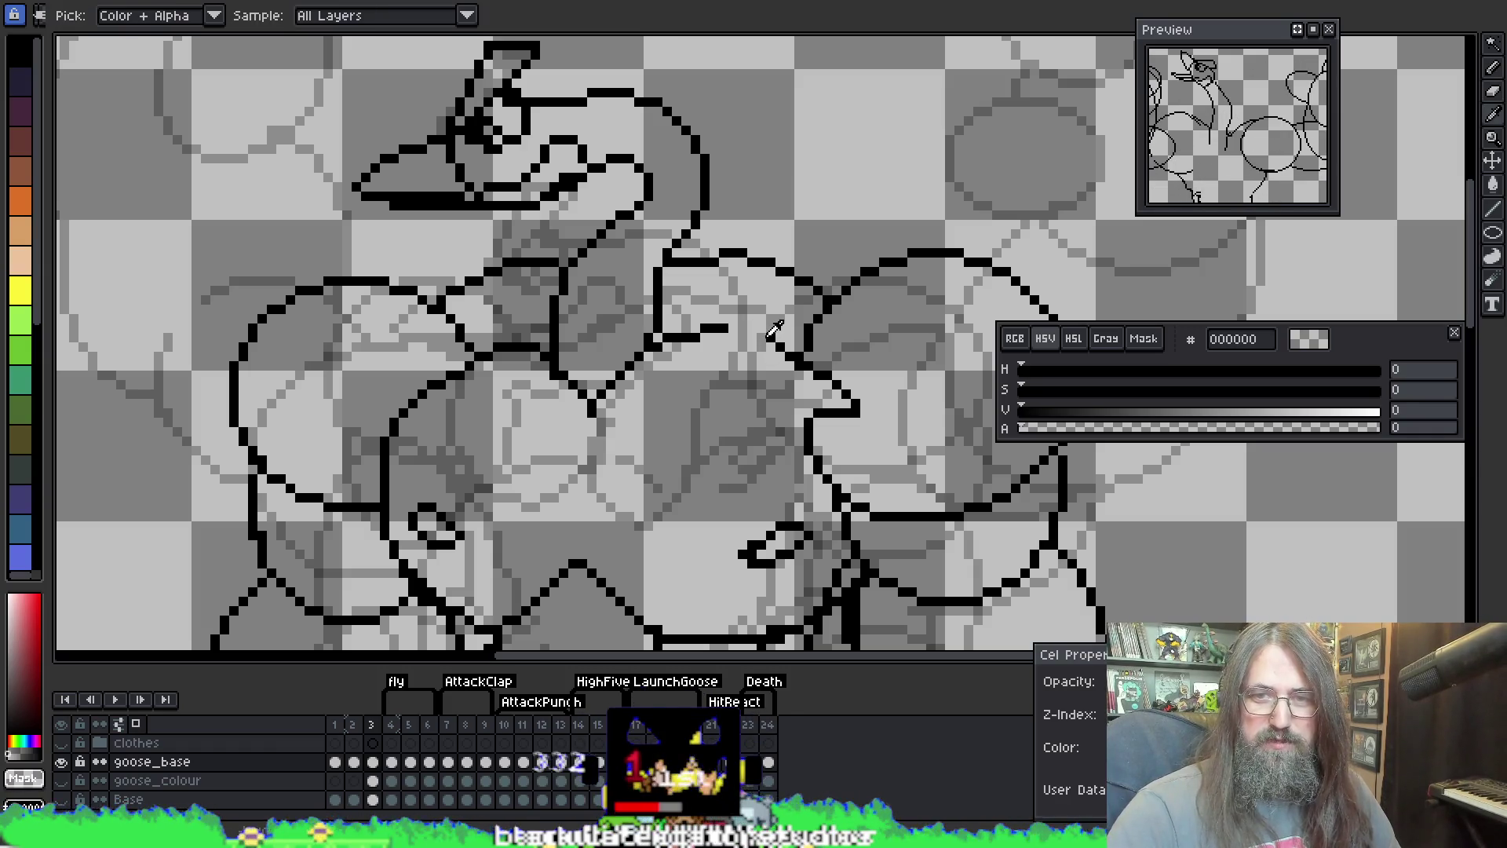
alt+click(760, 338)
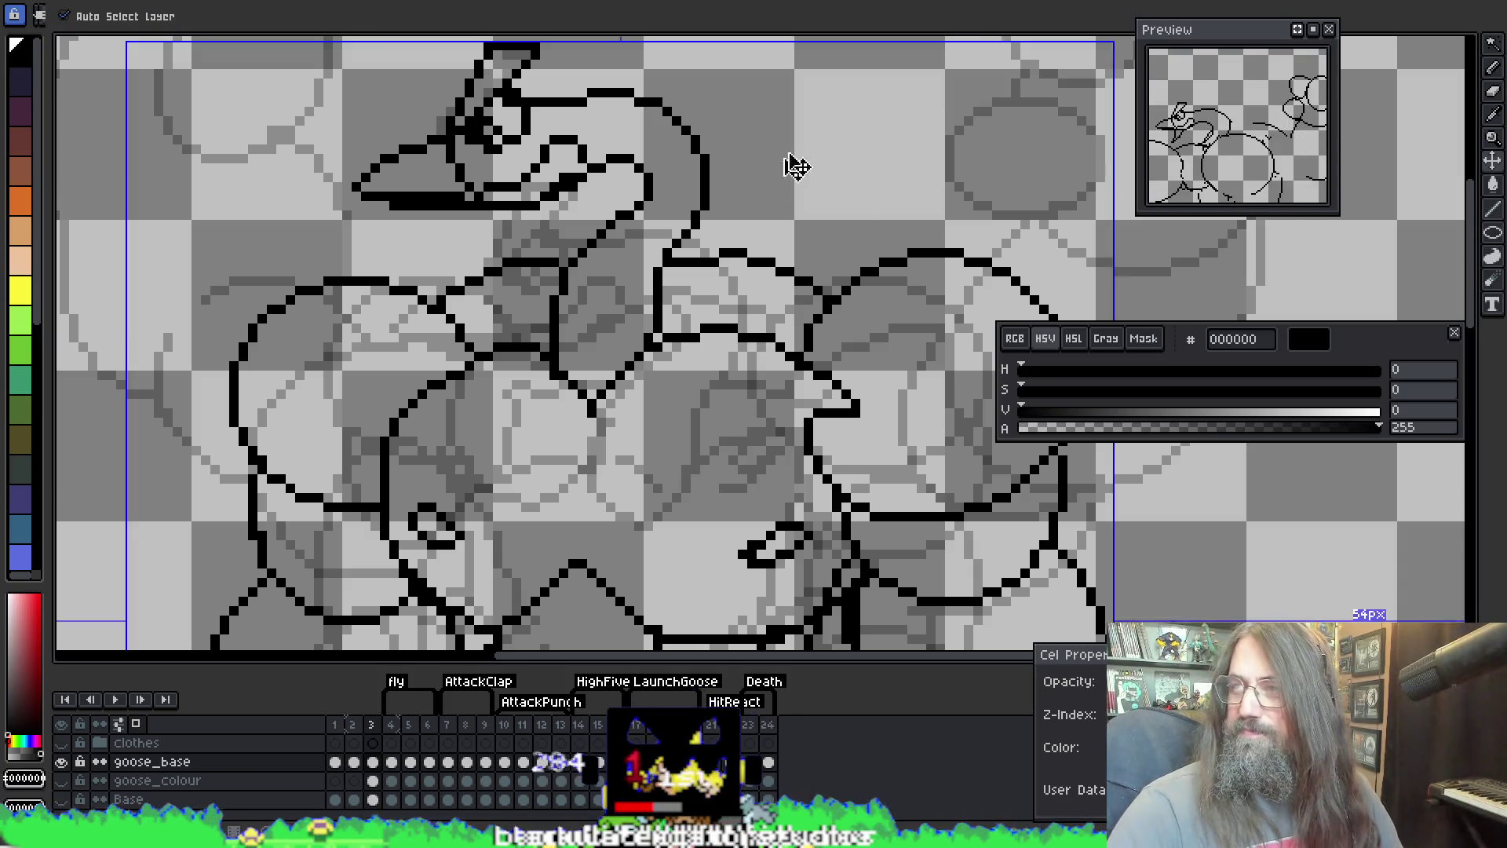
mouse_move(735, 298)
mouse_down()
mouse_move(582, 187)
mouse_move(591, 233)
mouse_up()
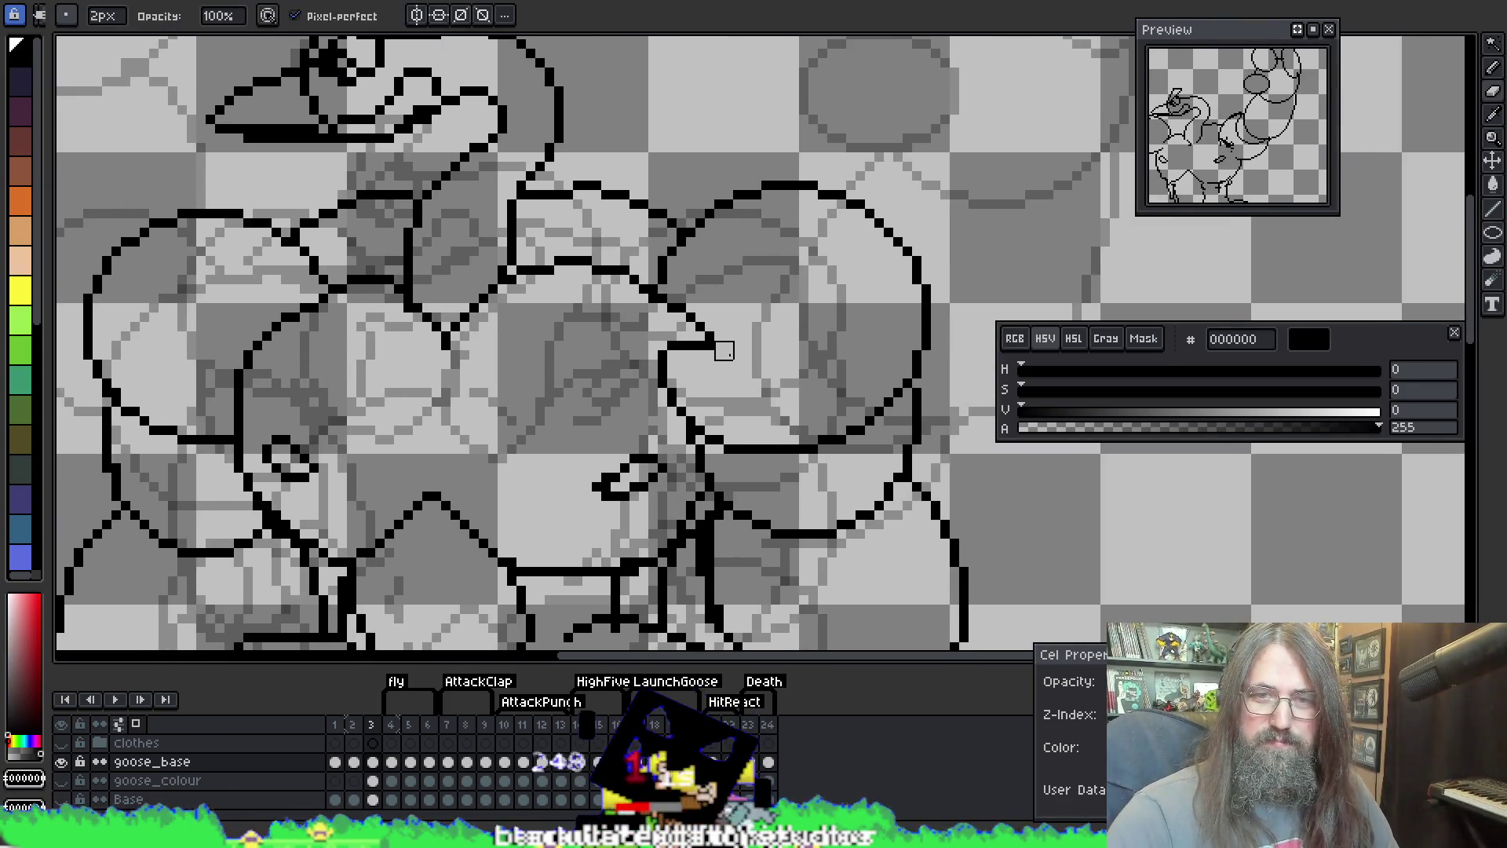
scroll(752, 313, down, 2)
scroll(848, 105, up, 2)
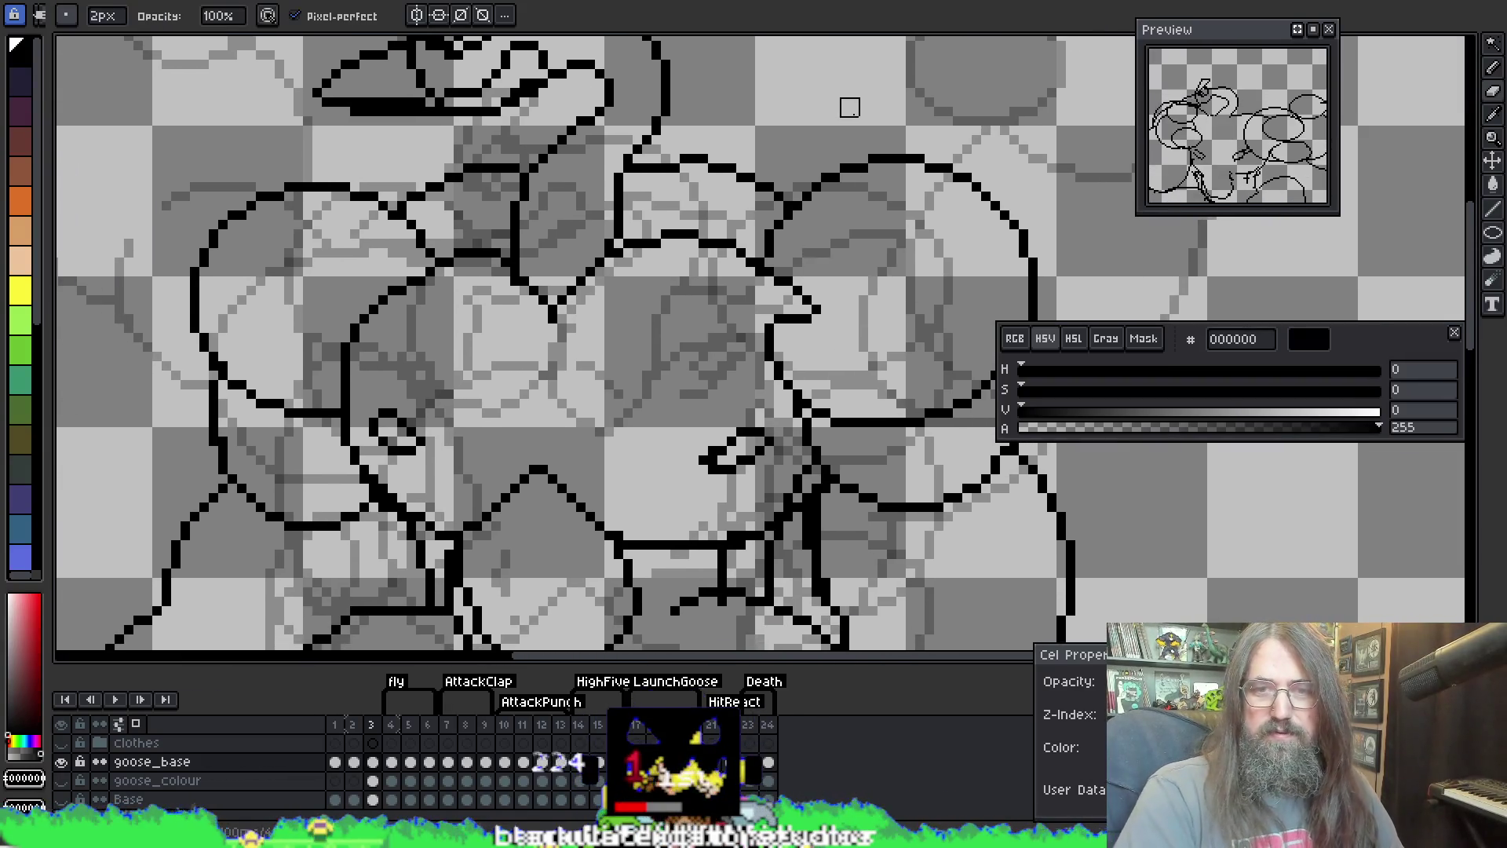
scroll(459, 214, down, 3)
Step: Play the animation to check the lines, then stop and return to frame 4
key(Return)
scroll(633, 325, up, 3)
scroll(859, 396, down, 1)
key(Return)
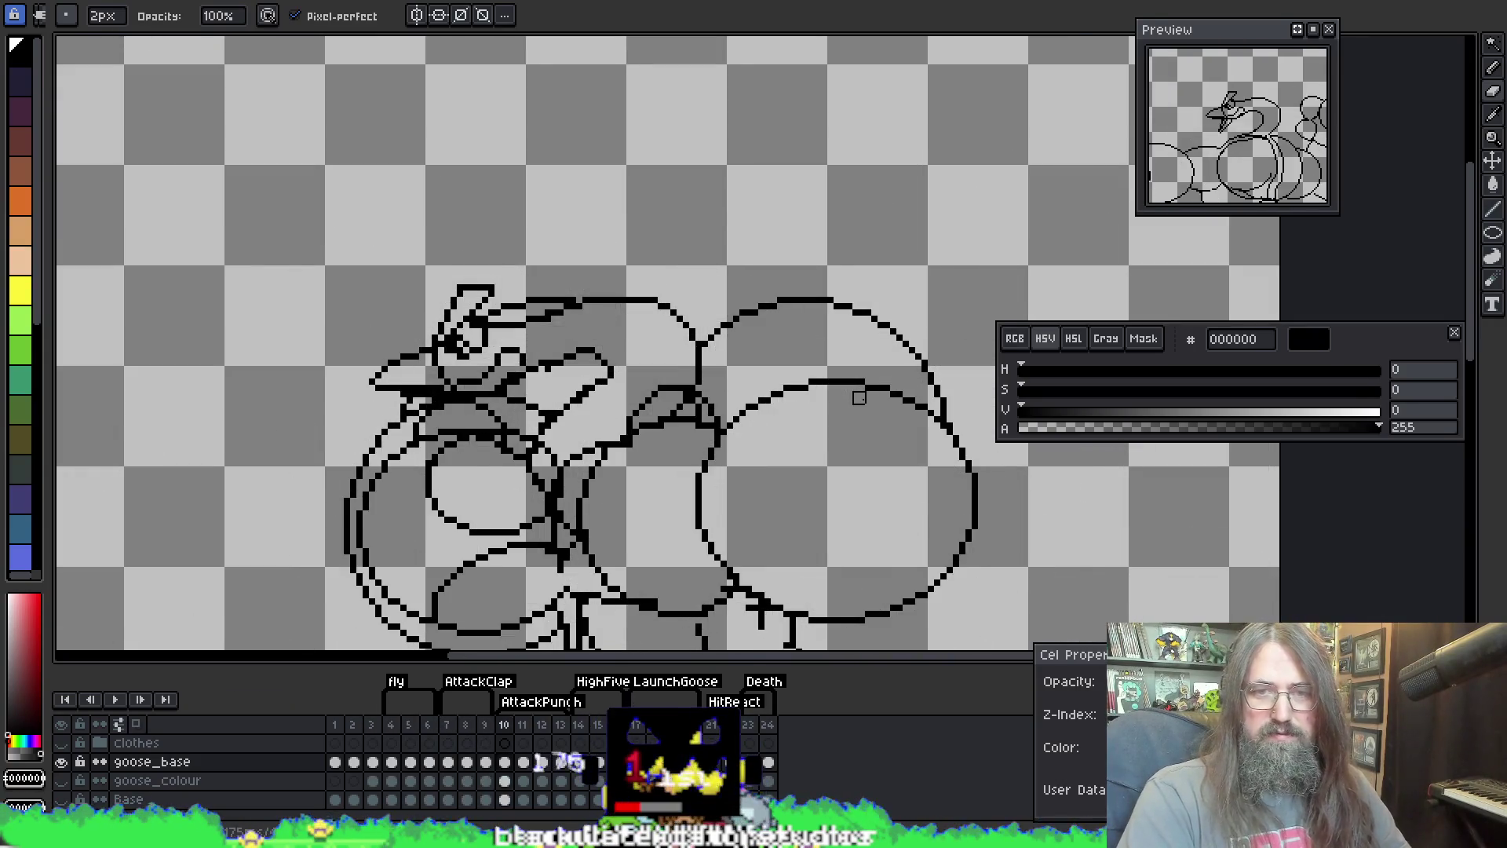
key(Left)
key(Left)
key(Left)
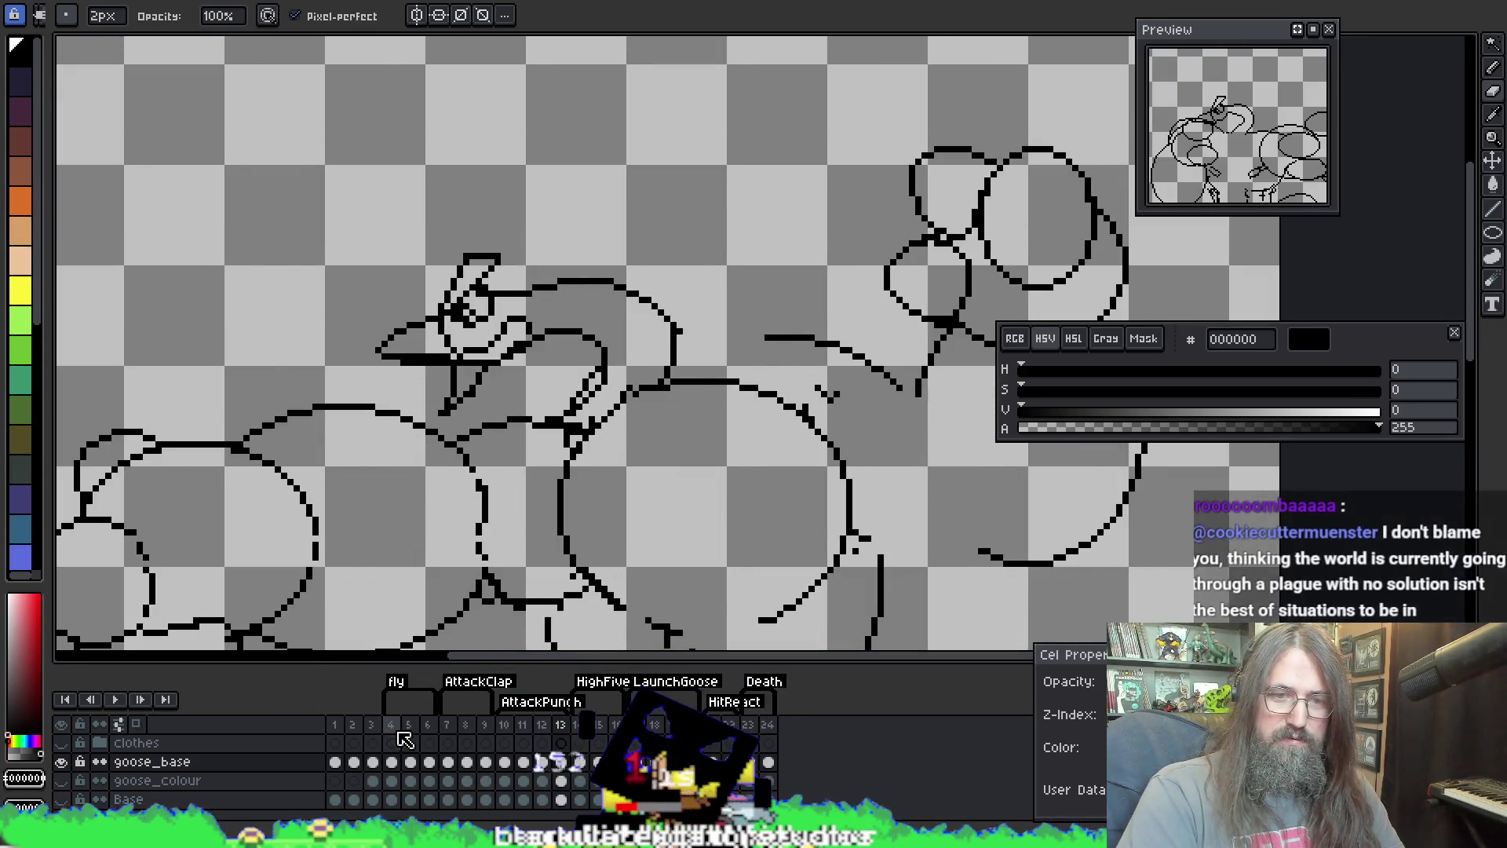
mouse_move(583, 505)
mouse_down()
mouse_move(662, 471)
mouse_move(653, 353)
mouse_up()
Step: Replay the animation, stop it on frame 5 and zoom in on the chest
key(Return)
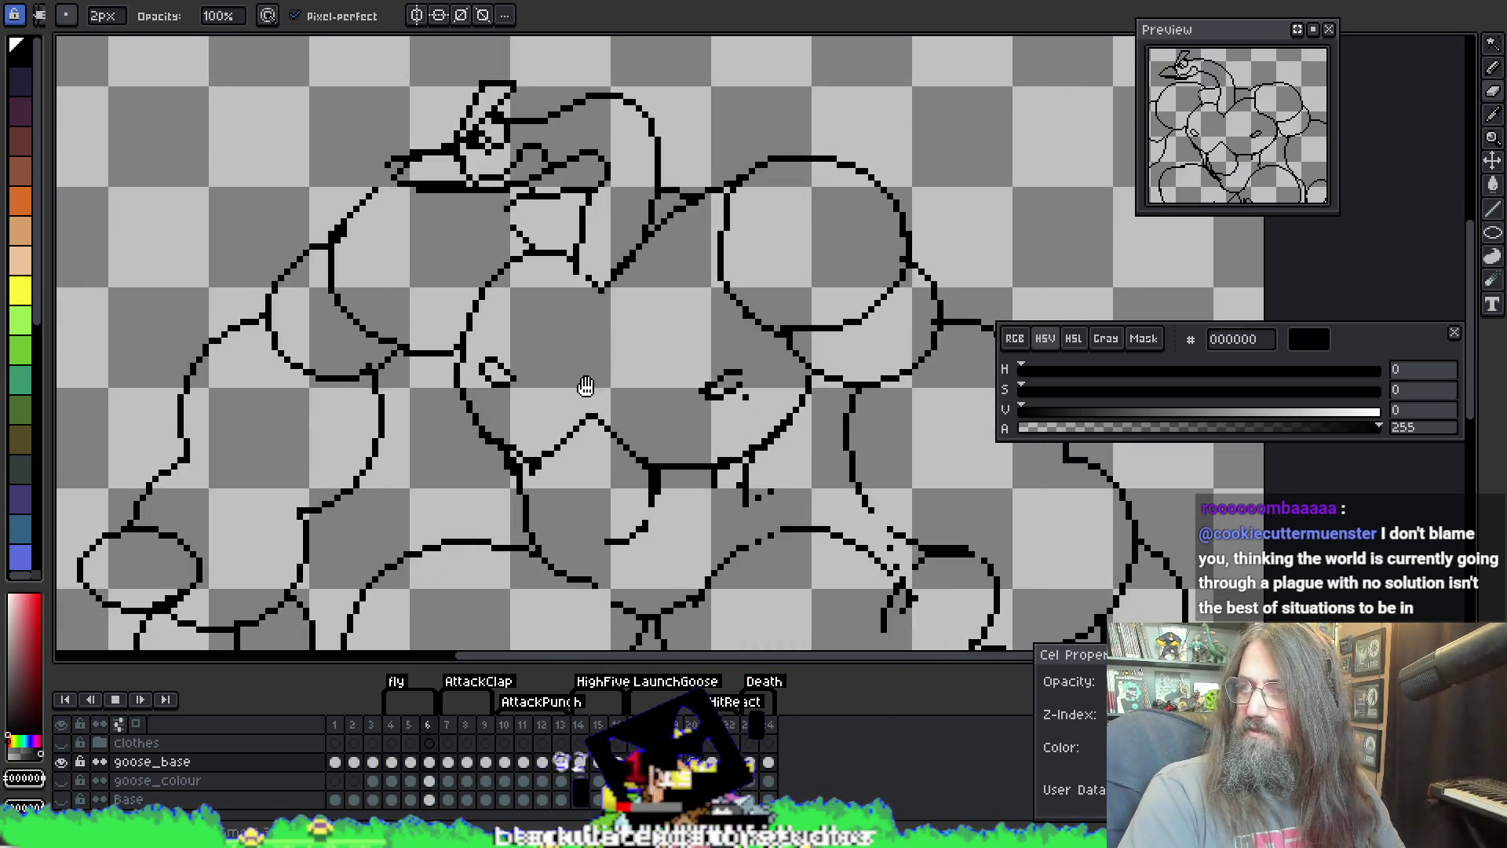
mouse_move(568, 406)
mouse_down()
mouse_move(400, 387)
mouse_move(485, 353)
mouse_up()
scroll(510, 376, down, 1)
mouse_move(562, 413)
mouse_down()
mouse_move(620, 471)
mouse_move(690, 443)
mouse_up()
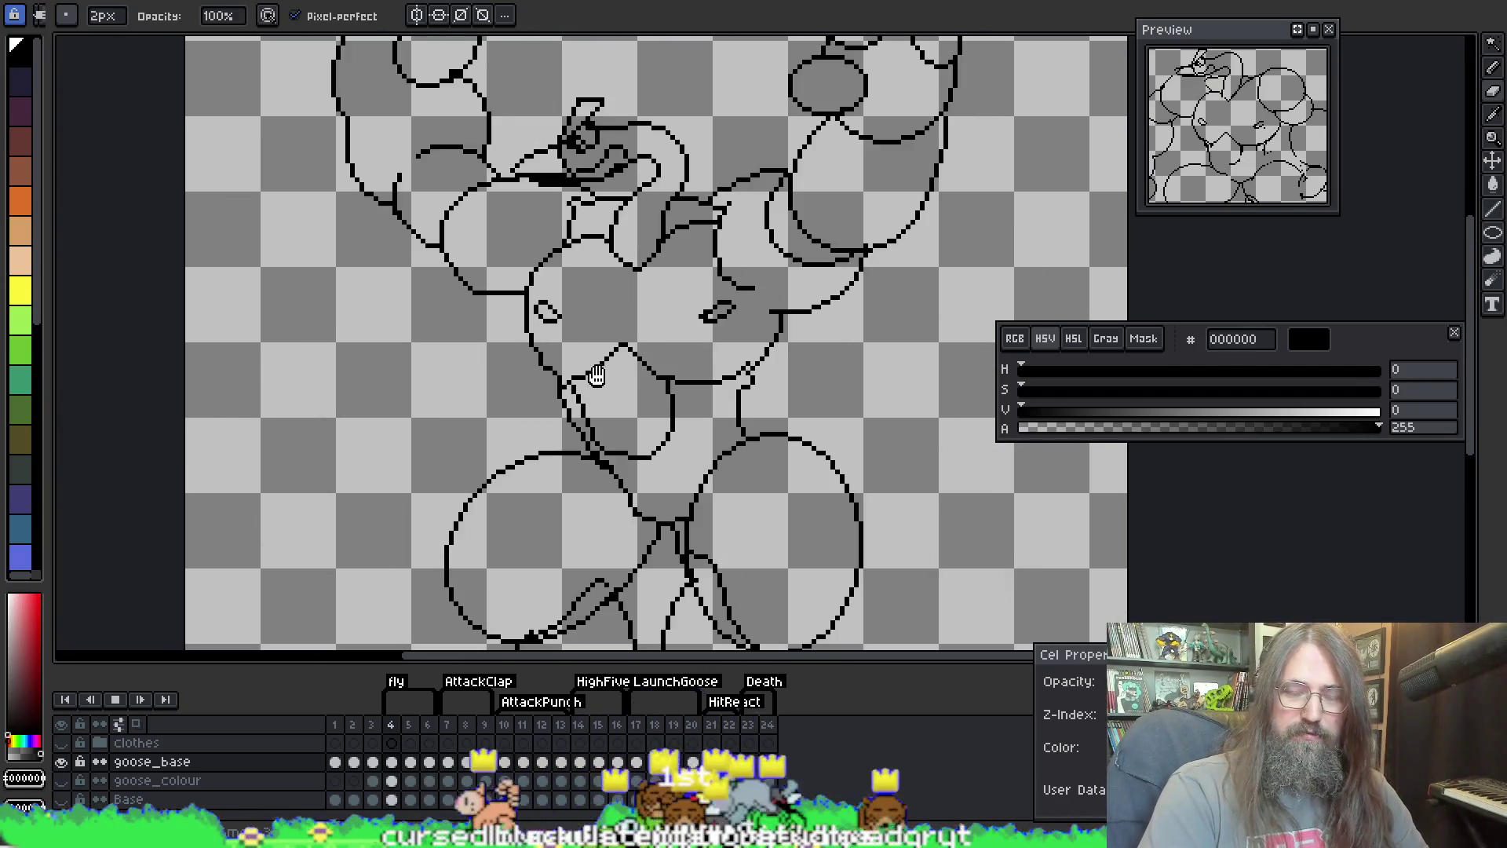
key(Return)
scroll(590, 338, up, 2)
scroll(586, 347, up, 1)
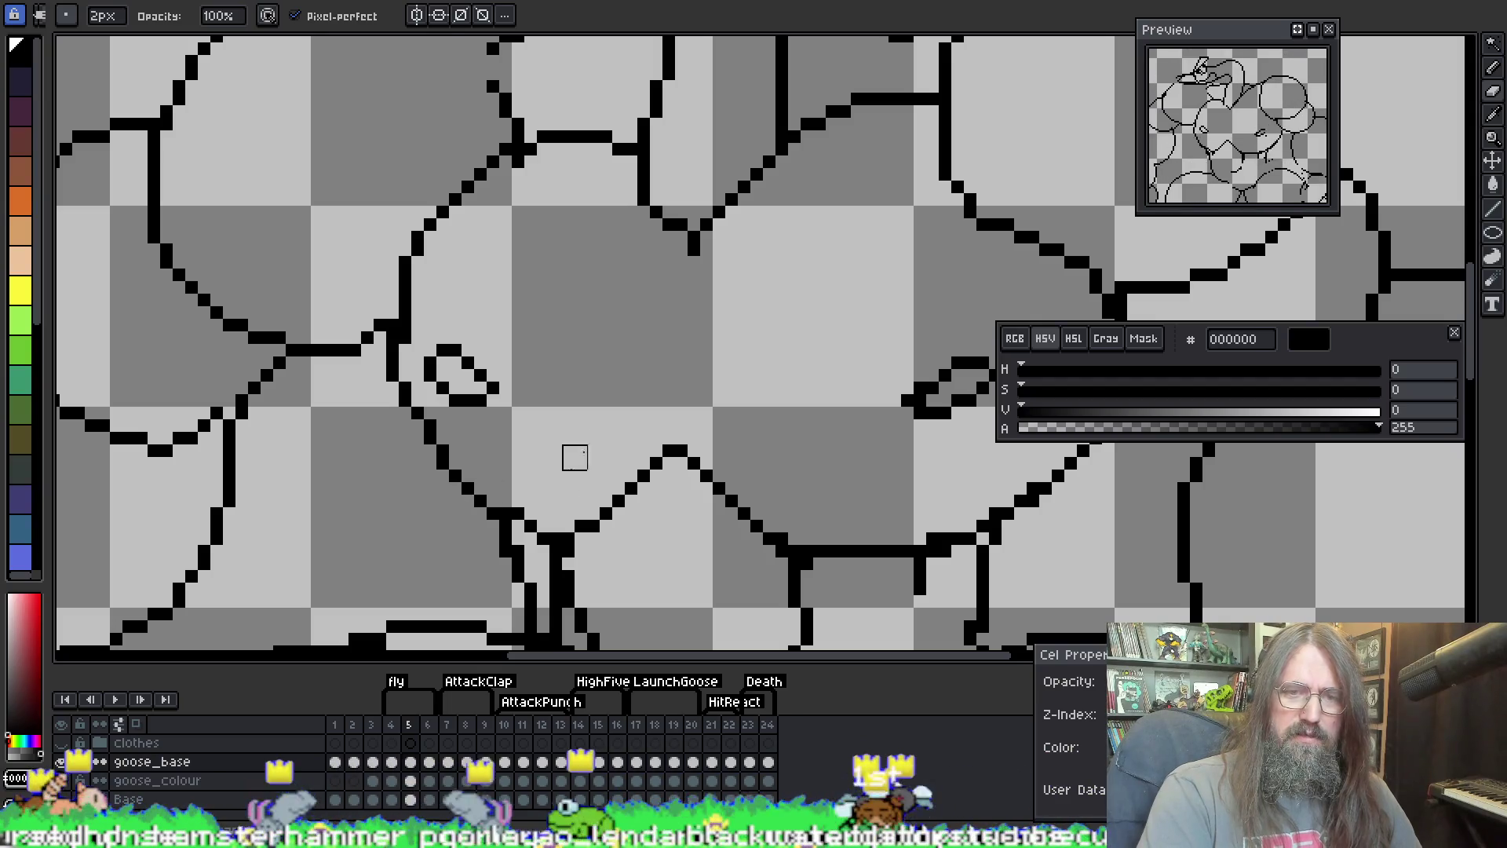
Step: Sample the line colour and erase a stray black pixel on the chest line
key(i)
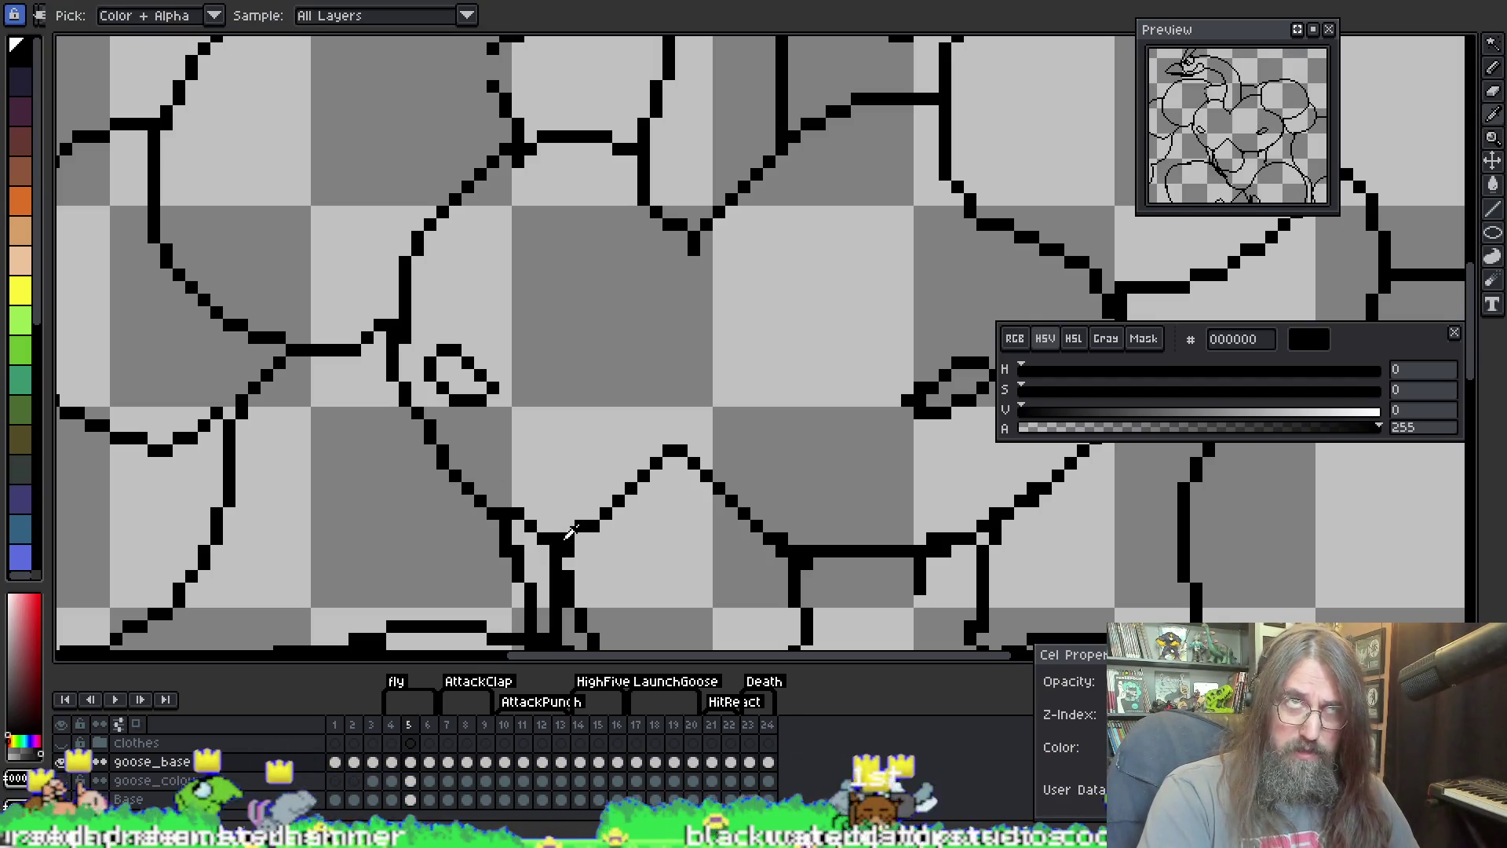
key(b)
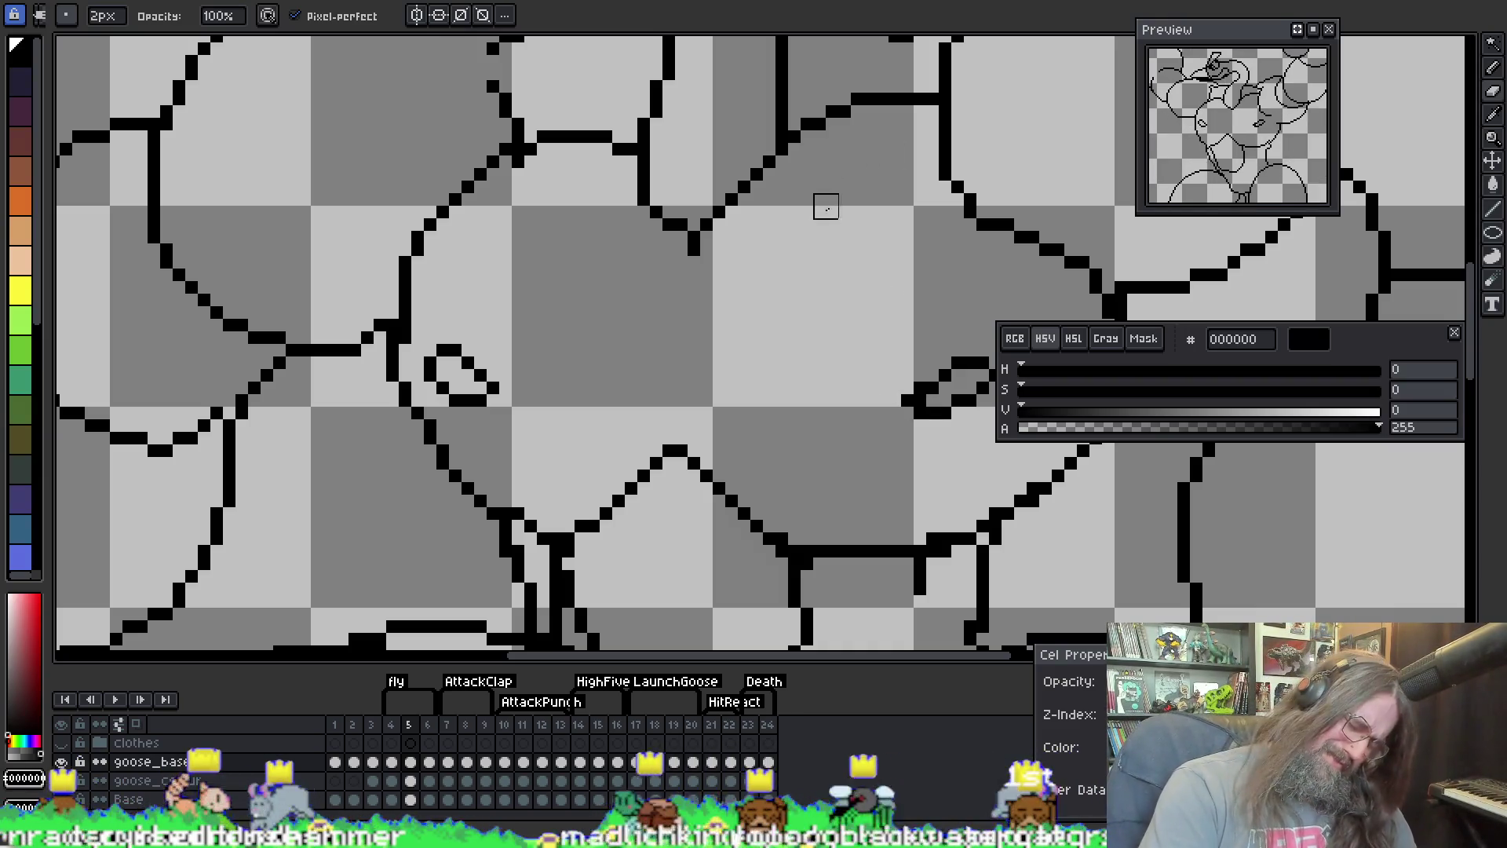
drag(928, 92, 562, 113)
key(e)
click(173, 538)
key(b)
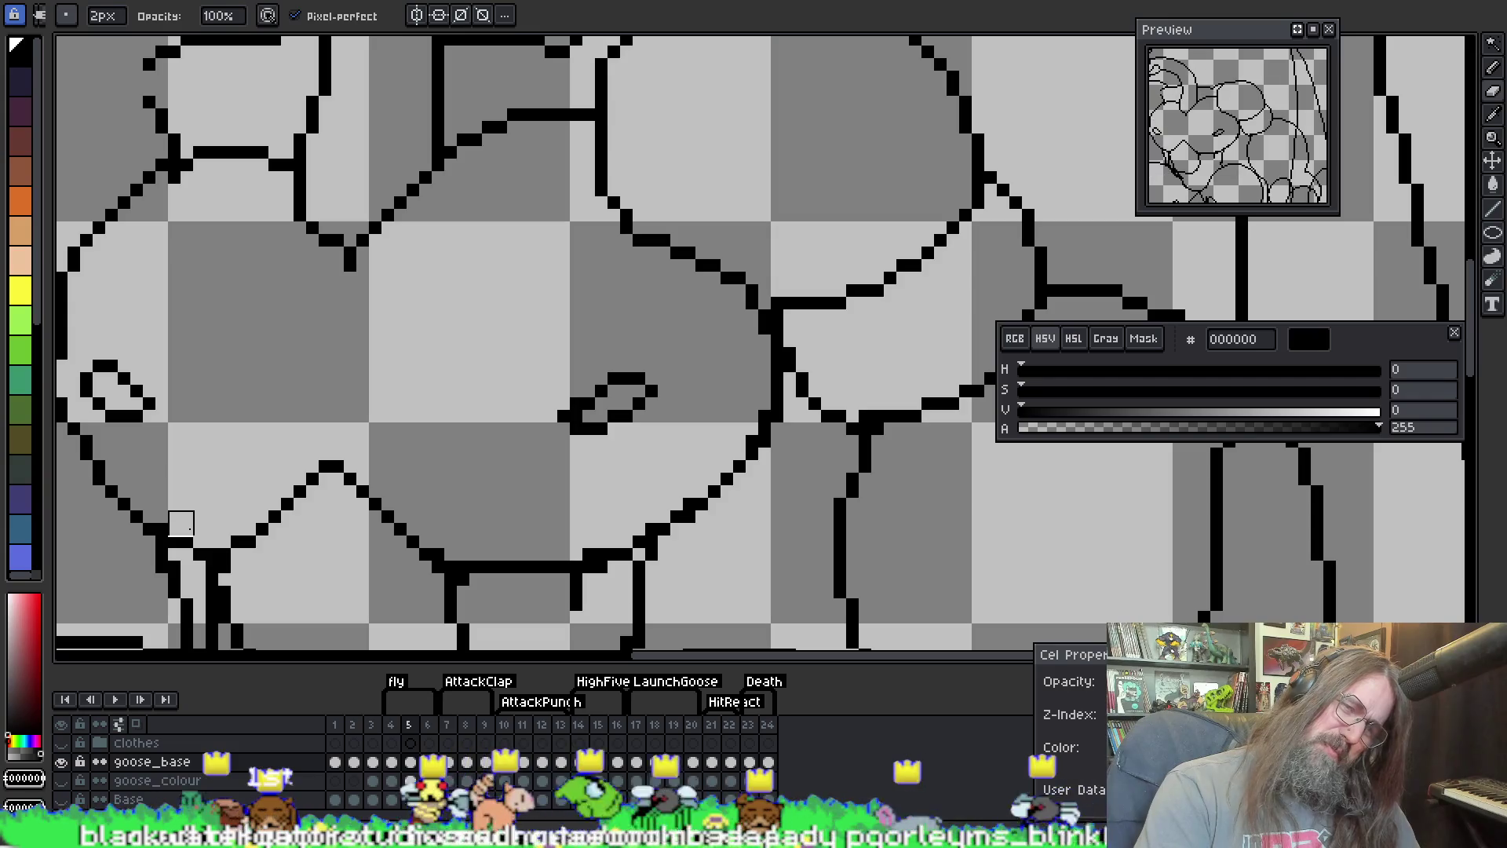
Step: Redraw the diagonal line below the chest more smoothly with the 2px brush
mouse_move(370, 586)
mouse_down()
mouse_move(487, 346)
mouse_move(427, 411)
mouse_up()
key(e)
drag(716, 457, 449, 598)
key(b)
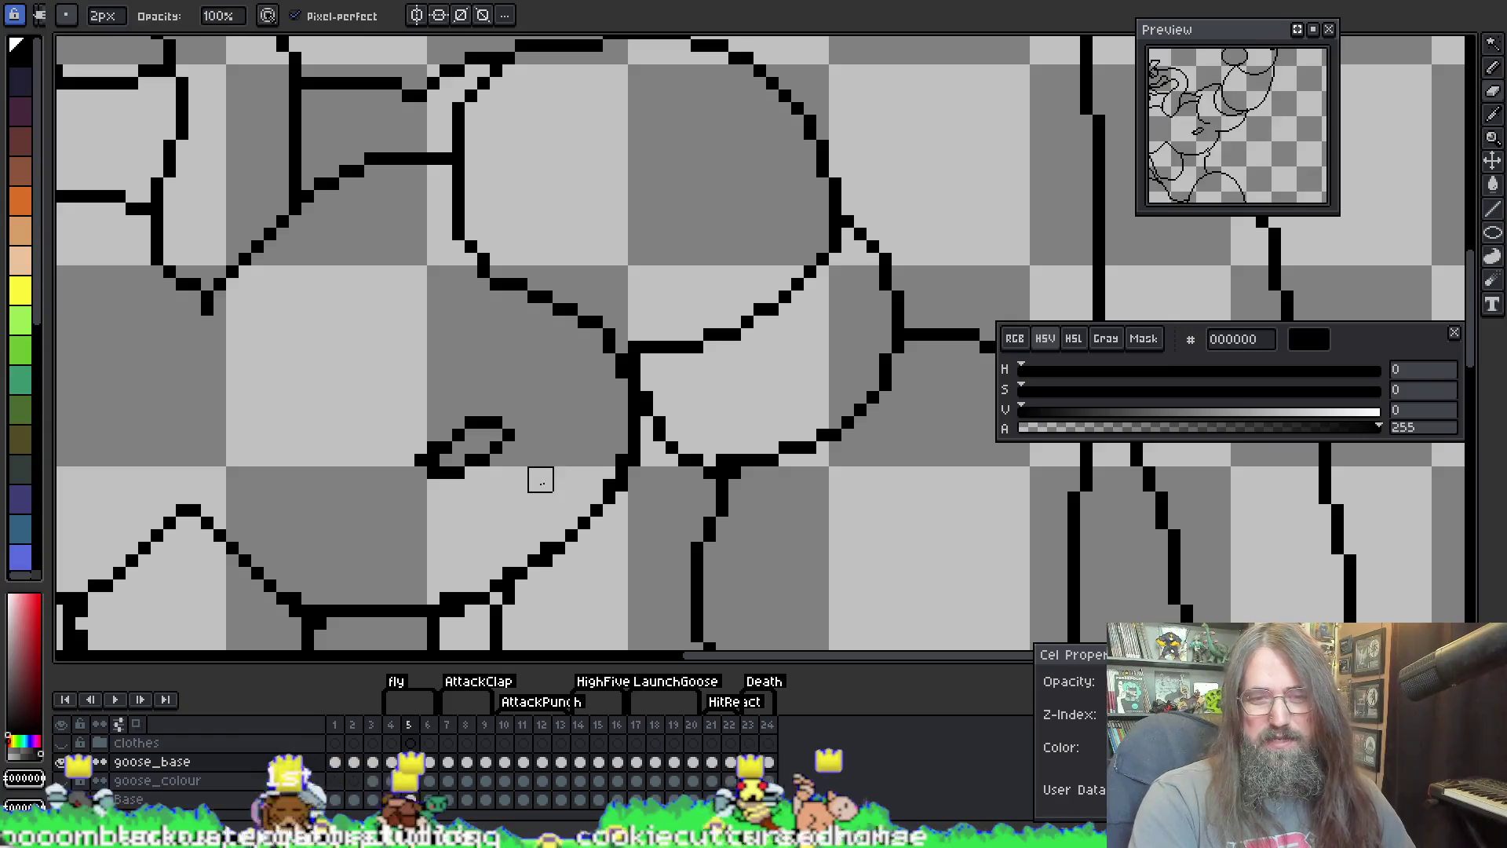
drag(616, 437, 541, 544)
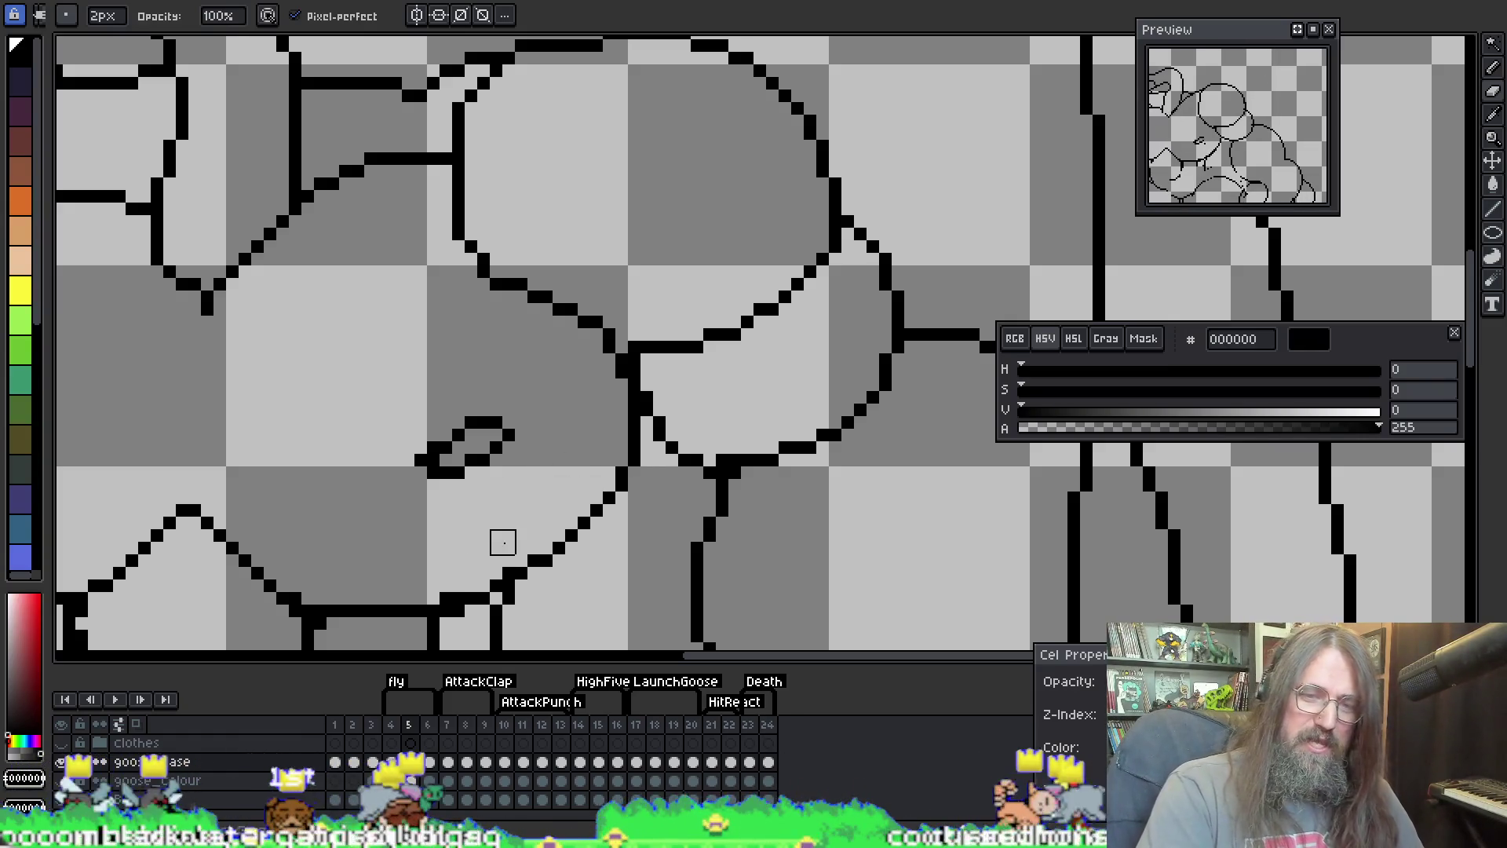
Step: Shrink the brush to 1px and try removing extra black pixels at the arm joint
mouse_move(686, 498)
mouse_down()
mouse_move(400, 134)
mouse_move(819, 308)
mouse_move(740, 313)
mouse_up()
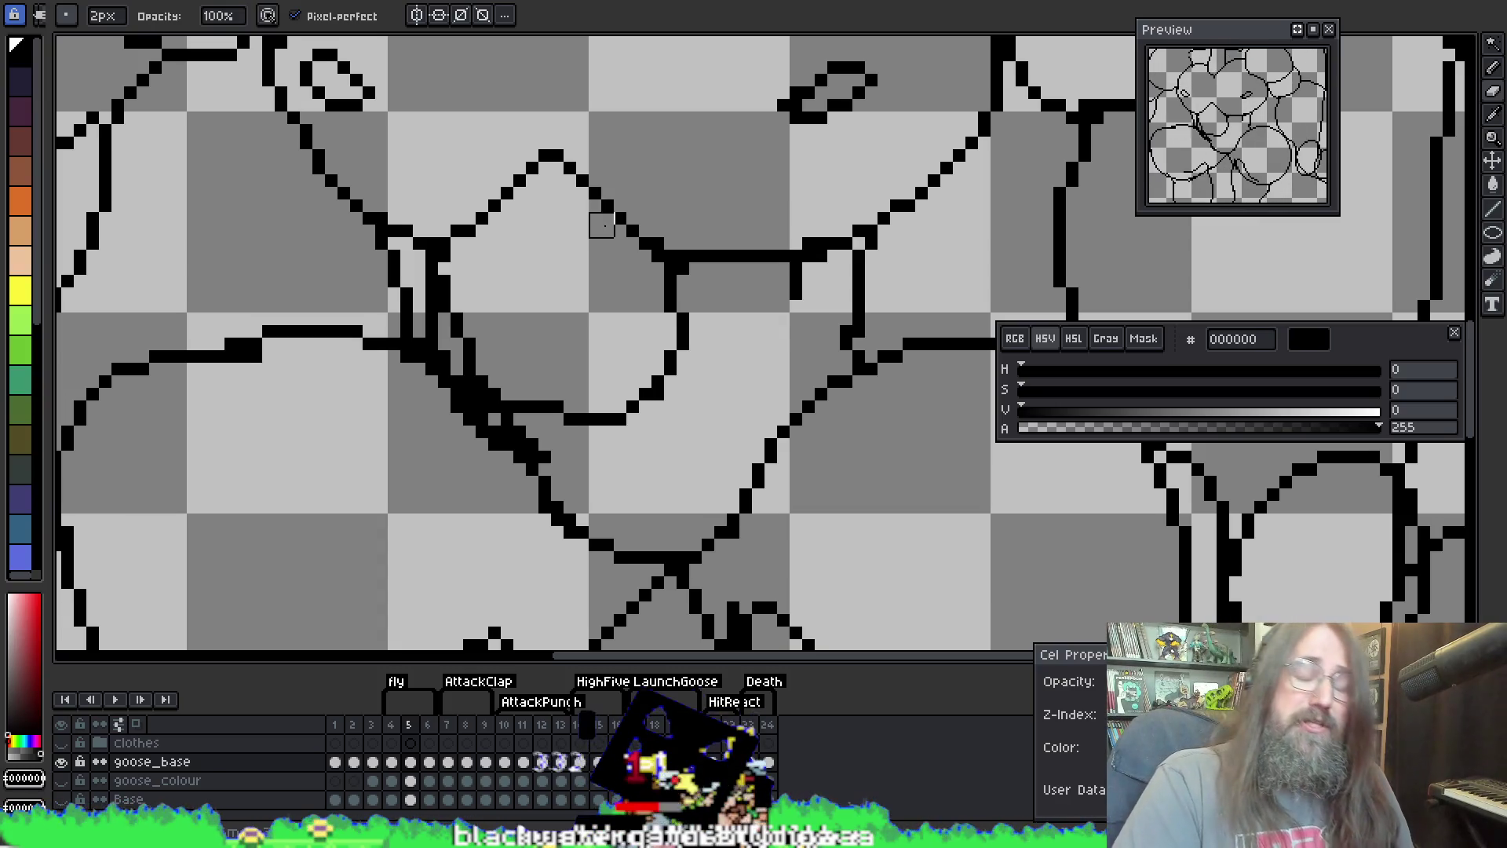
key(alt)
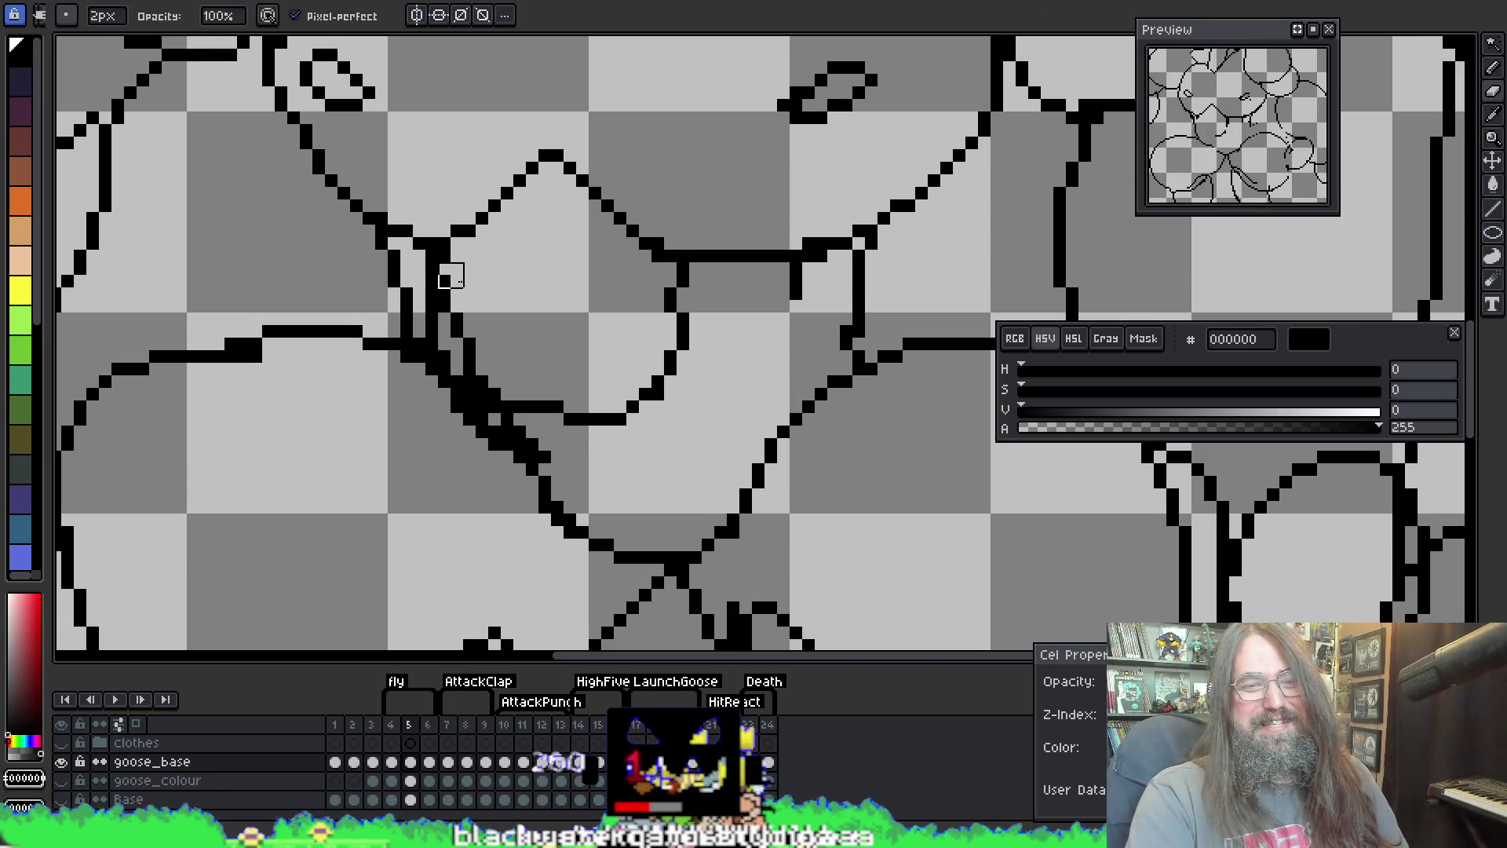
key(minus)
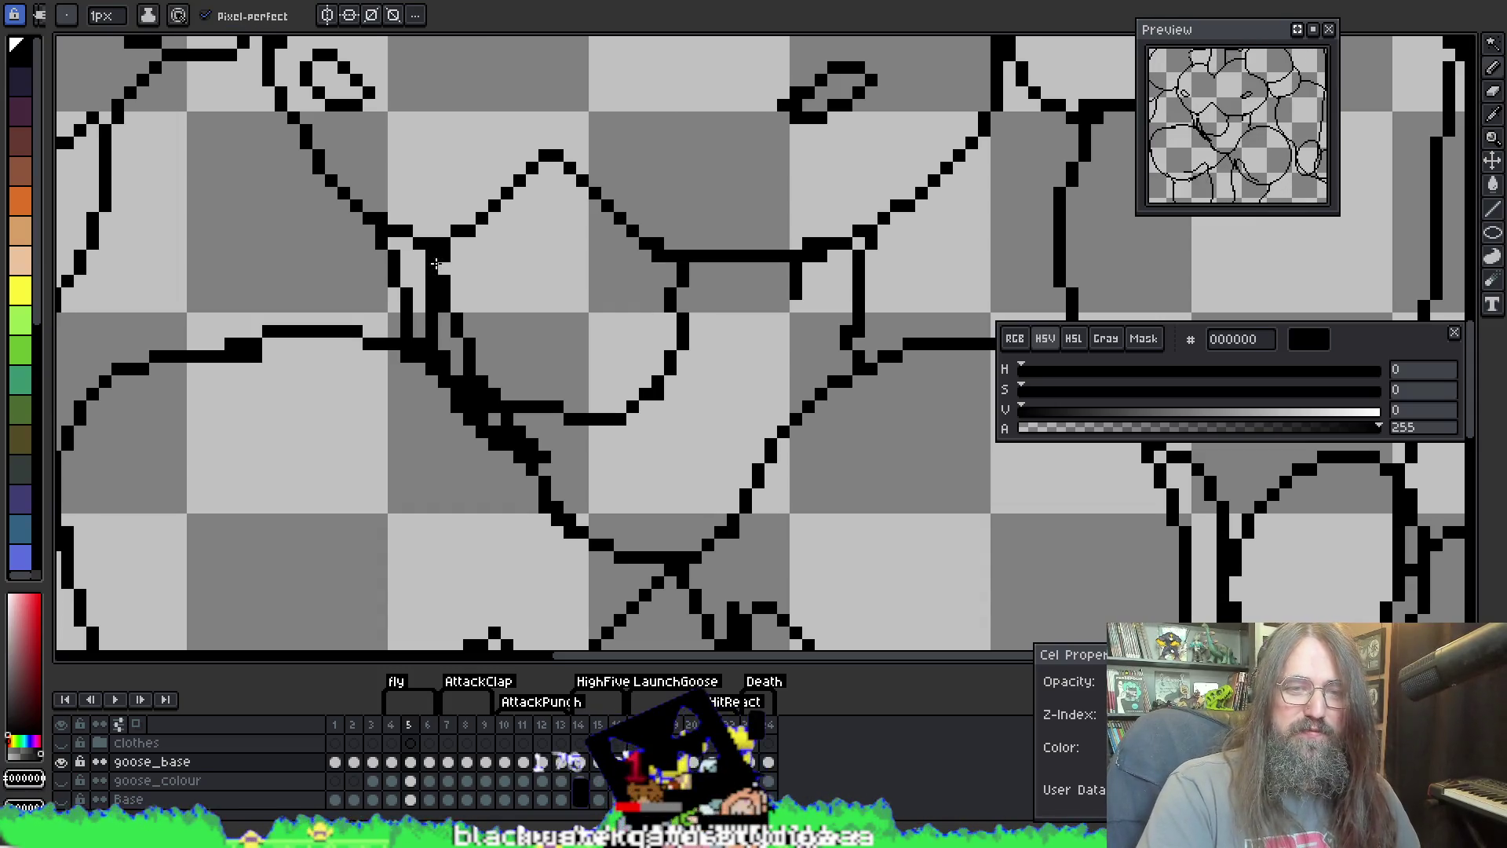
click(432, 270)
key(ctrl+z)
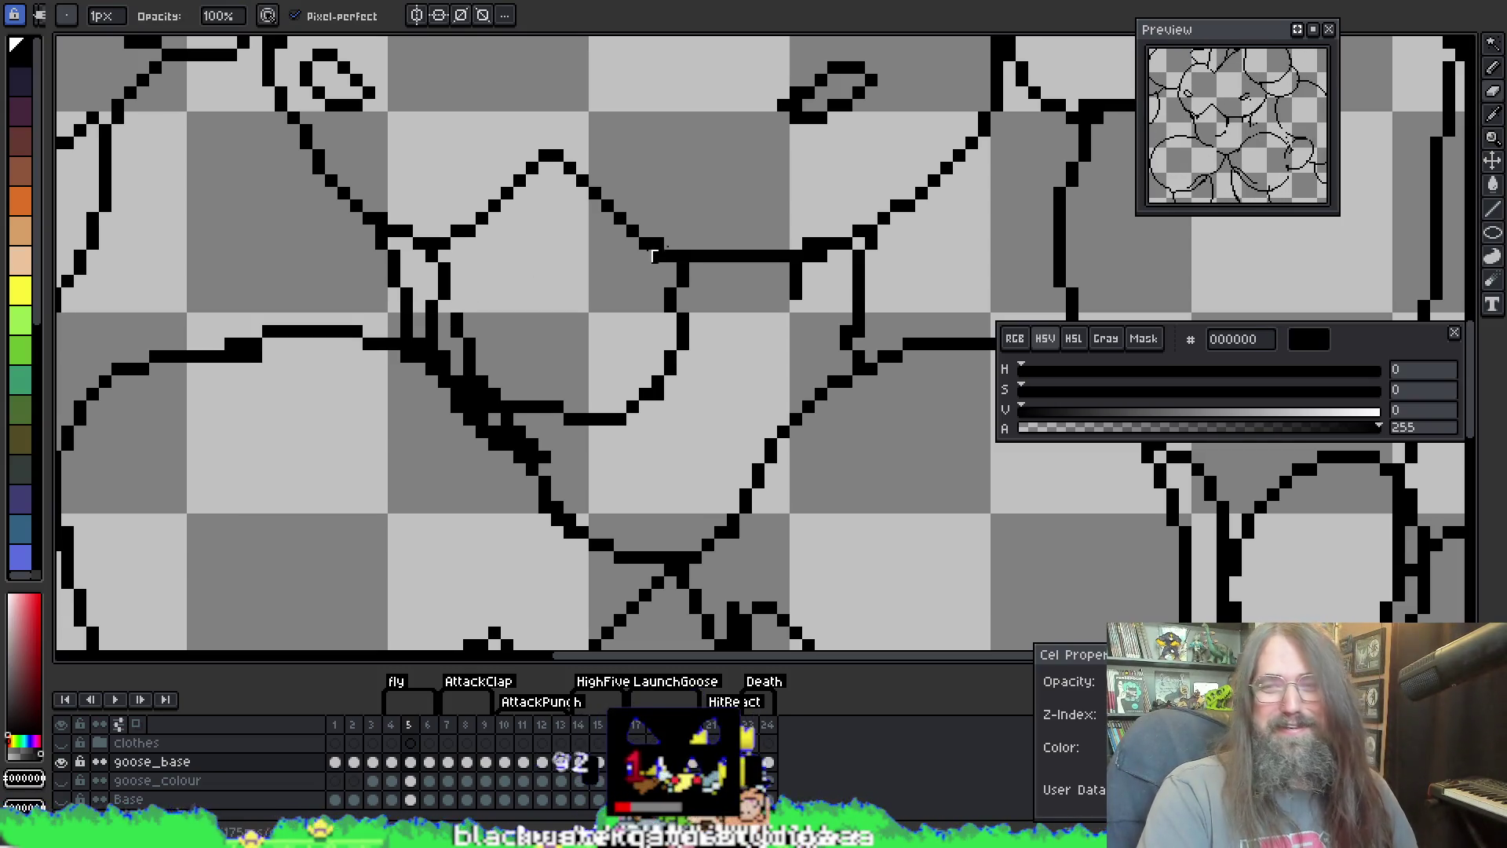
mouse_move(795, 207)
mouse_down()
mouse_move(771, 222)
mouse_move(746, 289)
mouse_up()
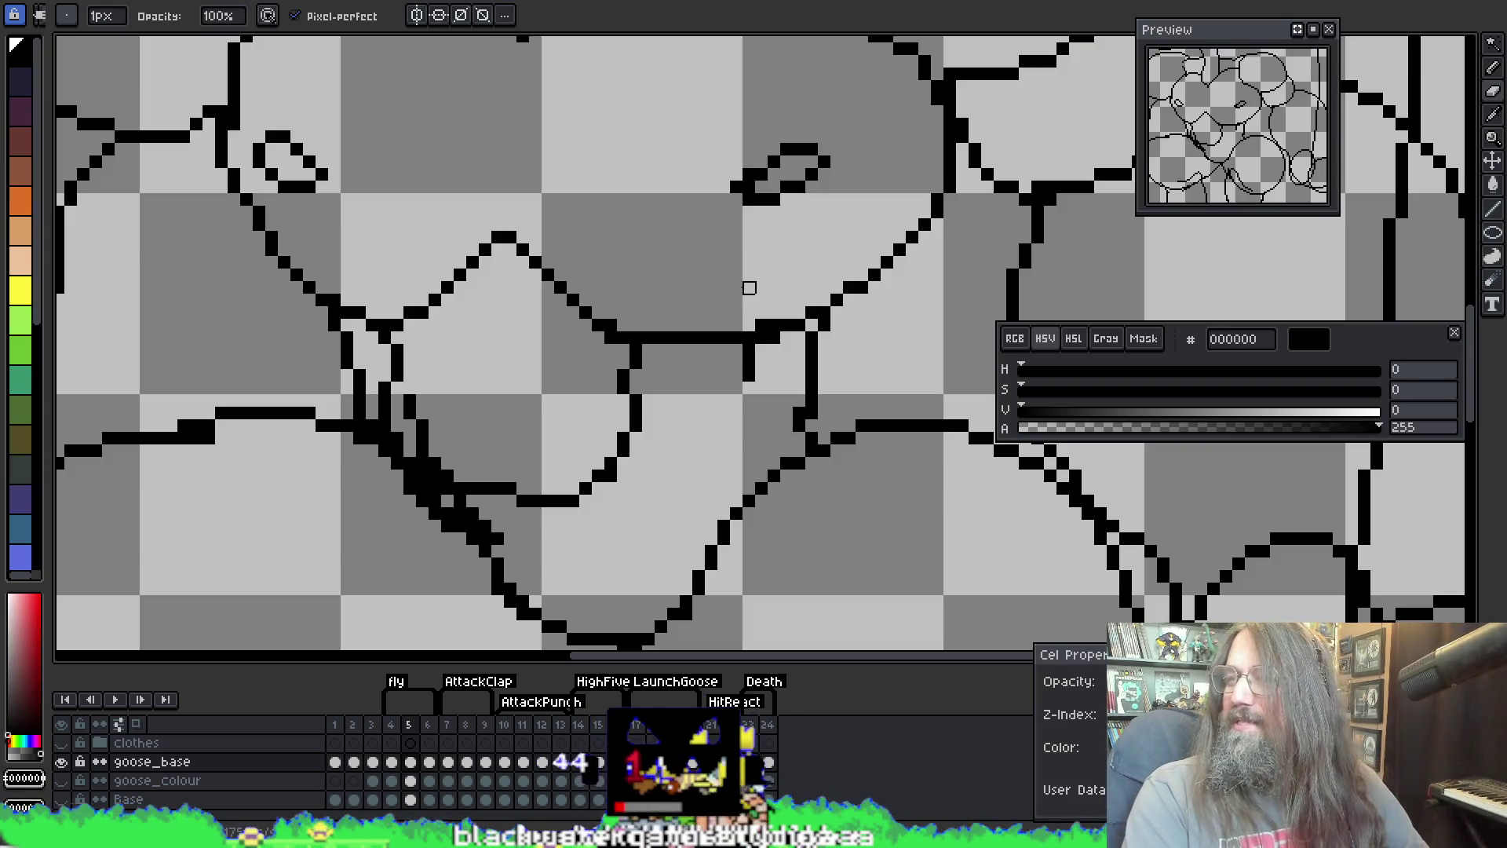
Step: Undo the last chest stroke and redraw the short line segment near the arm
scroll(838, 199, down, 1)
scroll(667, 341, down, 1)
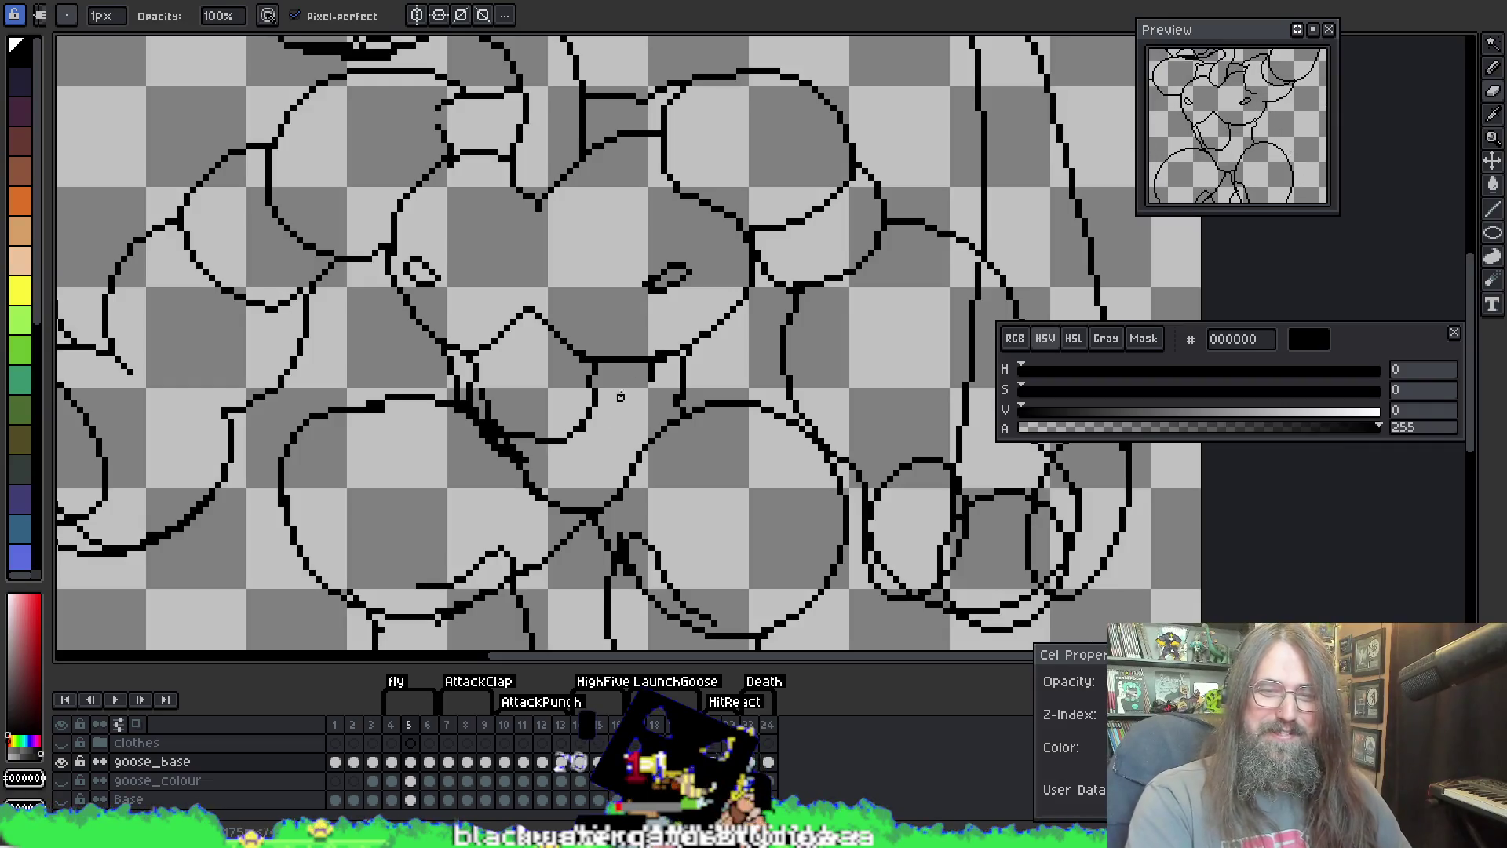
scroll(675, 345, up, 2)
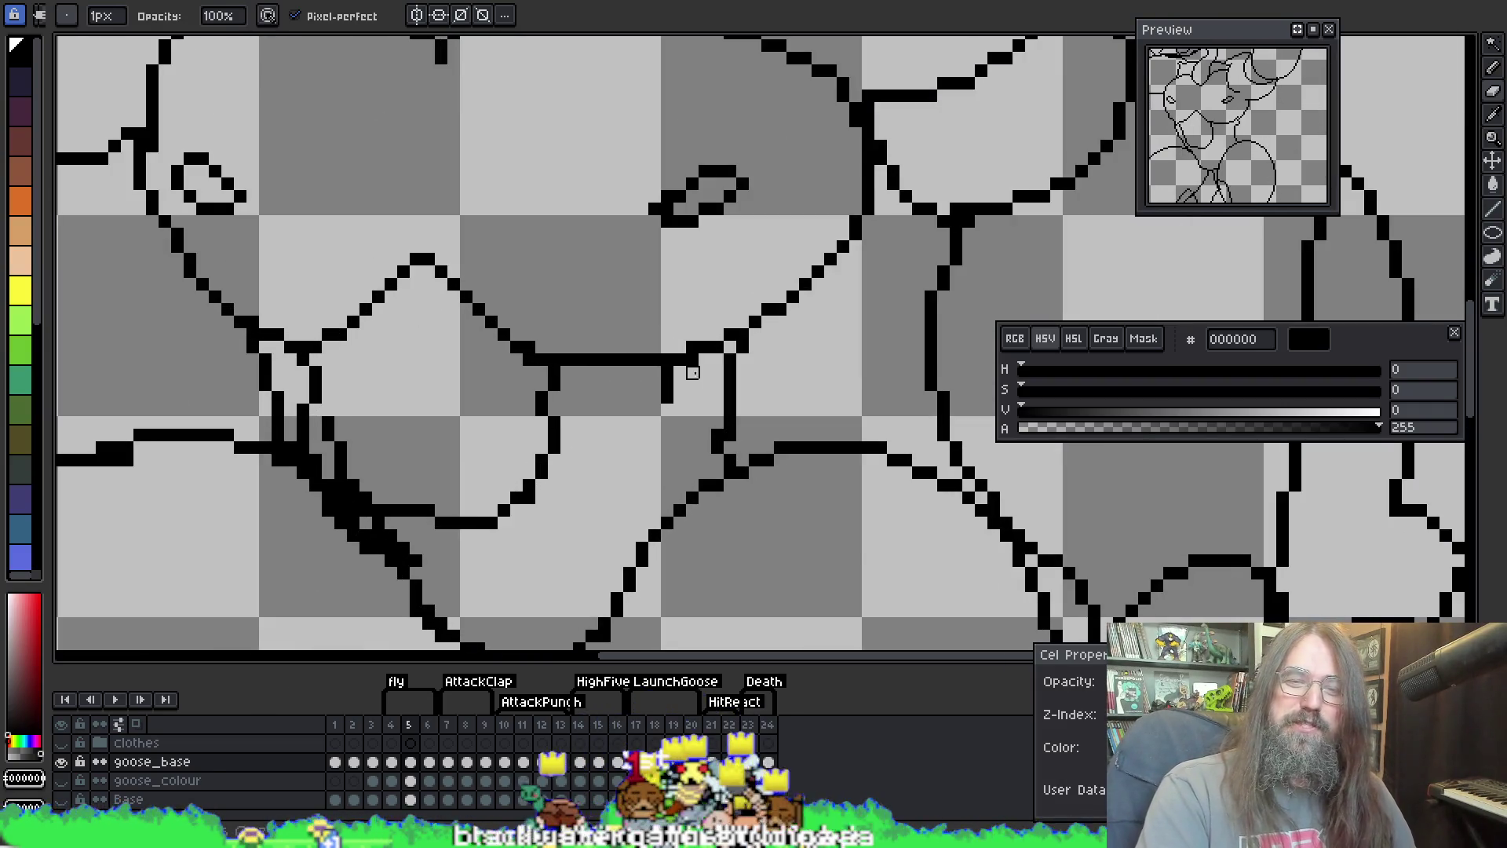
key(i)
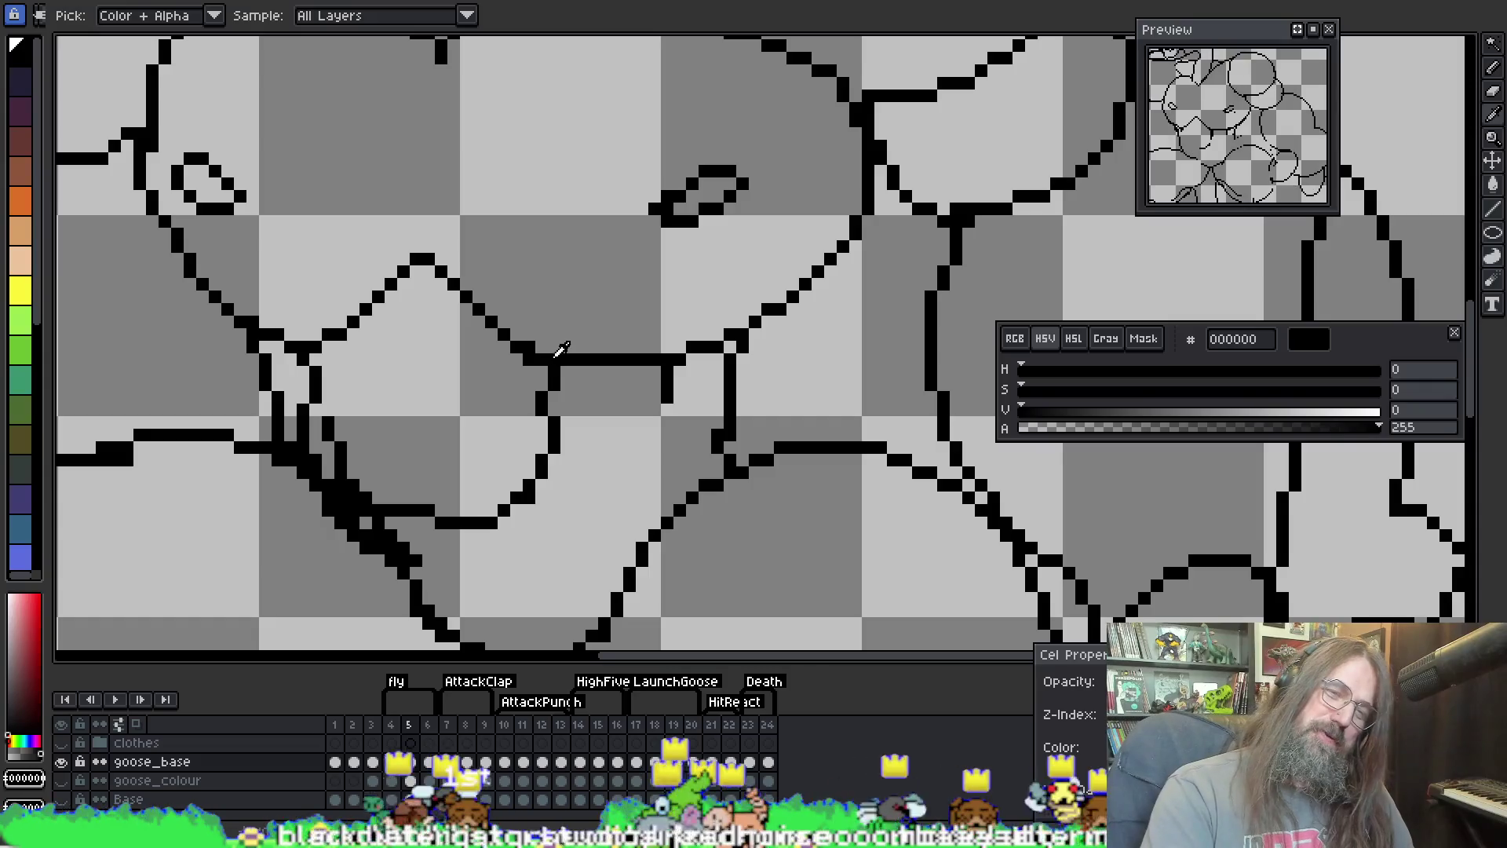
key(b)
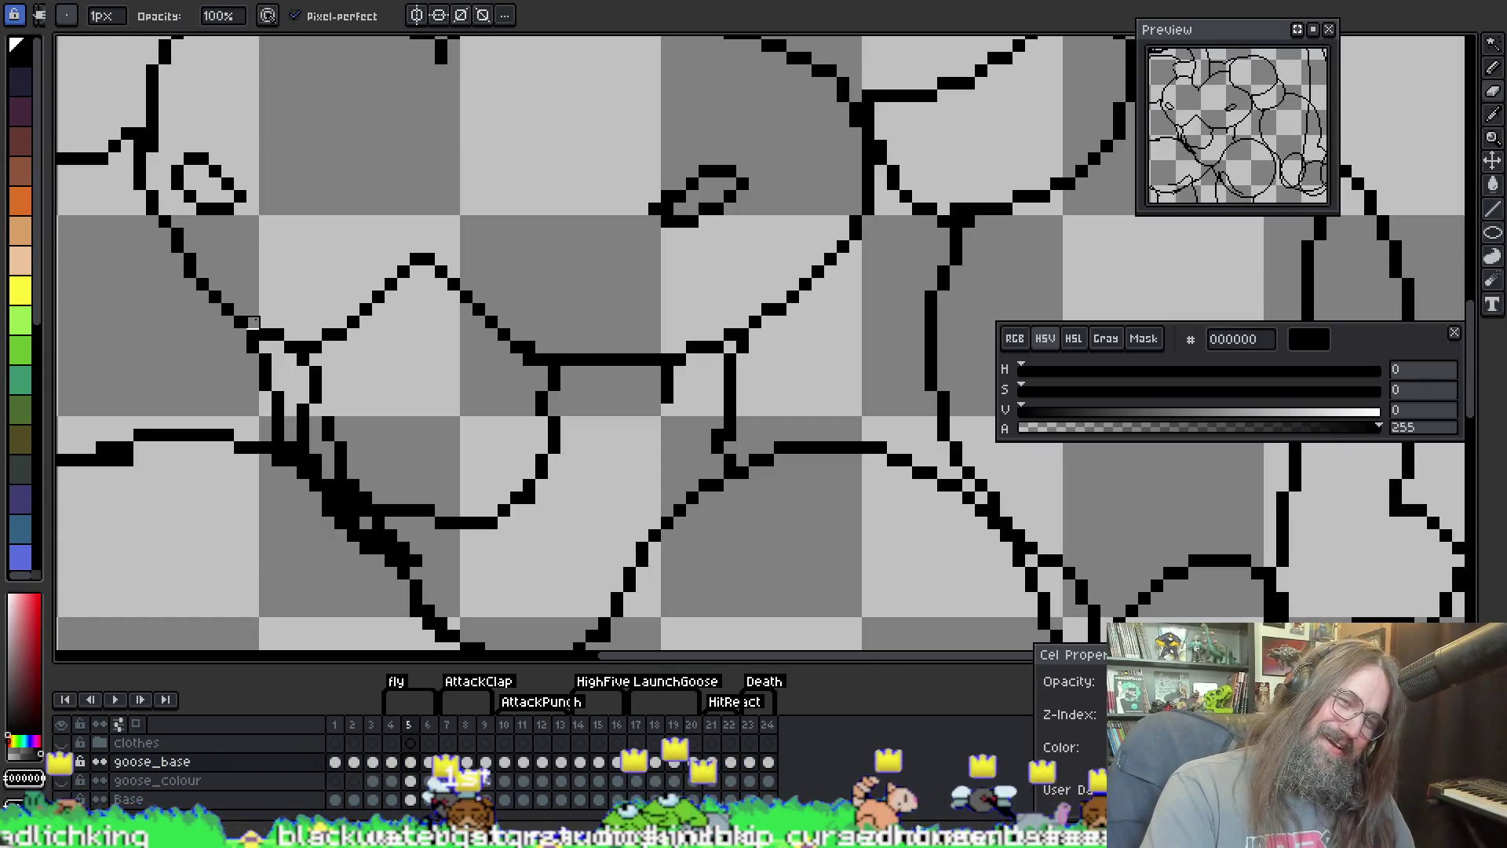
scroll(303, 322, down, 3)
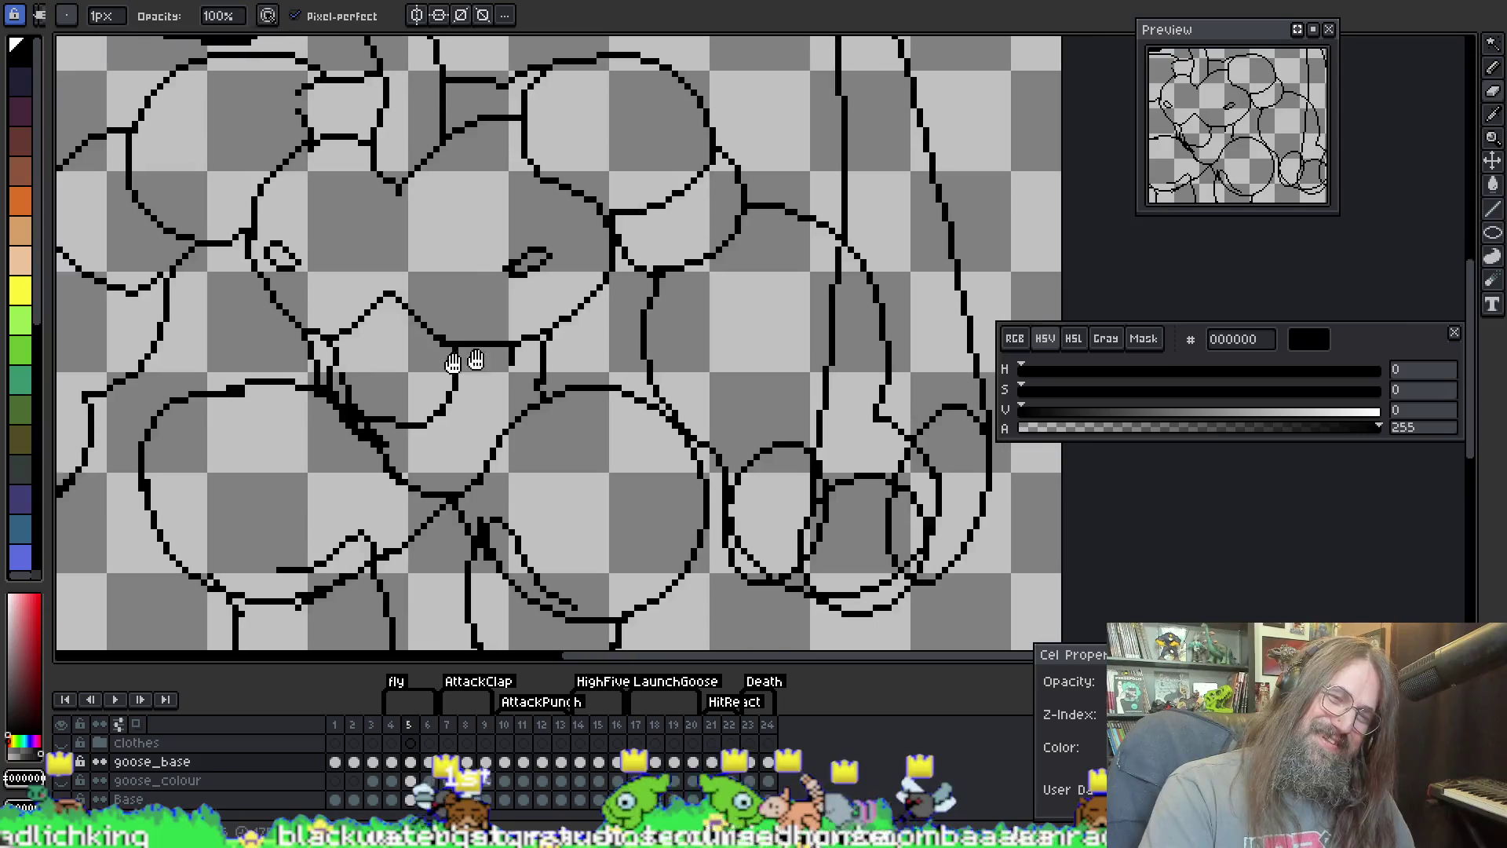
scroll(487, 392, up, 3)
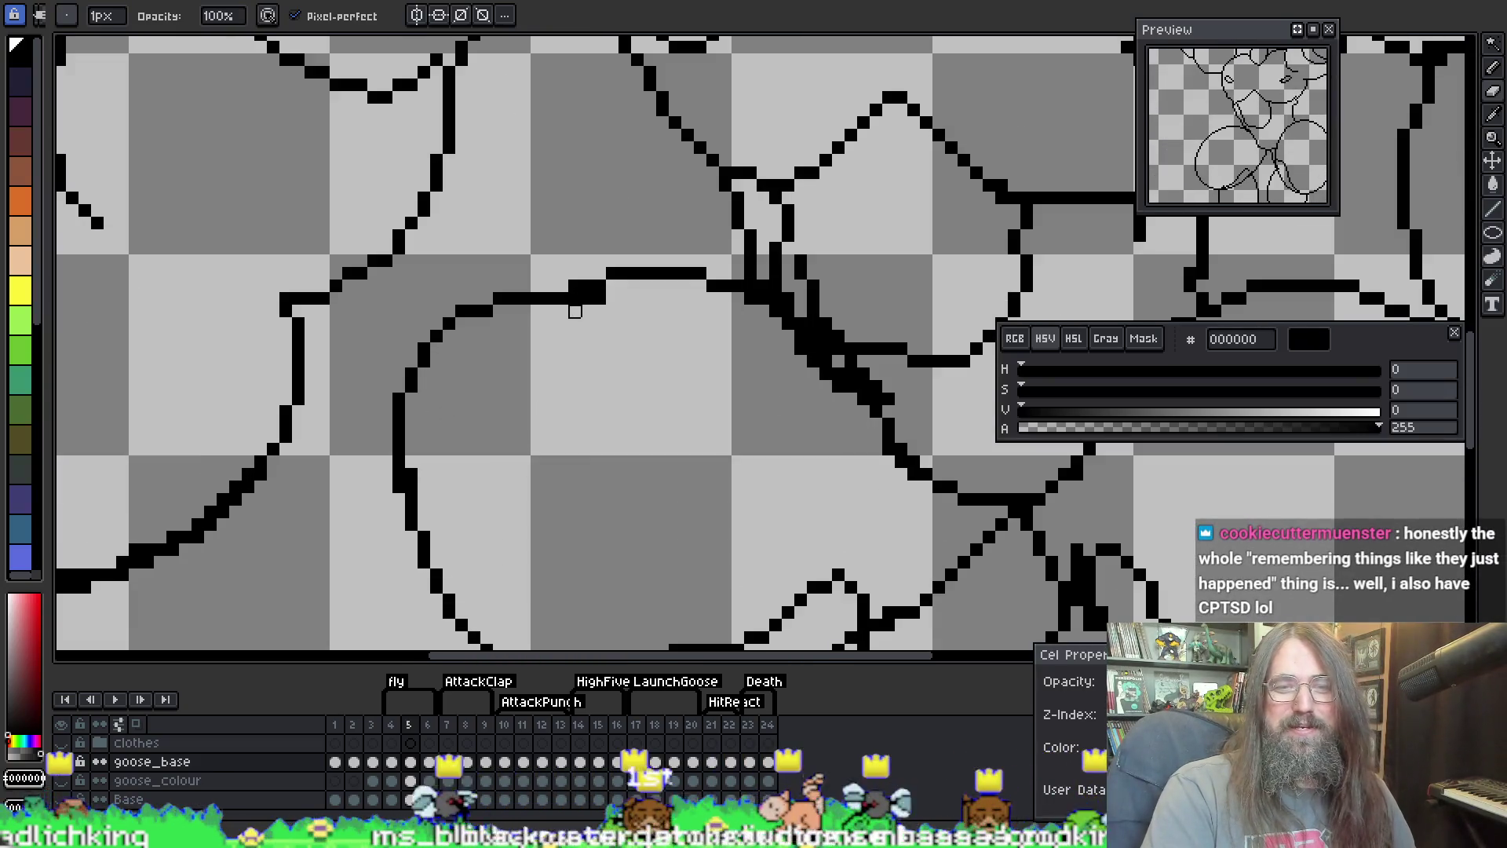
key(ctrl+z)
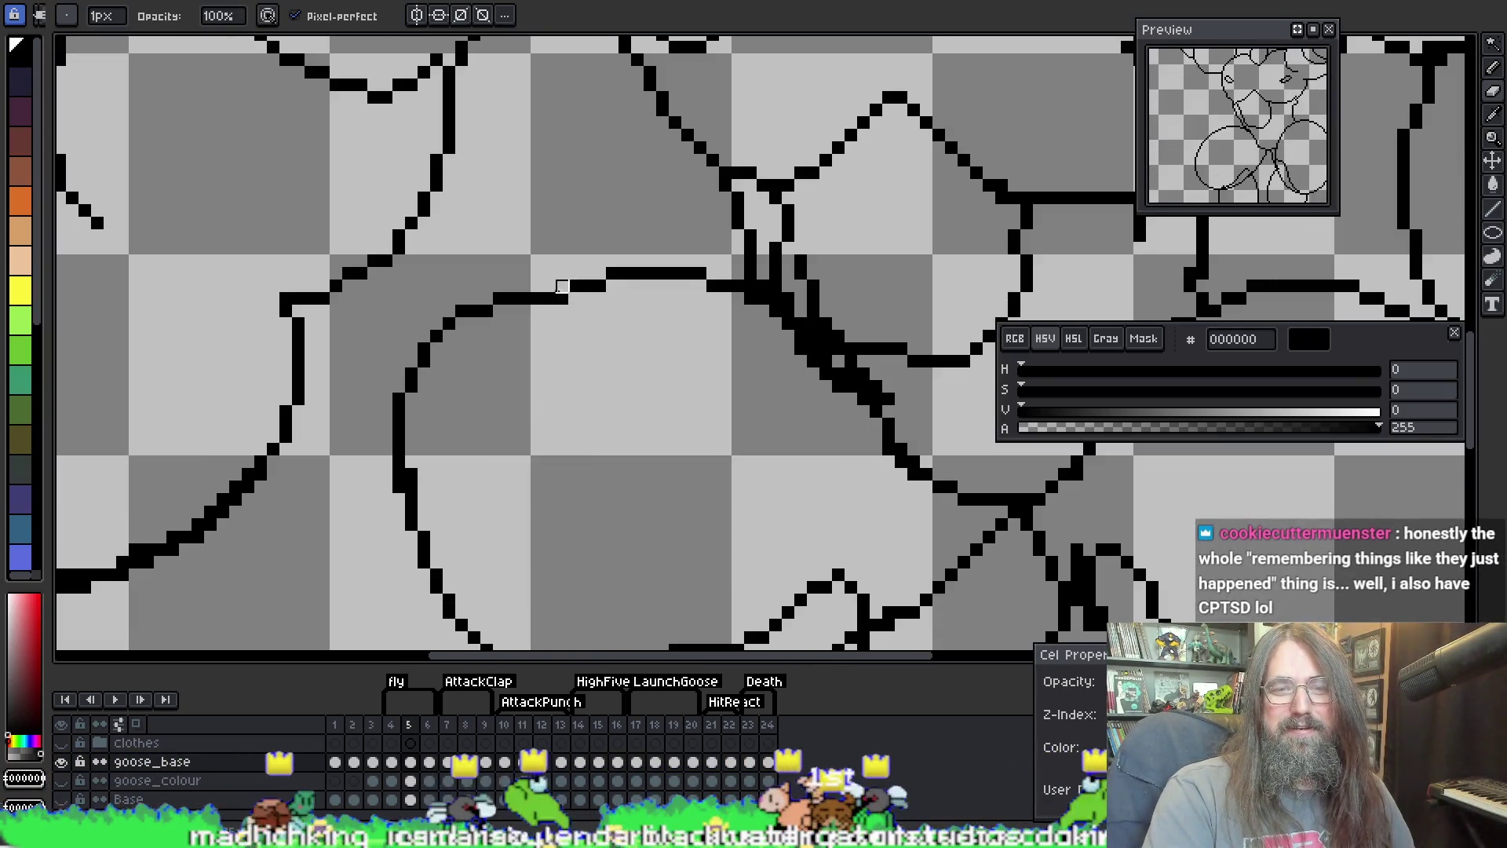
key(e)
key(b)
drag(548, 285, 597, 290)
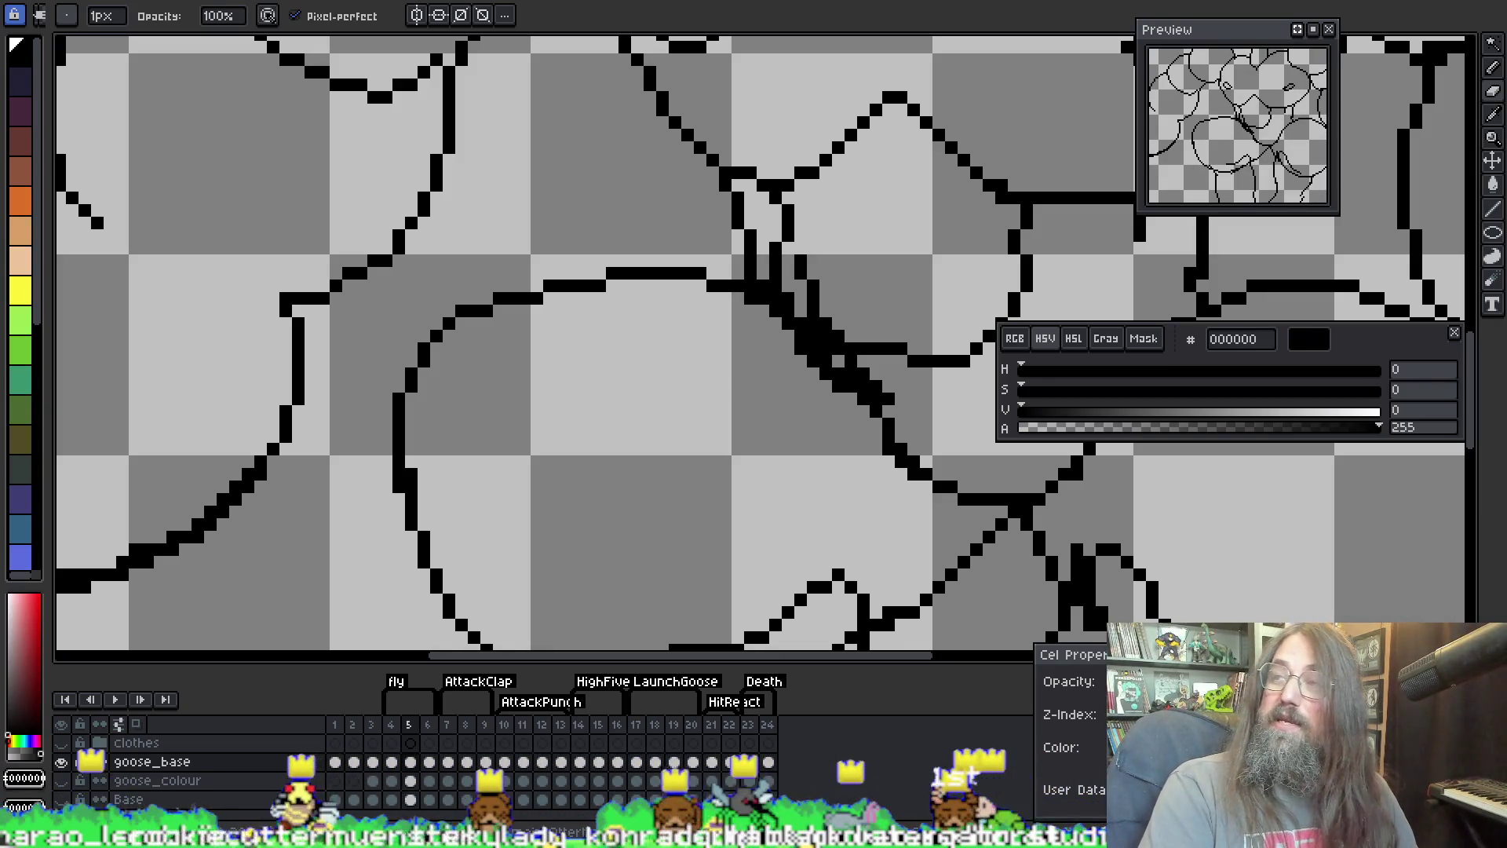
Step: Thin the thick diagonal stroke at the shoulder, then look over the chest lines
scroll(299, 425, down, 5)
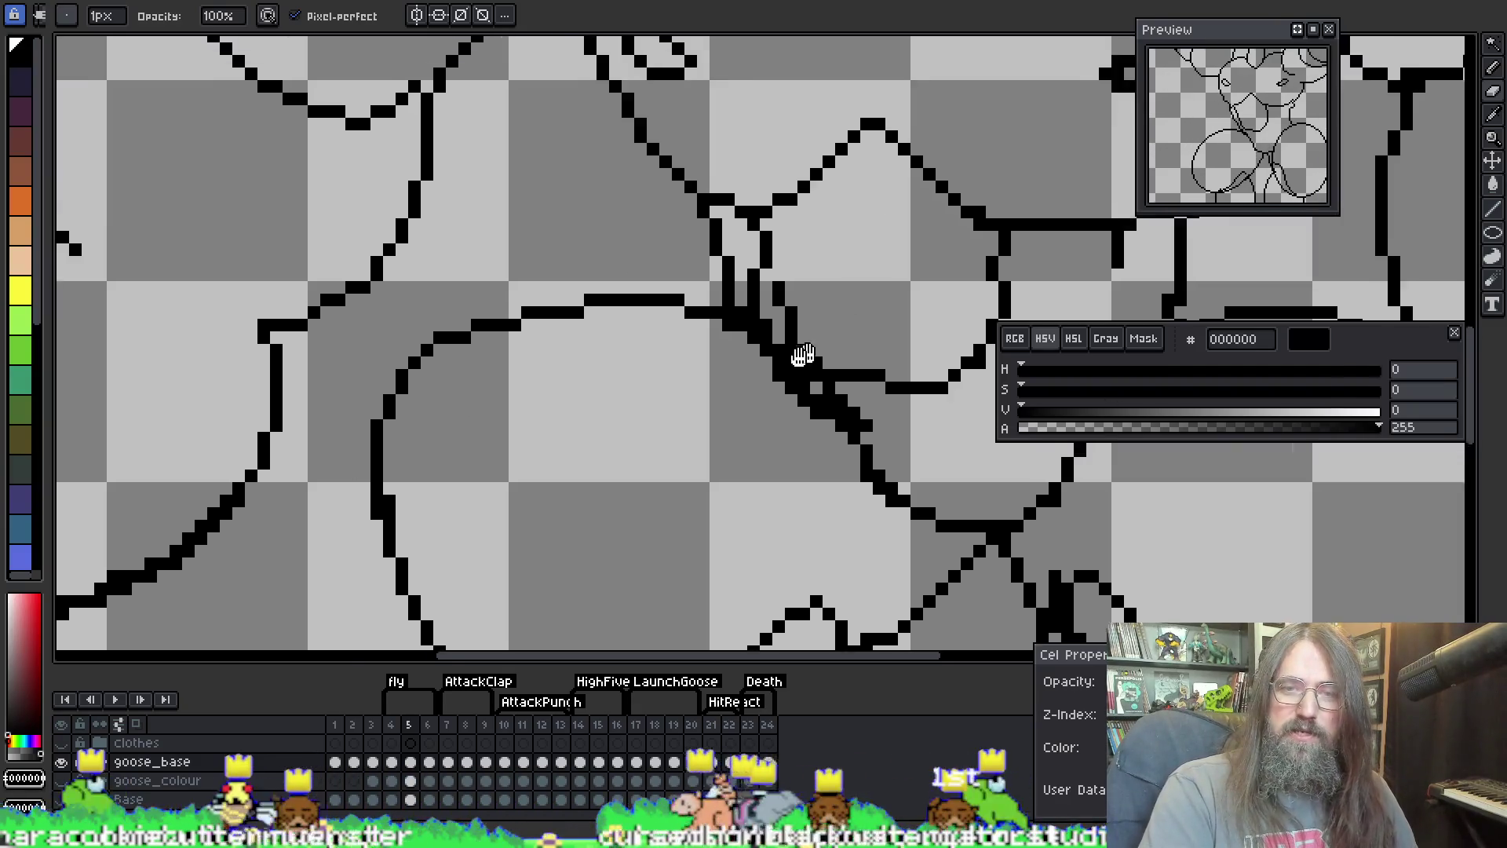
scroll(555, 383, down, 3)
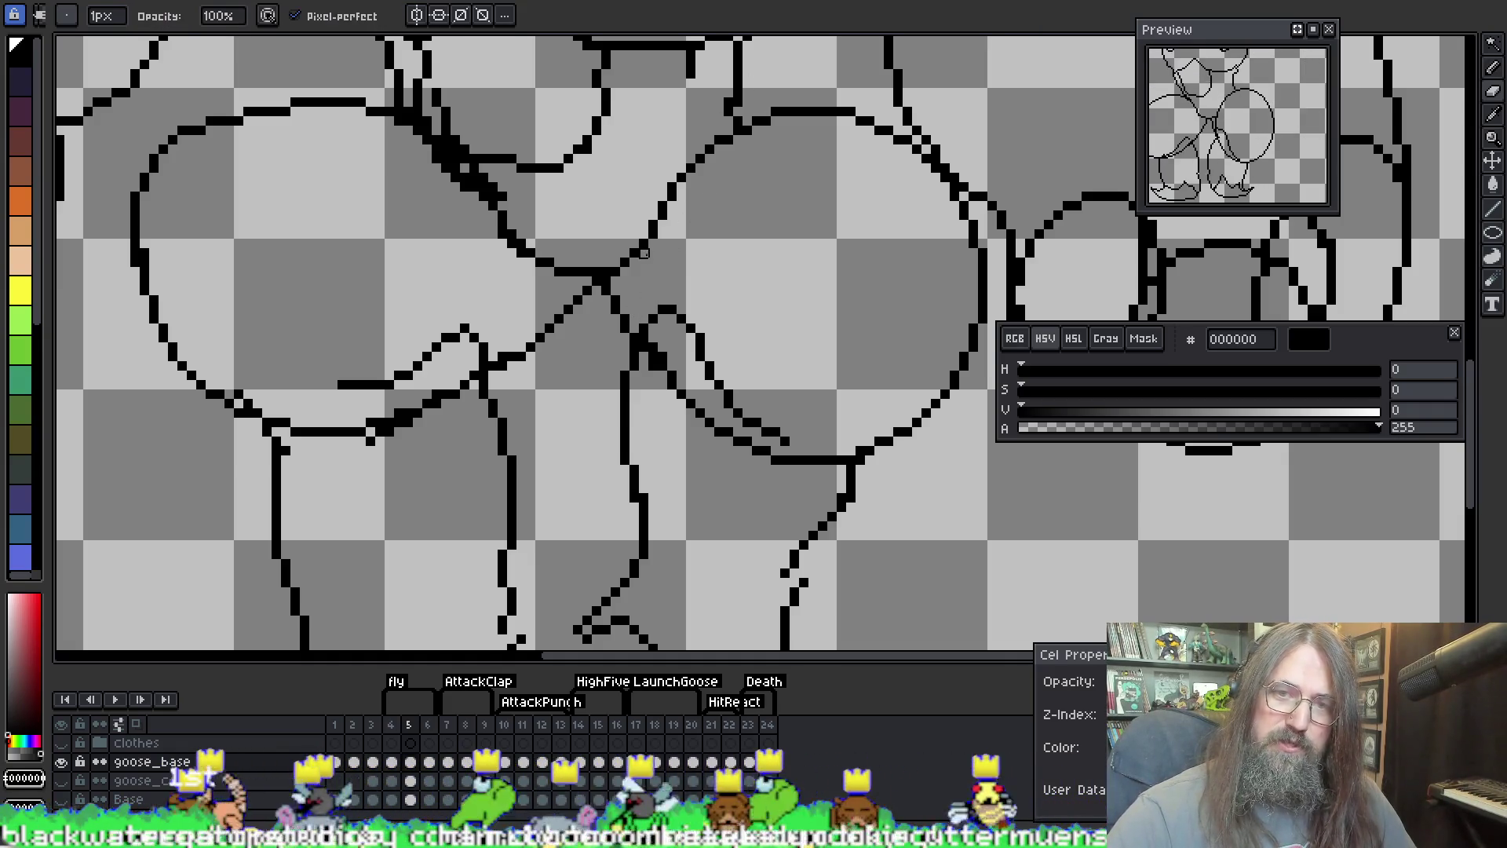
drag(509, 332, 598, 287)
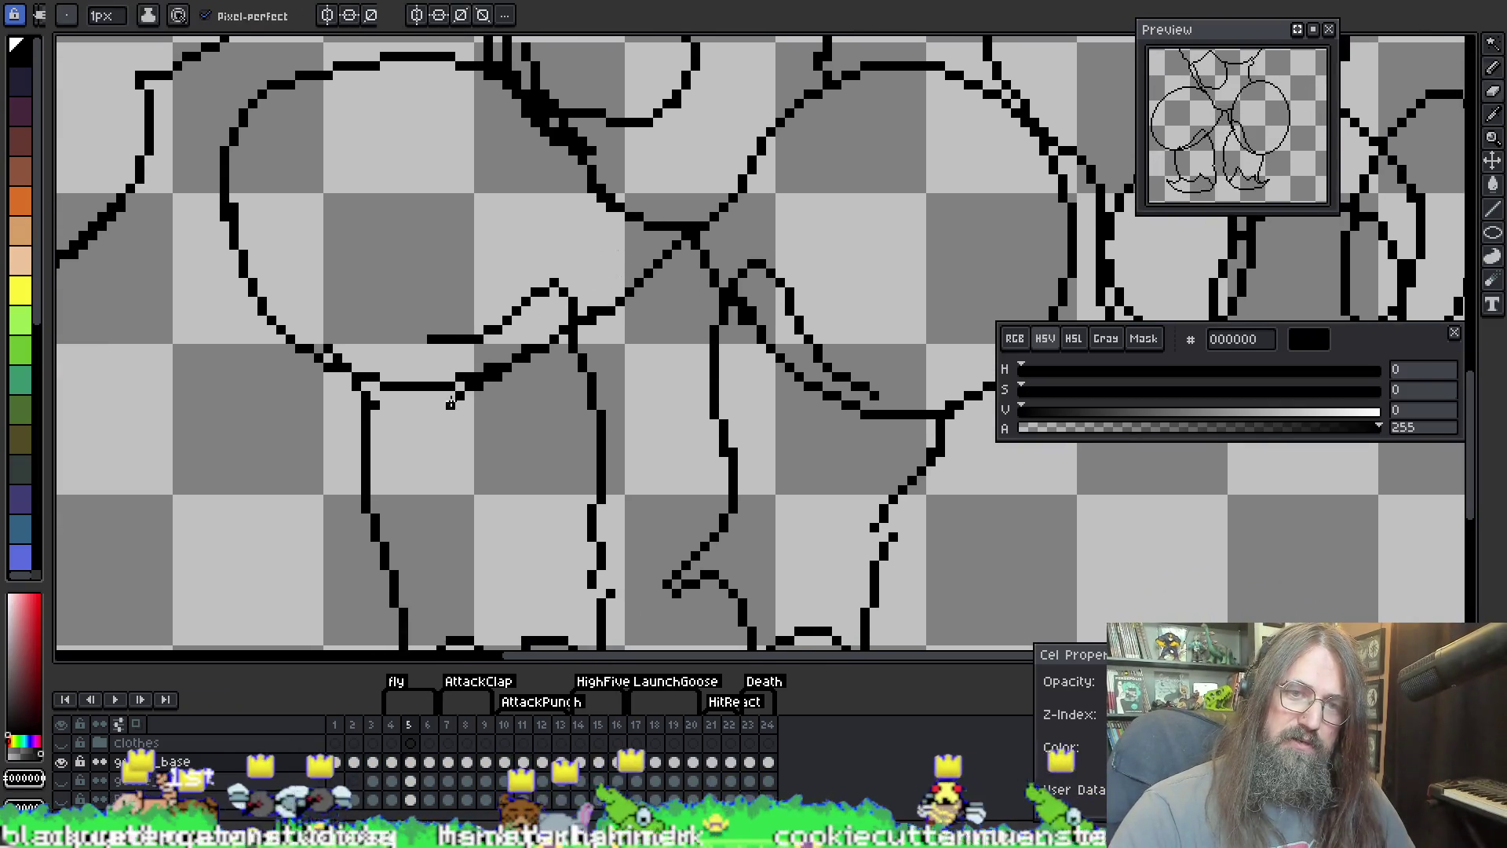
drag(466, 385, 643, 310)
drag(626, 300, 669, 368)
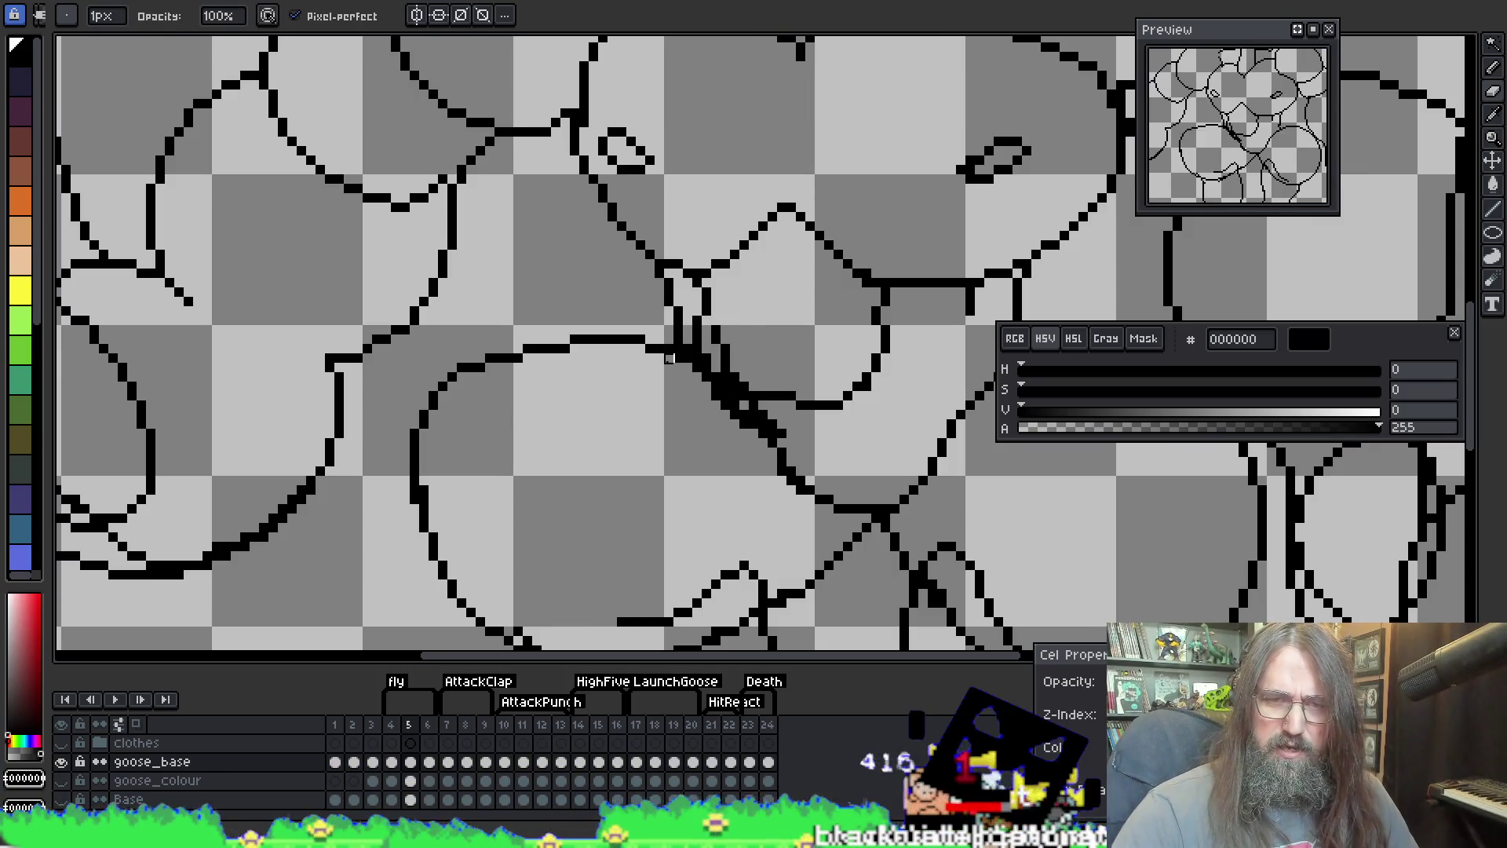
drag(706, 377, 754, 434)
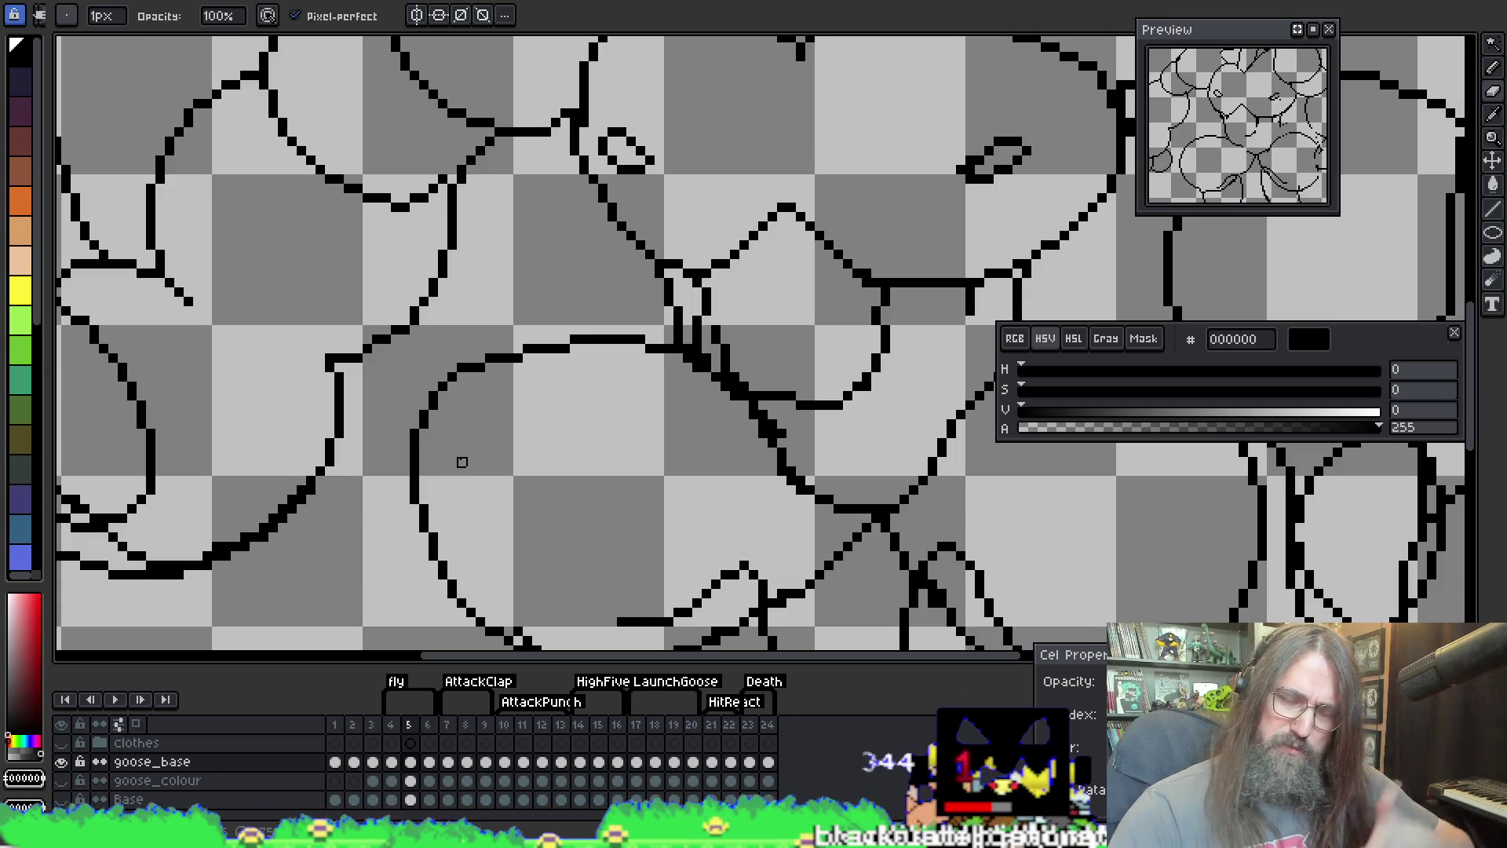
key(alt)
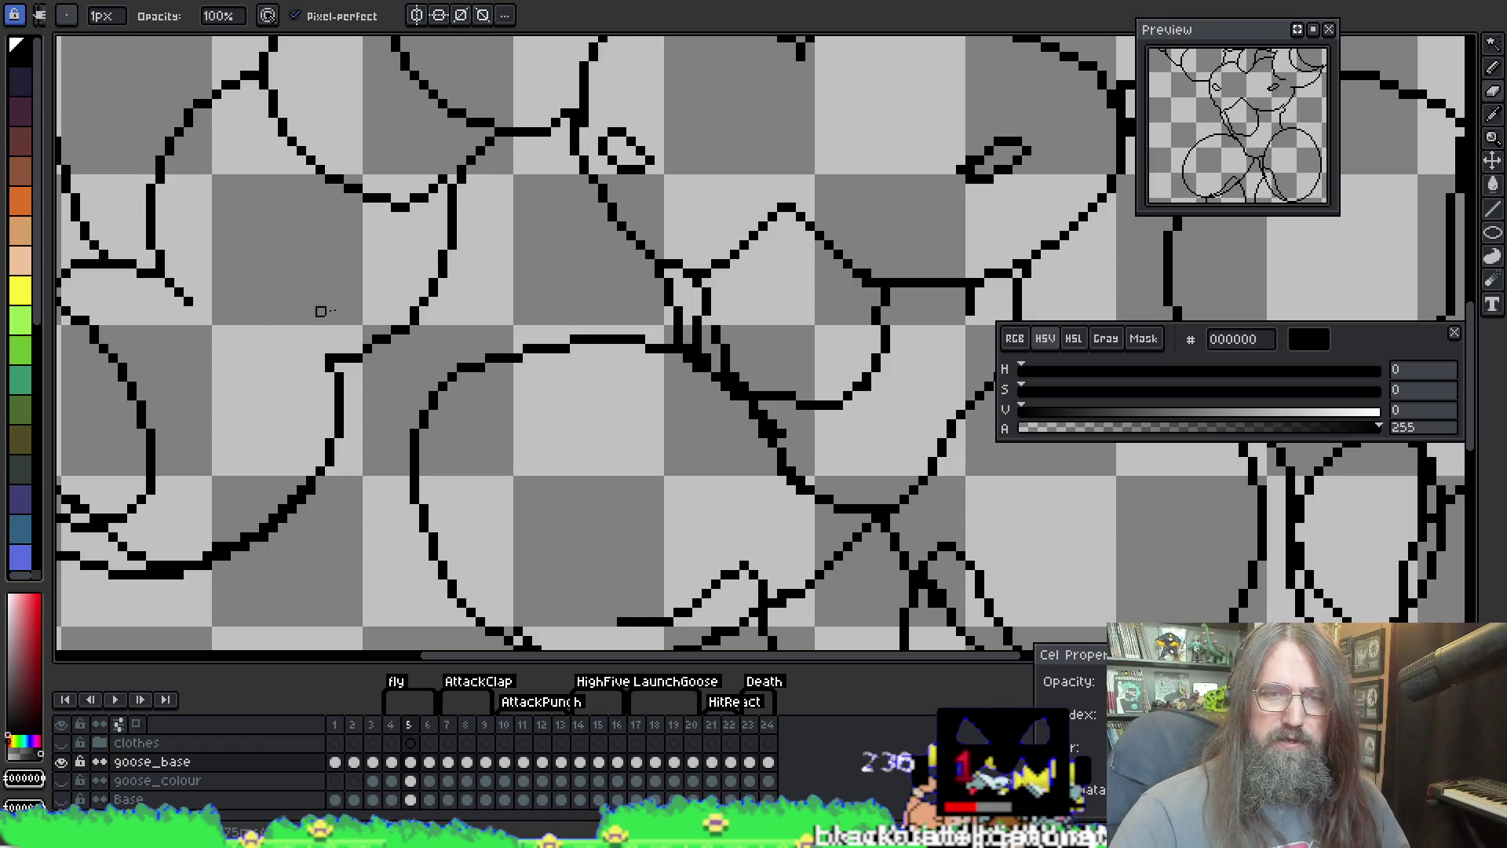
key(alt)
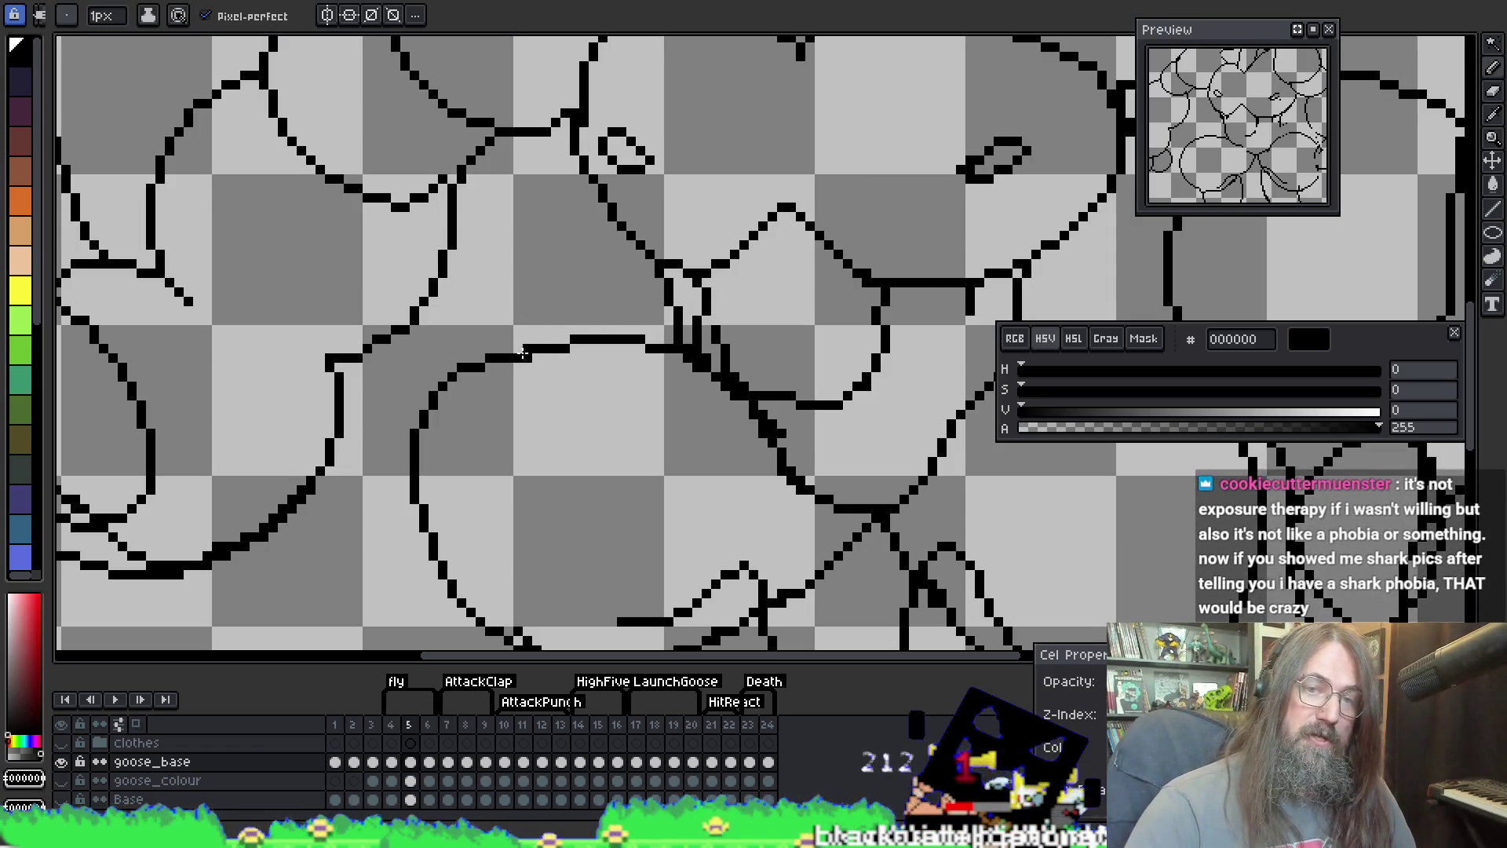
mouse_move(656, 326)
mouse_down()
mouse_move(690, 337)
mouse_move(552, 351)
mouse_move(578, 339)
mouse_up()
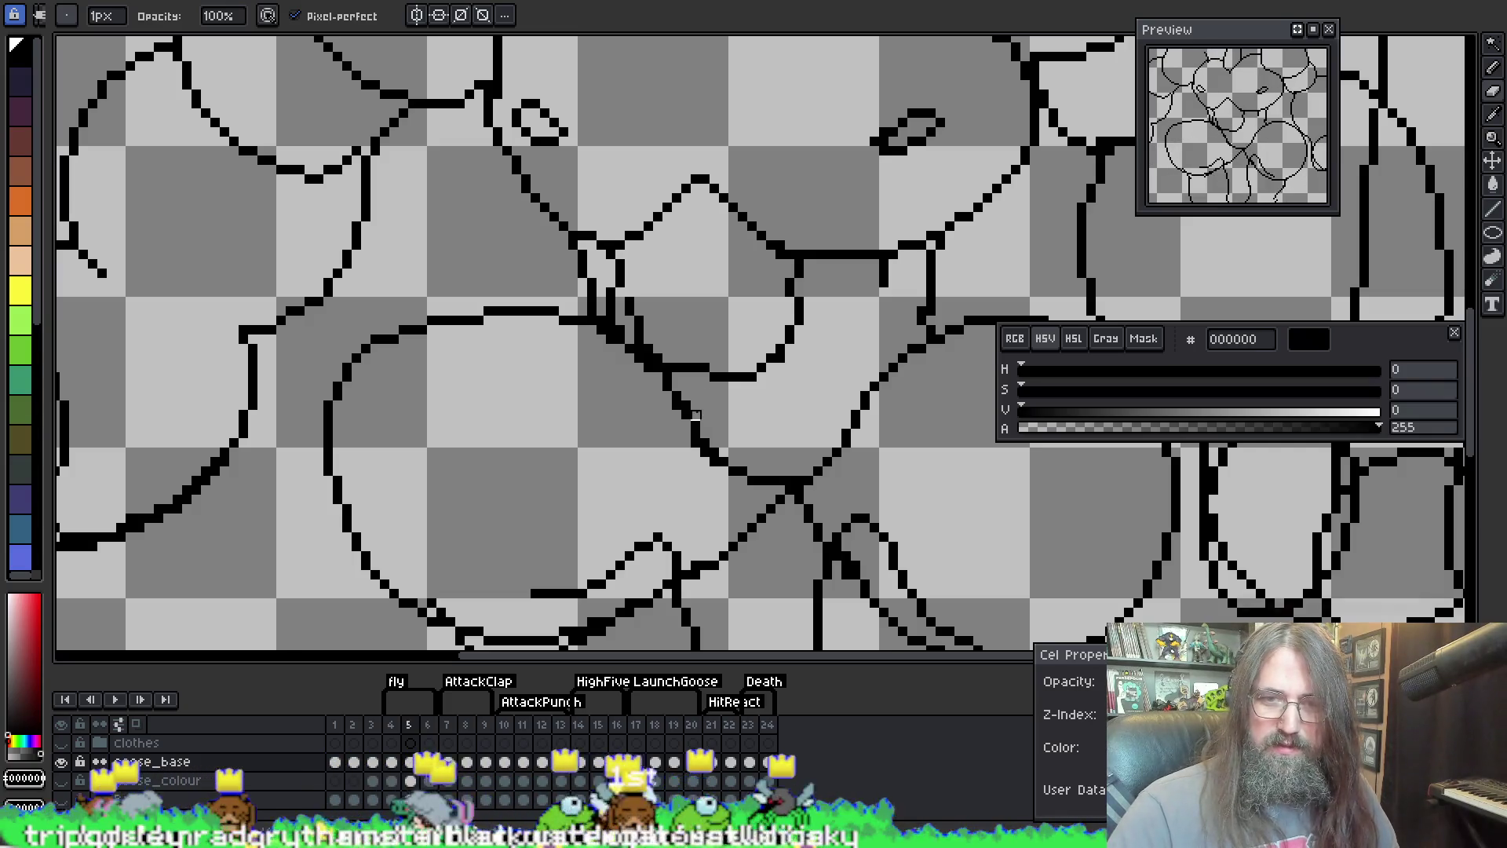
drag(816, 441, 722, 422)
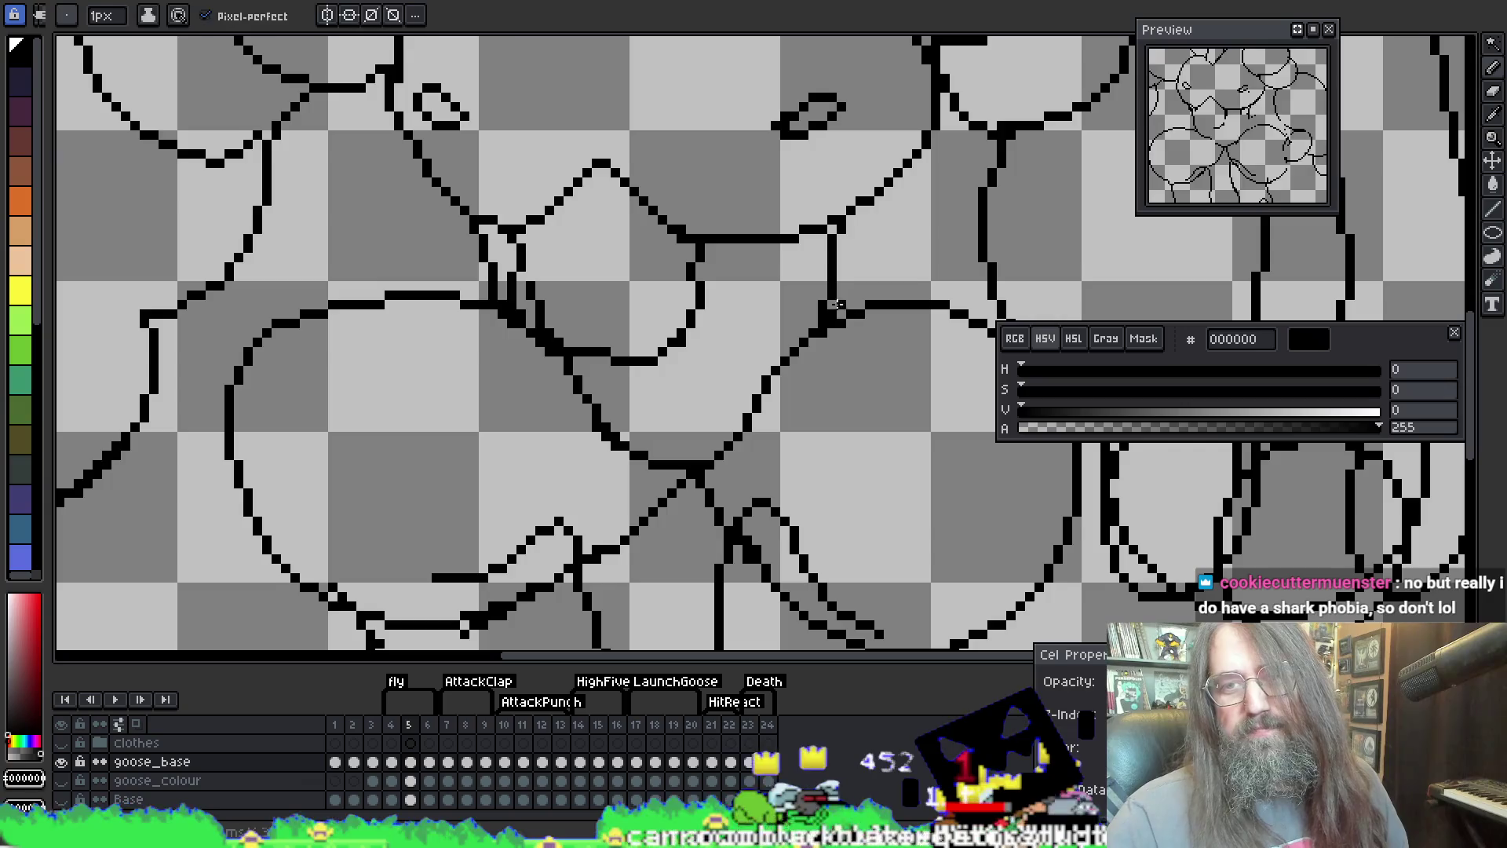
Step: Center the shoulder joint where the arm meets the chest in view
key(e)
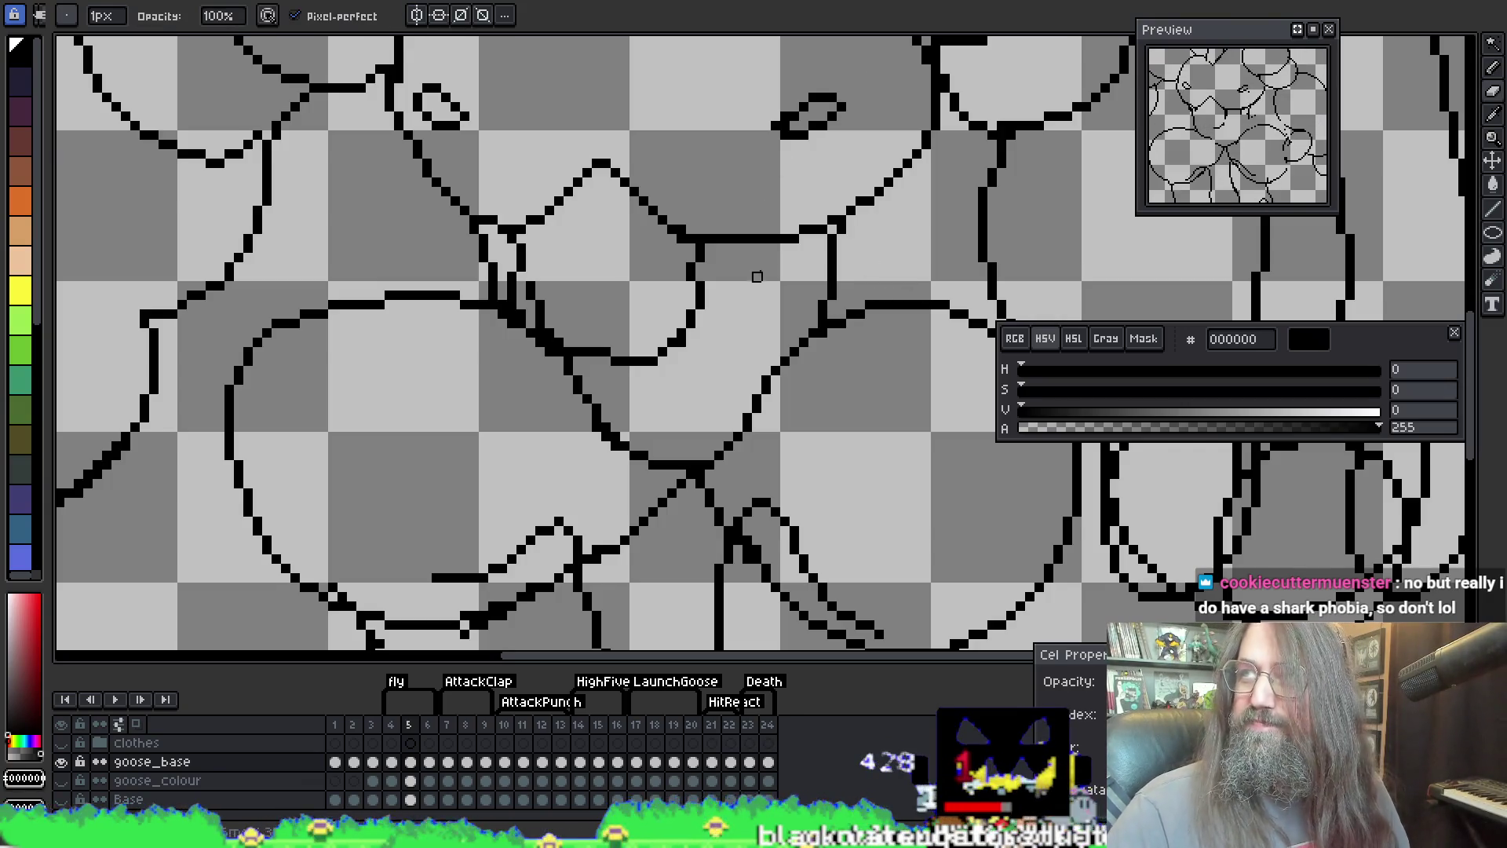
drag(682, 241, 640, 246)
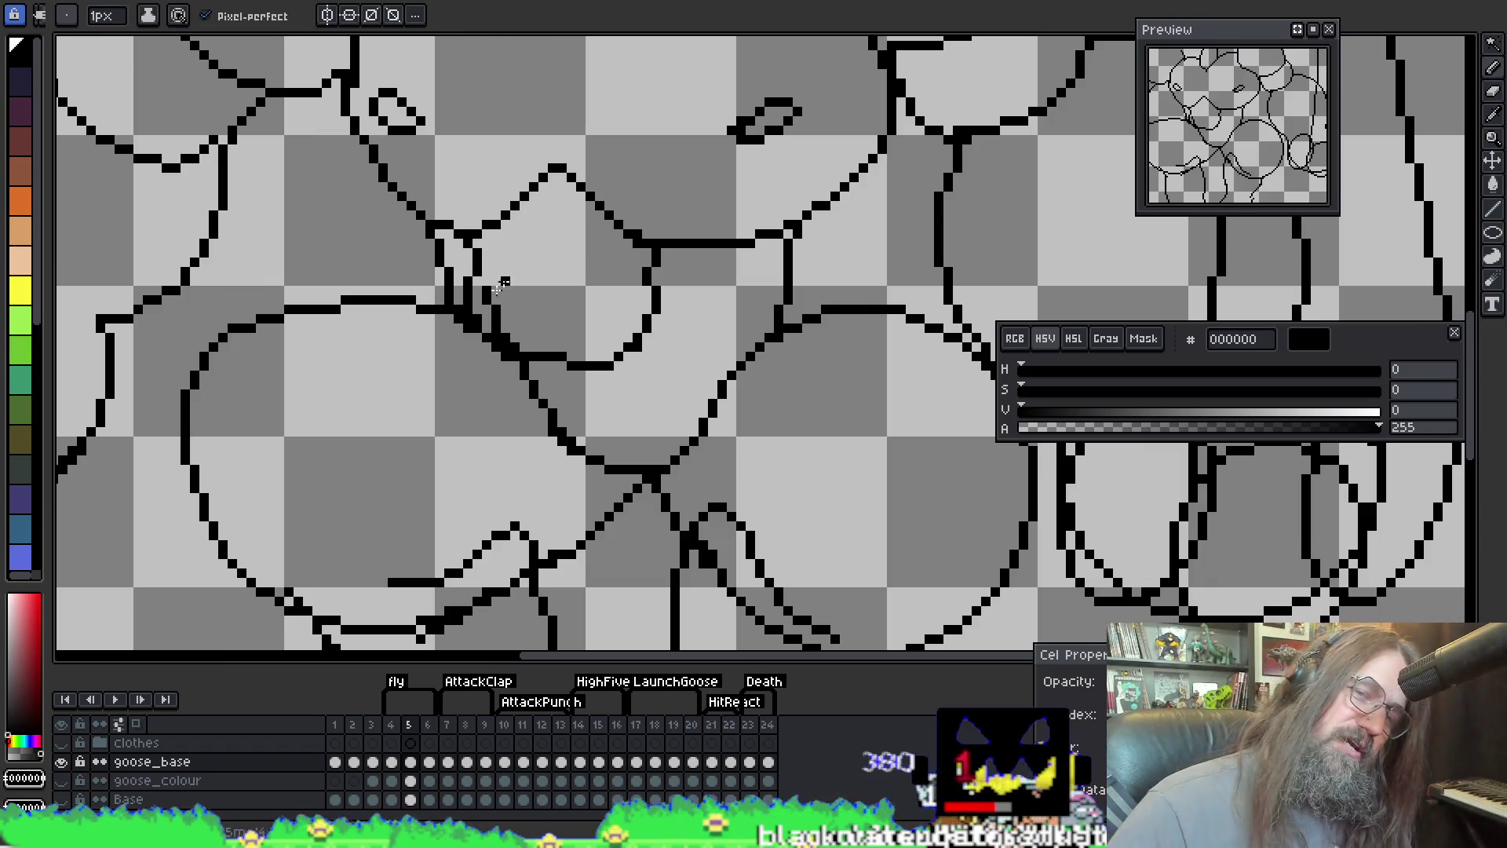
key(space)
drag(765, 293, 683, 330)
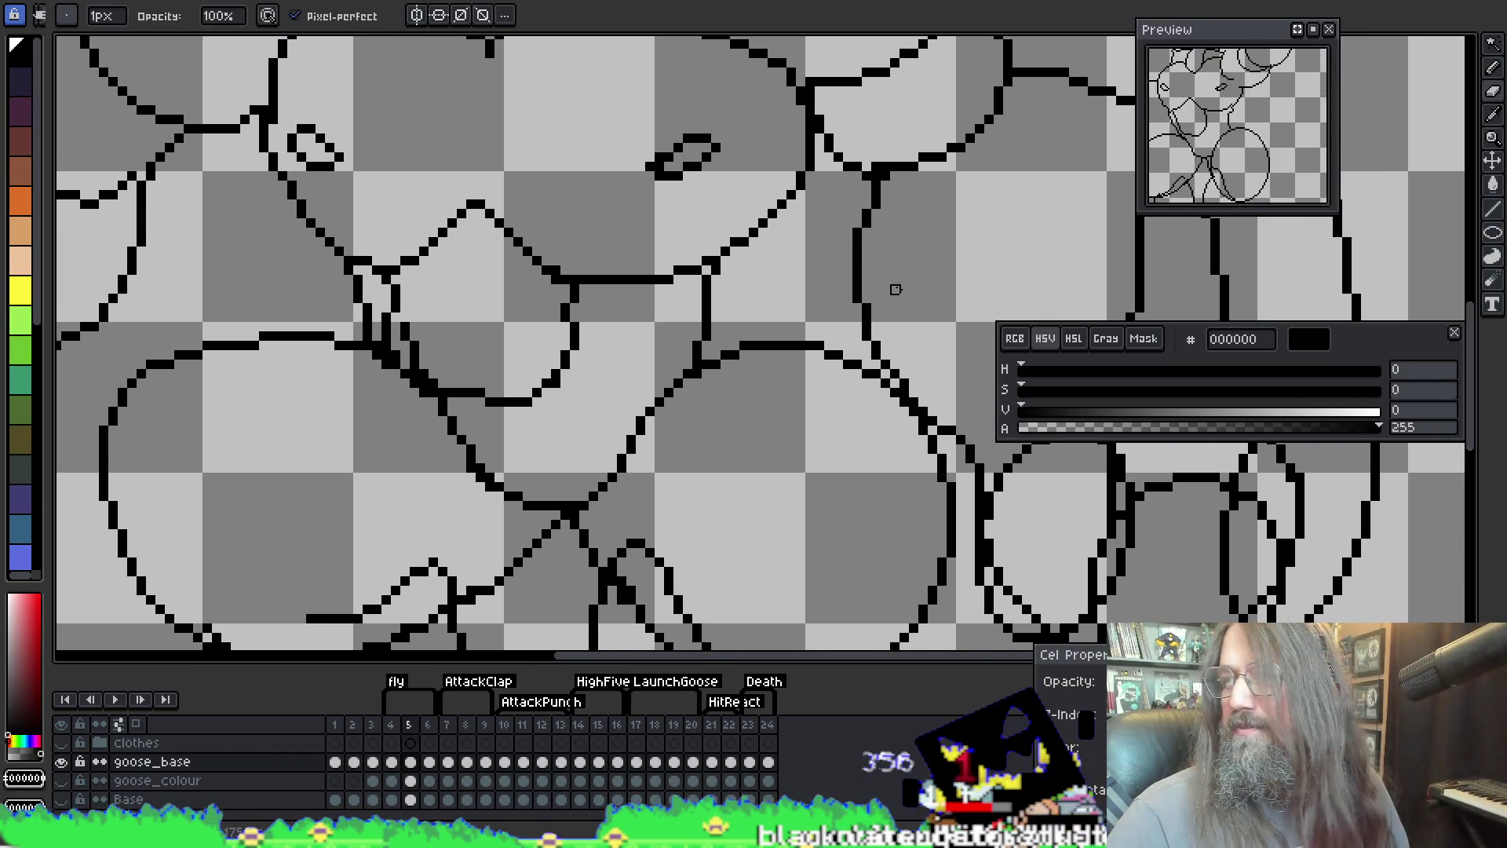
drag(574, 280, 394, 363)
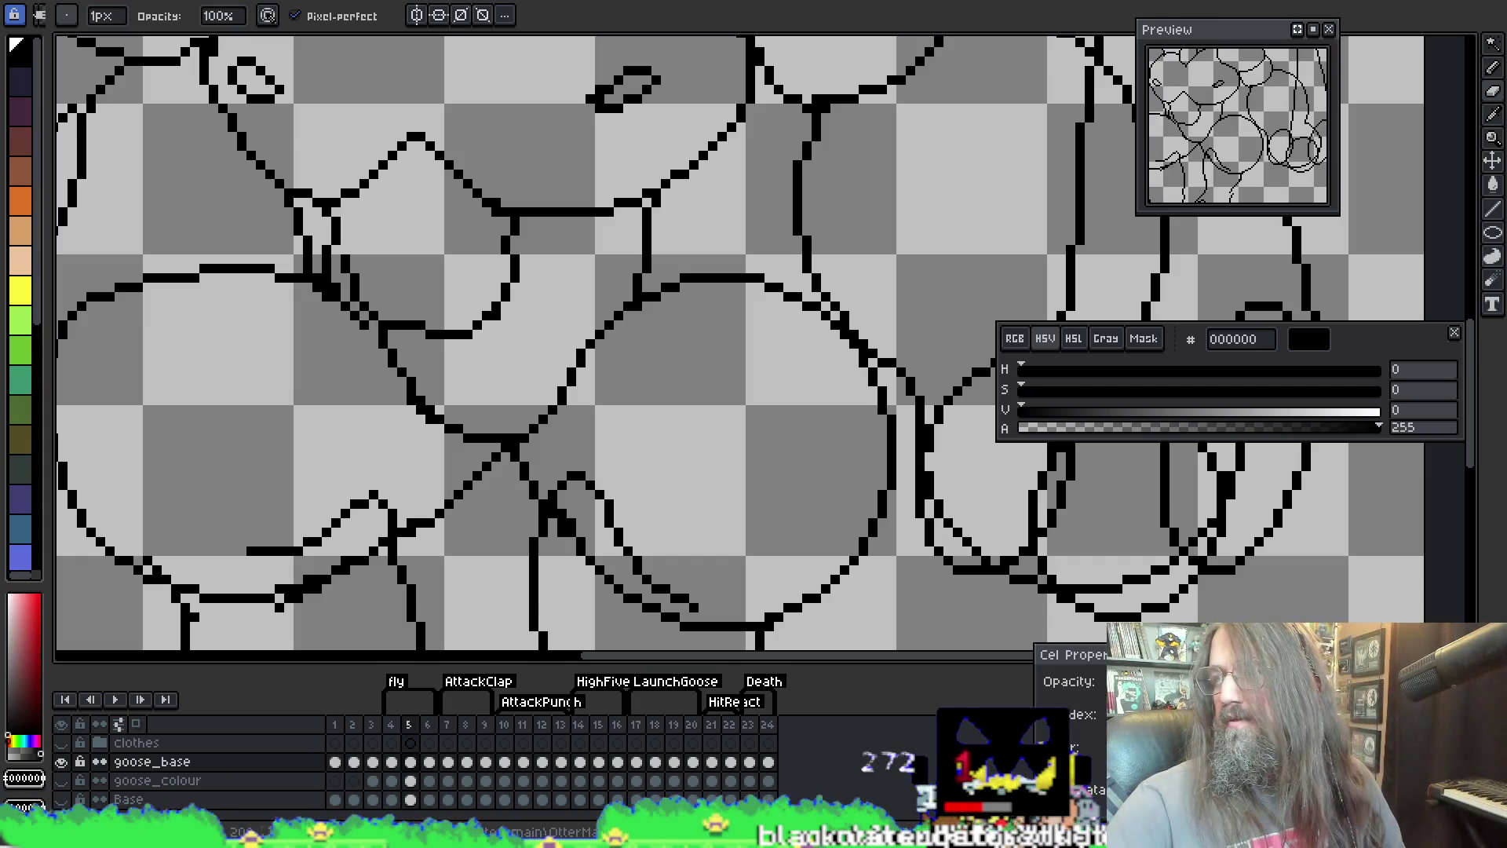
Step: Erase the doubled shoulder pixels and redraw one diagonal stroke from the neck junction into the chest
key(e)
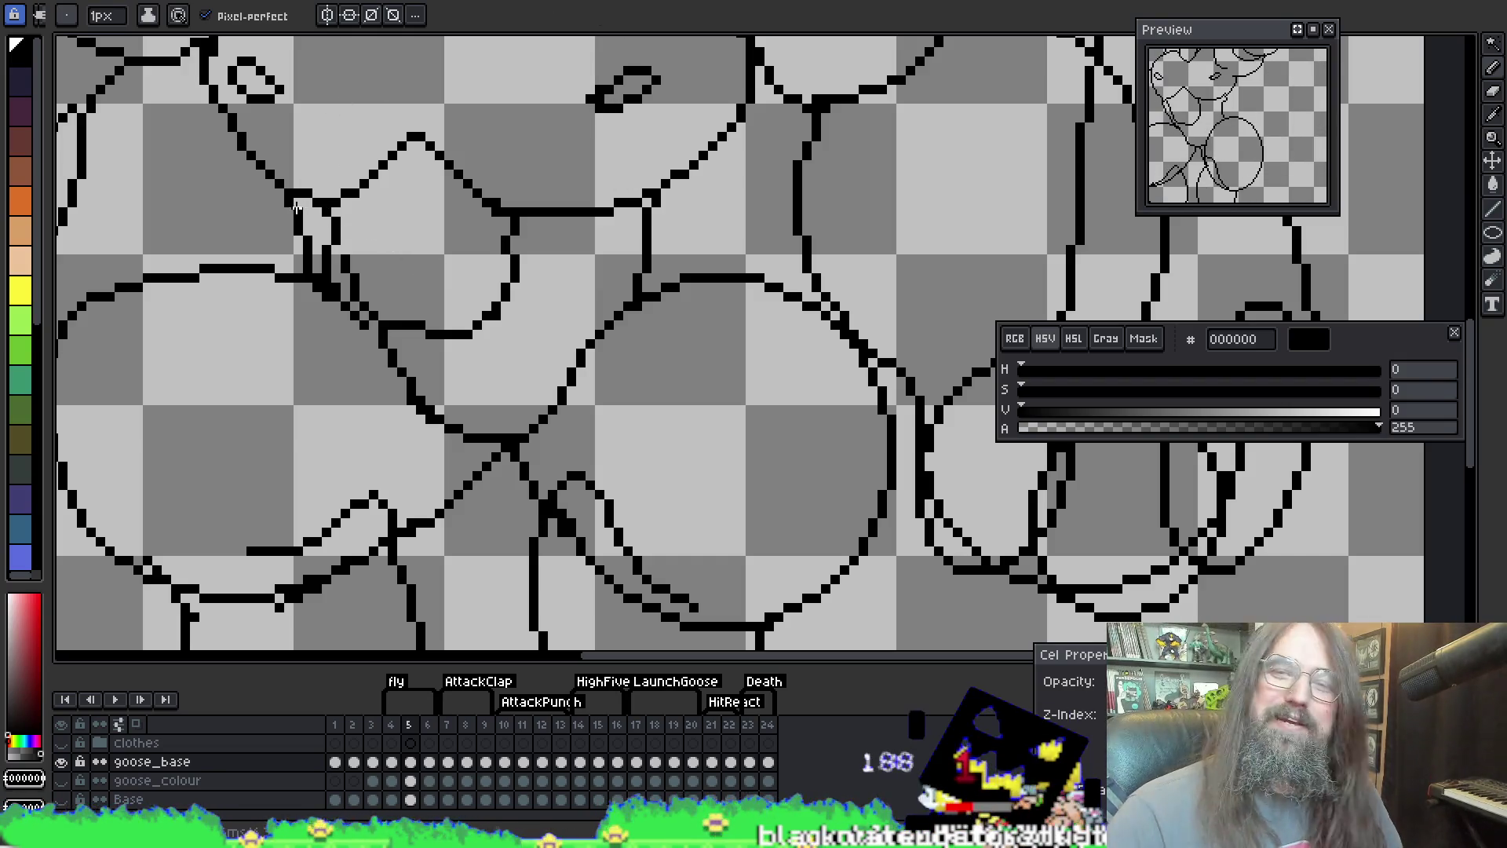
key(i)
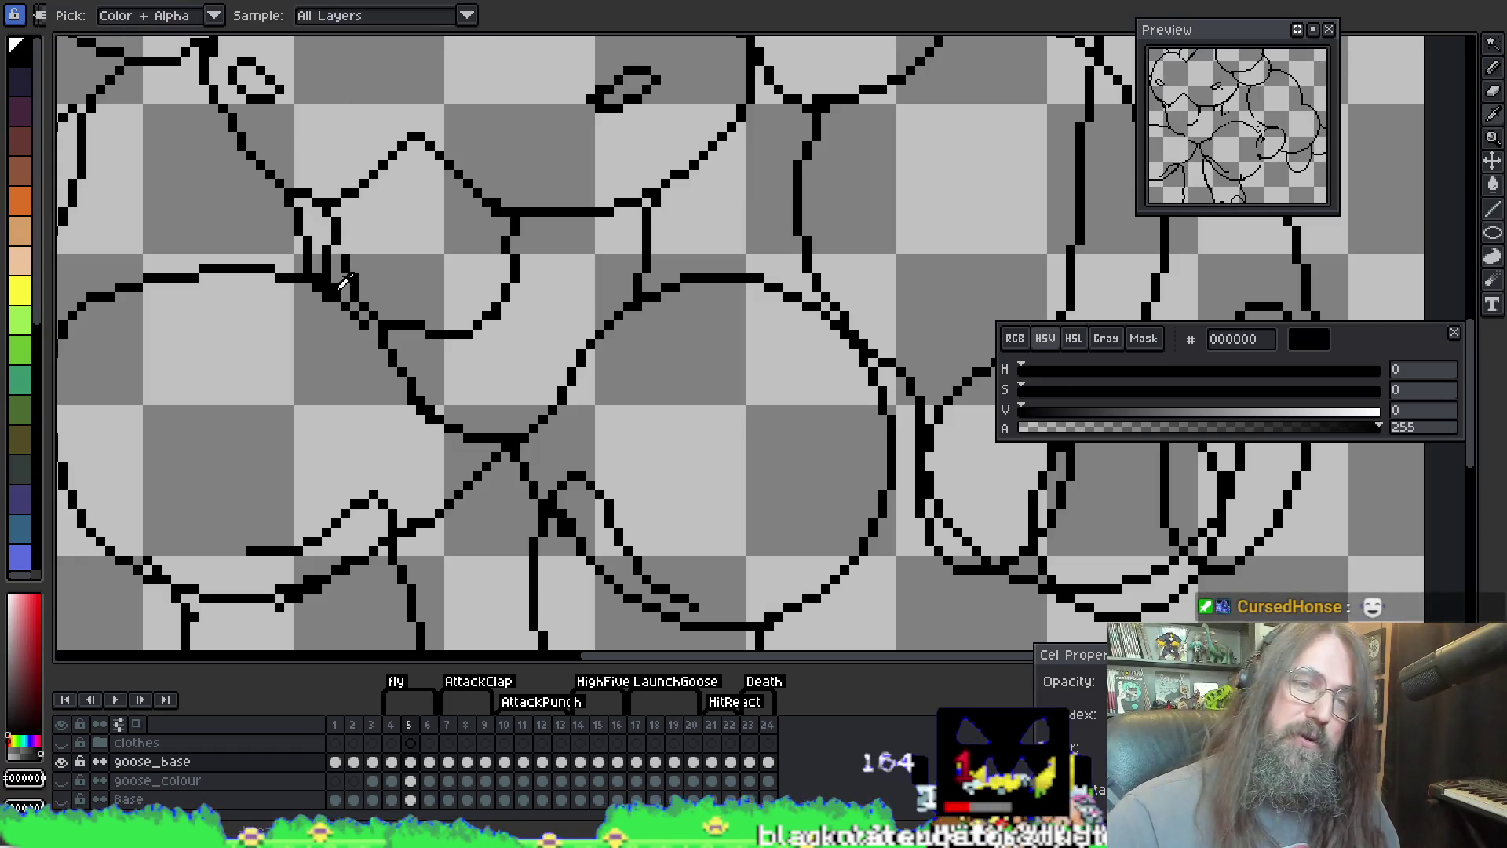
key(b)
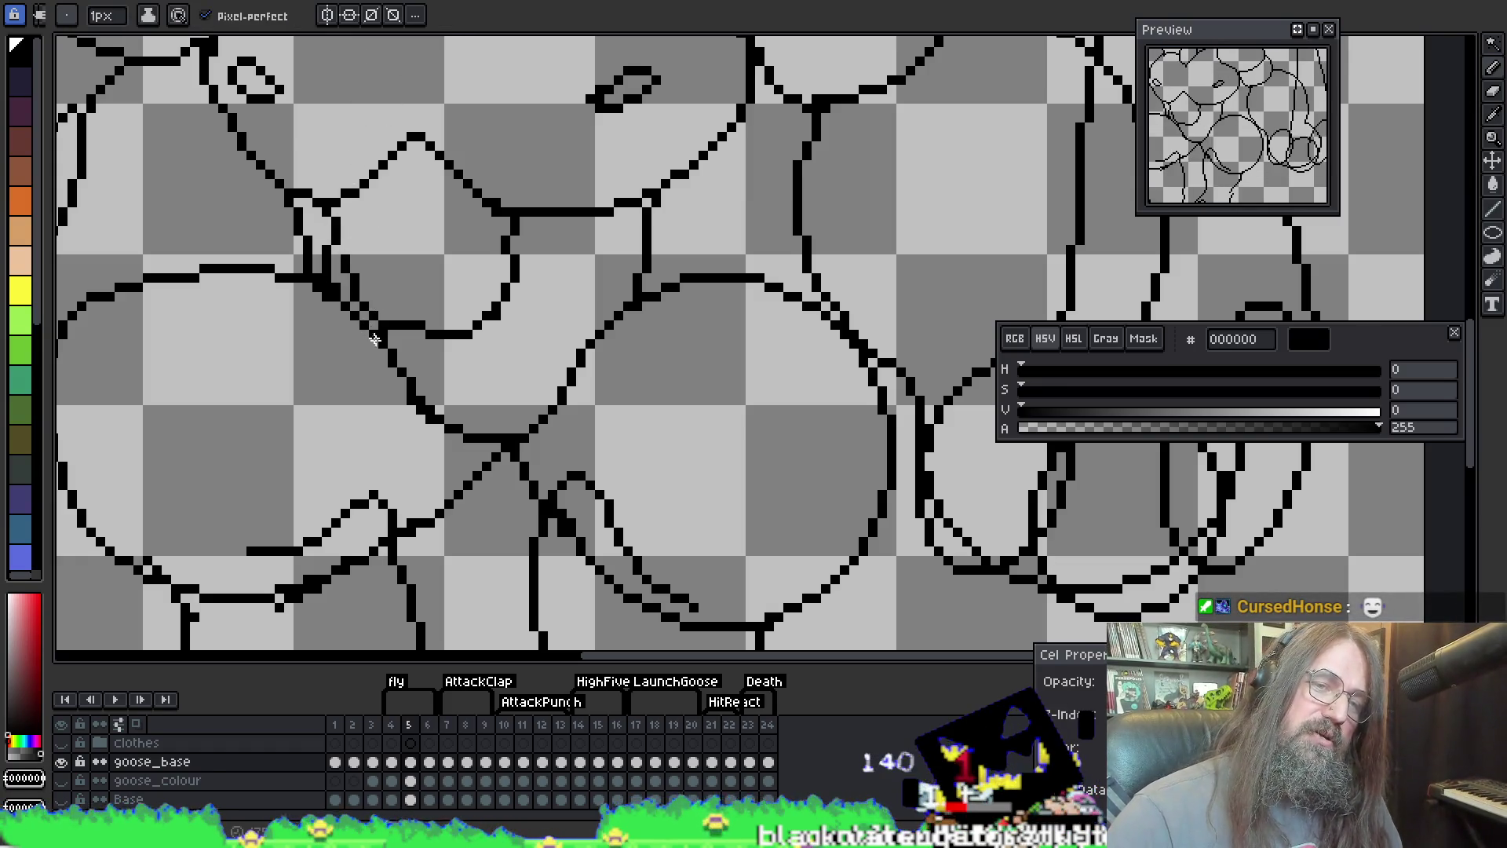
key(e)
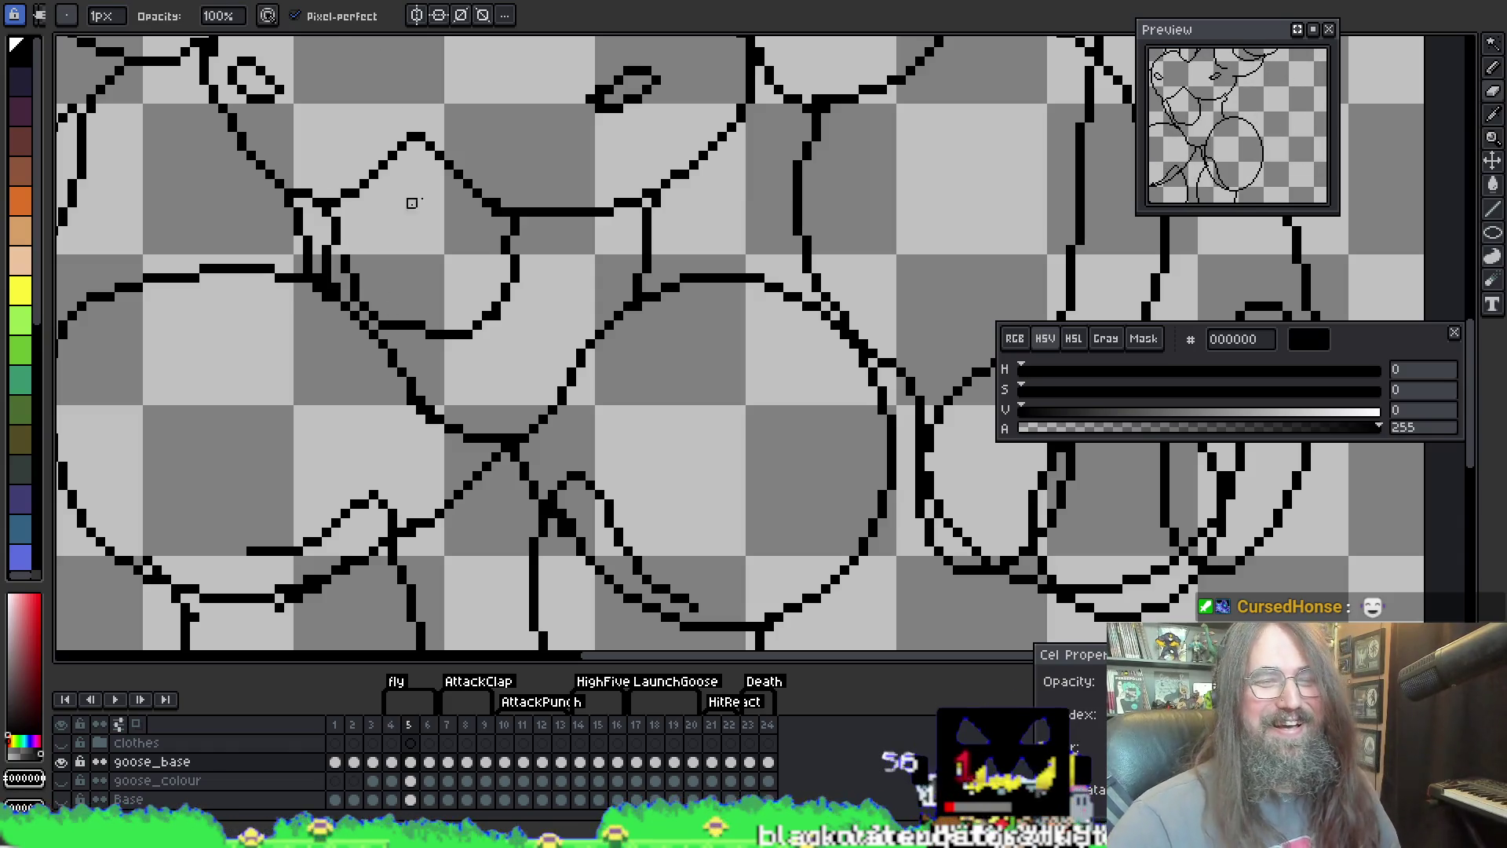
key(b)
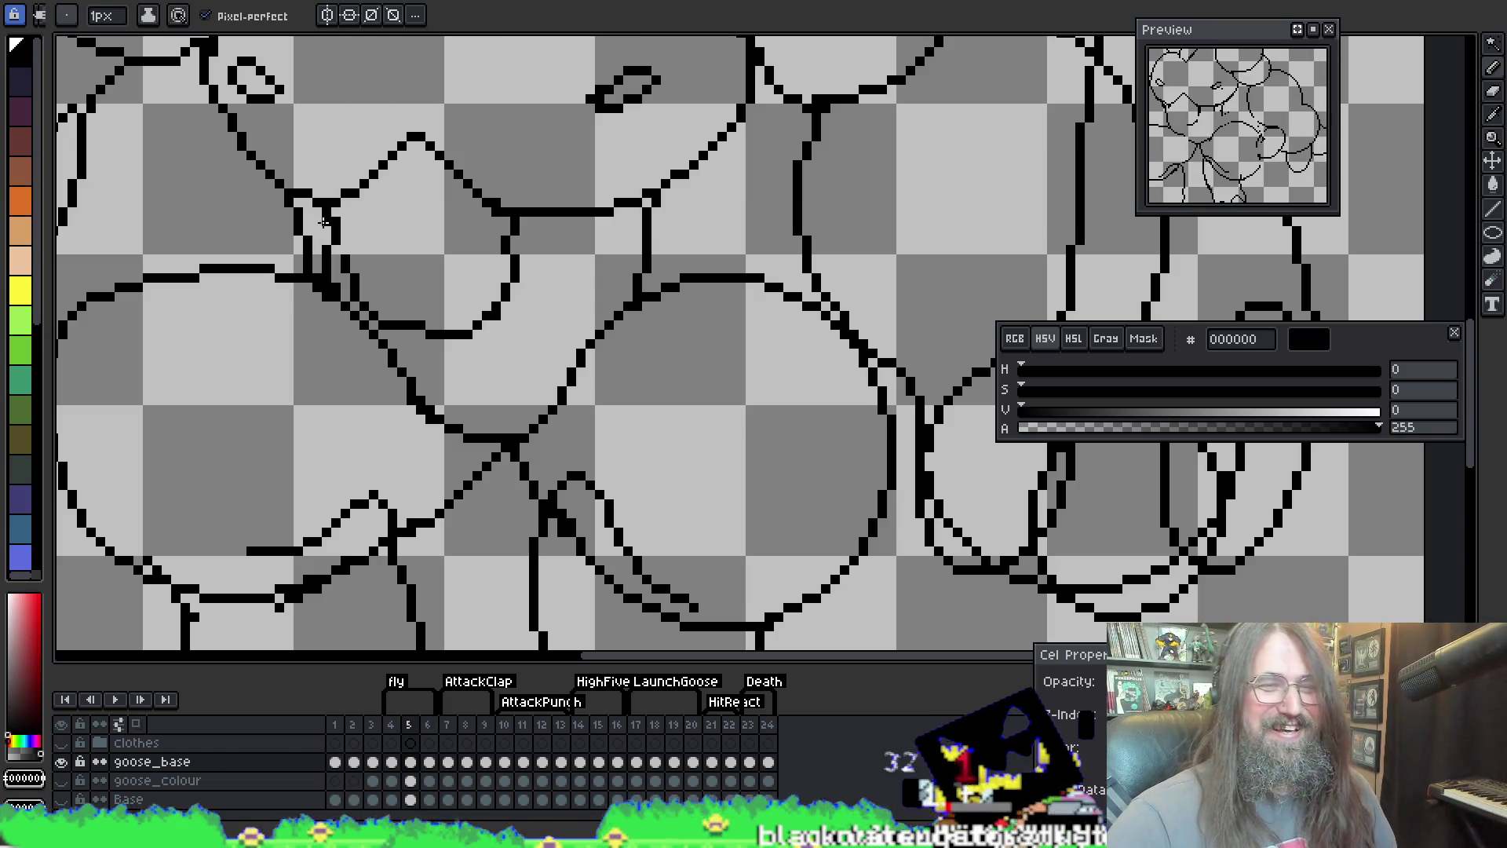
key(e)
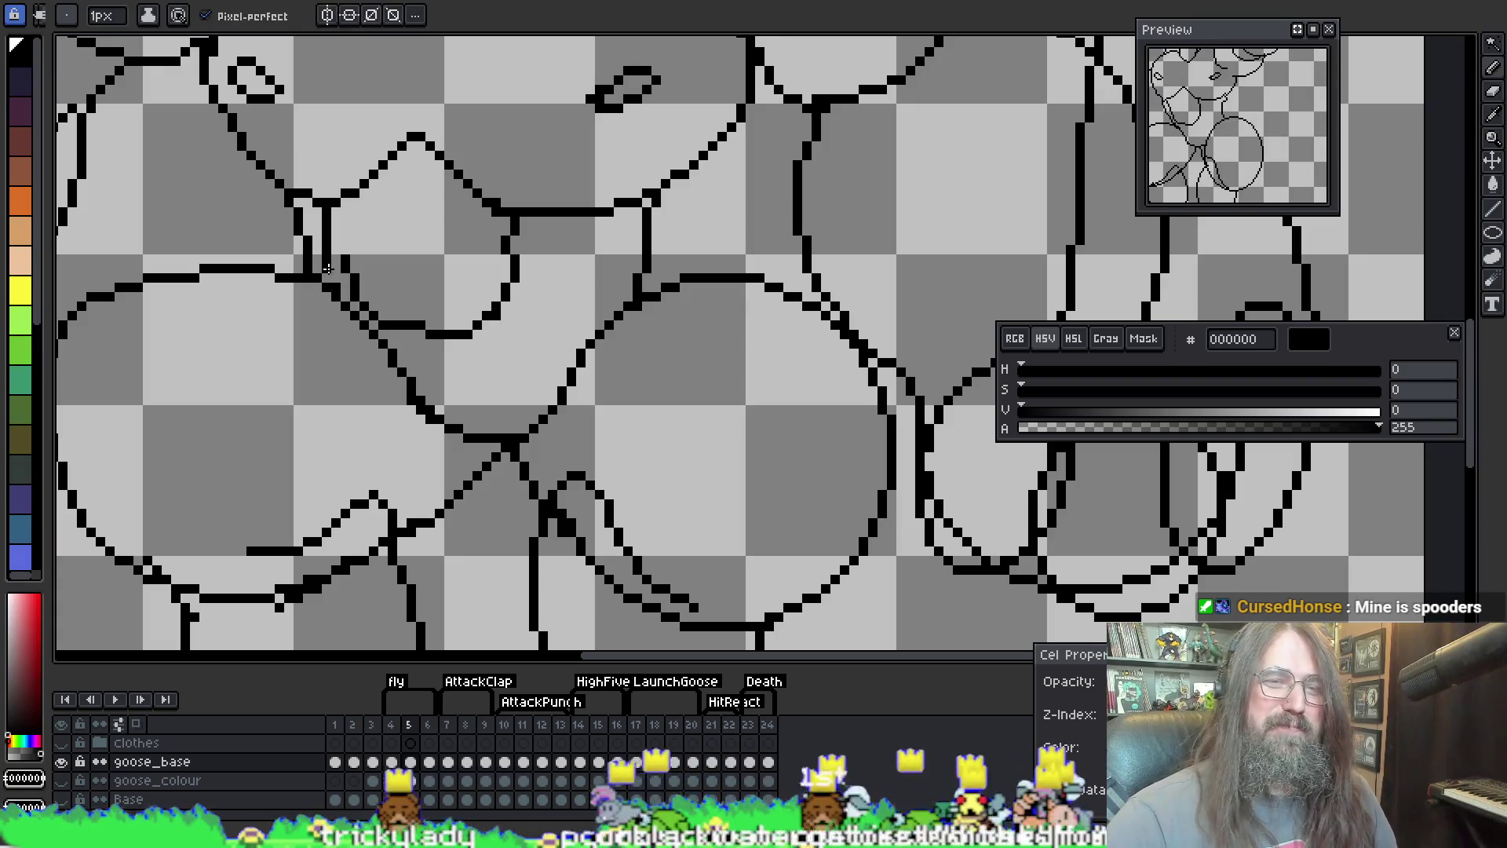
key(b)
key(e)
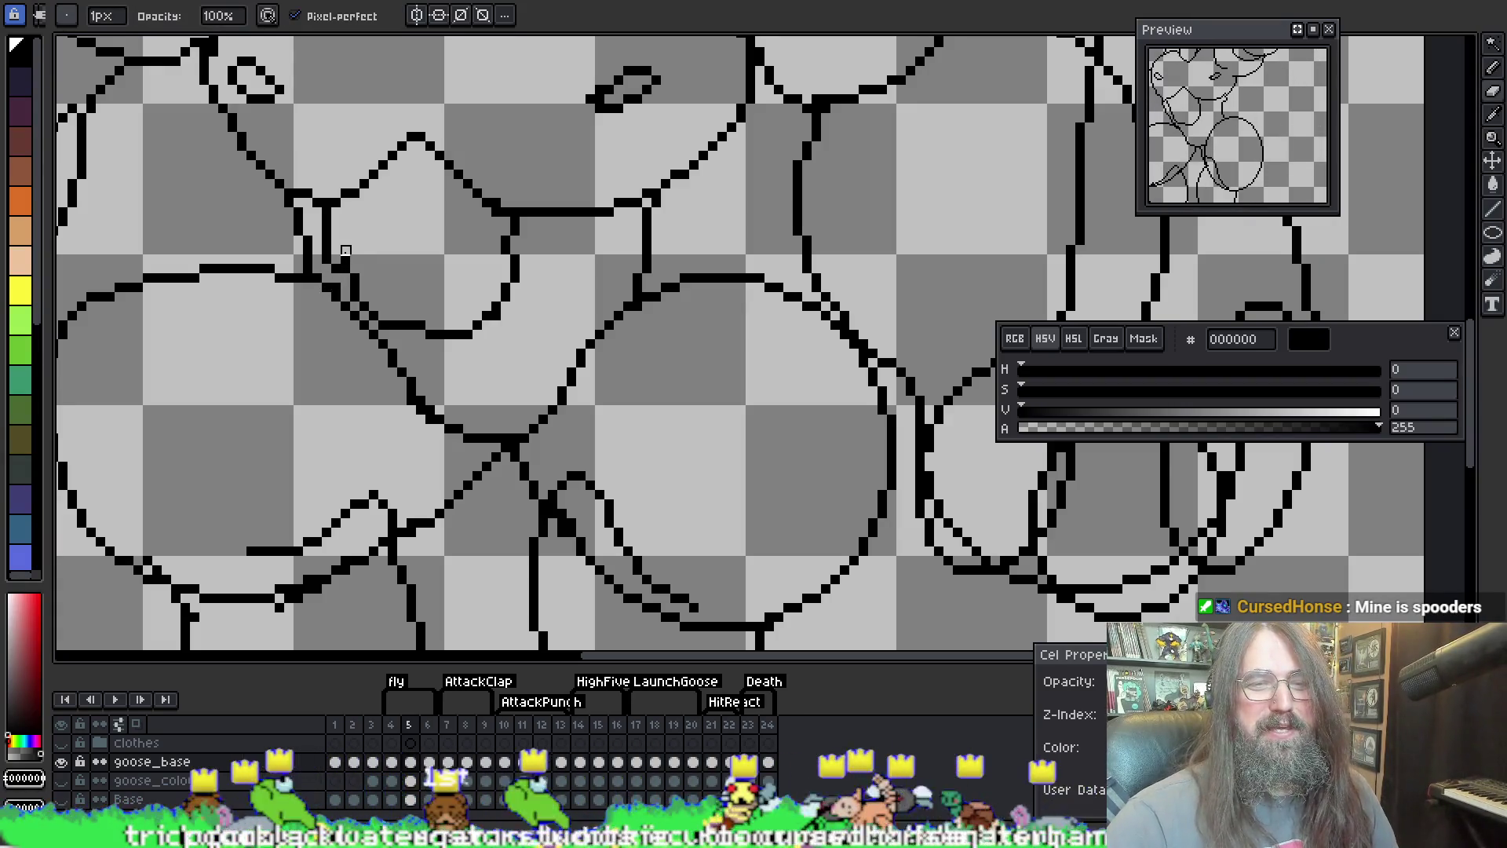
key(b)
key(e)
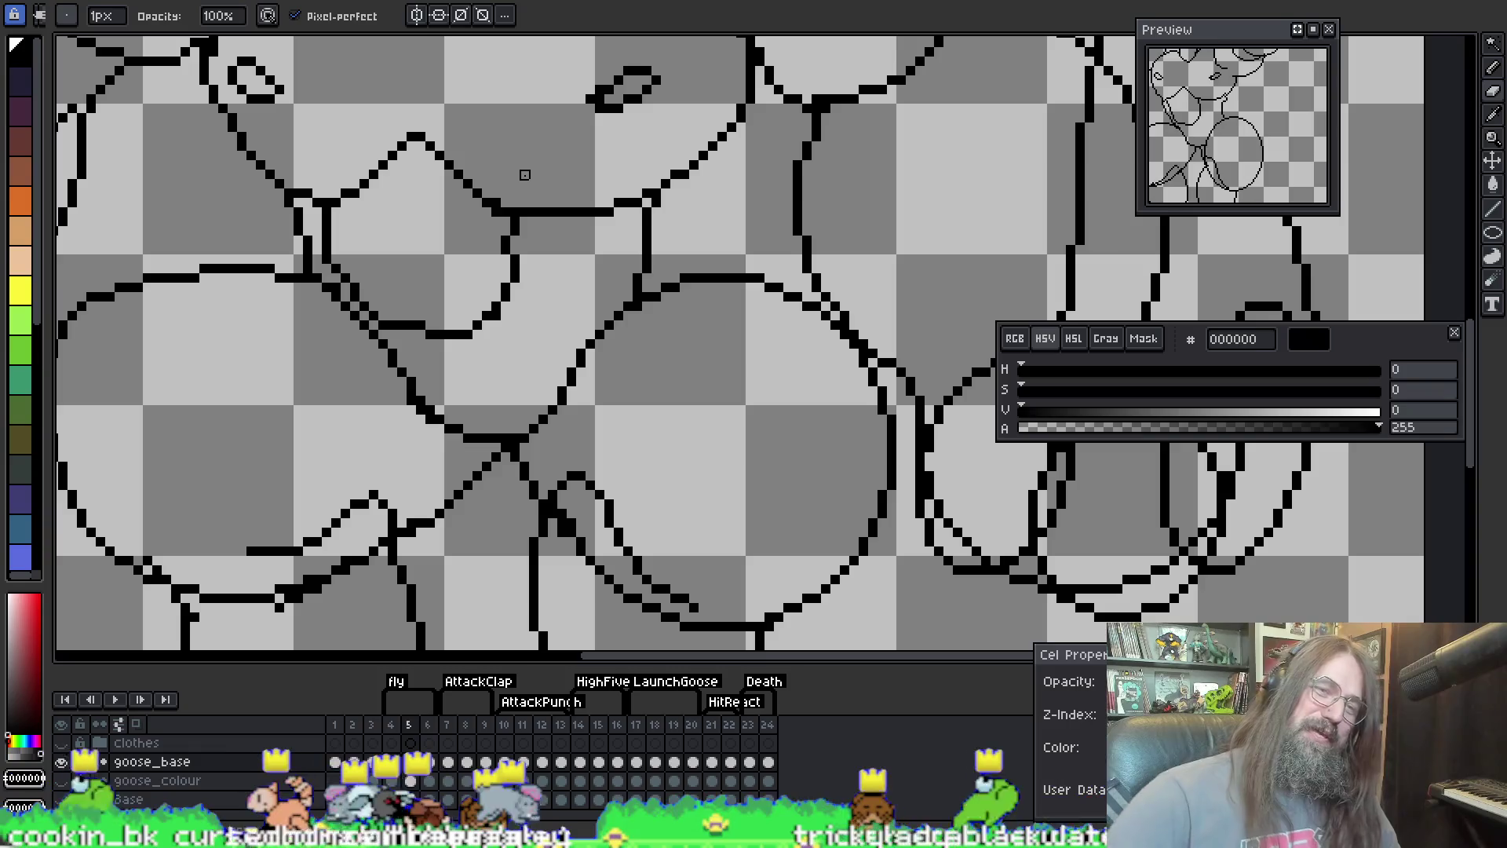
key(e)
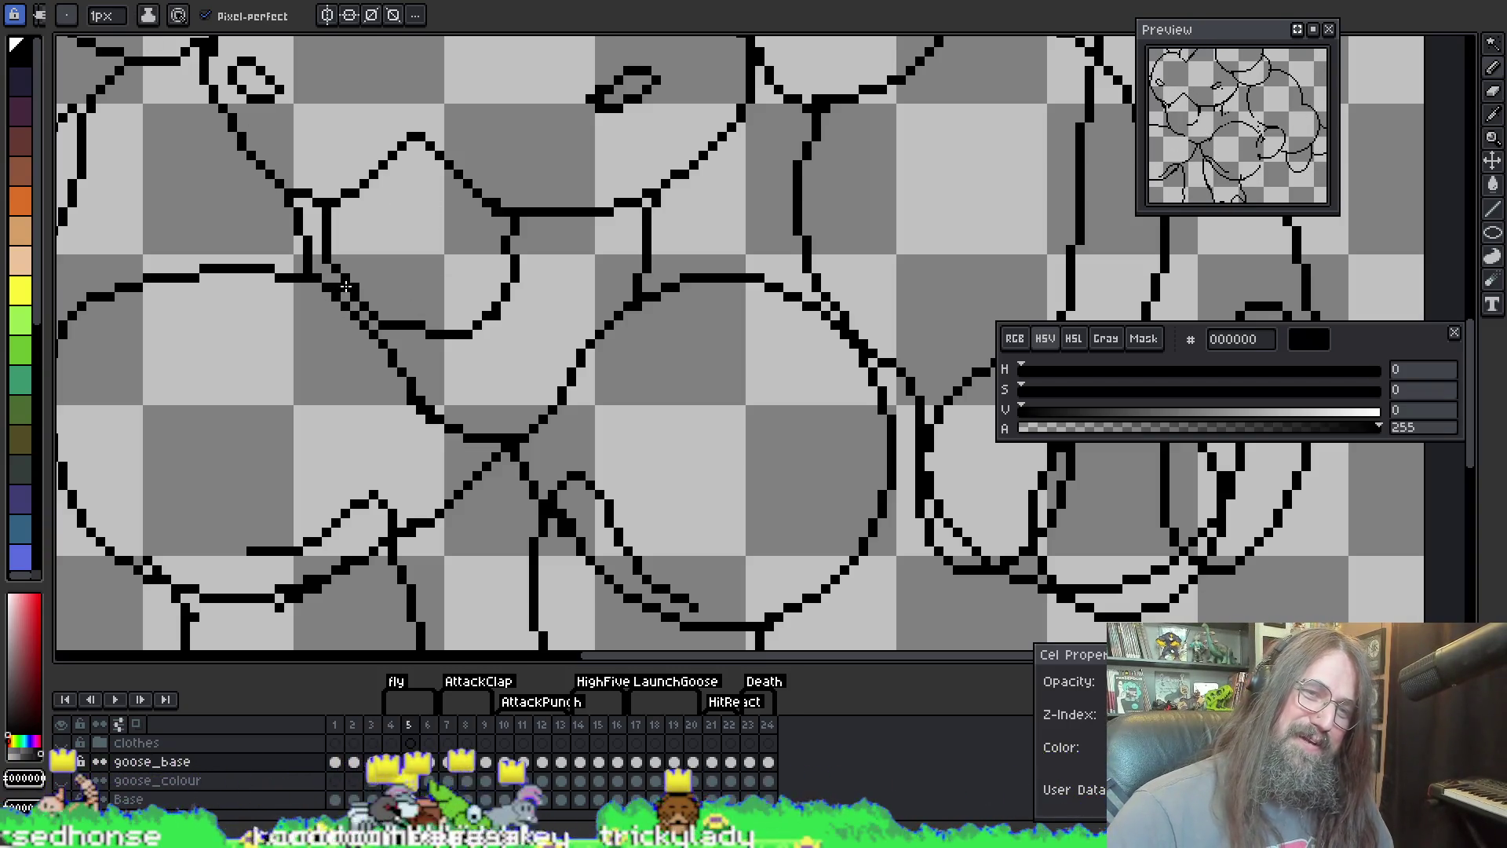
key(b)
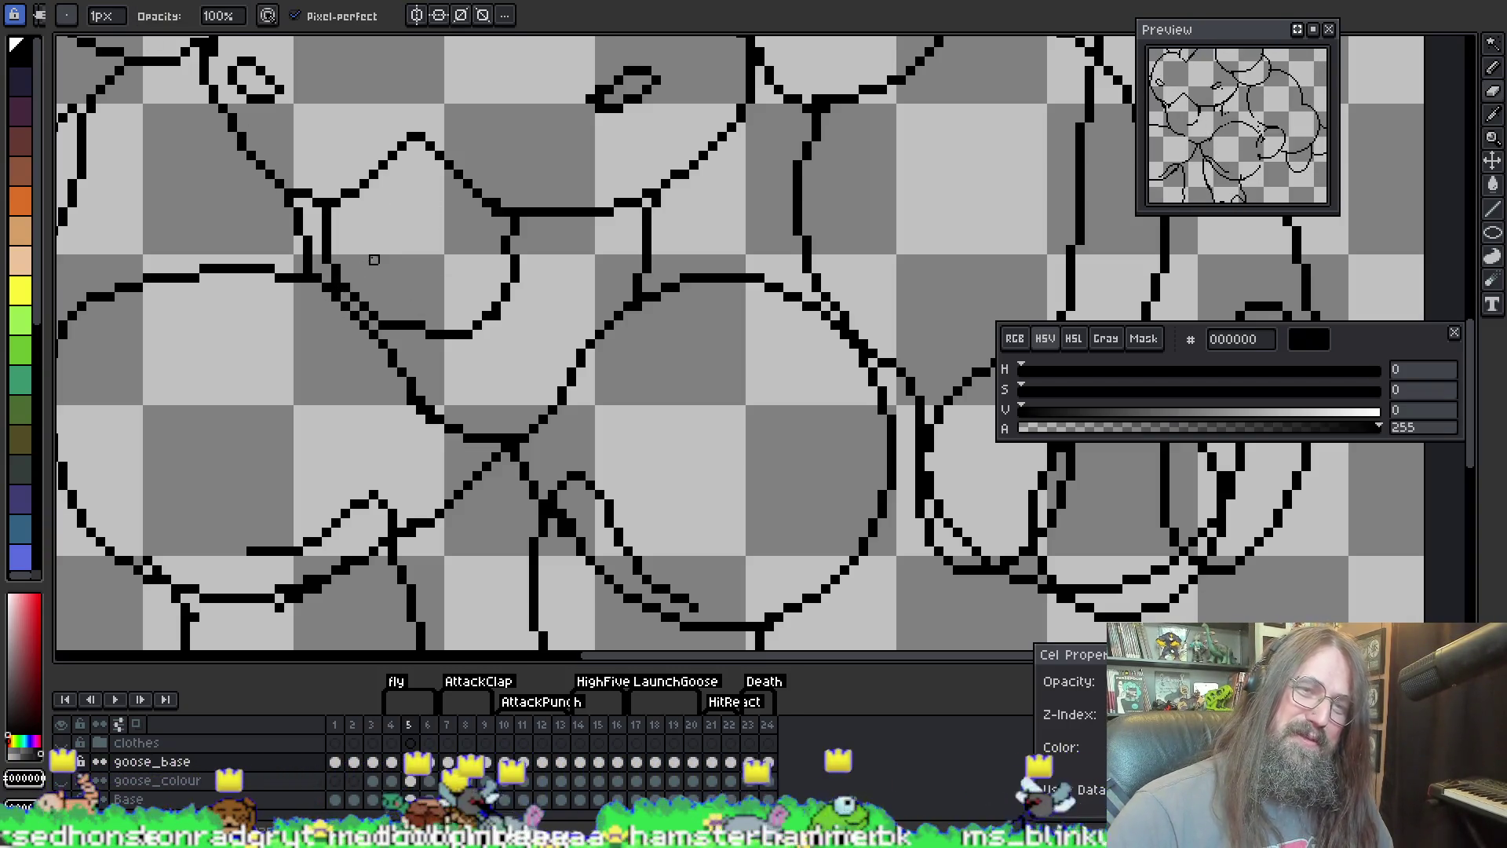
Step: Nudge the view toward the chest and erase stray pixels at the arm crossing
key(h)
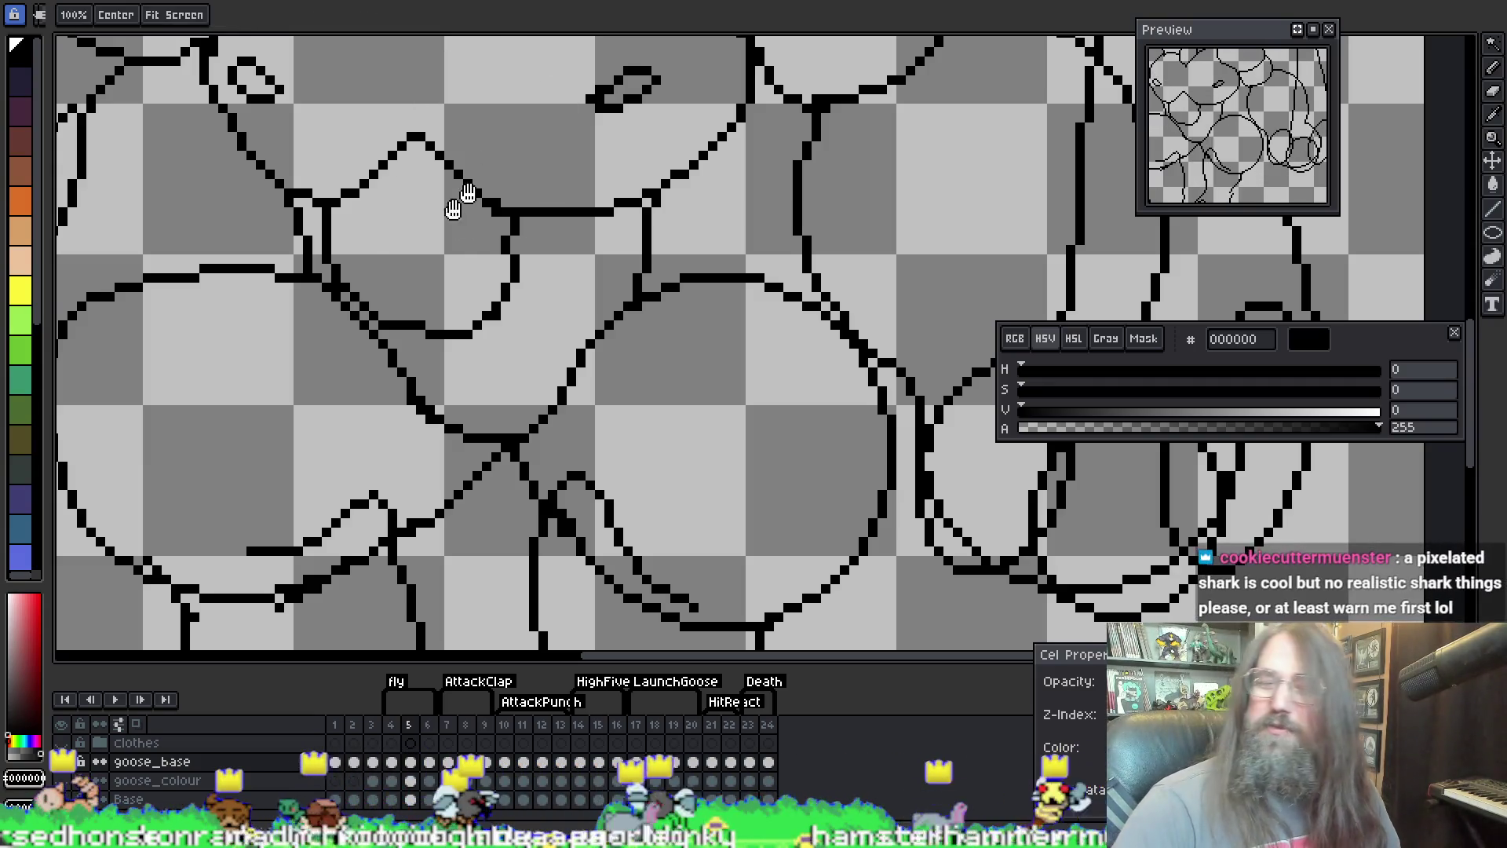
drag(390, 169, 414, 154)
key(b)
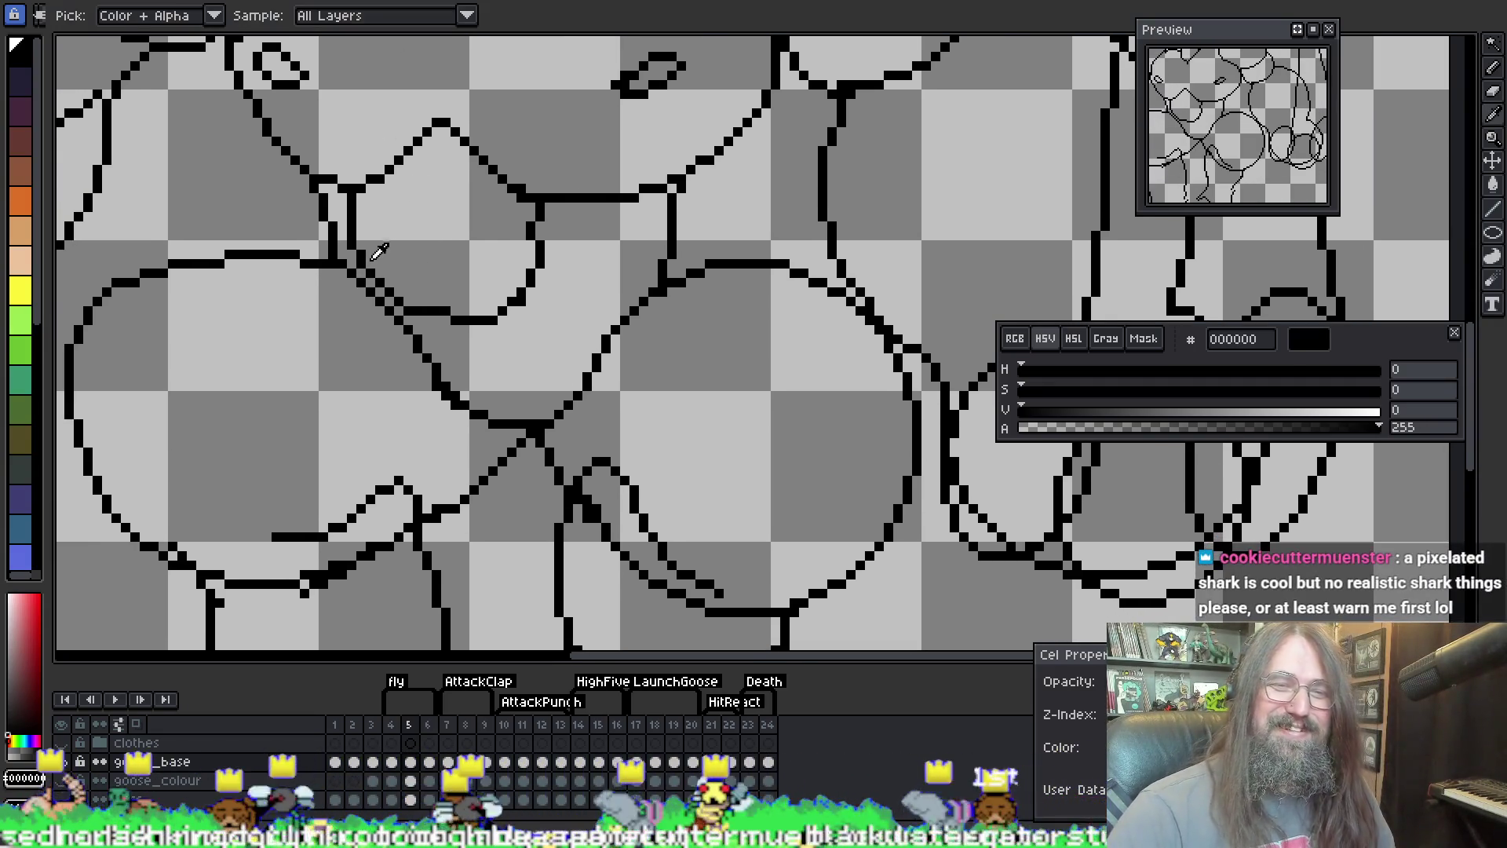
key(e)
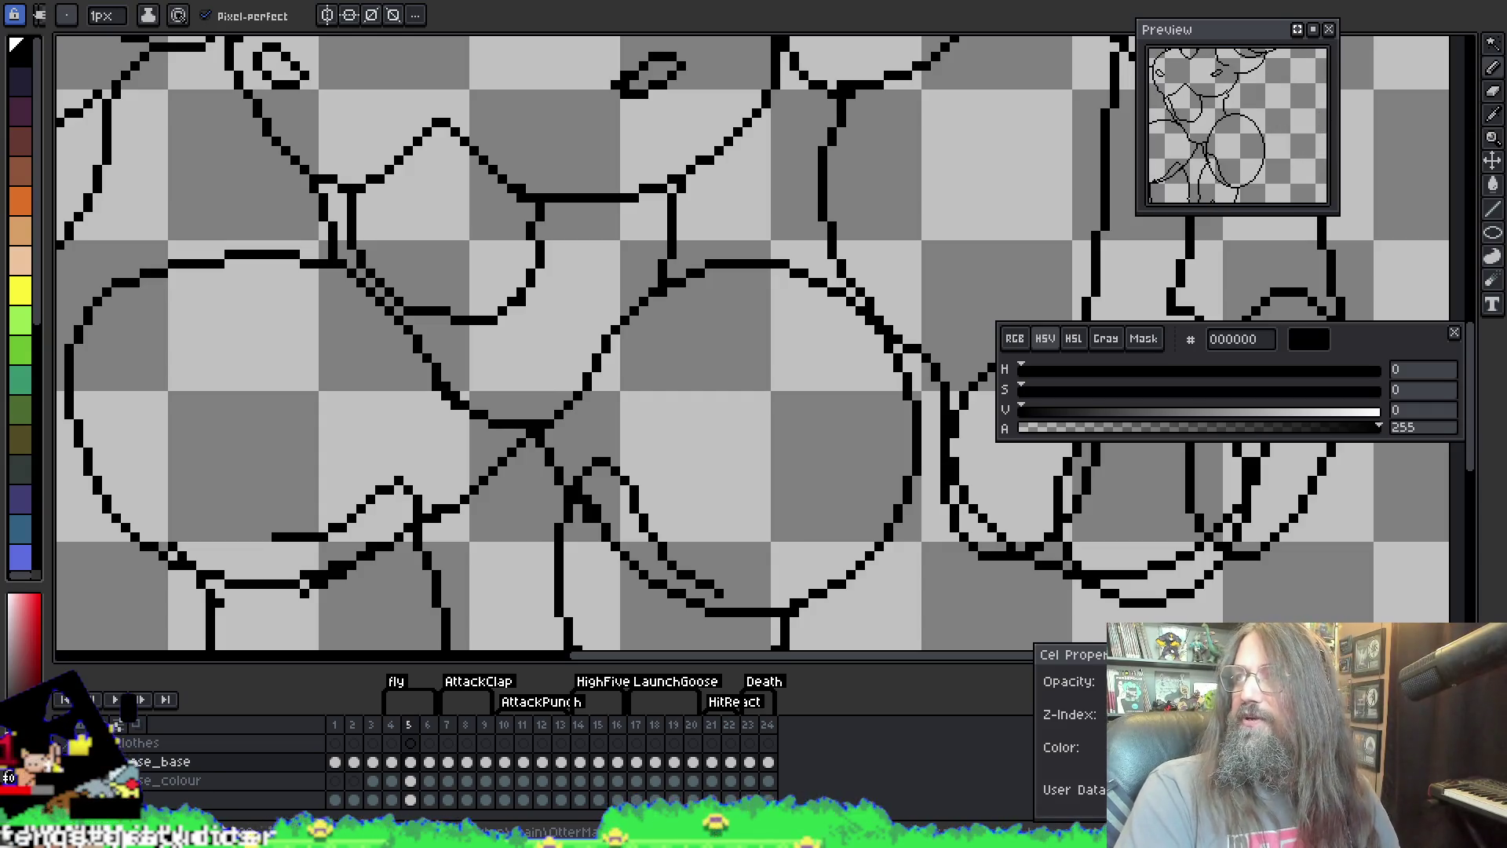
scroll(697, 427, down, 1)
scroll(709, 357, down, 1)
scroll(462, 398, up, 2)
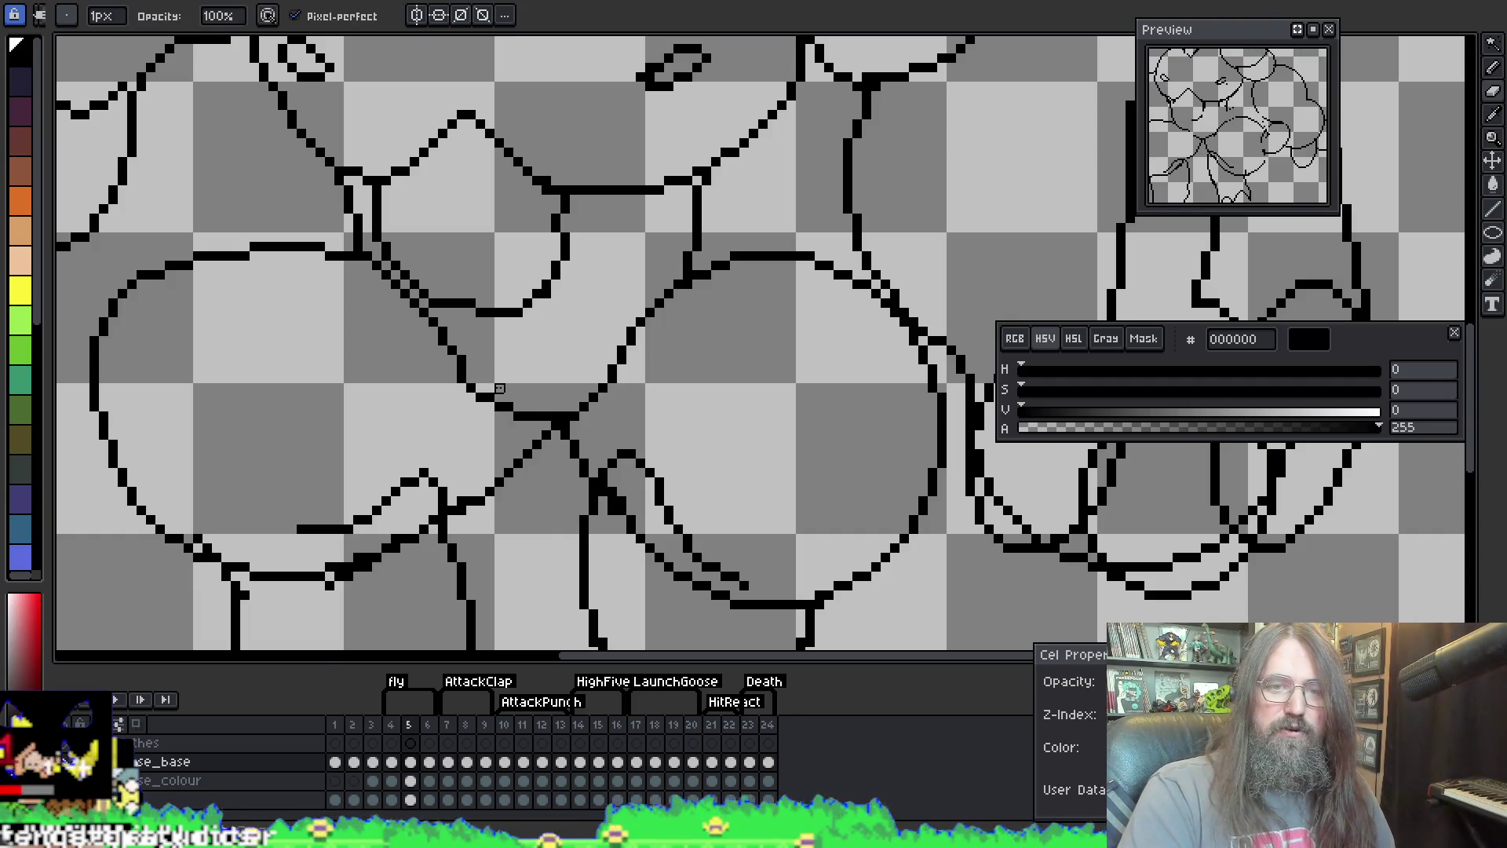
Step: Redraw a short stroke linking the lower neck line into the chest junction
key(e)
key(b)
key(e)
key(b)
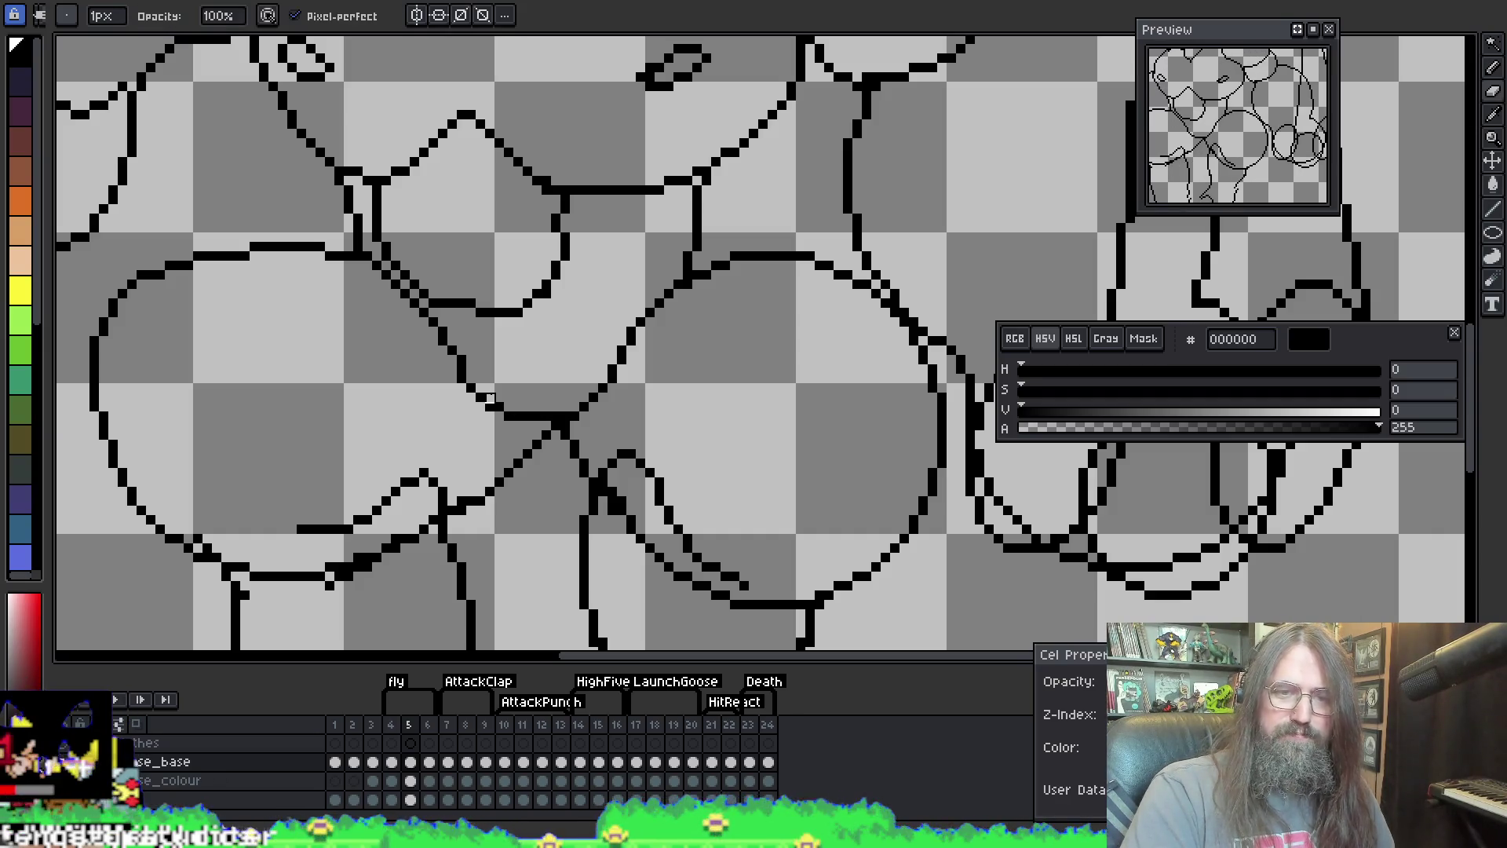
key(i)
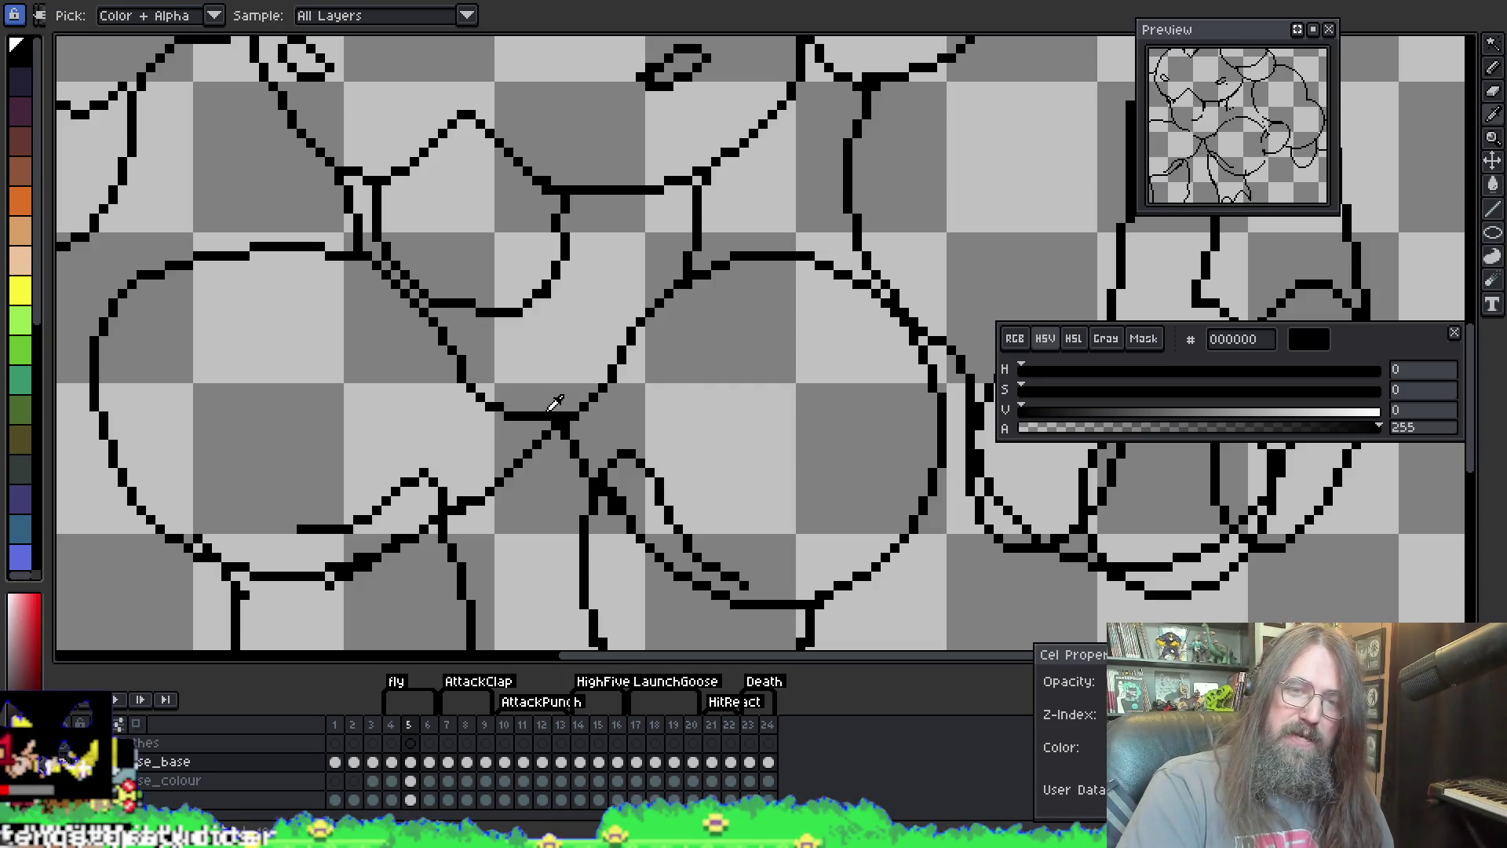
key(b)
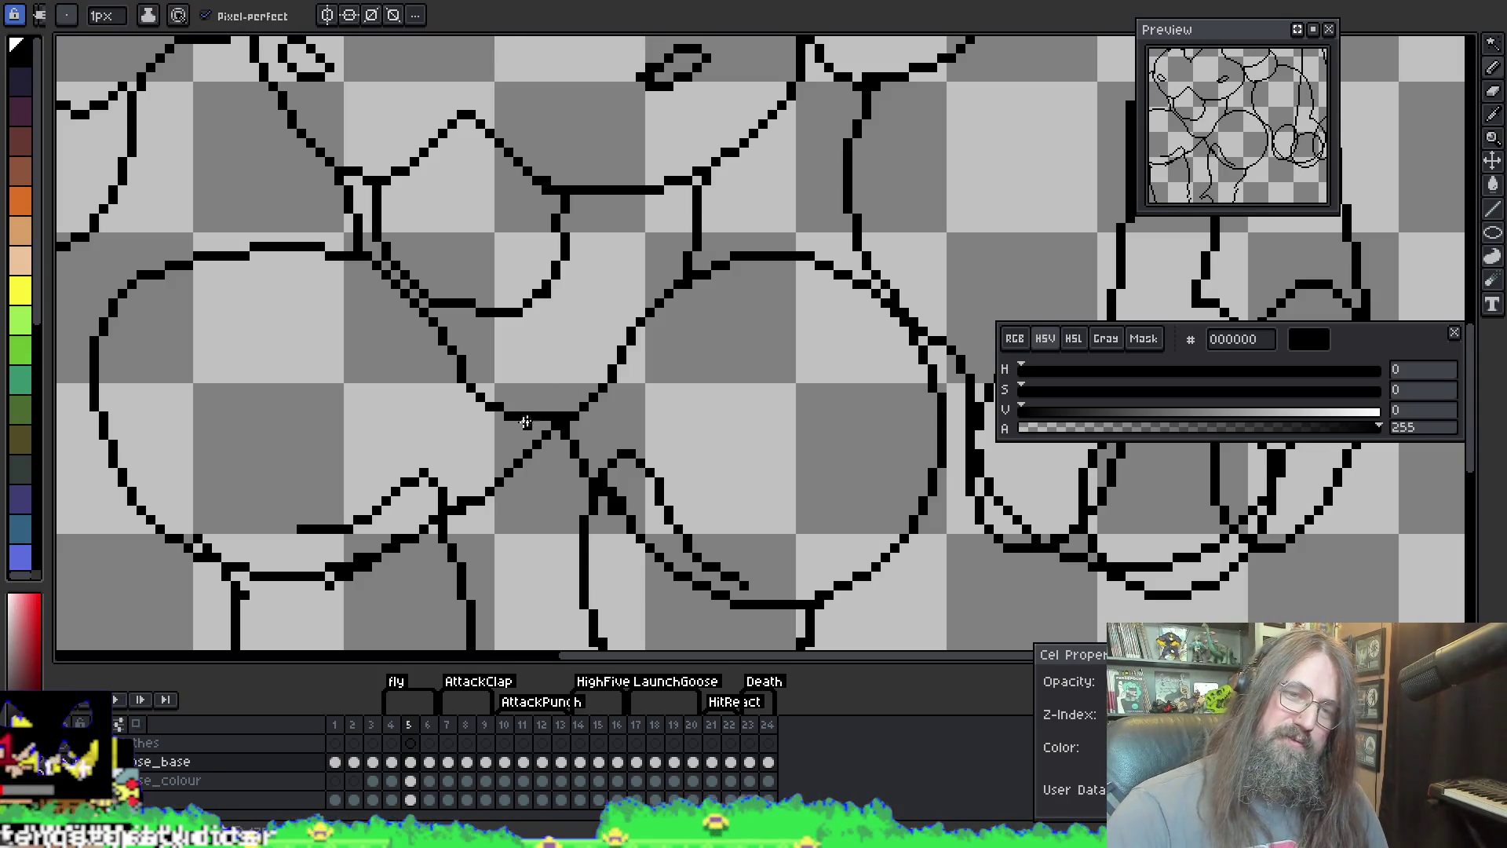
scroll(840, 91, down, 1)
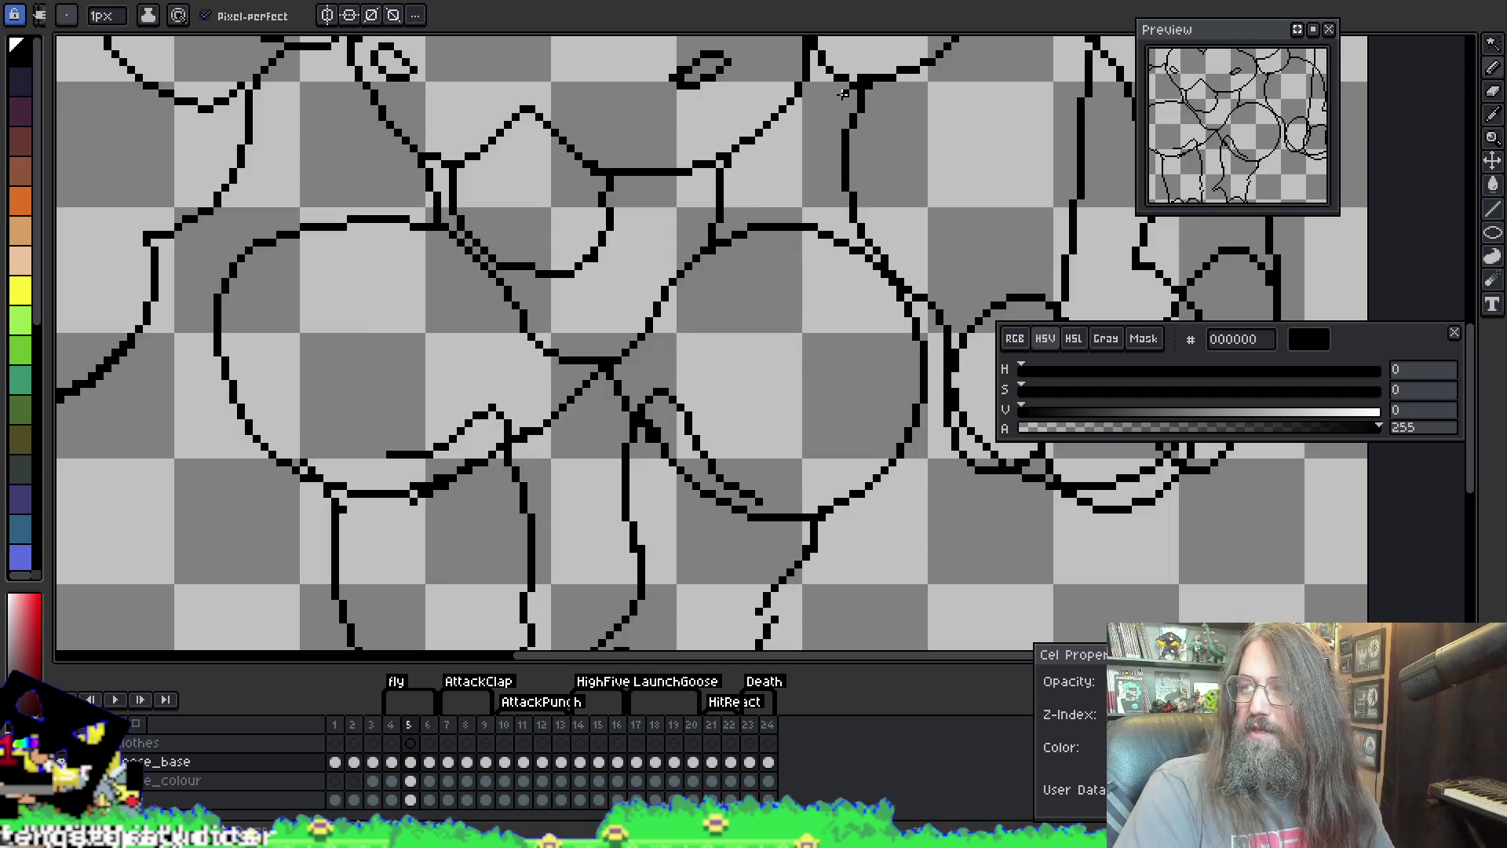
Step: Smooth the stray pixels along the jagged lower edges of both legs
scroll(843, 92, down, 1)
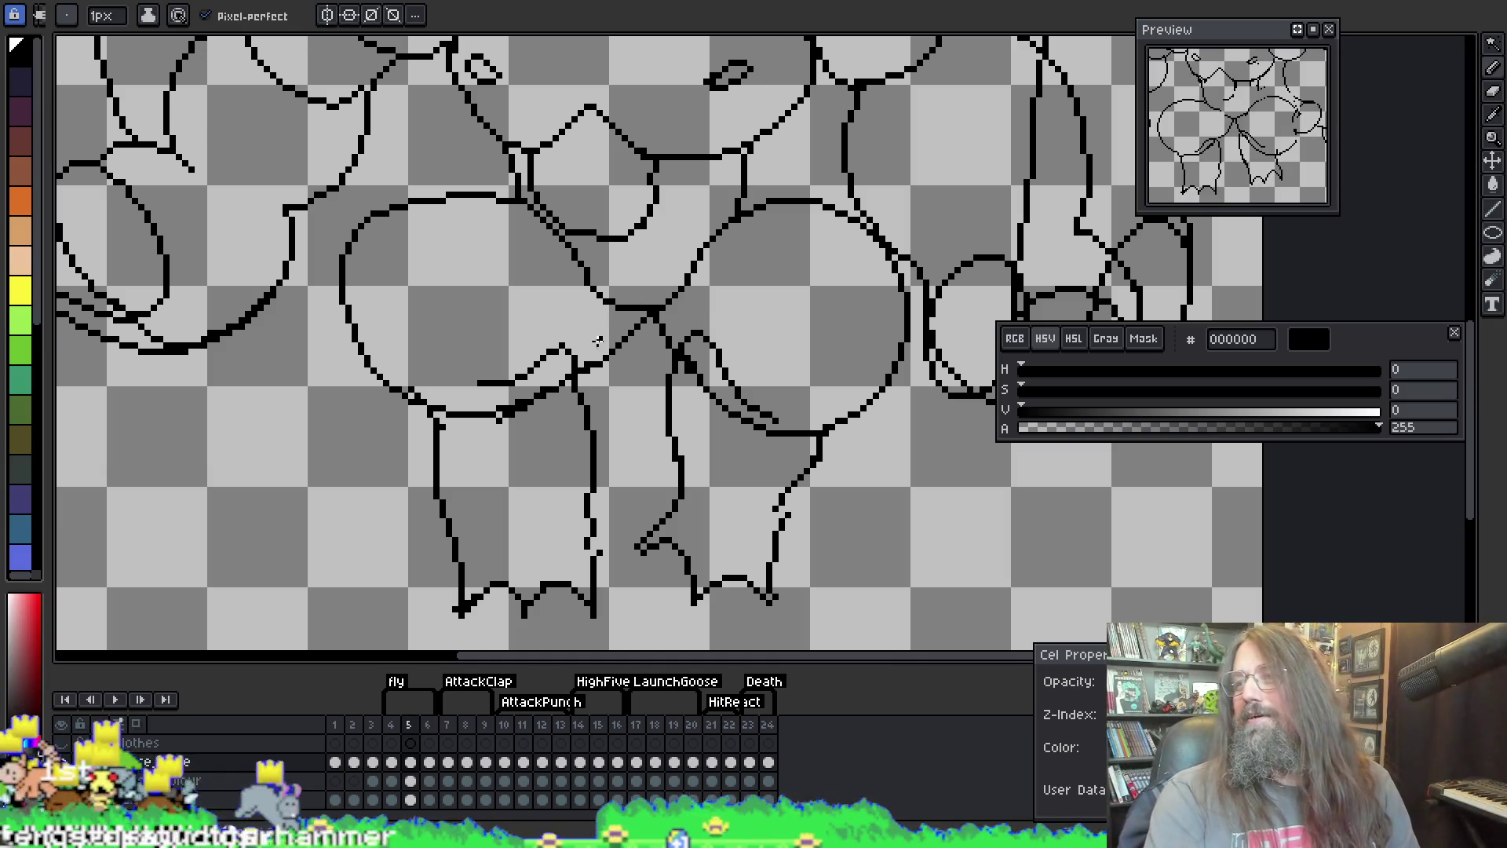
scroll(674, 352, down, 2)
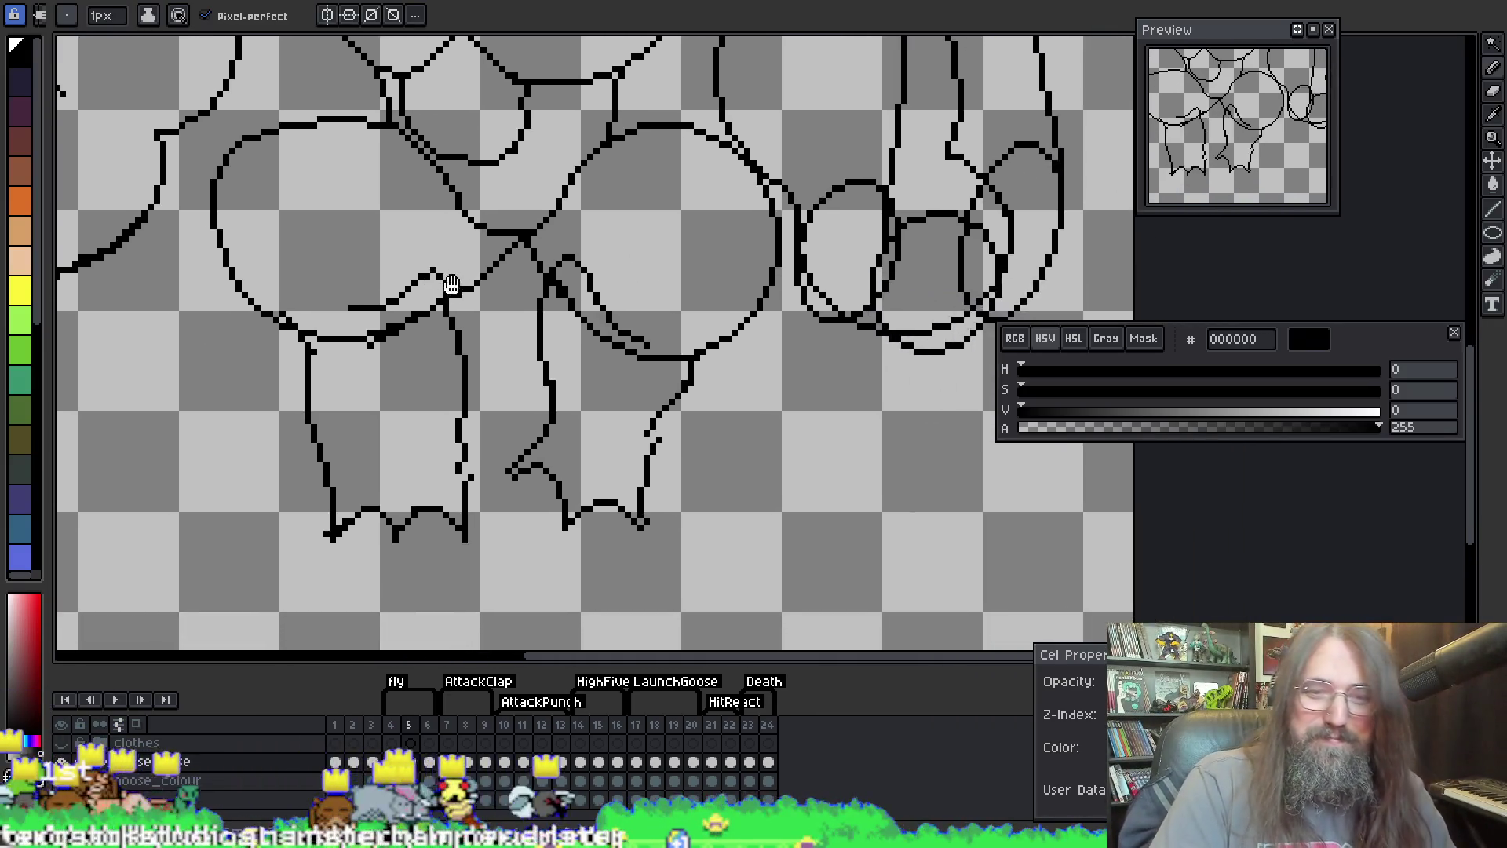
key(b)
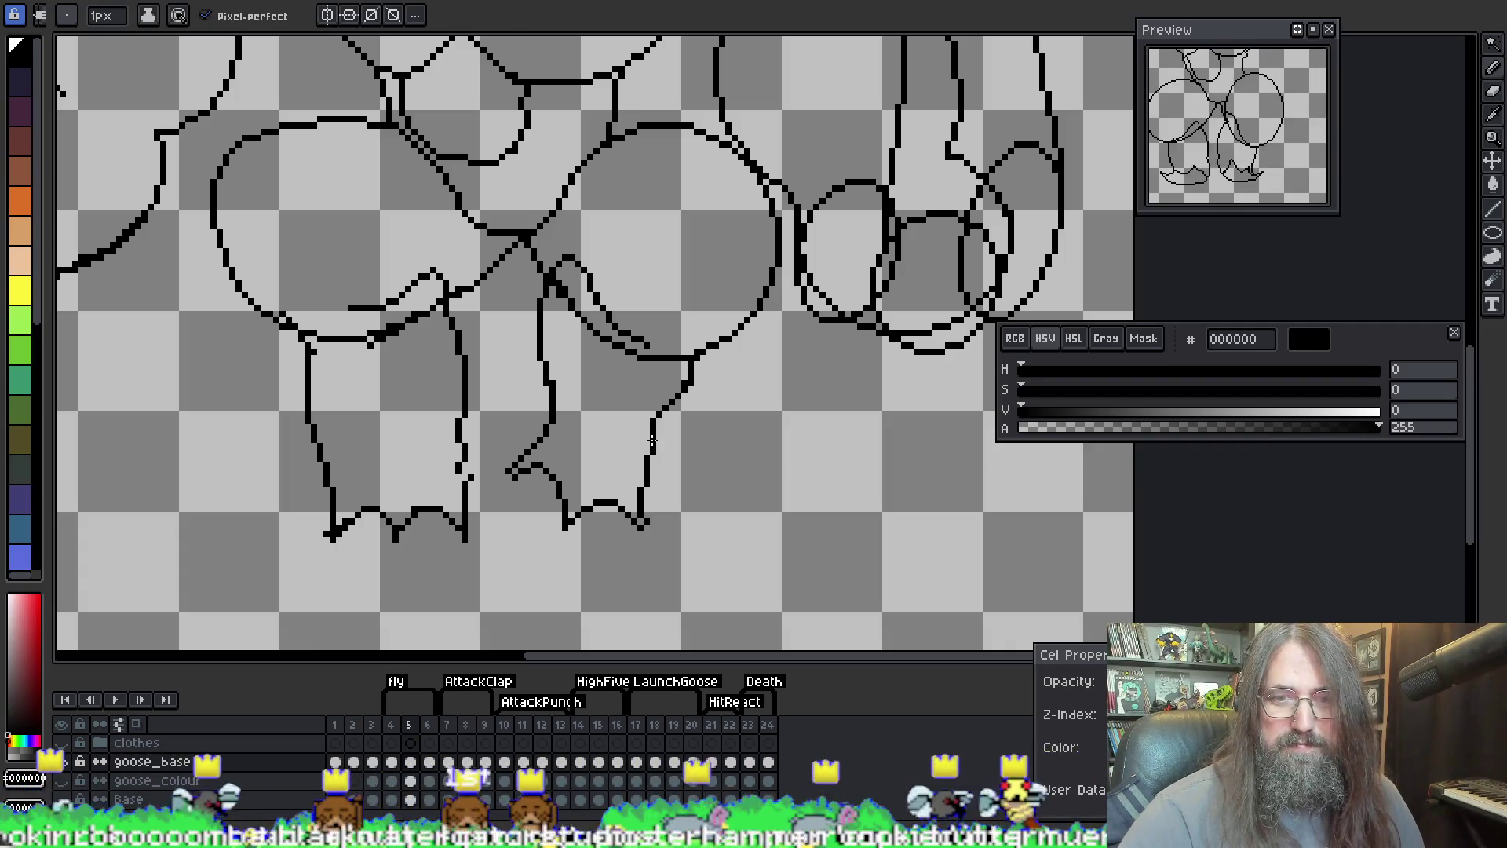
drag(673, 468, 726, 379)
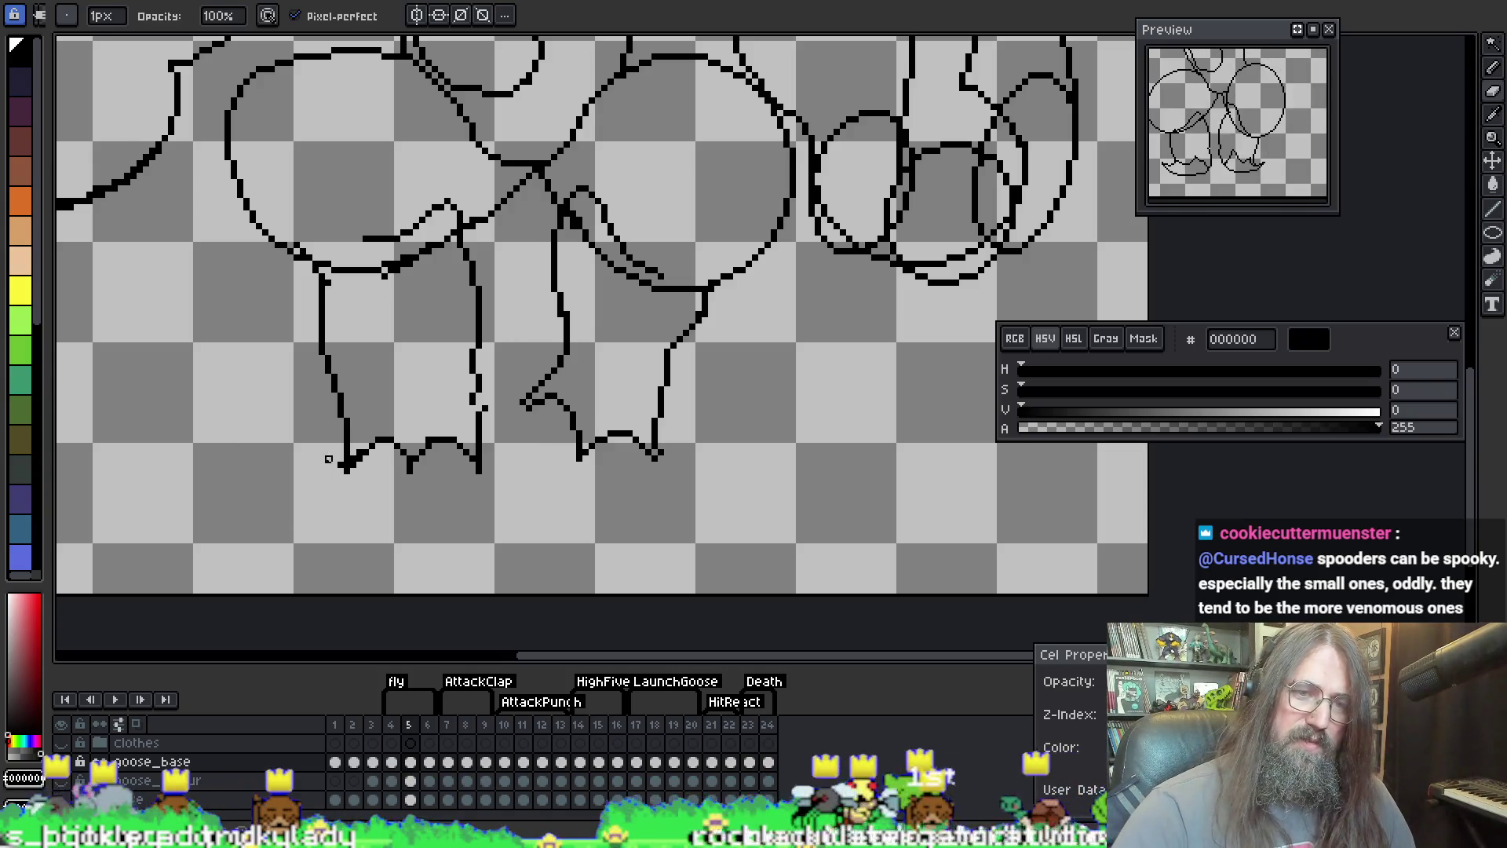
key(e)
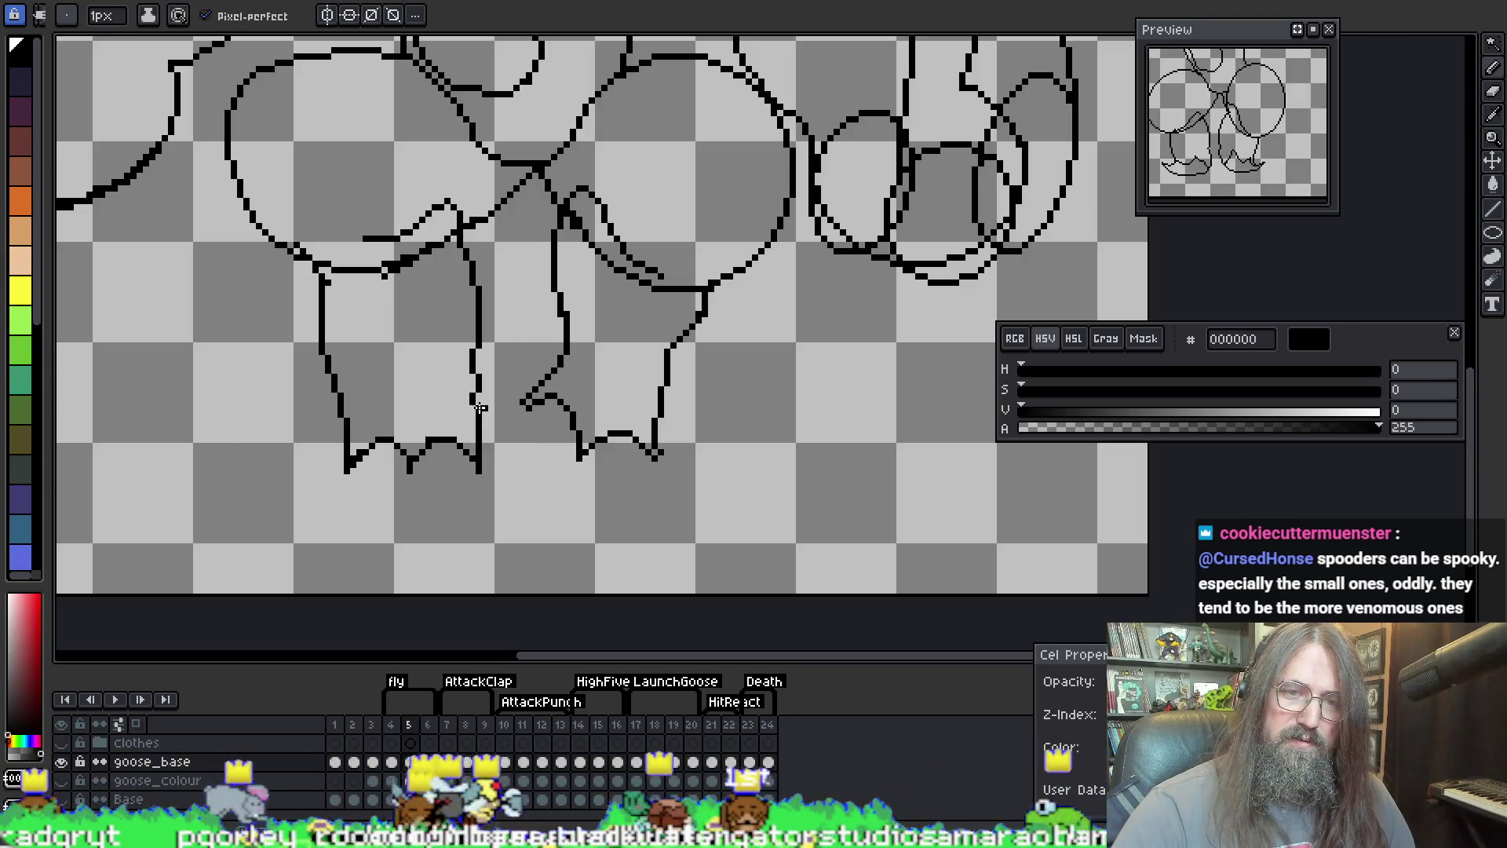
key(b)
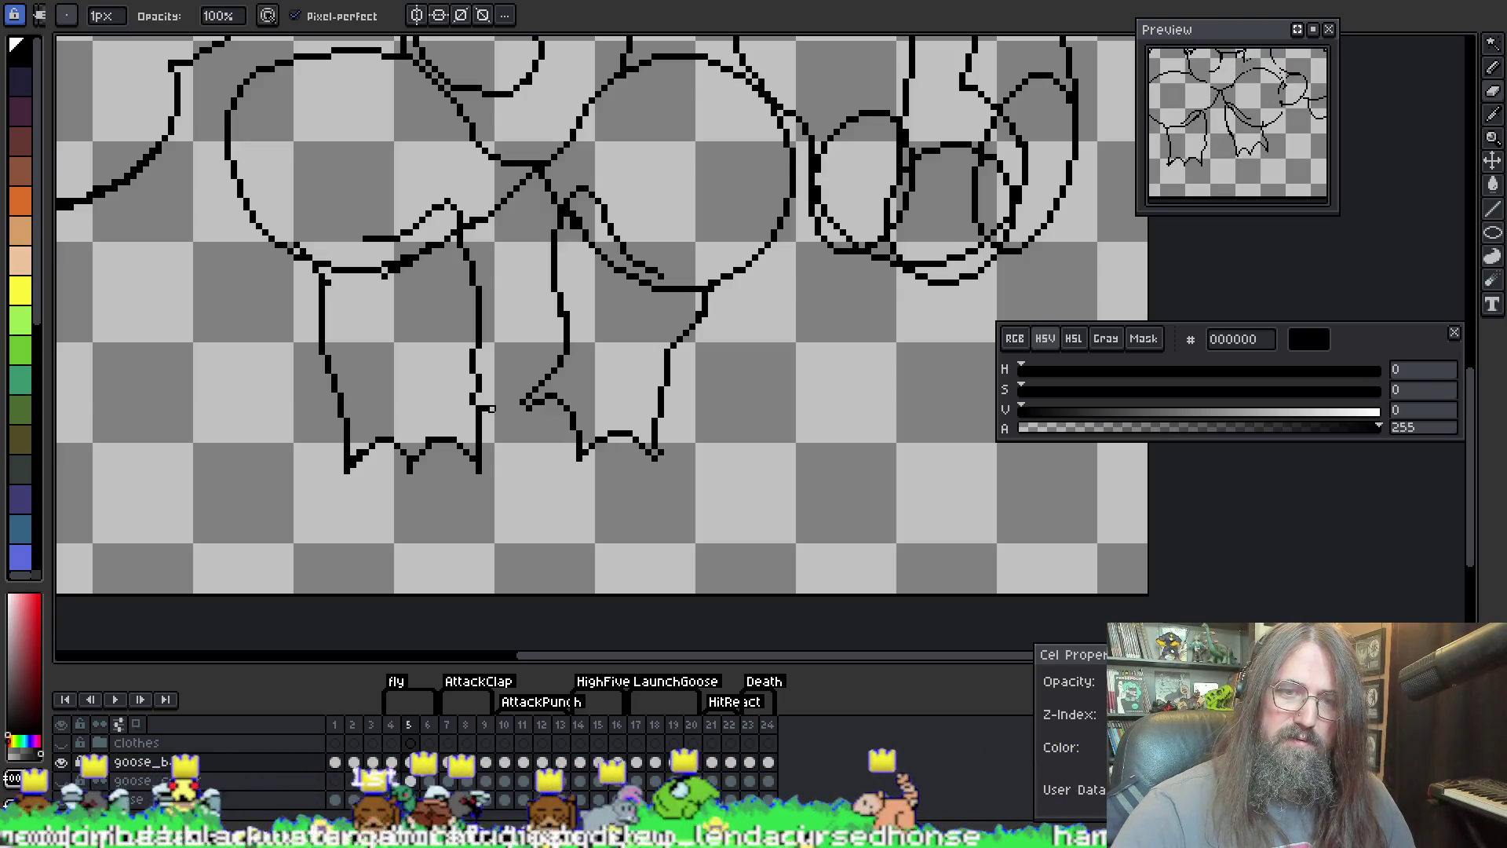
key(i)
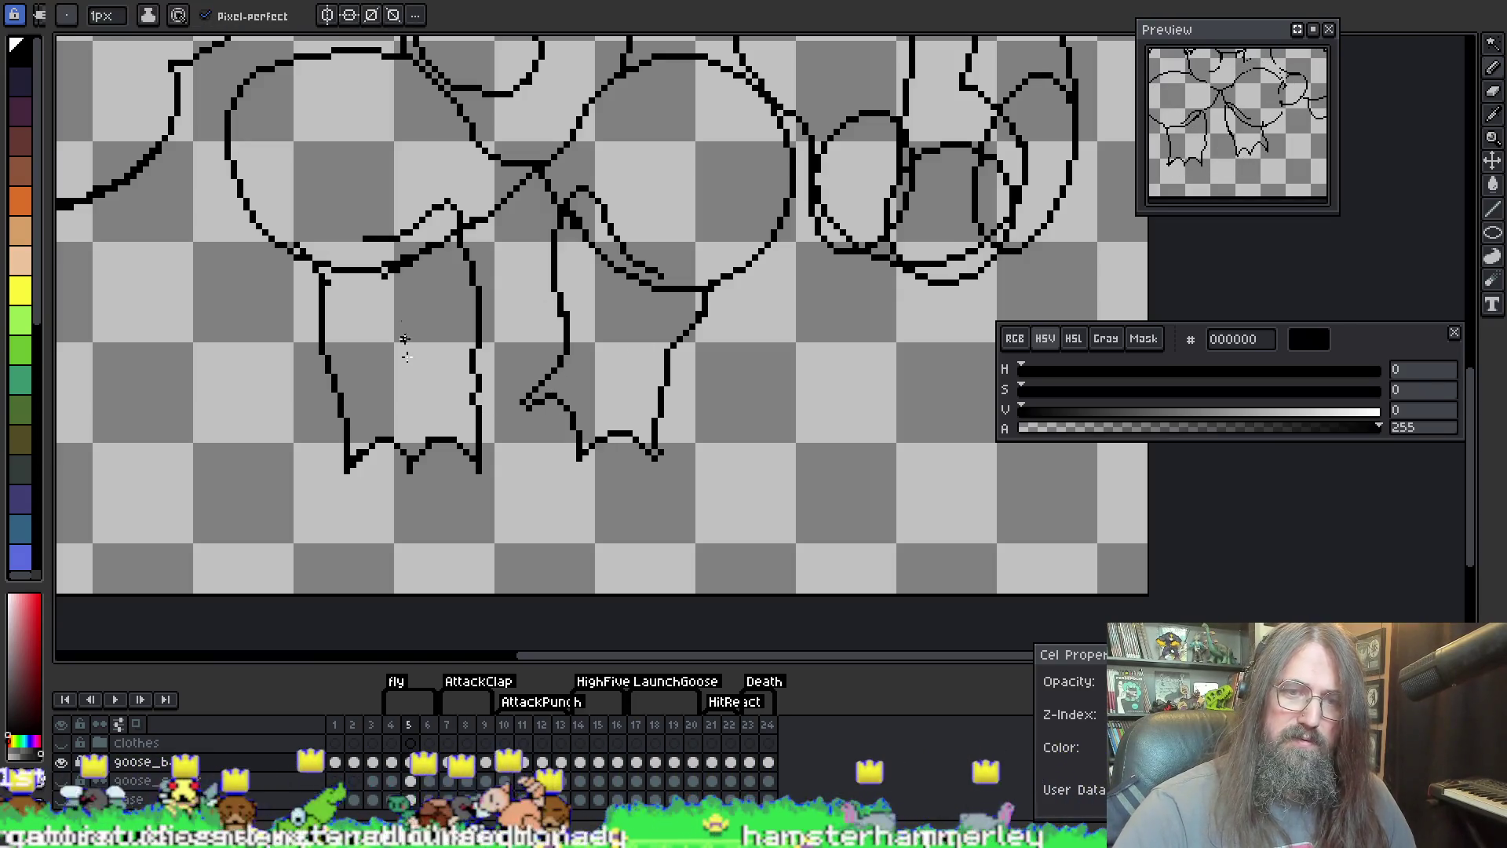
Step: Pan the view right toward the goose's right wing
scroll(461, 353, up, 5)
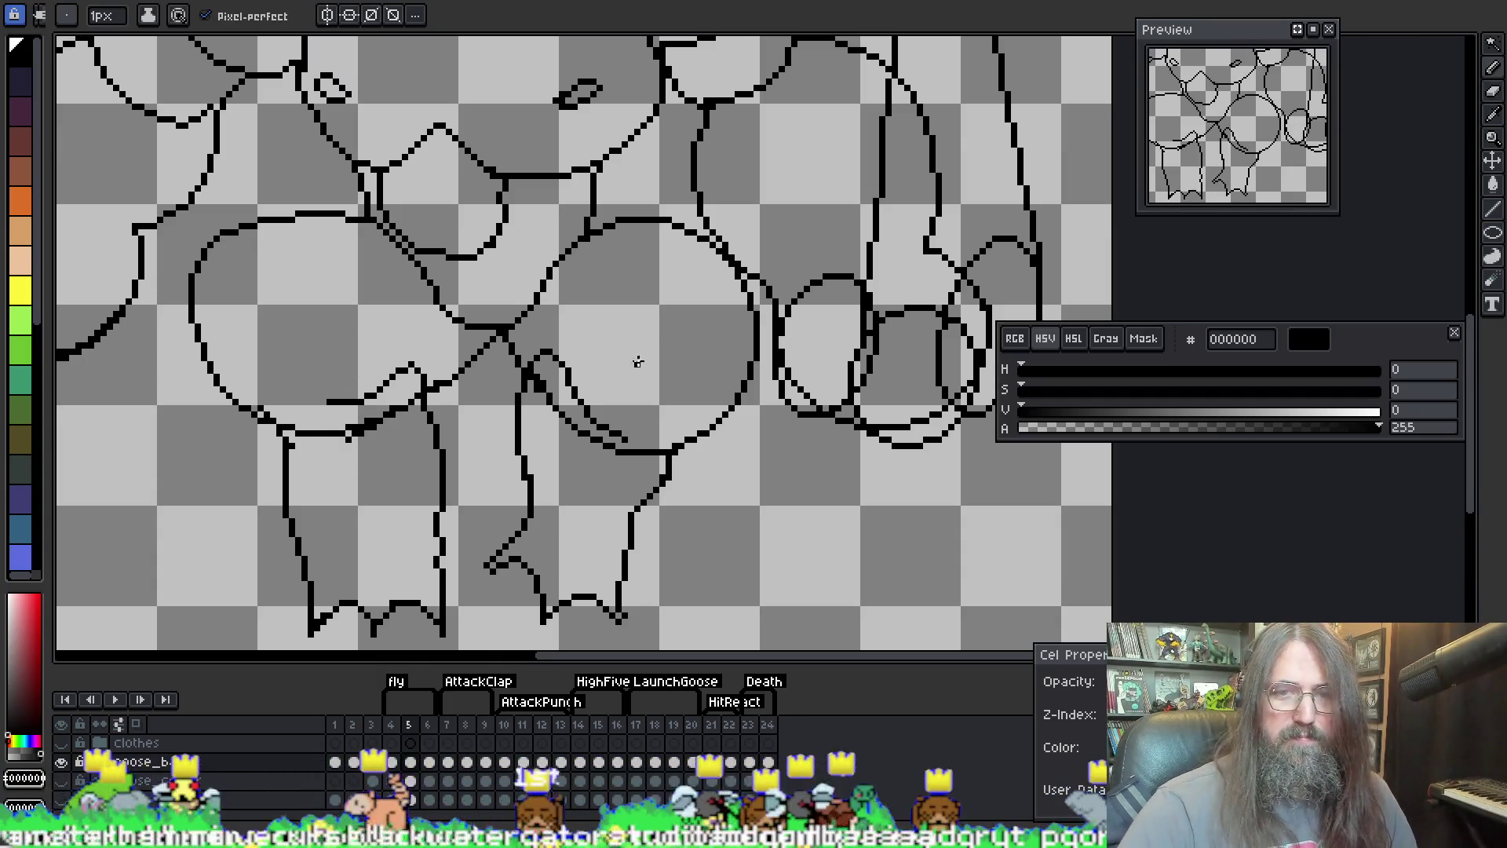
mouse_move(639, 355)
mouse_down()
mouse_move(650, 492)
mouse_move(604, 377)
mouse_up()
drag(589, 492, 530, 519)
scroll(608, 358, down, 3)
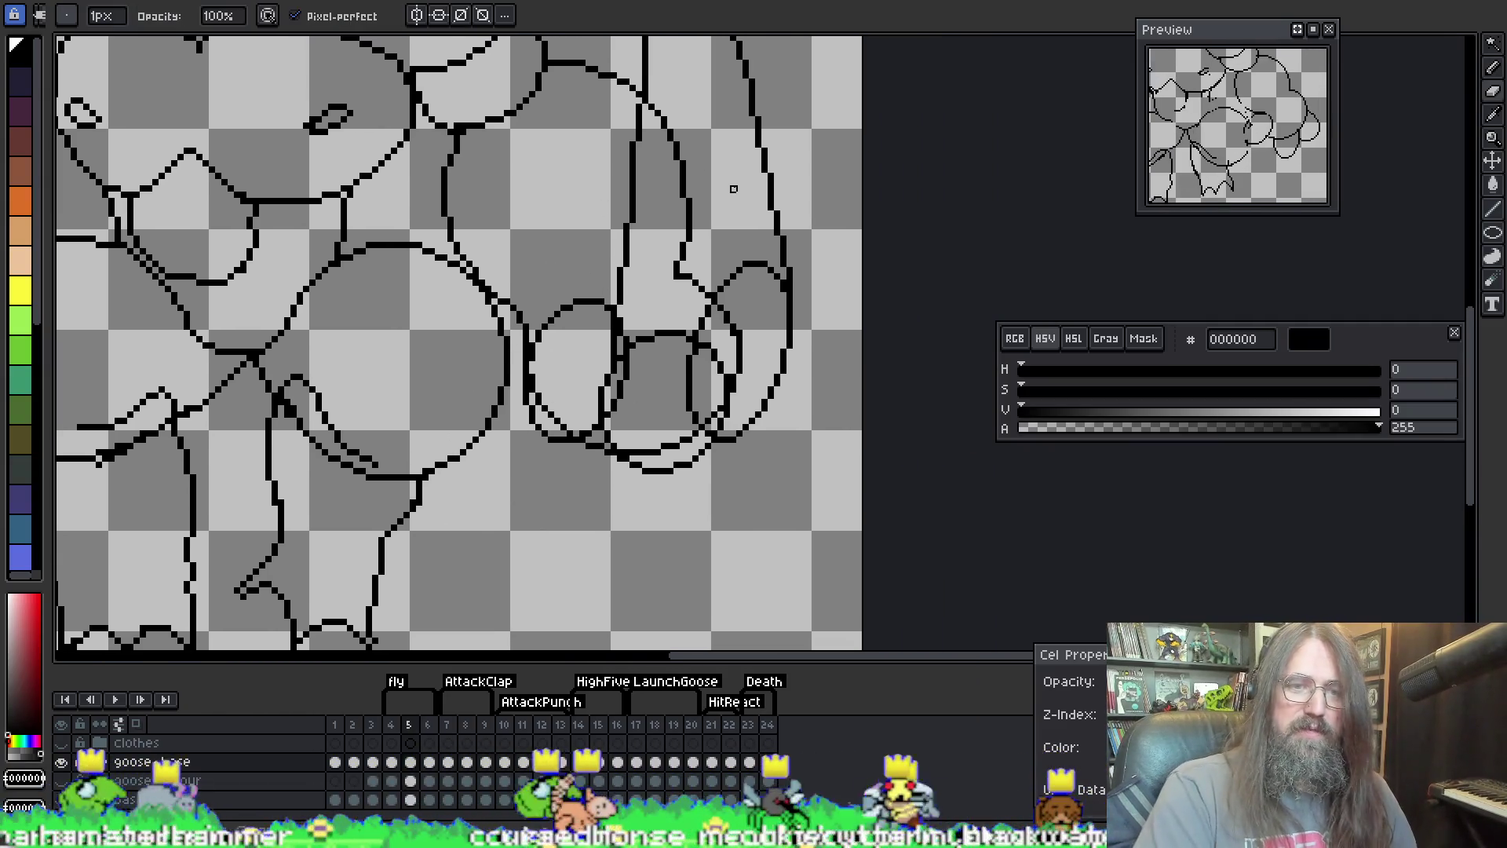
Step: Play the animation to review the frames and reposition the goose in view
scroll(743, 250, down, 2)
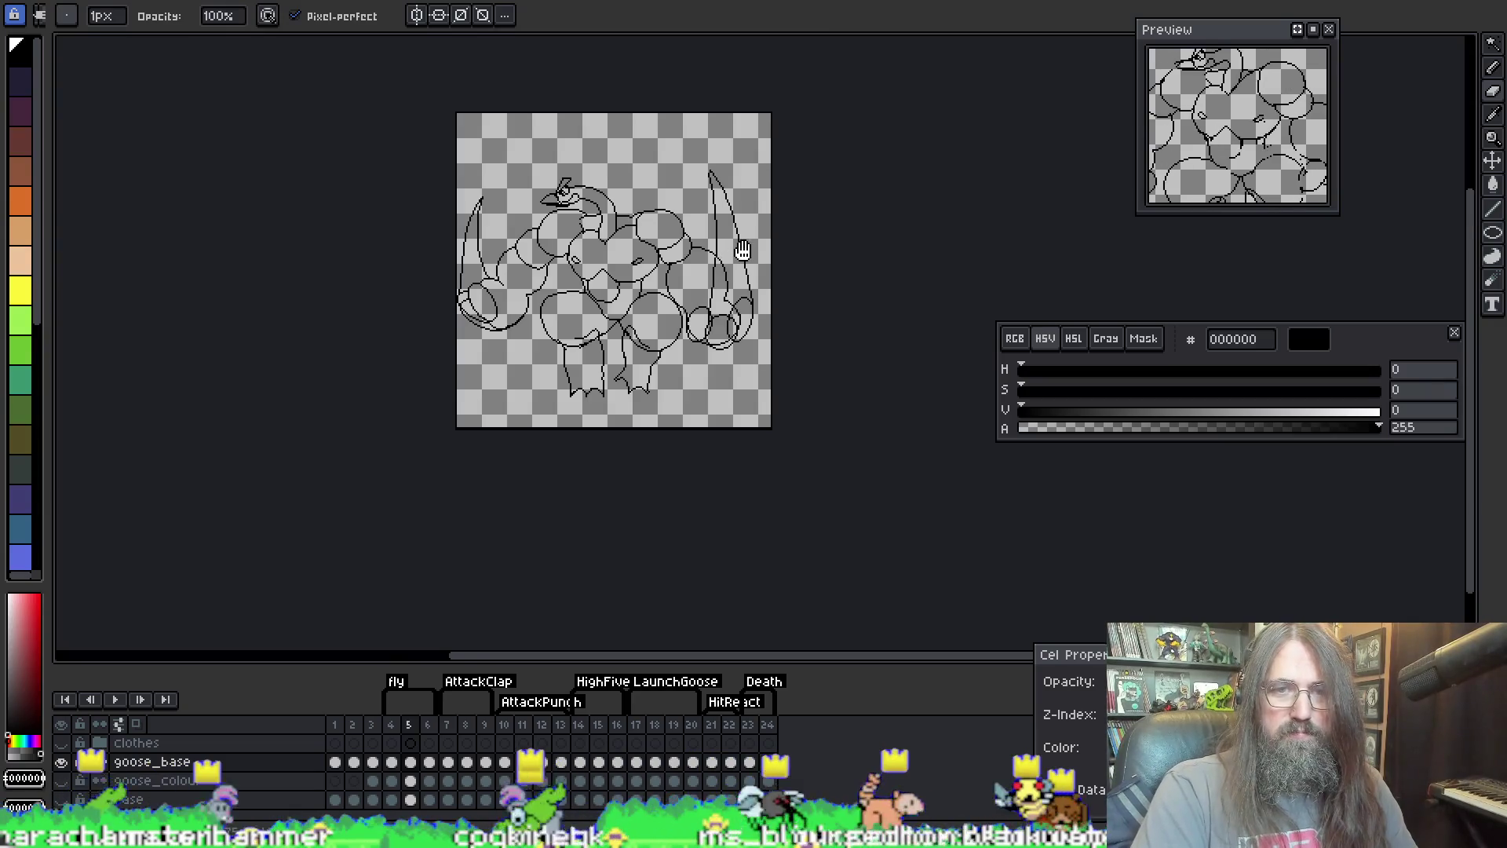
key(Return)
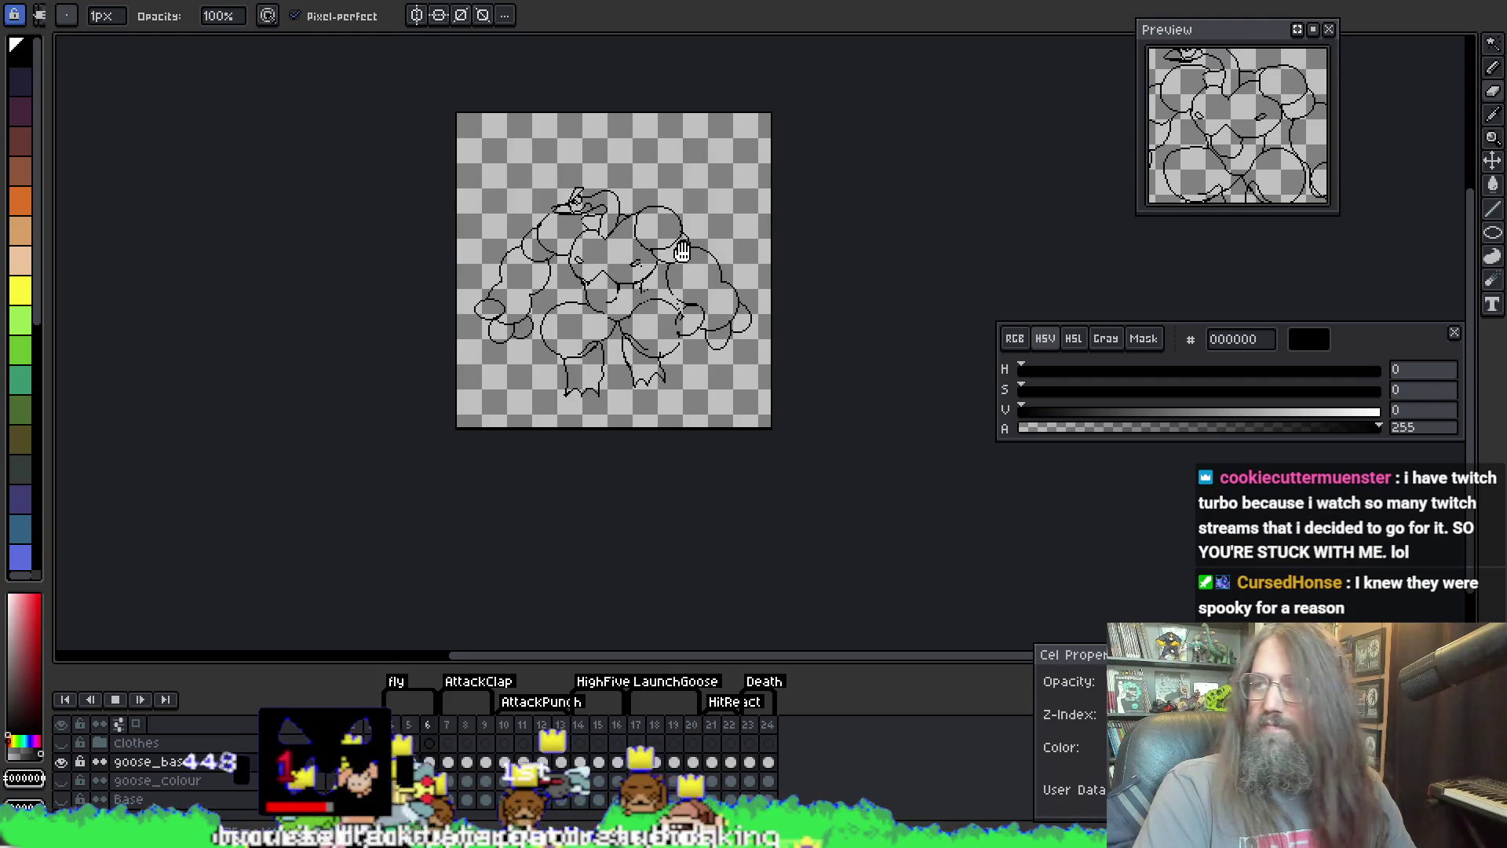
drag(694, 211, 699, 243)
scroll(699, 243, up, 2)
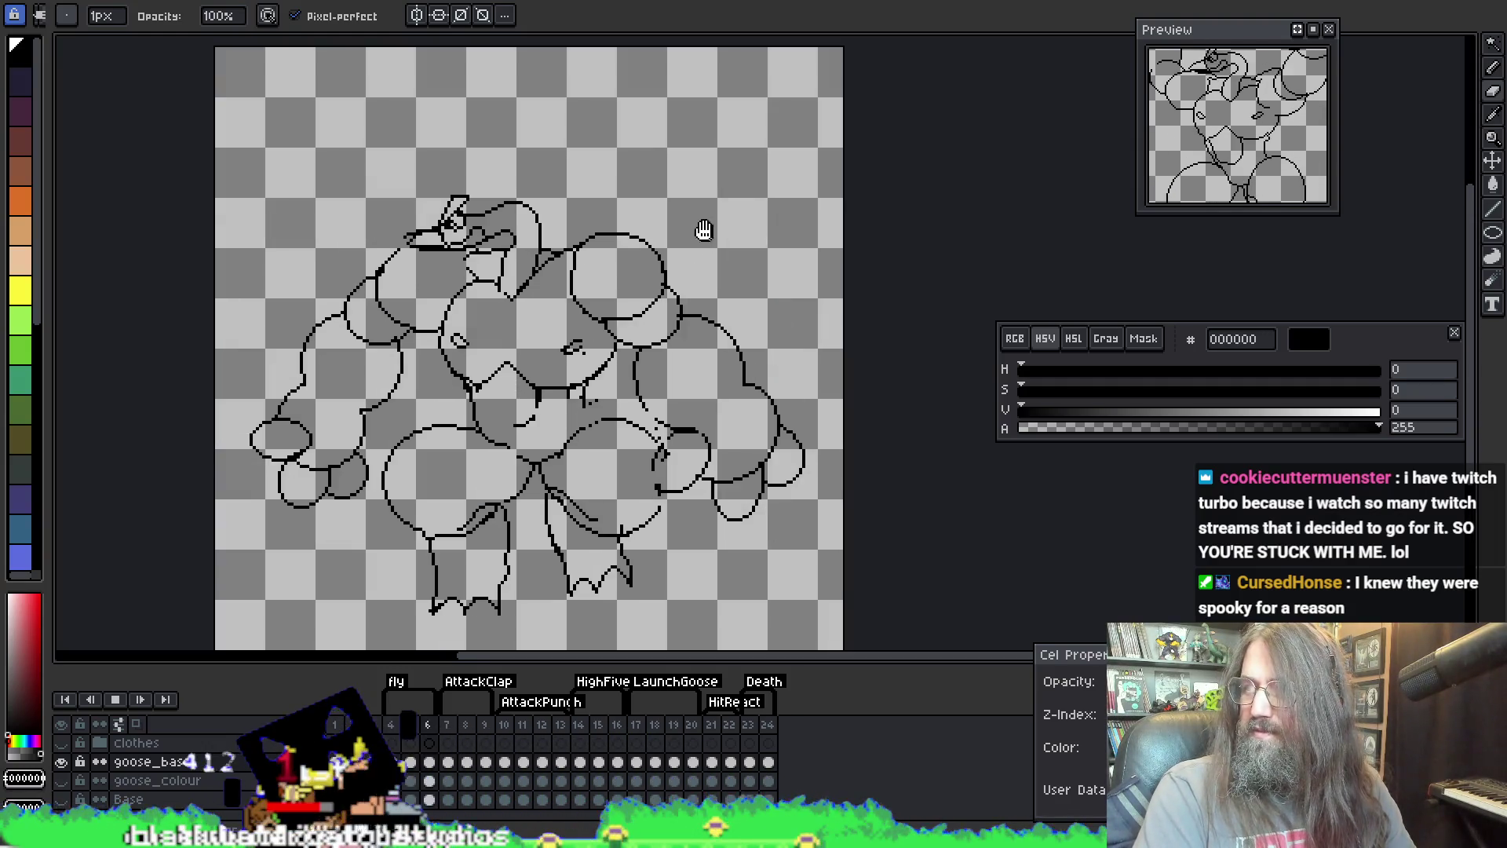
scroll(556, 292, down, 2)
scroll(577, 283, up, 2)
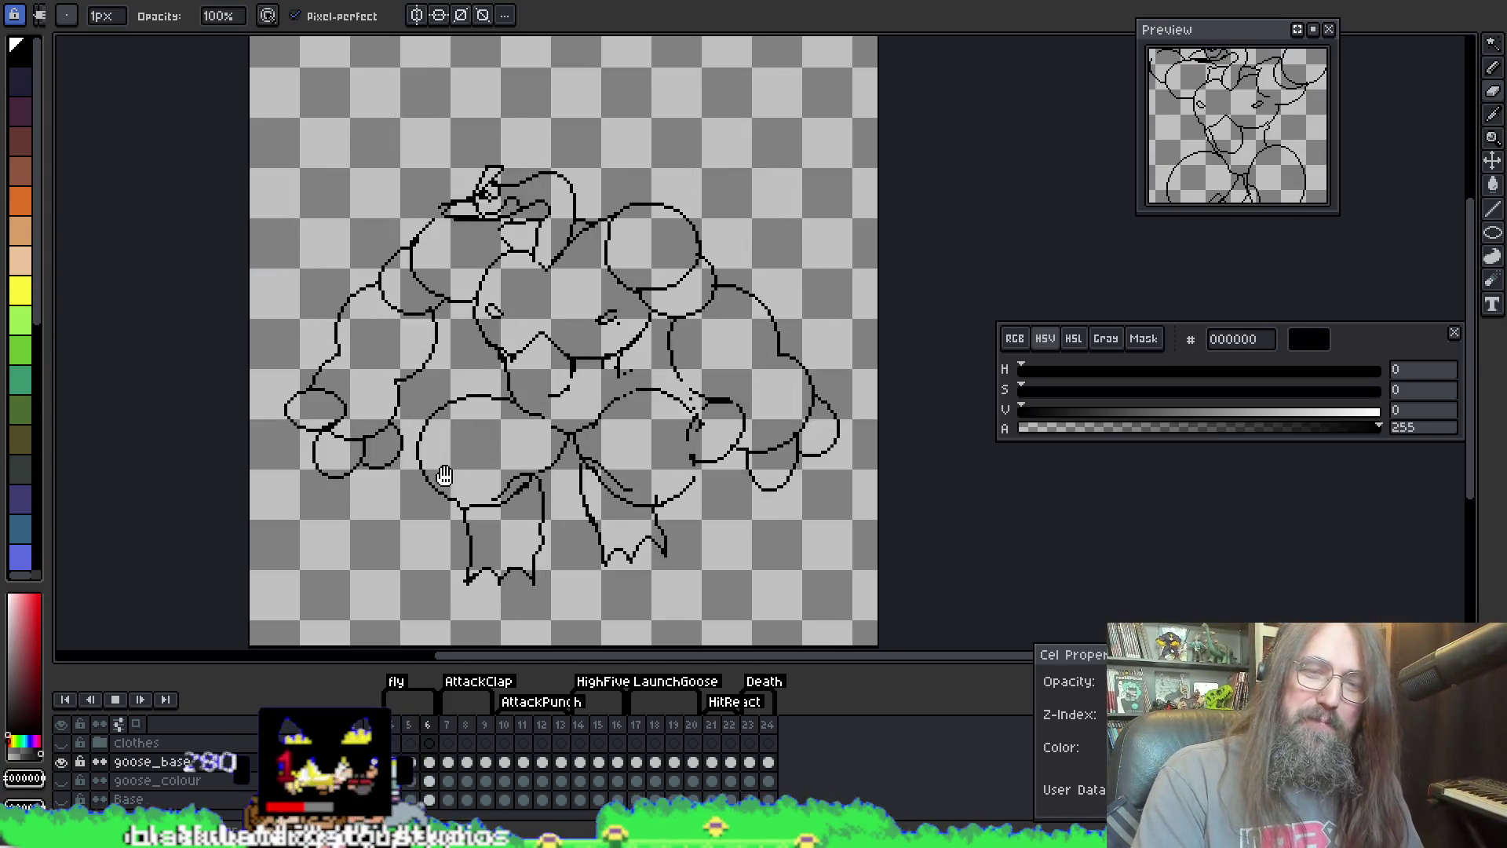
Step: Zoom into the chest and fix stray pixels at the left arm/chest junction
scroll(619, 280, up, 2)
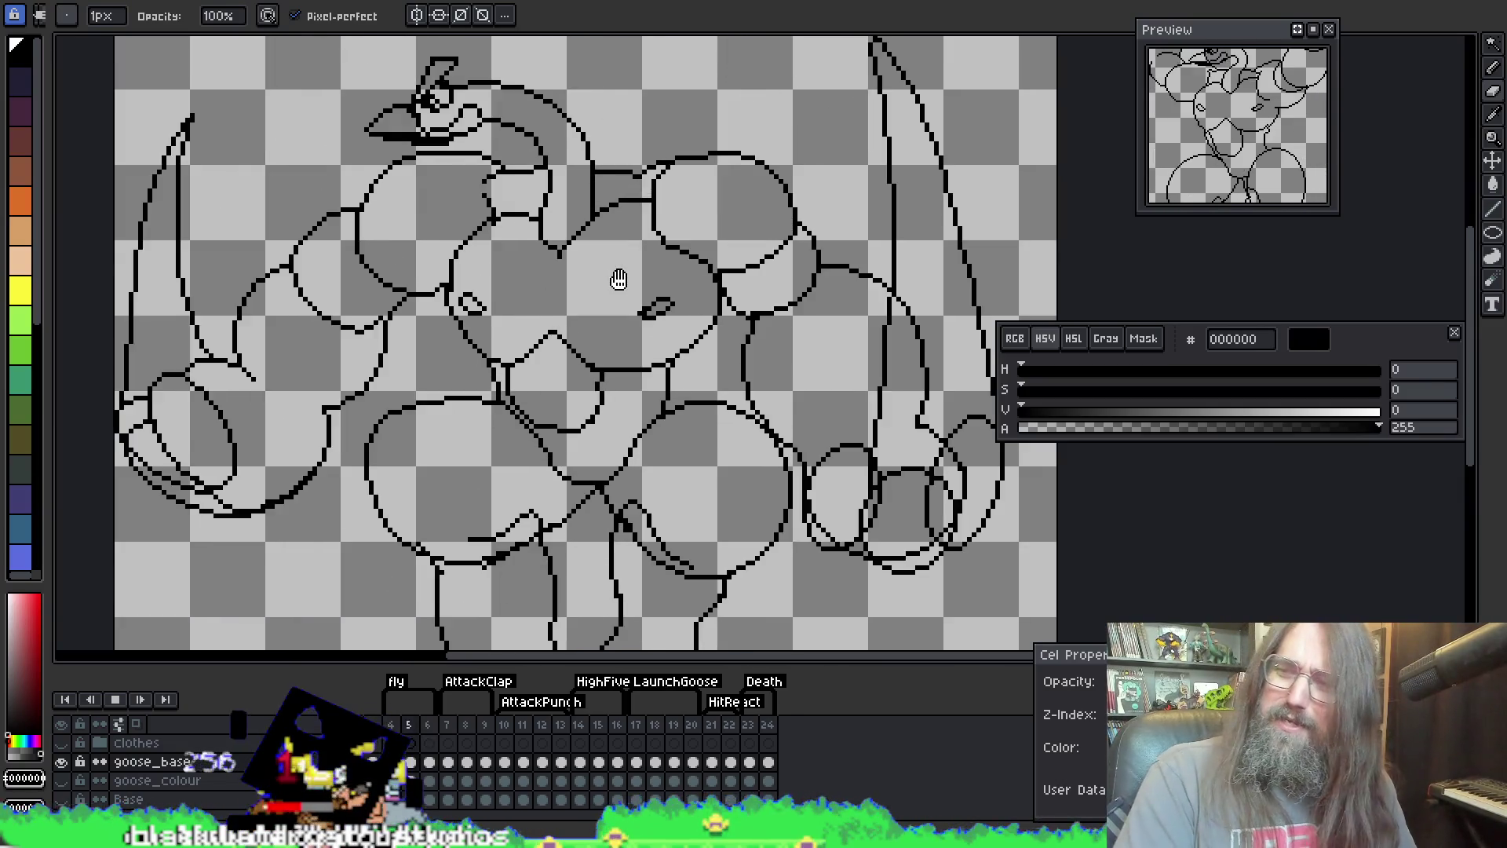
scroll(477, 315, up, 1)
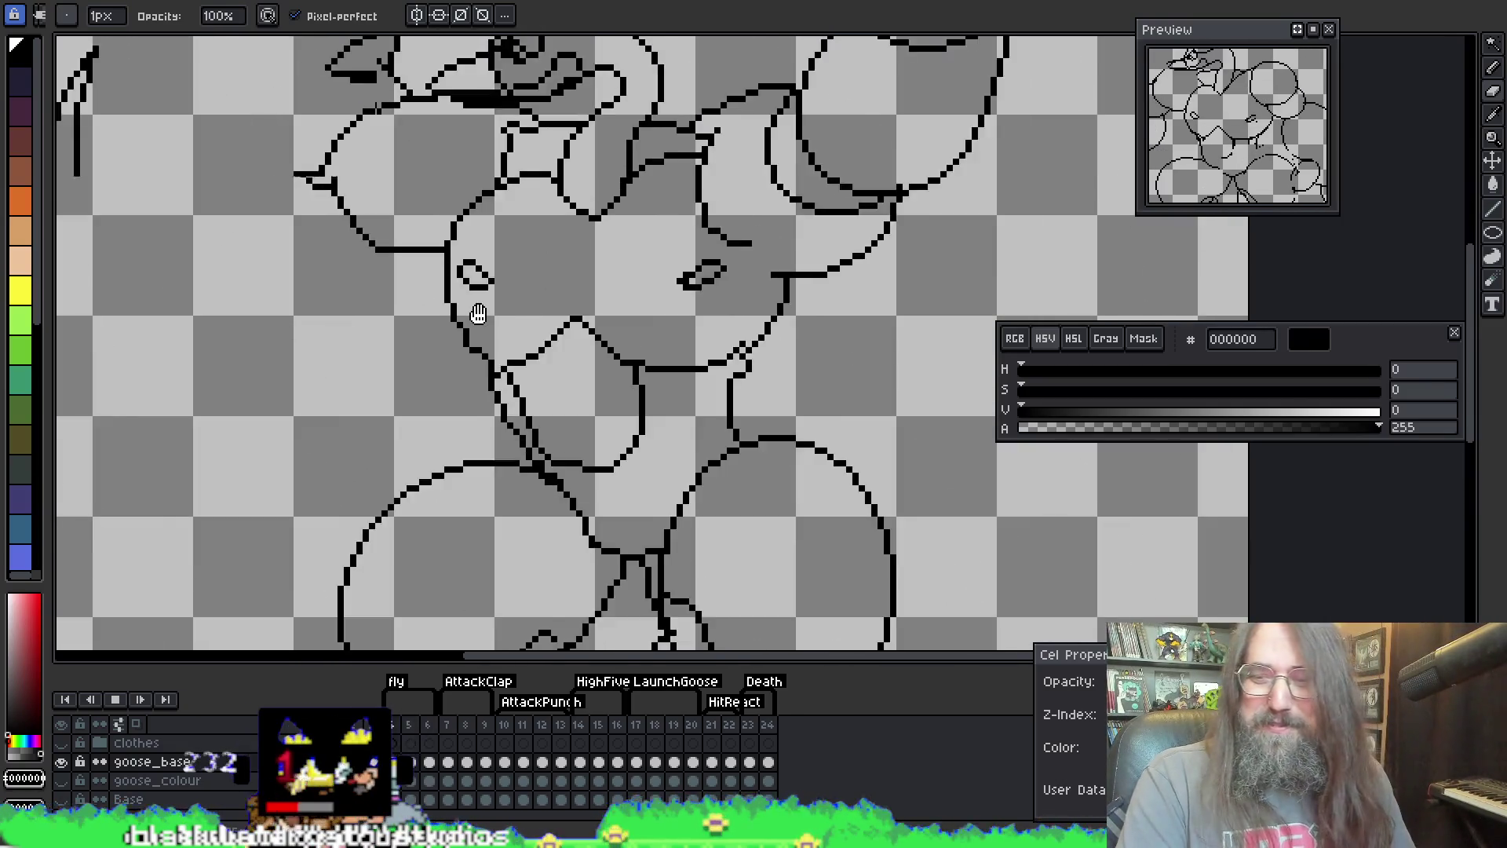
key(e)
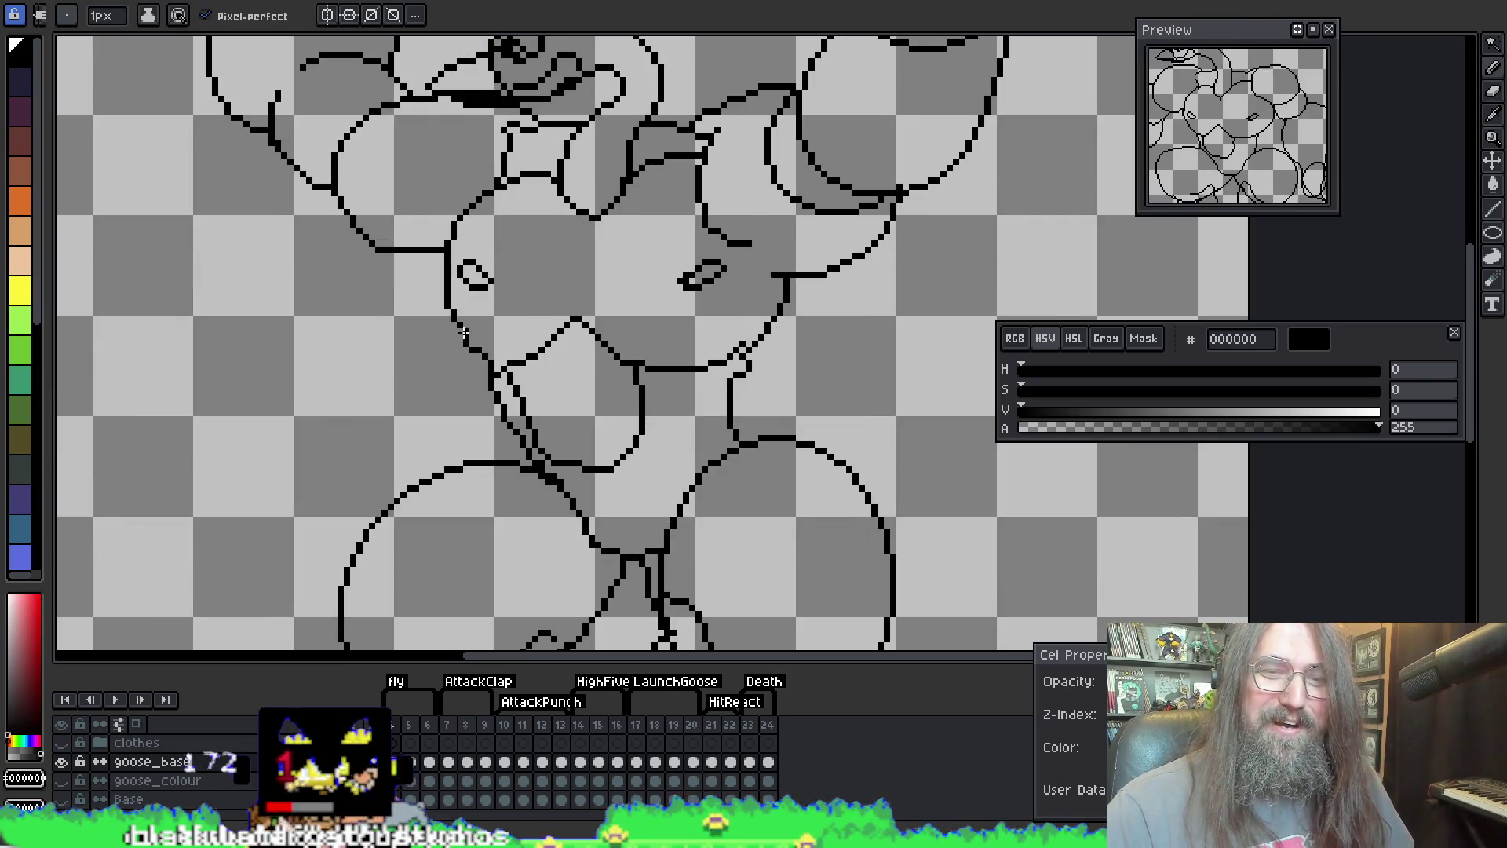
key(b)
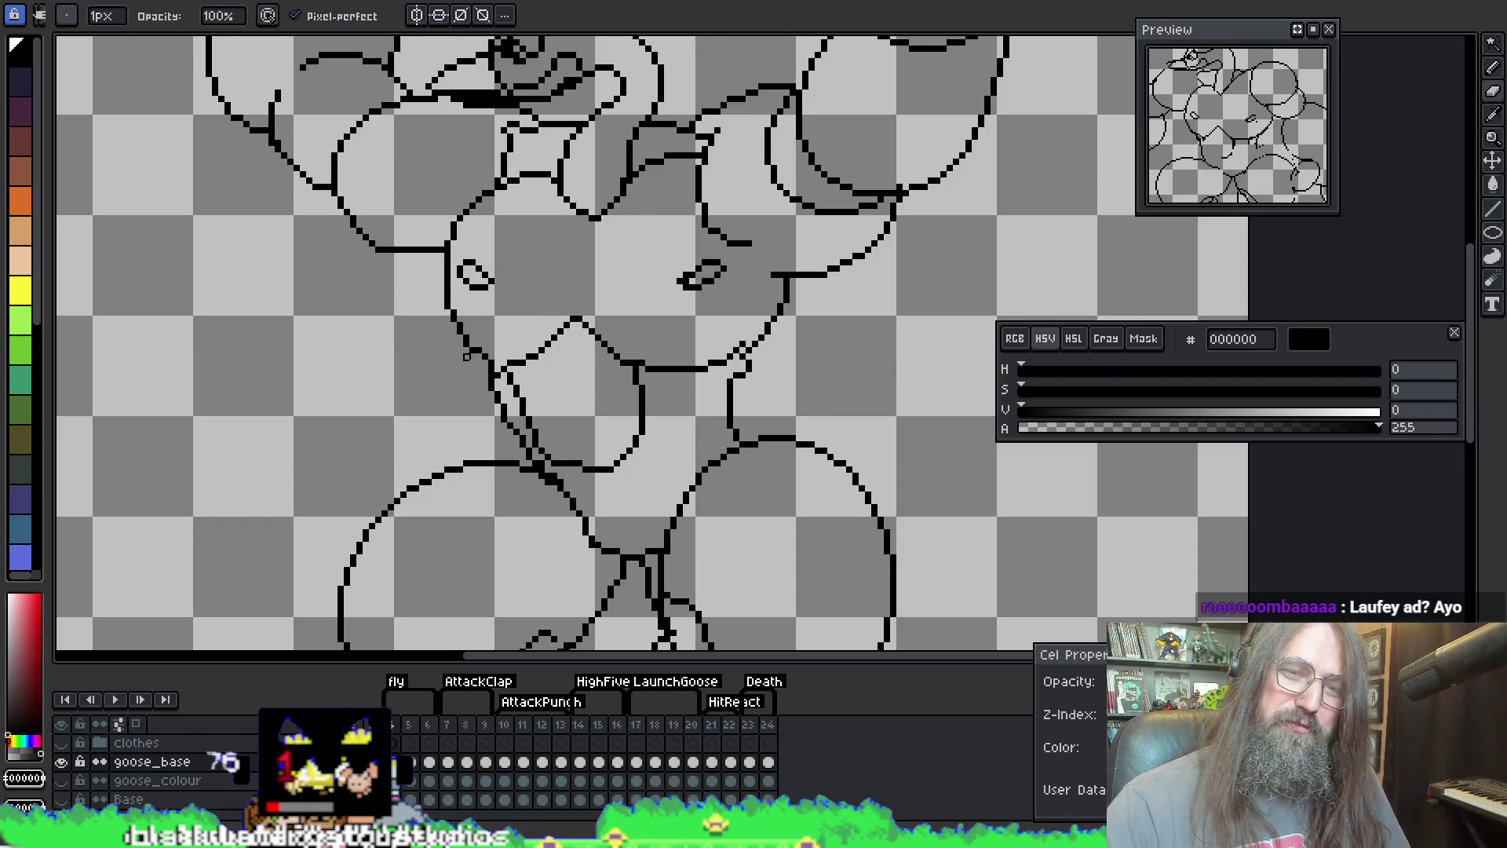
key(e)
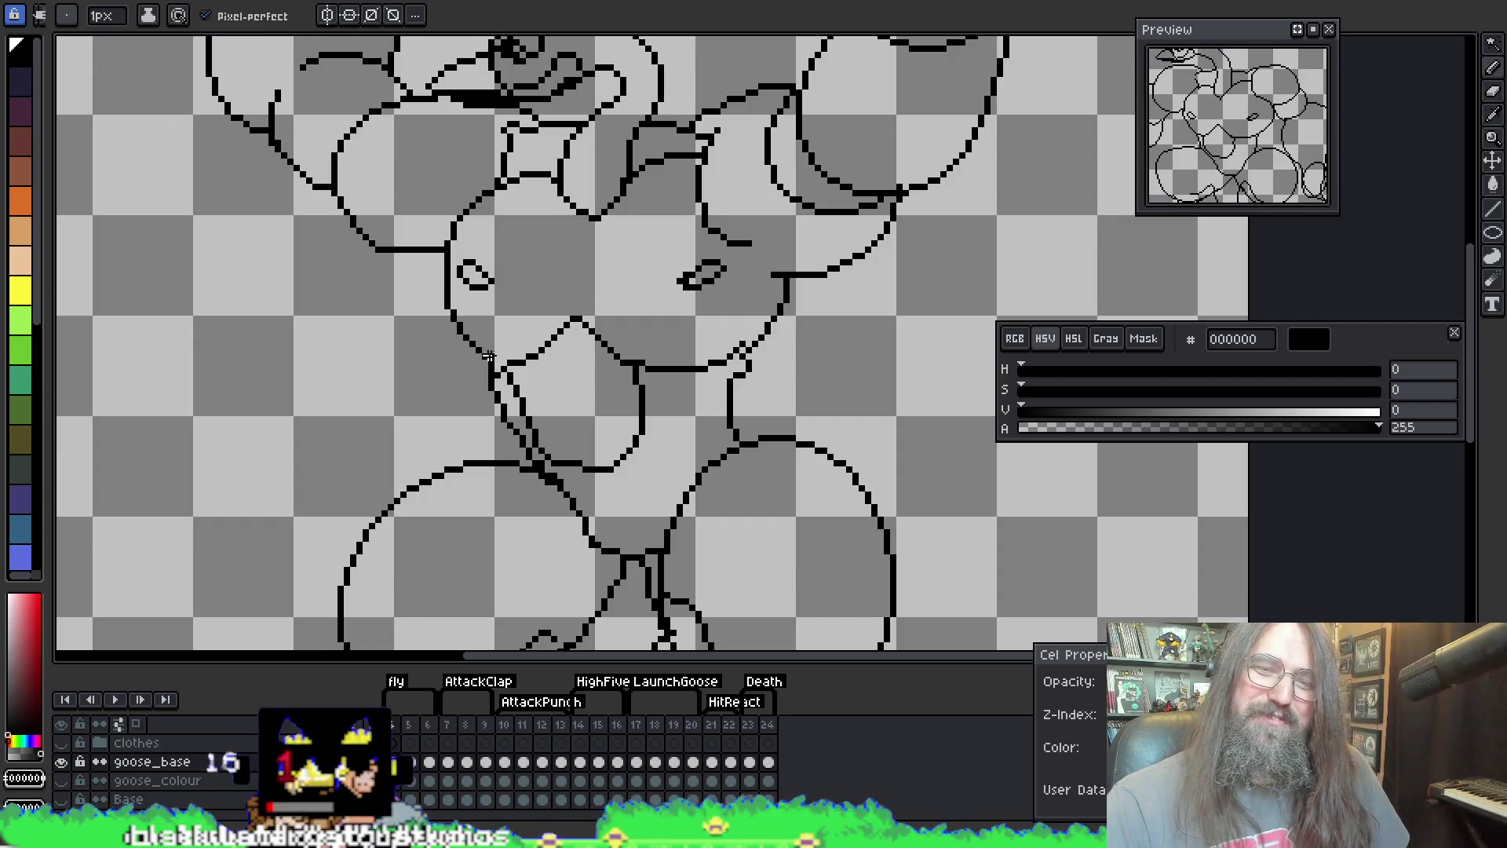
Step: Add a short curved stroke joining the inner arm line to the shoulder circle
key(b)
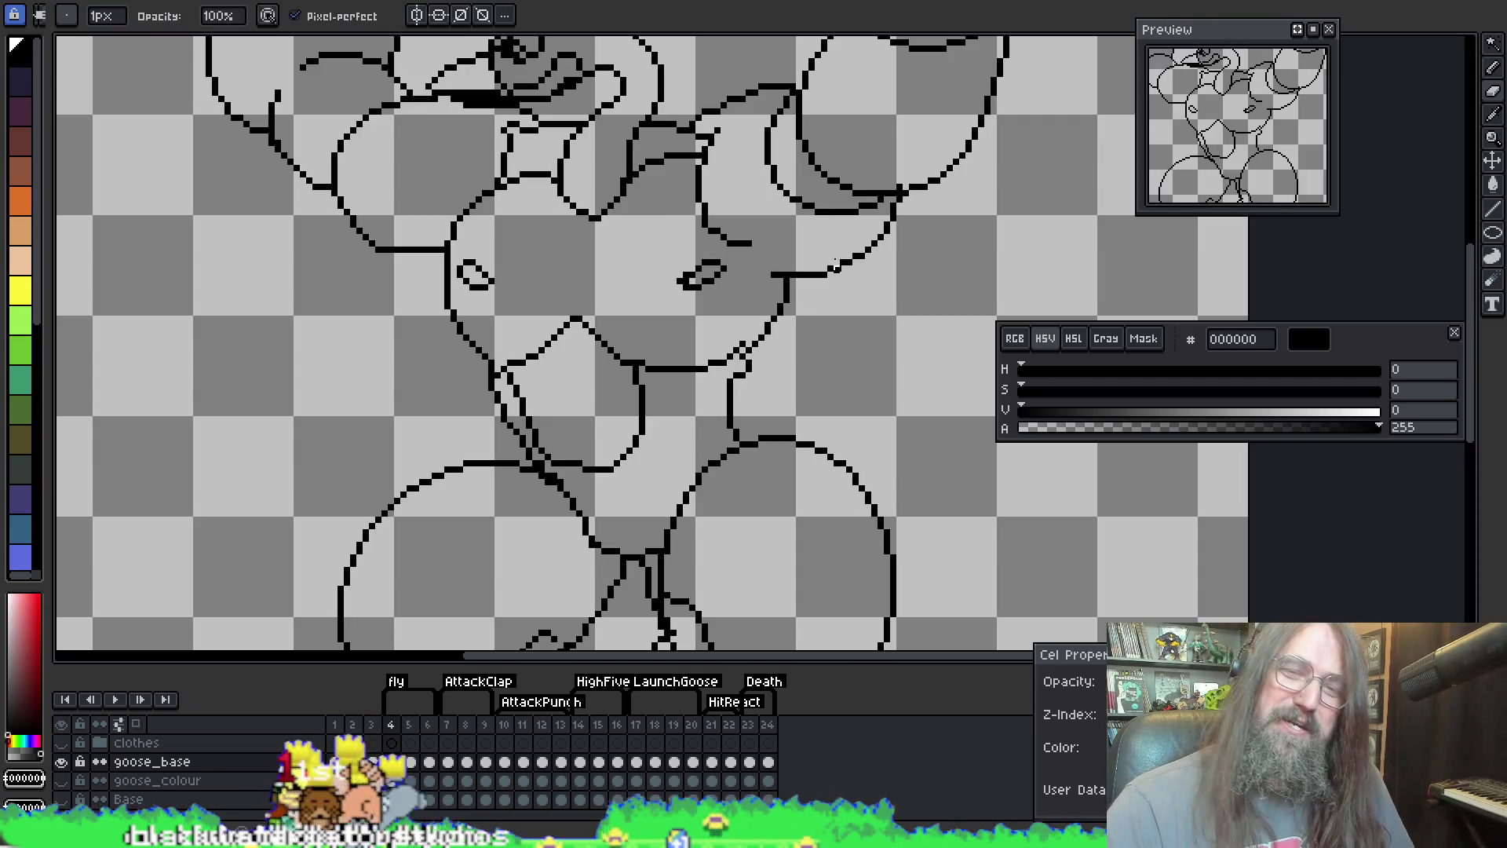
key(e)
drag(843, 57, 748, 194)
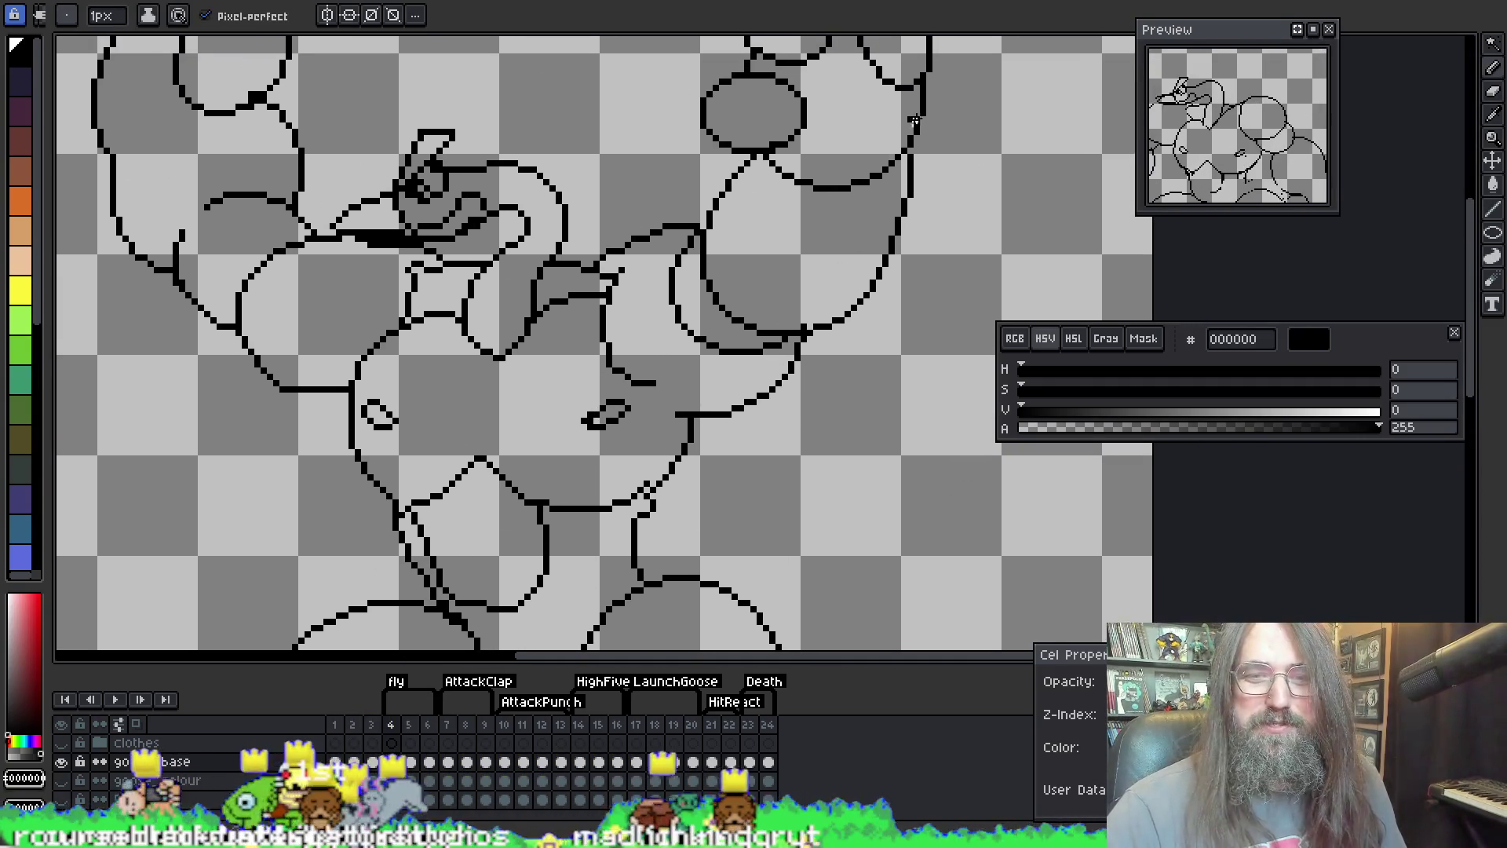
Step: Step back a frame and forward again, then play and stop the animation
key(comma)
key(period)
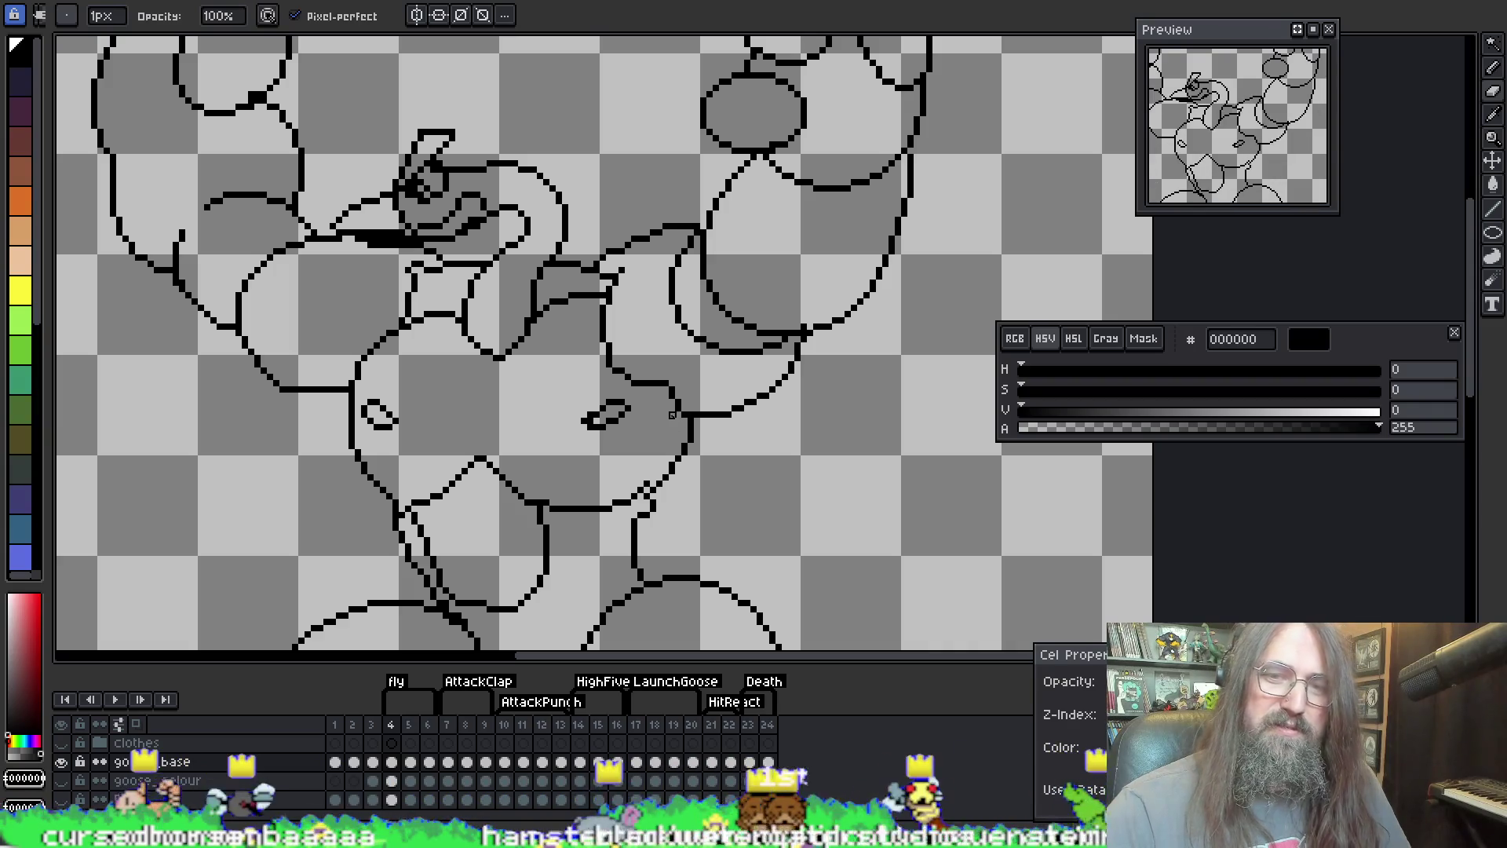
key(Return)
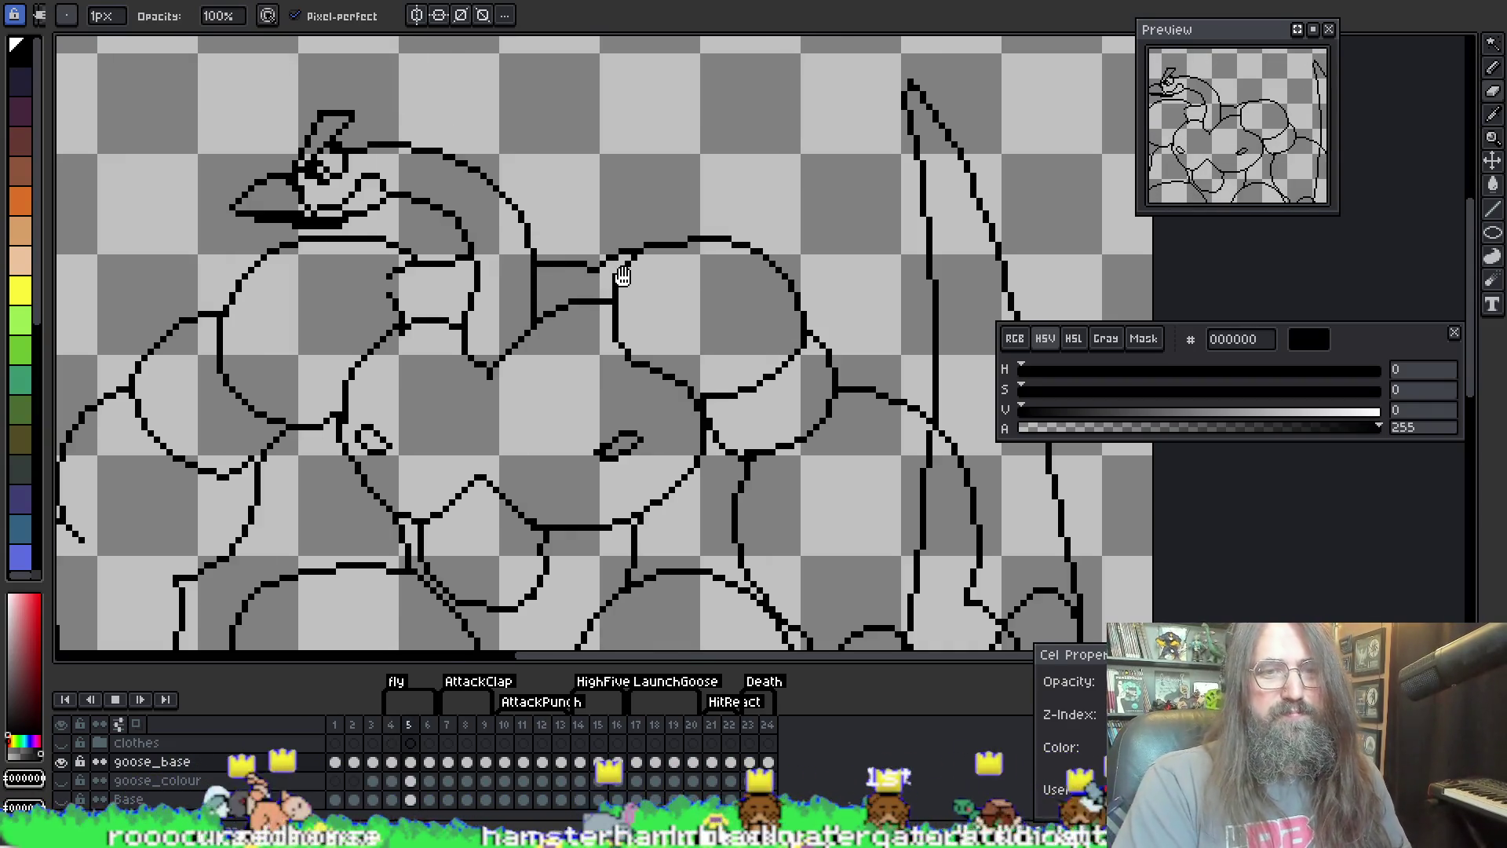
scroll(636, 288, down, 1)
scroll(522, 345, up, 2)
key(Return)
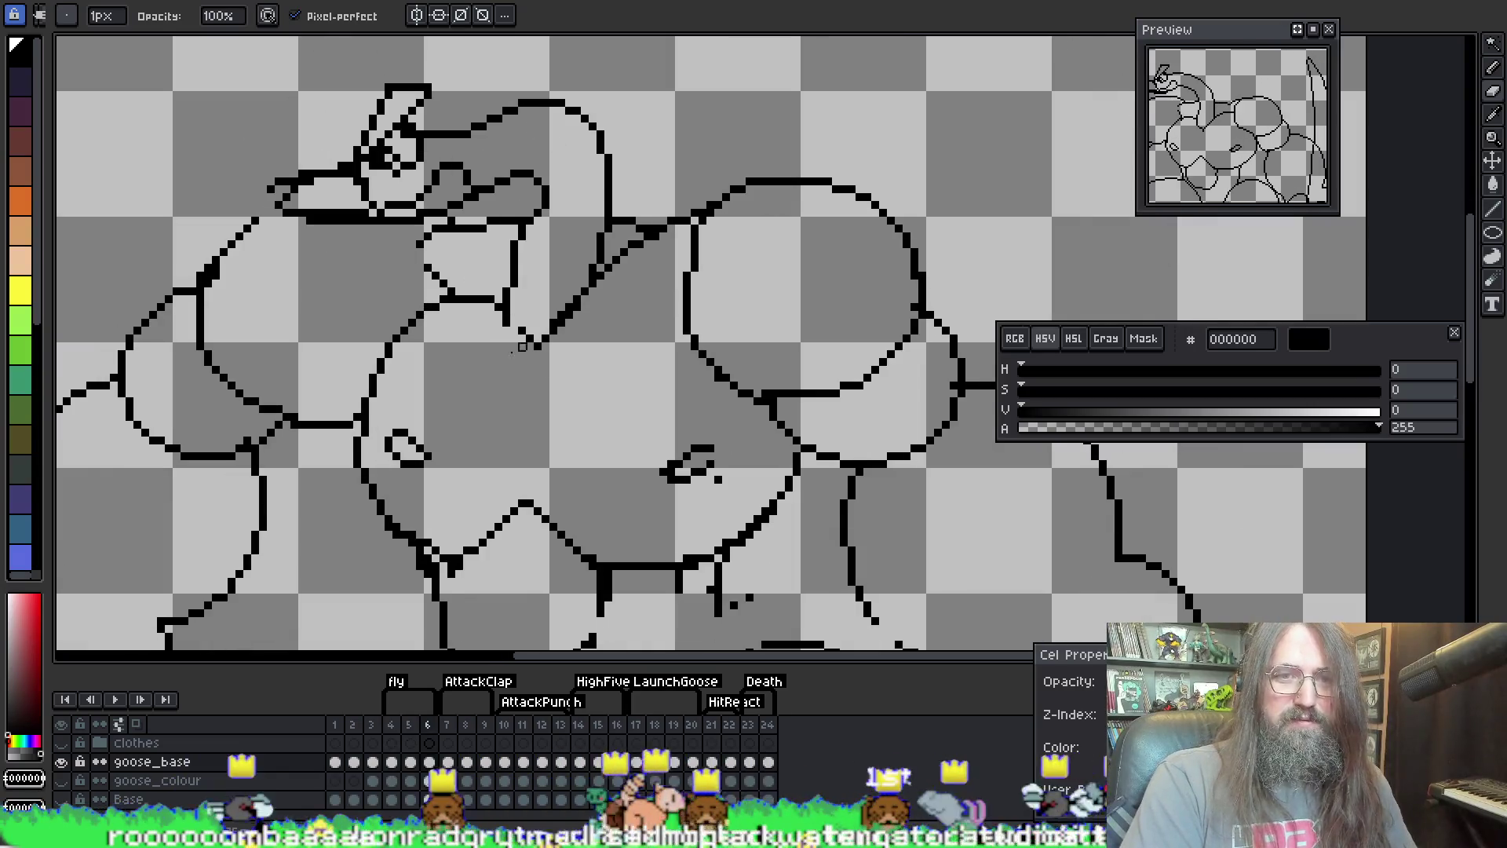
key(Return)
key(Return)
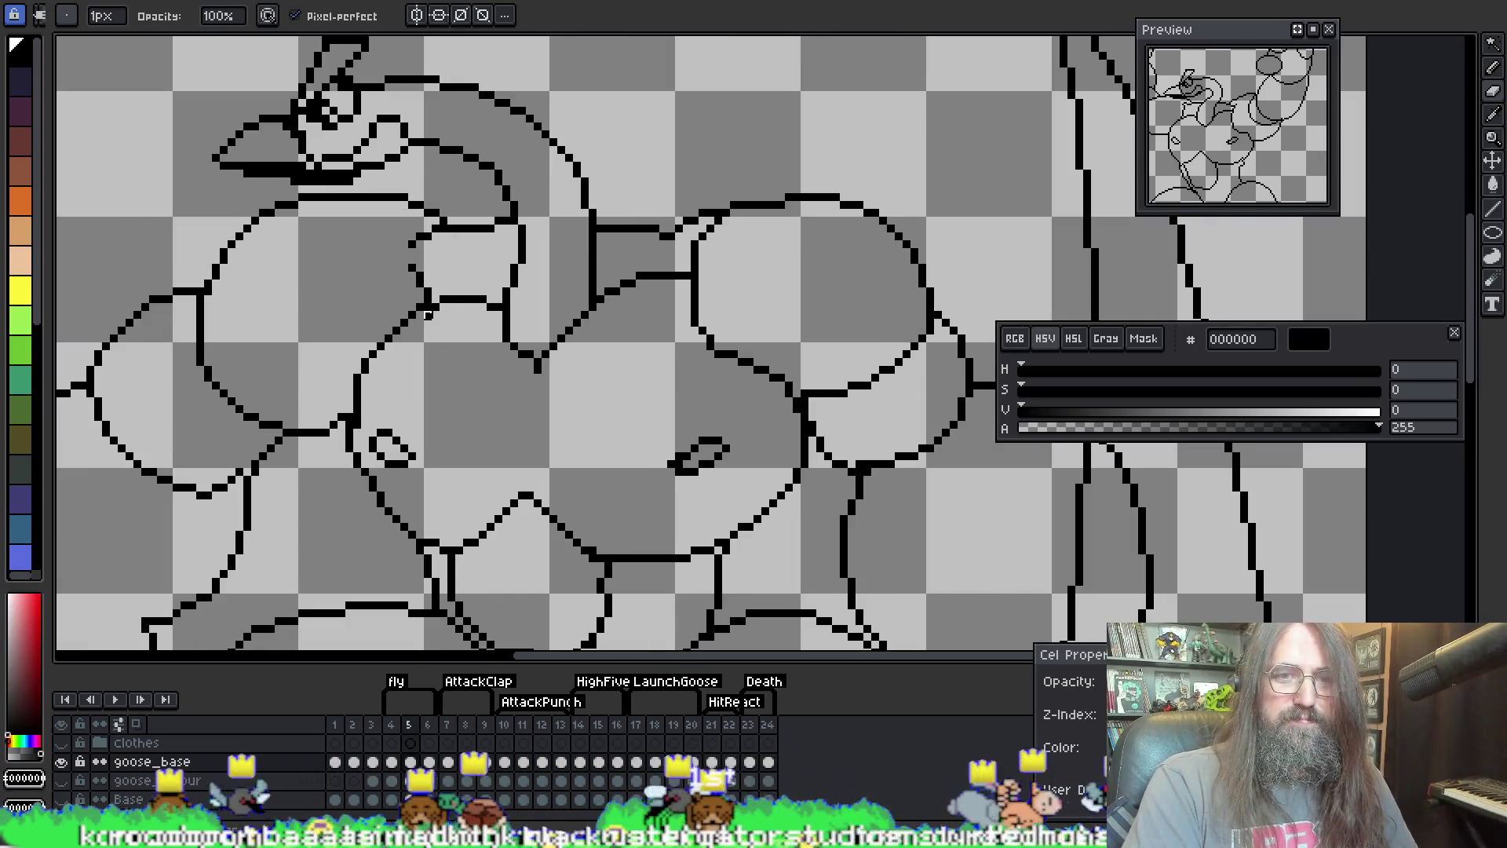
scroll(522, 323, down, 3)
key(Return)
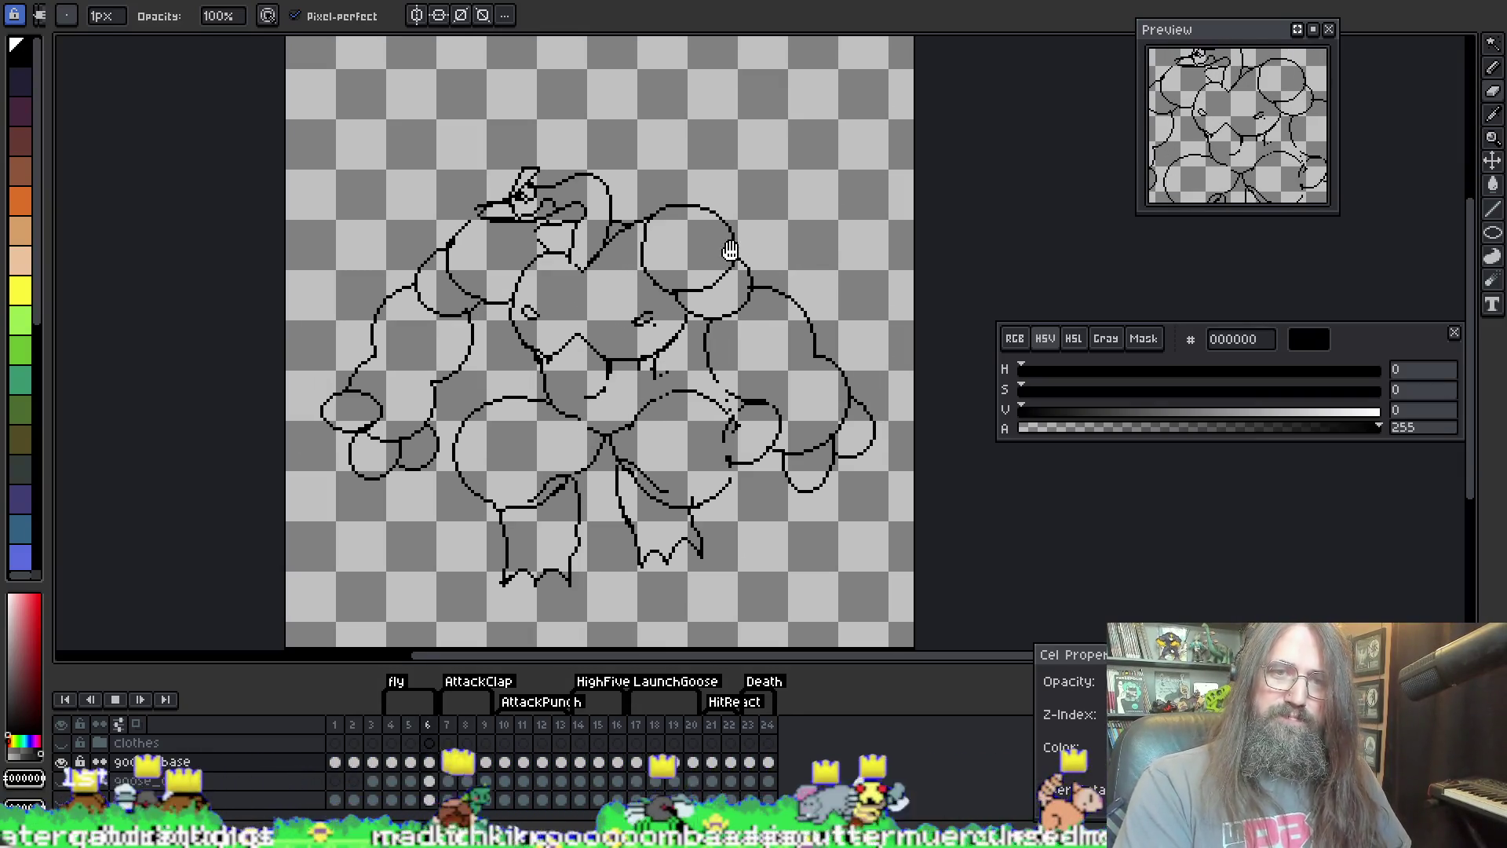
Step: Stop playback, return to frame 5, and pick black from the line art
key(Return)
key(bracketright)
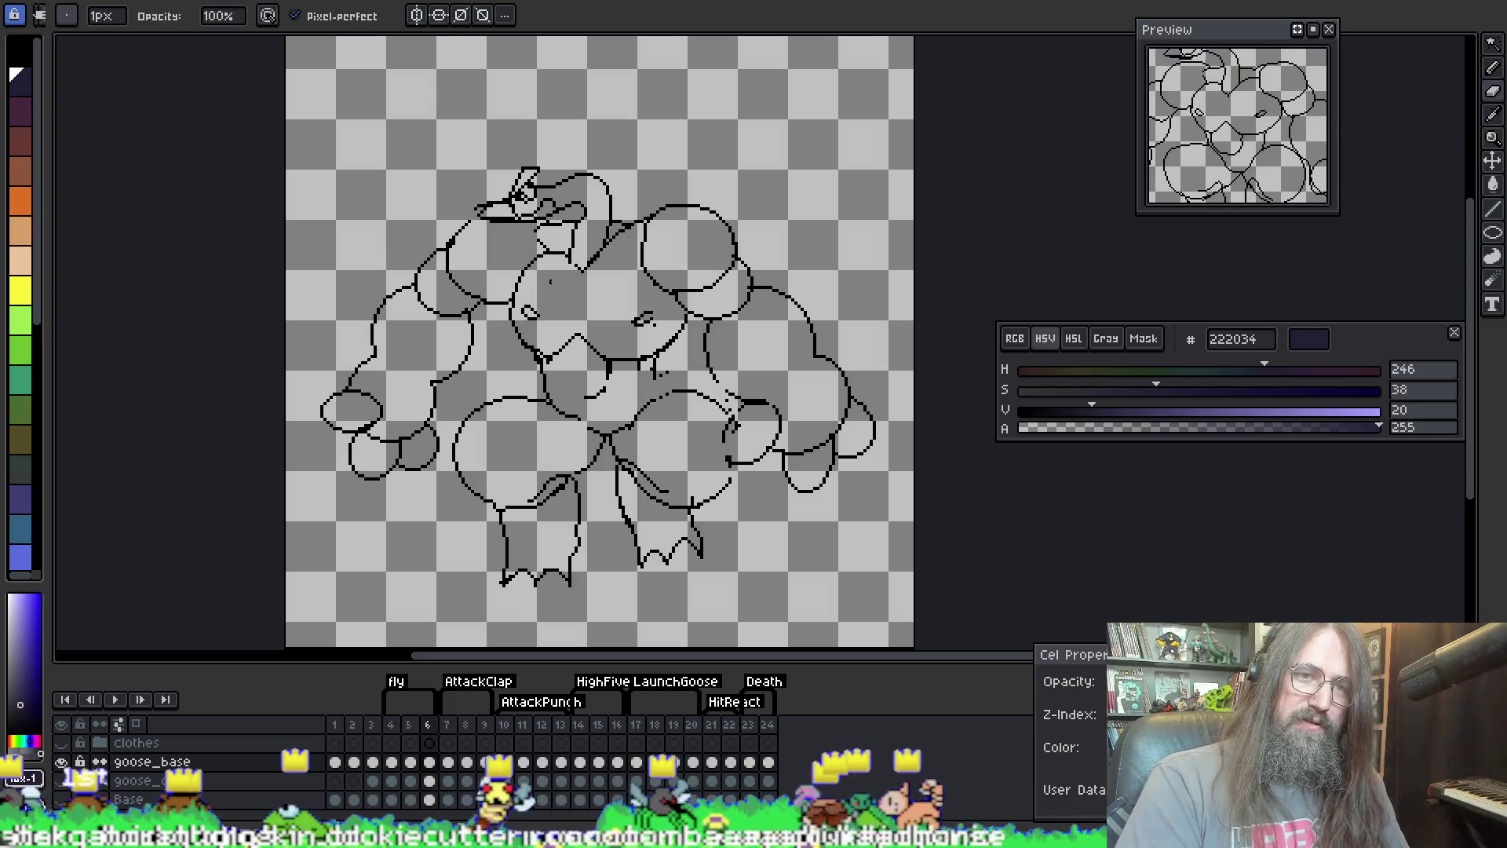
scroll(446, 306, up, 2)
key(Left)
scroll(290, 310, up, 2)
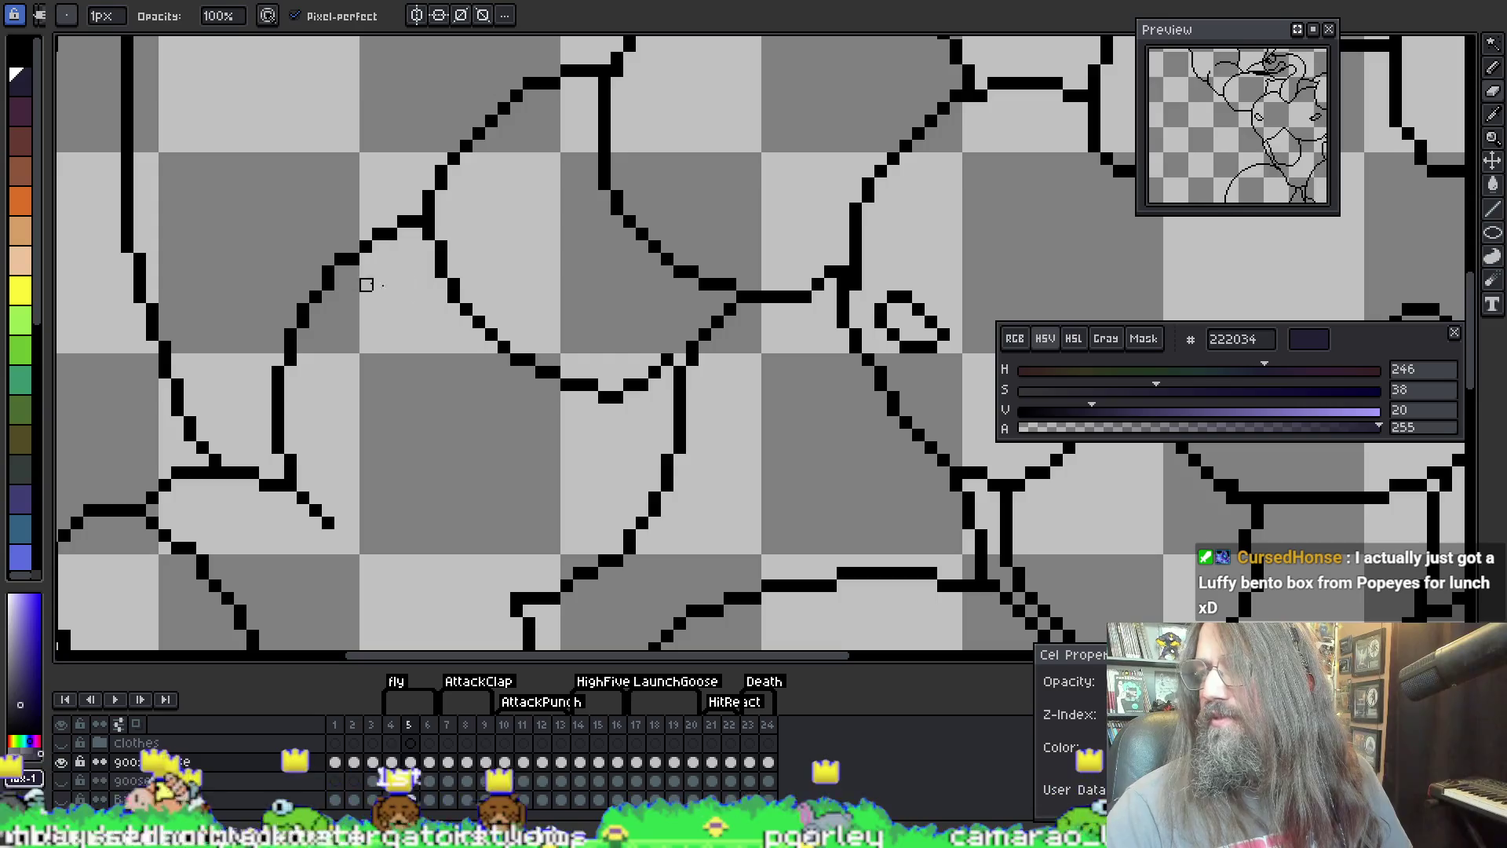
key(i)
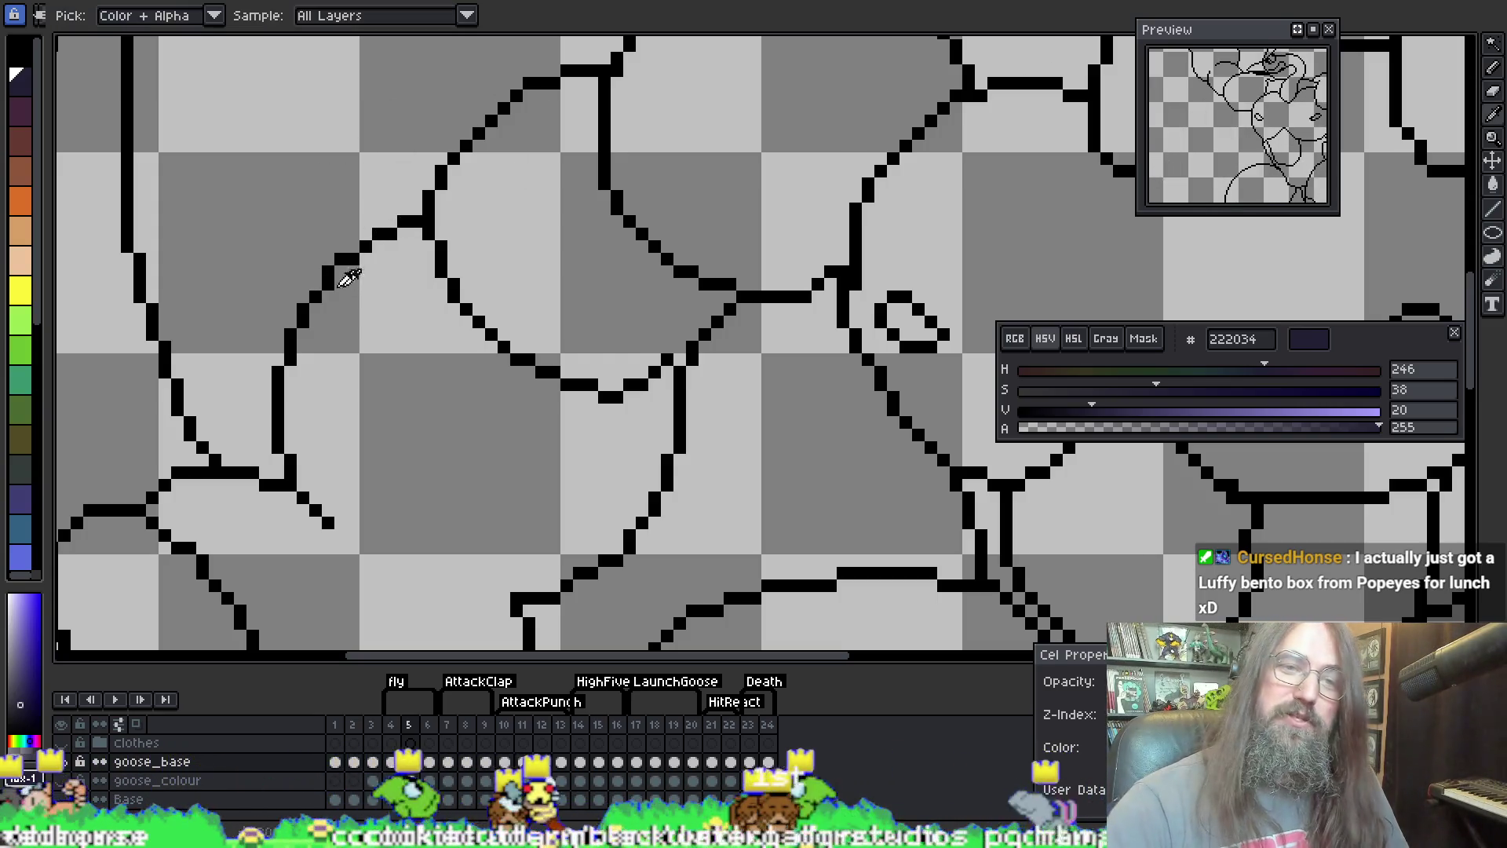
click(336, 262)
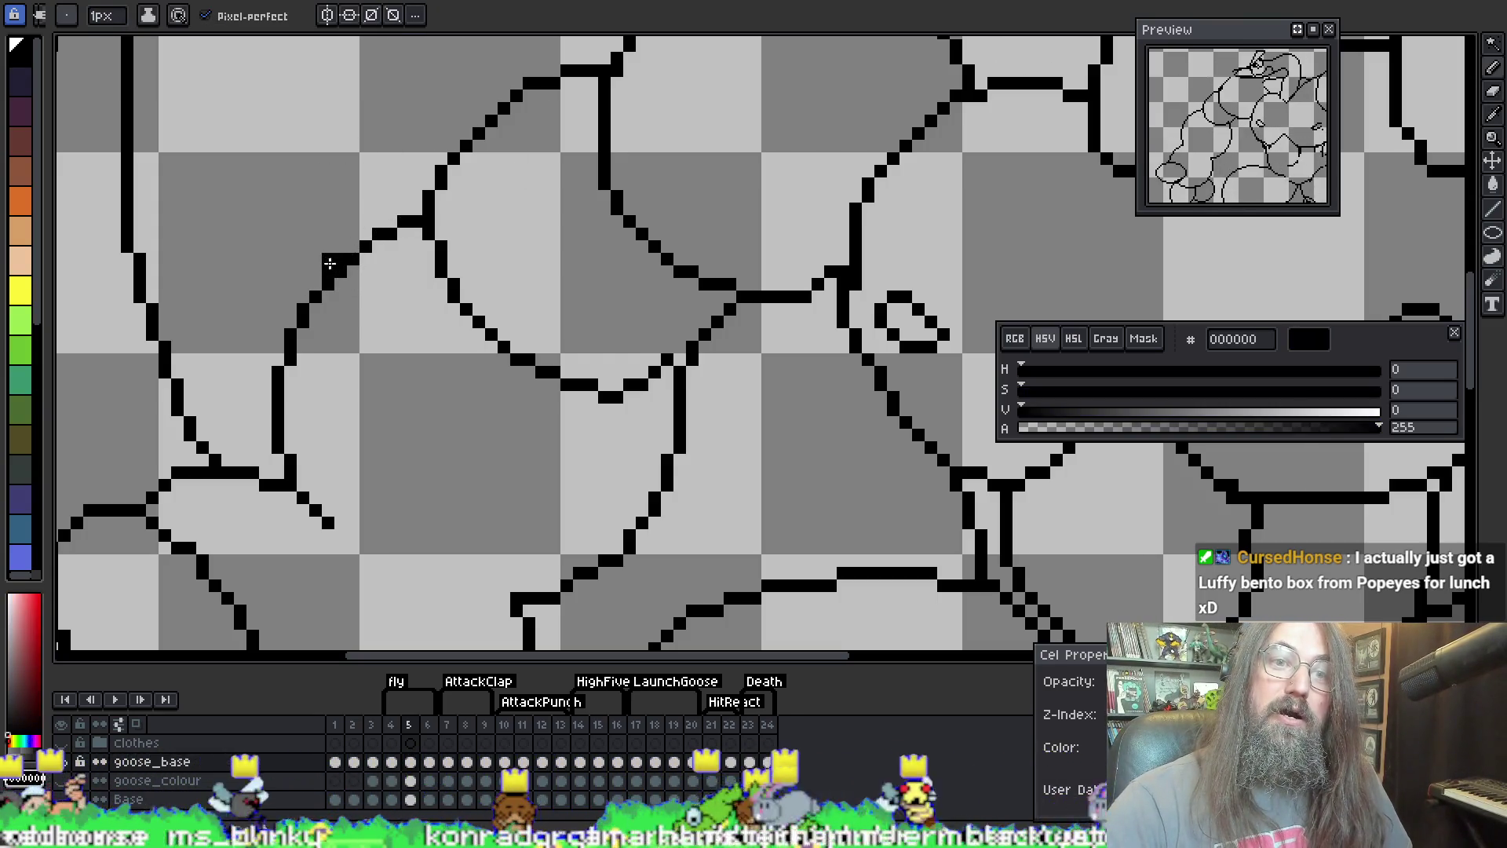
Step: Redraw the shoulder line so the arm line meets the shoulder circle cleanly
key(e)
key(i)
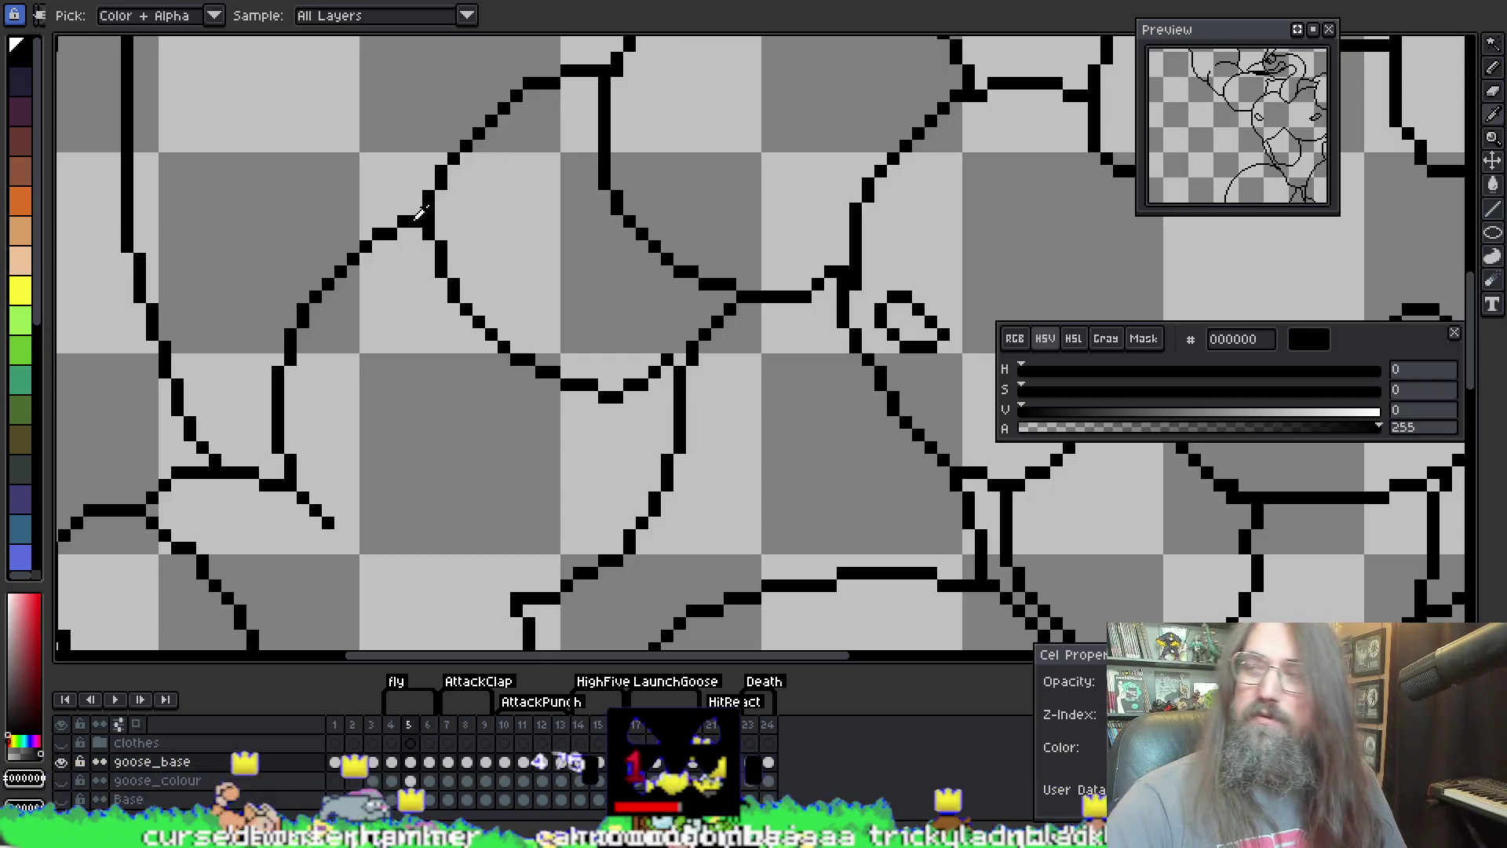
key(b)
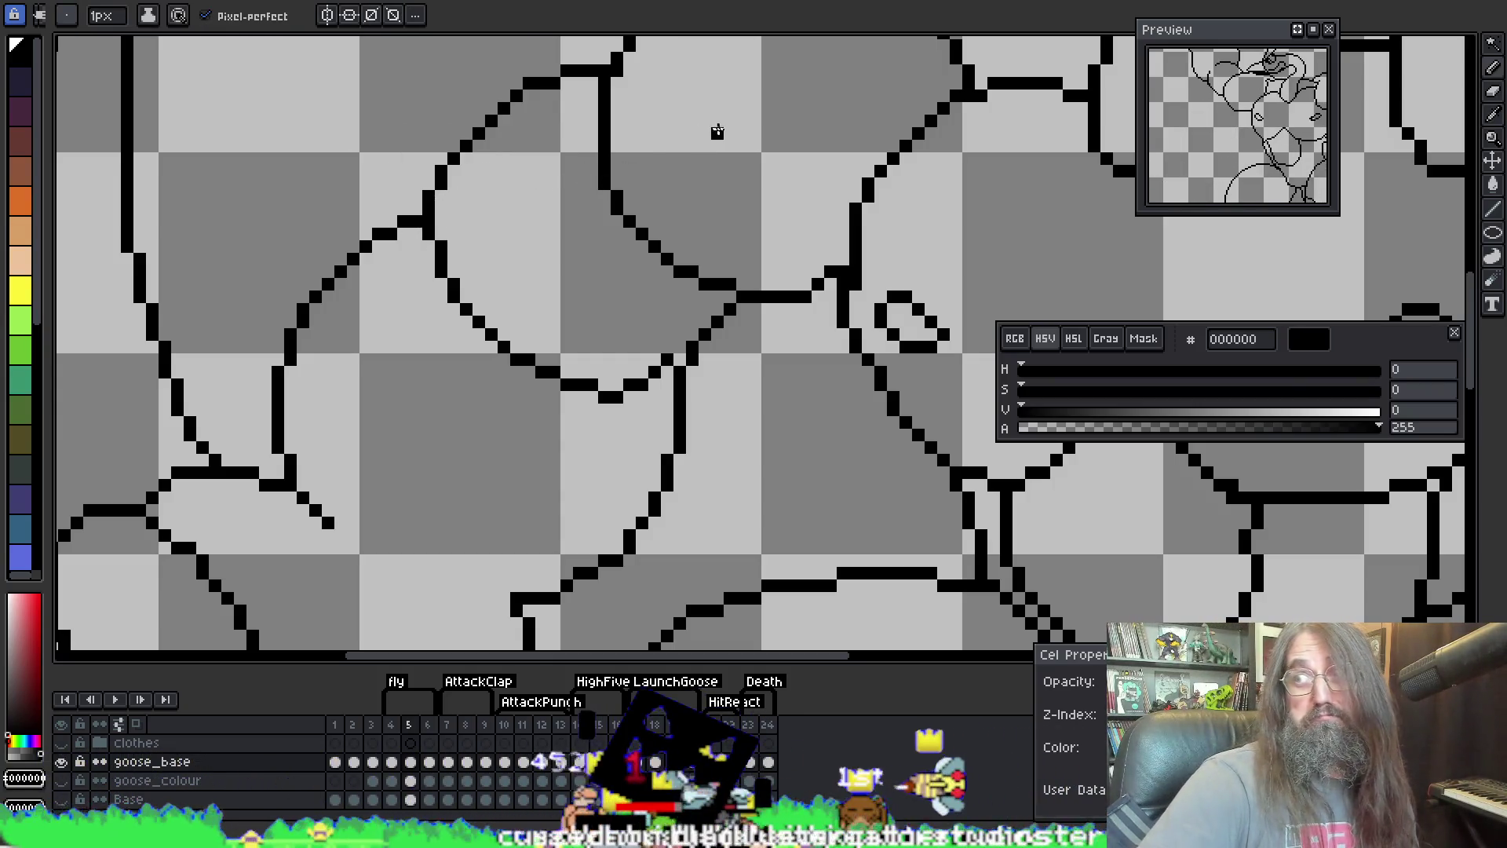
mouse_move(616, 269)
mouse_down()
mouse_move(605, 461)
mouse_move(270, 403)
mouse_move(627, 422)
mouse_move(563, 427)
mouse_move(653, 252)
mouse_move(367, 357)
mouse_move(482, 160)
mouse_up()
Step: Pan across the chest and touch up the upper pectoral outline pixels
key(b)
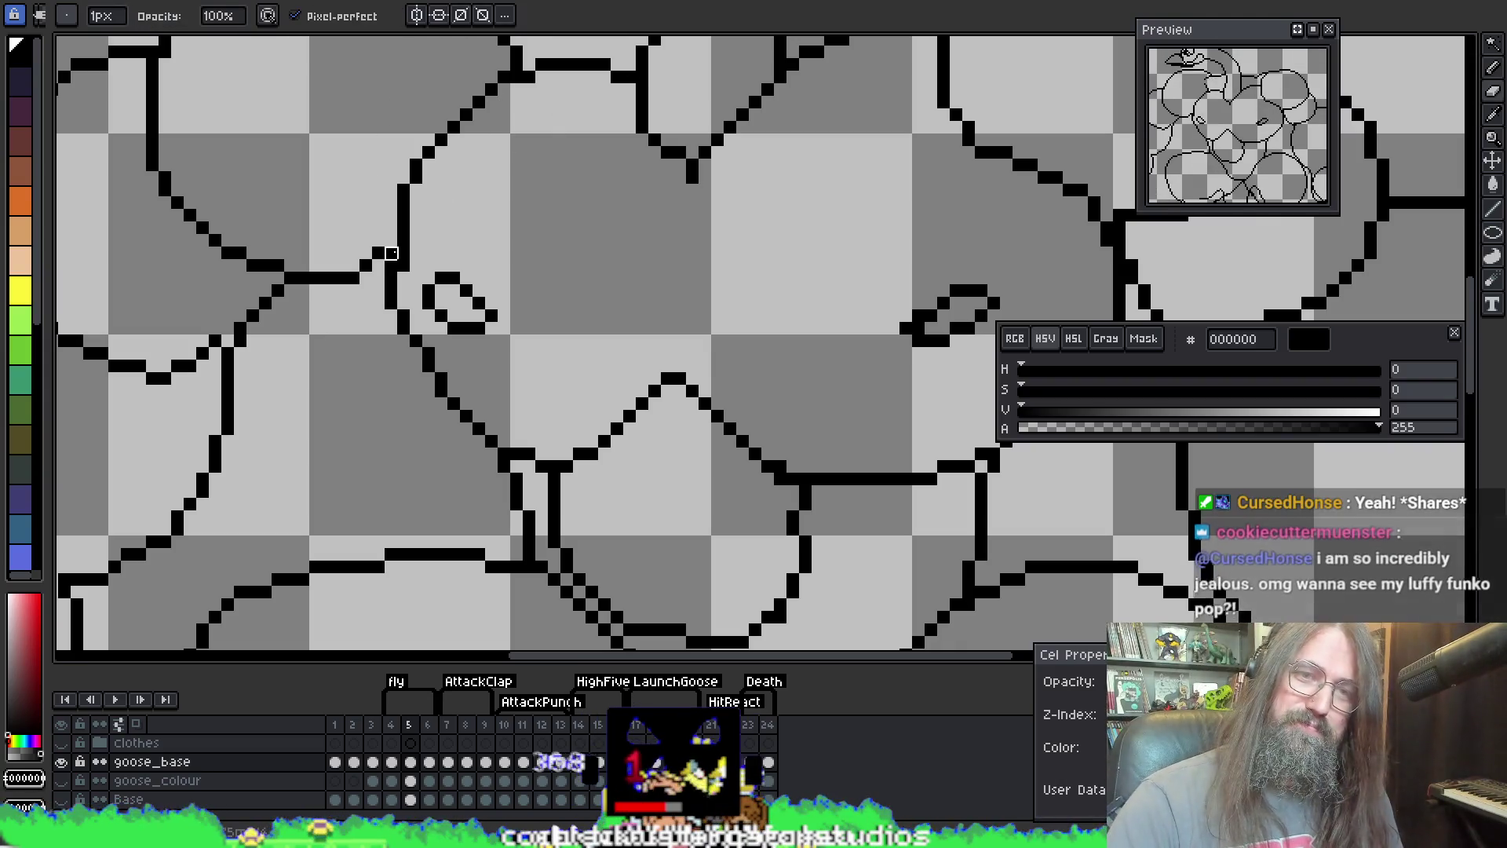
mouse_move(528, 202)
mouse_down()
mouse_move(558, 229)
mouse_move(667, 246)
mouse_move(670, 220)
mouse_up()
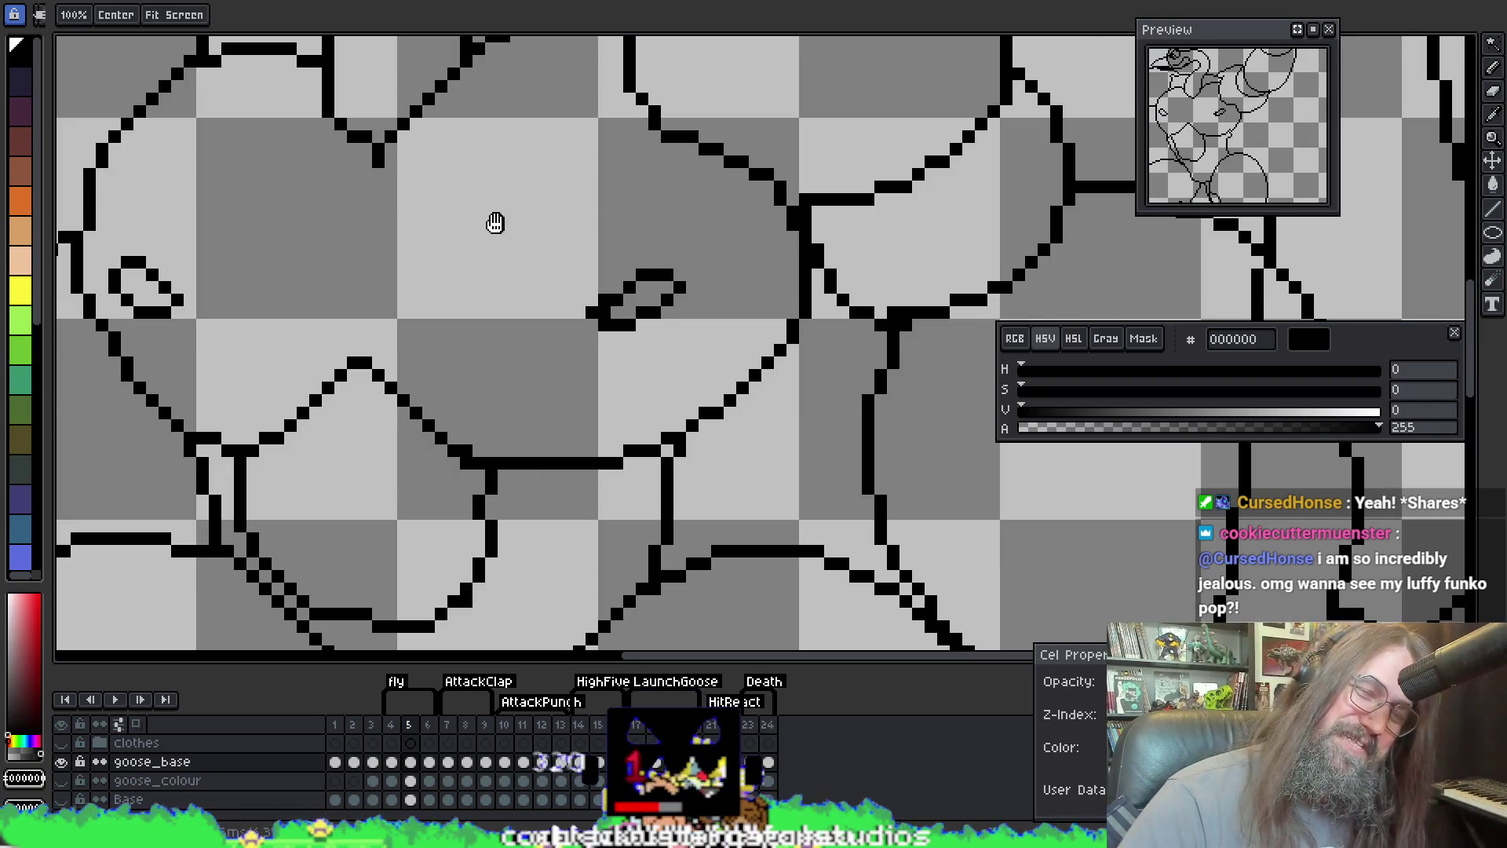
drag(497, 223, 599, 299)
mouse_move(532, 377)
mouse_down()
mouse_move(320, 296)
mouse_move(515, 471)
mouse_move(382, 235)
mouse_up()
key(b)
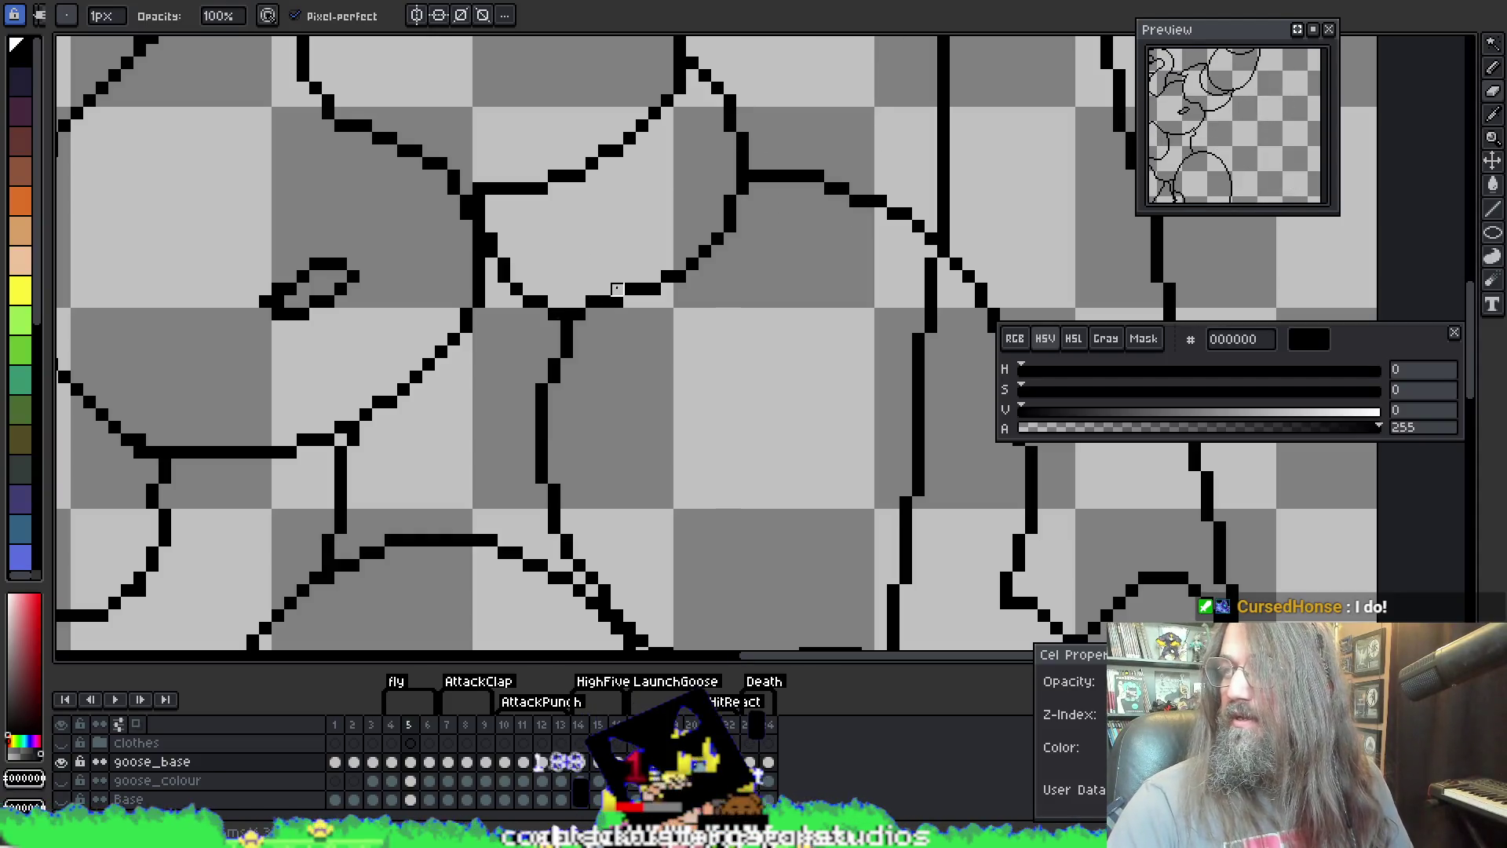
drag(552, 261, 577, 316)
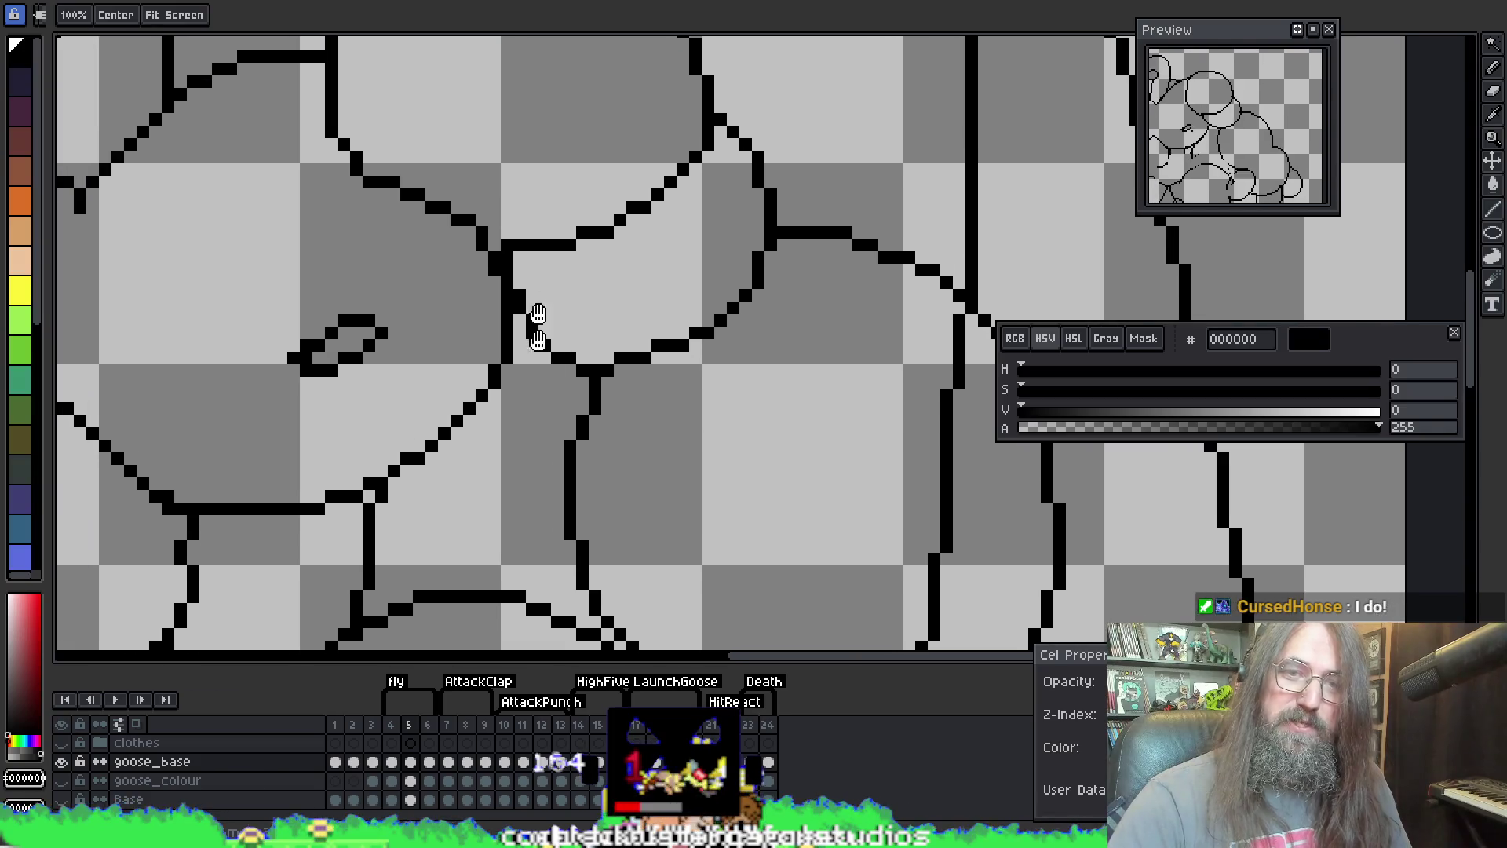
mouse_move(548, 229)
mouse_down()
mouse_move(505, 296)
mouse_move(614, 305)
mouse_move(507, 328)
mouse_up()
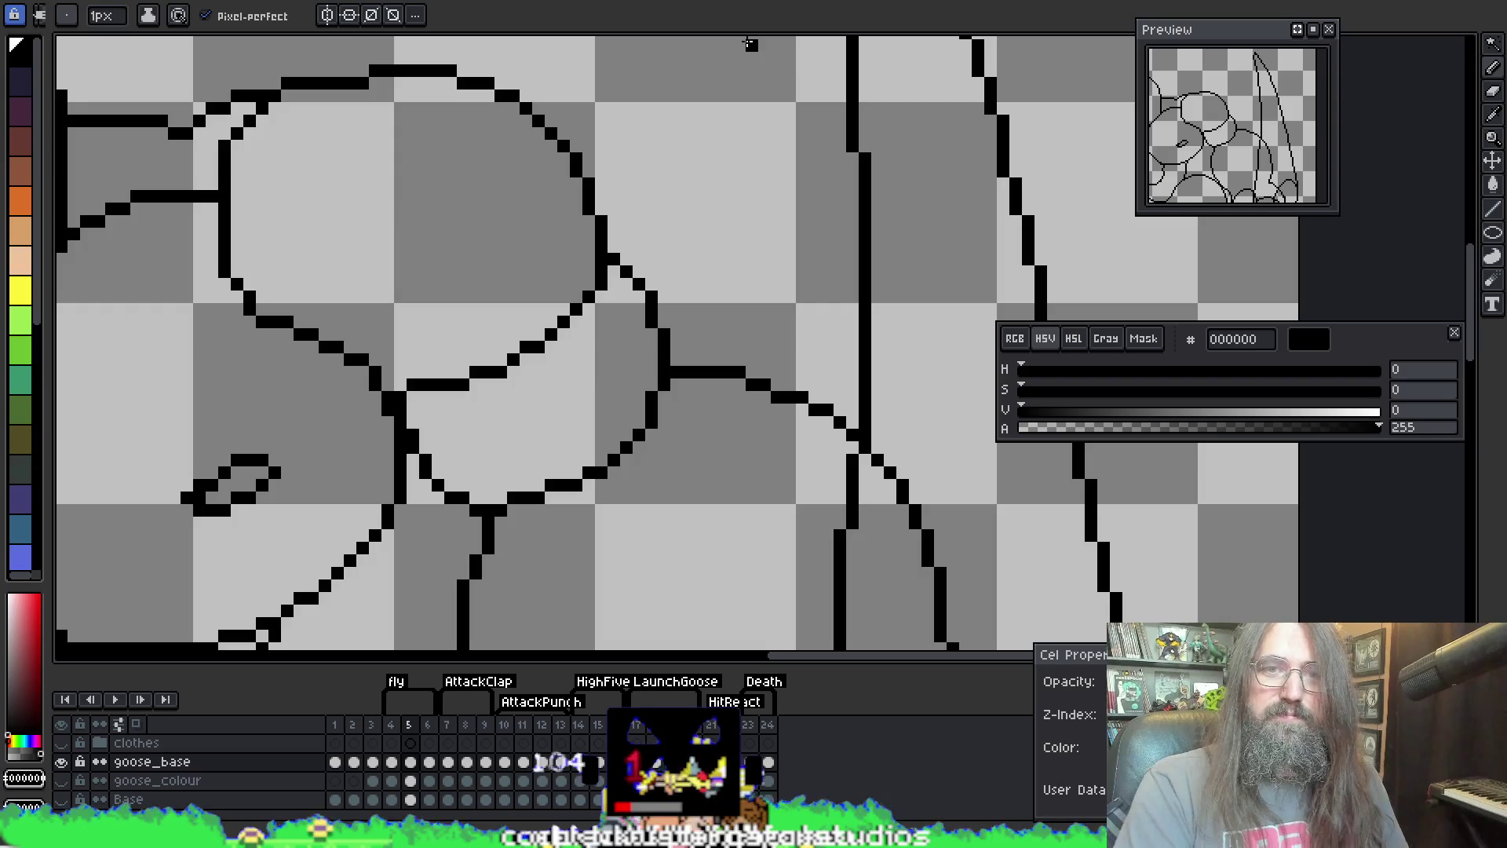
scroll(542, 393, down, 5)
scroll(541, 406, up, 4)
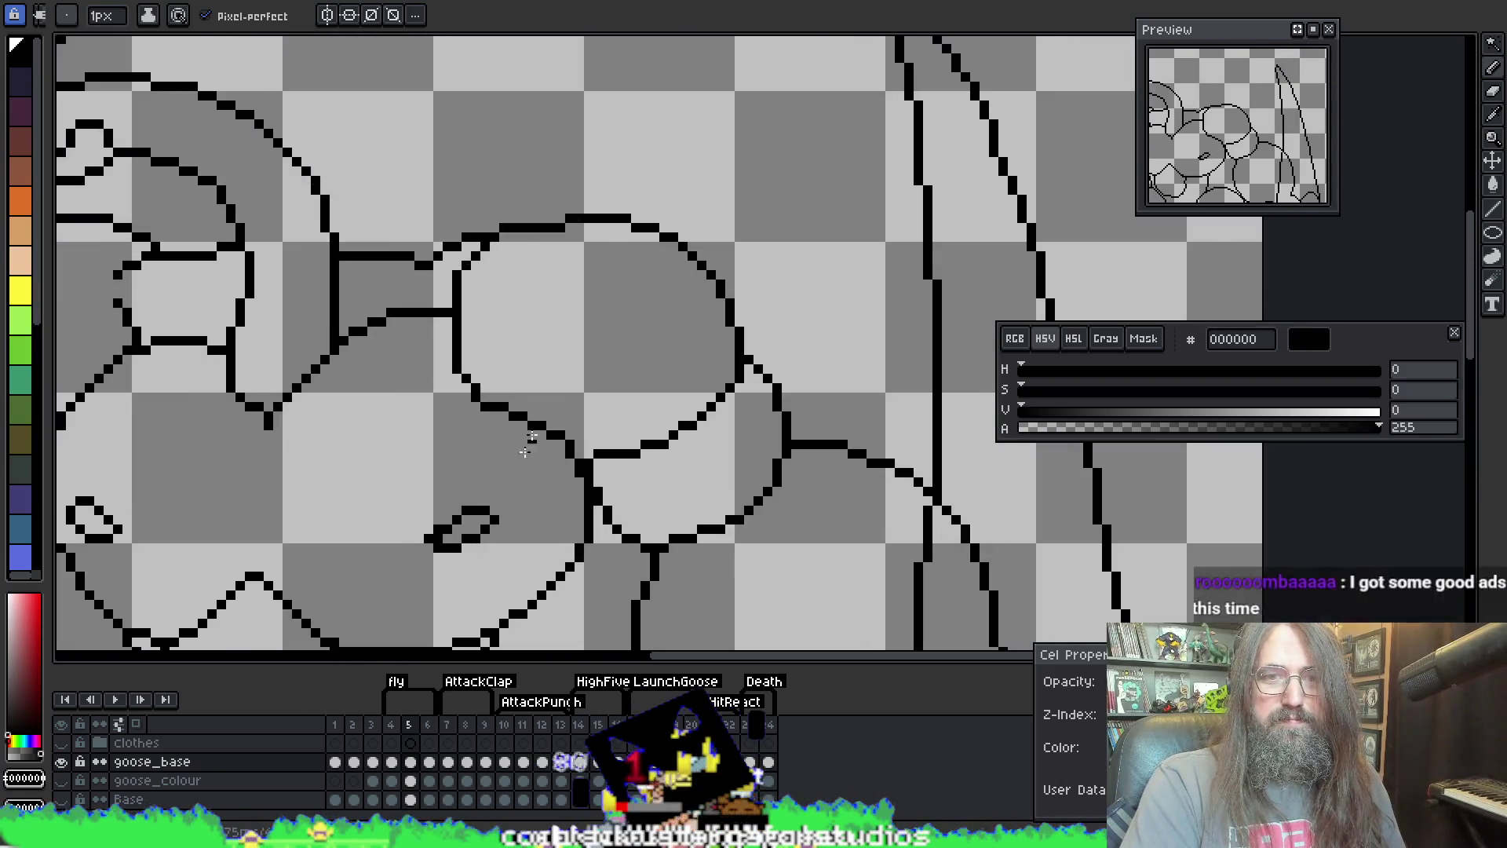
scroll(502, 402, up, 1)
Step: Erase and redraw stray pixels along the lower chest curve
key(e)
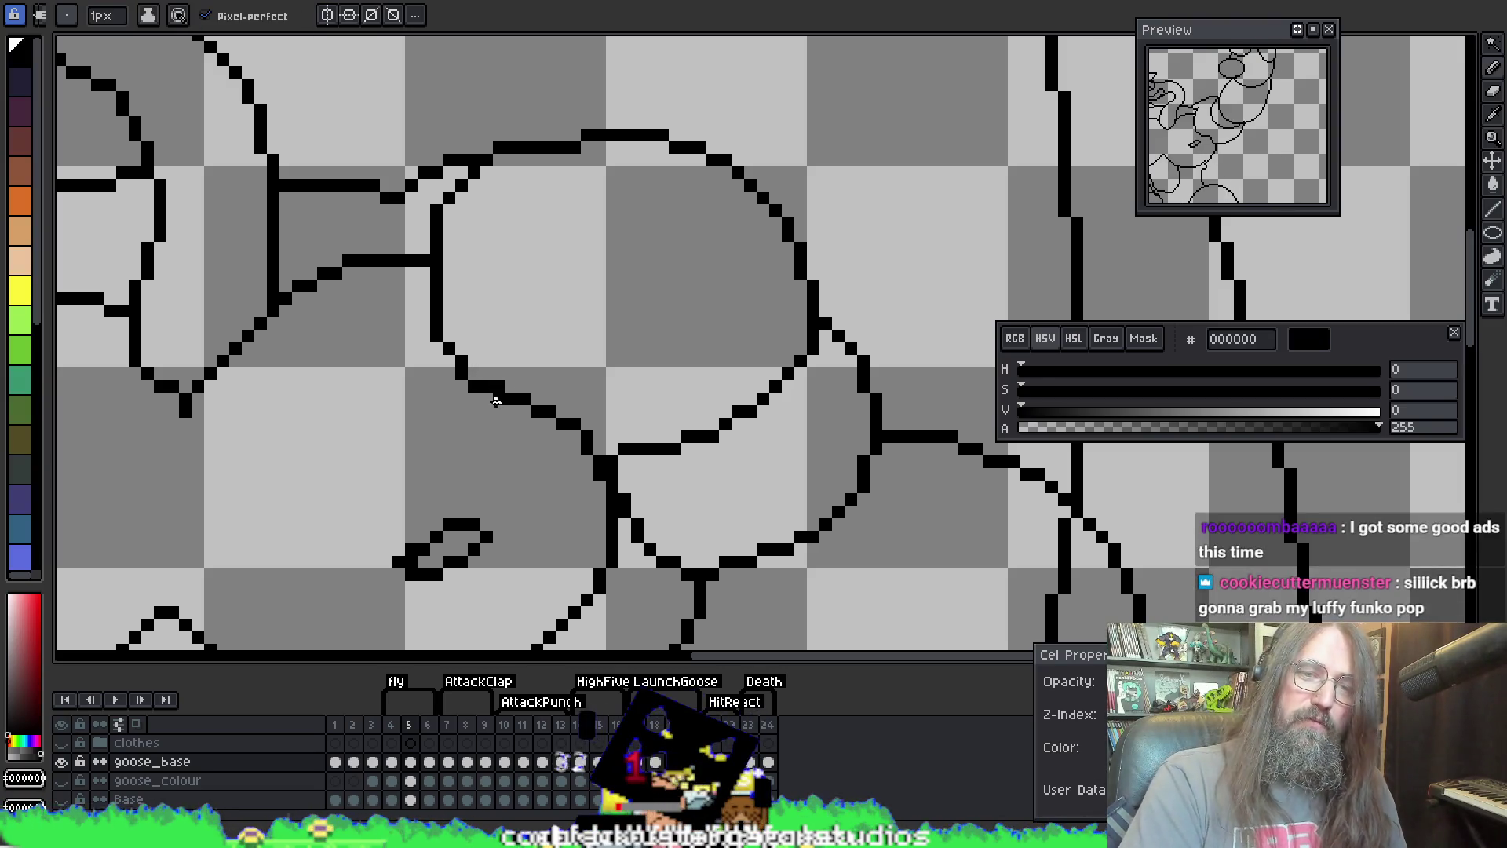
key(b)
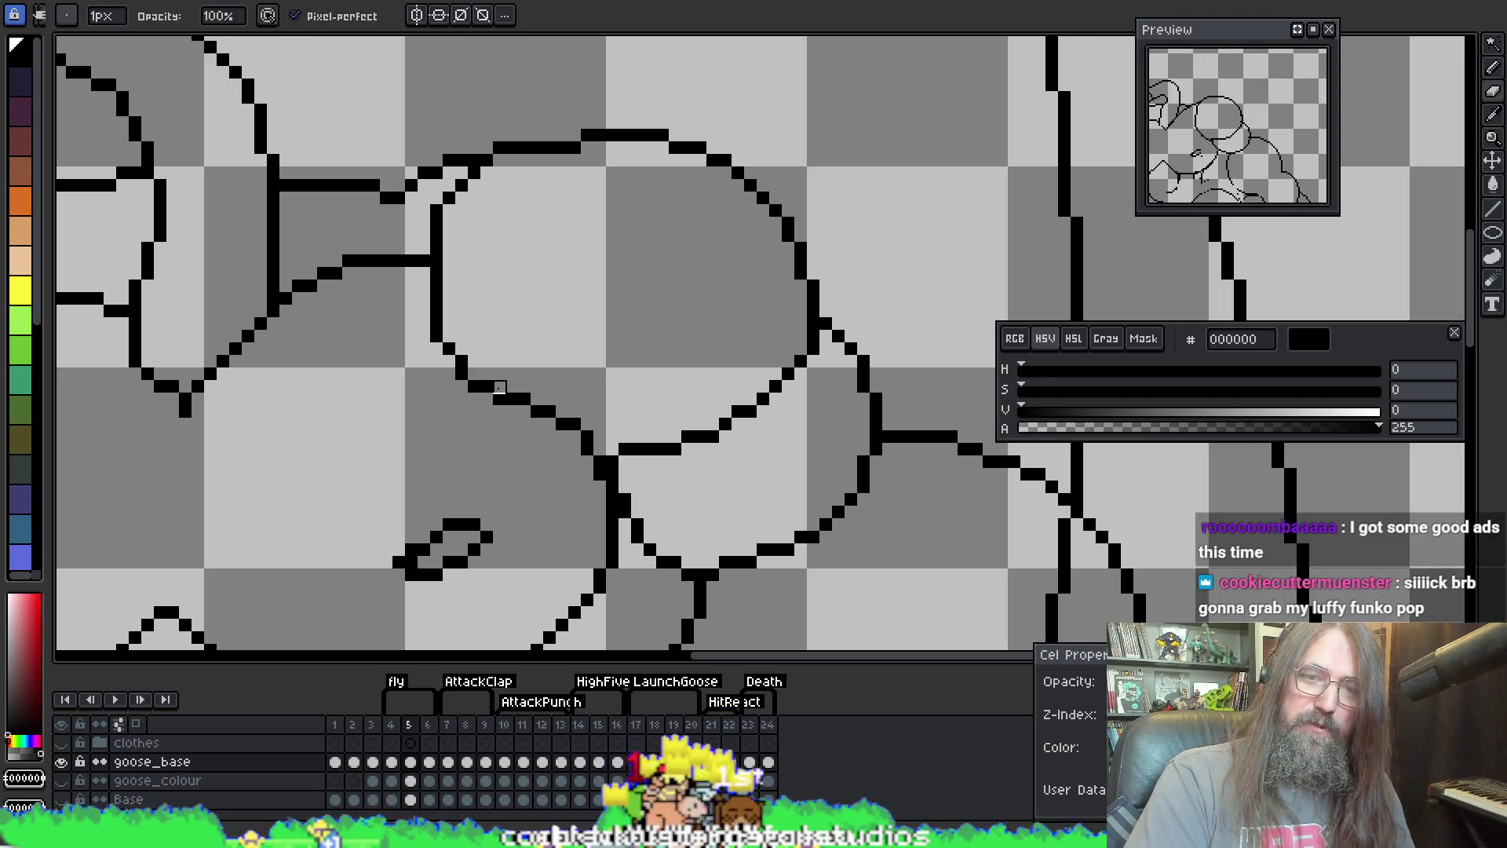
key(e)
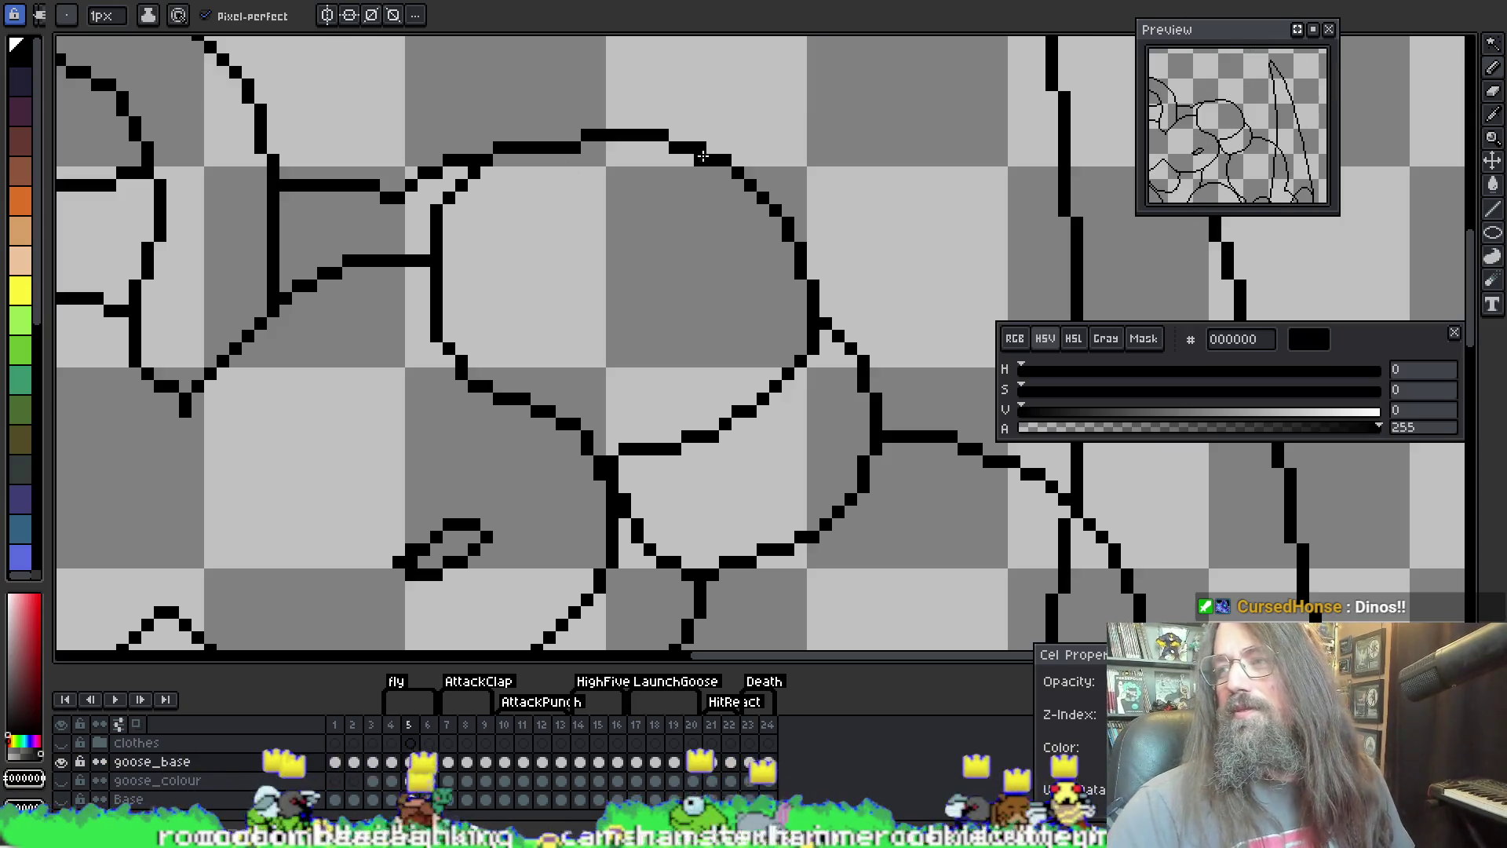
mouse_move(758, 287)
mouse_down()
mouse_move(792, 238)
mouse_move(695, 212)
mouse_move(756, 196)
mouse_move(738, 201)
mouse_up()
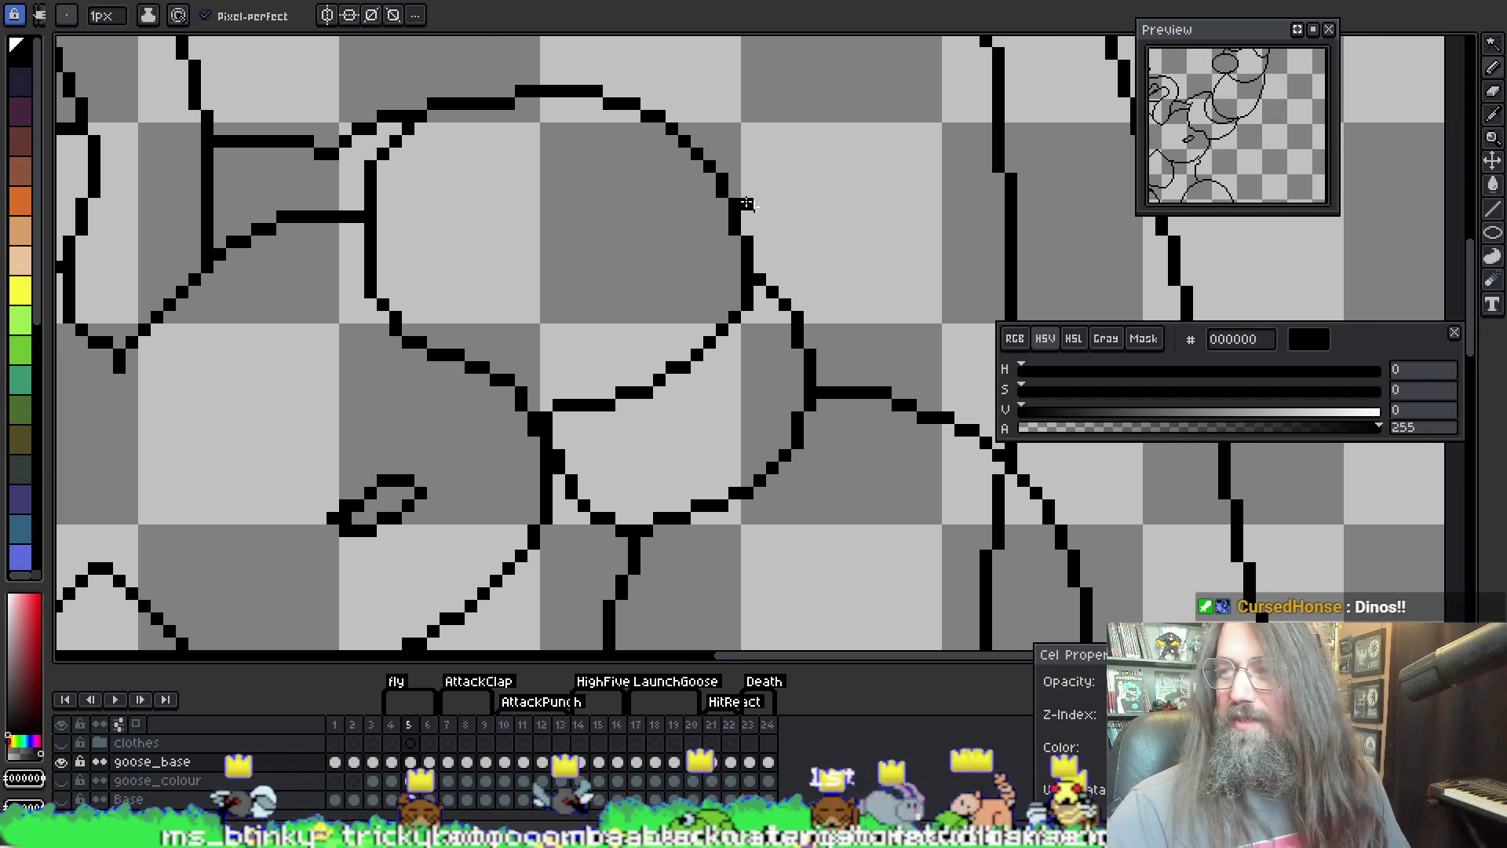
mouse_move(652, 573)
mouse_down()
mouse_move(521, 377)
mouse_move(593, 354)
mouse_move(609, 387)
mouse_move(555, 262)
mouse_move(286, 296)
mouse_move(628, 378)
mouse_up()
Step: Zoom out and play the whole goose animation to check the chest lines
scroll(628, 377, down, 4)
scroll(415, 542, down, 1)
key(Return)
scroll(578, 359, down, 1)
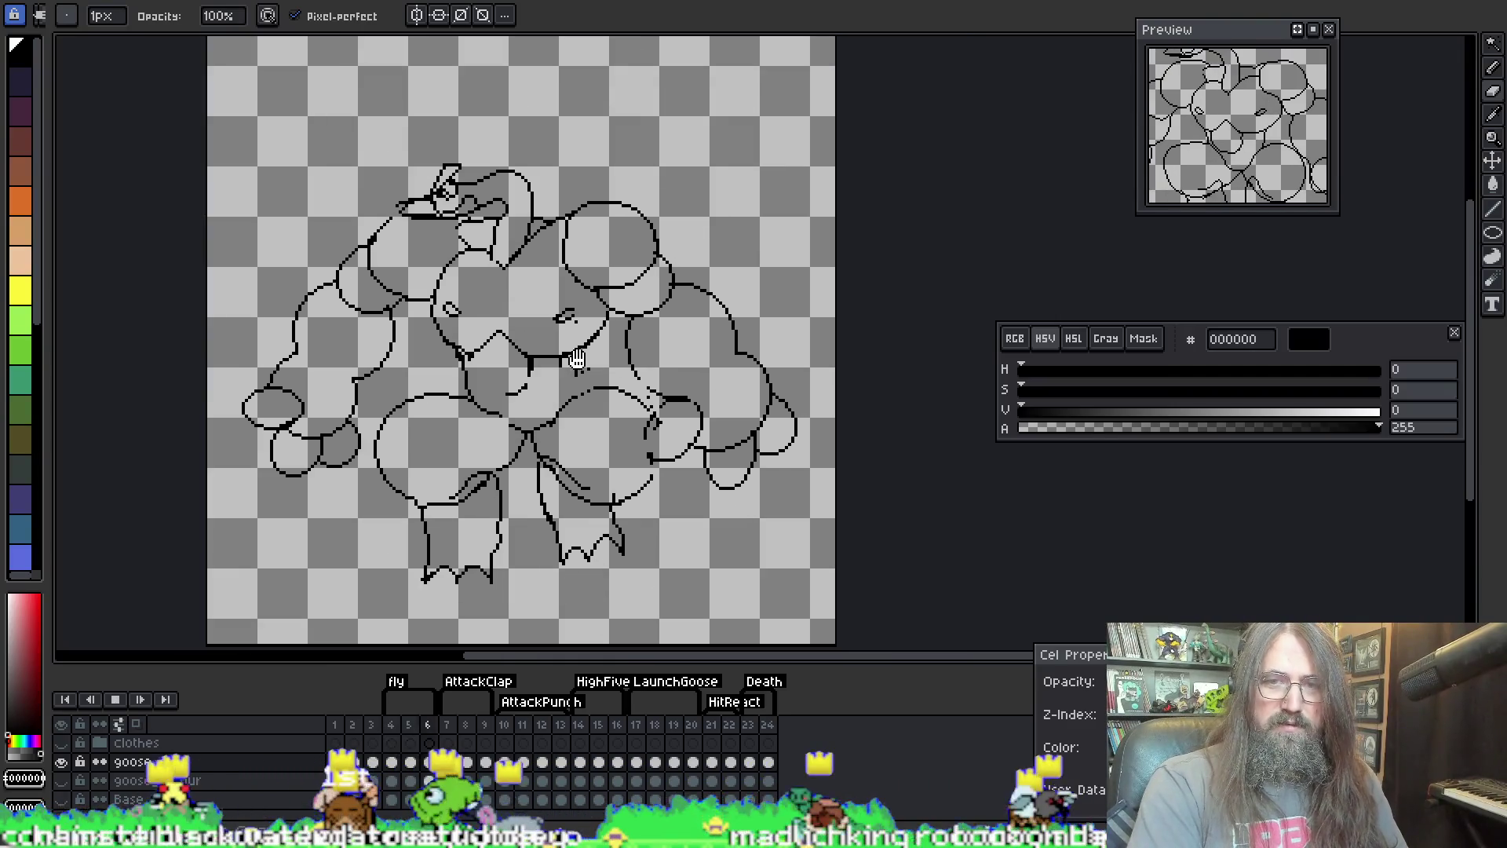
Step: Stop playback, zoom in, move to frame 6, then preview and stop there
scroll(665, 264, up, 1)
key(Return)
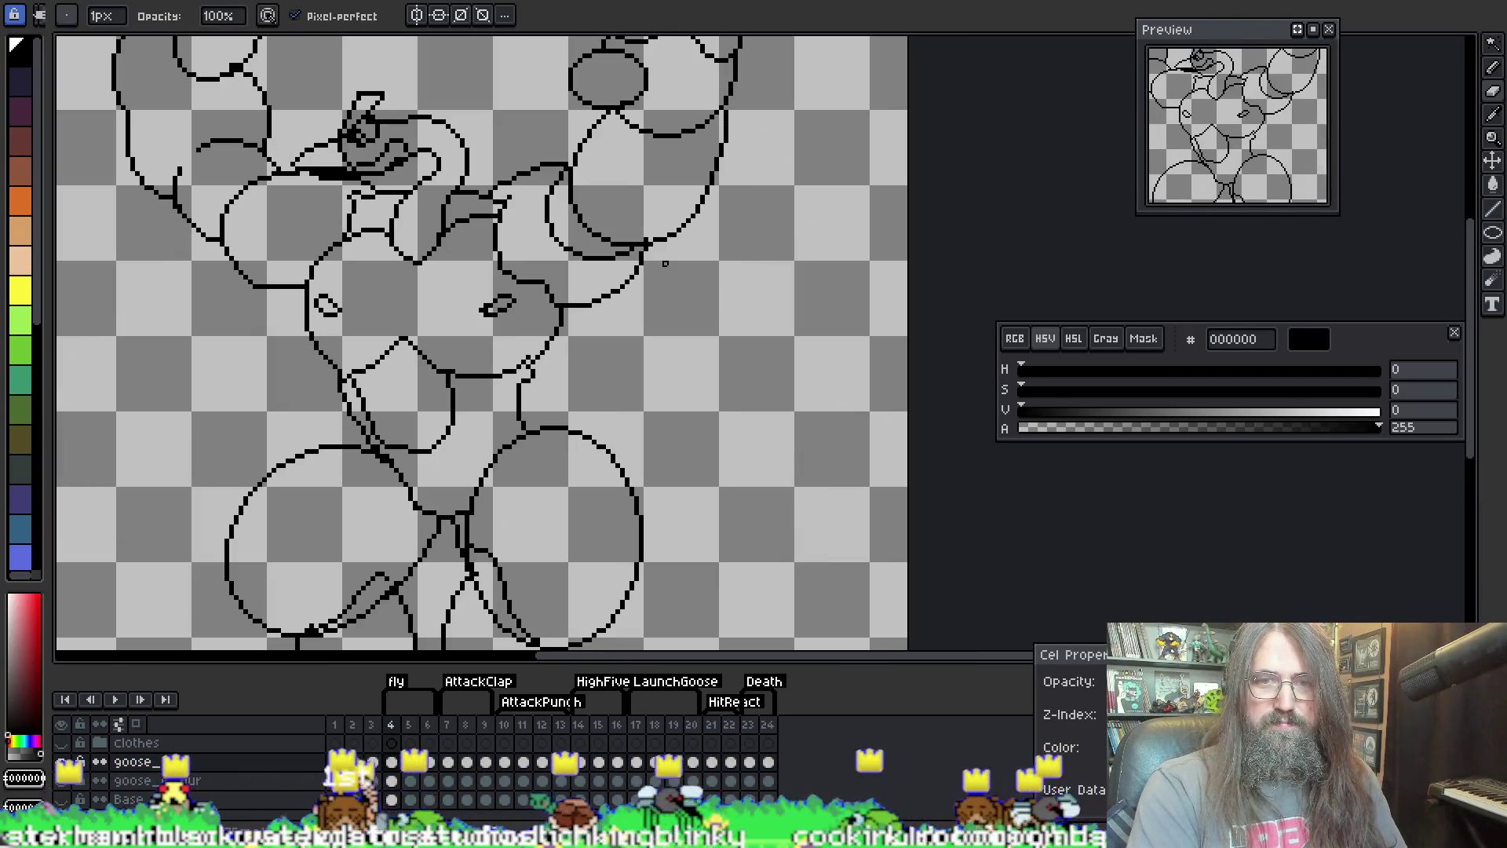
scroll(696, 260, up, 1)
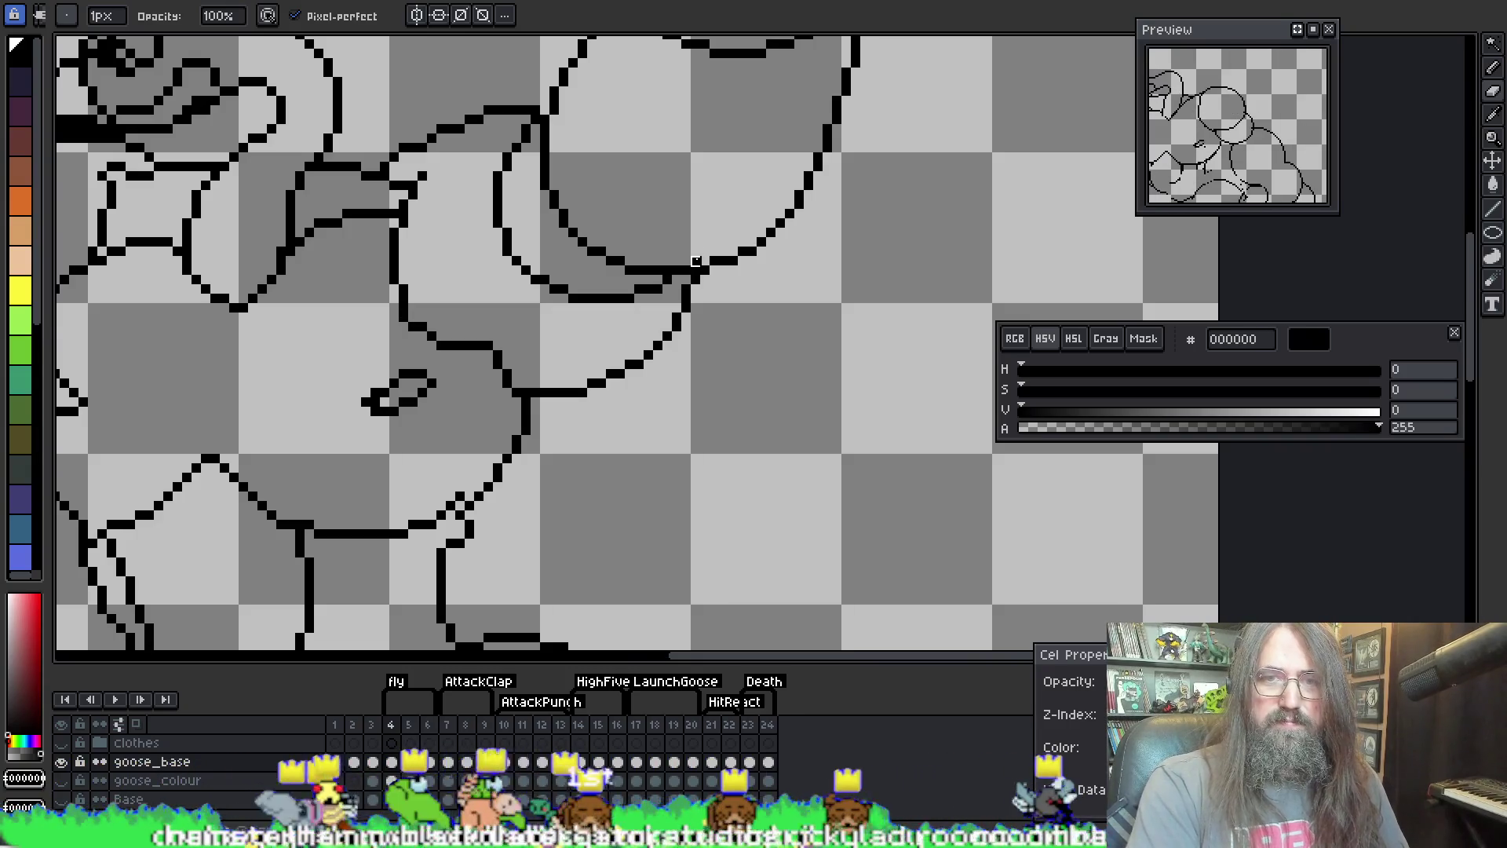
key(Right)
key(Right)
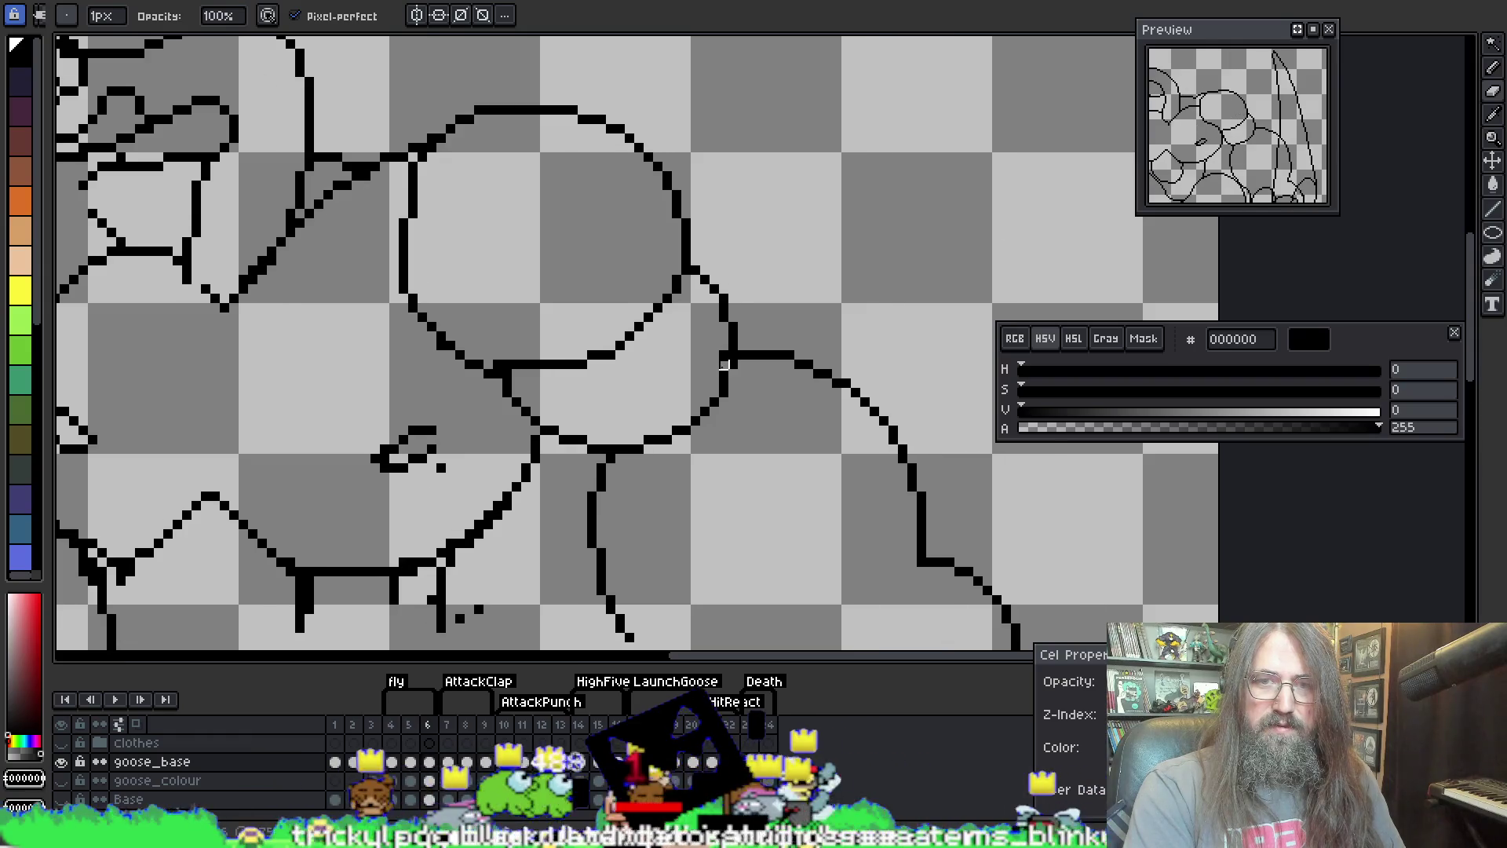
scroll(707, 353, down, 2)
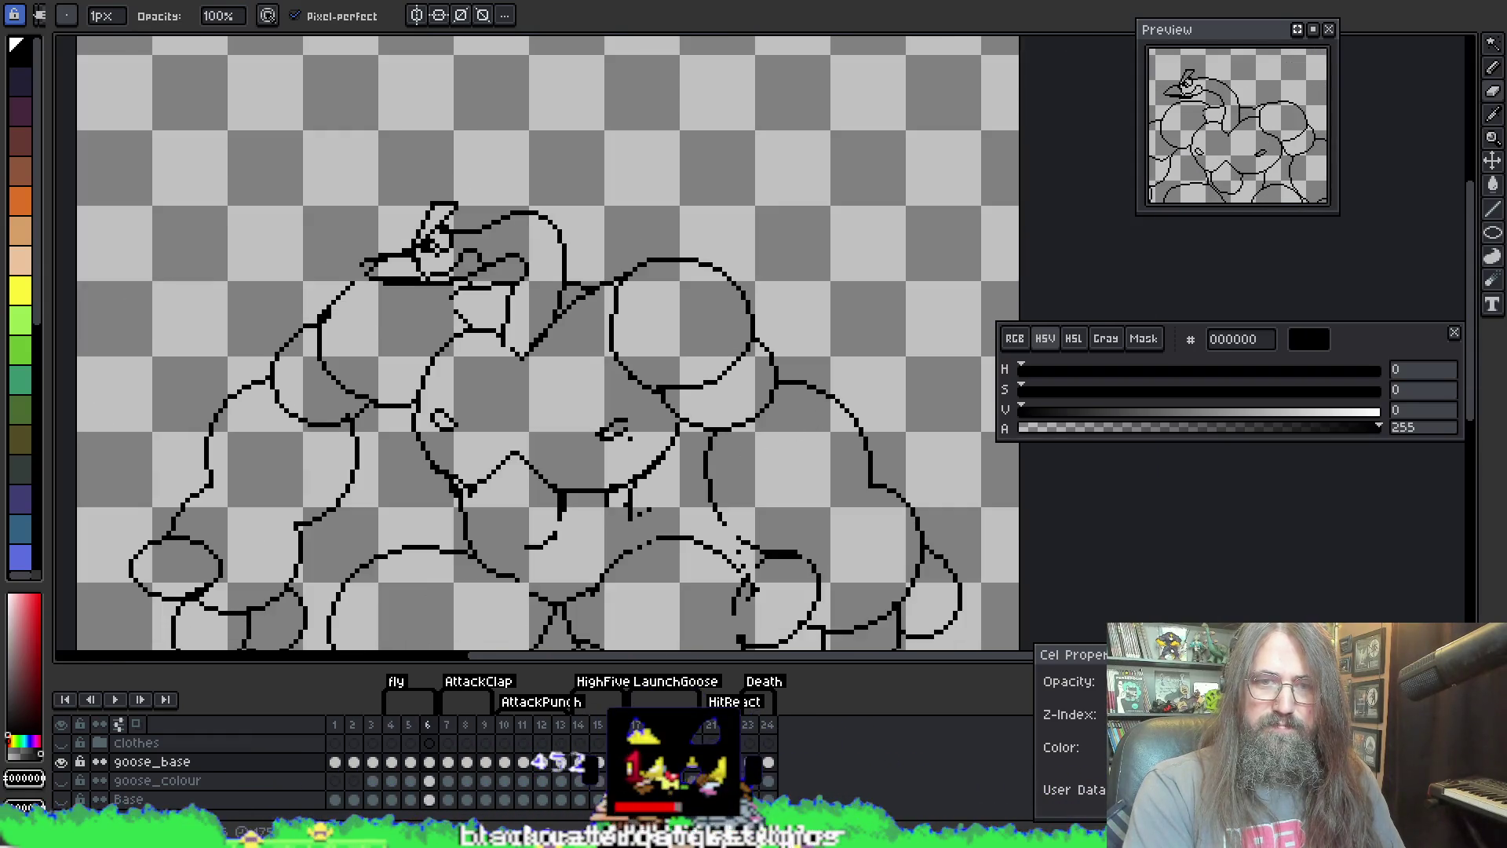
scroll(643, 347, up, 2)
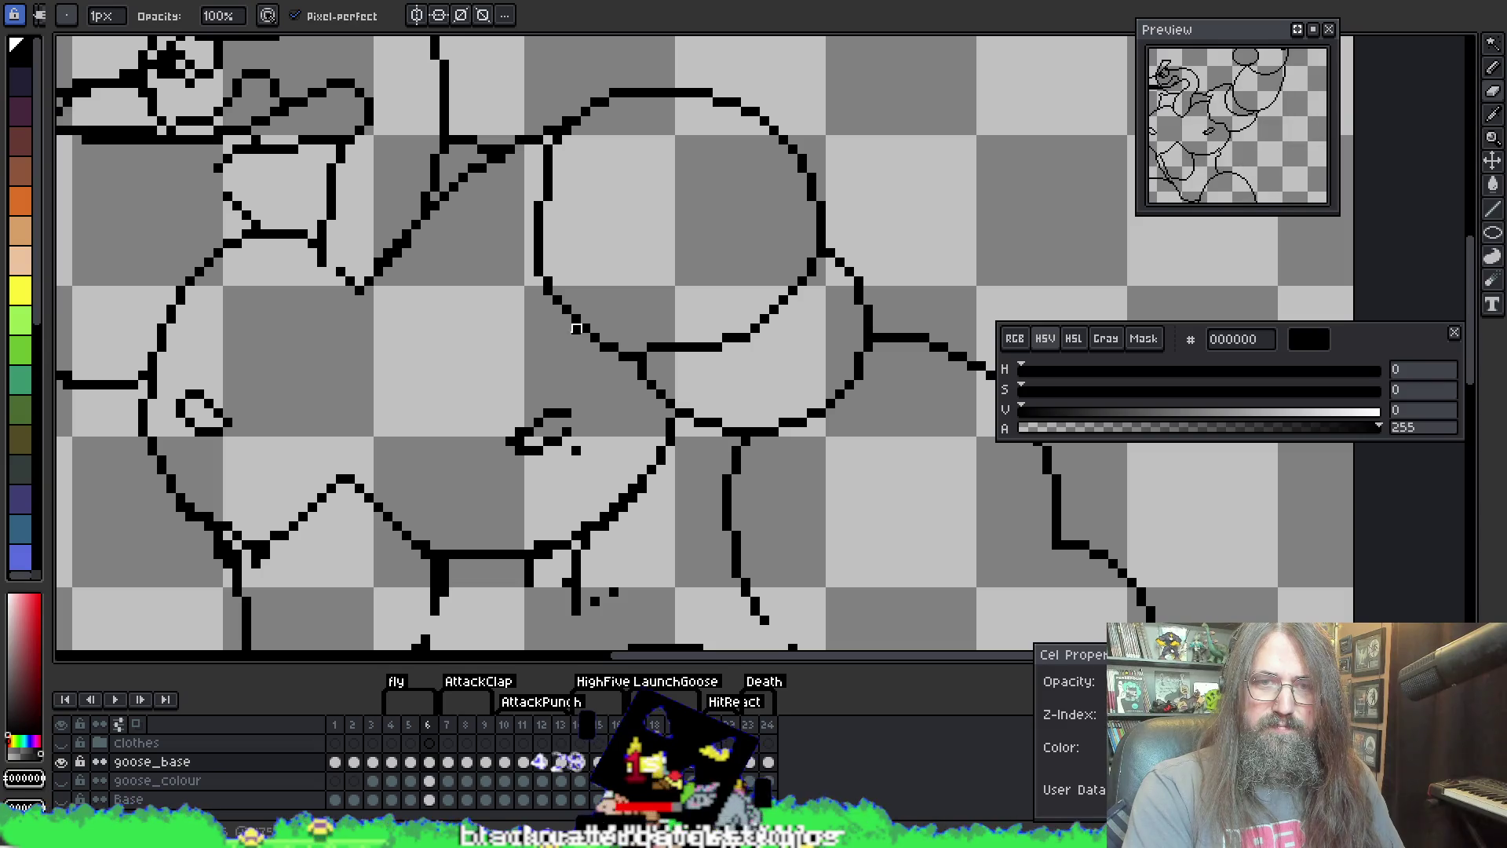
key(Return)
key(Return)
scroll(690, 310, down, 2)
scroll(551, 432, up, 2)
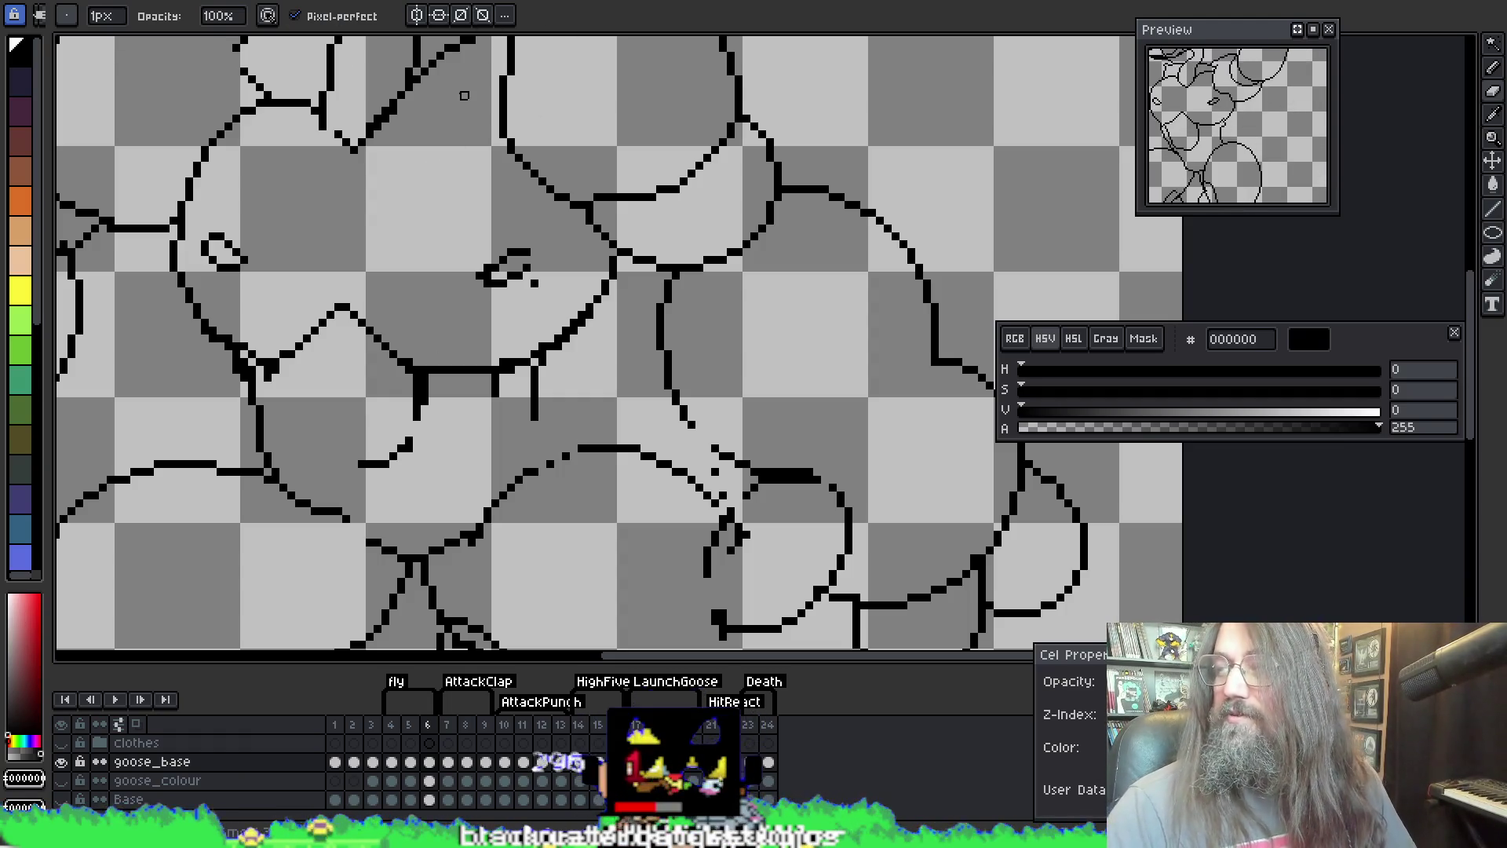
Step: Extend the vertical line on frame 6 down to meet the diagonal
click(537, 463)
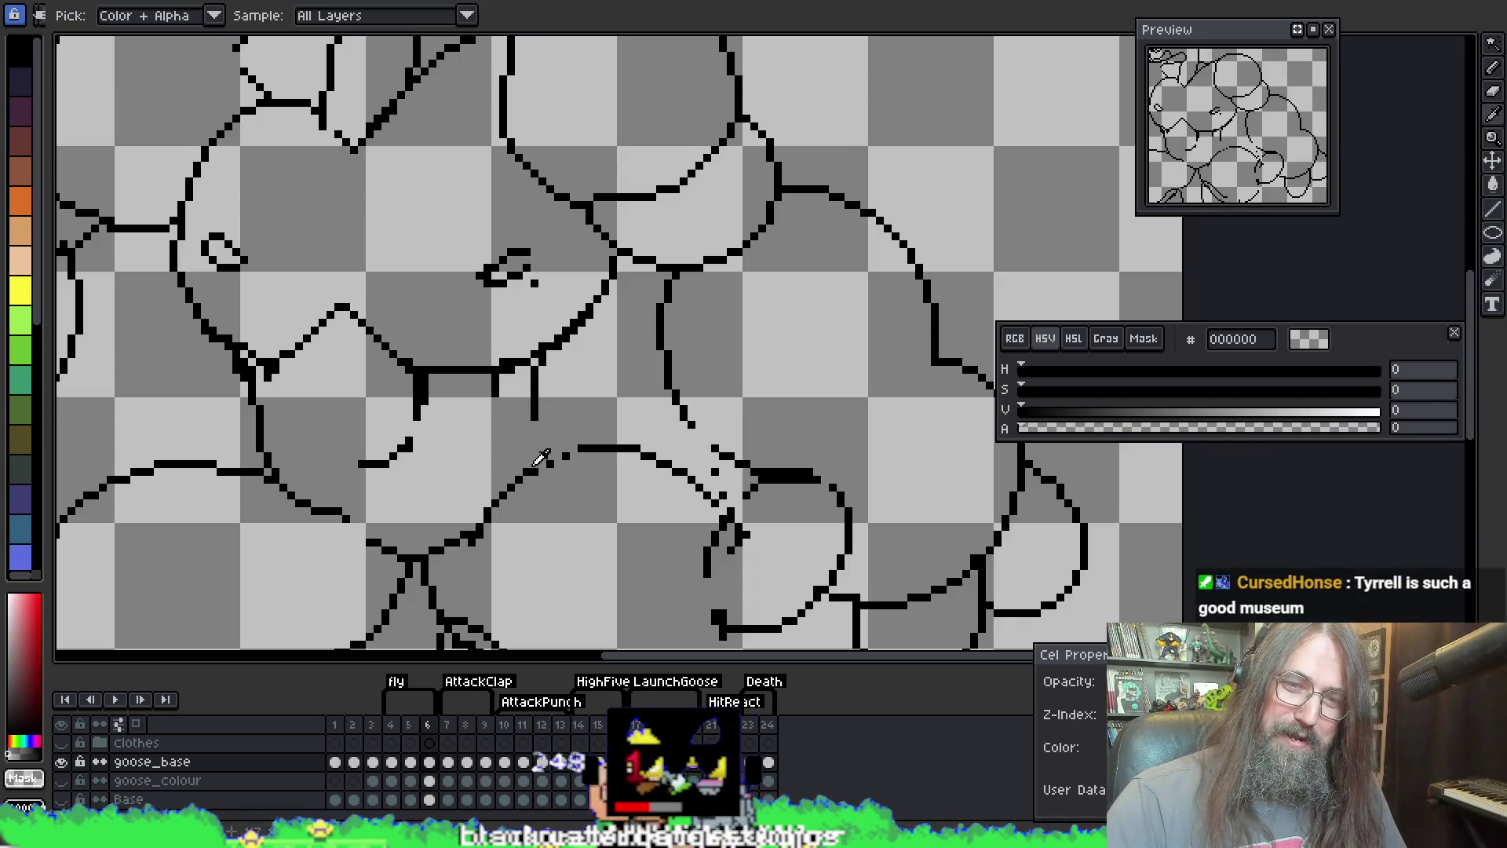
key(b)
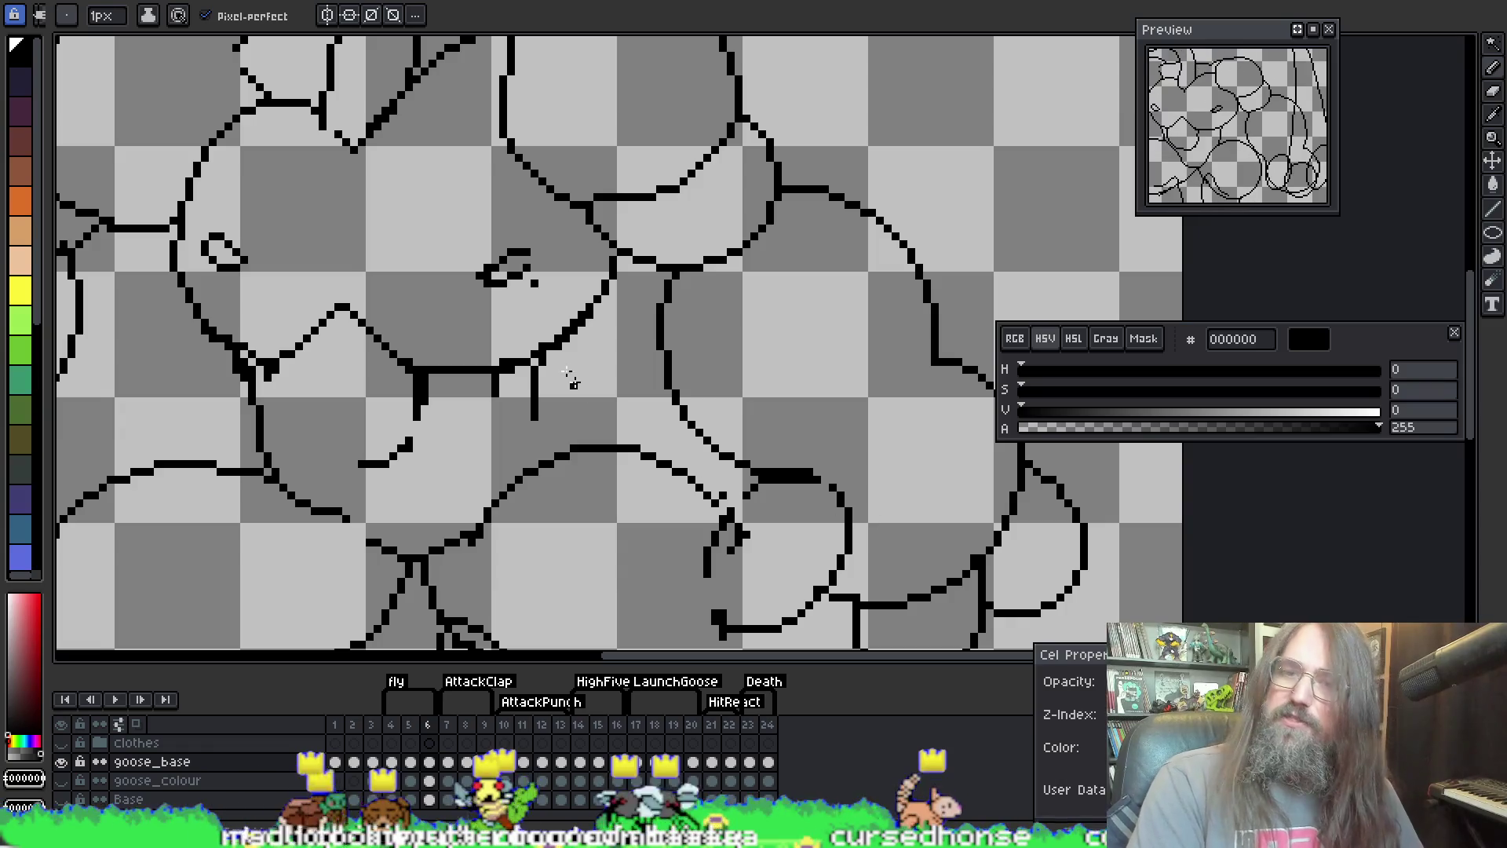
scroll(576, 382, down, 1)
scroll(629, 275, up, 3)
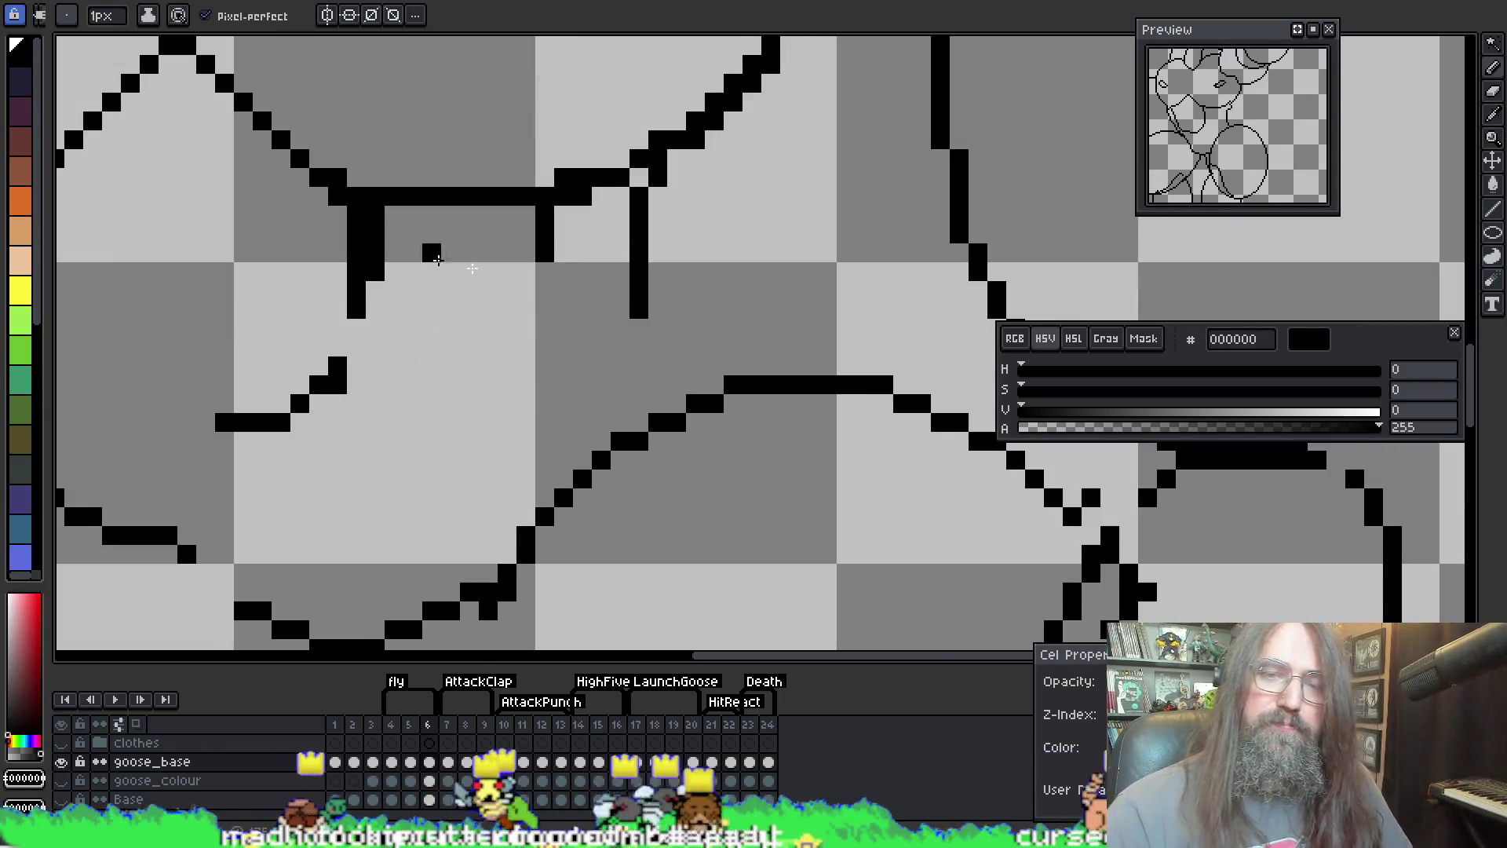
drag(640, 329, 625, 420)
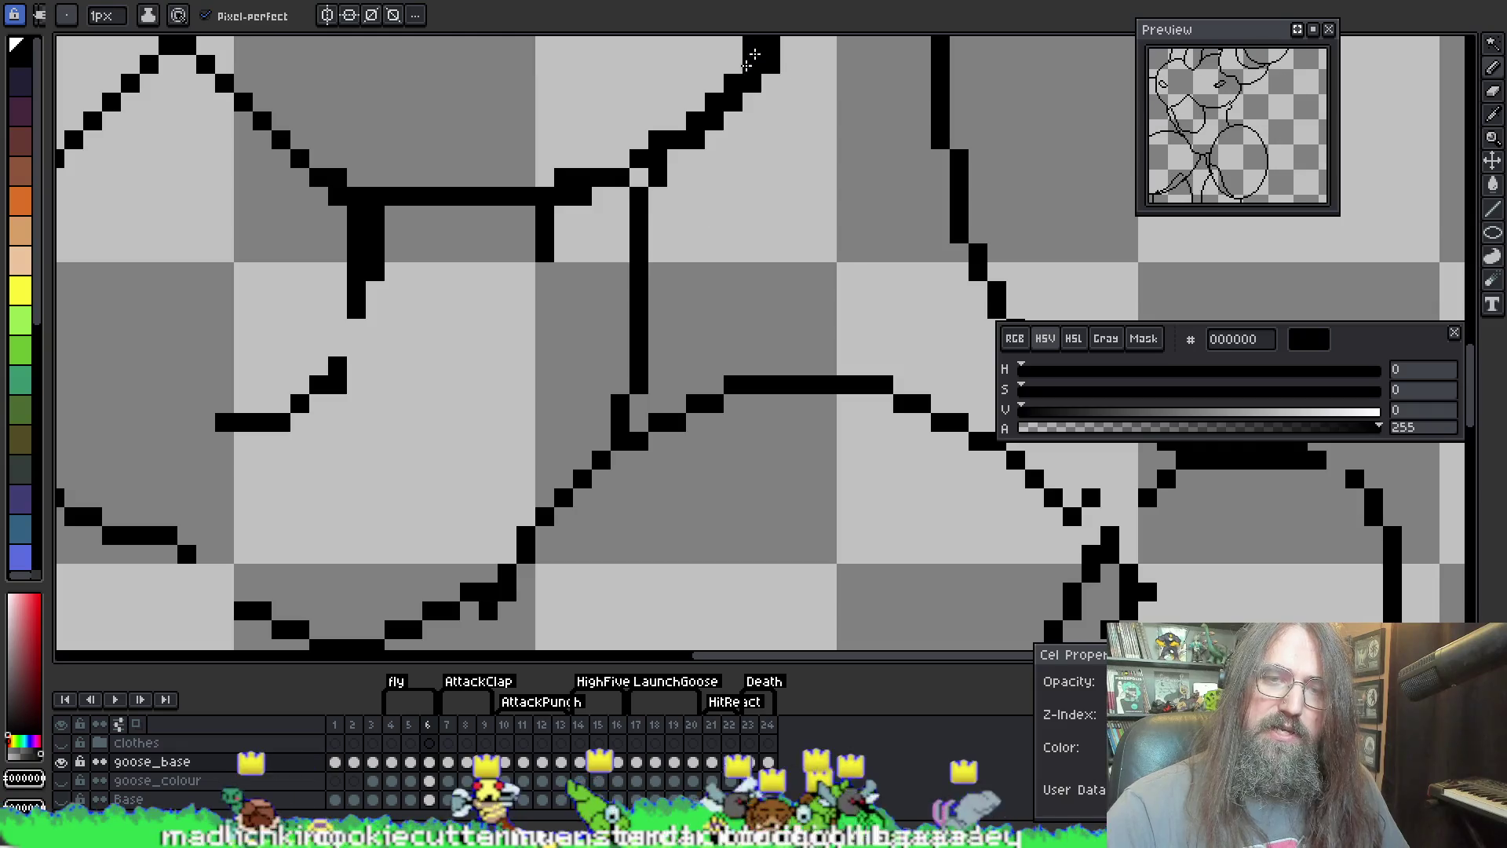
Step: Erase the stray end pixel, two vertical-line pixels, and a stray pixel beside them
key(e)
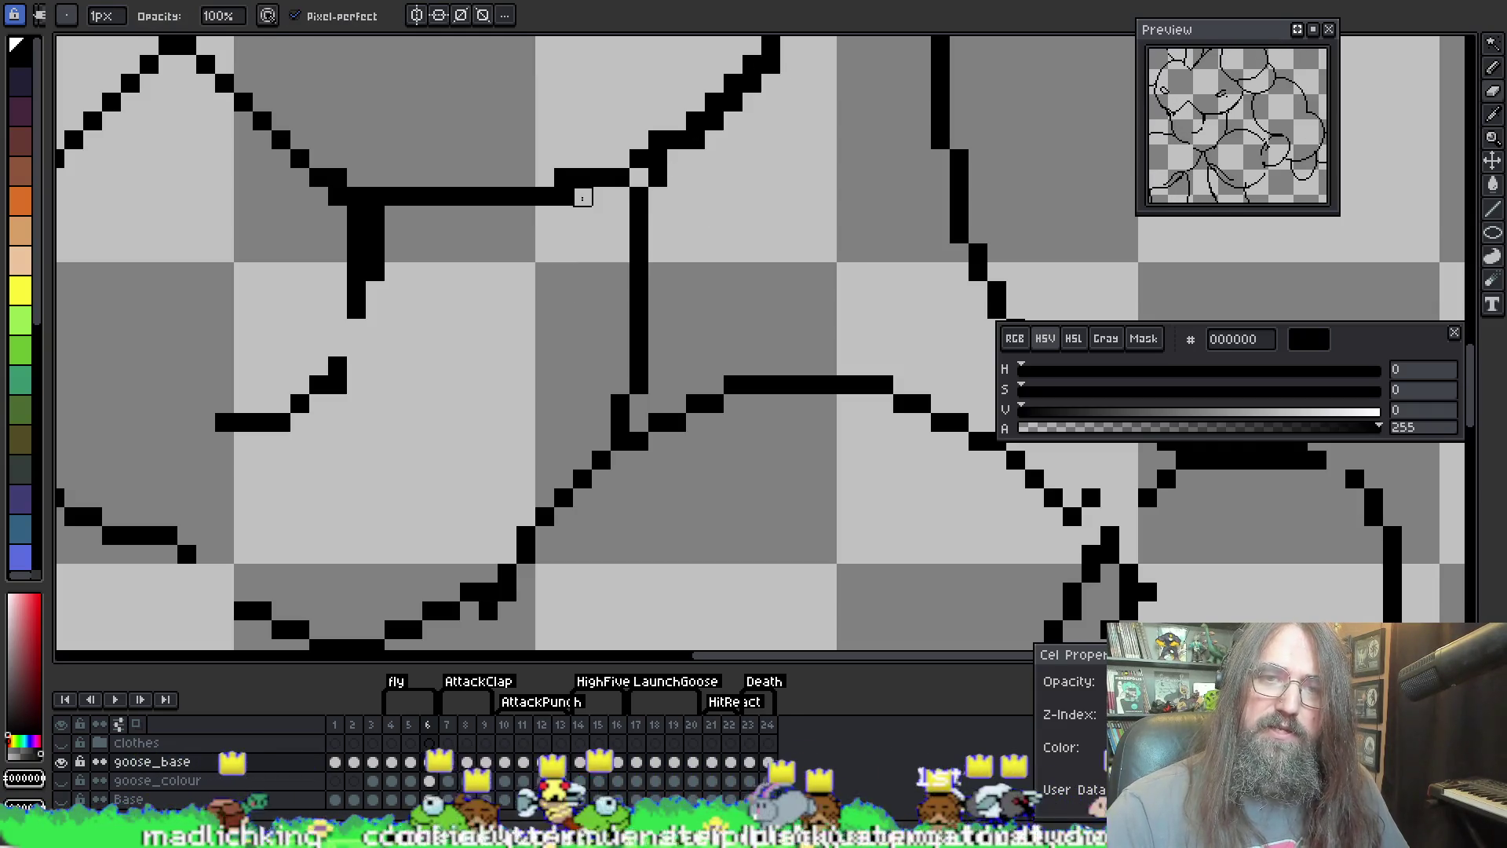
click(563, 195)
drag(565, 196, 766, 212)
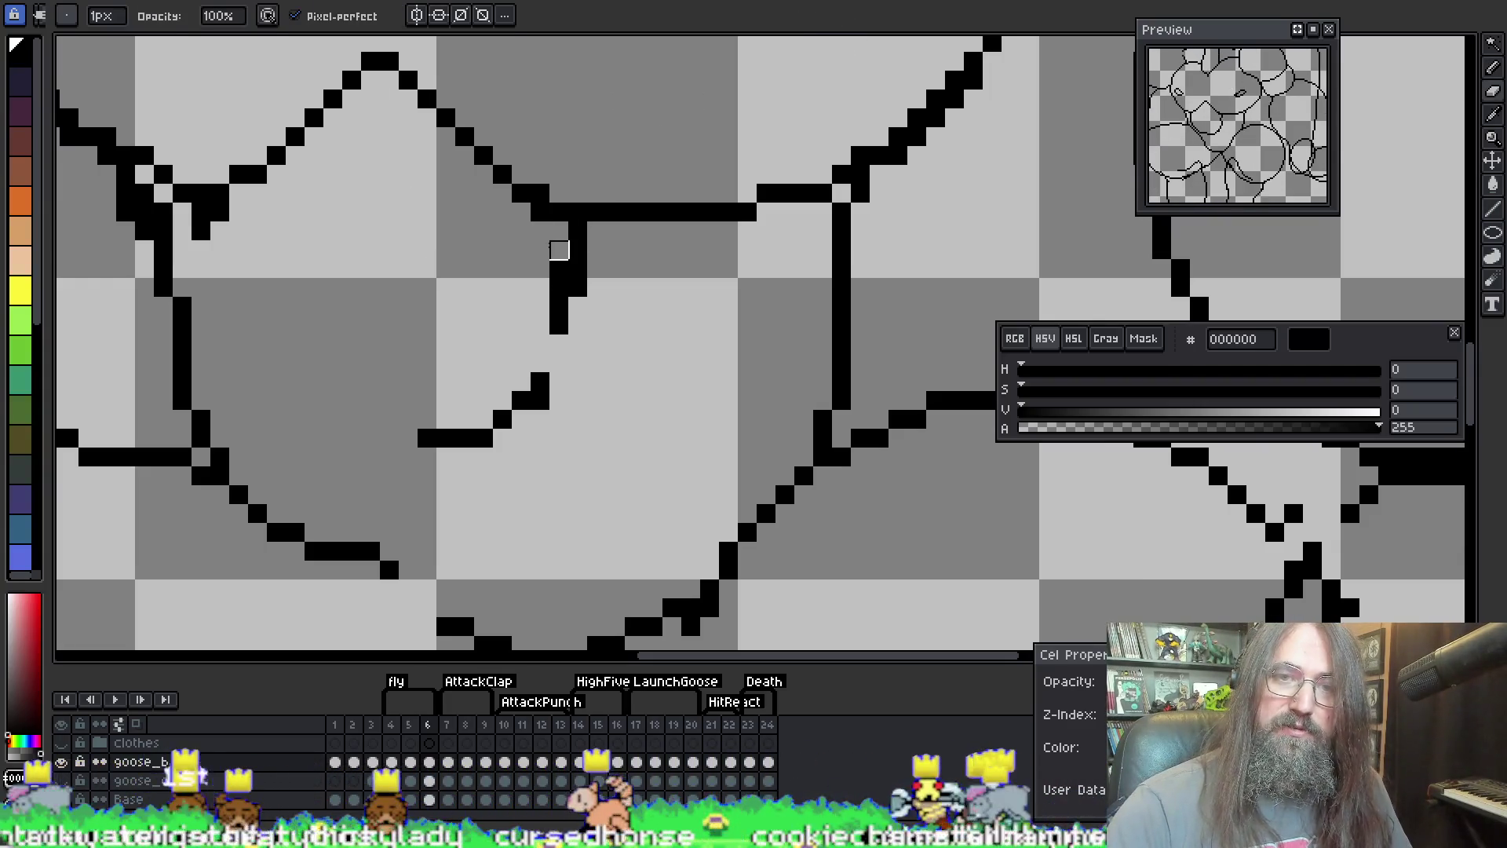
drag(559, 268, 559, 288)
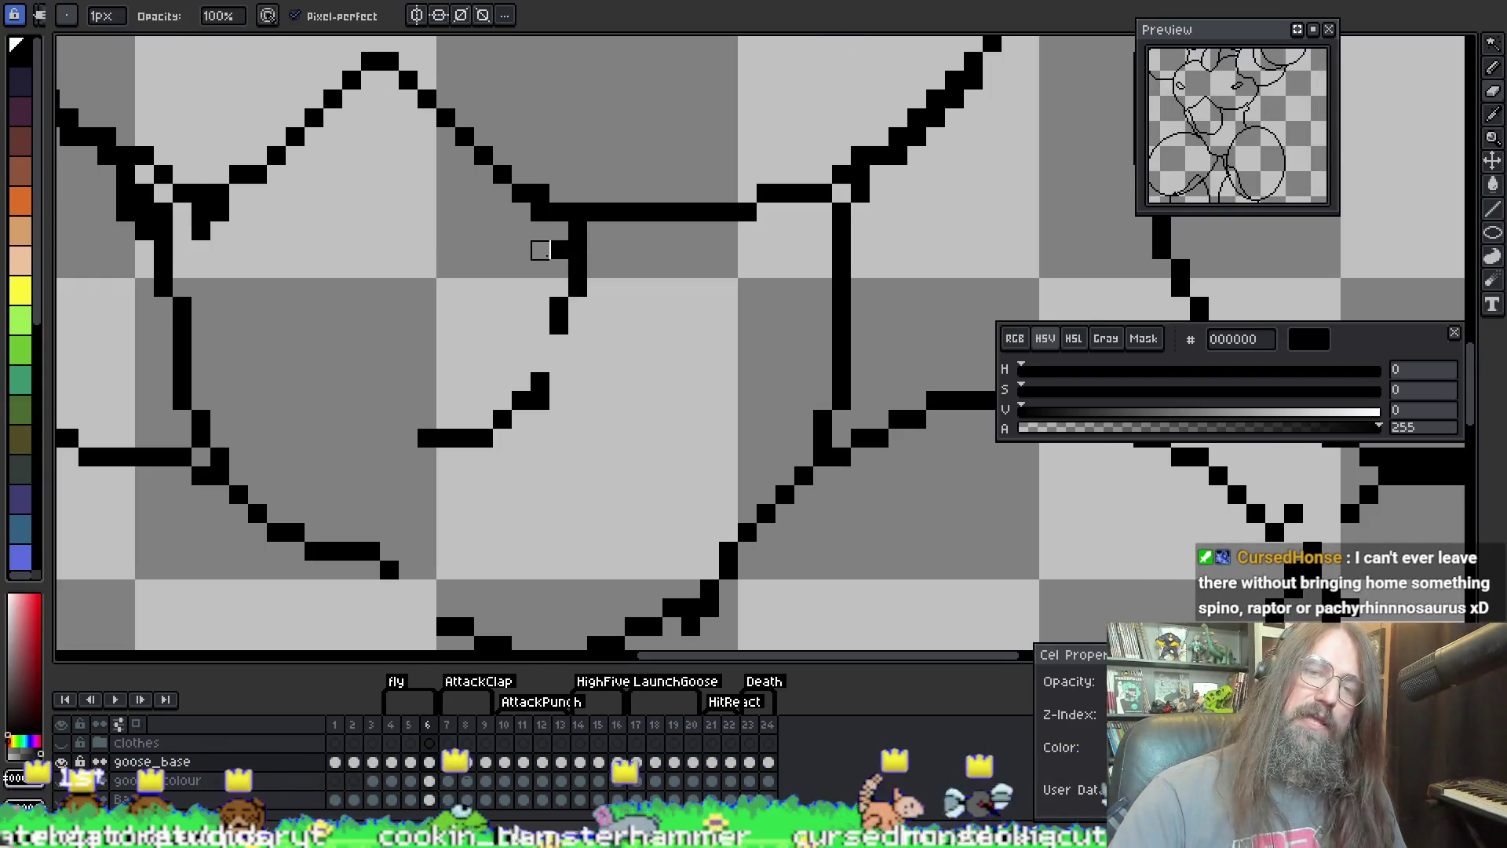
click(559, 250)
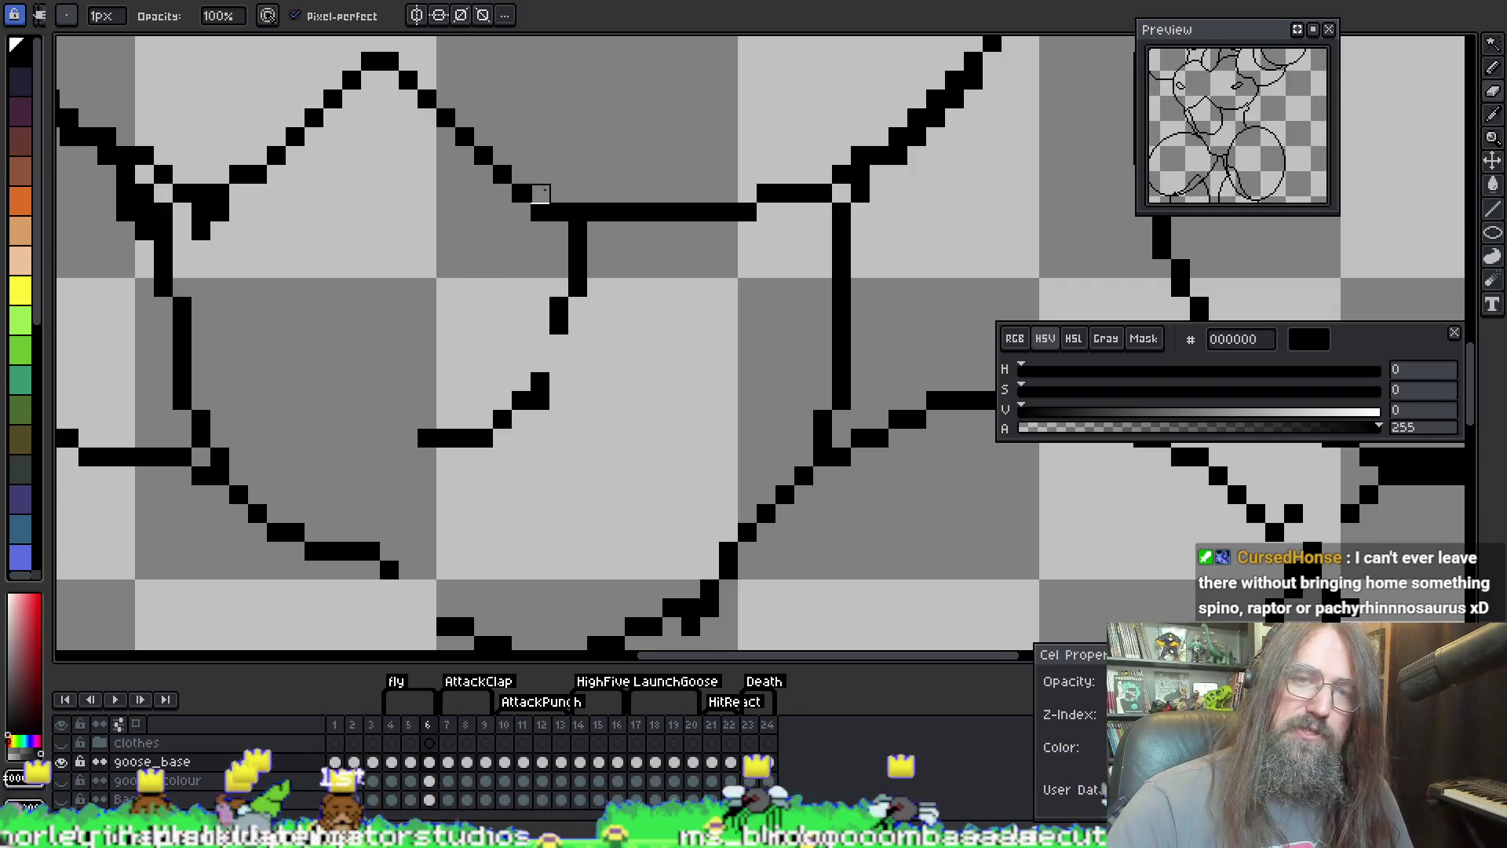
Step: Extend the diagonal line upward pixel by pixel, correcting misplaced pixels
key(b)
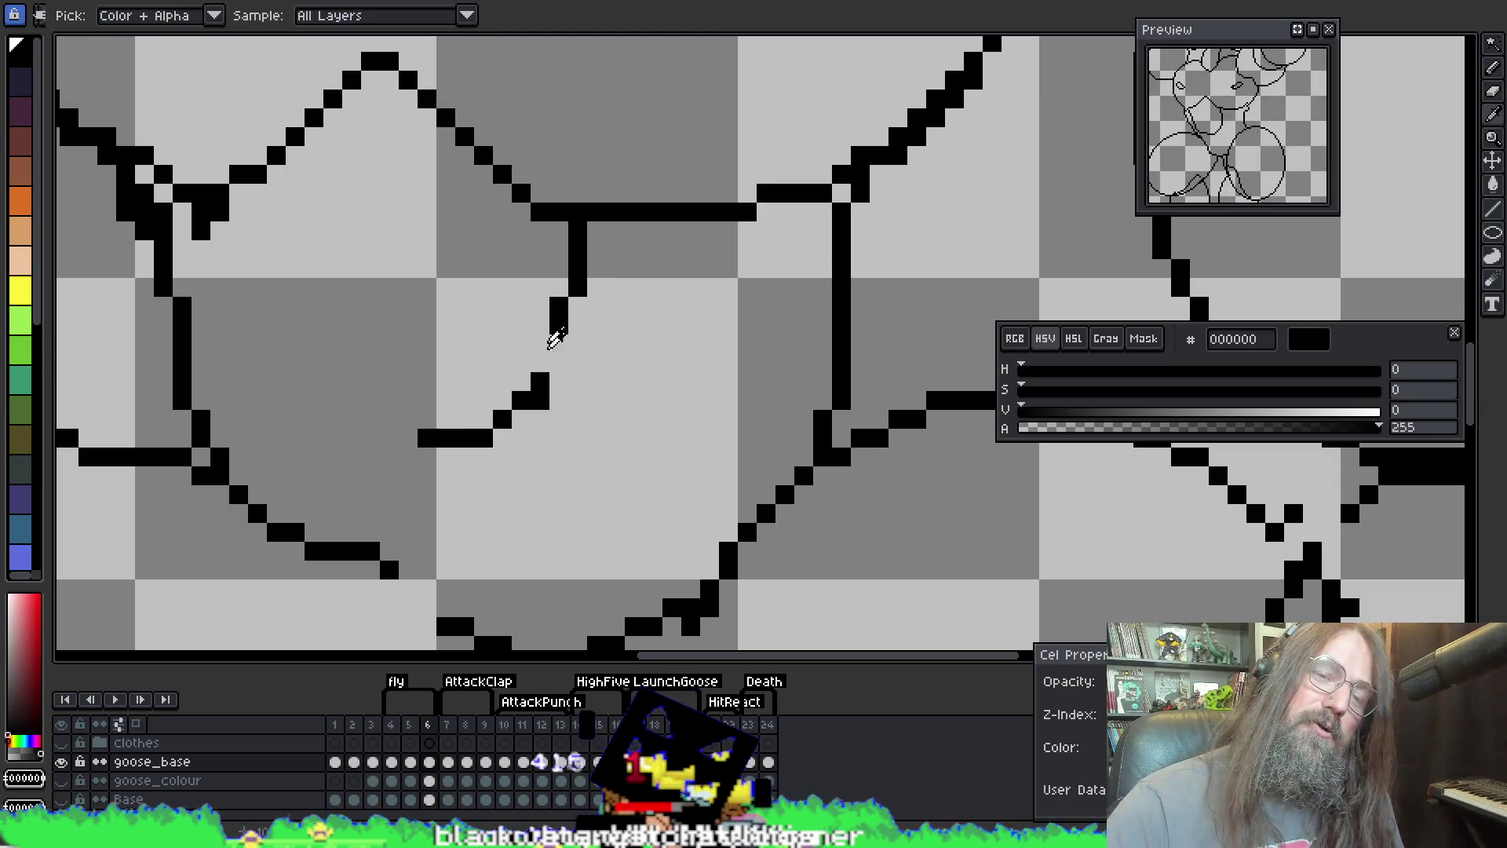
click(553, 364)
key(ctrl+z)
click(542, 362)
click(550, 346)
key(ctrl+z)
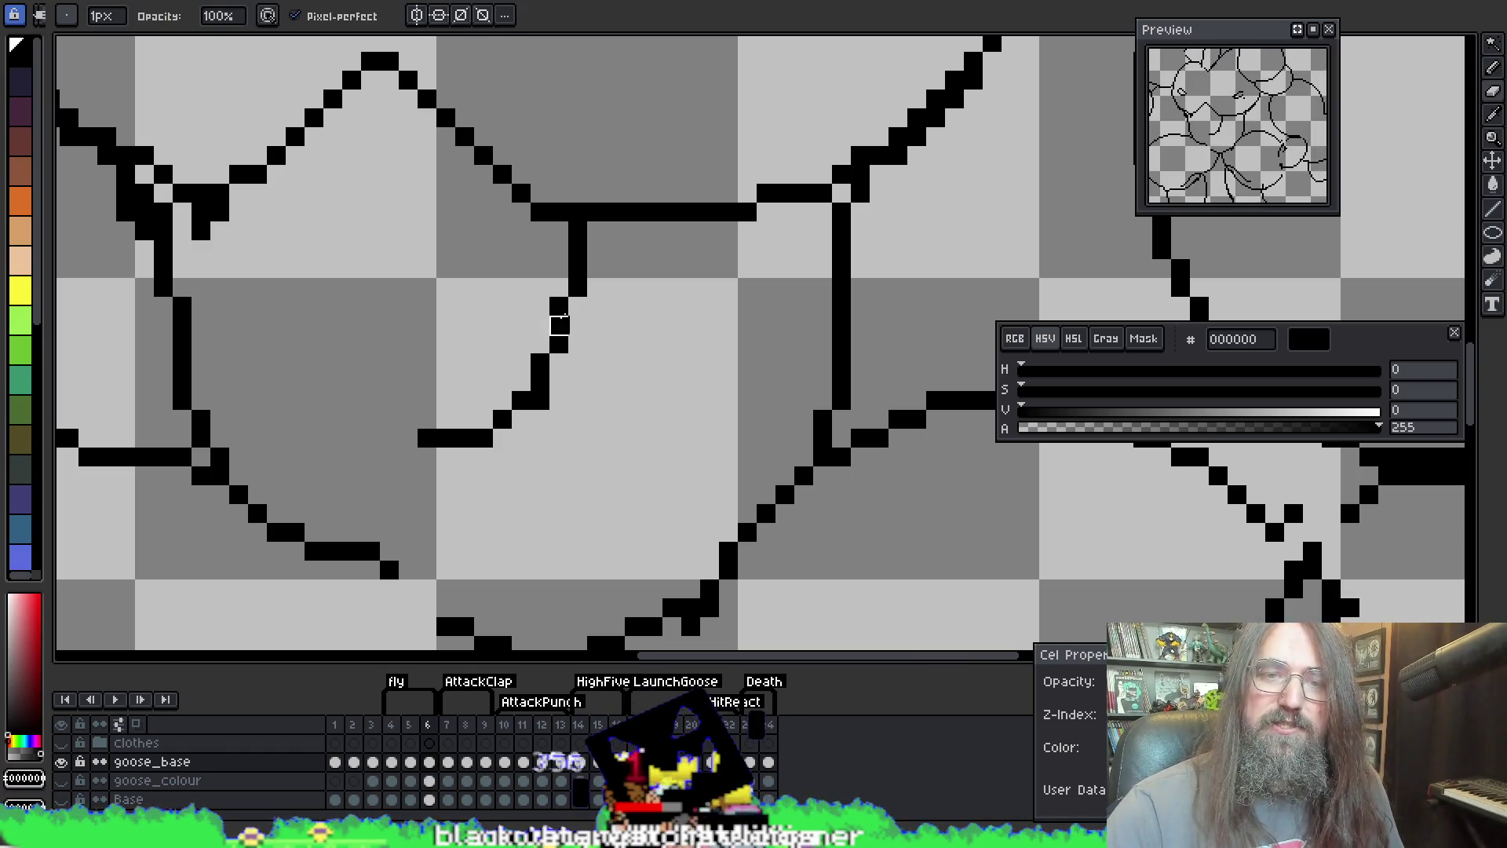
click(558, 320)
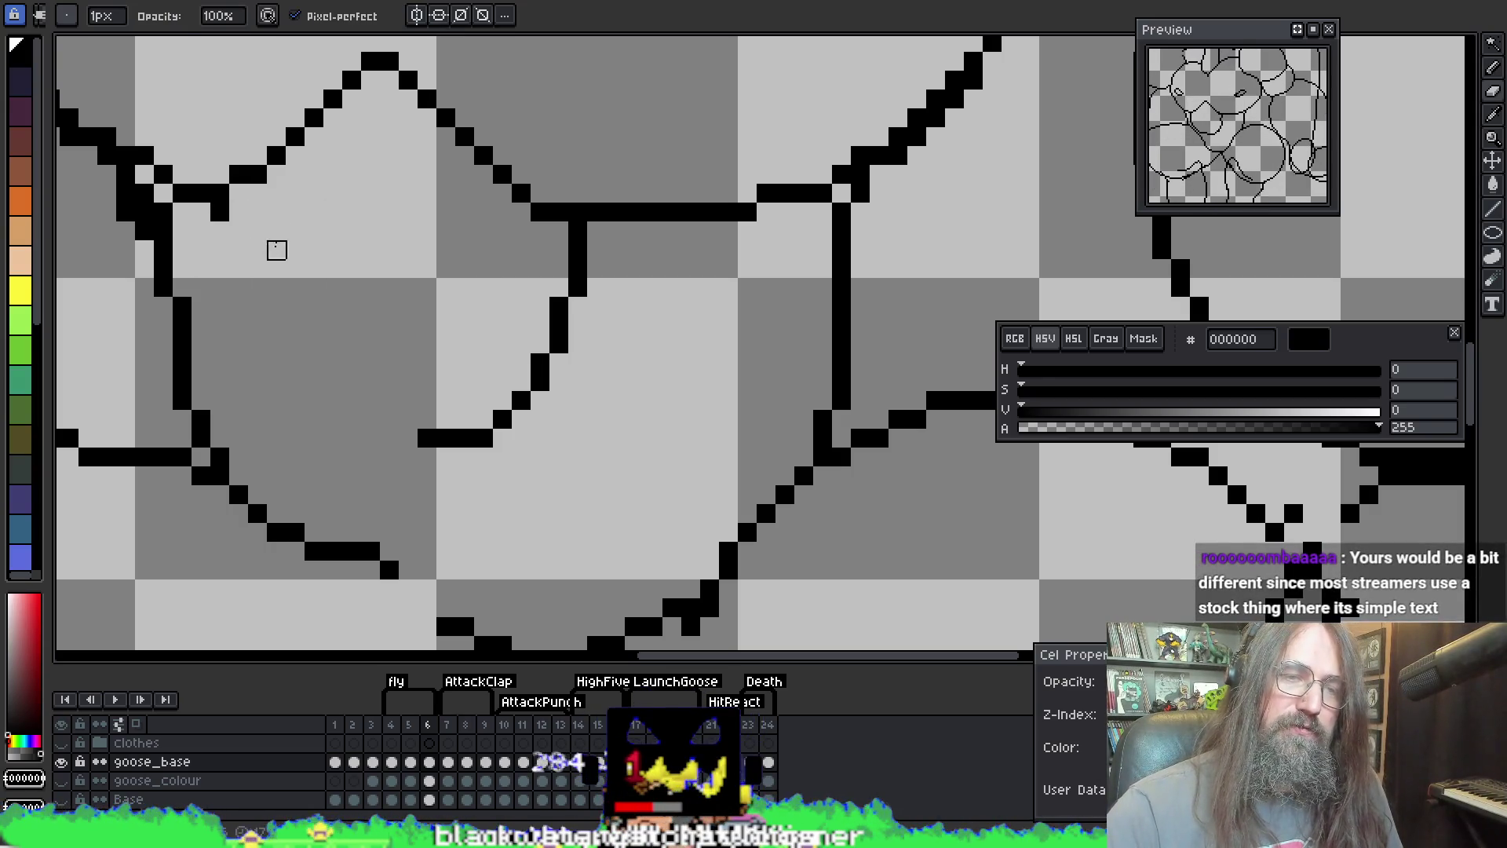
Step: Turn on onion skin (F3) and redraw the inner arm curve from shoulder to chest
mouse_move(220, 224)
mouse_down()
mouse_move(221, 291)
mouse_move(275, 361)
mouse_up()
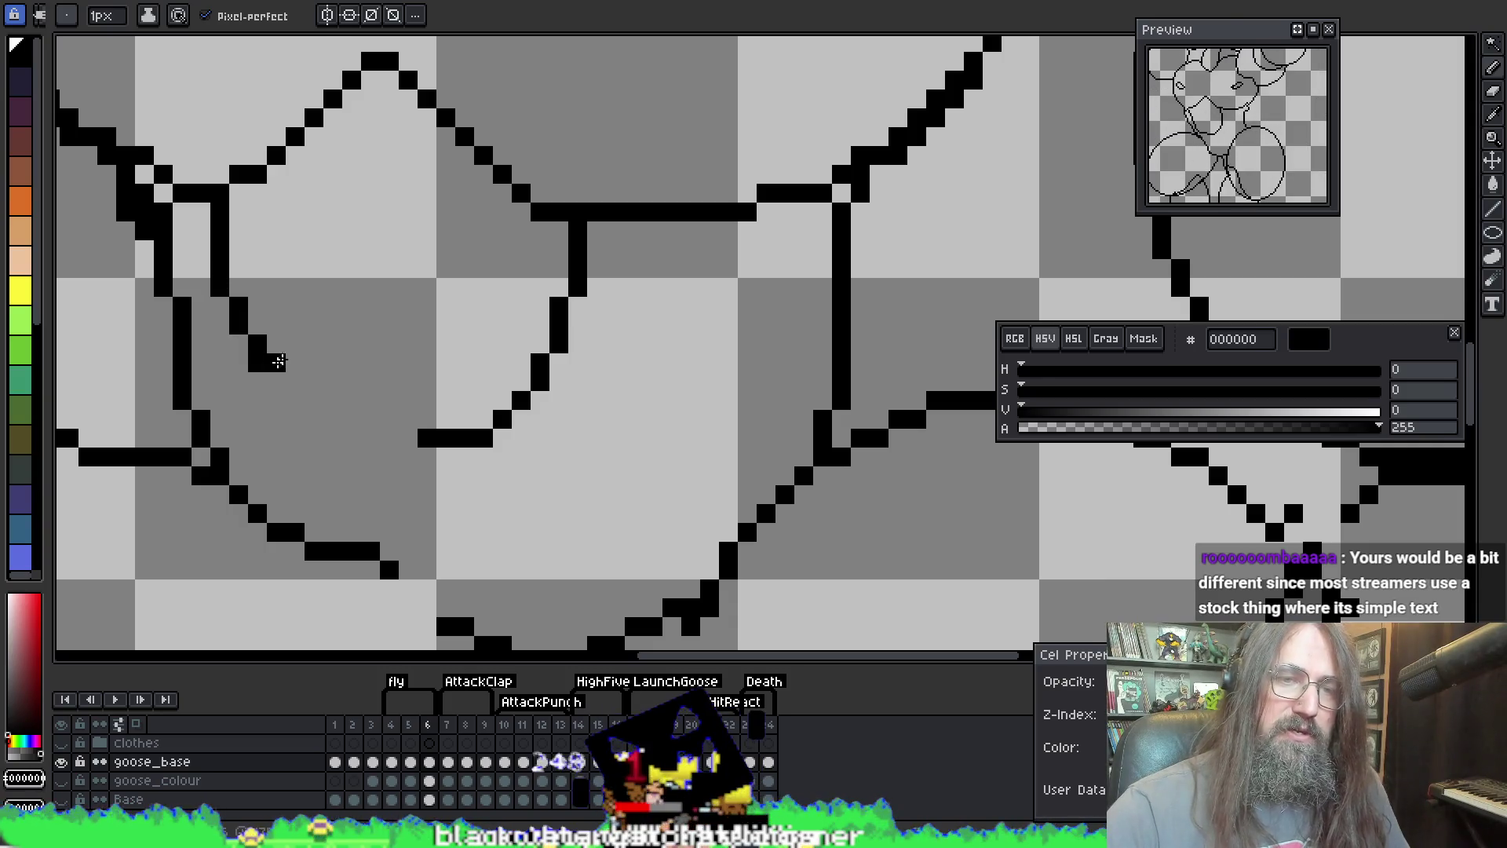
key(ctrl+z)
key(F3)
mouse_move(216, 217)
mouse_down()
mouse_move(222, 294)
mouse_move(263, 381)
mouse_move(321, 430)
mouse_move(365, 442)
mouse_move(438, 424)
mouse_up()
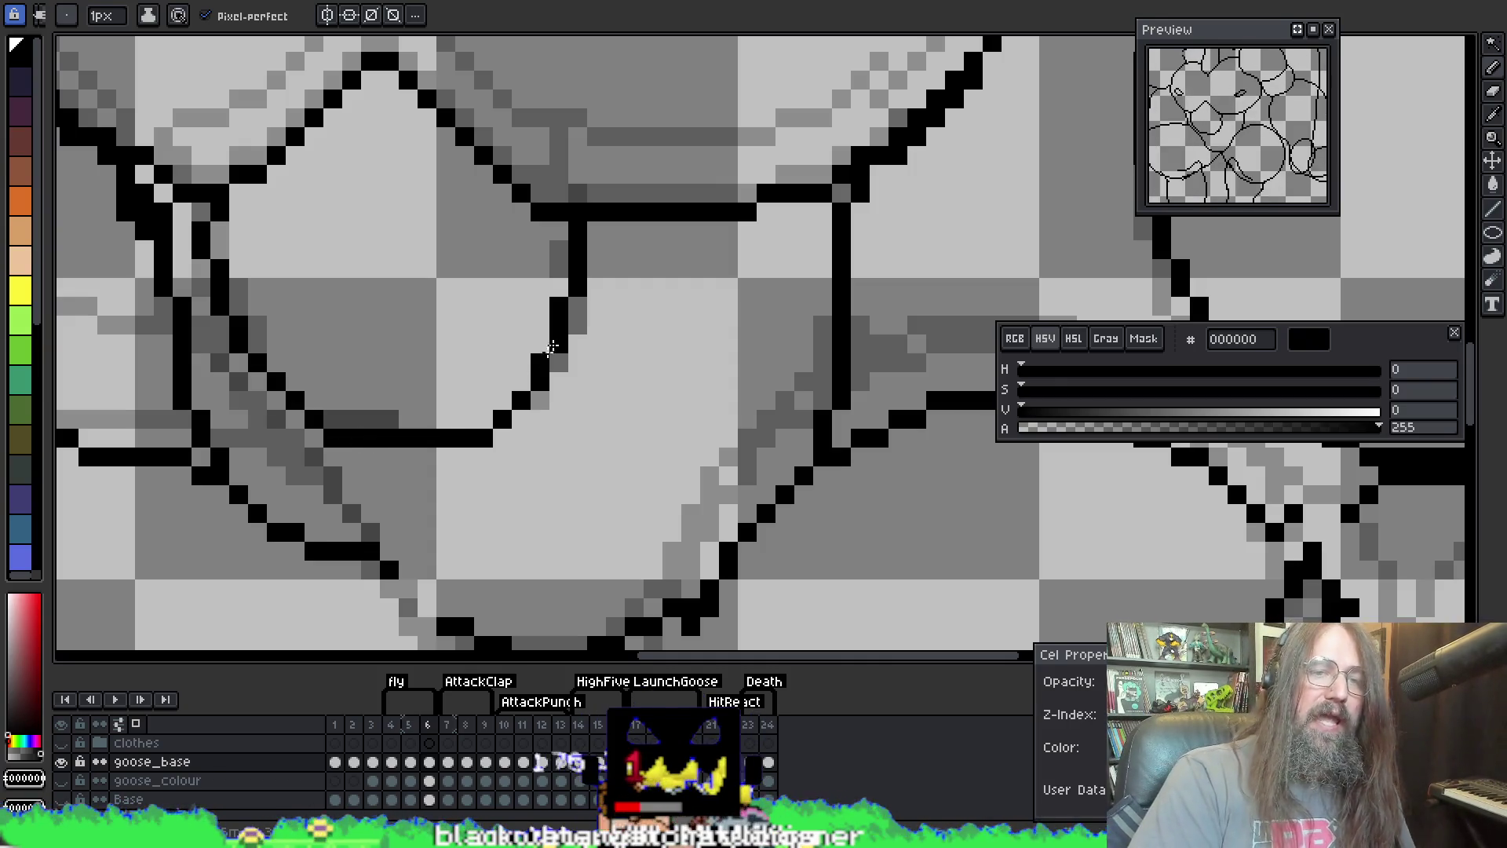
Step: Smooth the stair-step kink by adding one pixel and erasing the offset pixel
scroll(437, 423, down, 1)
scroll(447, 333, up, 2)
click(324, 262)
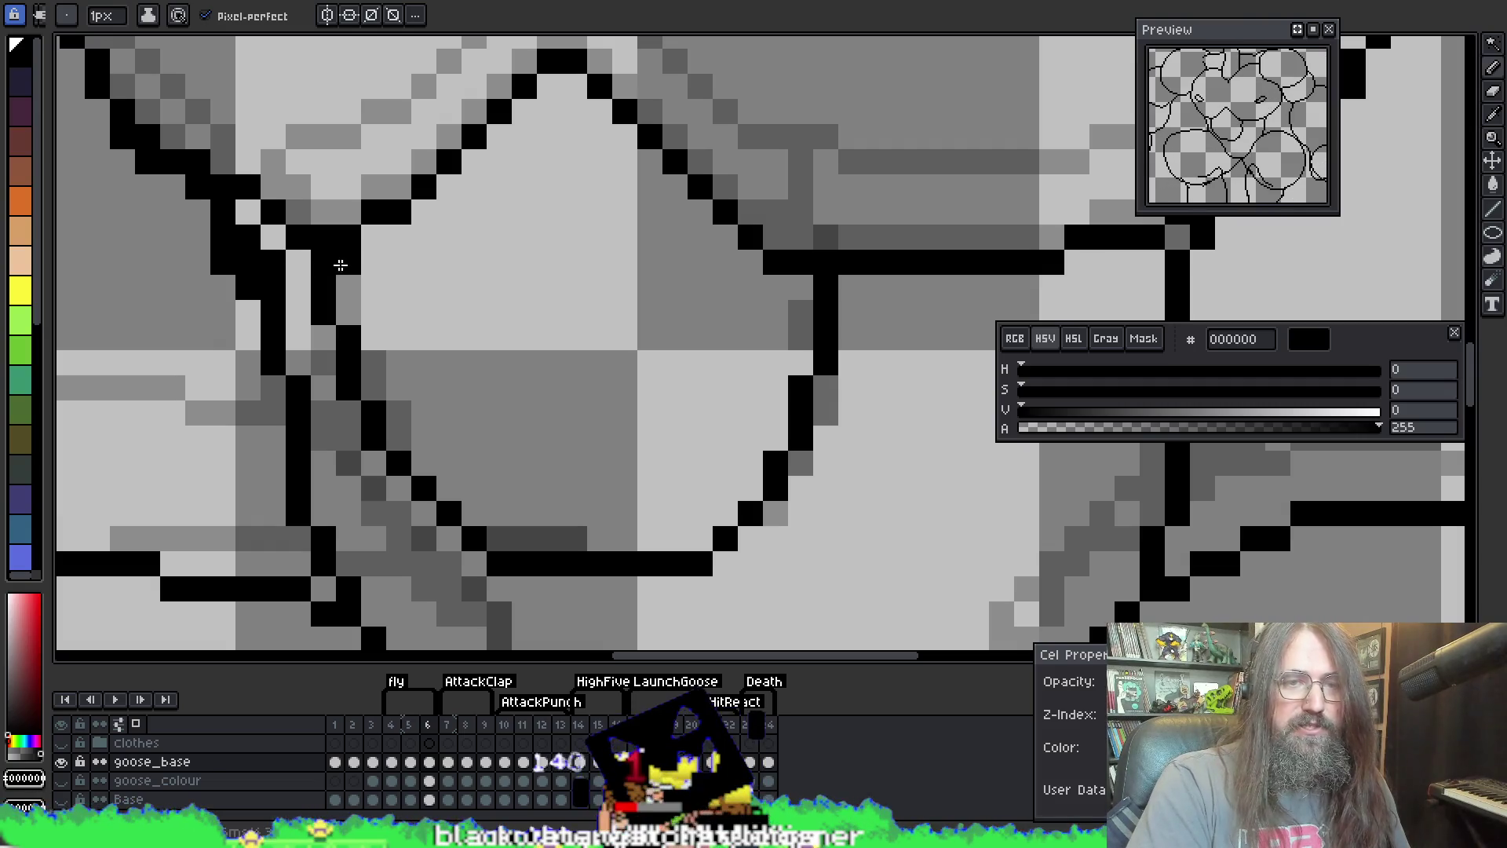
key(e)
click(348, 262)
key(i)
key(b)
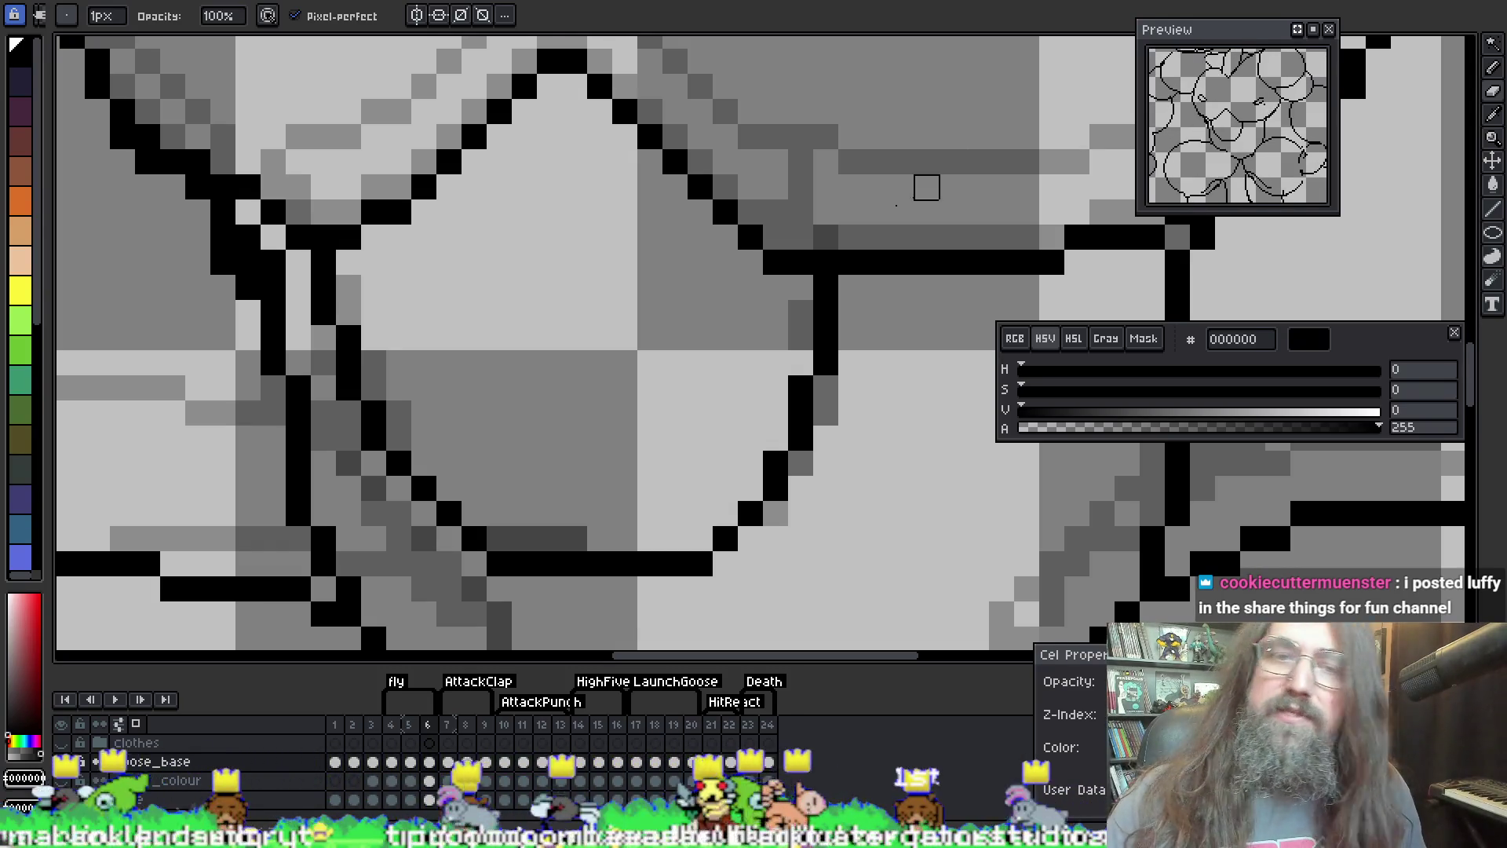
Step: Zoom out and add a short stroke linking the shoulder circle to the right arm line
scroll(835, 283, down, 1)
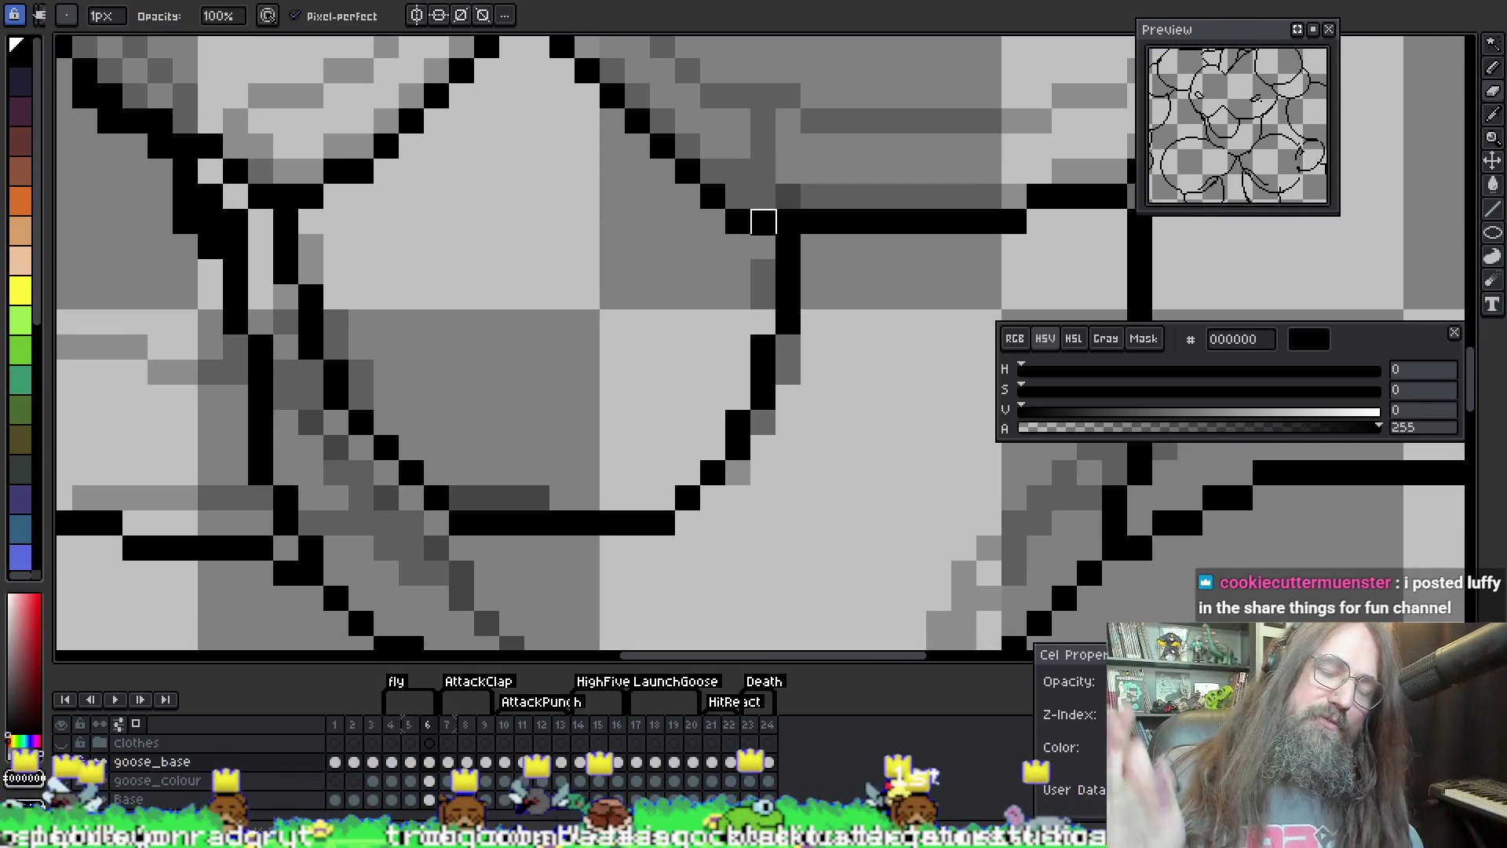
scroll(549, 337, down, 3)
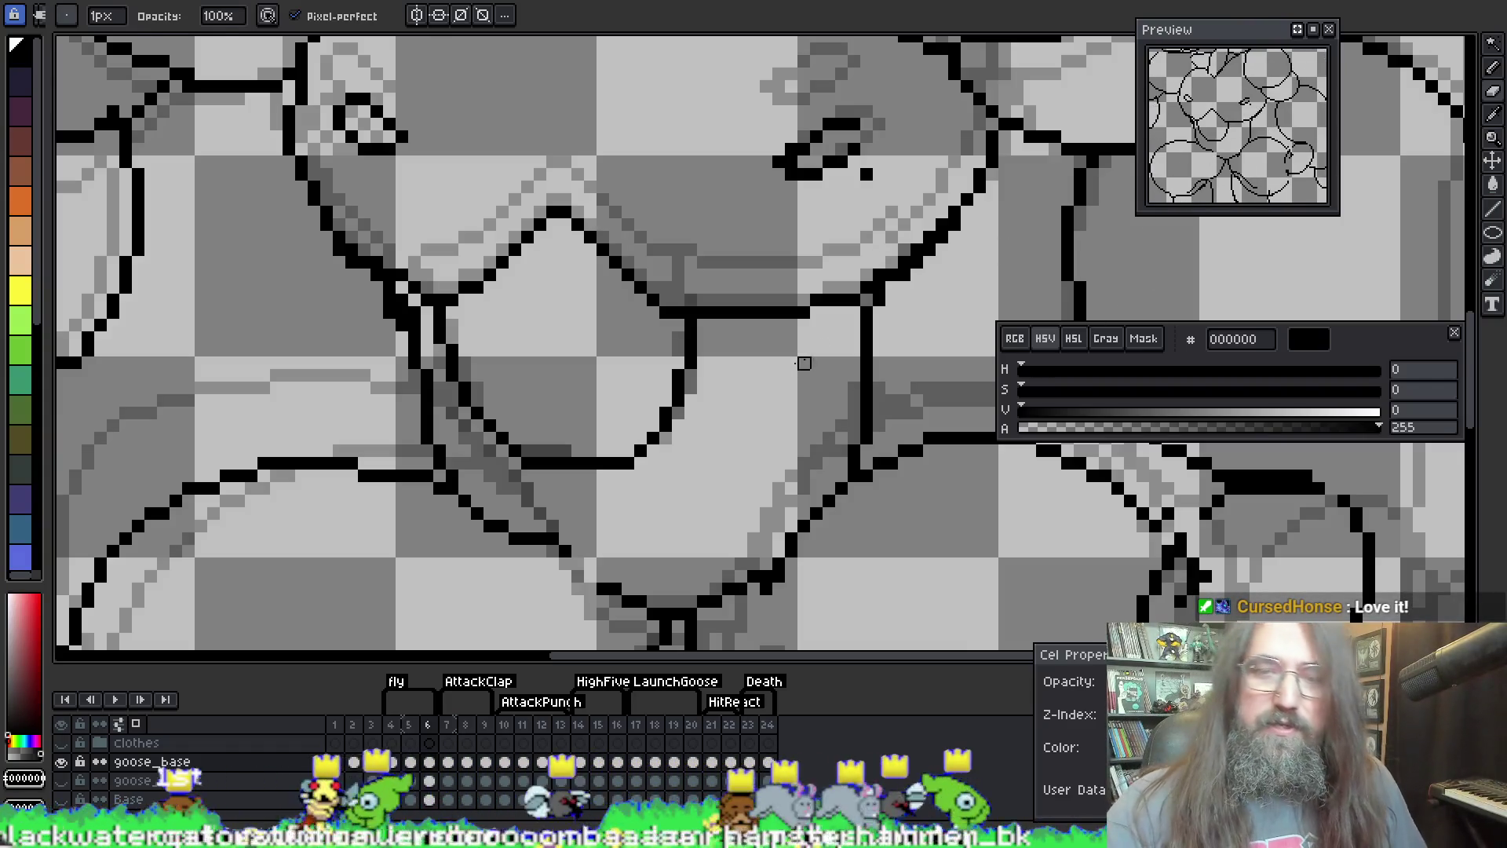
key(i)
key(b)
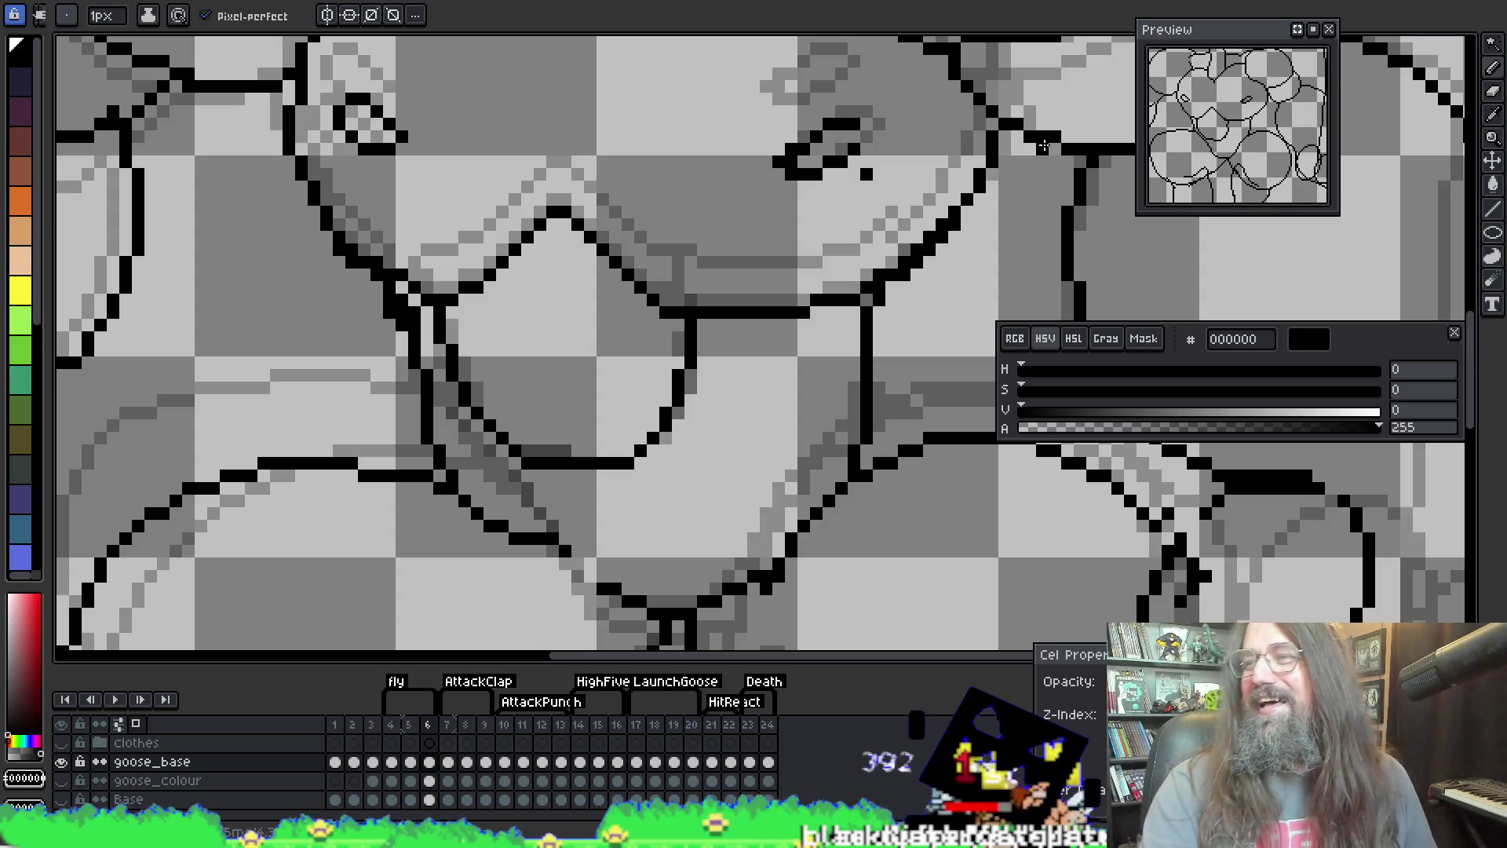
Step: Redraw the outline pixels along the goose's shoulder and bring the upper outline into view
scroll(656, 229, down, 1)
scroll(464, 411, up, 1)
drag(495, 419, 528, 452)
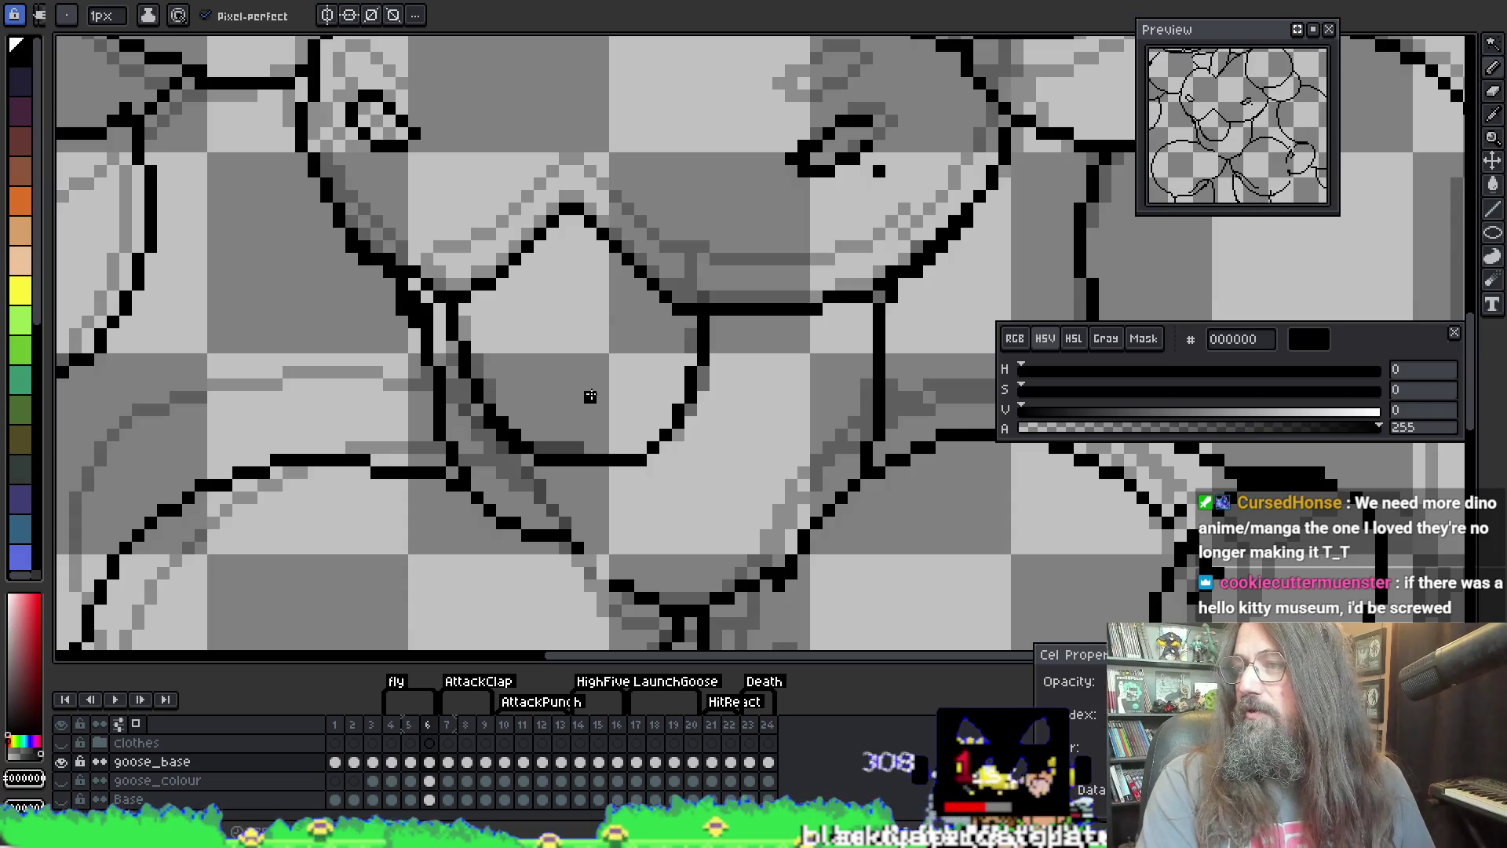
drag(598, 400, 625, 337)
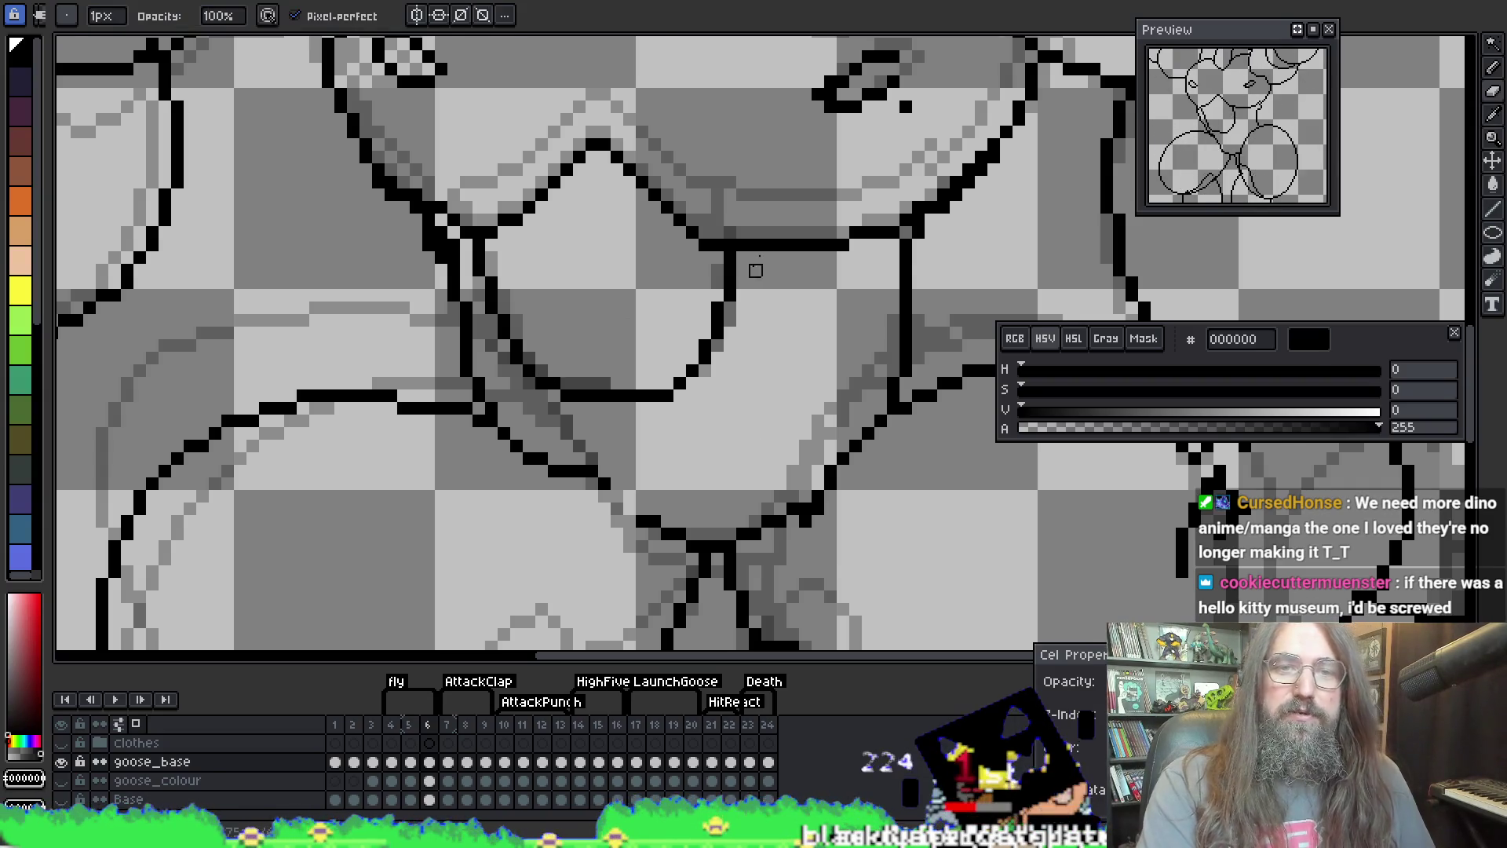
Step: Straighten the upper outline by adding one black pixel and erasing the offset pixel
scroll(832, 228, down, 1)
scroll(774, 252, up, 2)
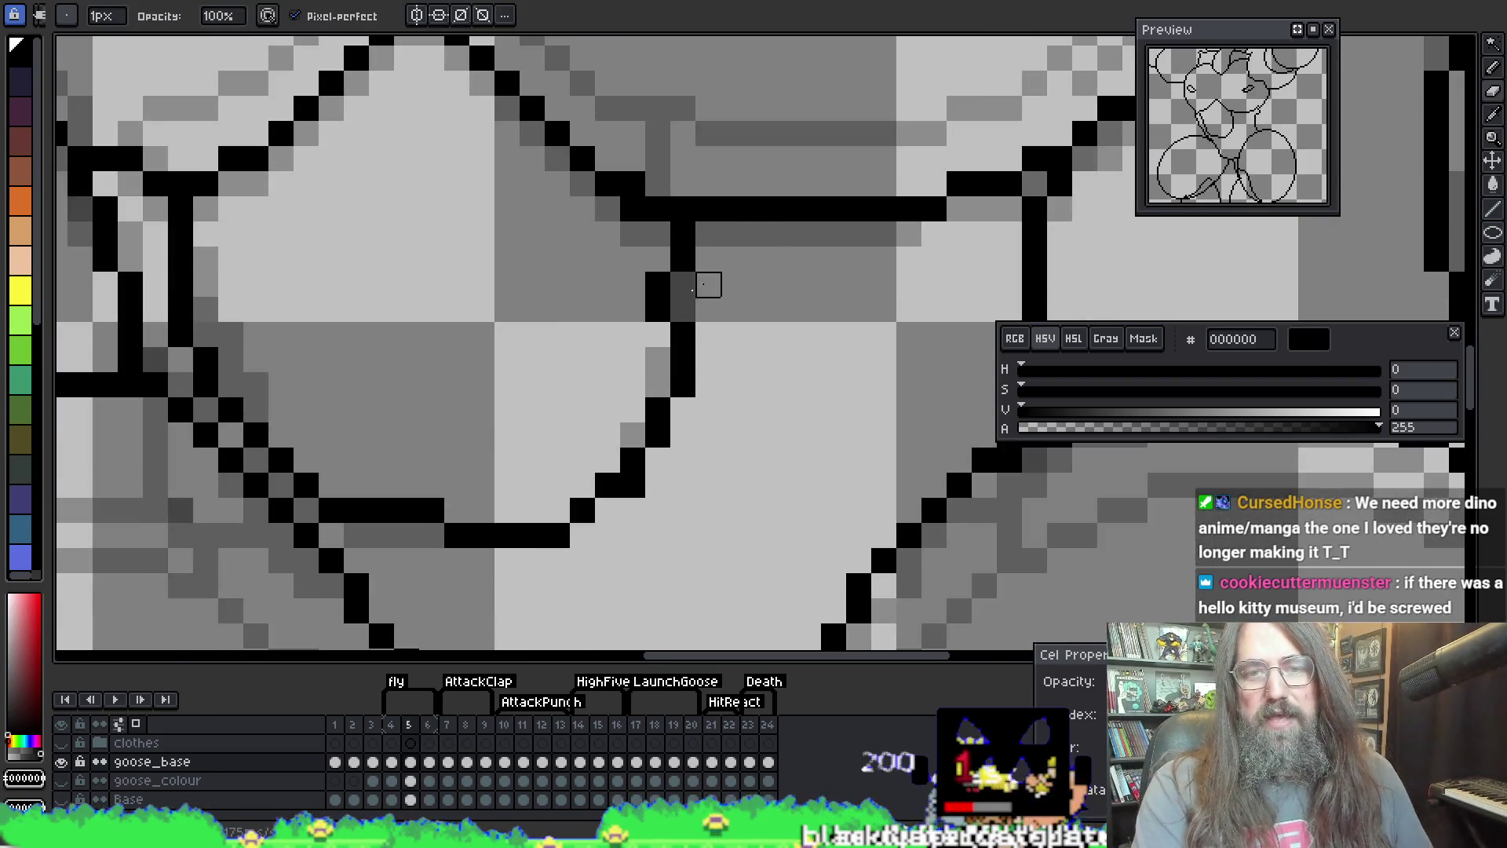
key(i)
key(b)
click(683, 295)
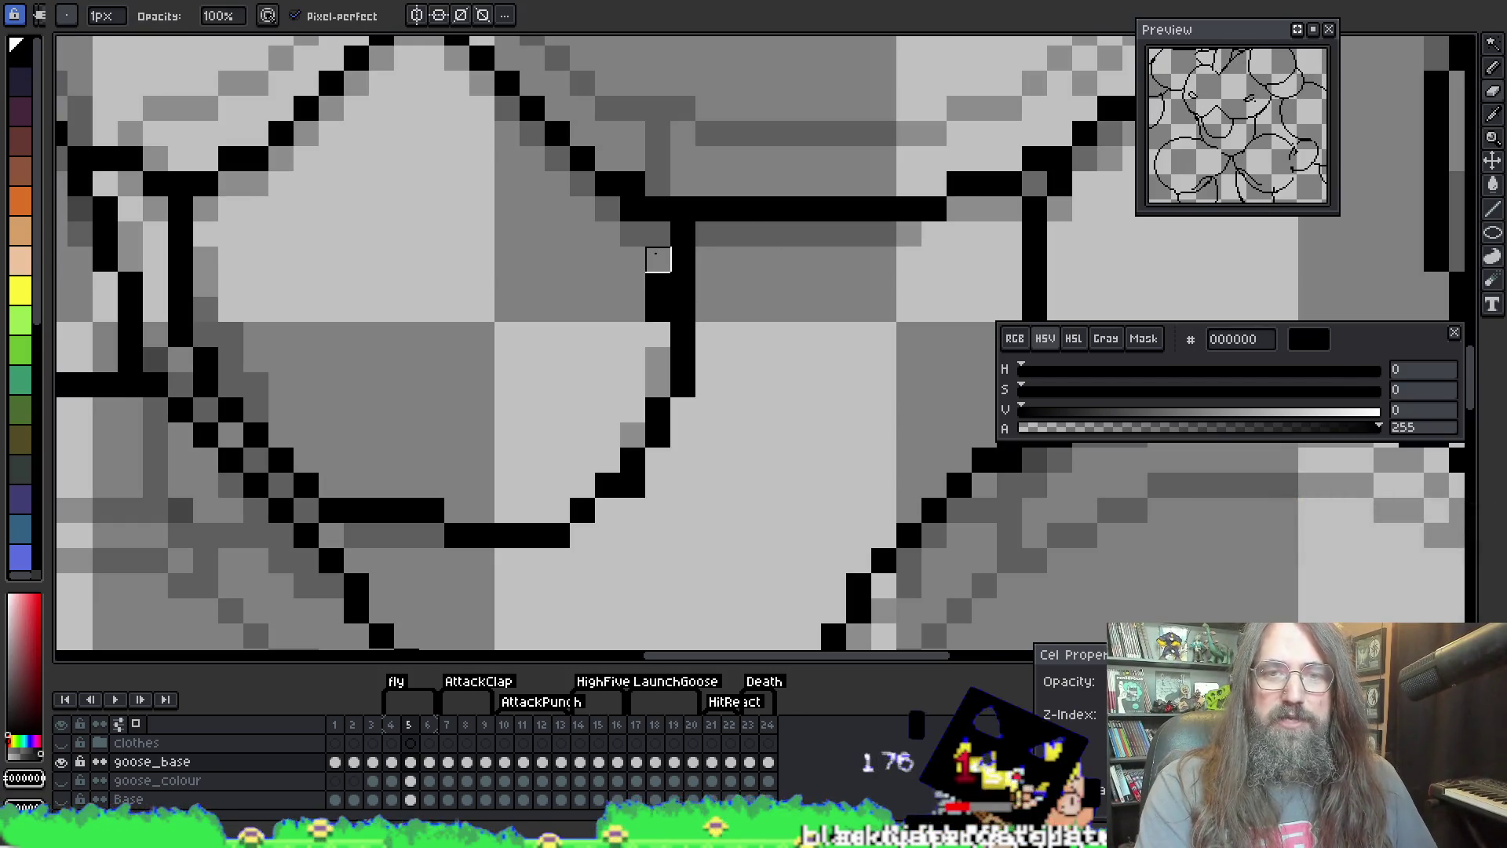
right_click(658, 297)
key(i)
key(b)
Step: Zoom out over the whole goose, step back to frame 4 and play the animation
scroll(683, 283, down, 3)
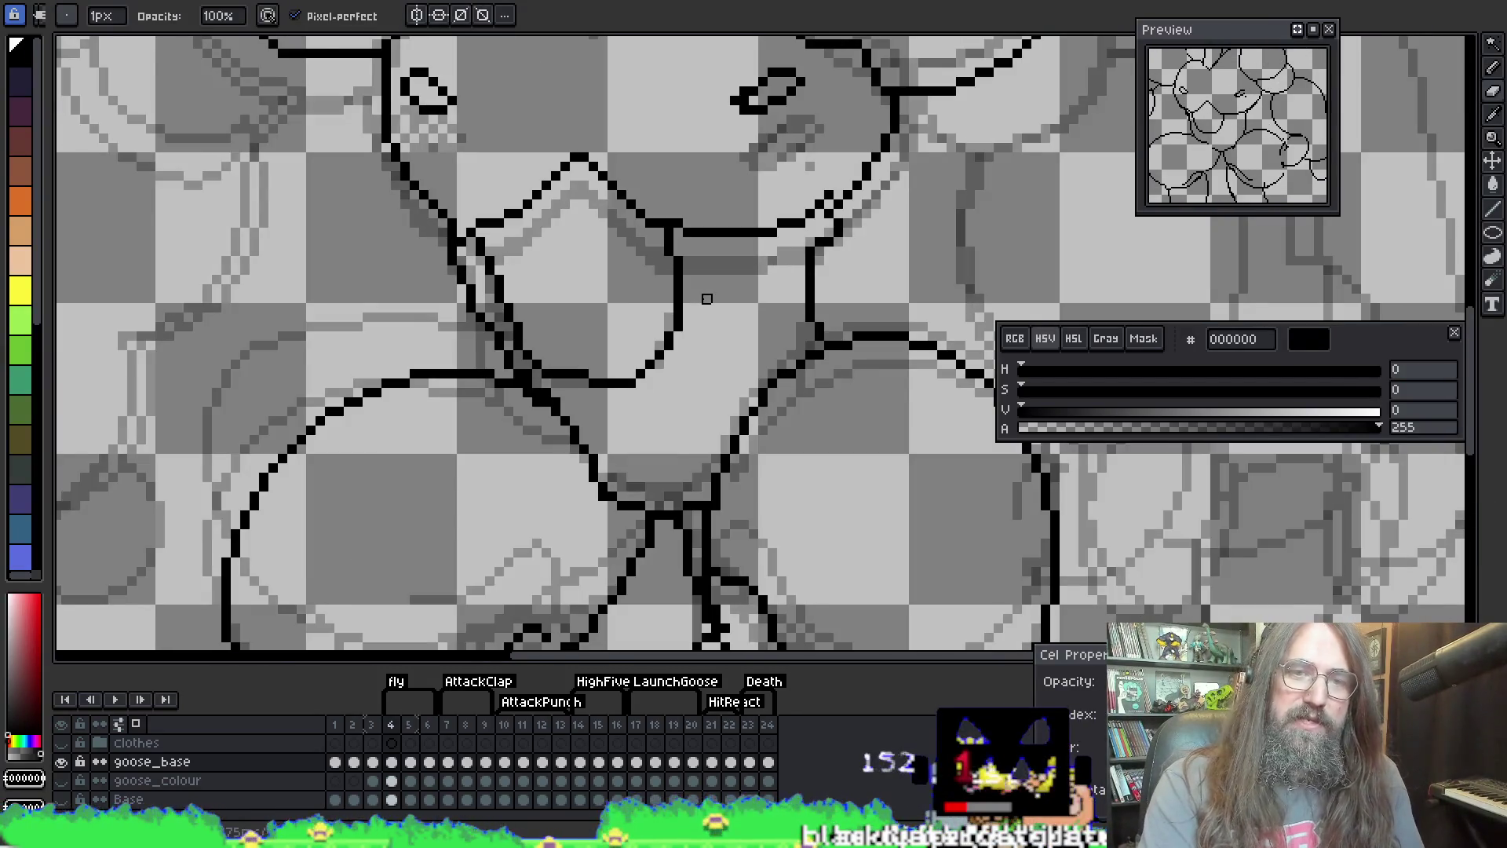
scroll(746, 325, down, 3)
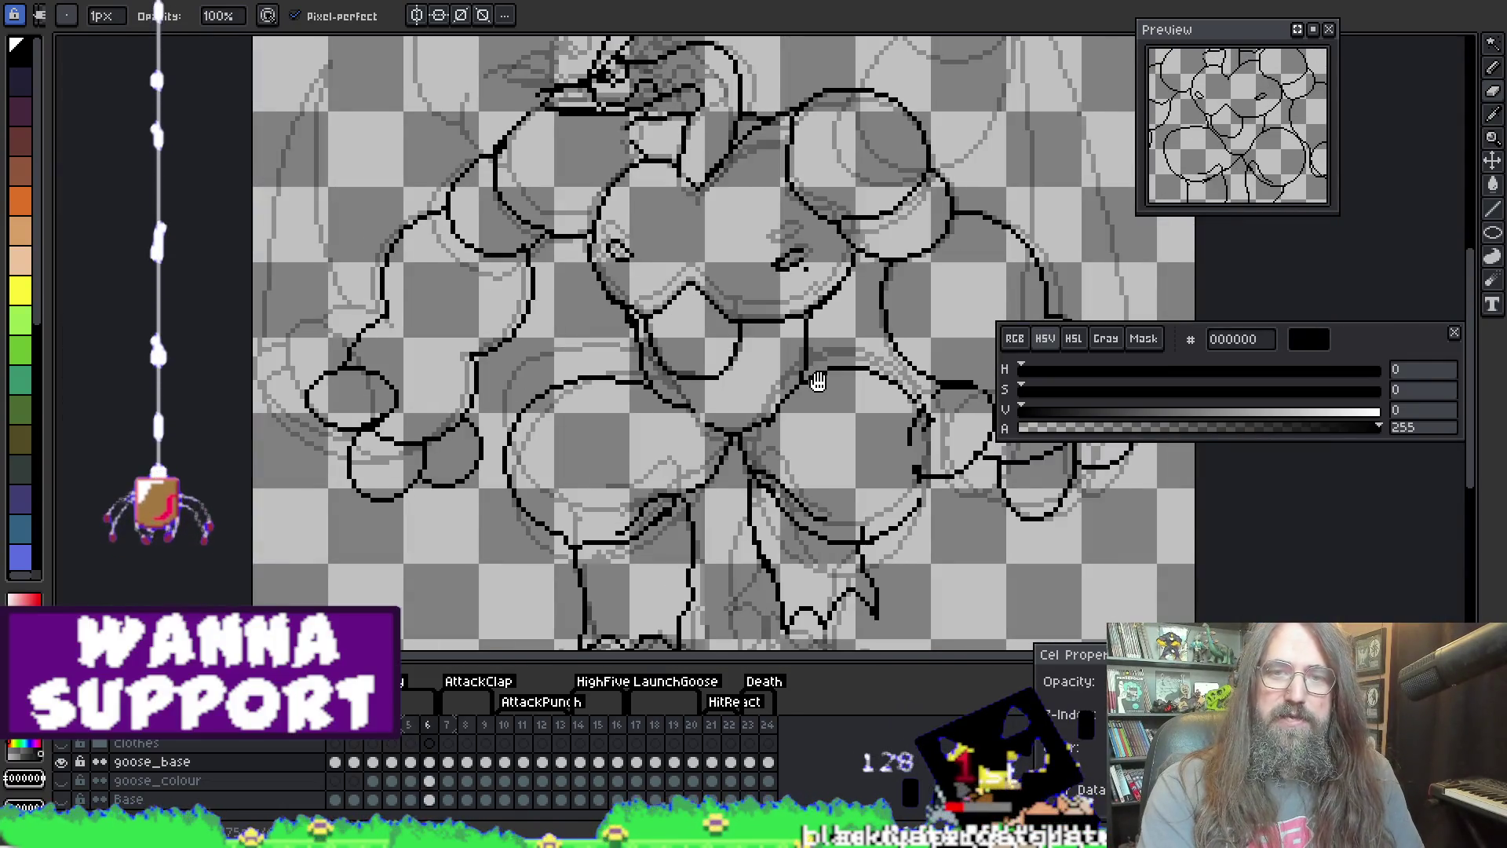
drag(872, 428, 718, 428)
key(Left)
scroll(771, 407, down, 2)
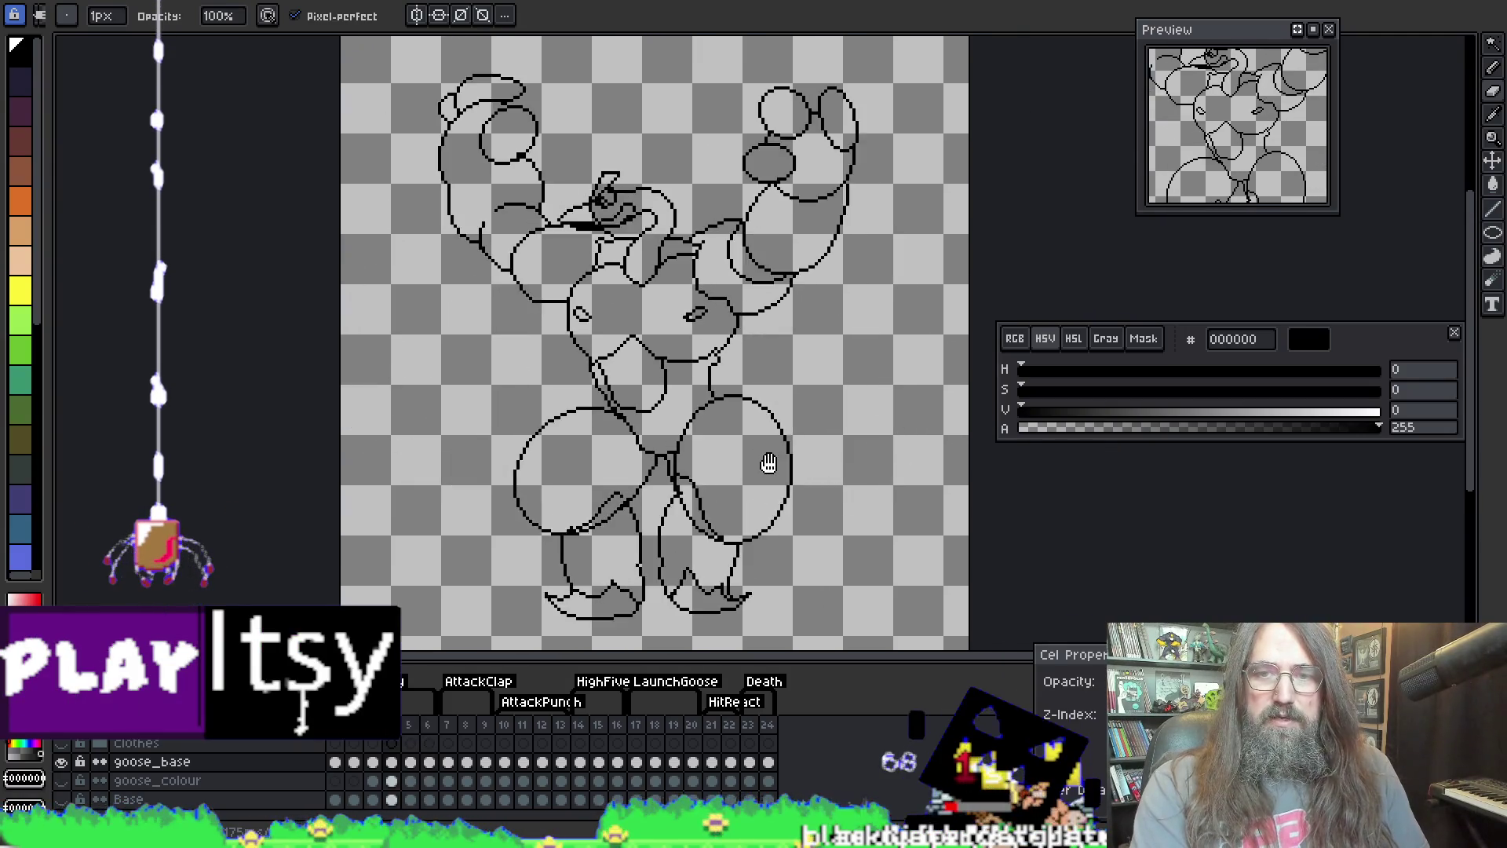
key(Return)
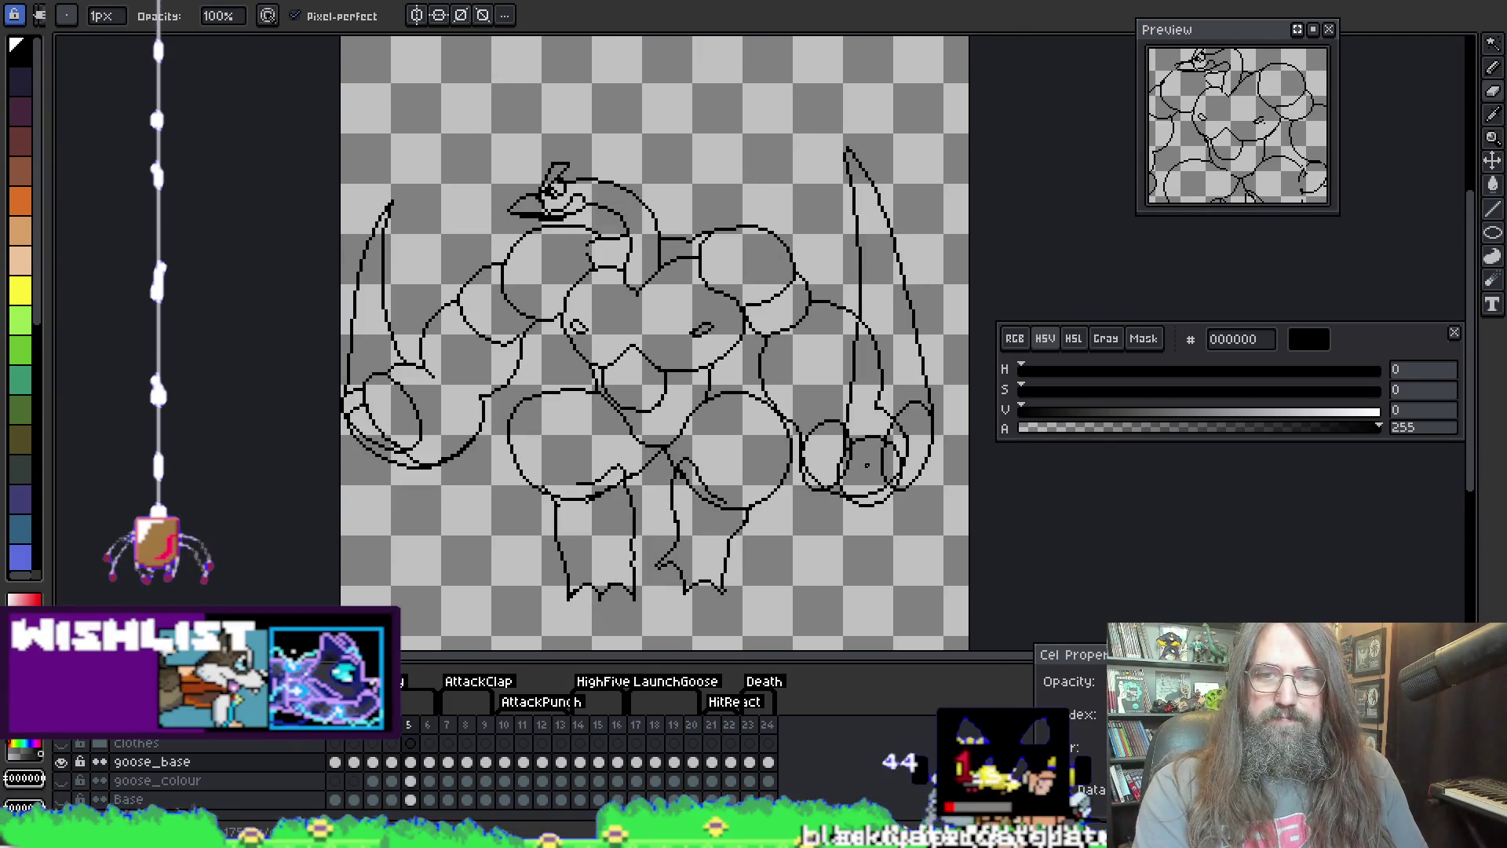
Step: Zoom and pan in close on the goose's chest and arm lines on frame 6
scroll(847, 460, up, 2)
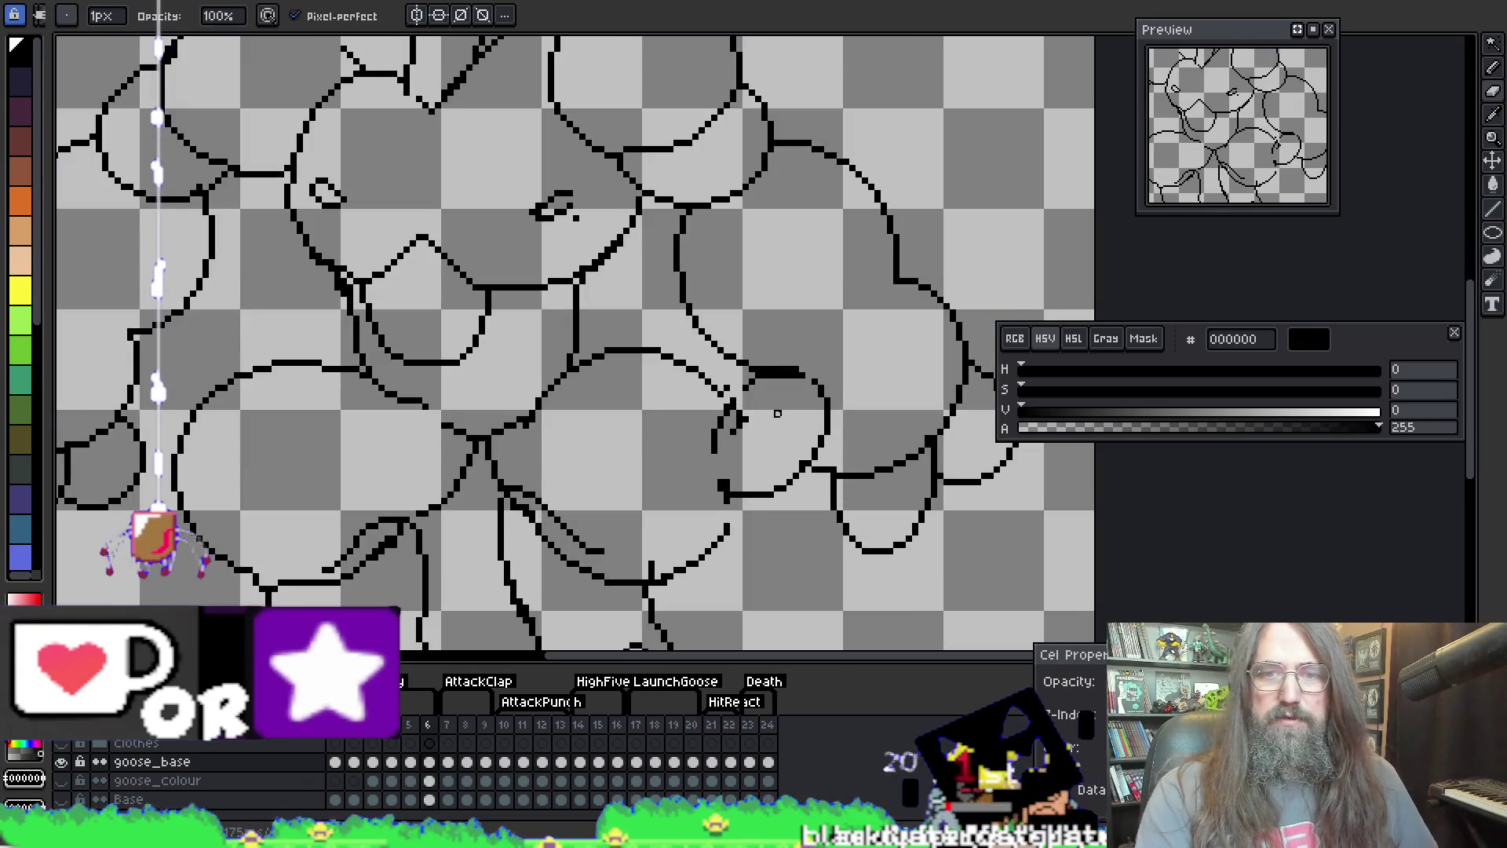
key(h)
drag(722, 271, 619, 196)
key(b)
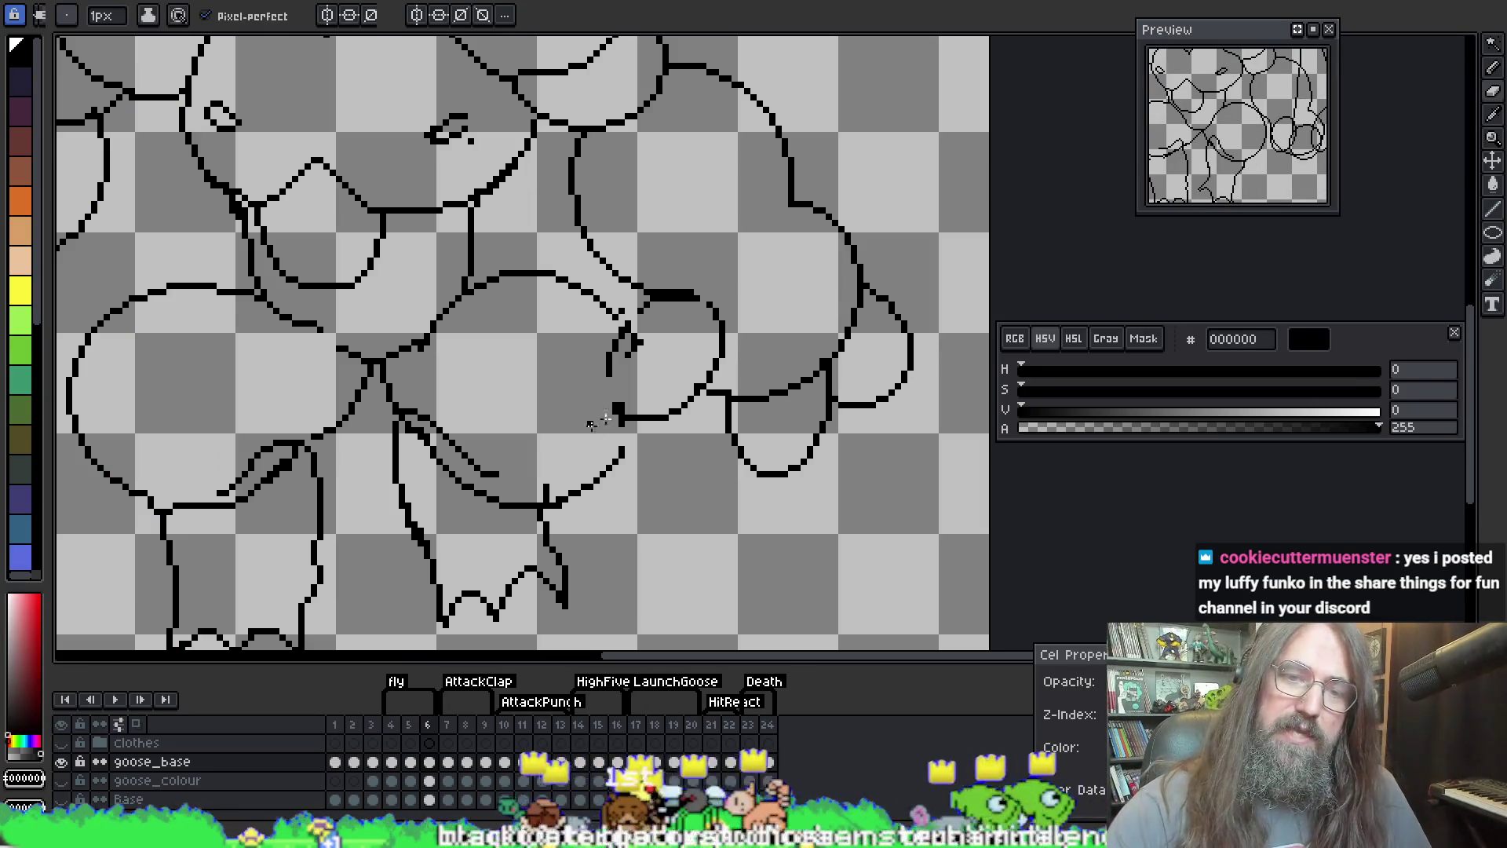
Step: Join the broken chest line with a short pencil stroke, then bring Discord's shared figure photo onscreen
key(e)
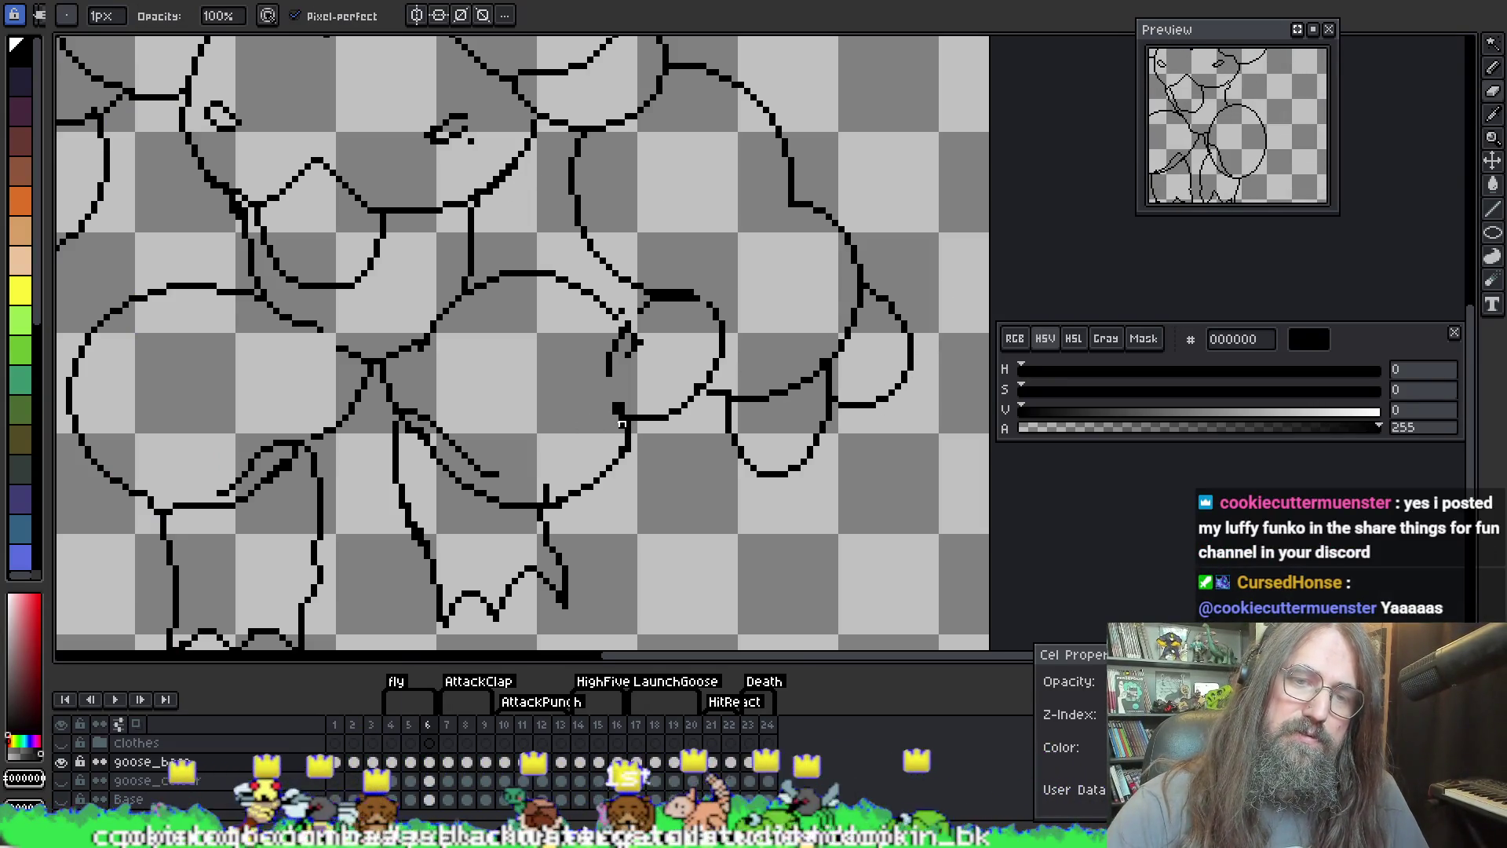
key(b)
drag(619, 408, 608, 377)
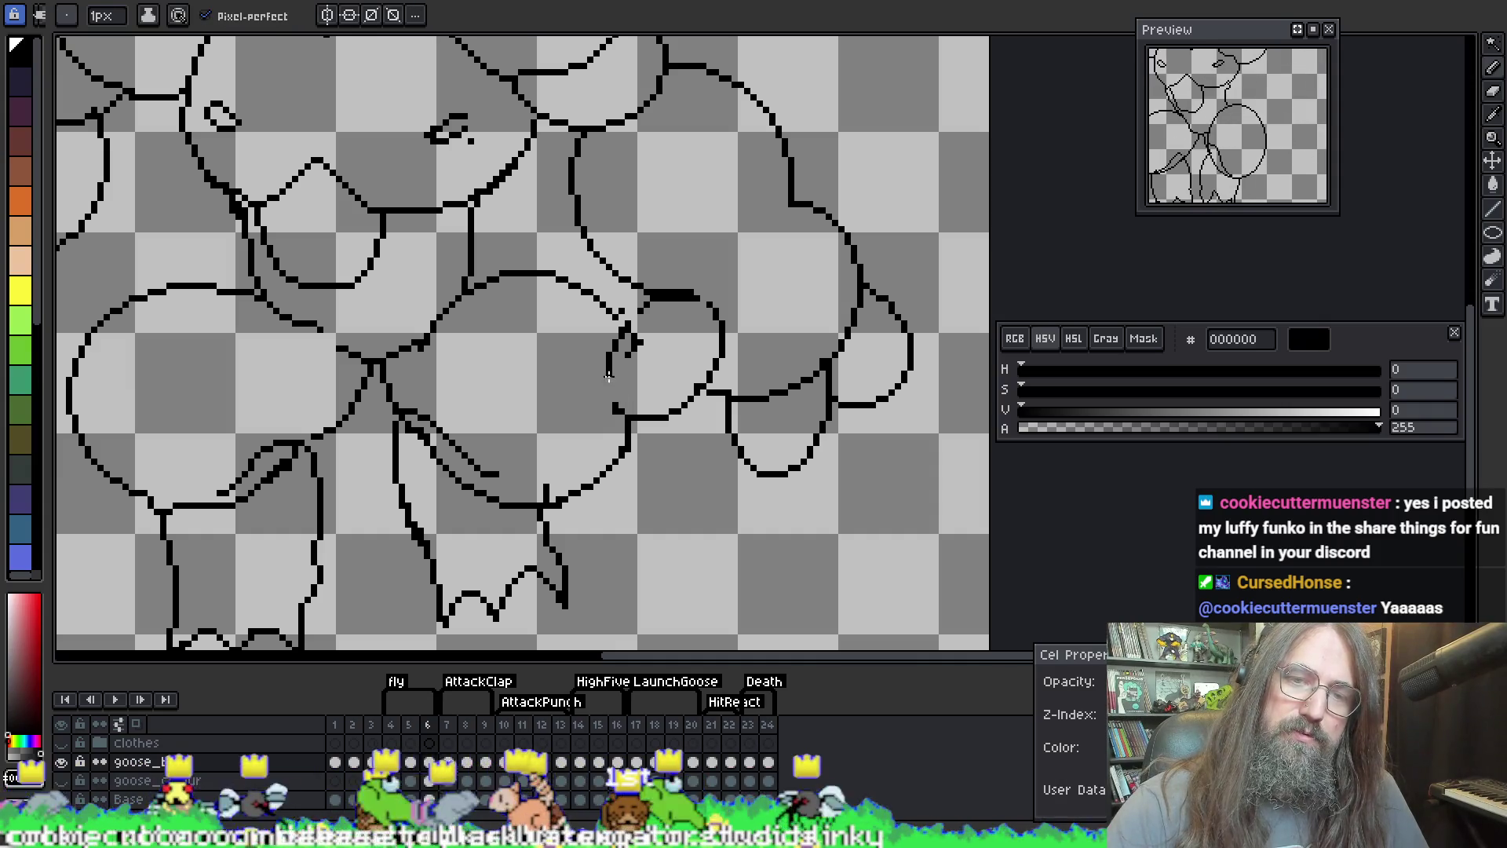
key(e)
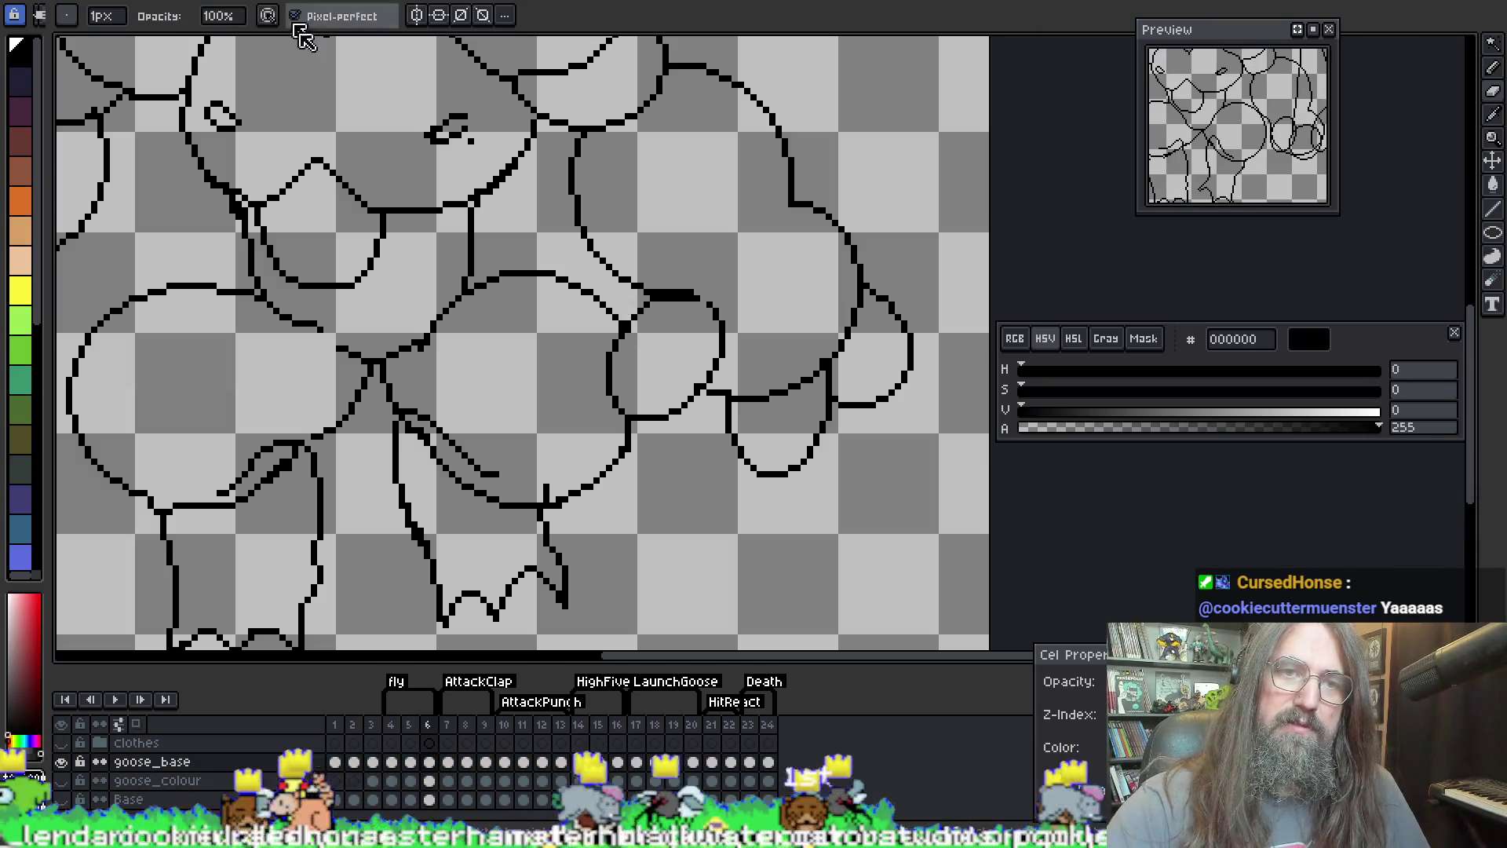
key(e)
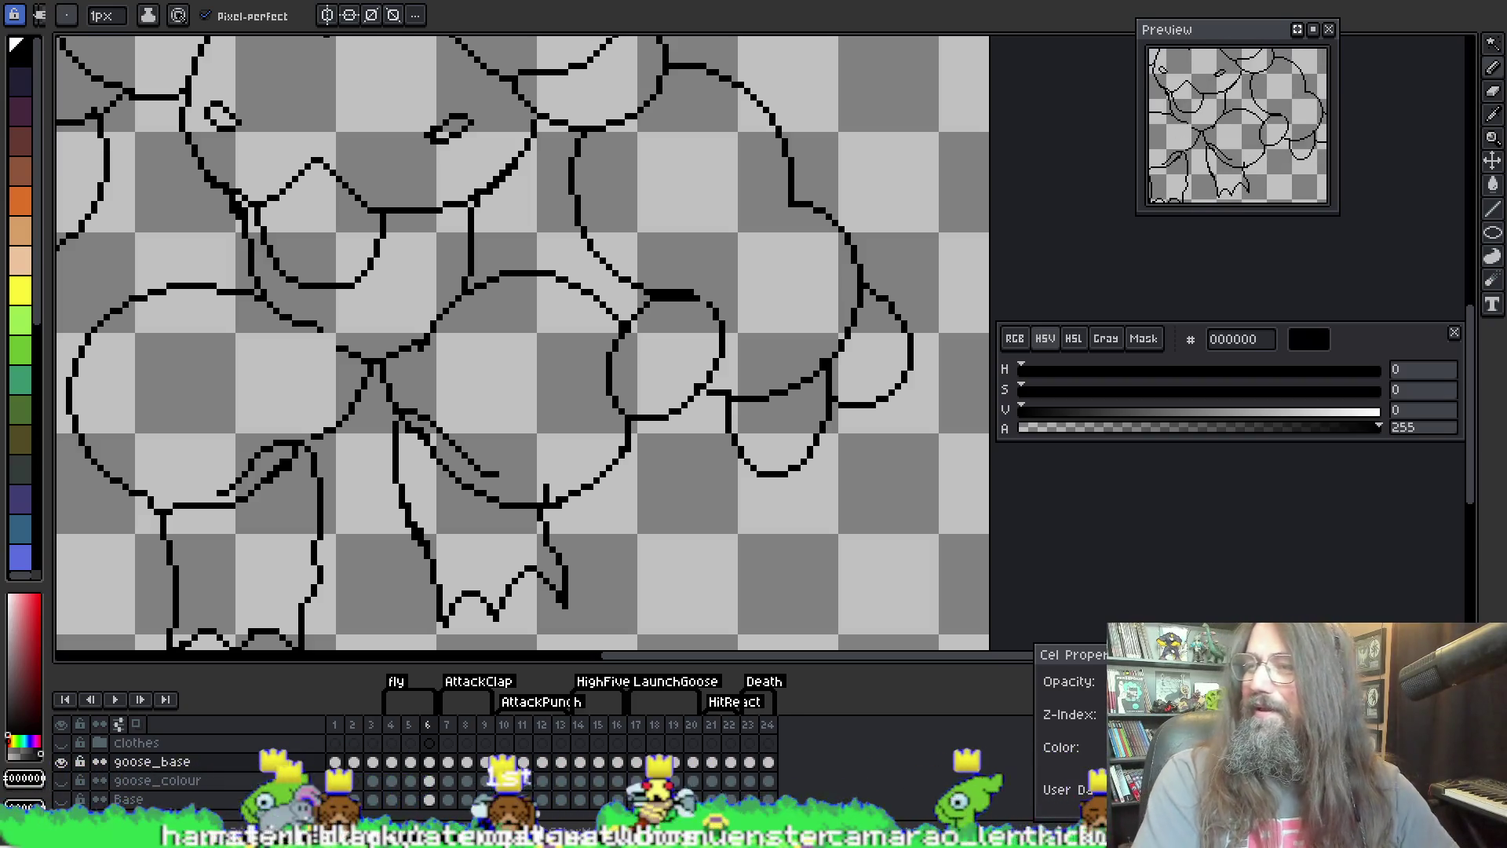
mouse_move(745, 0)
mouse_down()
mouse_move(744, 379)
mouse_move(591, 0)
mouse_move(673, 56)
mouse_up()
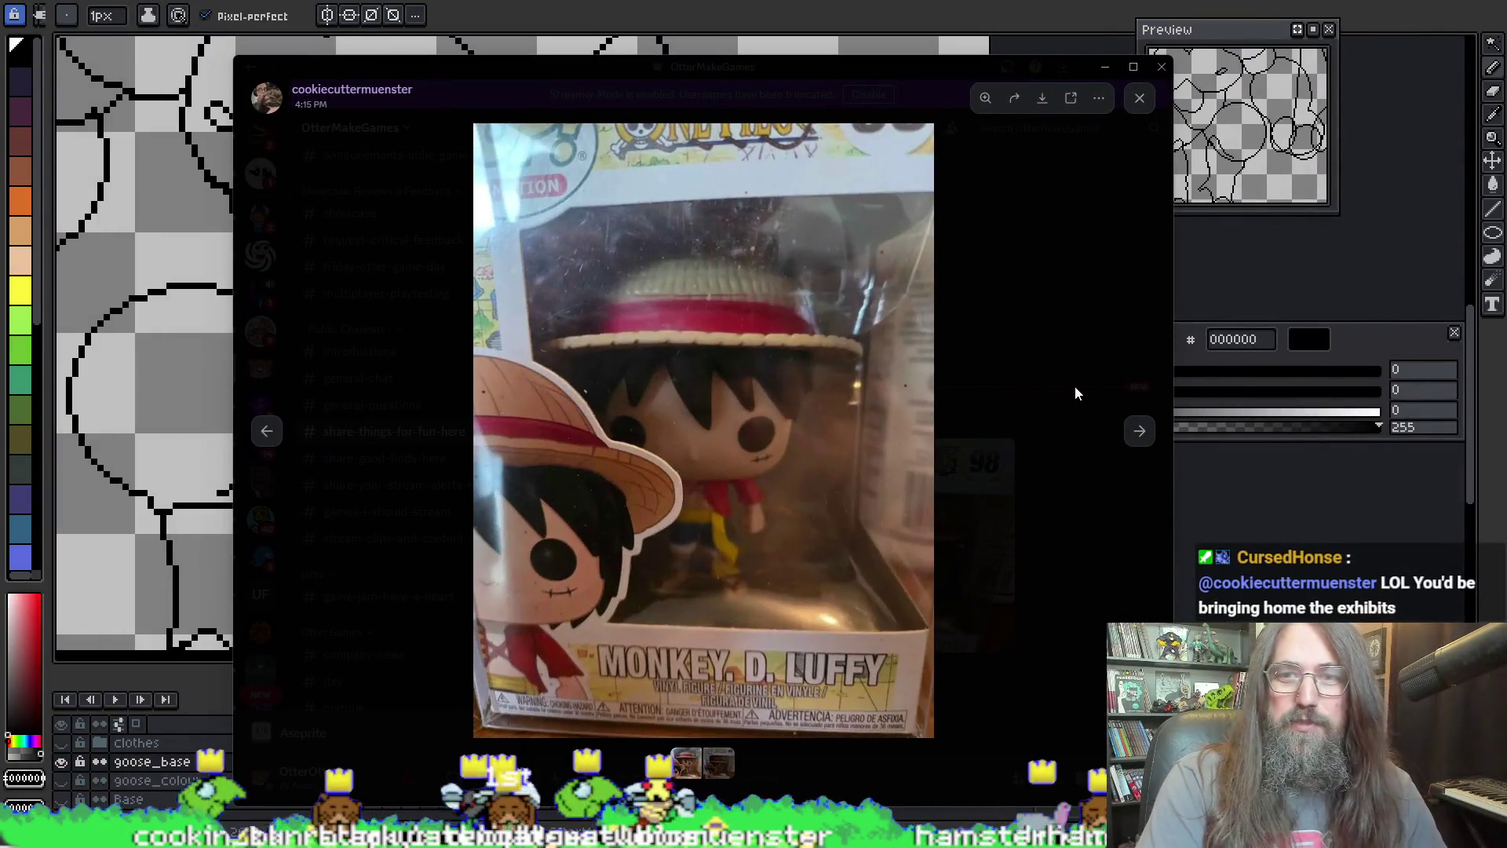
Step: View the next photo of the boxed Luffy figure, then return to the goose drawing
key(Right)
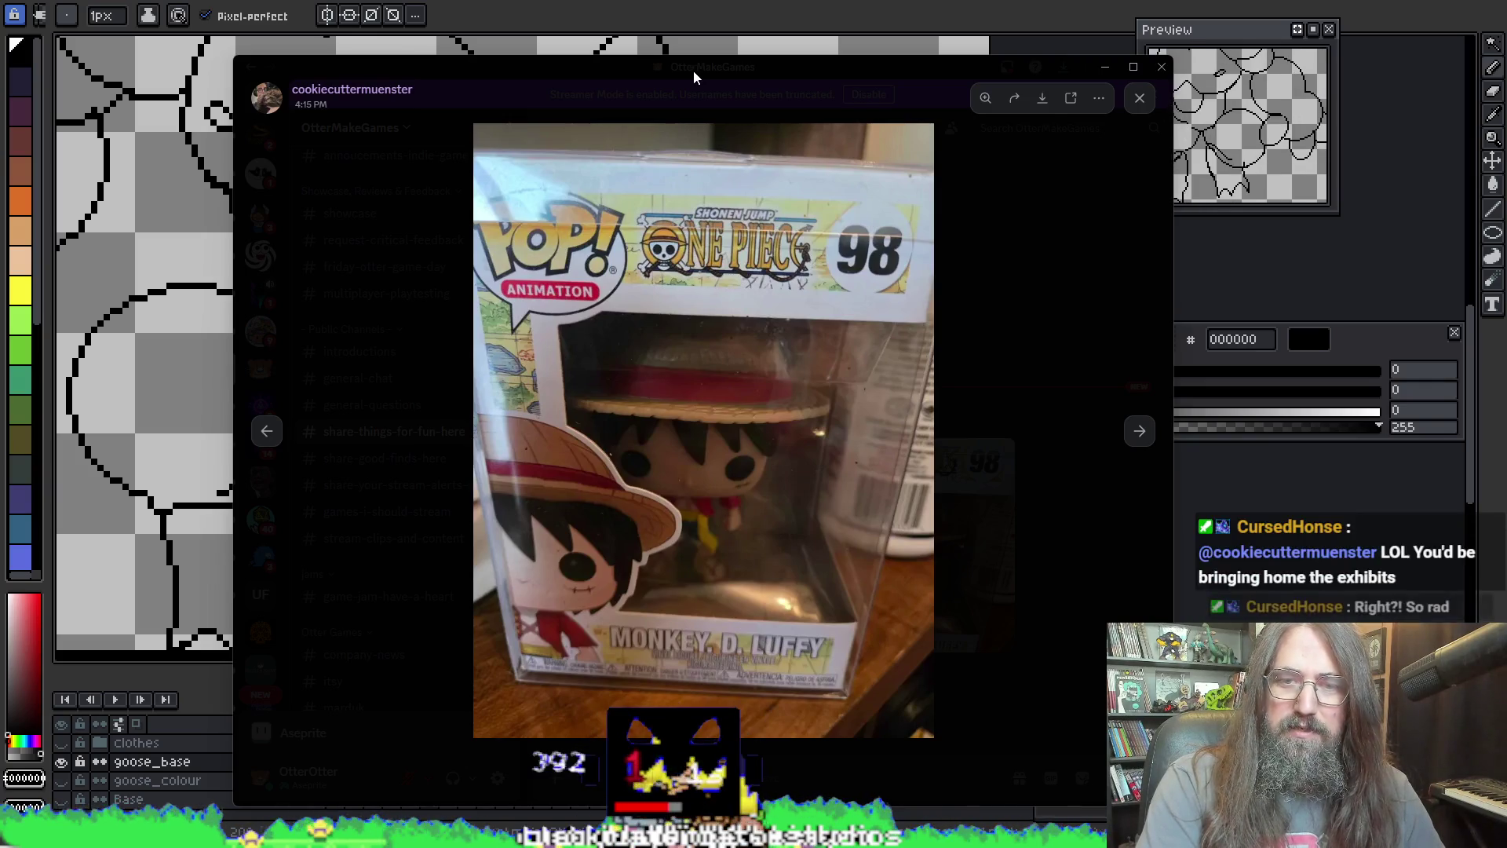
key(alt+Tab)
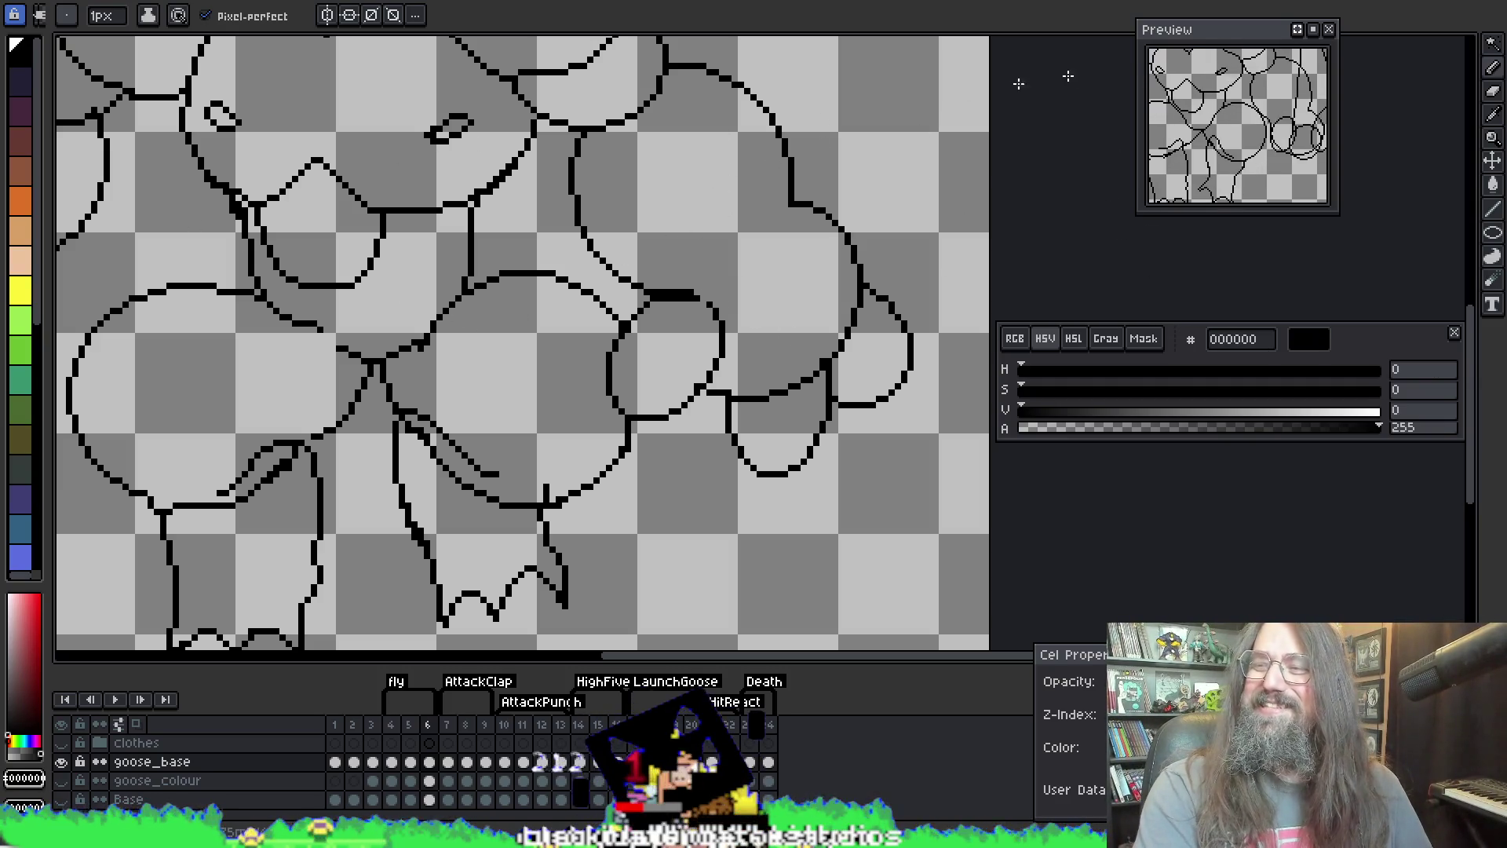
Step: Zoom back in on the chest lines and sample the black line colour from the canvas
mouse_move(341, 388)
mouse_down()
mouse_move(357, 465)
mouse_move(444, 464)
mouse_up()
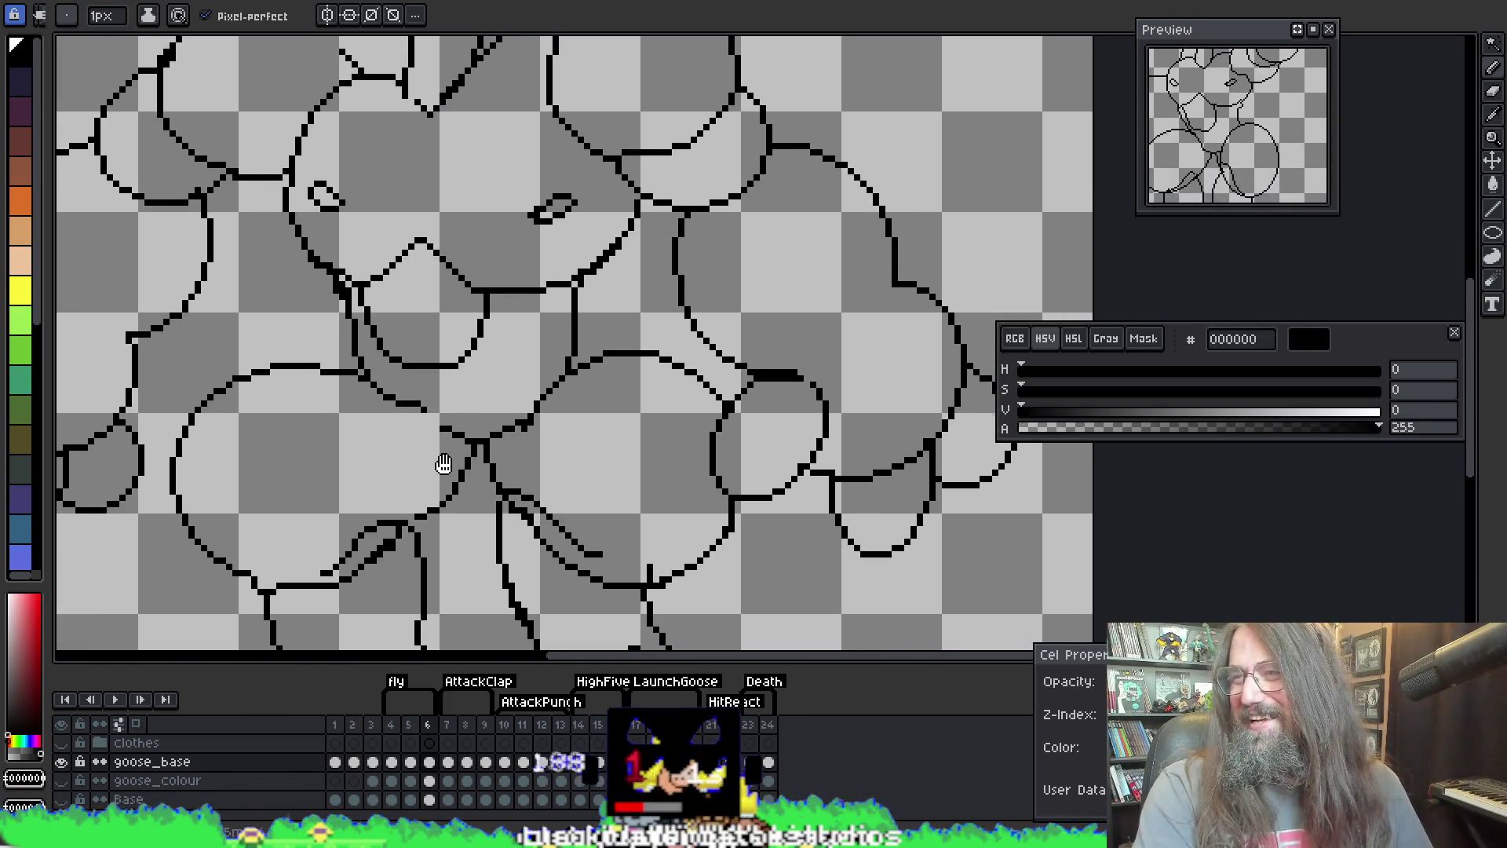
scroll(422, 482, down, 1)
scroll(534, 260, up, 3)
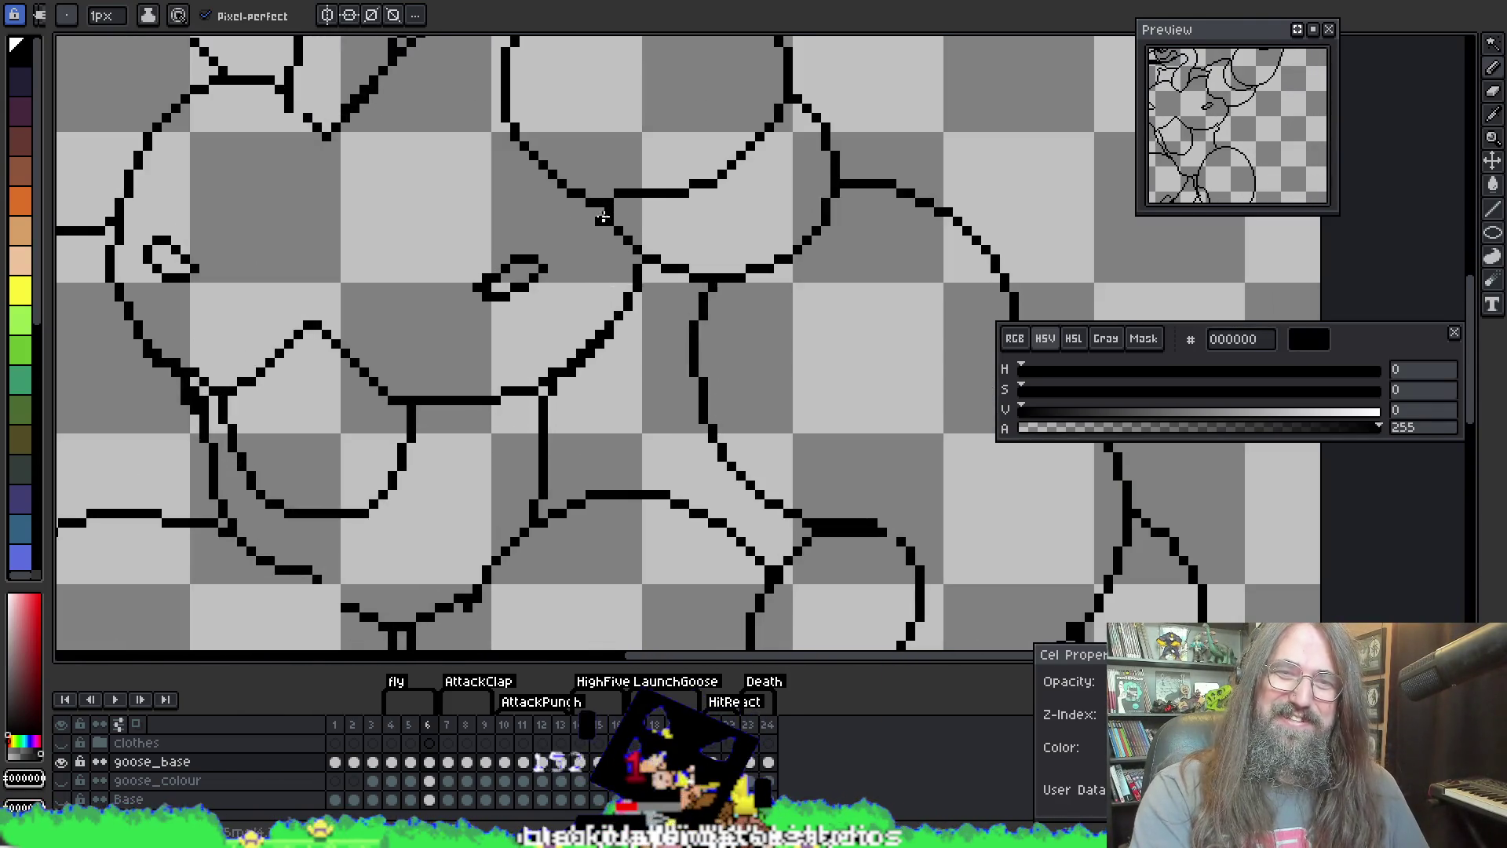
key(b)
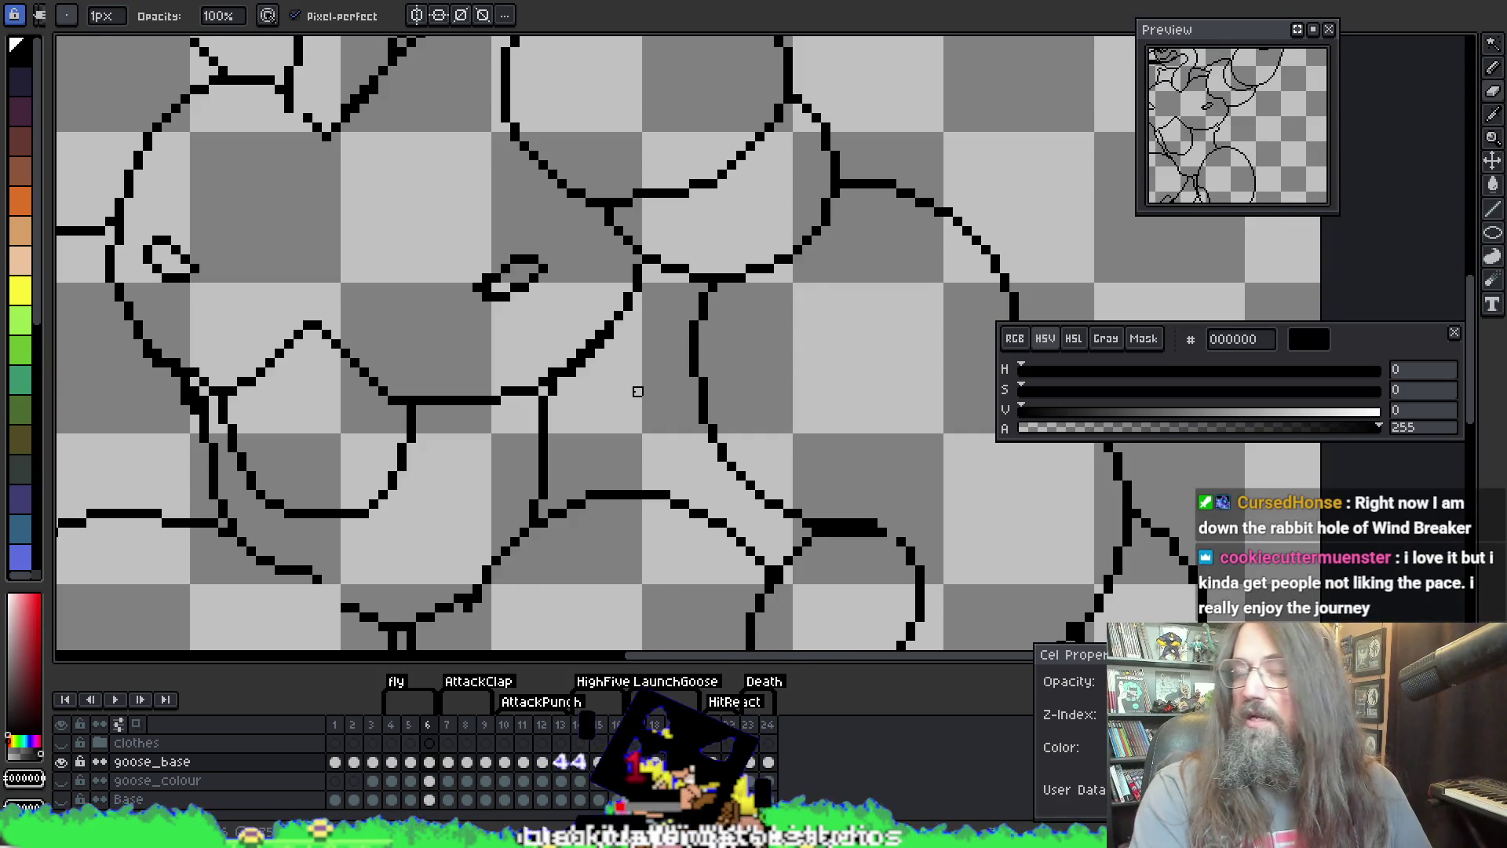
scroll(637, 391, down, 1)
scroll(566, 291, down, 4)
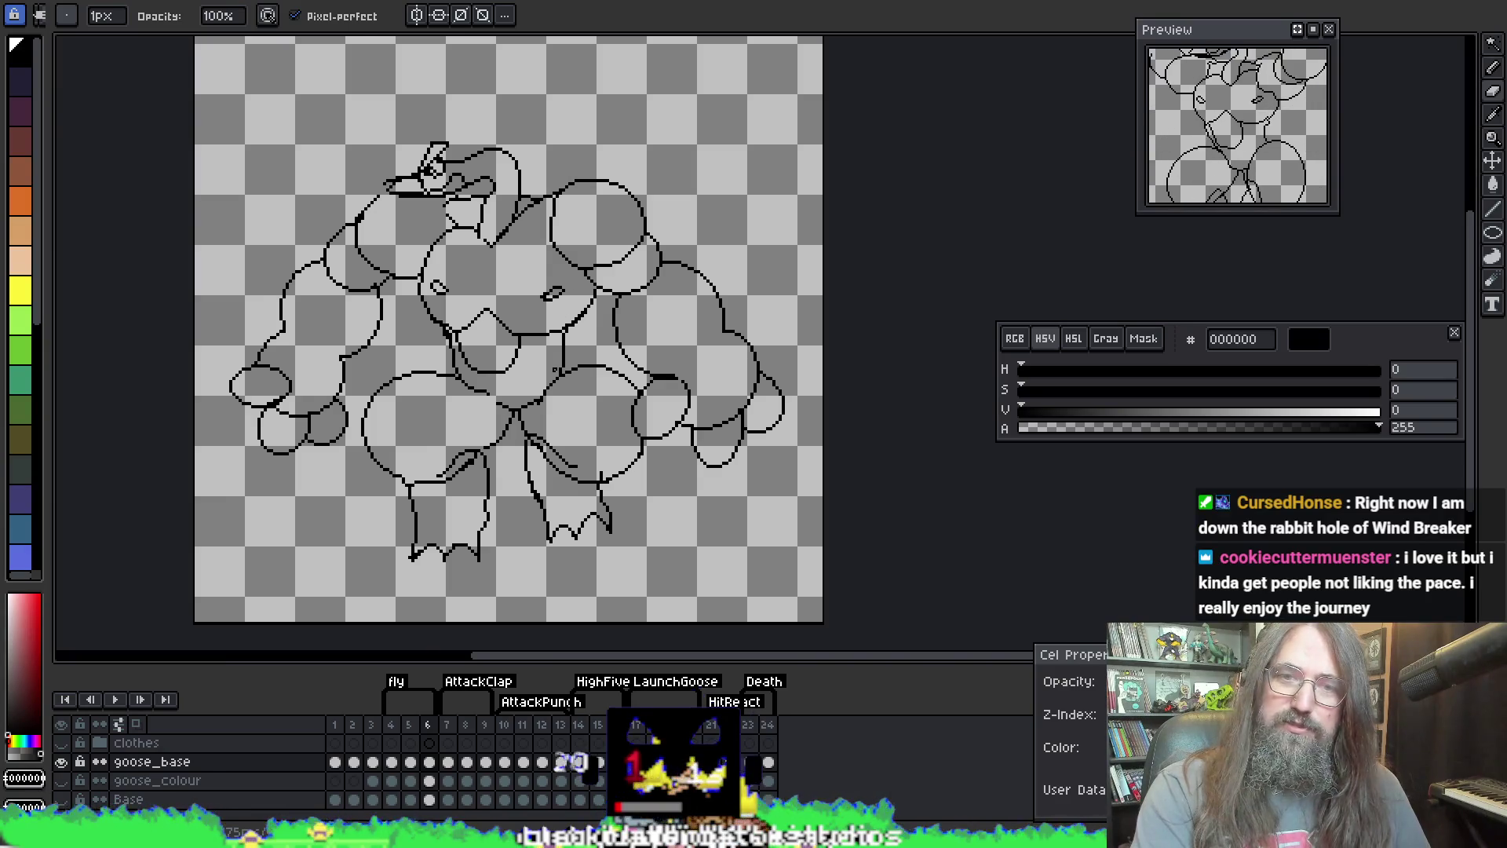
scroll(554, 369, up, 5)
key(e)
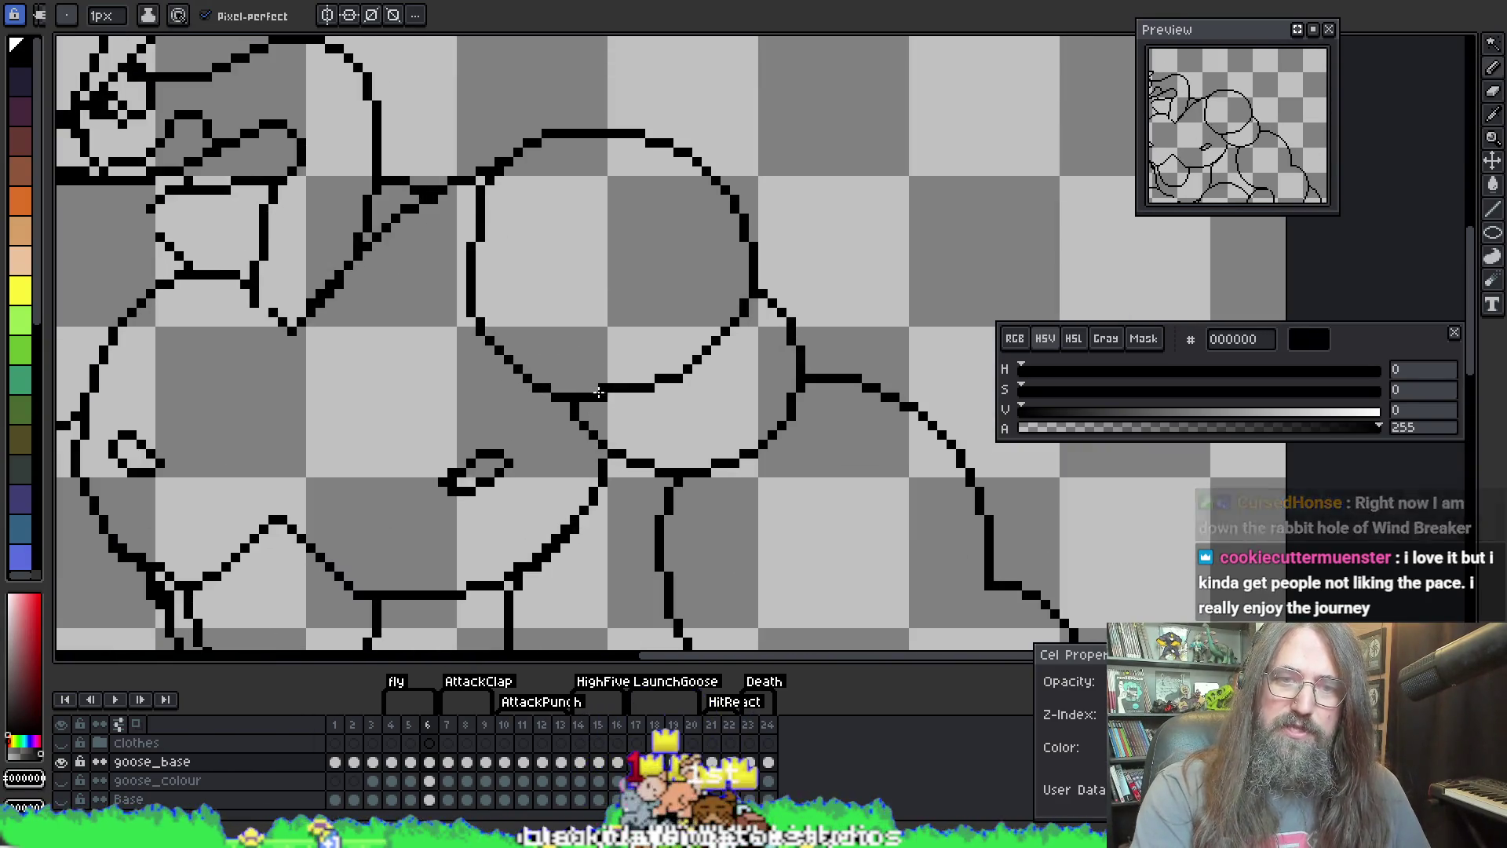
key(b)
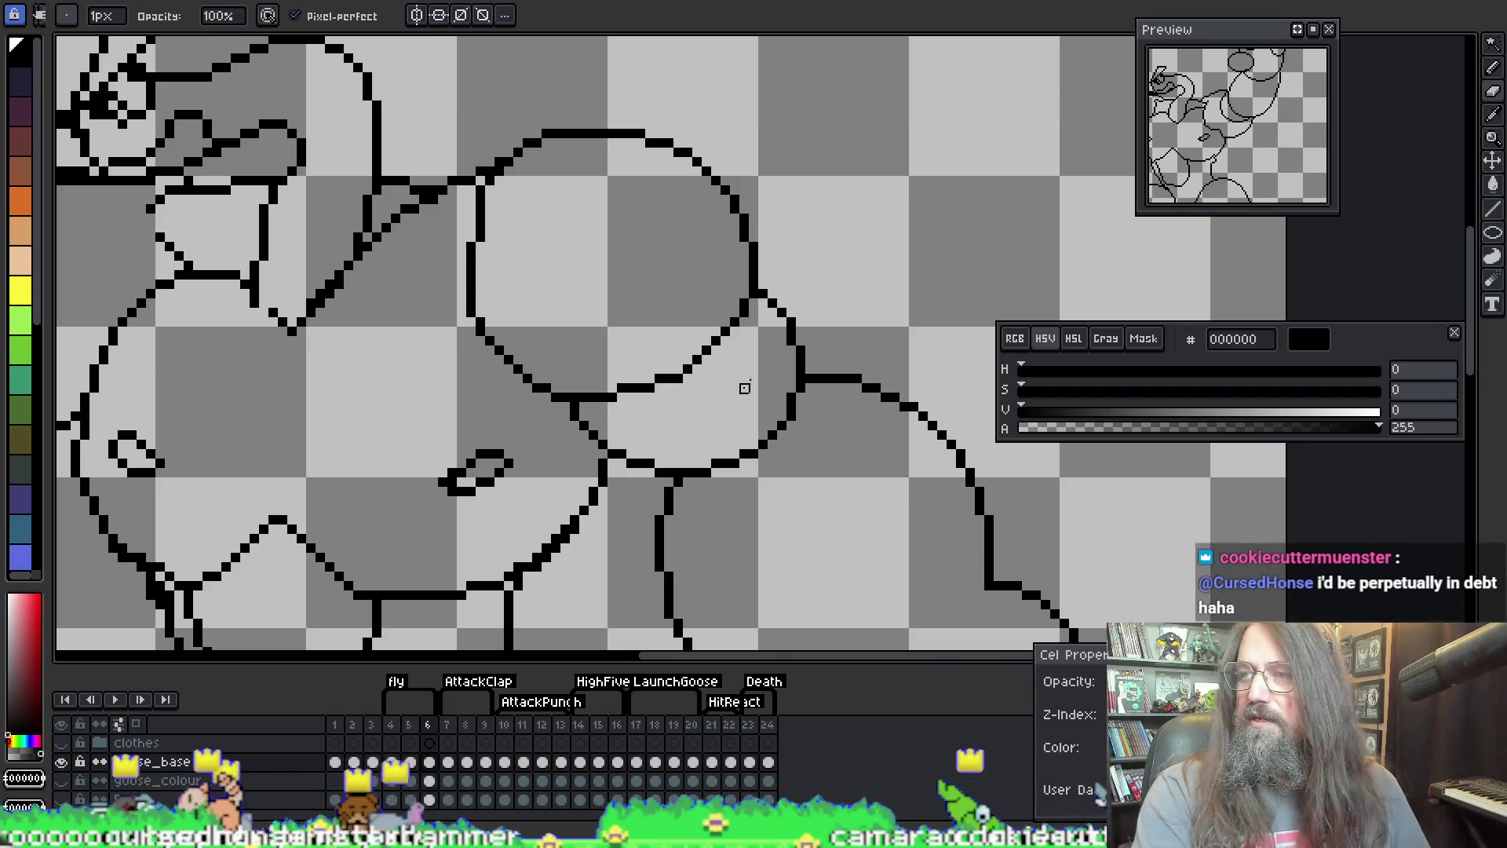
key(i)
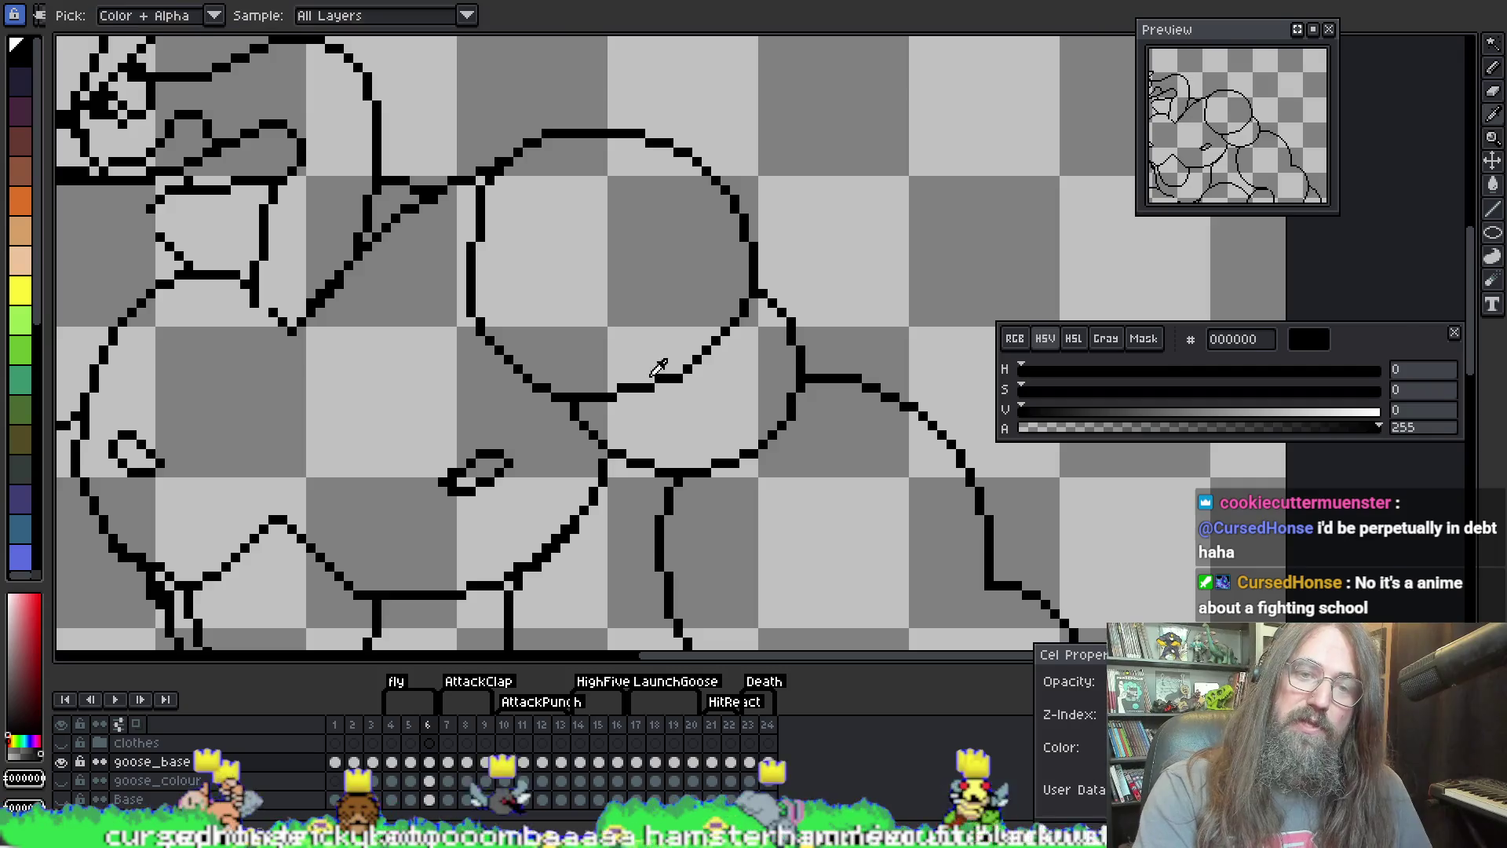
key(b)
Step: Remove a stray arm-outline pixel and two doubled pixels from the diagonal chest line
scroll(550, 431, down, 1)
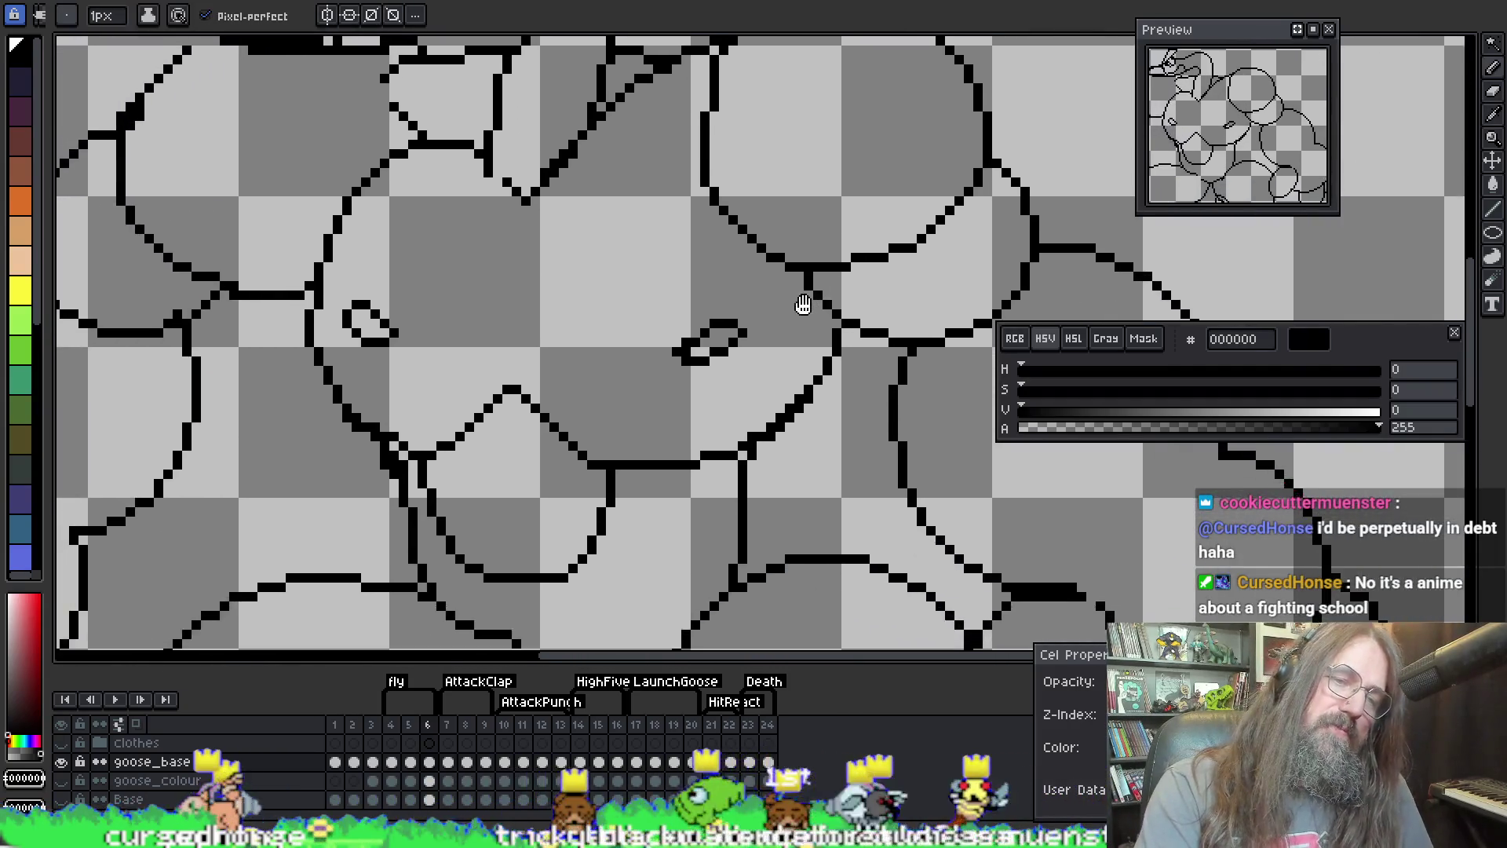
scroll(373, 420, up, 2)
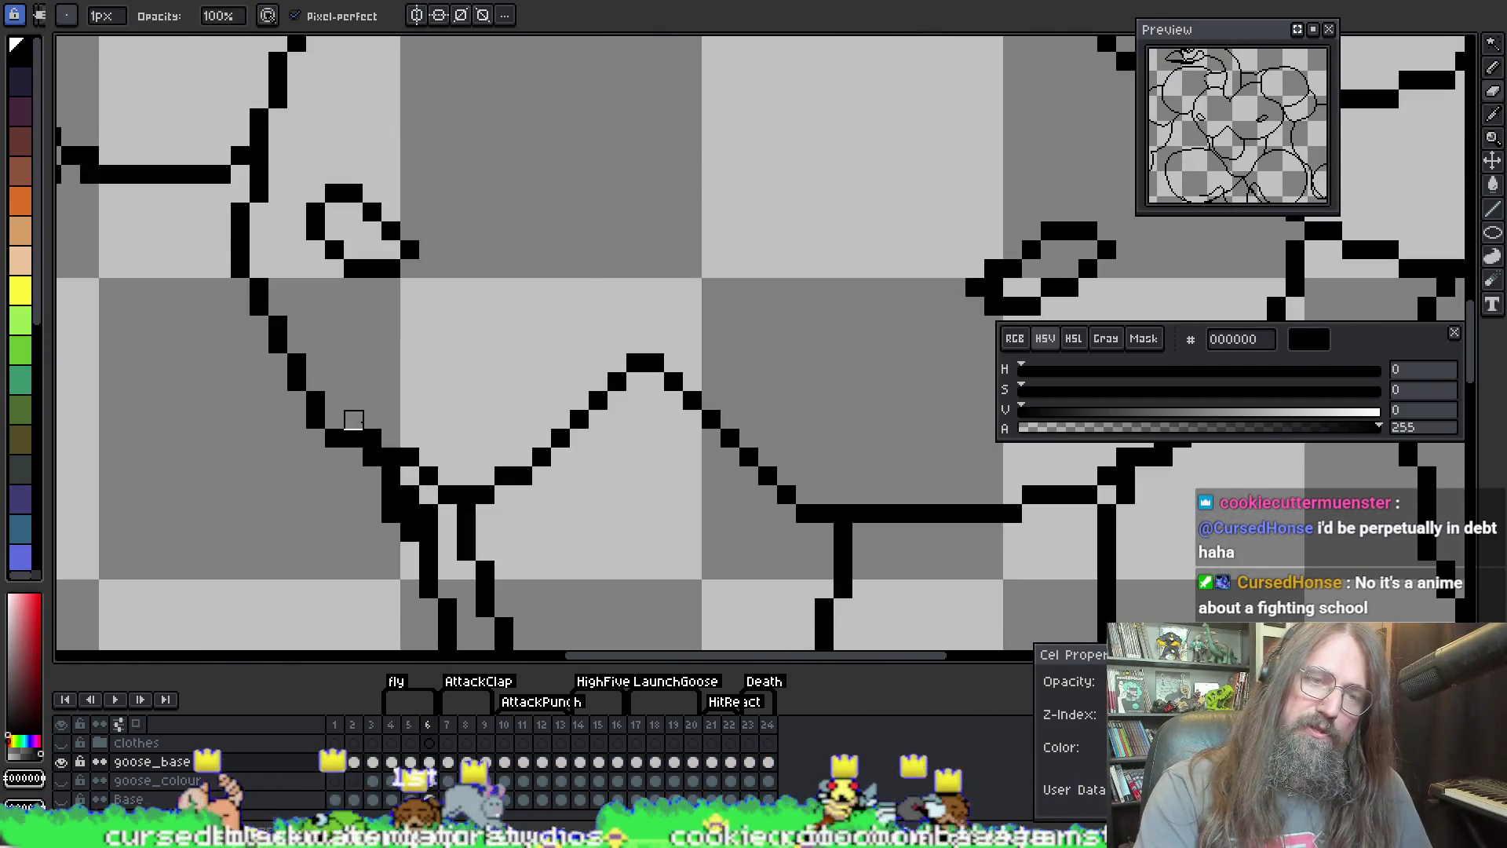
key(e)
click(353, 440)
key(b)
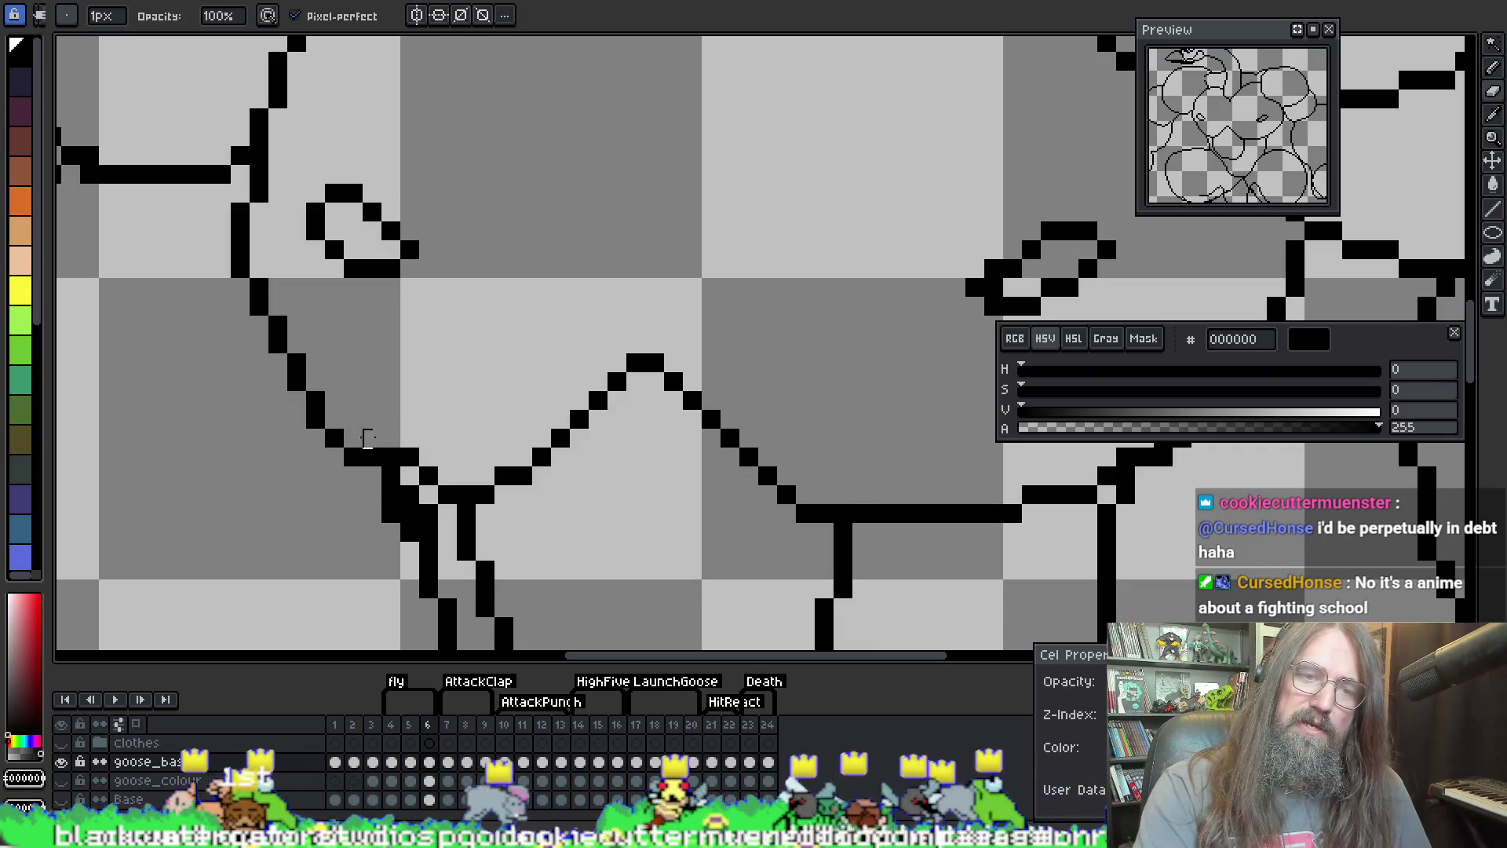
drag(697, 446, 191, 421)
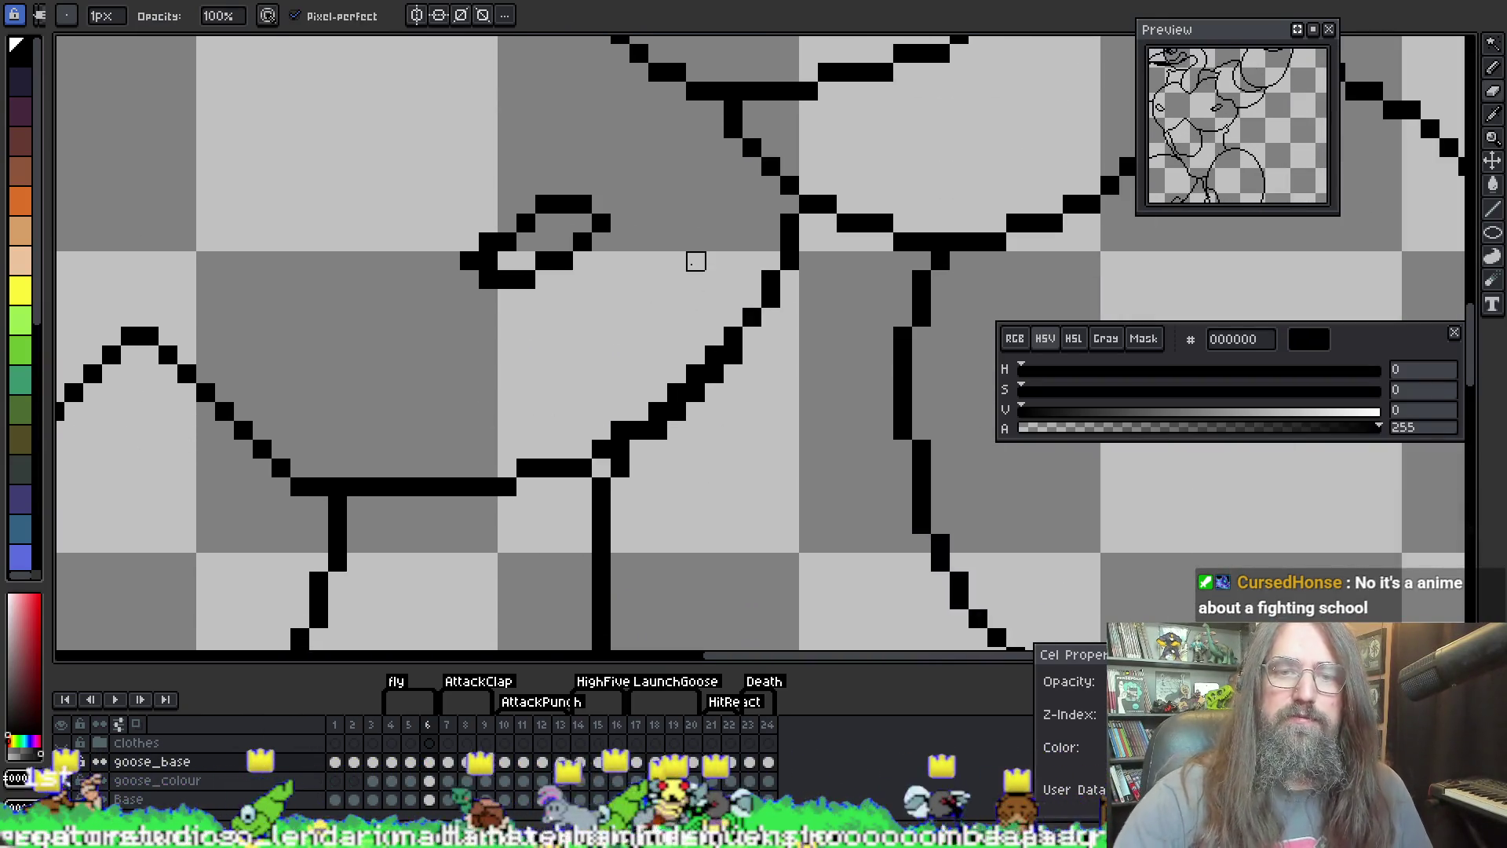
right_click(620, 430)
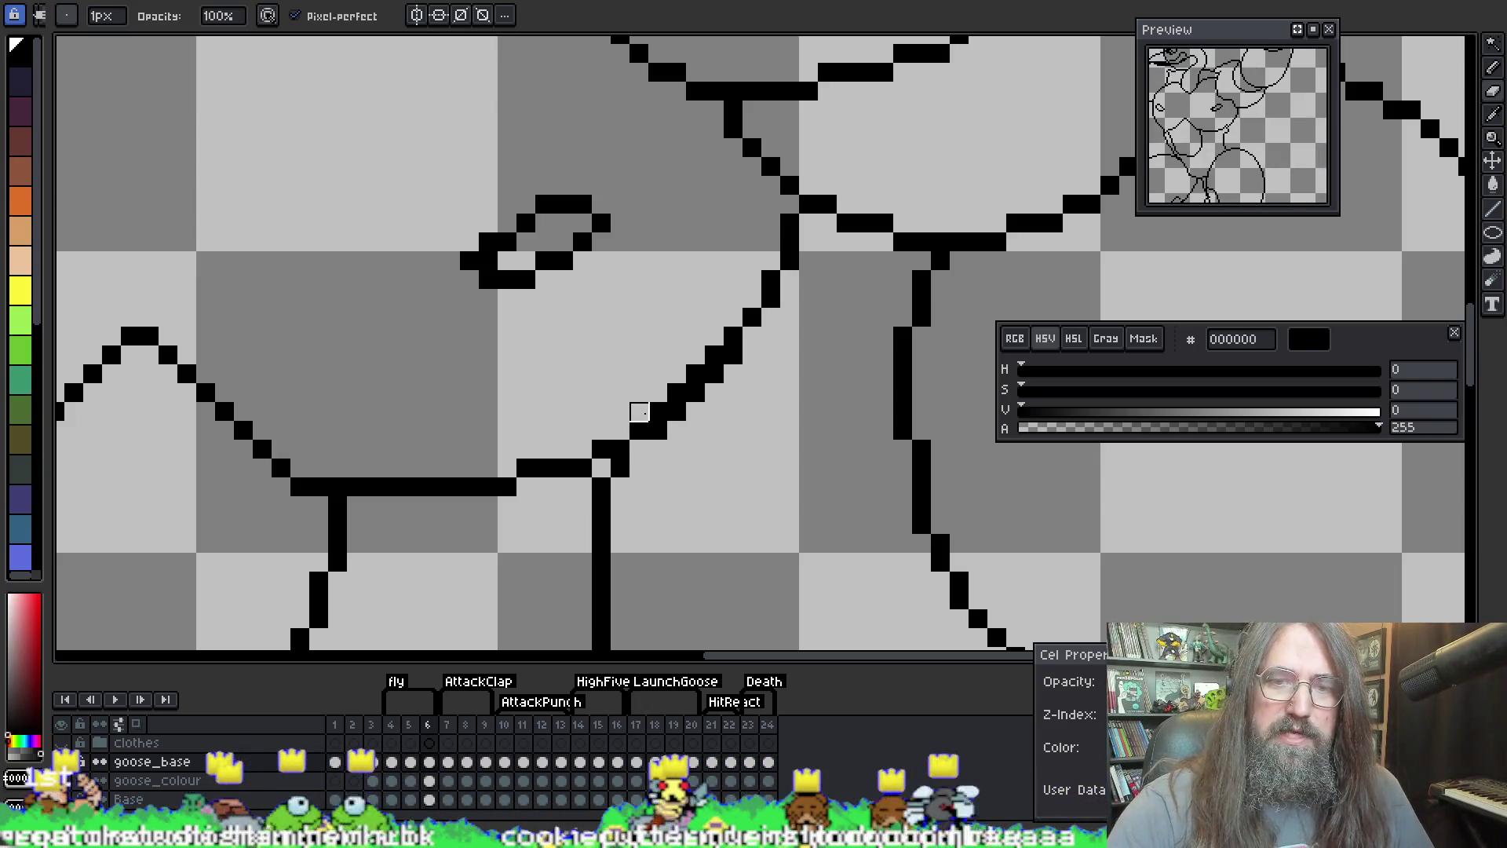
right_click(658, 411)
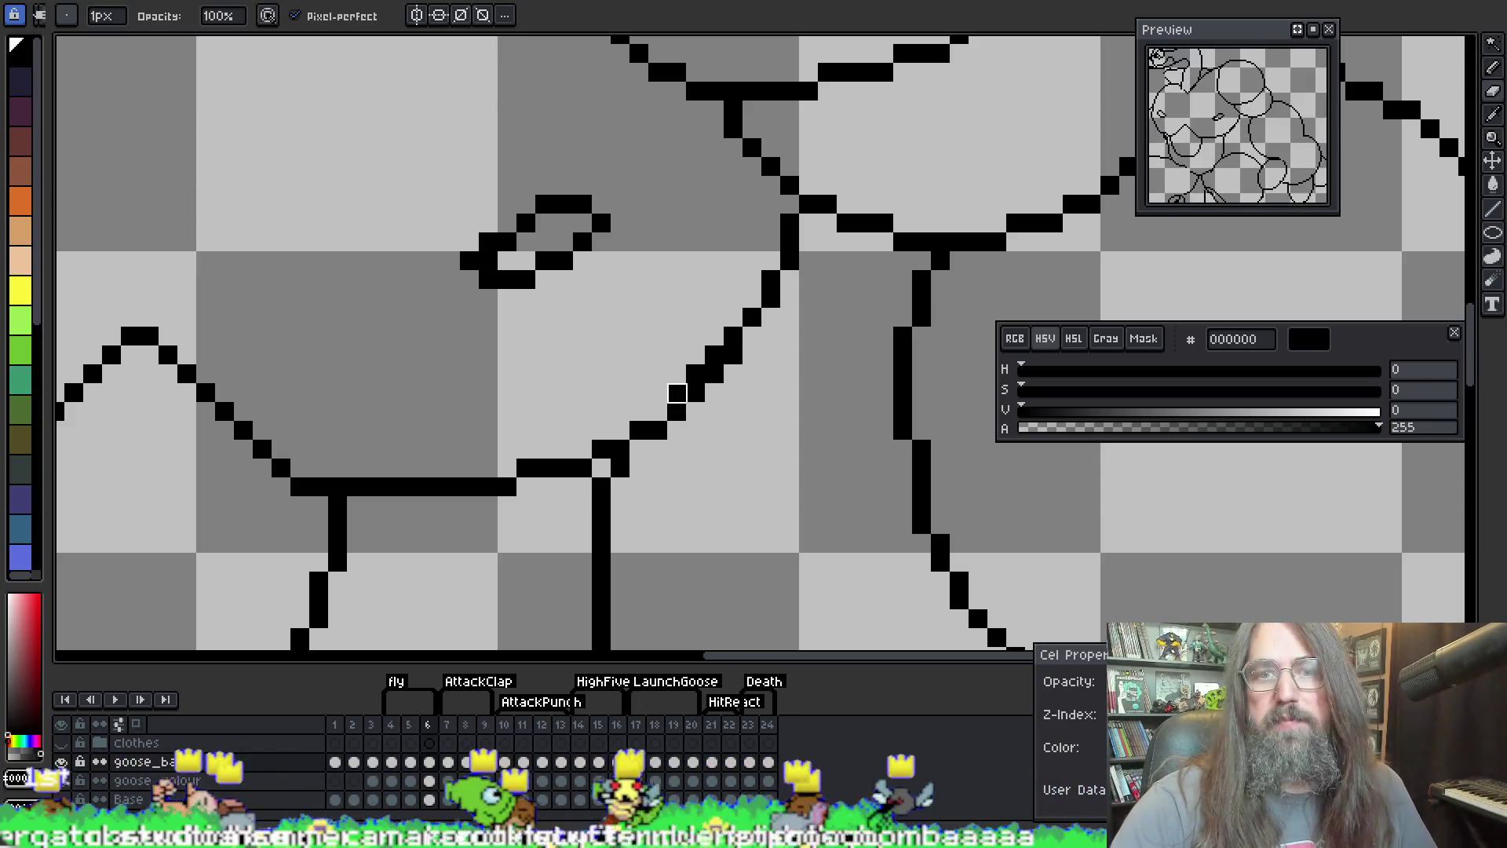
Step: Erase bump pixels on the diagonal, then add pixels to smooth its step and extend it down
key(e)
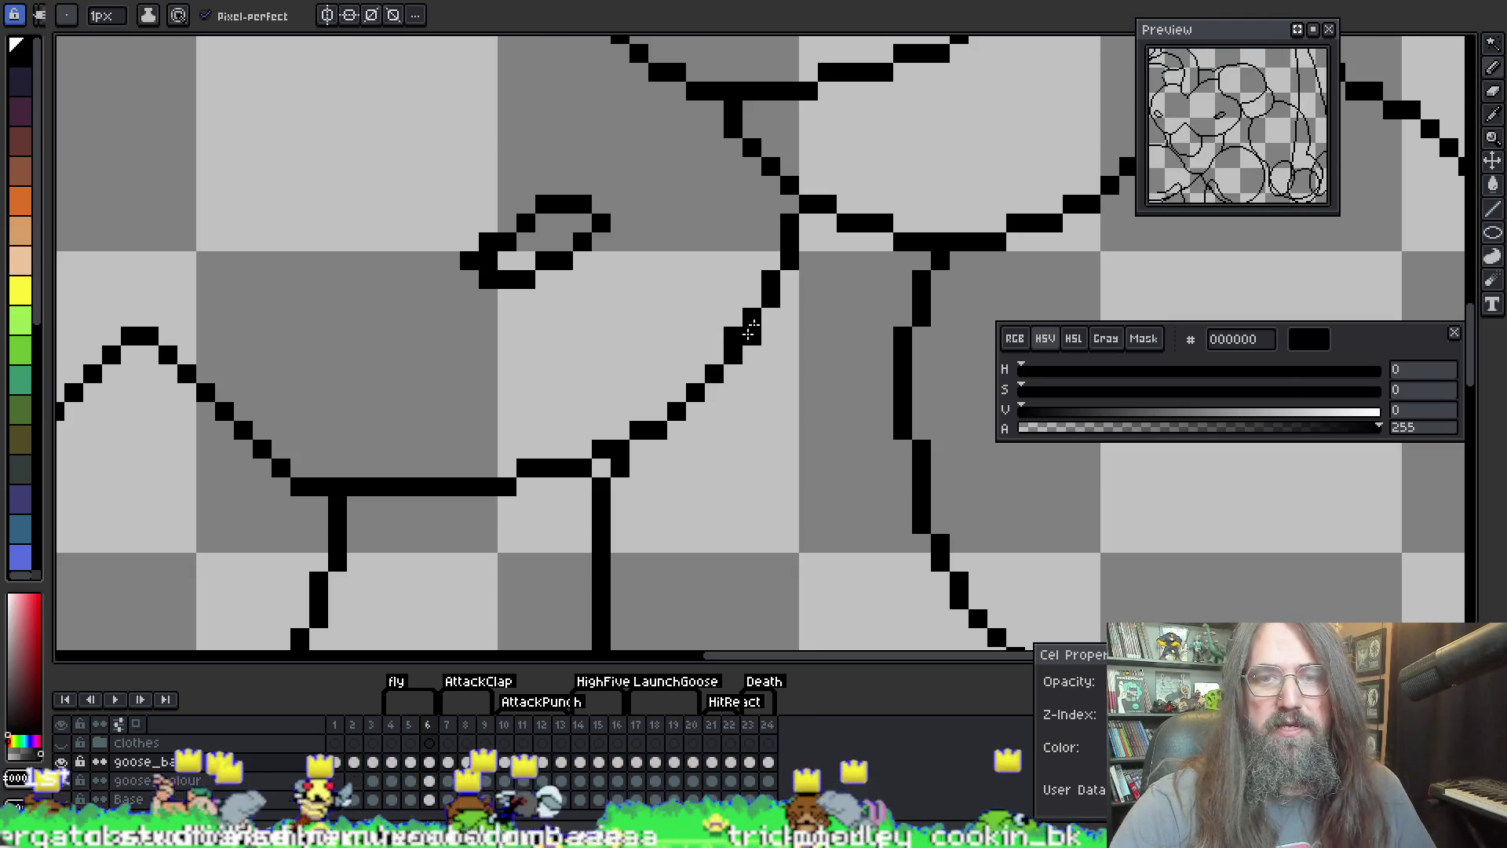
click(756, 288)
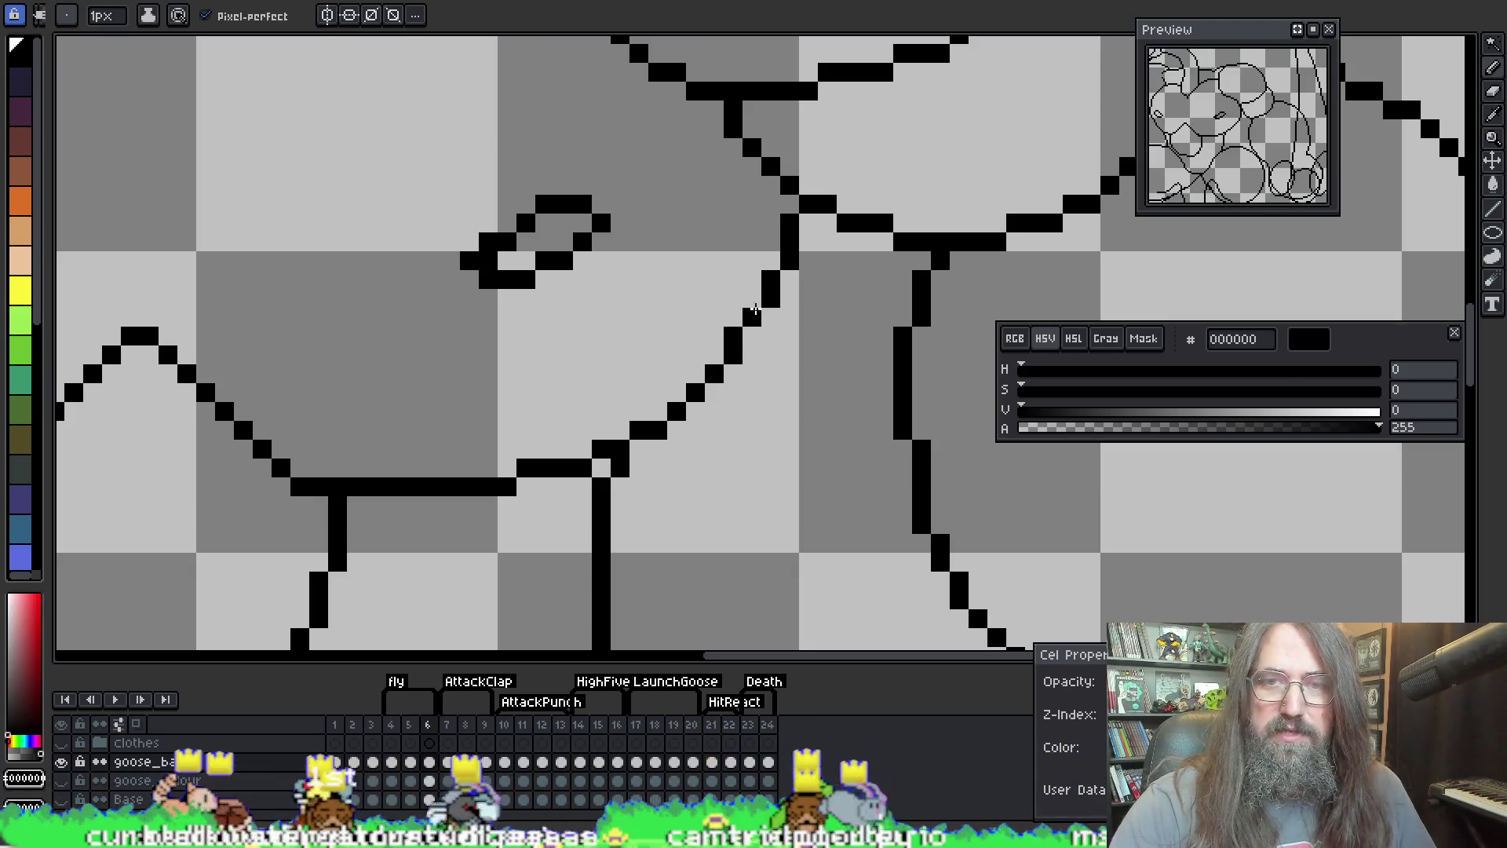
key(b)
right_click(752, 298)
key(e)
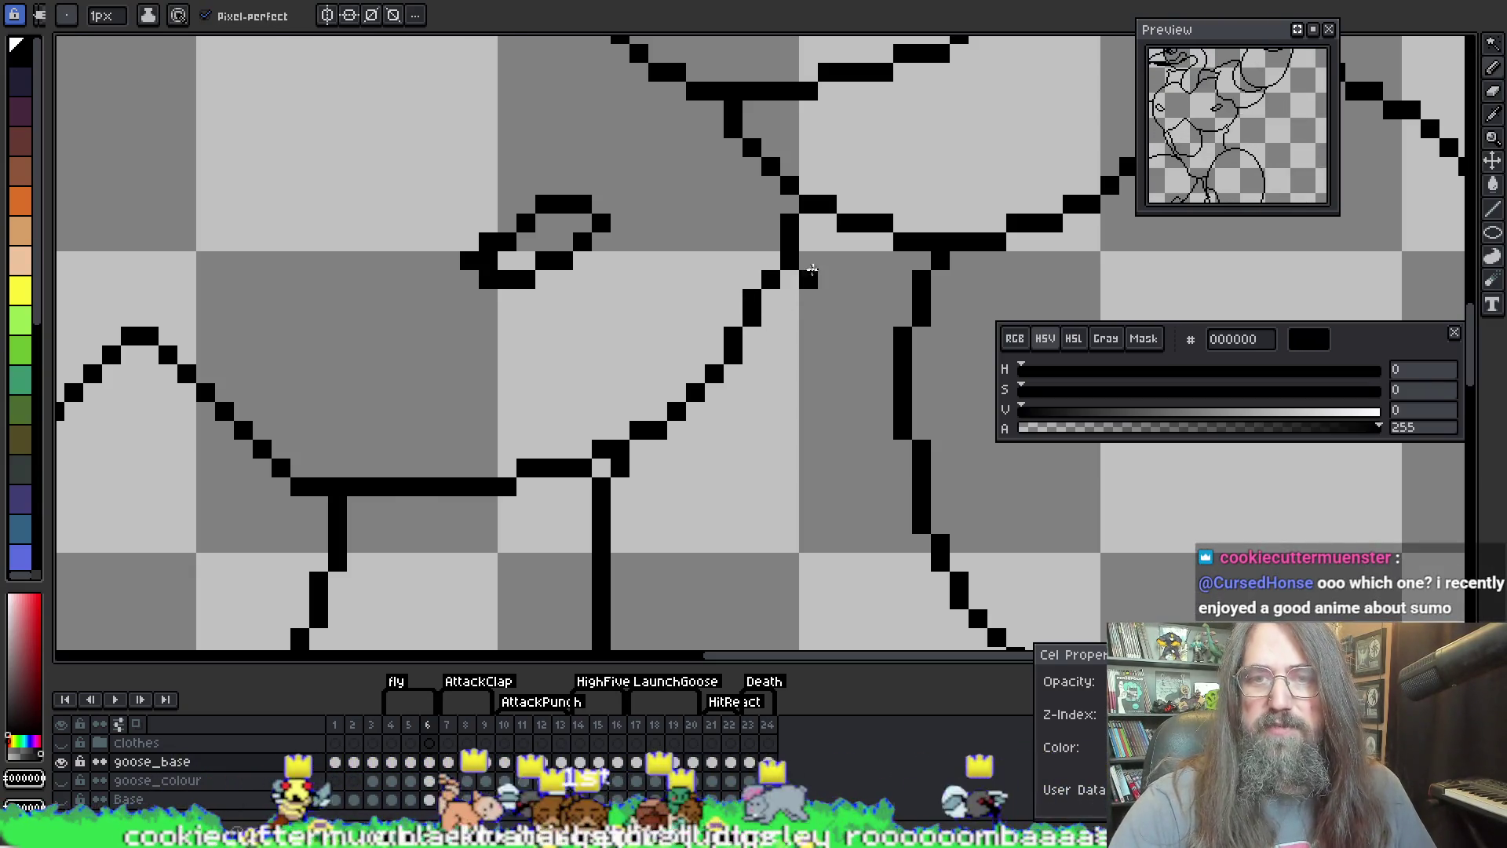
key(b)
right_click(752, 299)
click(771, 299)
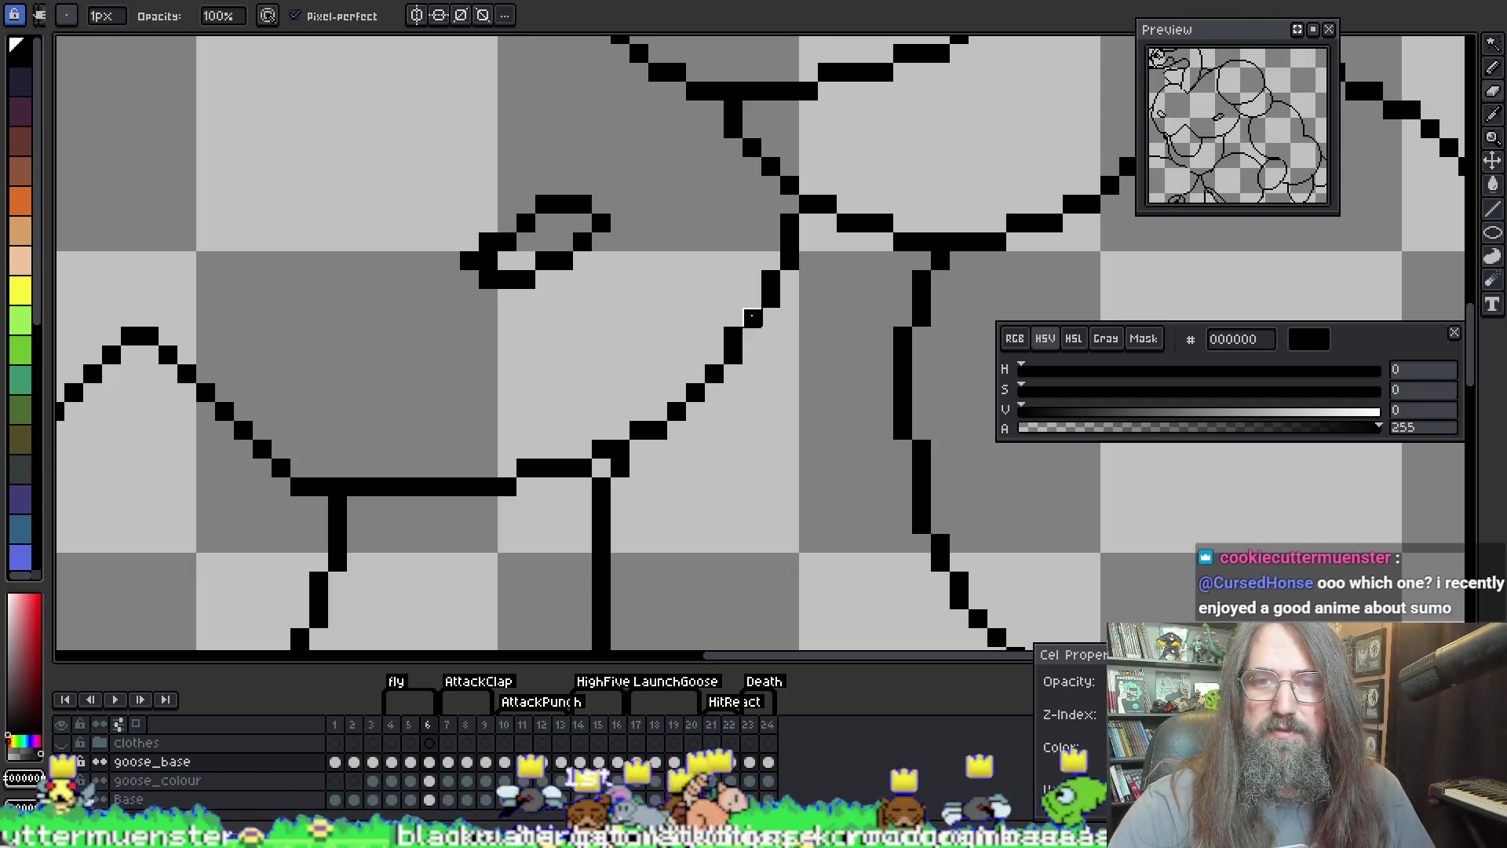
click(752, 337)
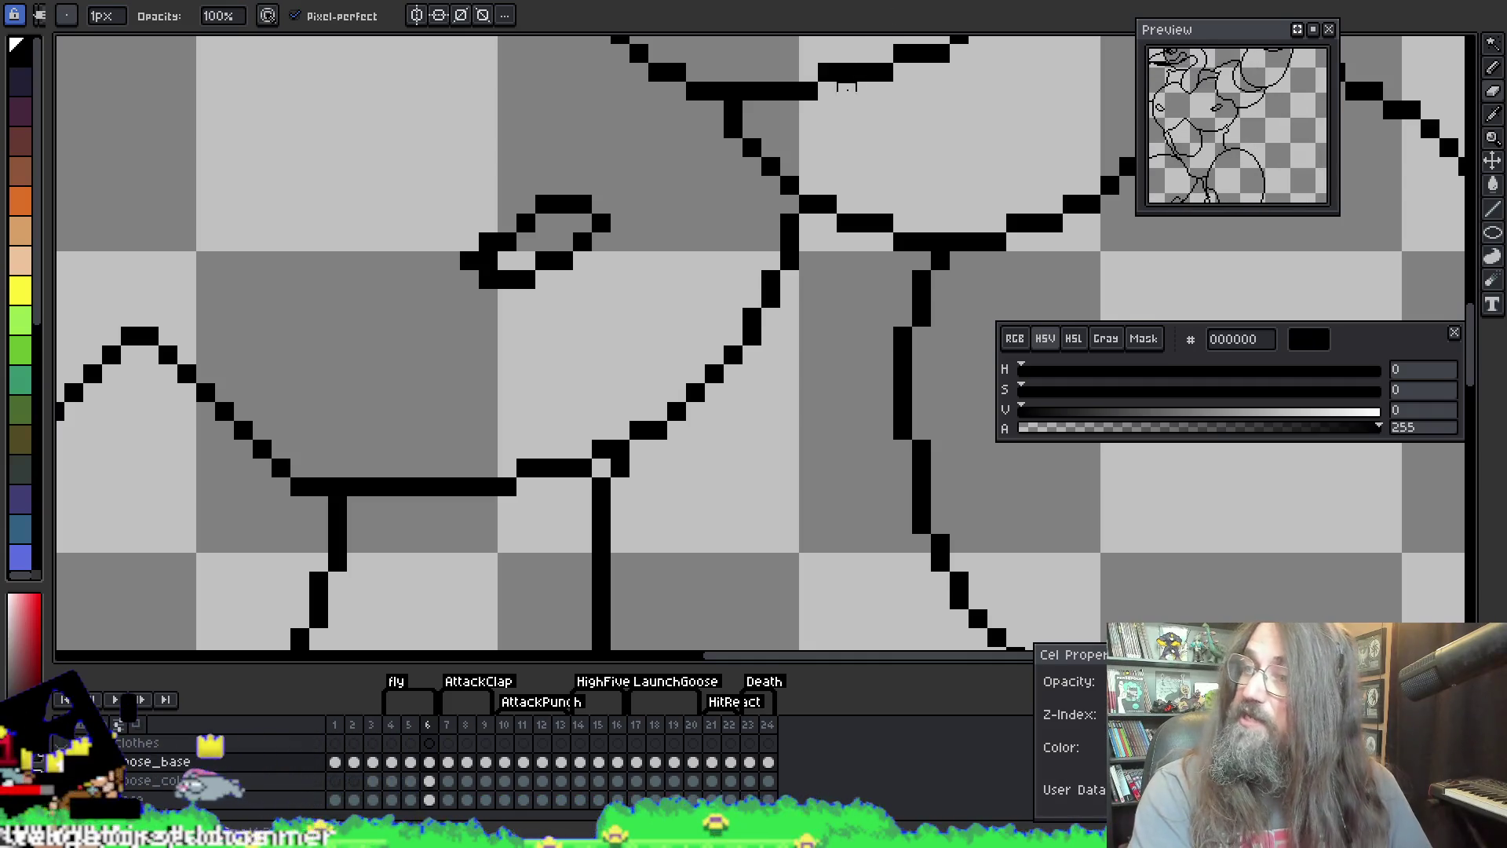
scroll(845, 73, down, 3)
scroll(825, 141, up, 2)
Step: Erase the extra pixels at the thick arm-chest corner to leave a one-pixel corner, then zoom out
mouse_move(805, 270)
mouse_down()
mouse_move(811, 283)
mouse_move(839, 235)
mouse_up()
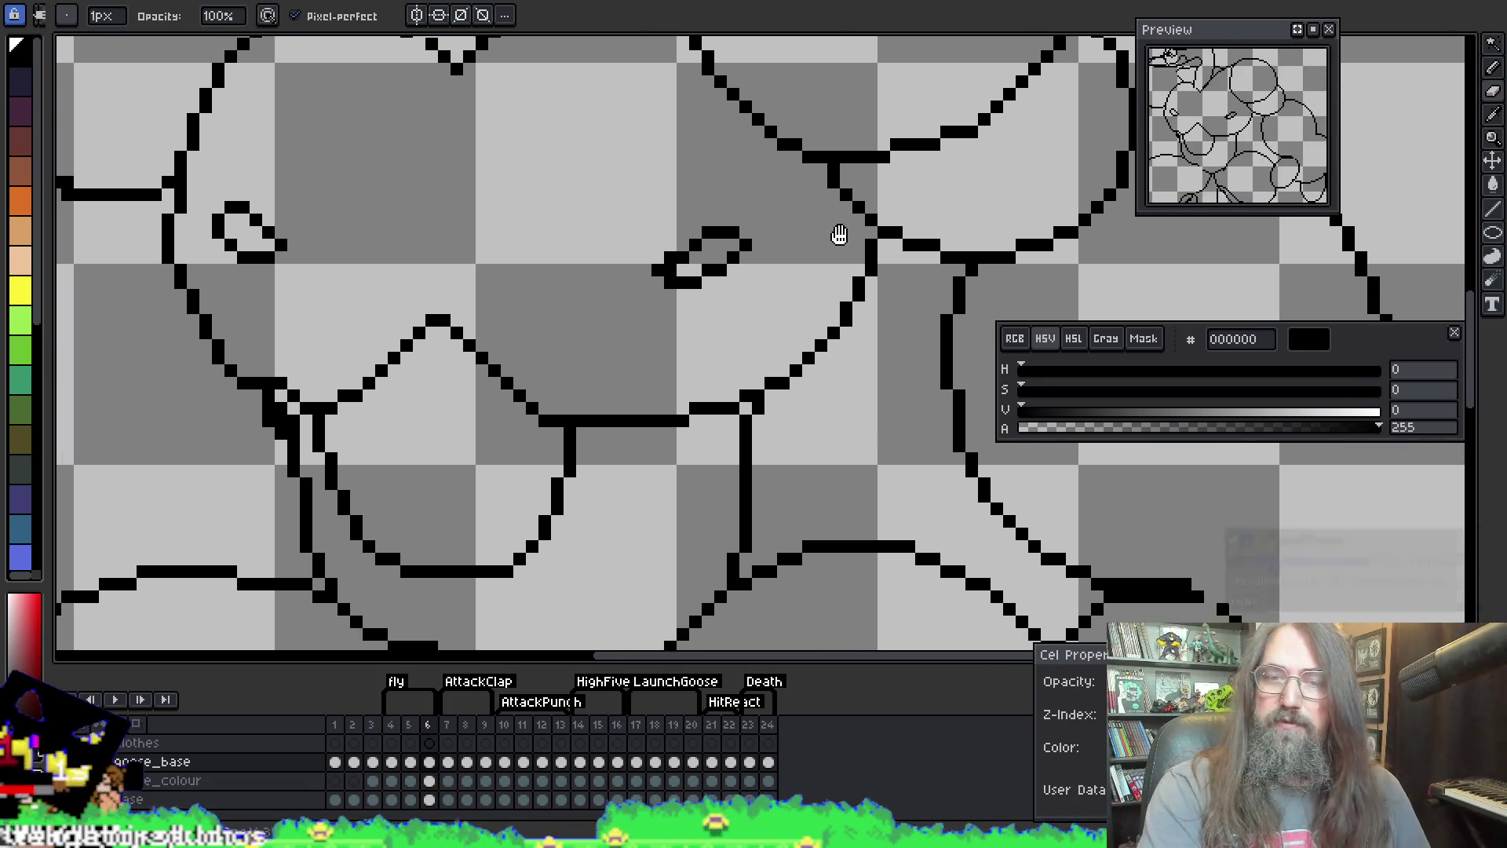
scroll(774, 296, down, 3)
scroll(706, 345, up, 1)
scroll(681, 371, up, 2)
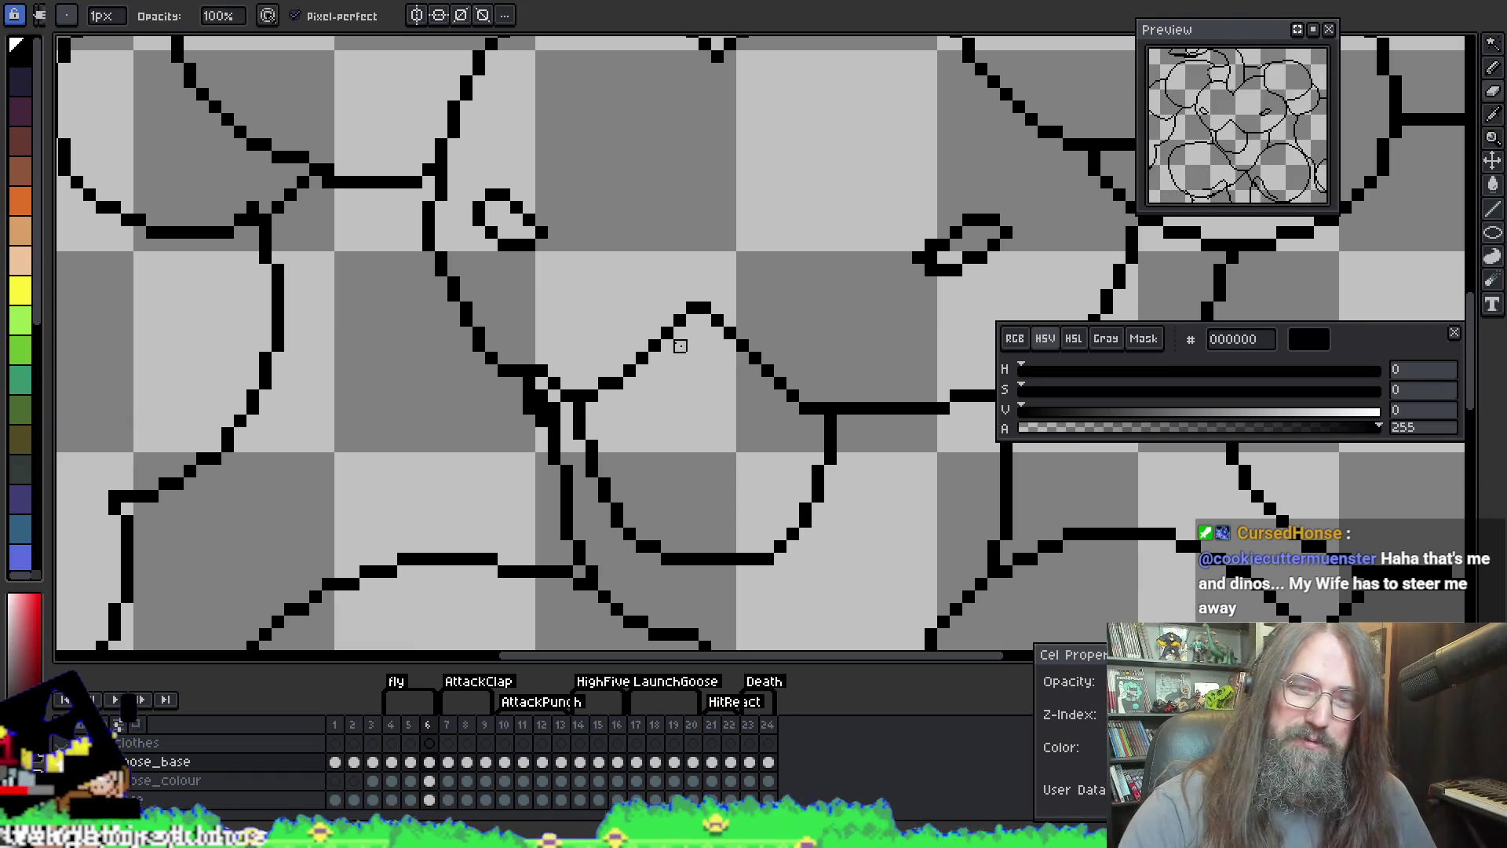
scroll(555, 383, down, 1)
scroll(542, 371, up, 1)
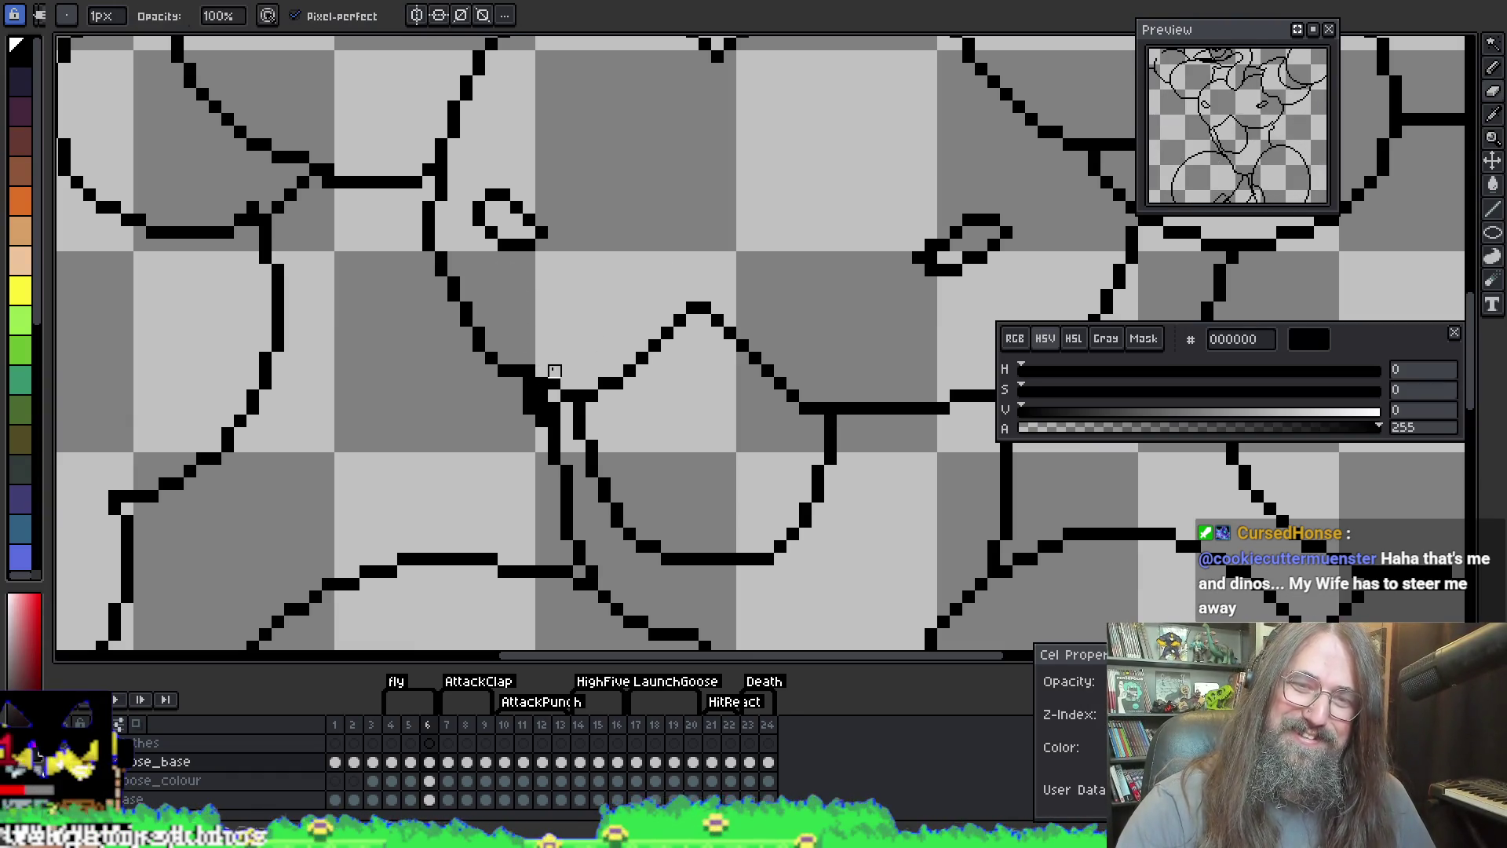
key(e)
click(542, 373)
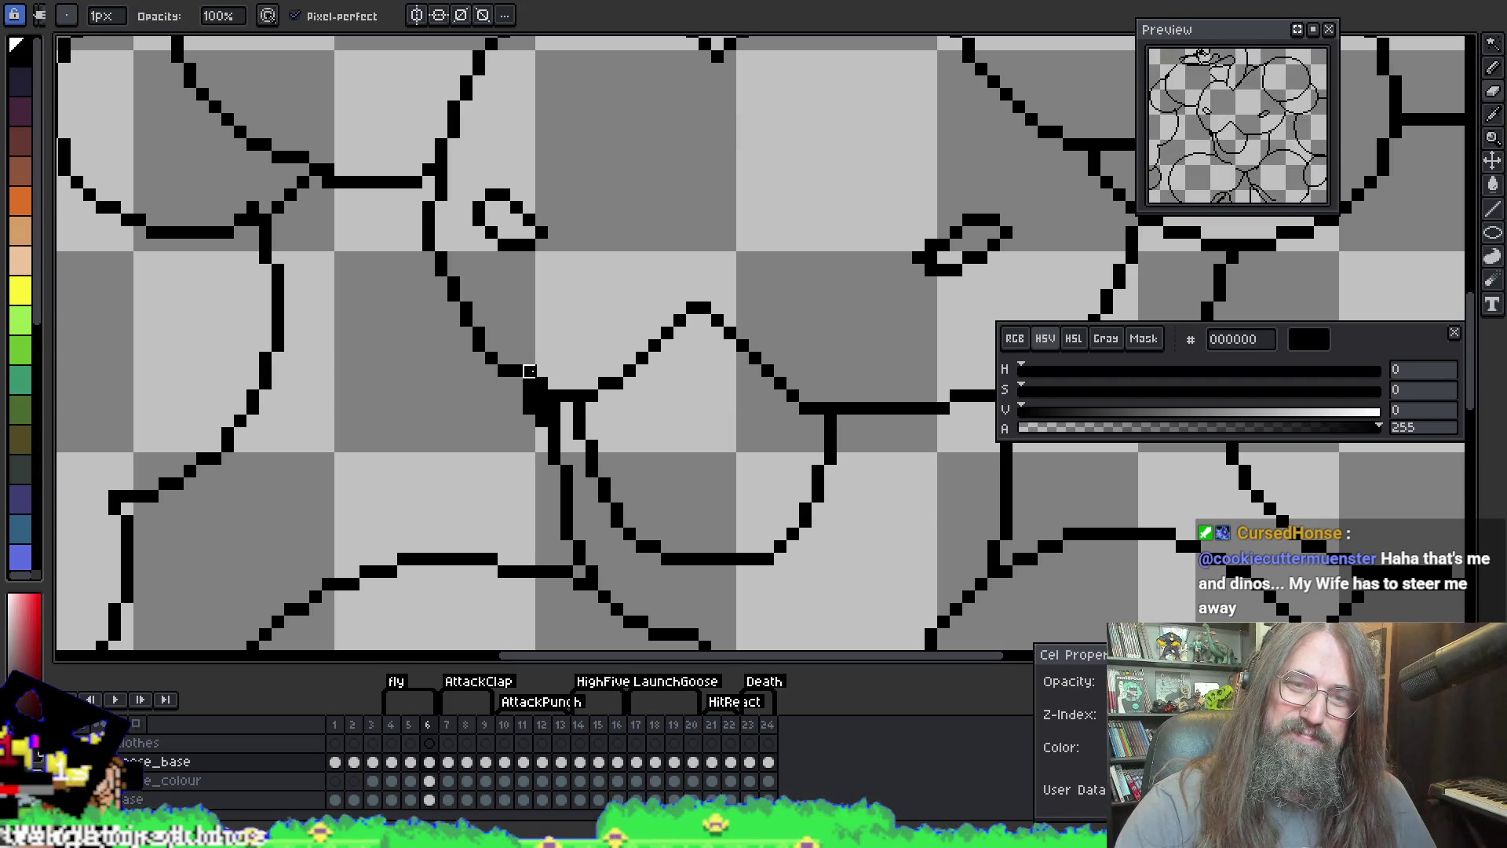
key(b)
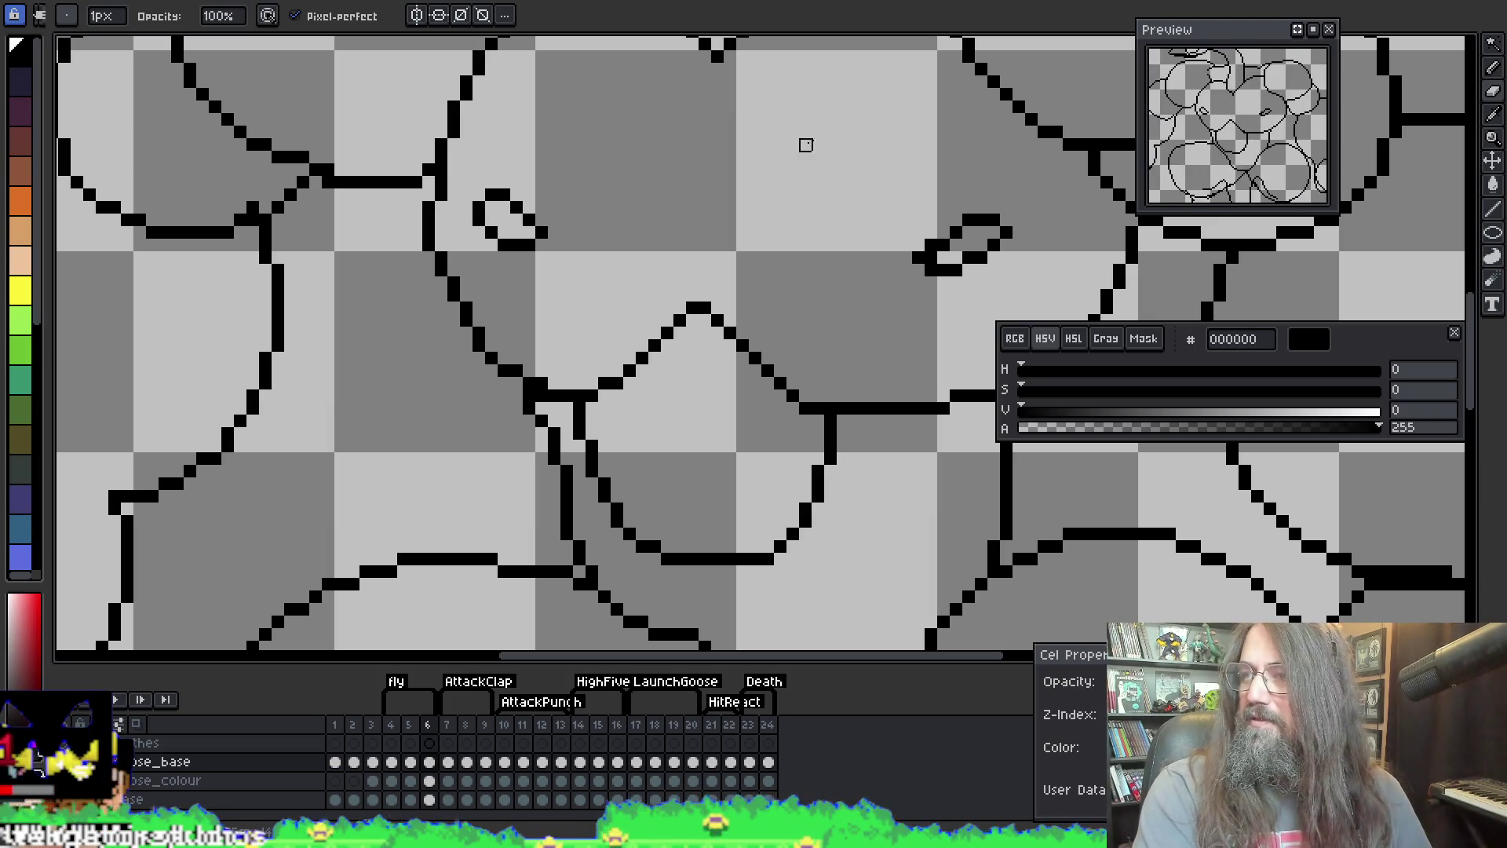
scroll(780, 282, down, 2)
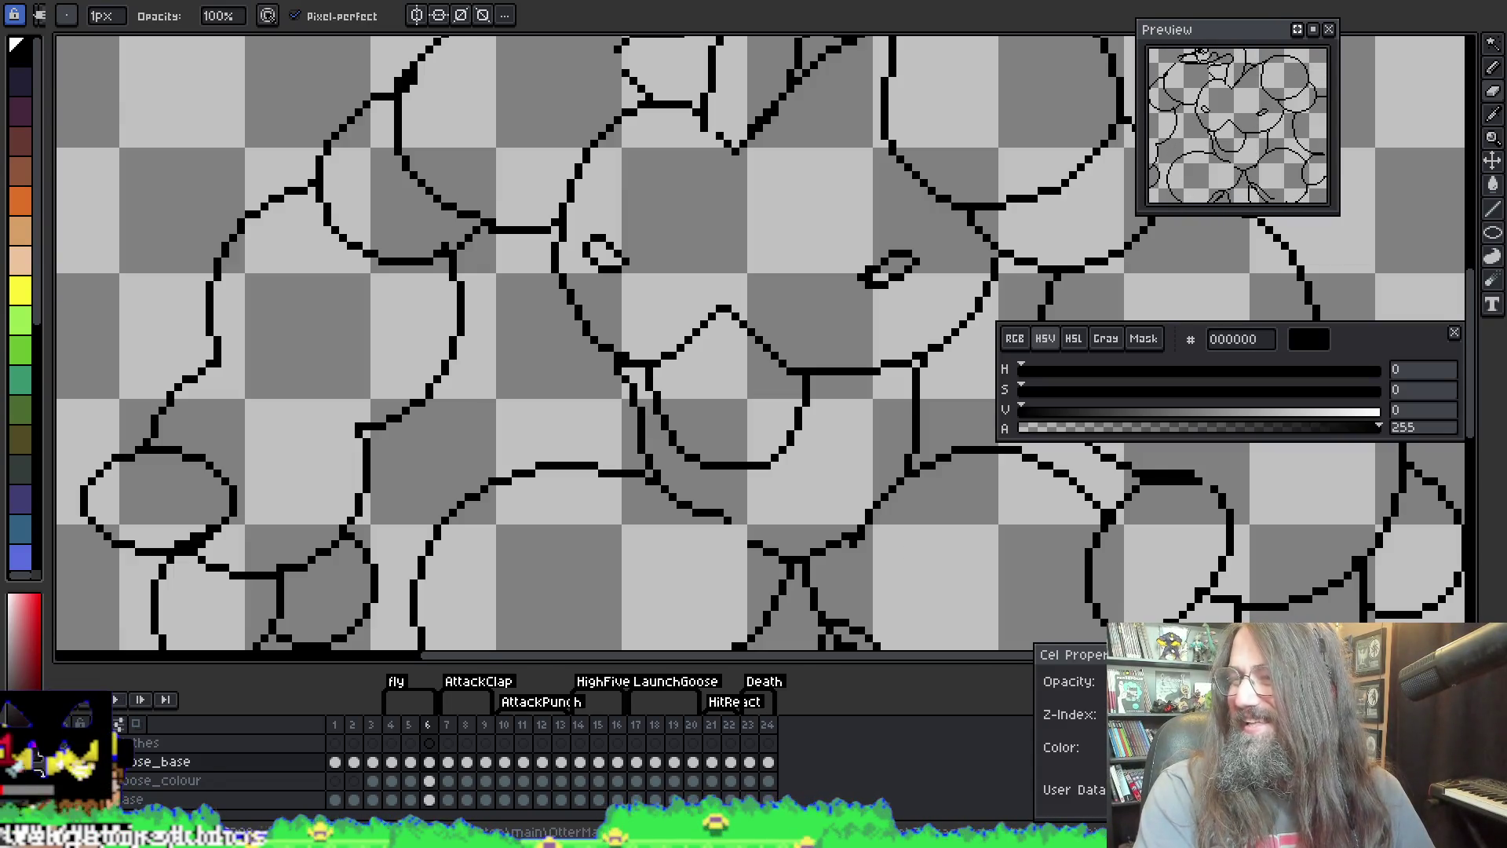
scroll(708, 465, down, 4)
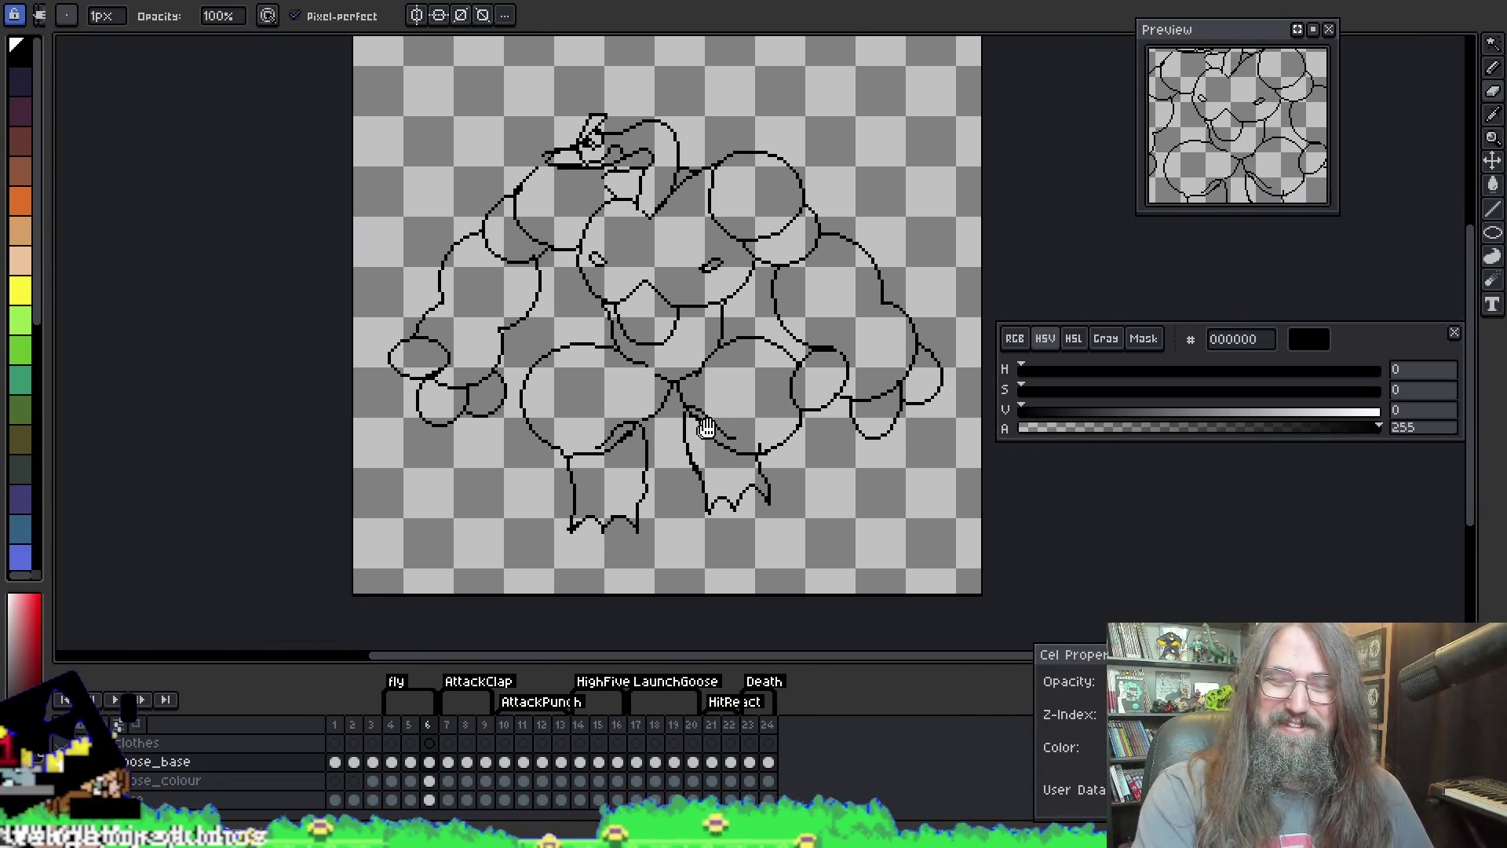
Step: Erase the doubled lower row along the shoulder shape's top and add a pixel reconnecting the outline
scroll(708, 465, up, 3)
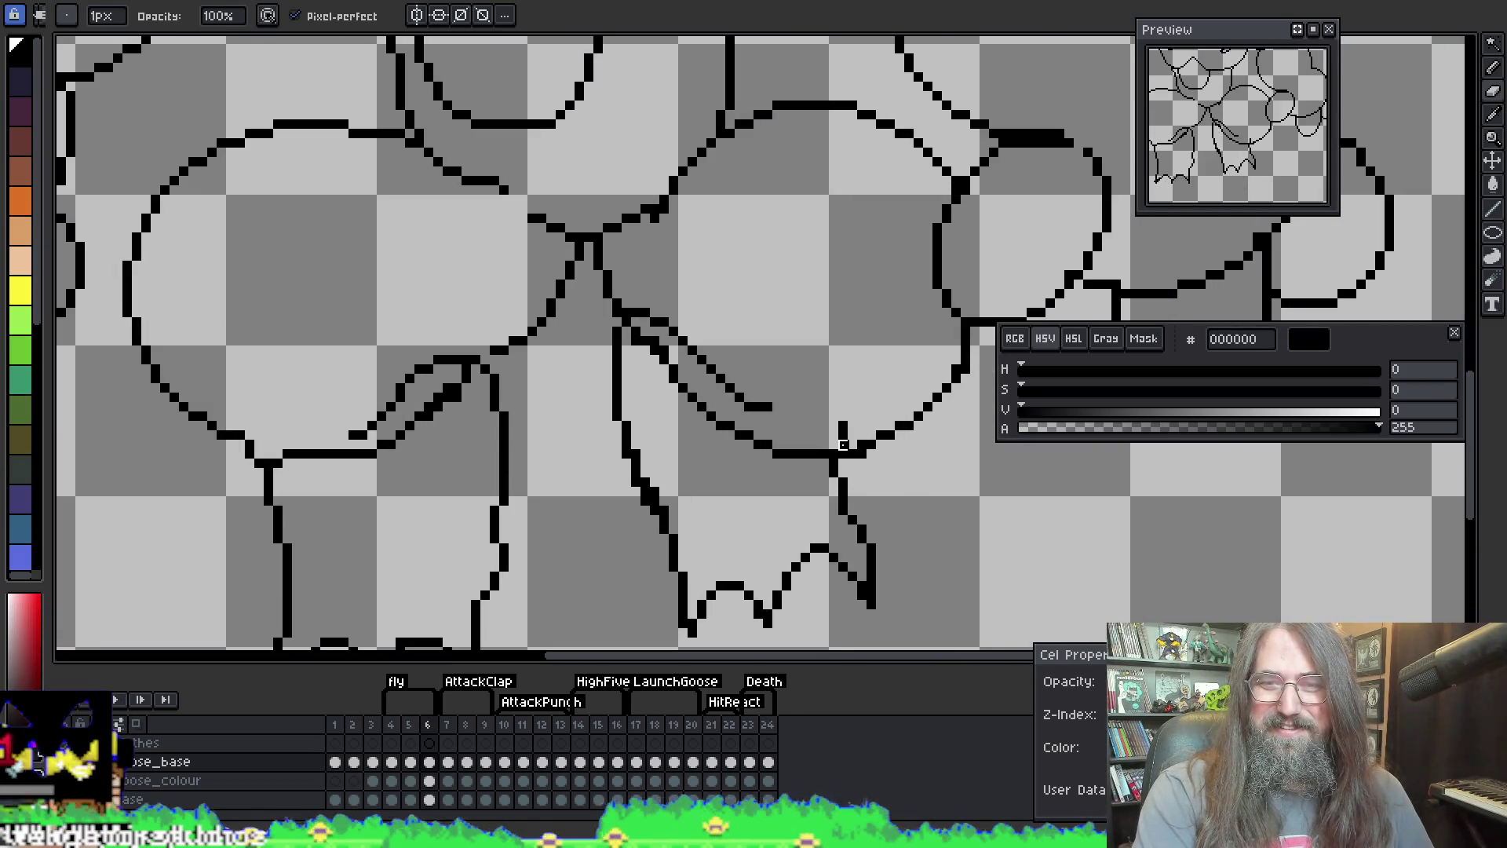
scroll(785, 475, up, 3)
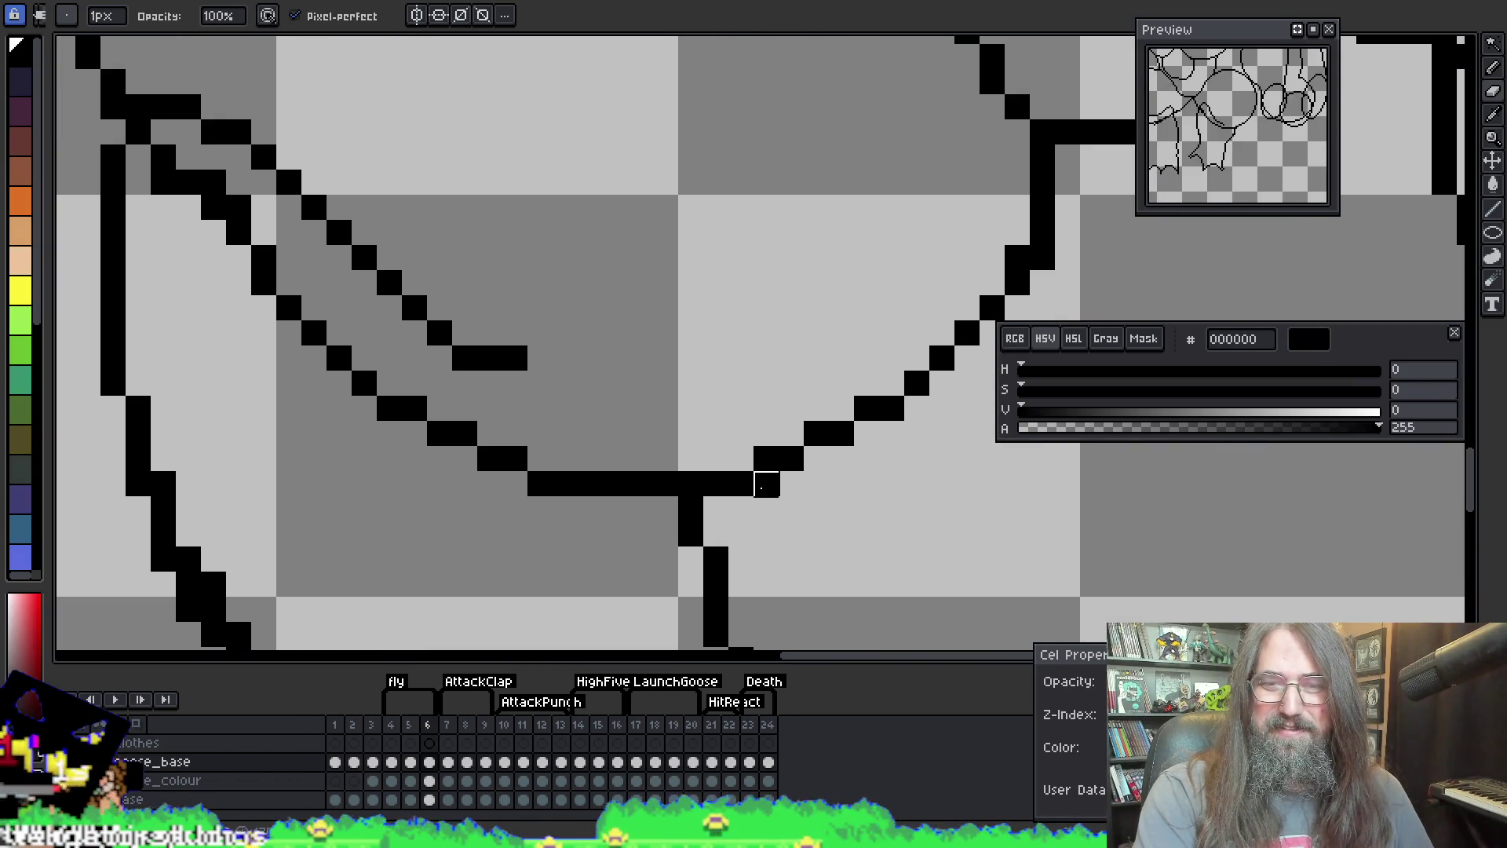
scroll(795, 481, down, 5)
scroll(640, 531, up, 1)
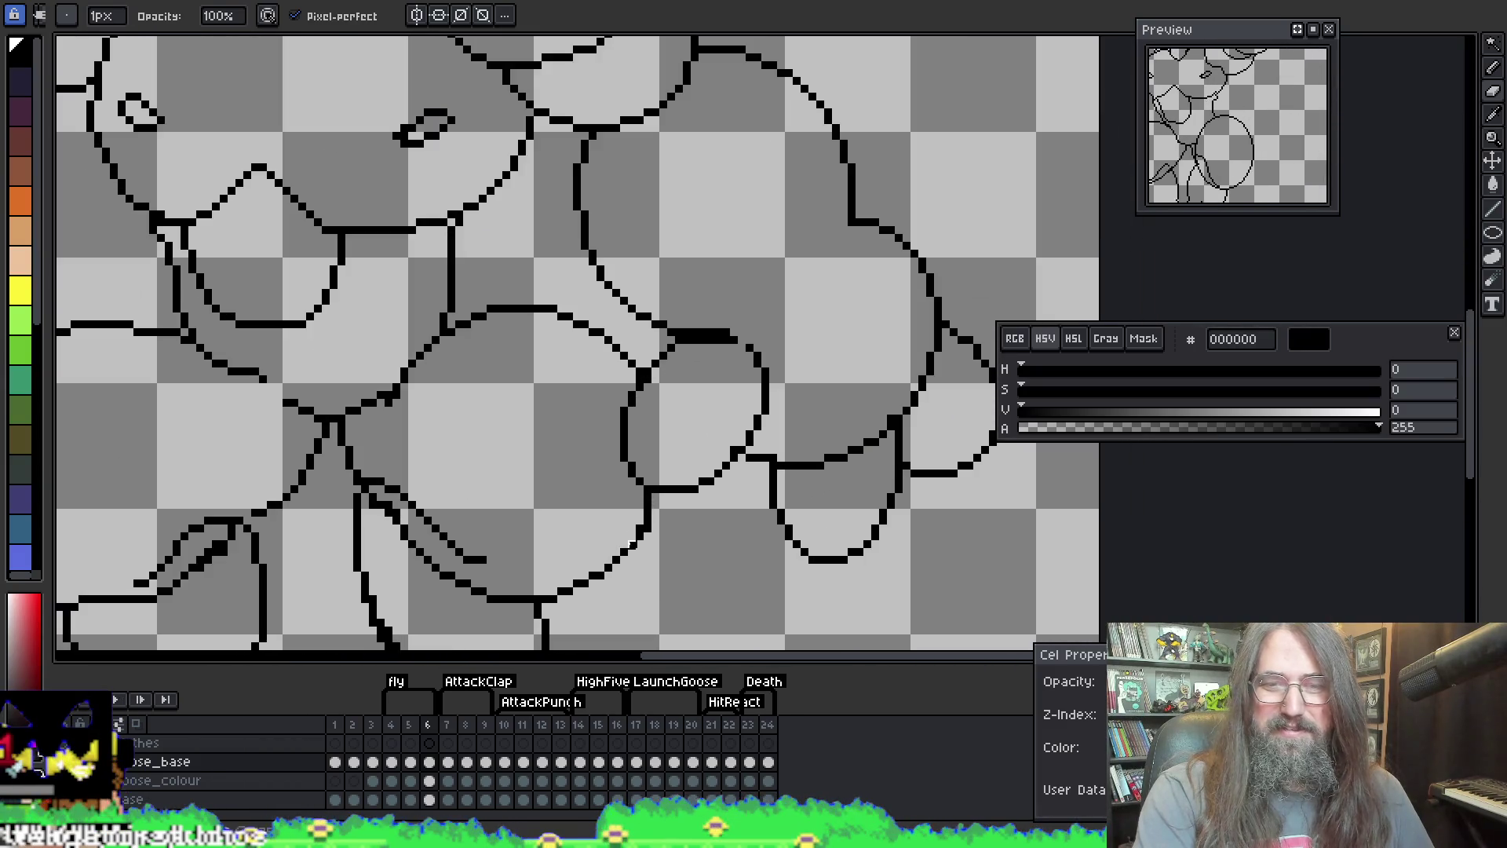
scroll(645, 416, up, 2)
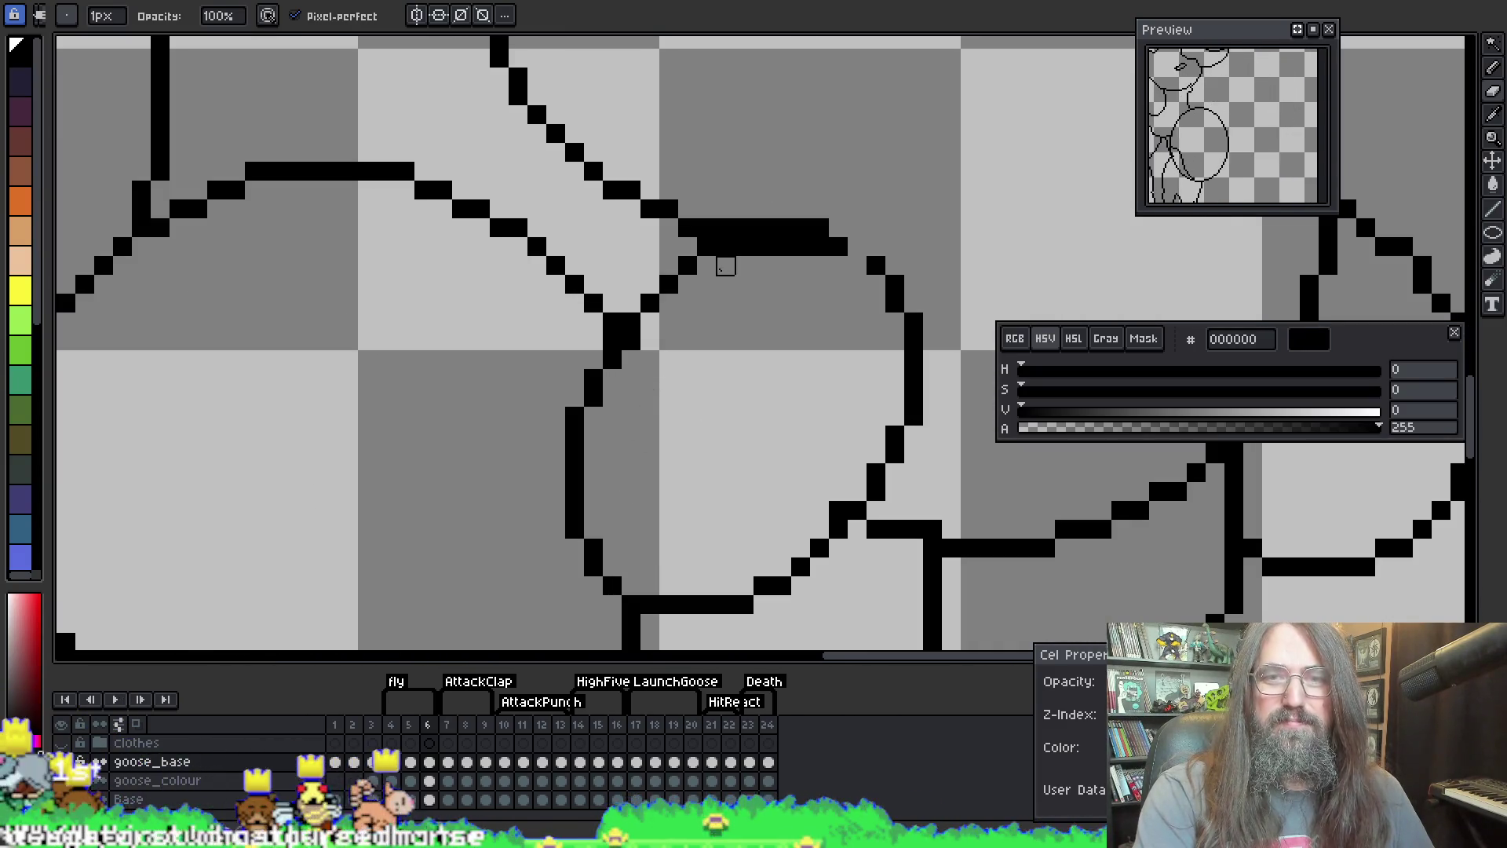
mouse_move(726, 248)
mouse_down()
mouse_move(822, 244)
mouse_move(683, 477)
mouse_move(528, 451)
mouse_move(730, 296)
mouse_move(627, 392)
mouse_up()
key(e)
click(857, 246)
Step: Reshape the thick corner cluster pixel by pixel with pencil and eraser
key(e)
click(514, 299)
key(b)
key(e)
click(502, 316)
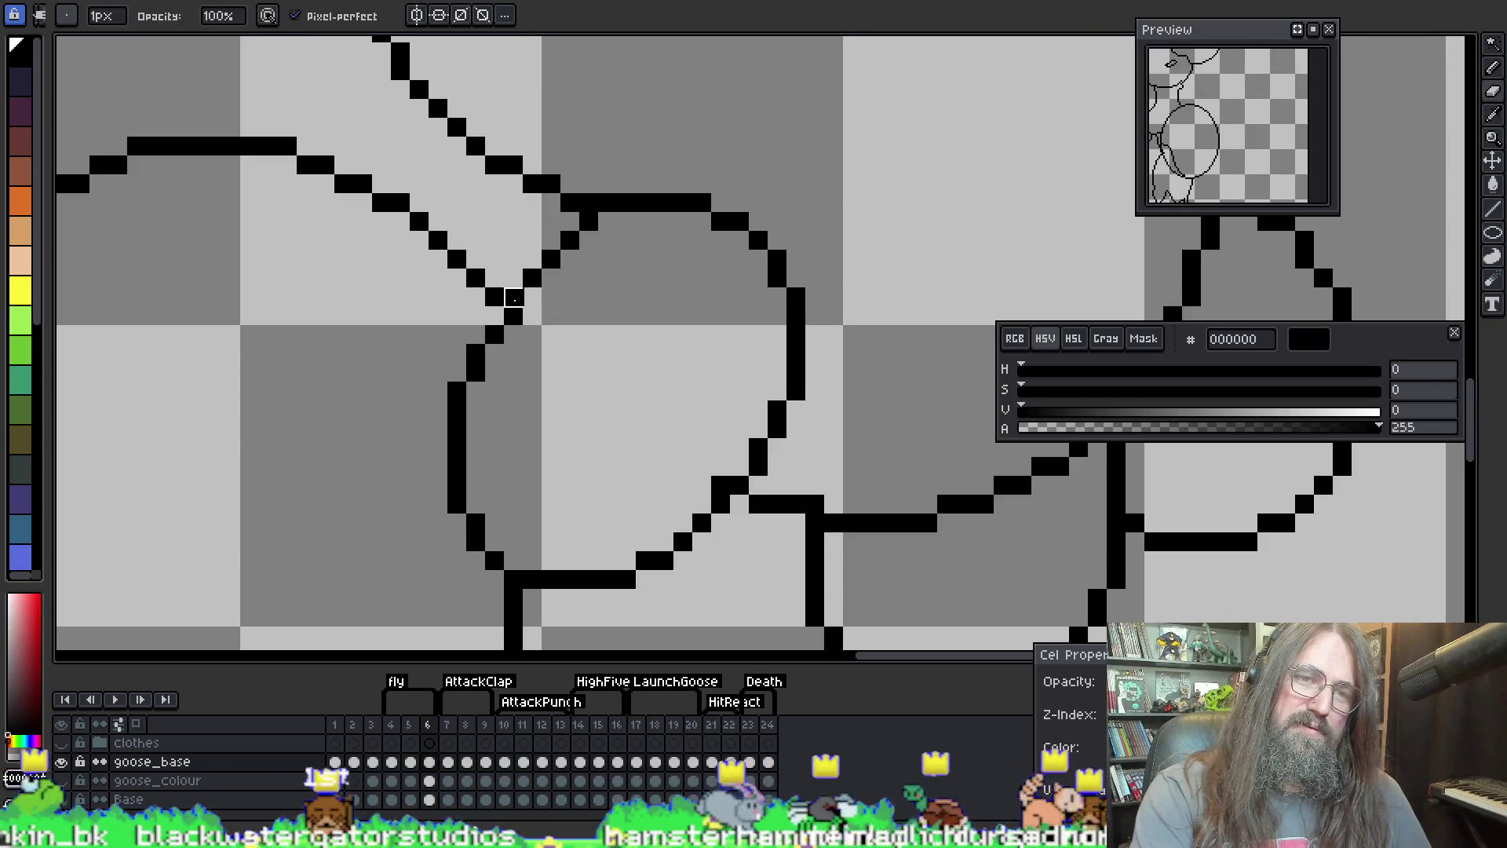
key(b)
click(515, 314)
key(e)
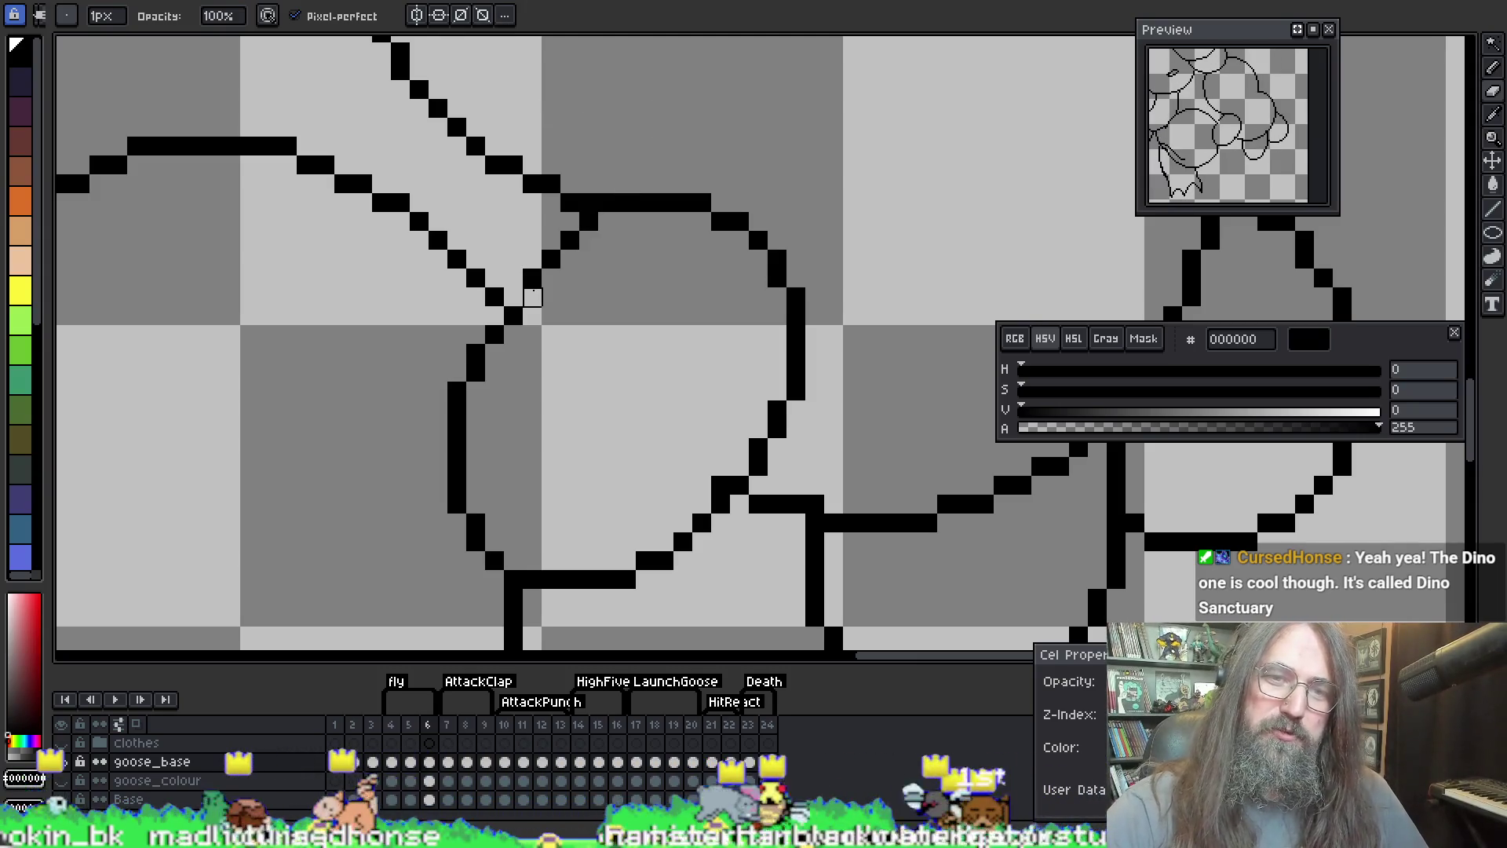
key(b)
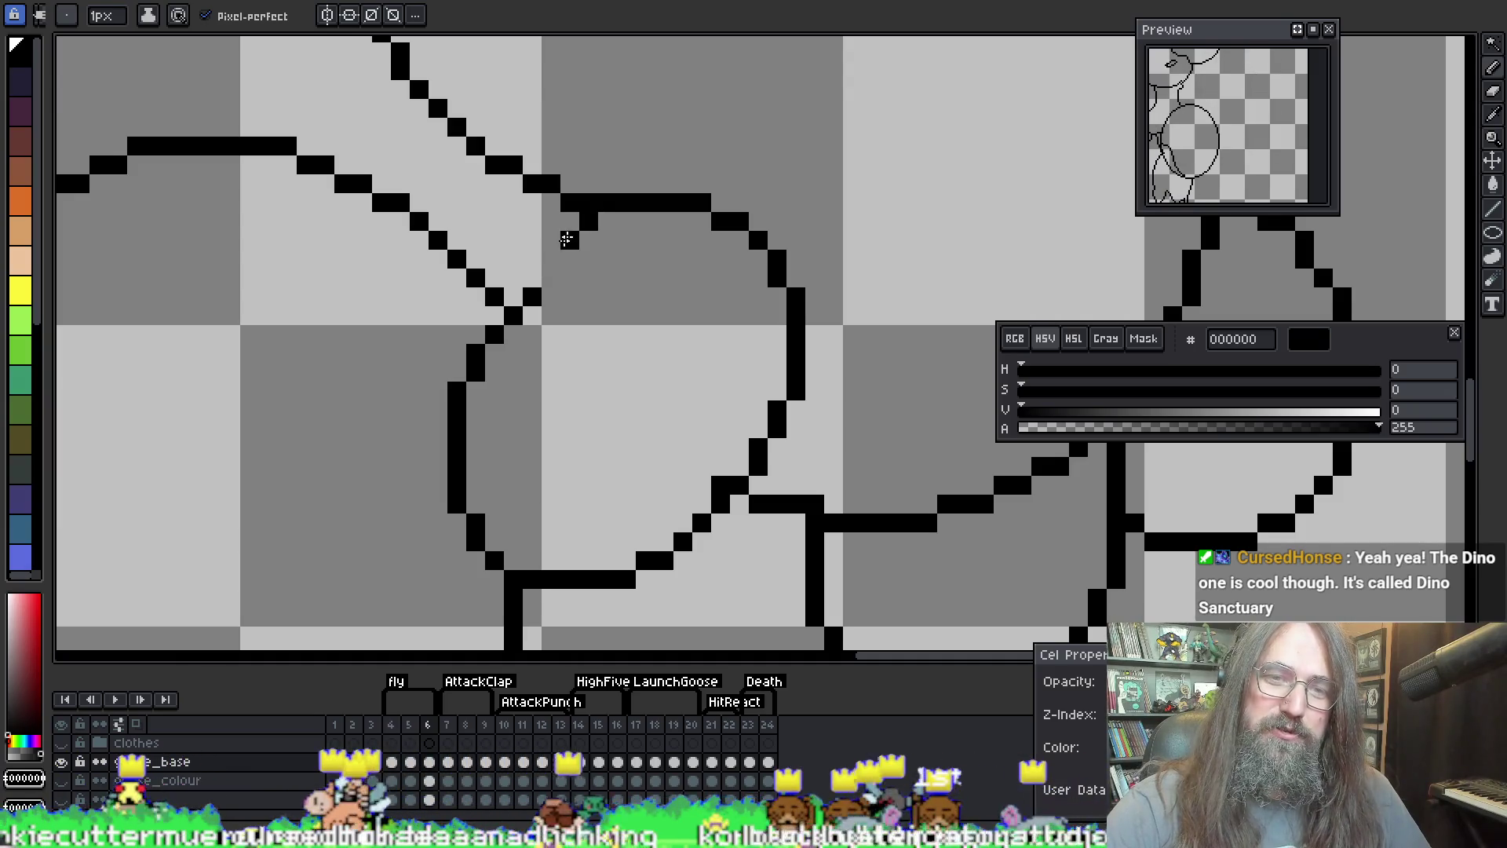
Step: Fill the line gap with a pixel, undo and redo it, and erase the extra corner pixel
click(585, 226)
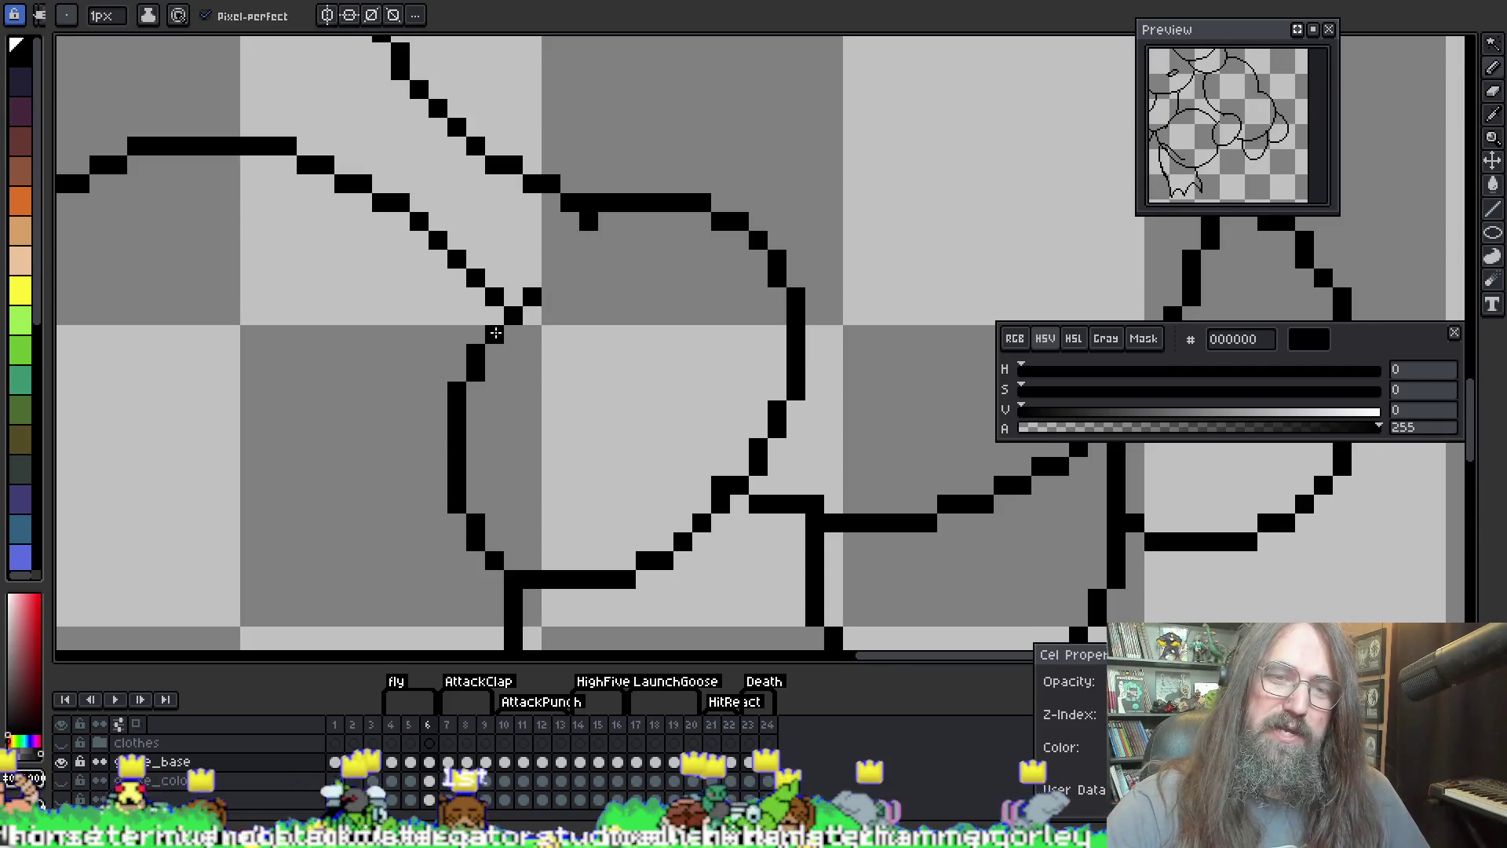
key(ctrl+z)
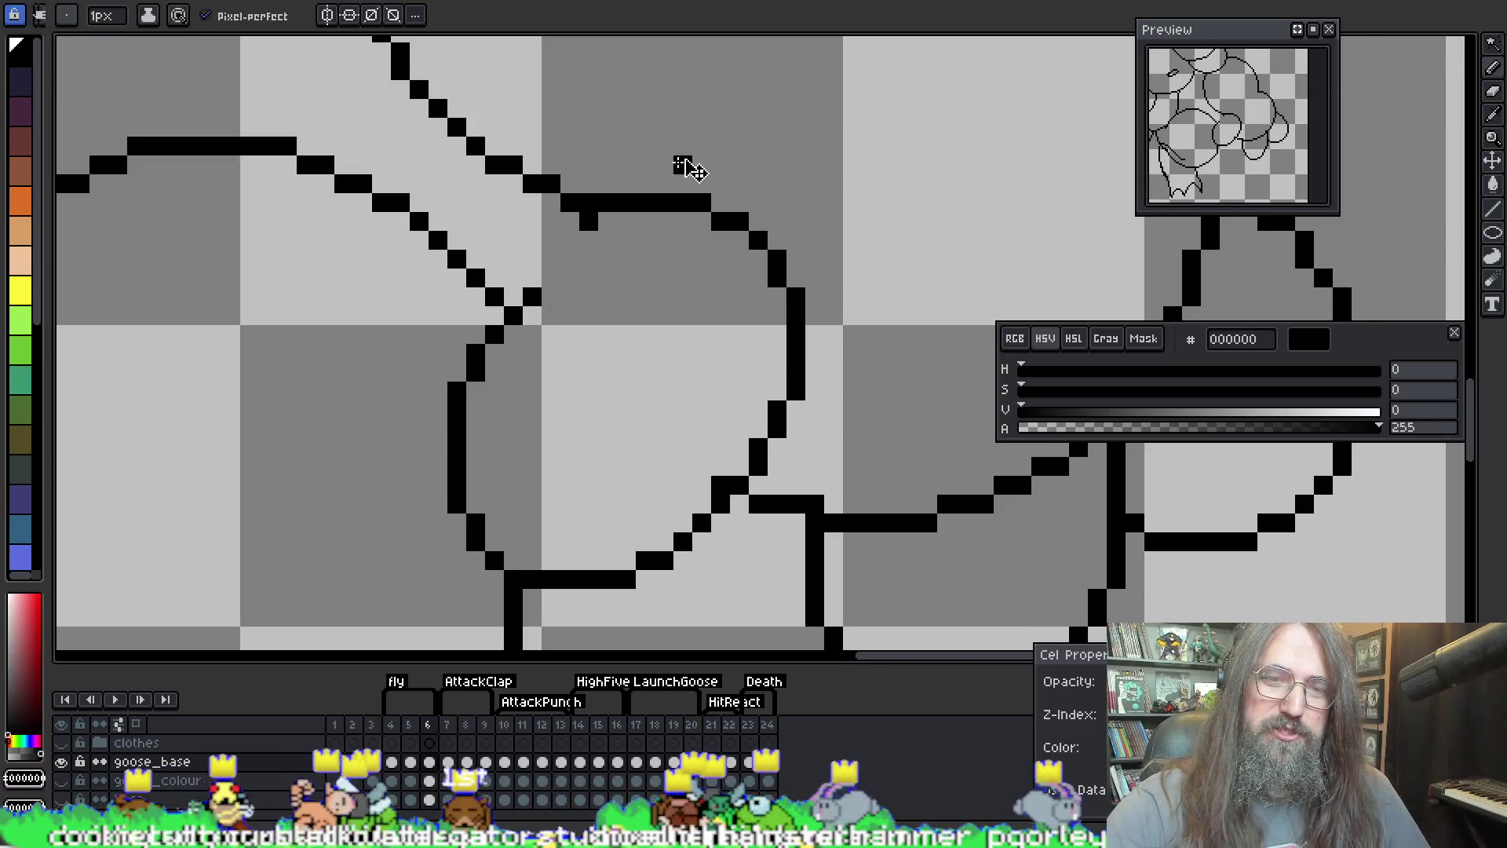
key(ctrl+y)
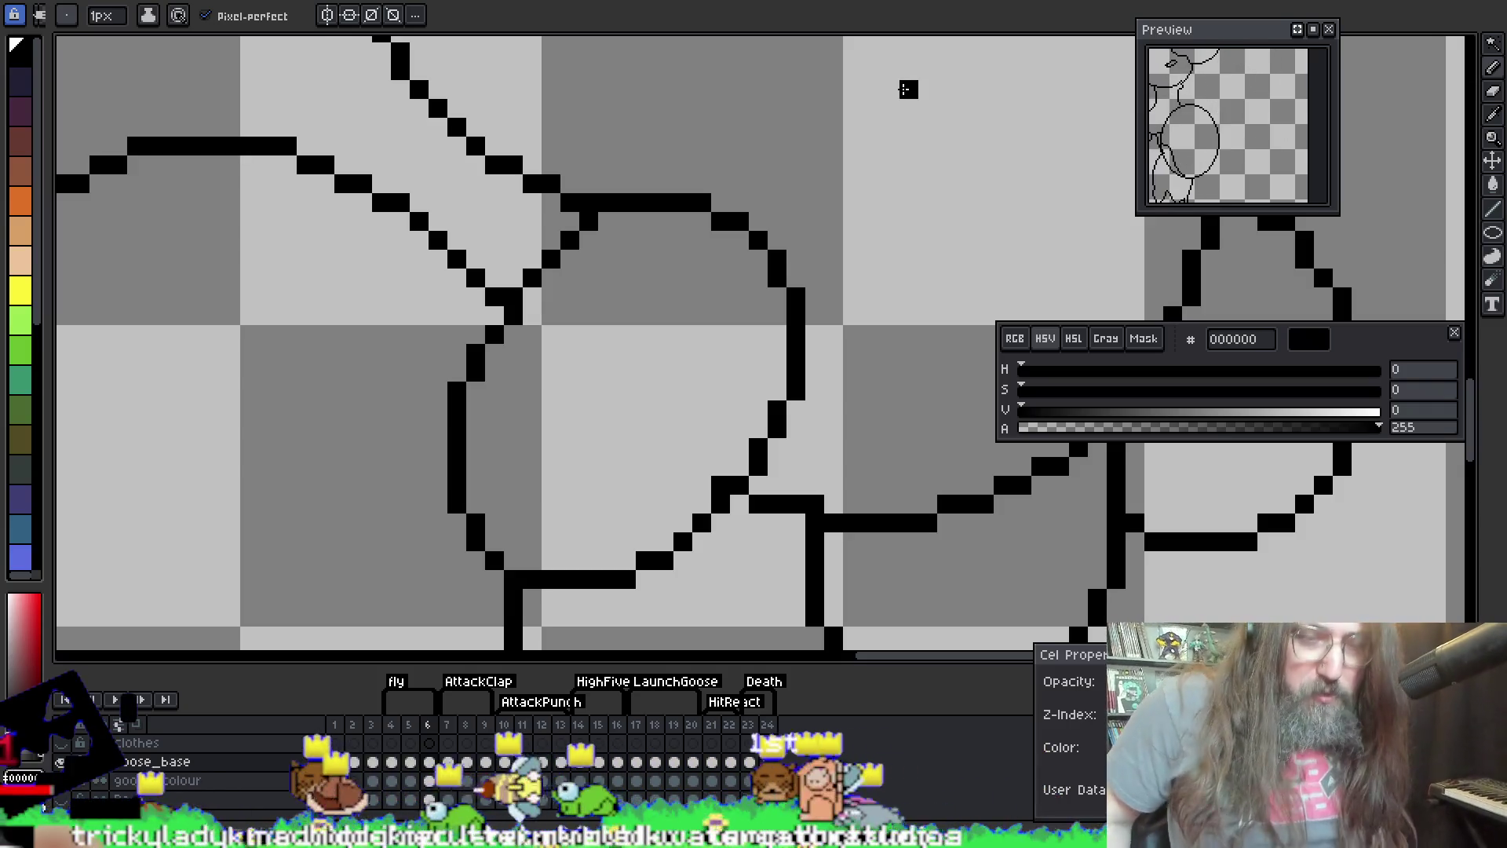
scroll(908, 89, down, 2)
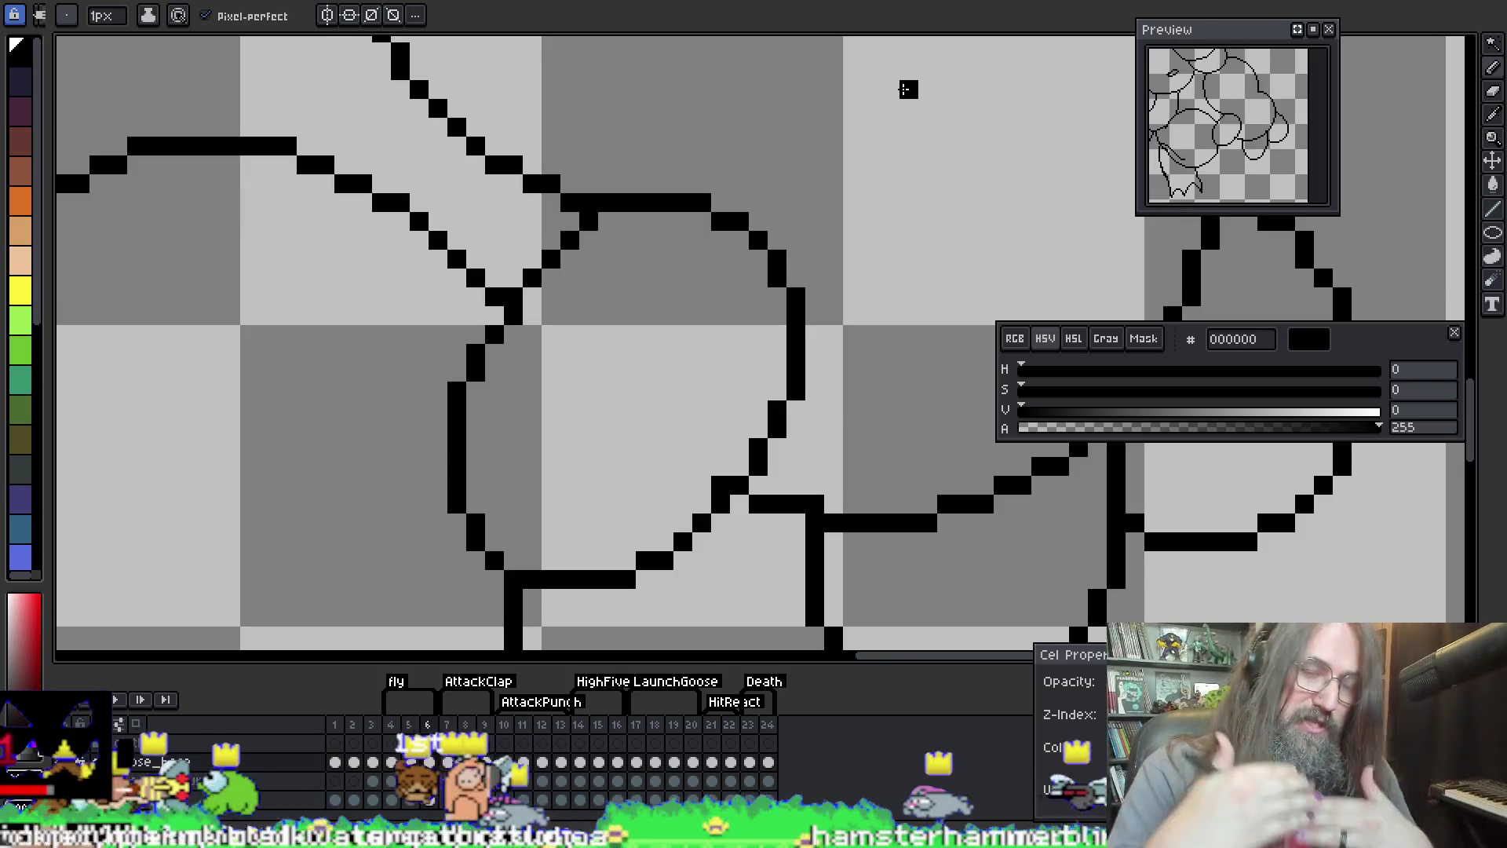
scroll(838, 187, down, 1)
scroll(838, 188, up, 3)
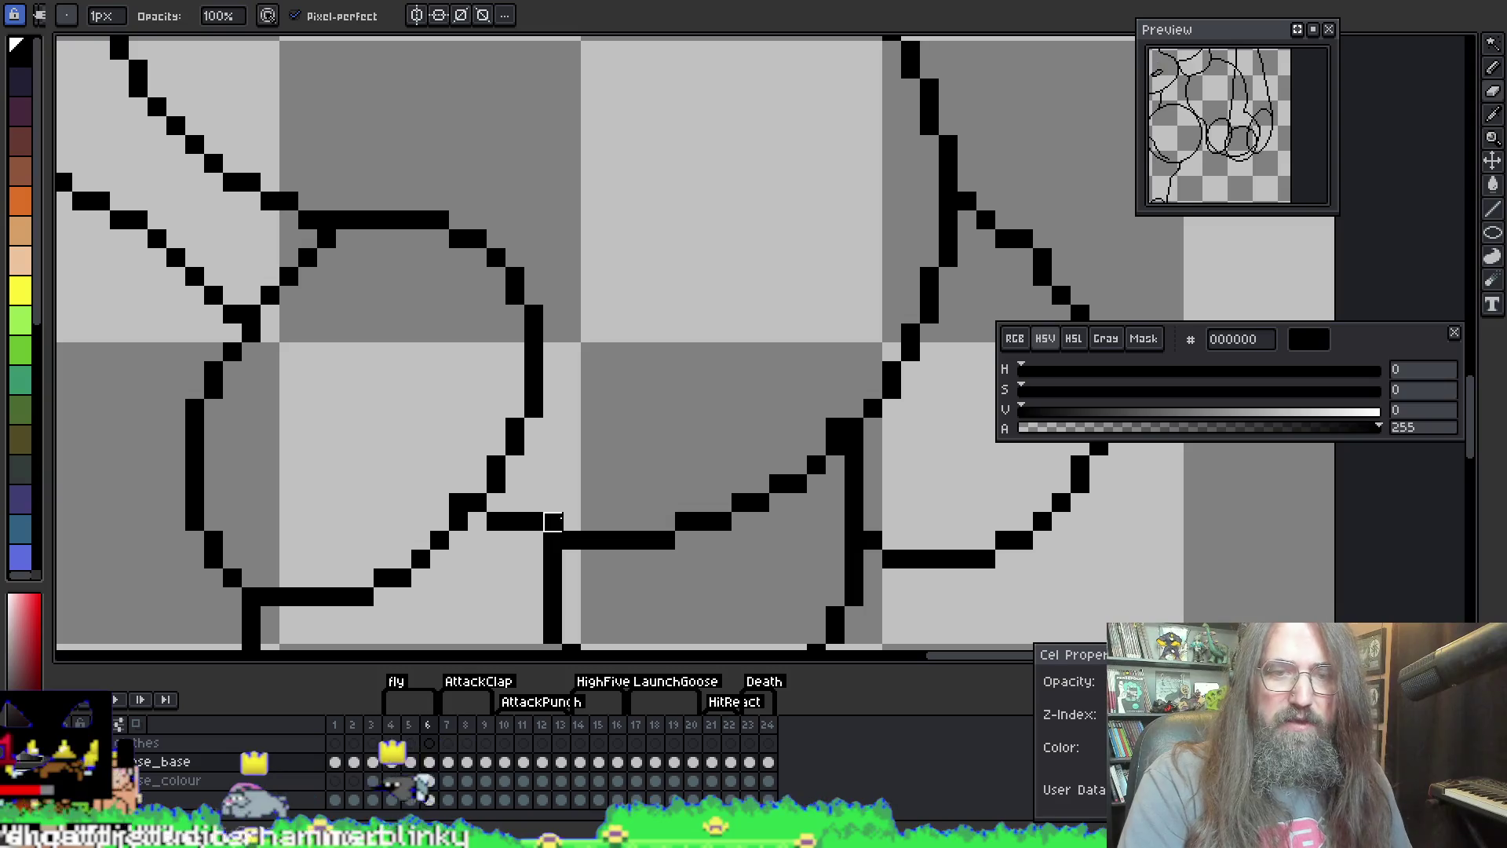
right_click(835, 427)
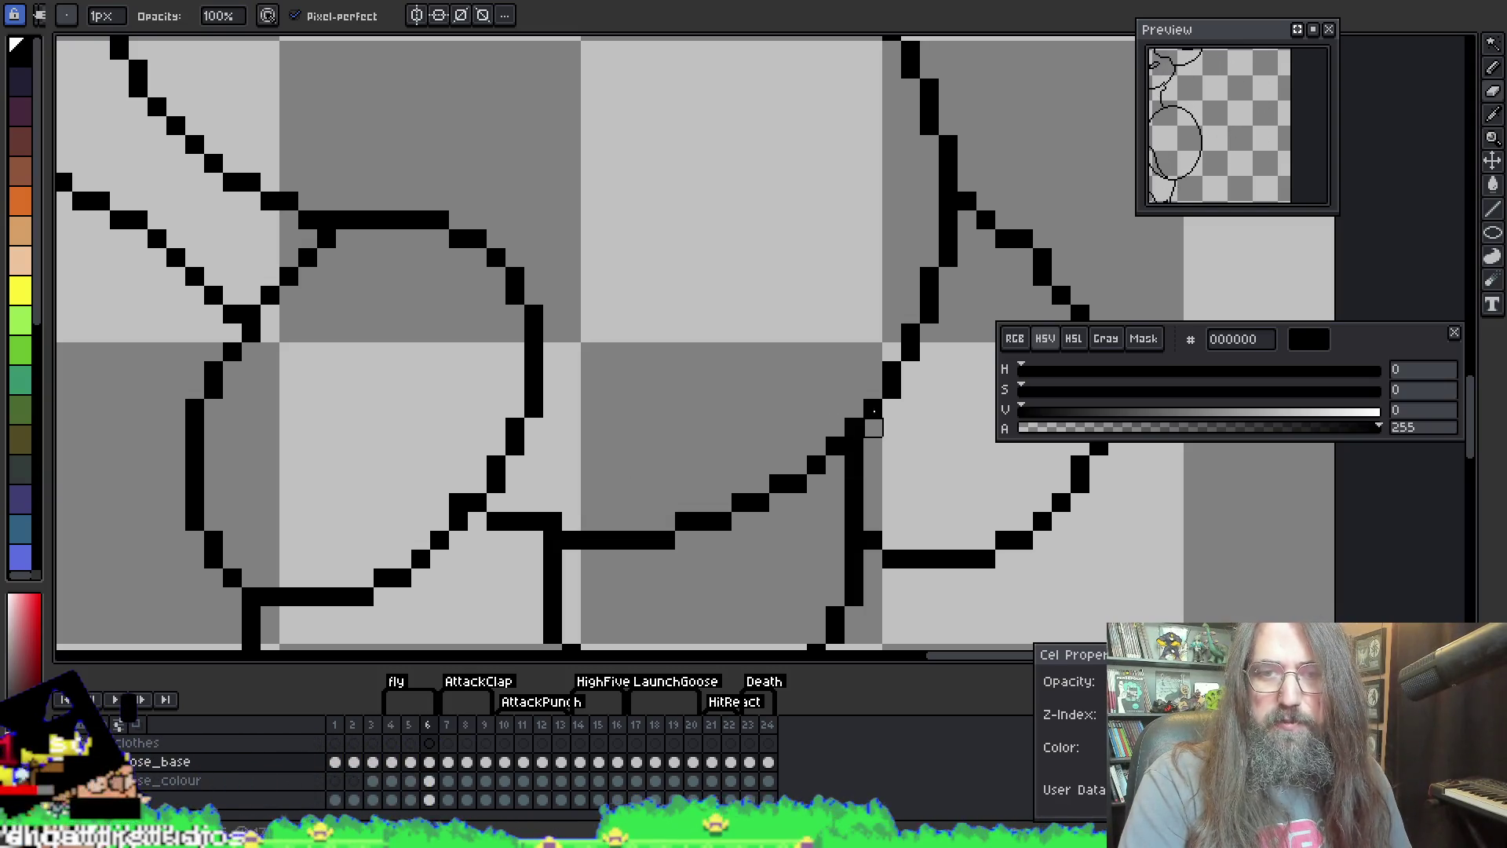
Step: Zoom in on the top edge of the right shoulder circle beside the chest
scroll(873, 424, down, 3)
scroll(621, 318, up, 1)
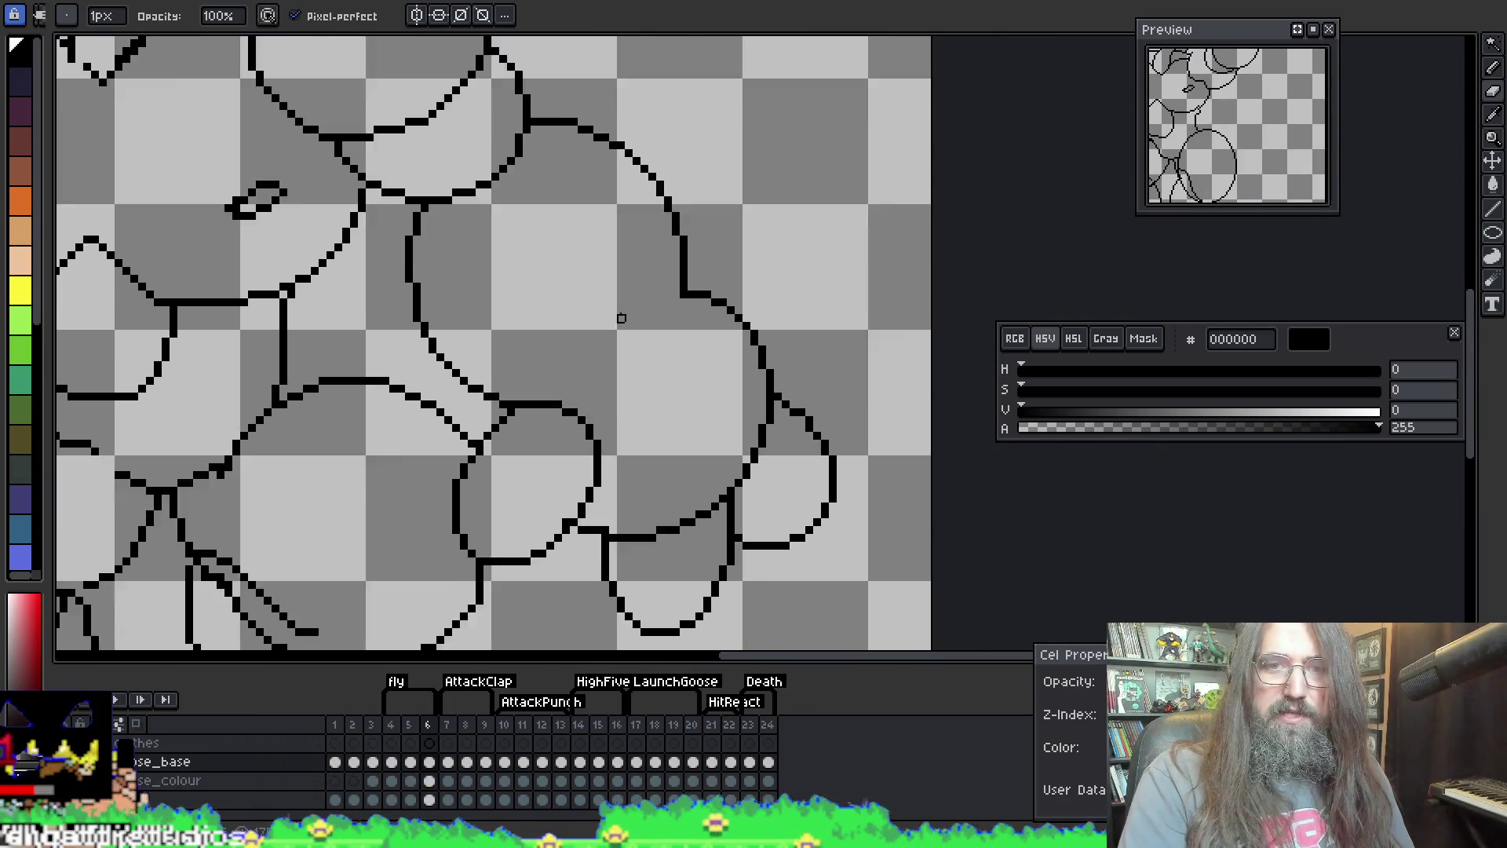
scroll(621, 318, up, 1)
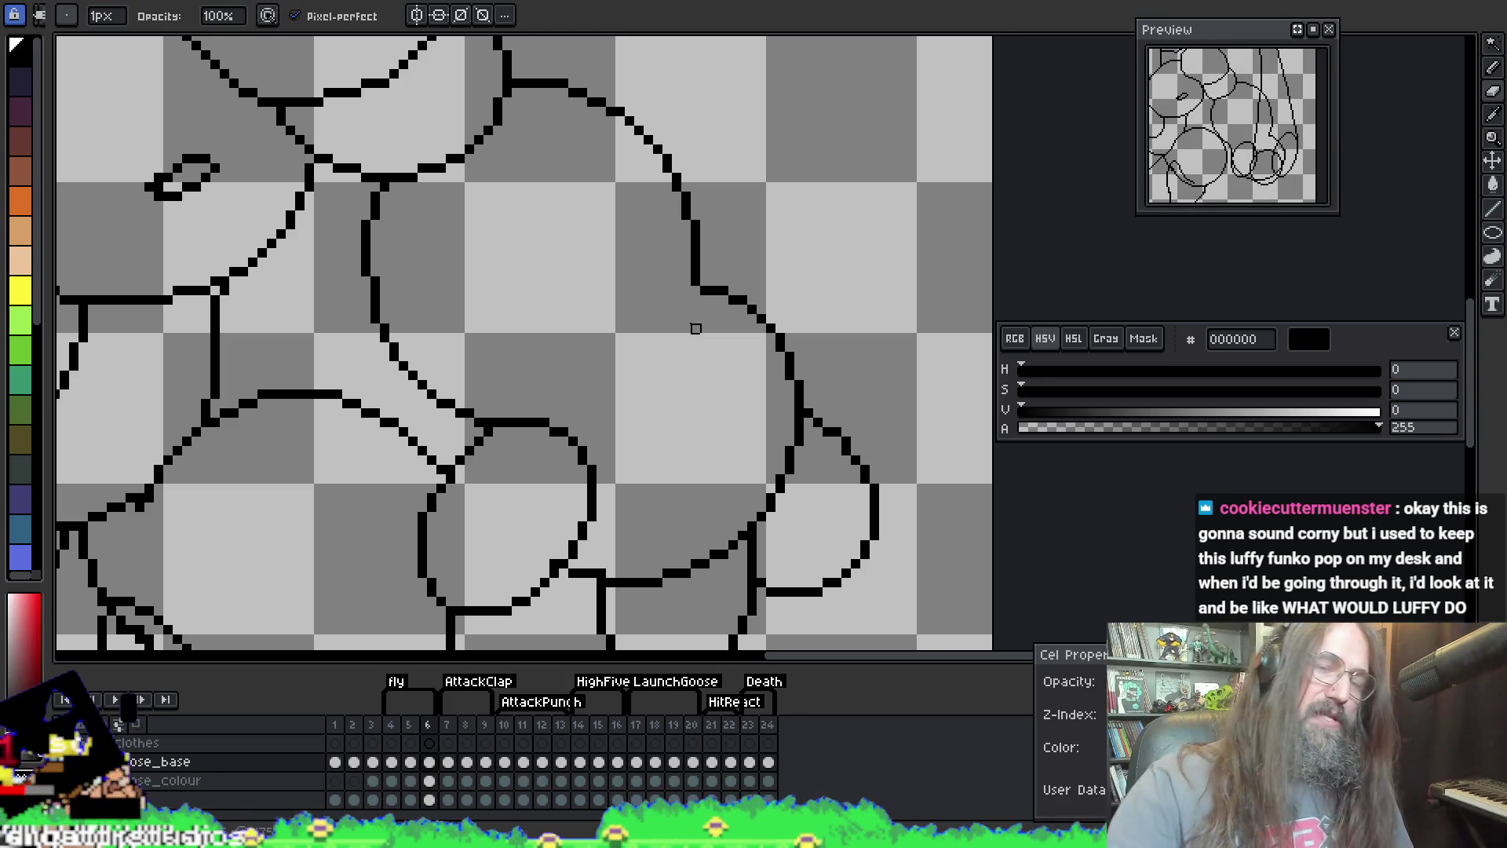
scroll(696, 328, down, 3)
scroll(543, 364, up, 3)
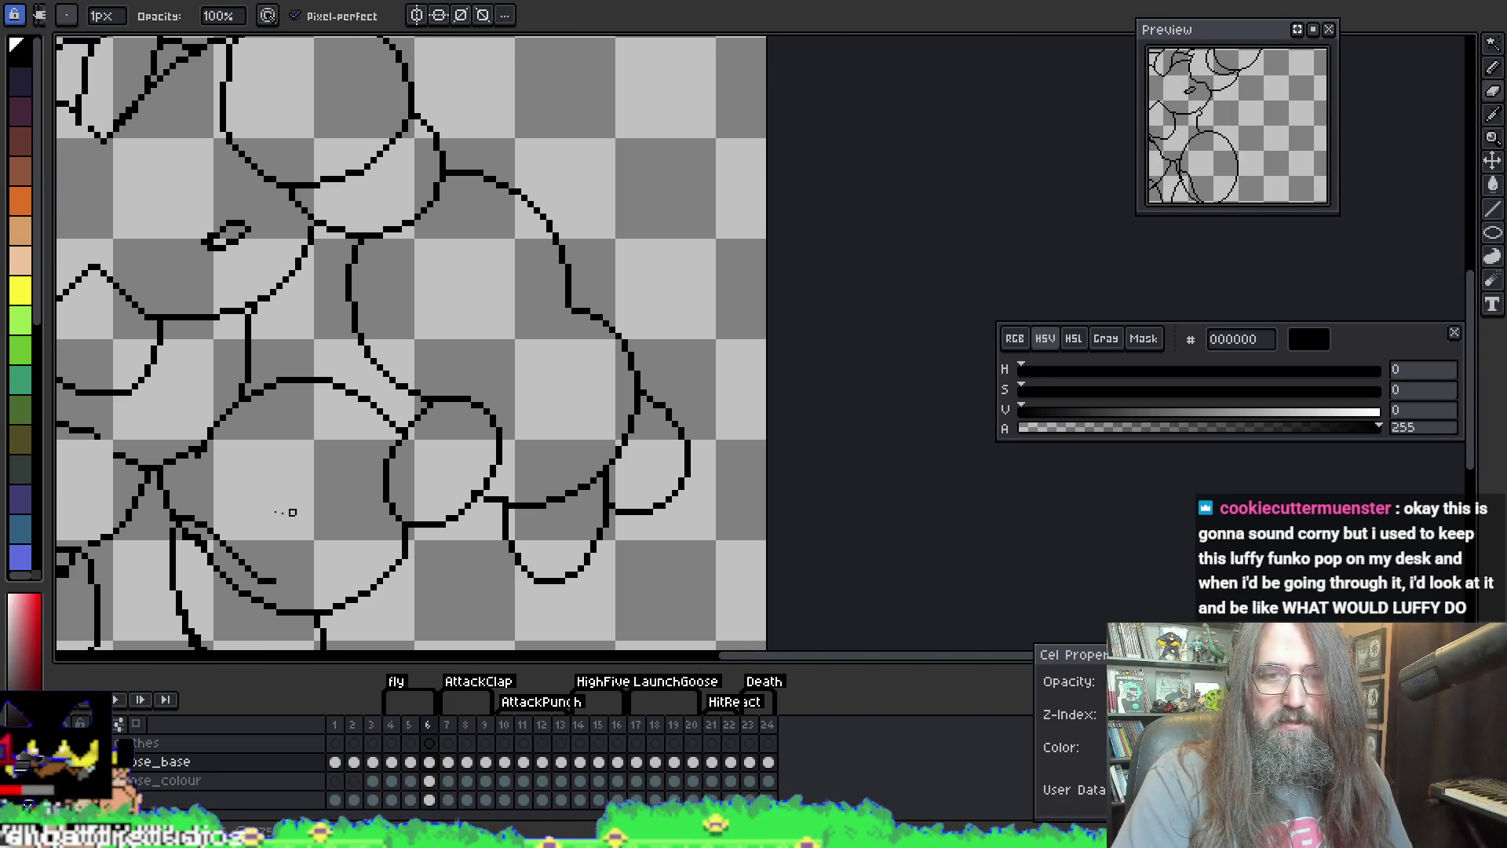
right_click(582, 318)
key(Escape)
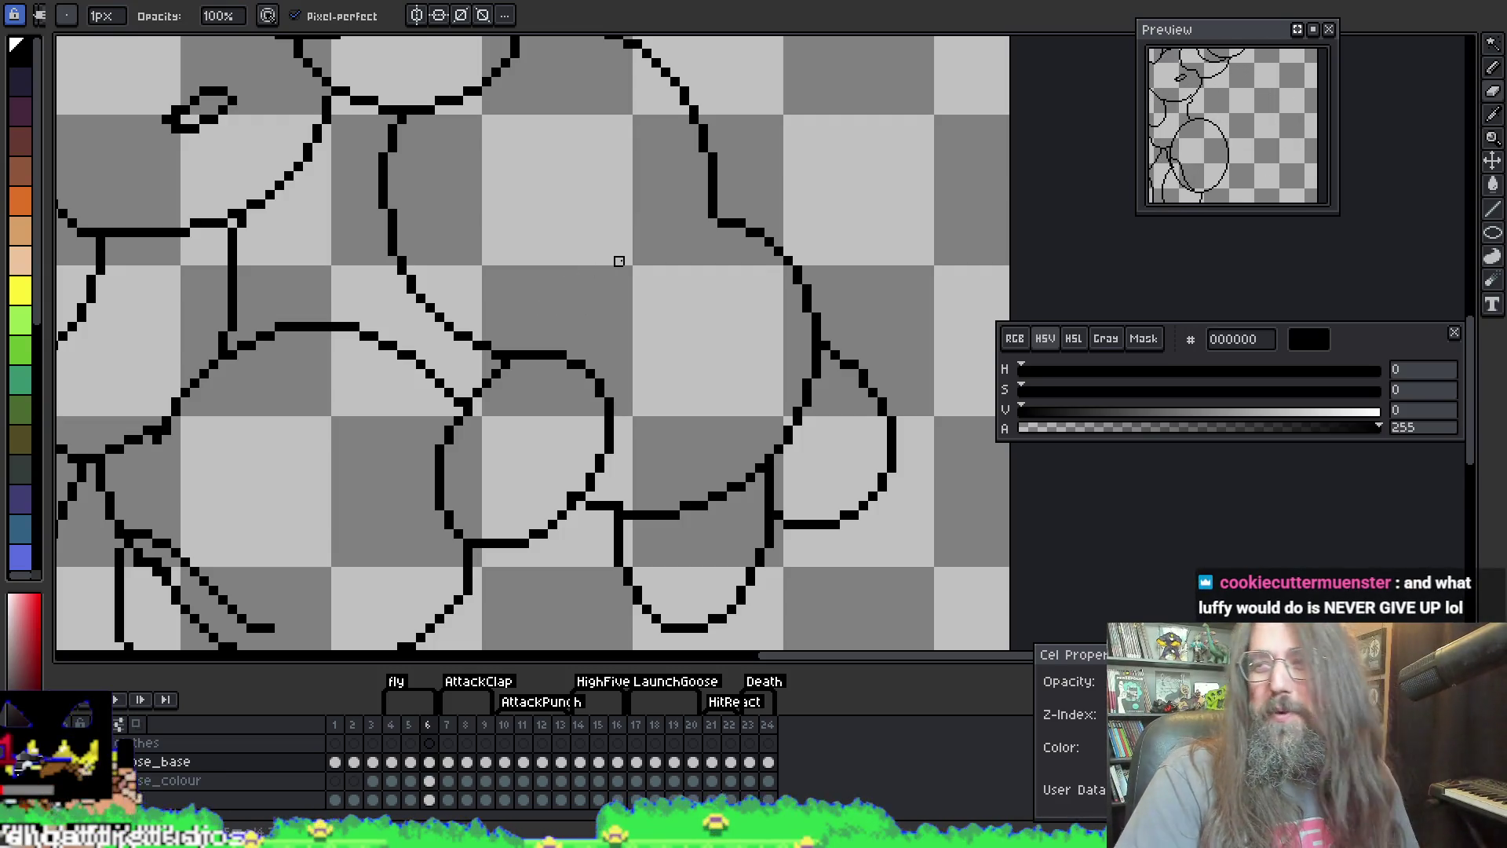
Step: Undo the thick stroke on the circle's top edge, leaving a thin line meeting the chest diagonal
key(e)
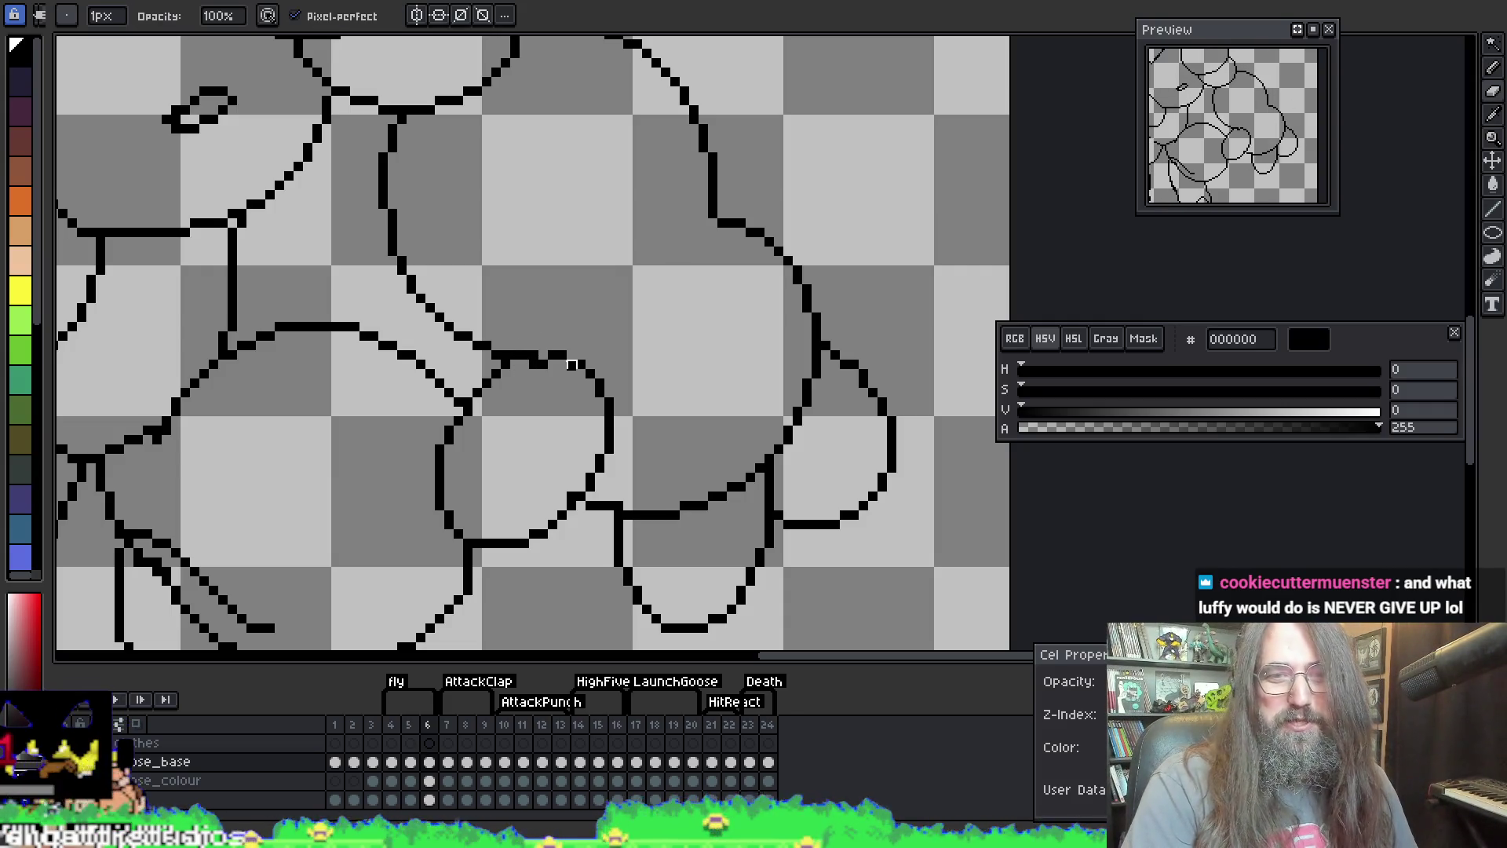
key(v)
key(b)
key(e)
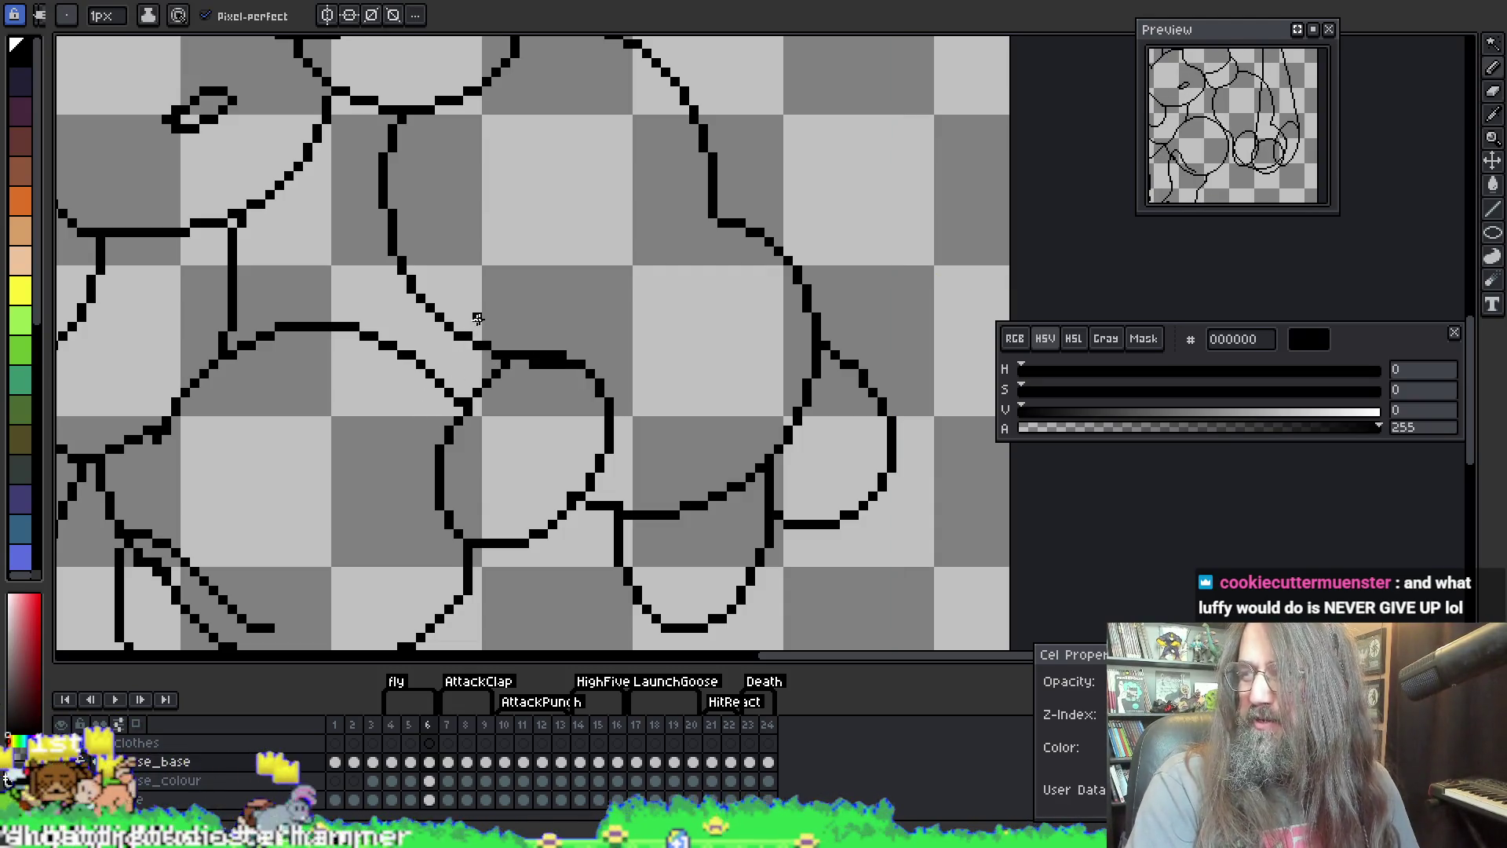
key(b)
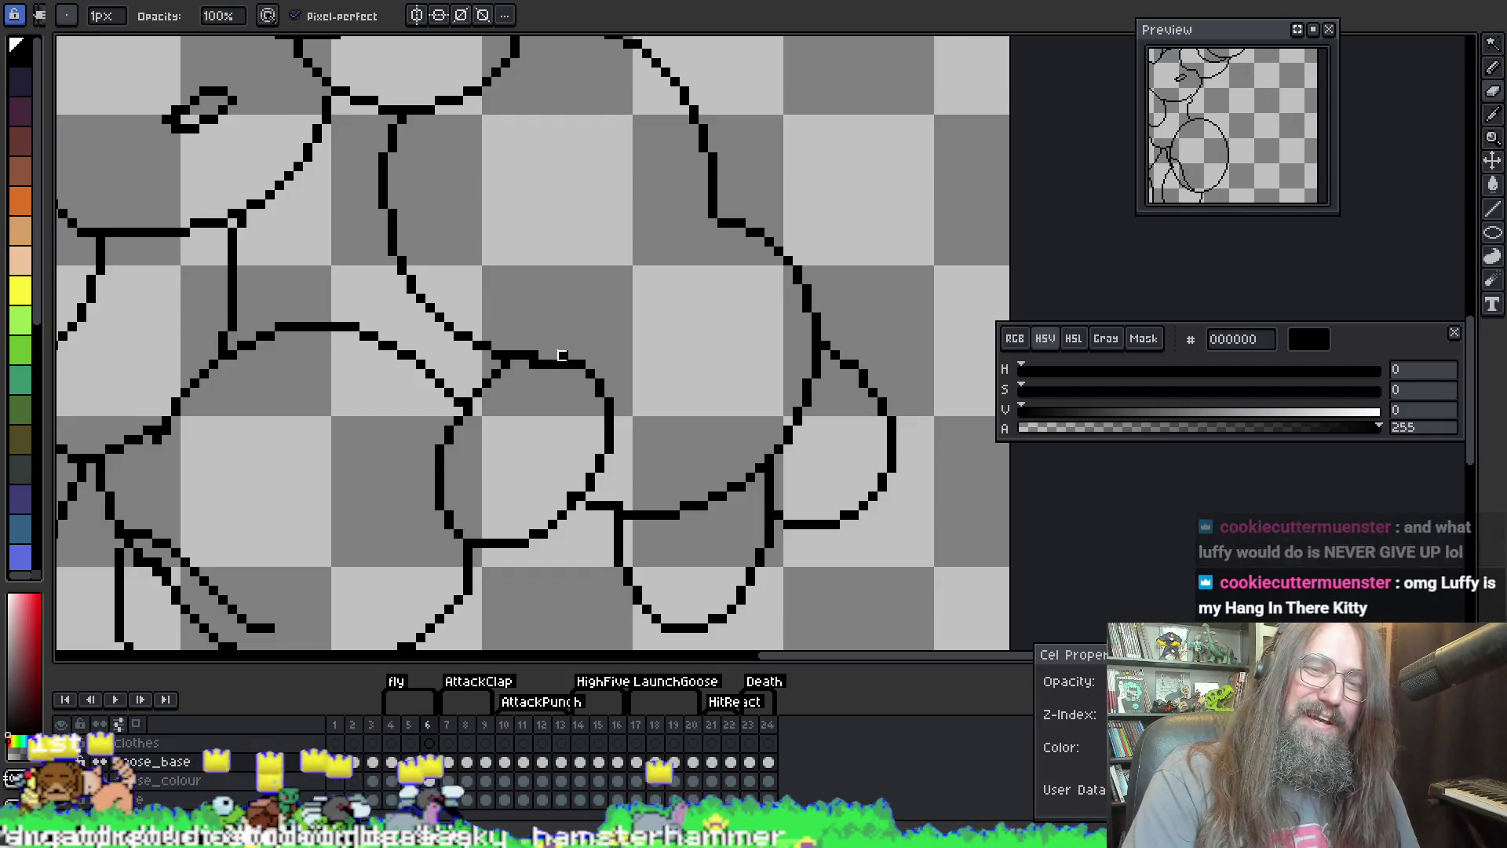
key(ctrl+z)
key(e)
key(b)
key(e)
key(b)
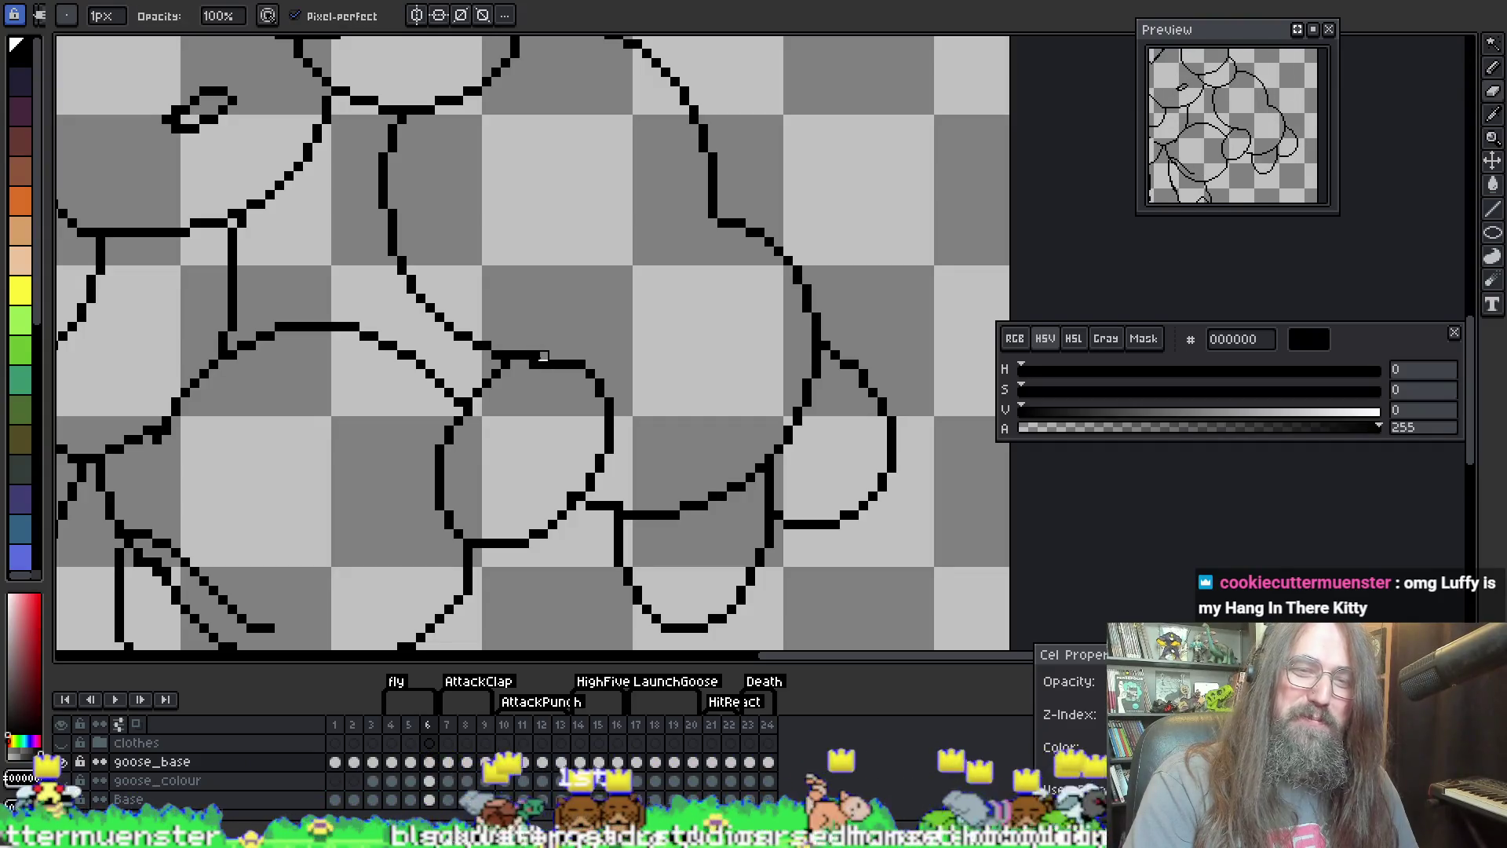
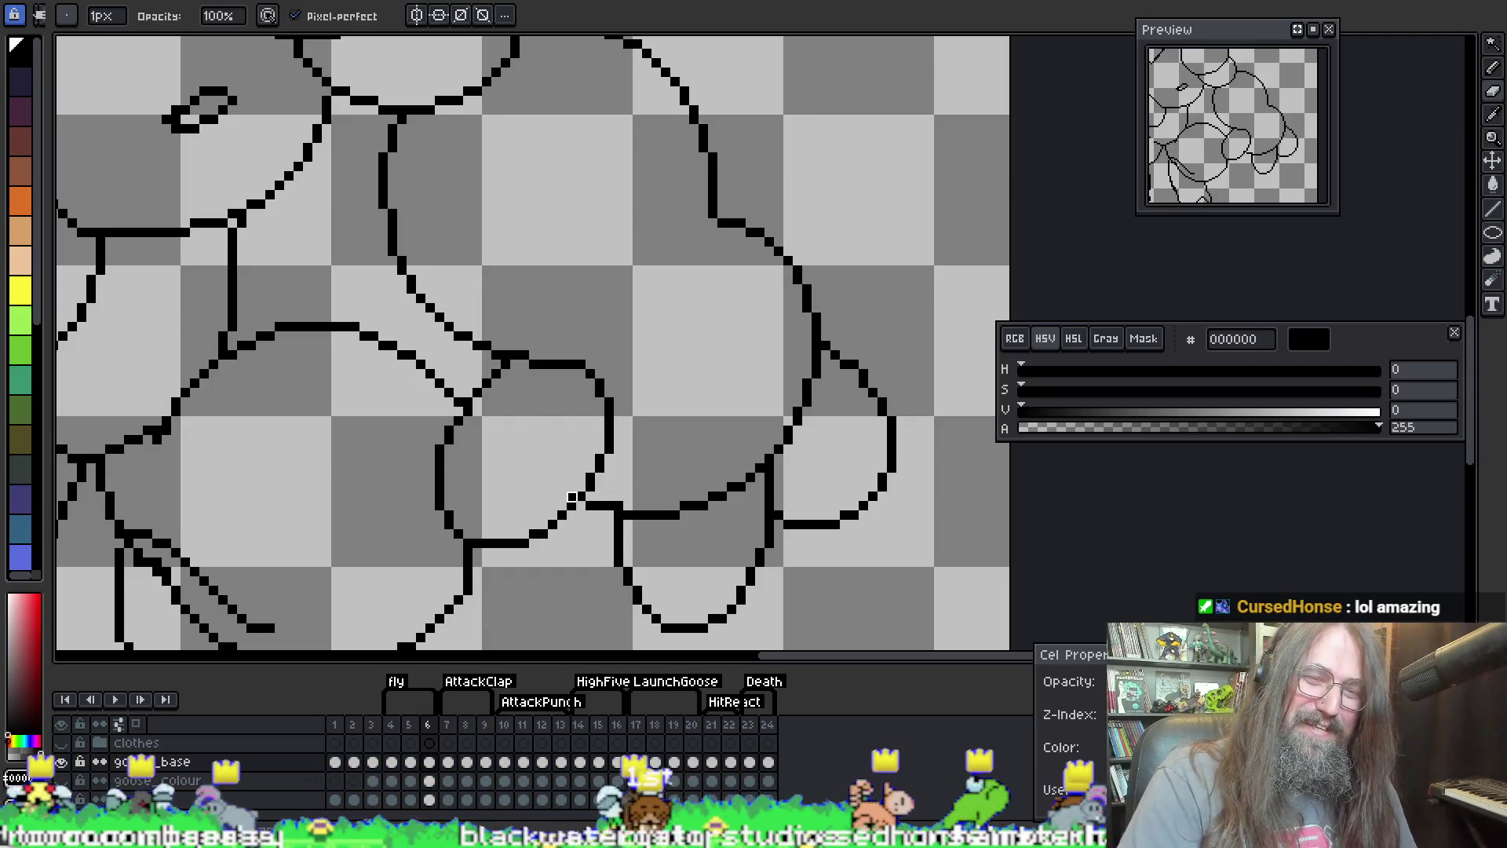
Step: Flip back and forth between frames 4 to 6 to compare the goose's neighbouring poses
scroll(598, 477, down, 3)
scroll(629, 461, up, 2)
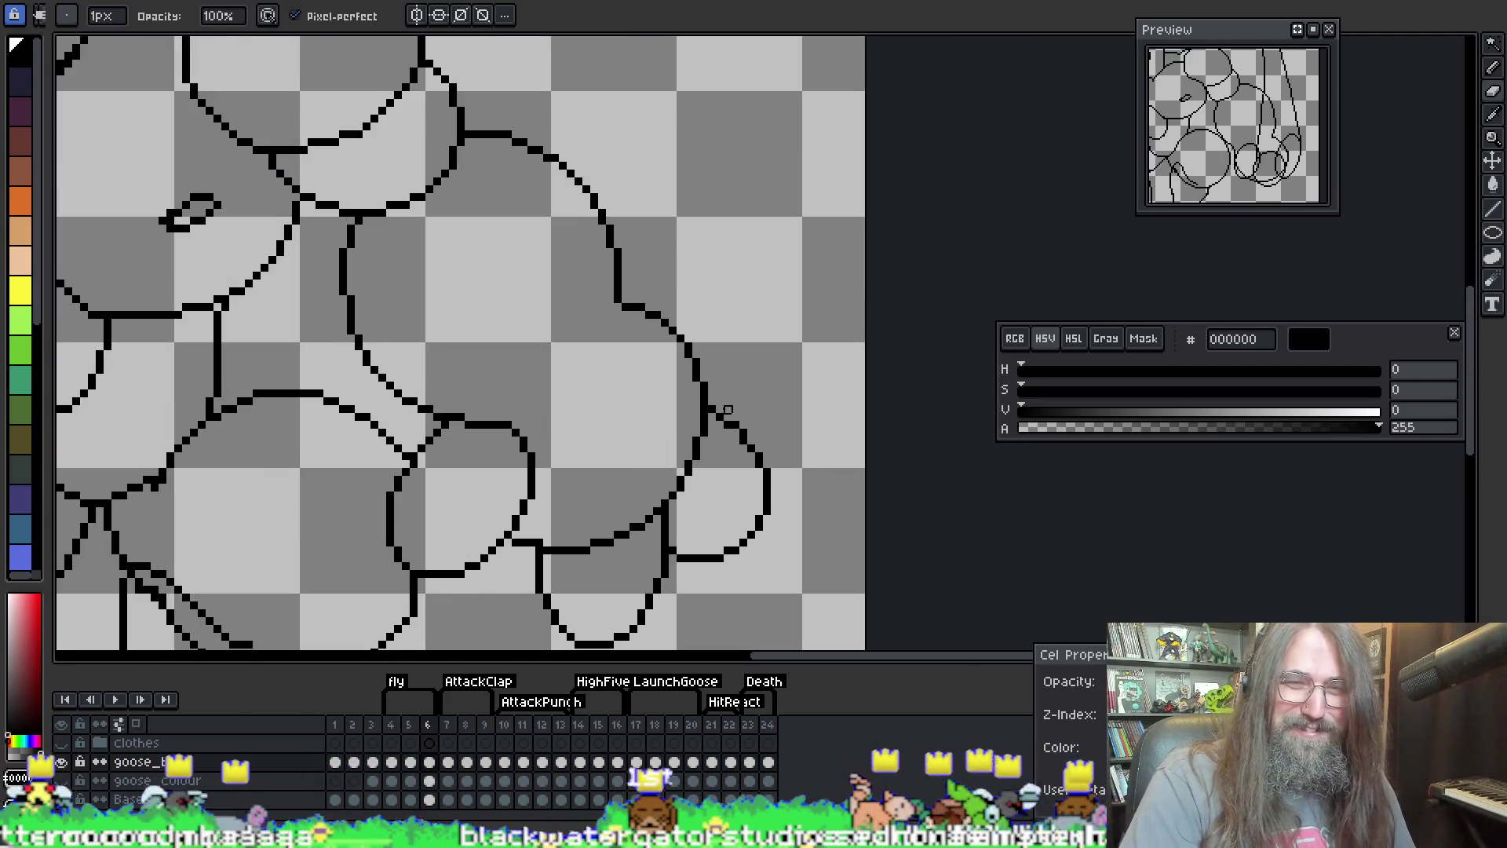
scroll(588, 353, down, 3)
scroll(519, 353, up, 3)
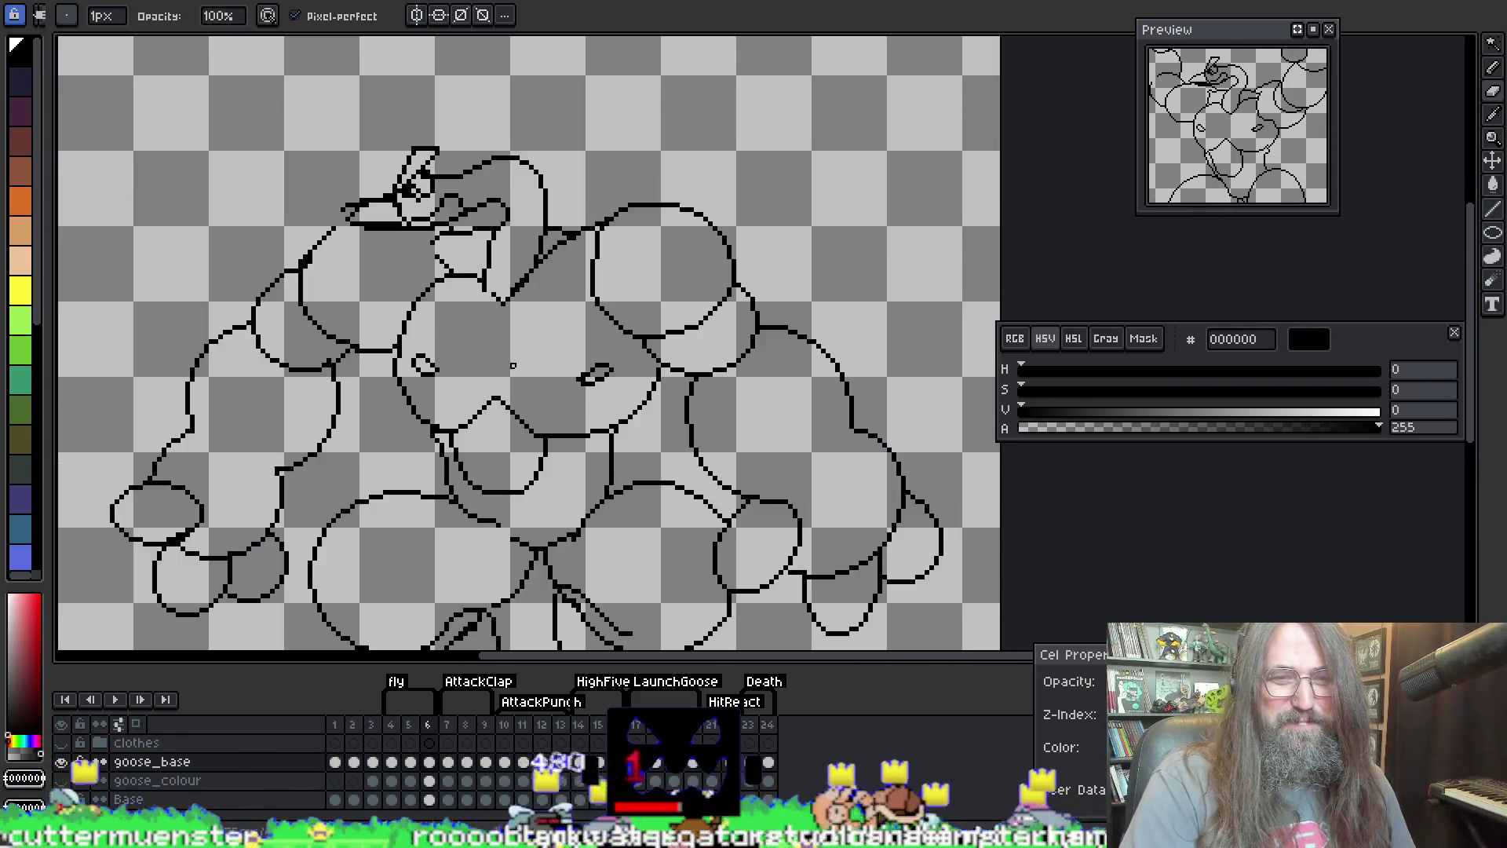
scroll(518, 353, down, 1)
scroll(377, 275, up, 3)
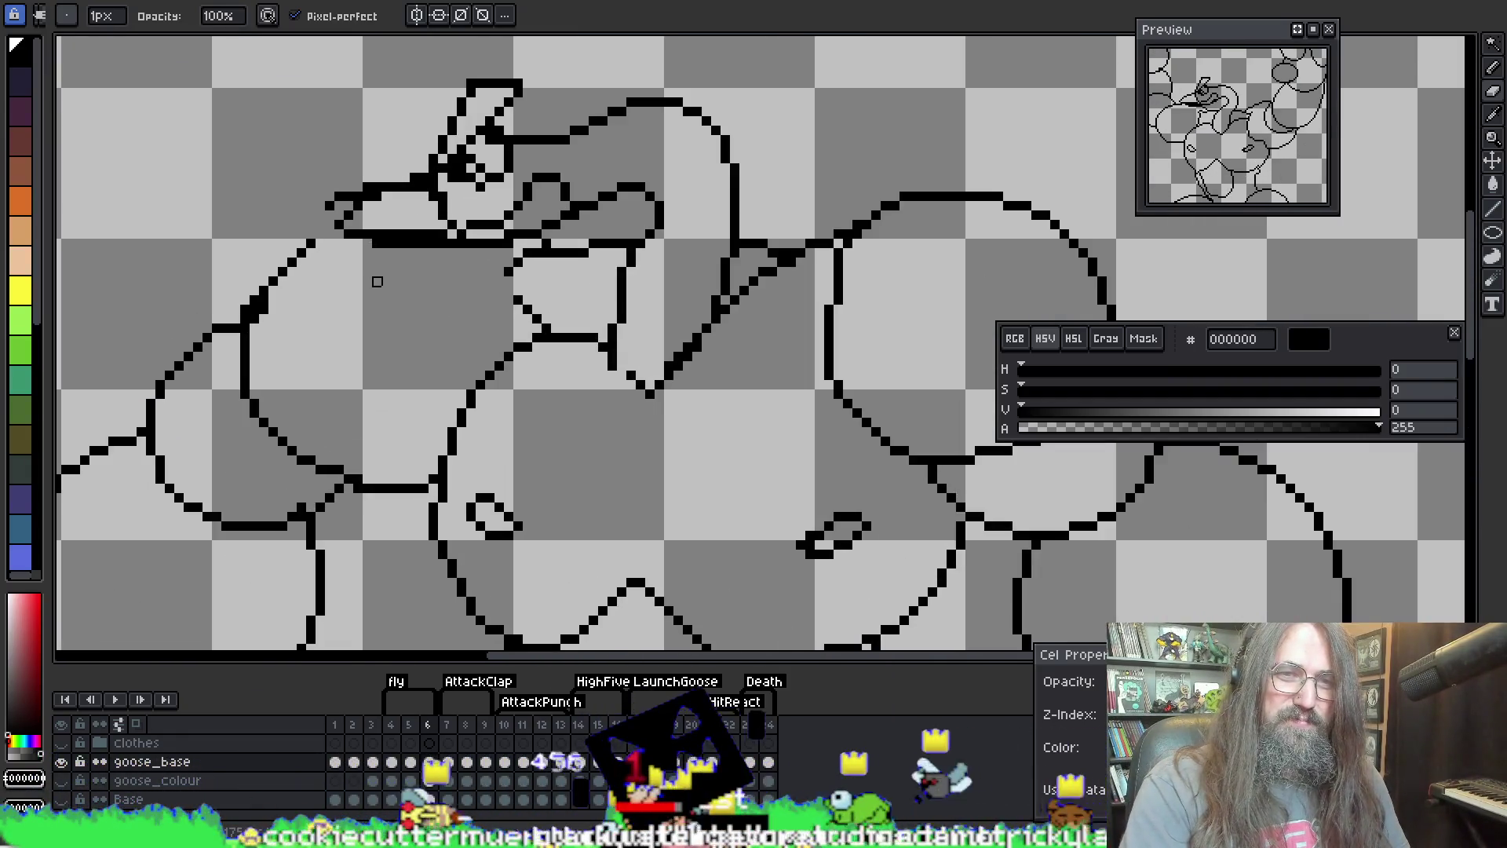
key(Left)
key(Left)
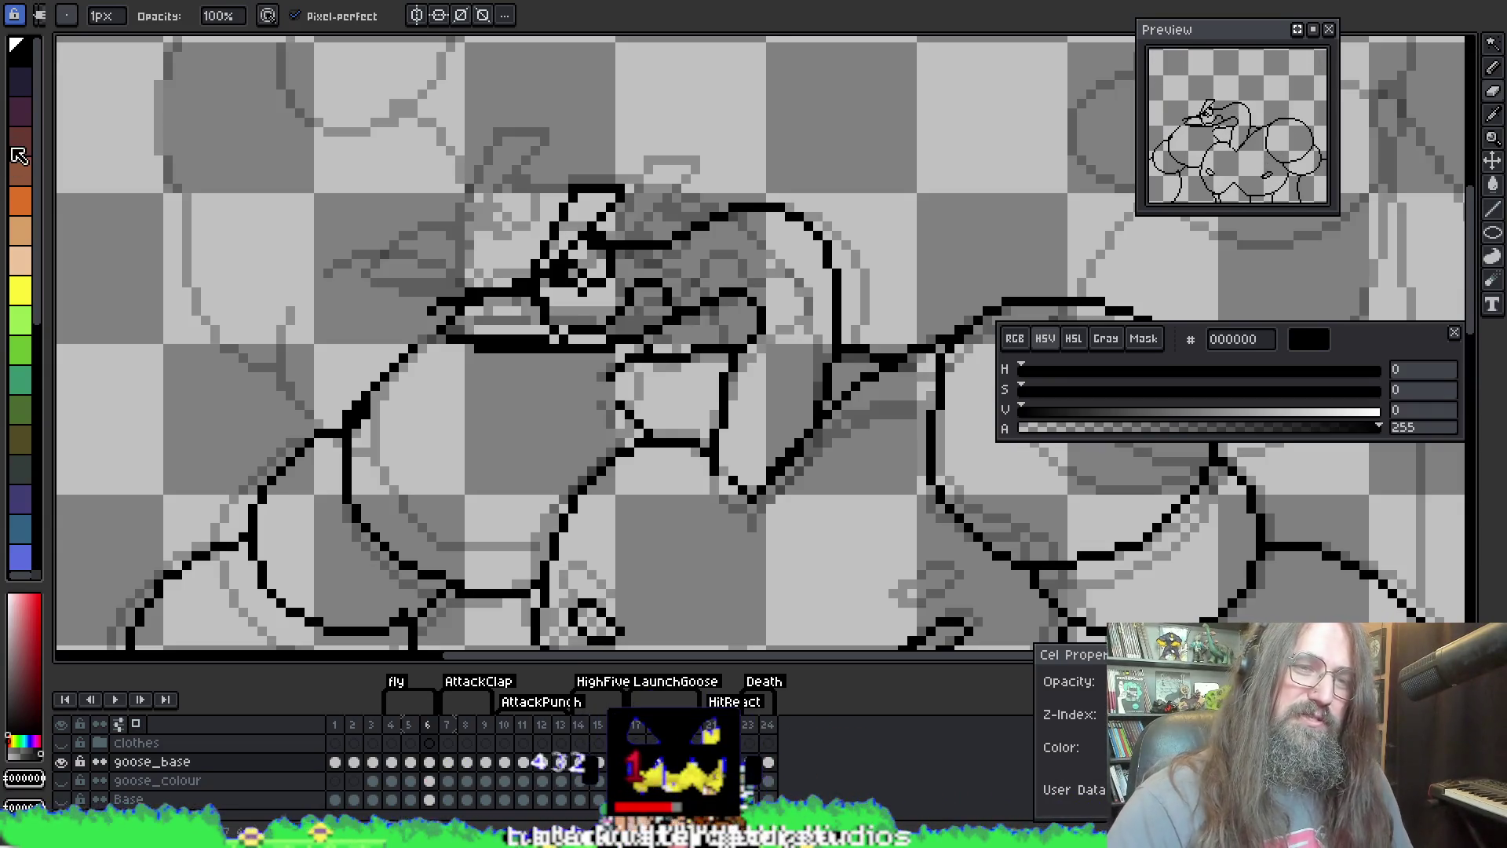
key(Right)
key(Right)
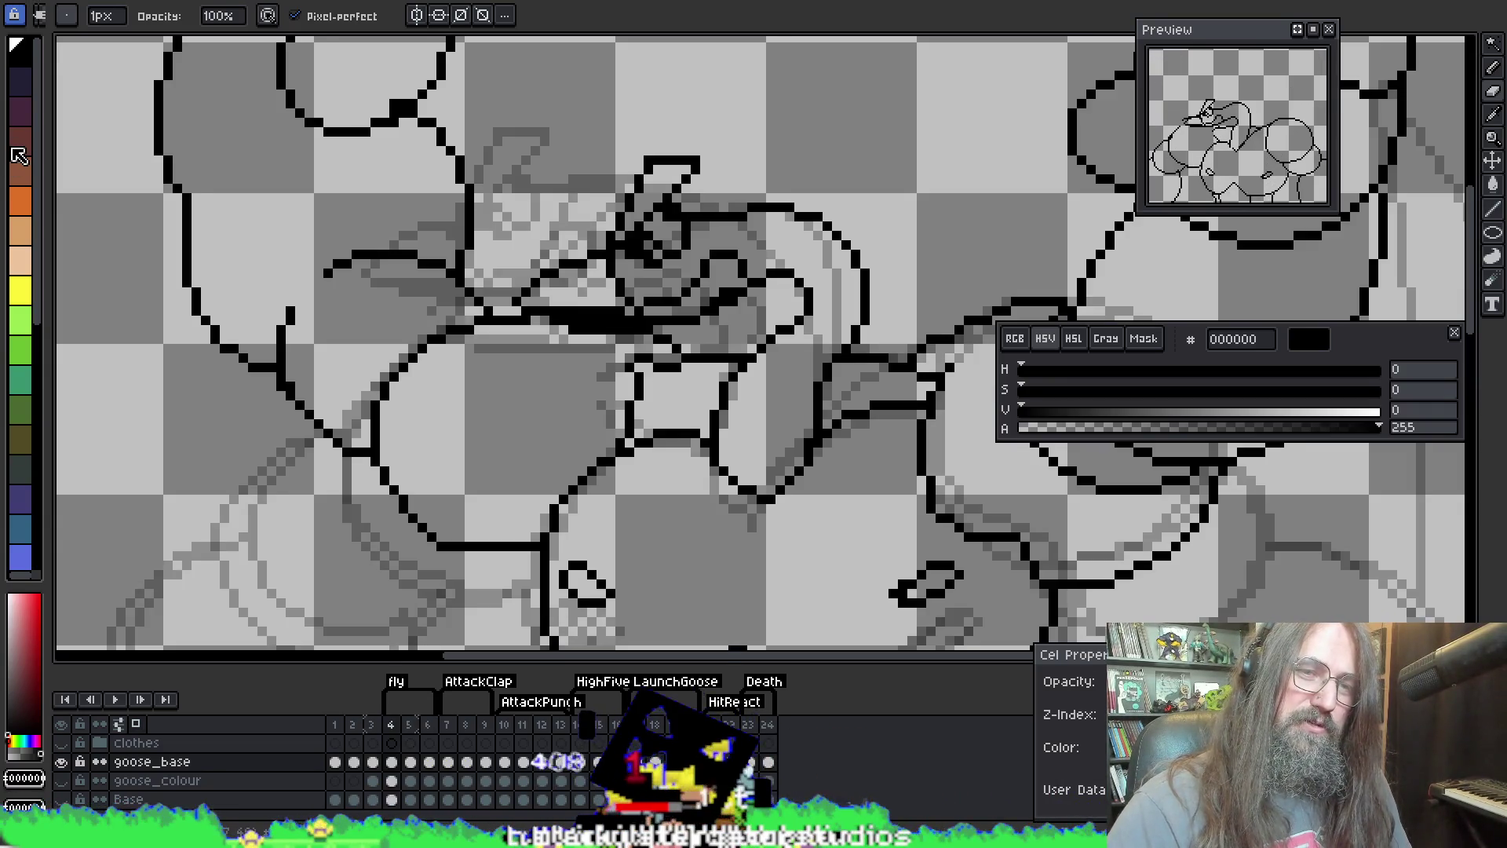
key(Left)
key(Left)
key(Right)
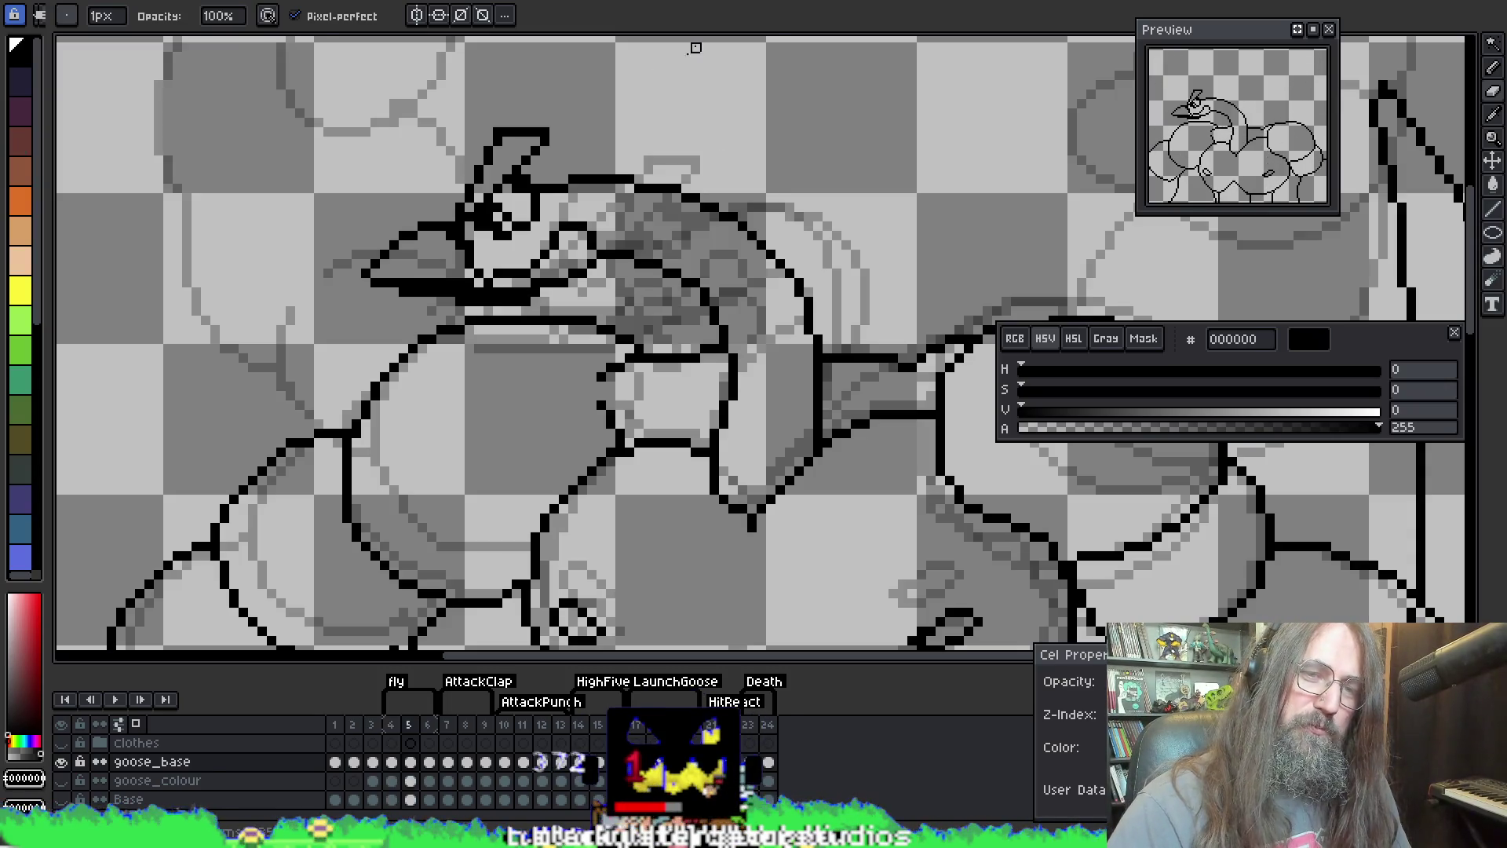
key(Right)
Step: Undo the stray diagonal stroke near the head and touch up with pencil and eraser
key(ctrl+z)
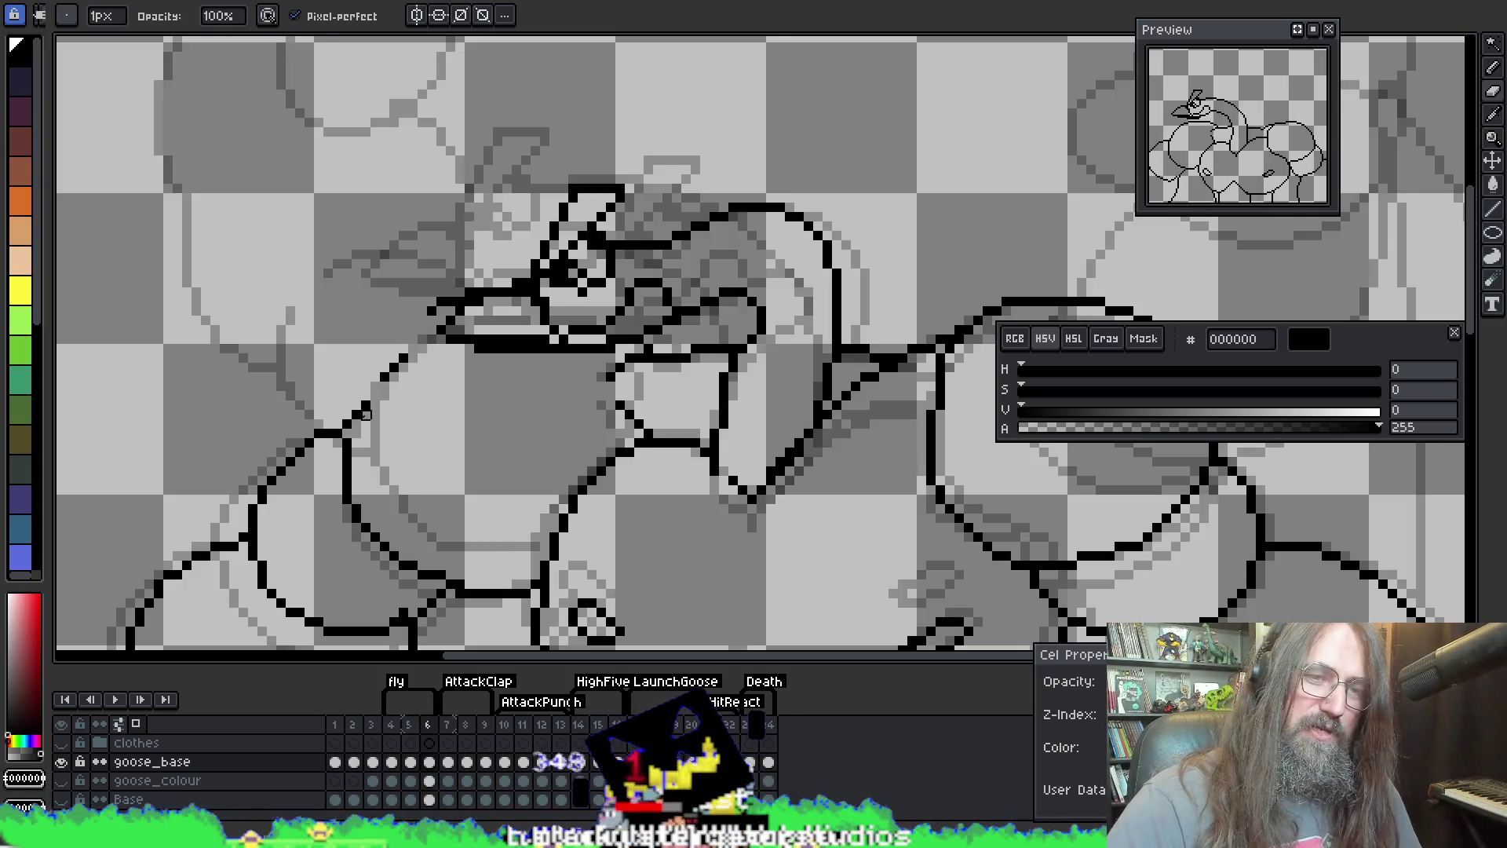
key(b)
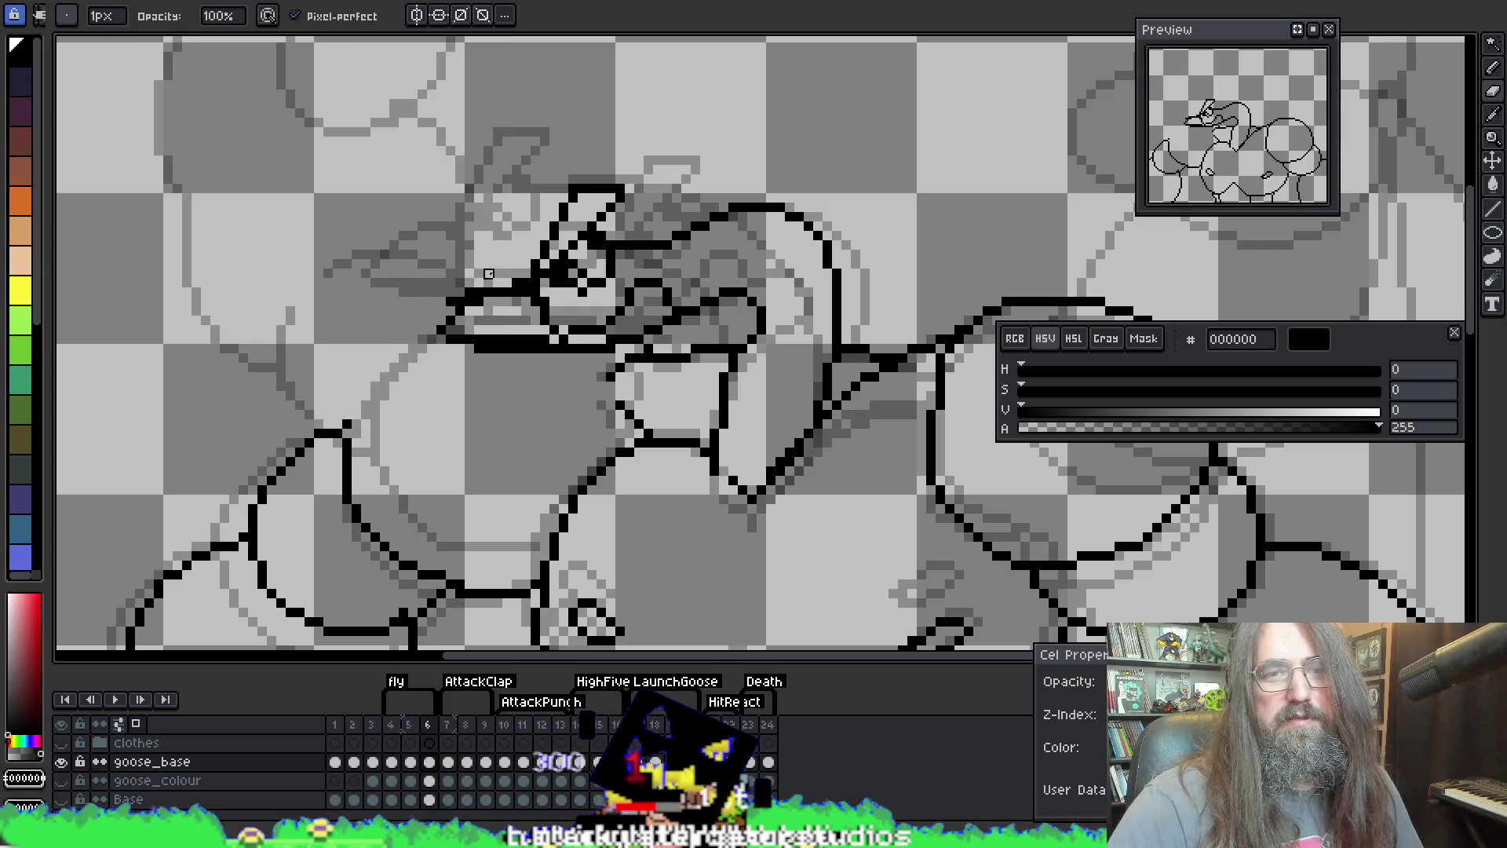
key(e)
scroll(561, 227, down, 3)
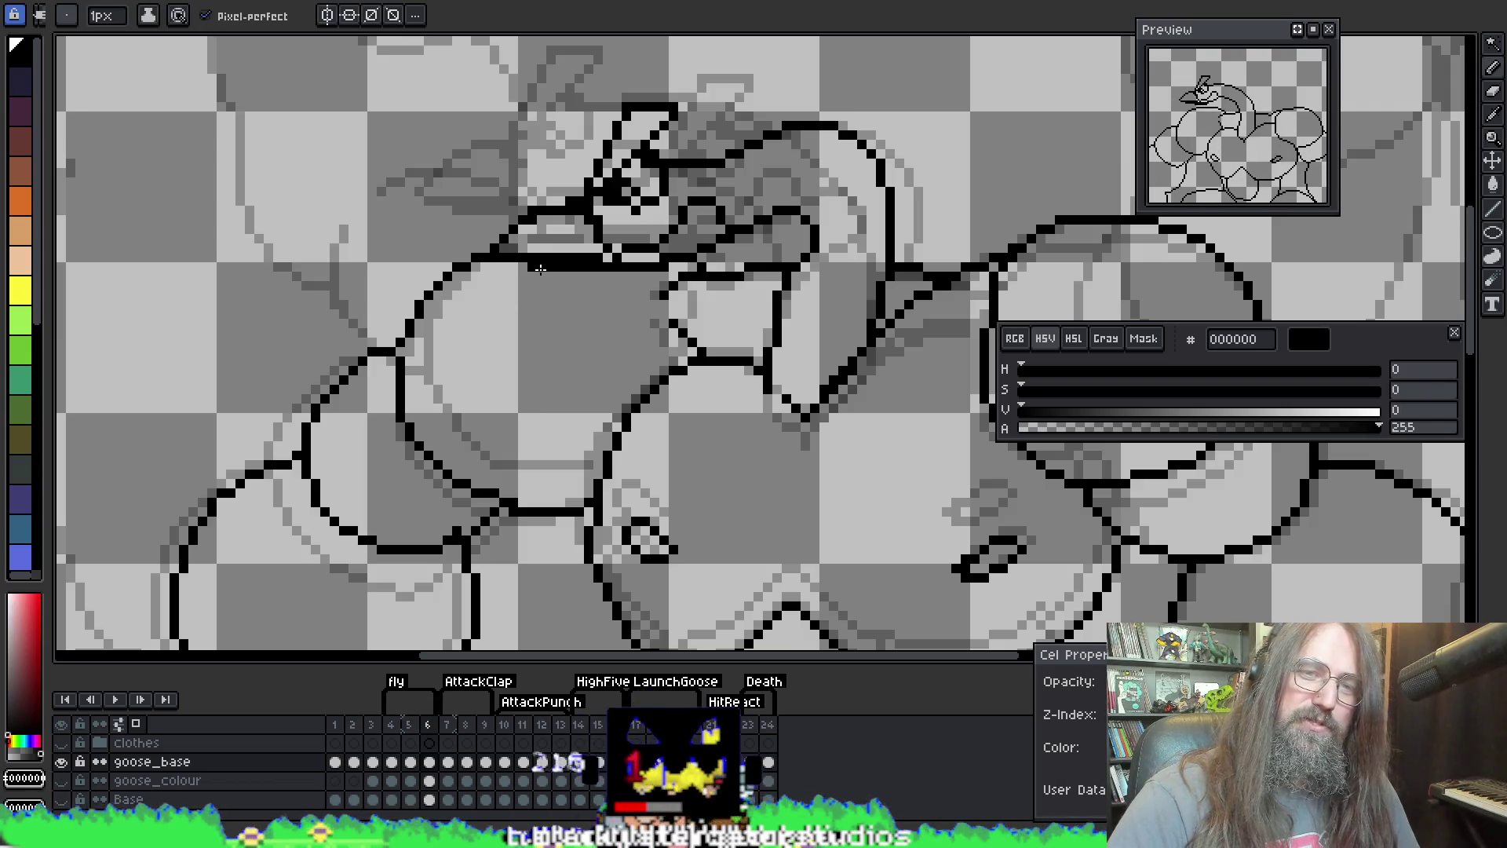
key(b)
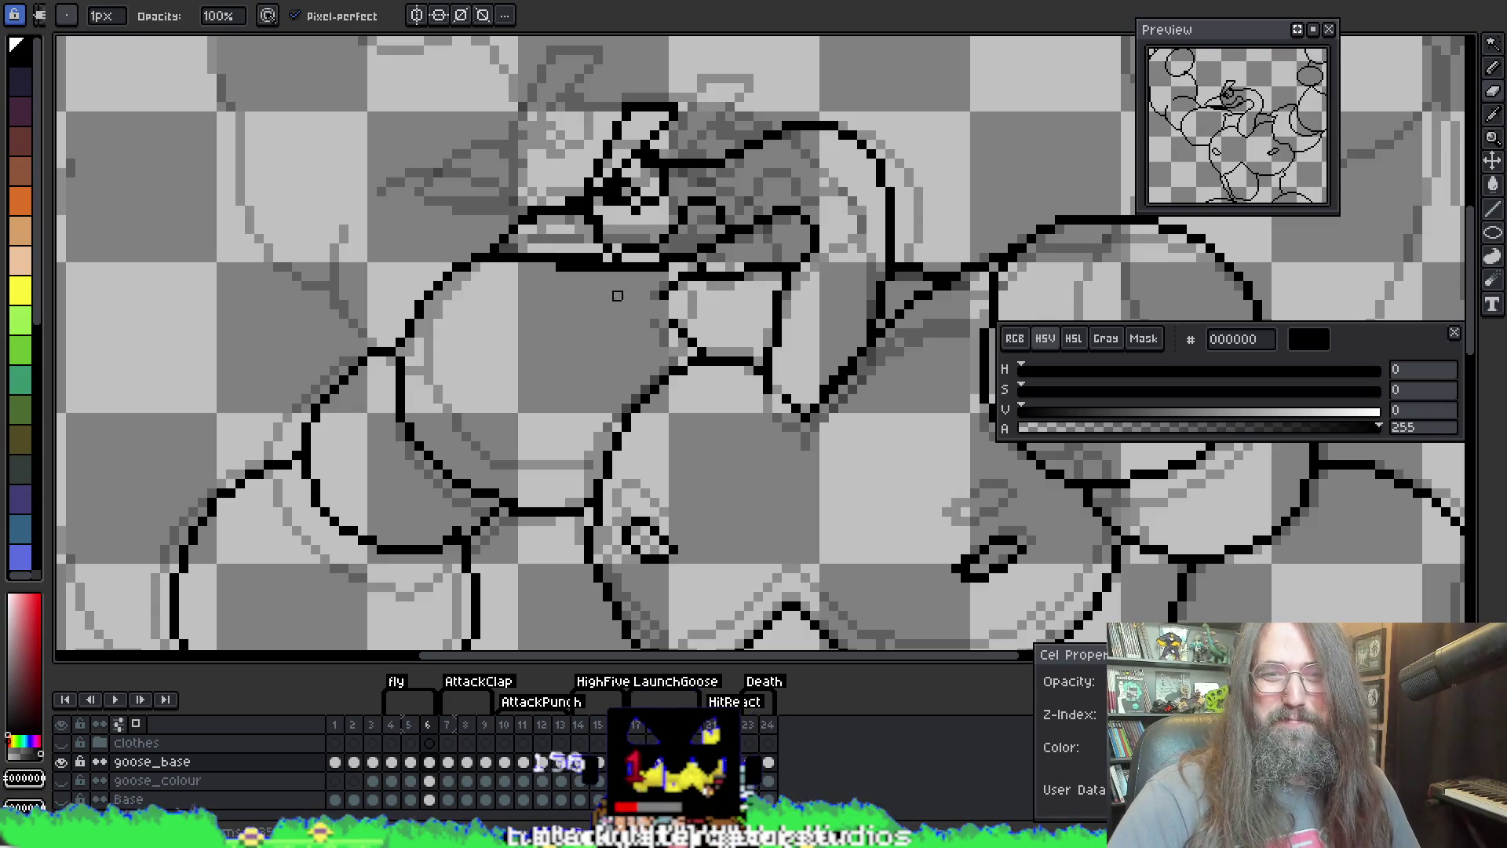
key(e)
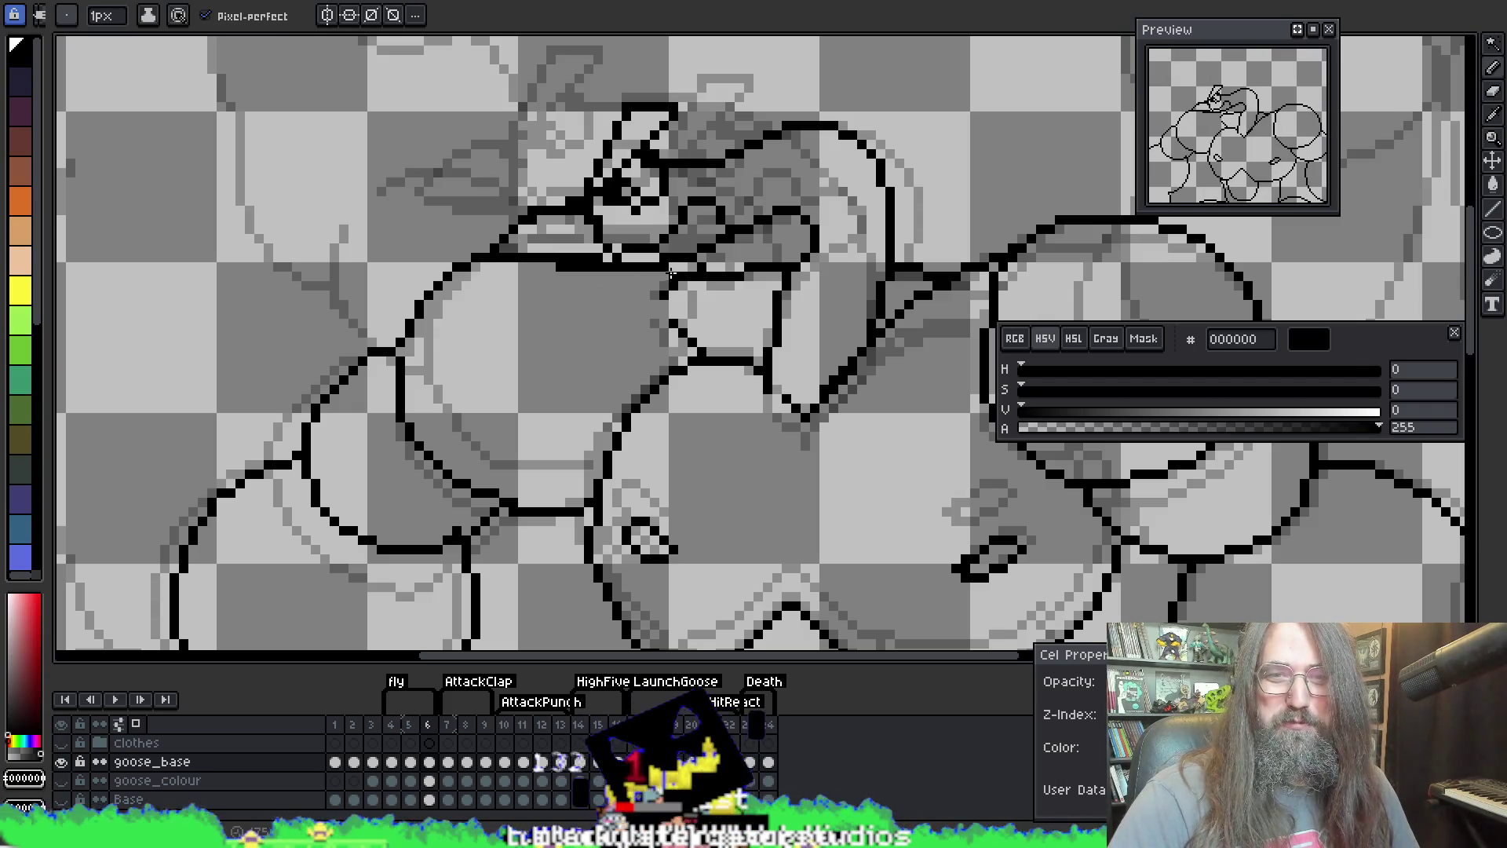
key(b)
key(e)
key(b)
key(e)
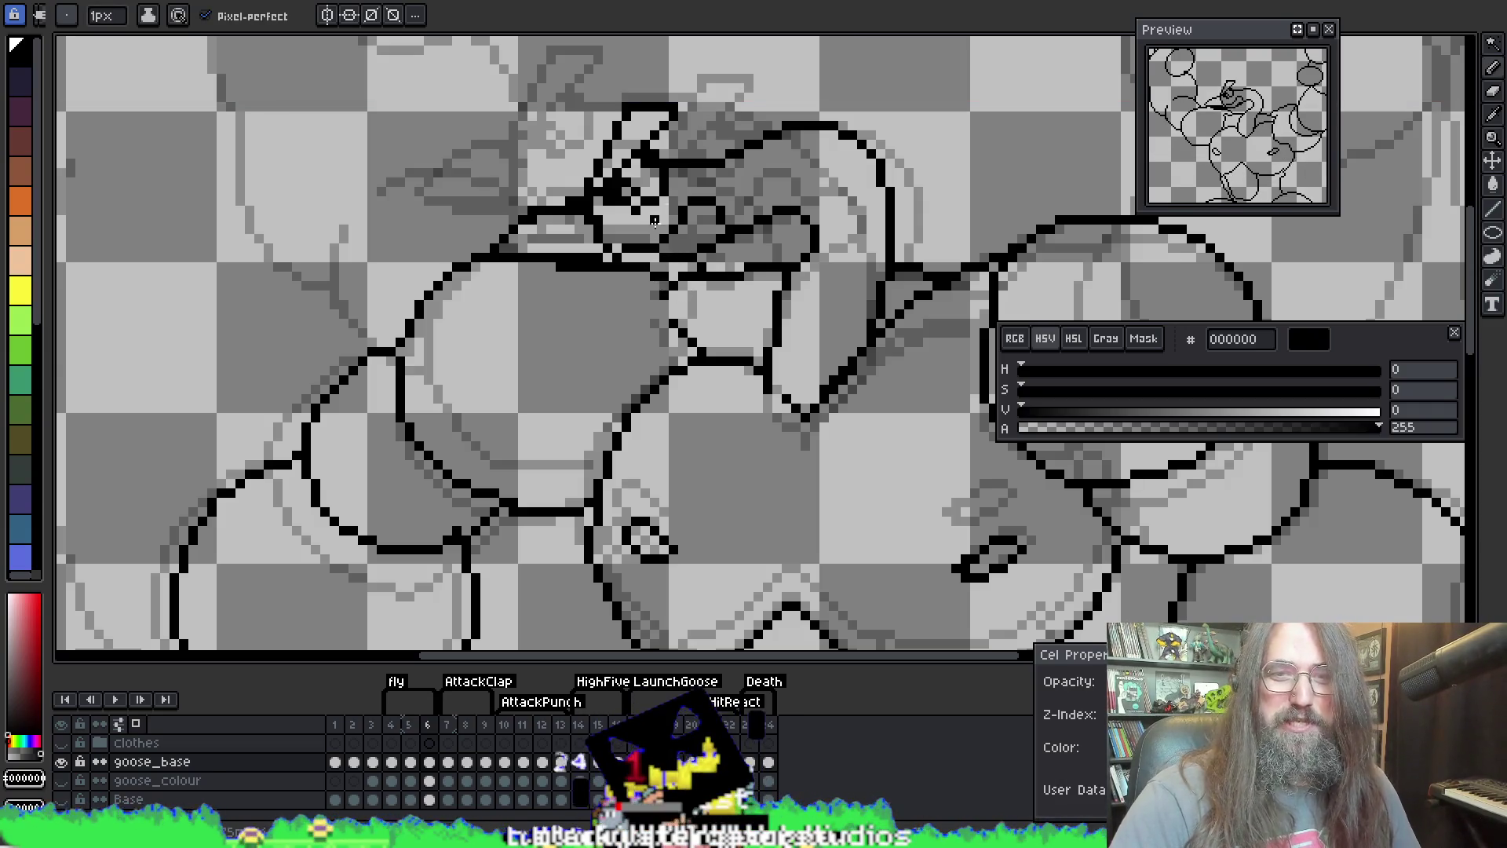
Step: Recentre on the goose's neck and chest lines, sample a colour, and play the animation
mouse_move(378, 380)
mouse_down()
mouse_move(361, 367)
mouse_move(371, 379)
mouse_up()
drag(610, 336, 642, 309)
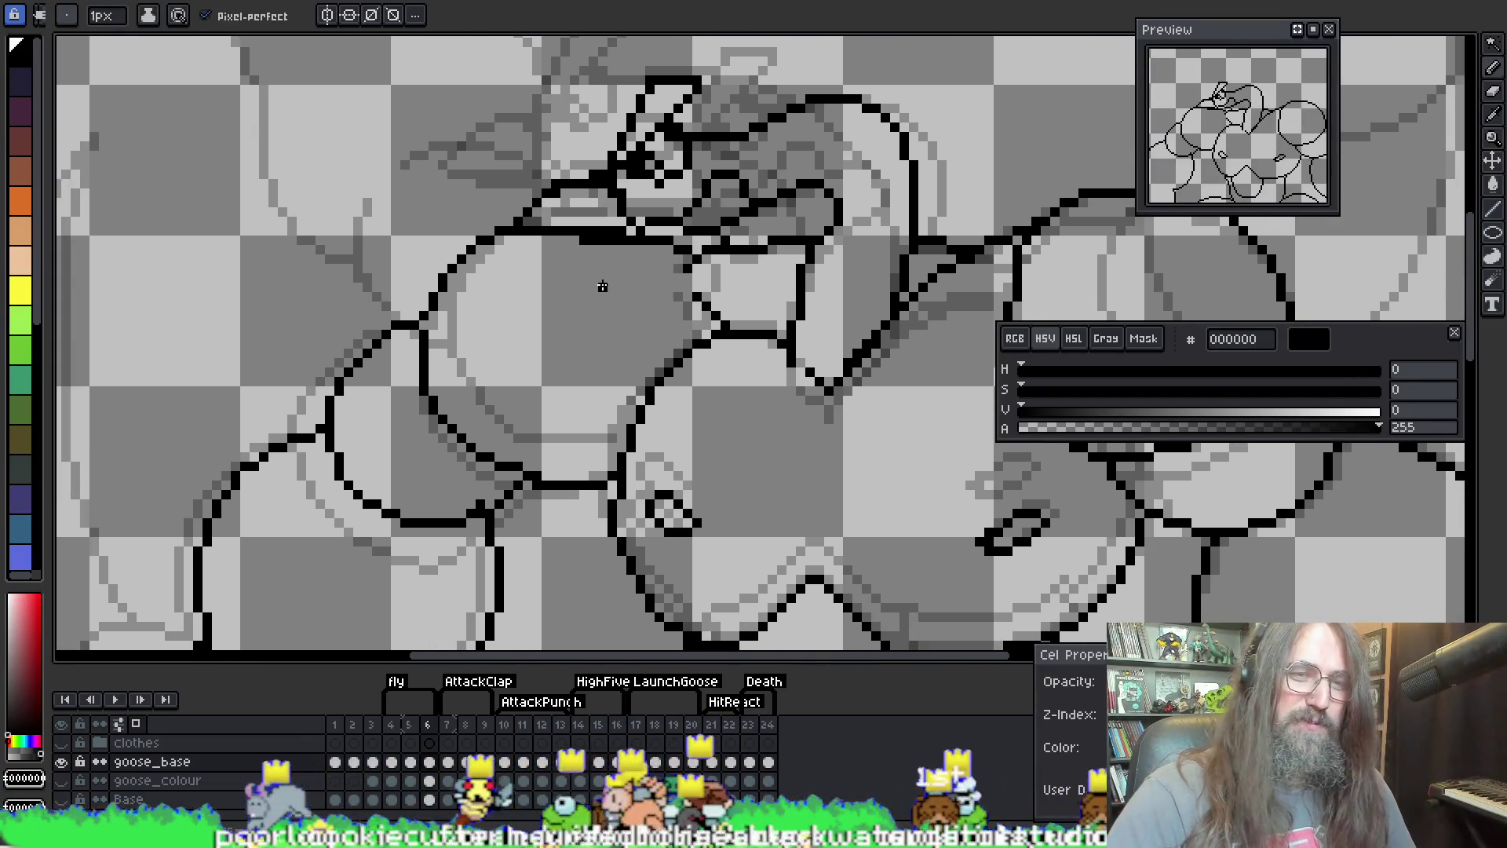
scroll(672, 460, down, 2)
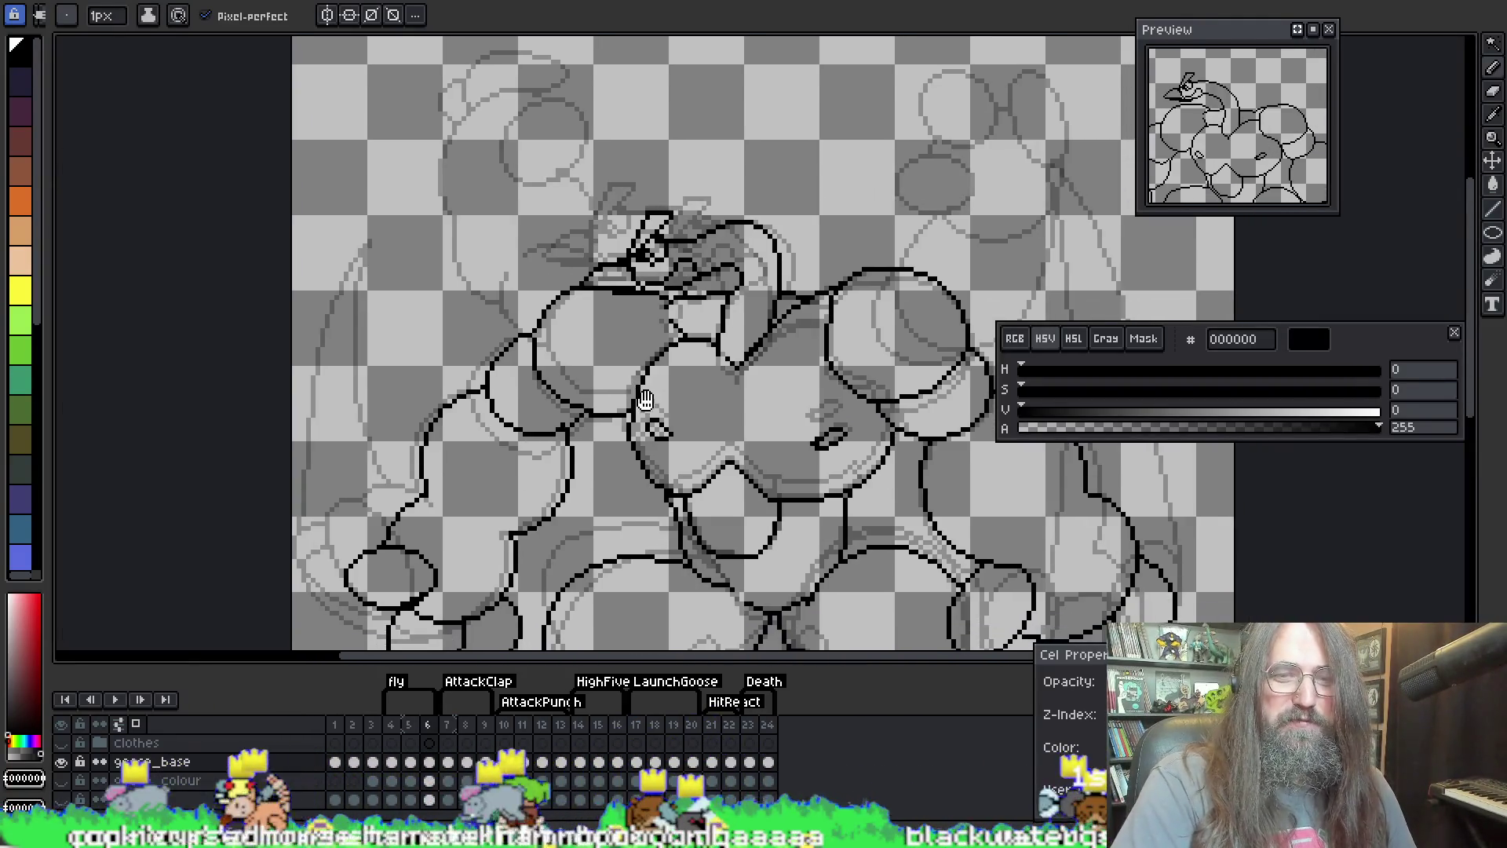
scroll(609, 347, up, 2)
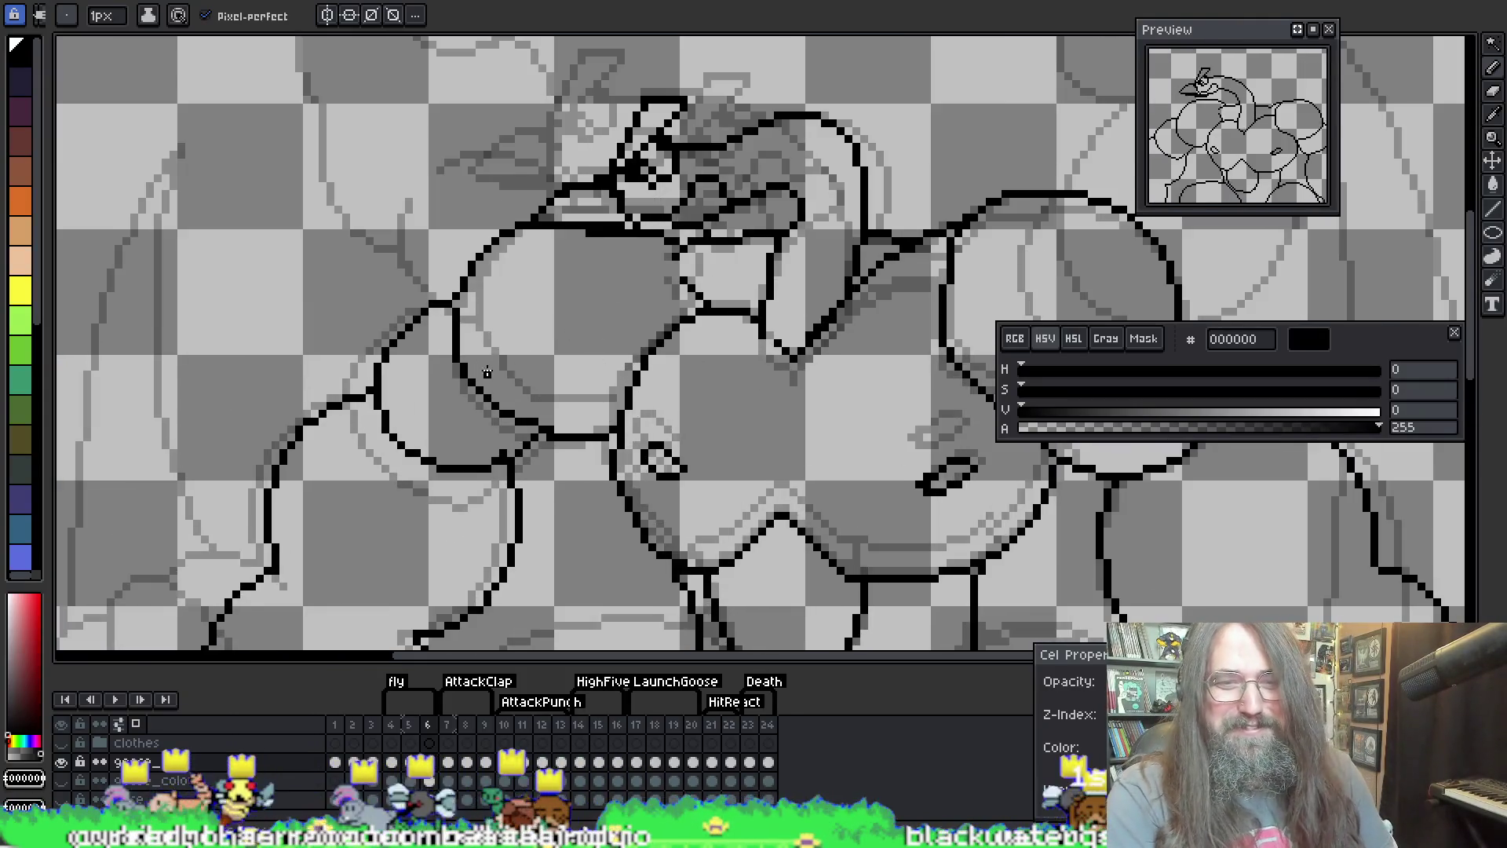
scroll(487, 370, up, 3)
key(alt)
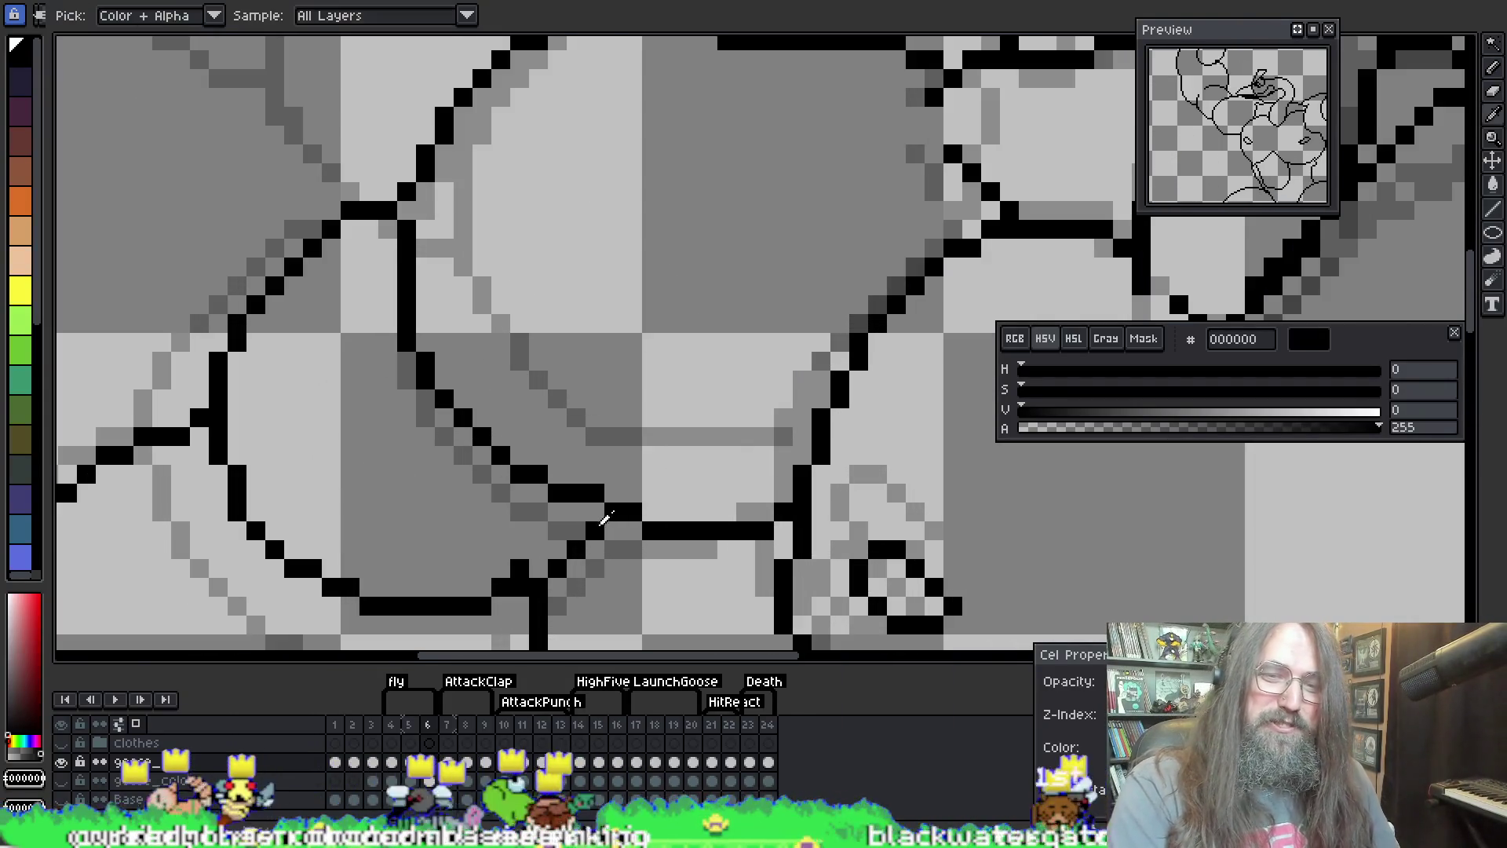
scroll(675, 409, down, 2)
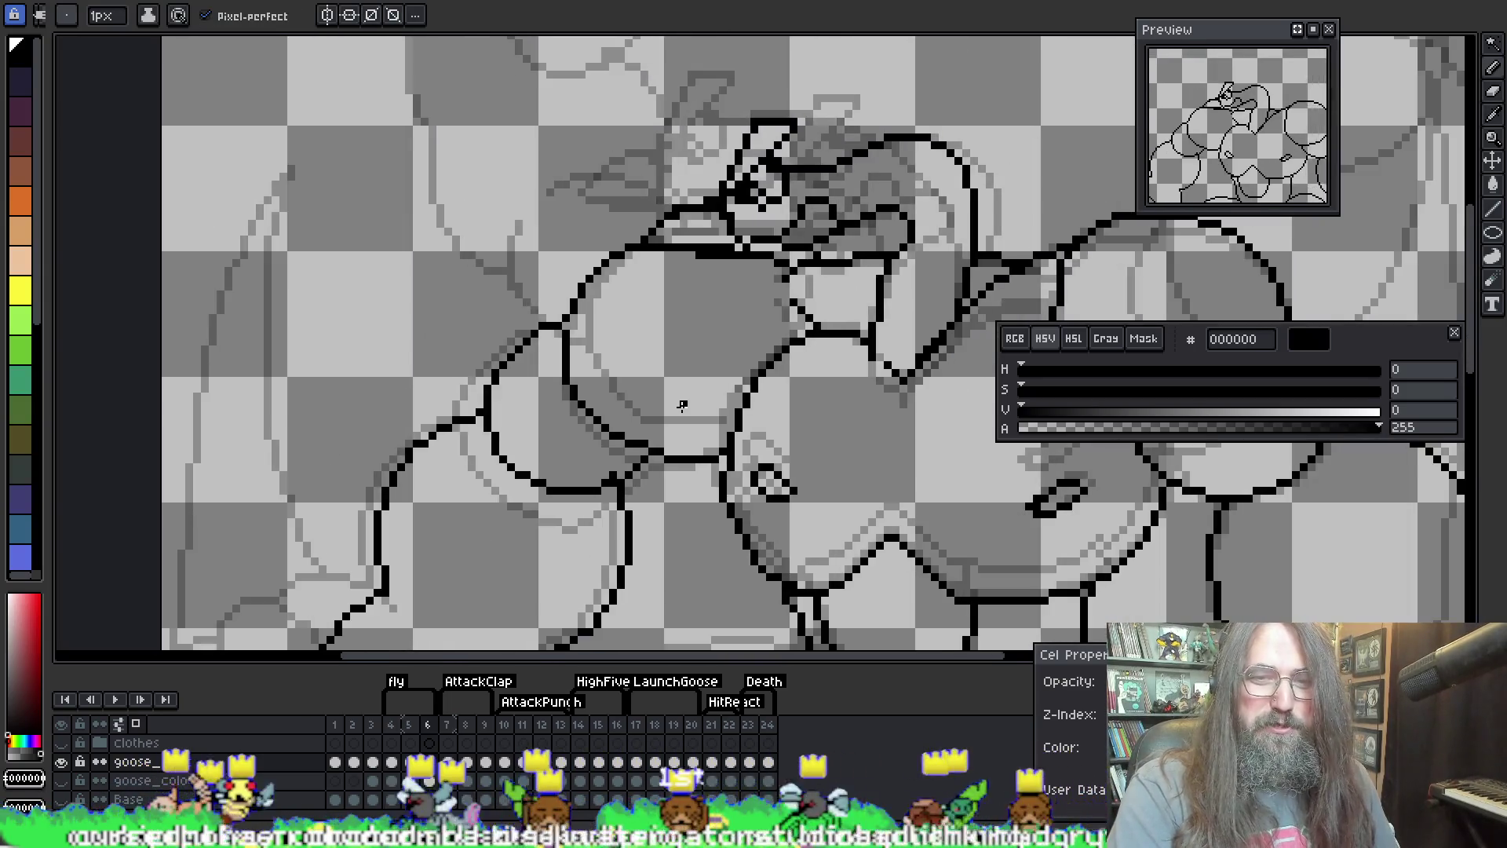
scroll(705, 416, down, 3)
key(Return)
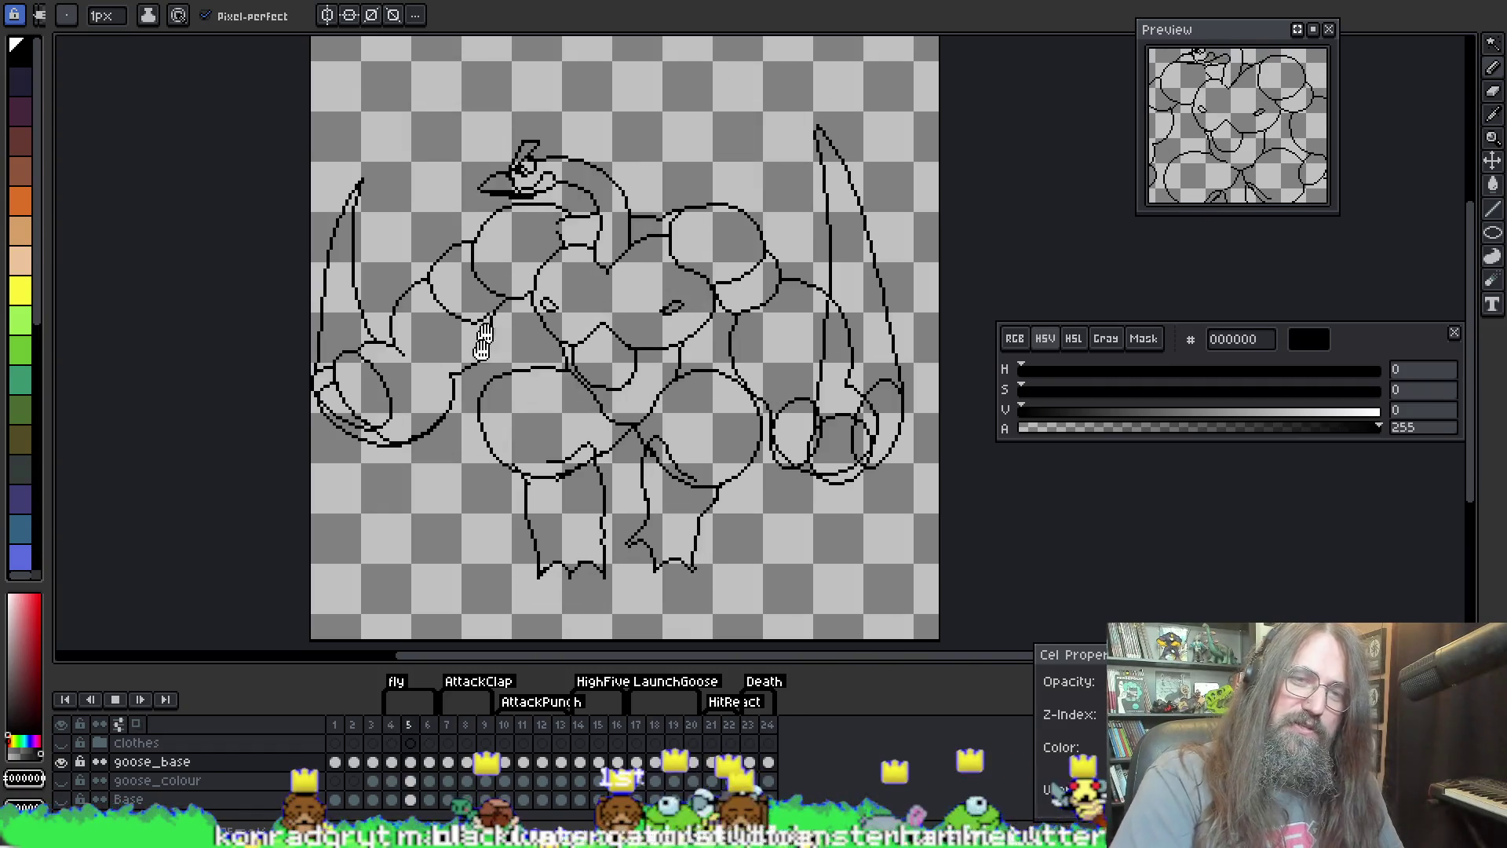
Step: Bring the upper chest into view and add a small black pixel to the line art
scroll(524, 294, up, 3)
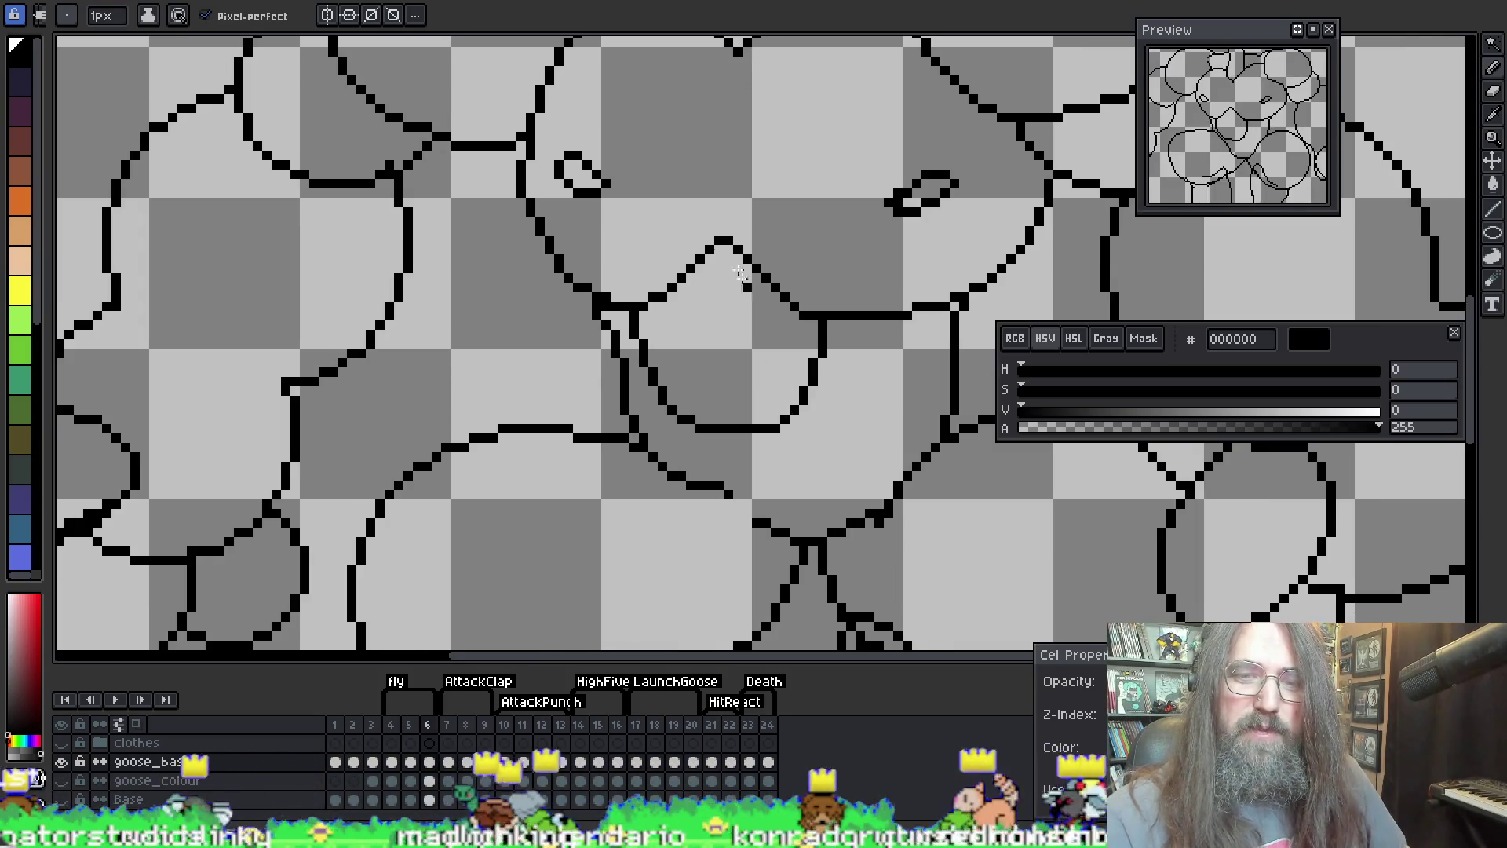
mouse_move(709, 482)
mouse_down()
mouse_move(666, 369)
mouse_move(638, 360)
mouse_up()
key(i)
key(b)
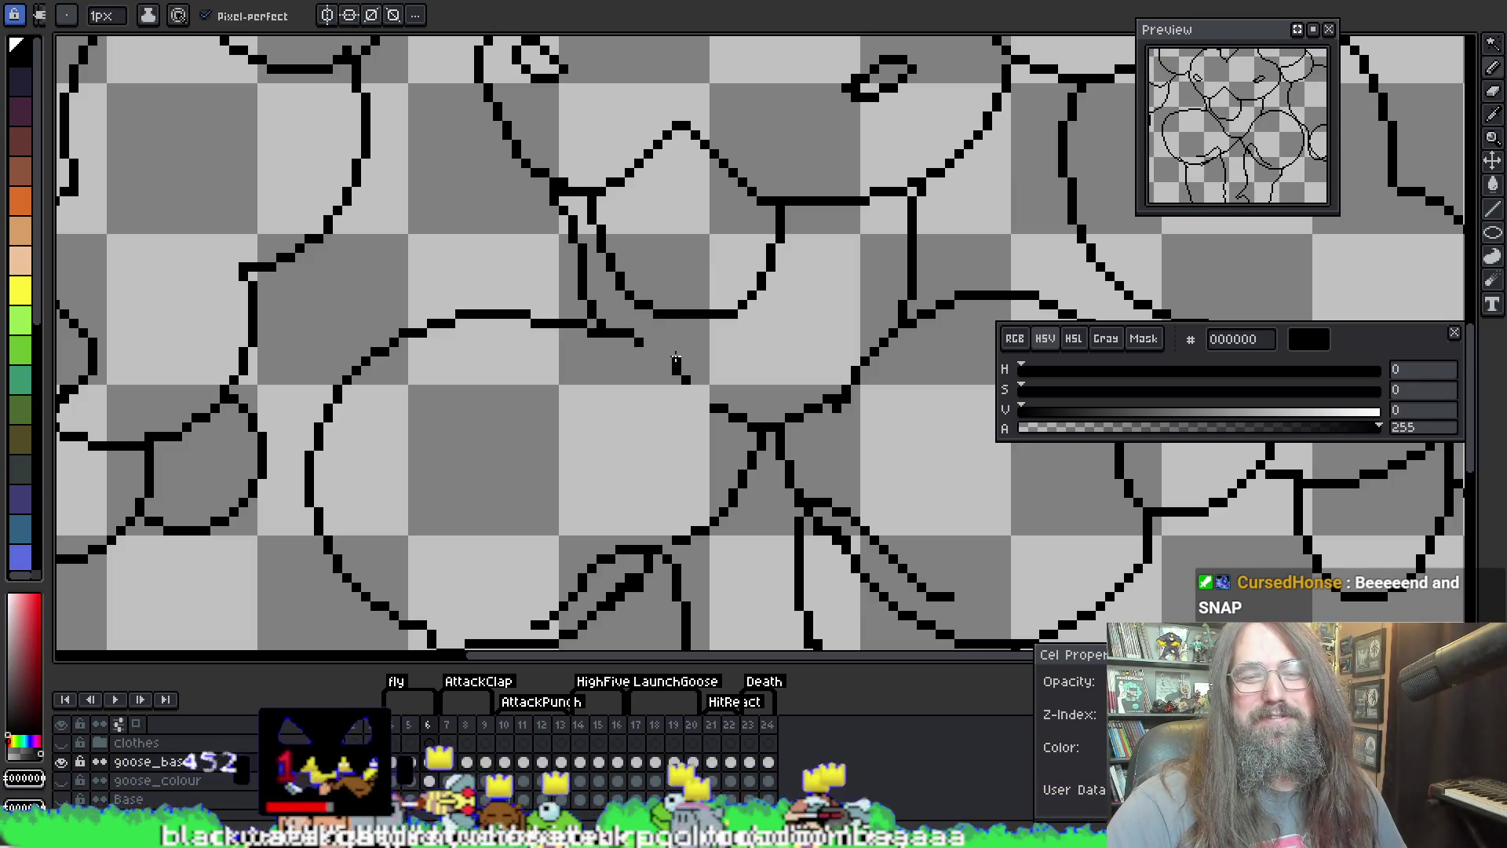
key(e)
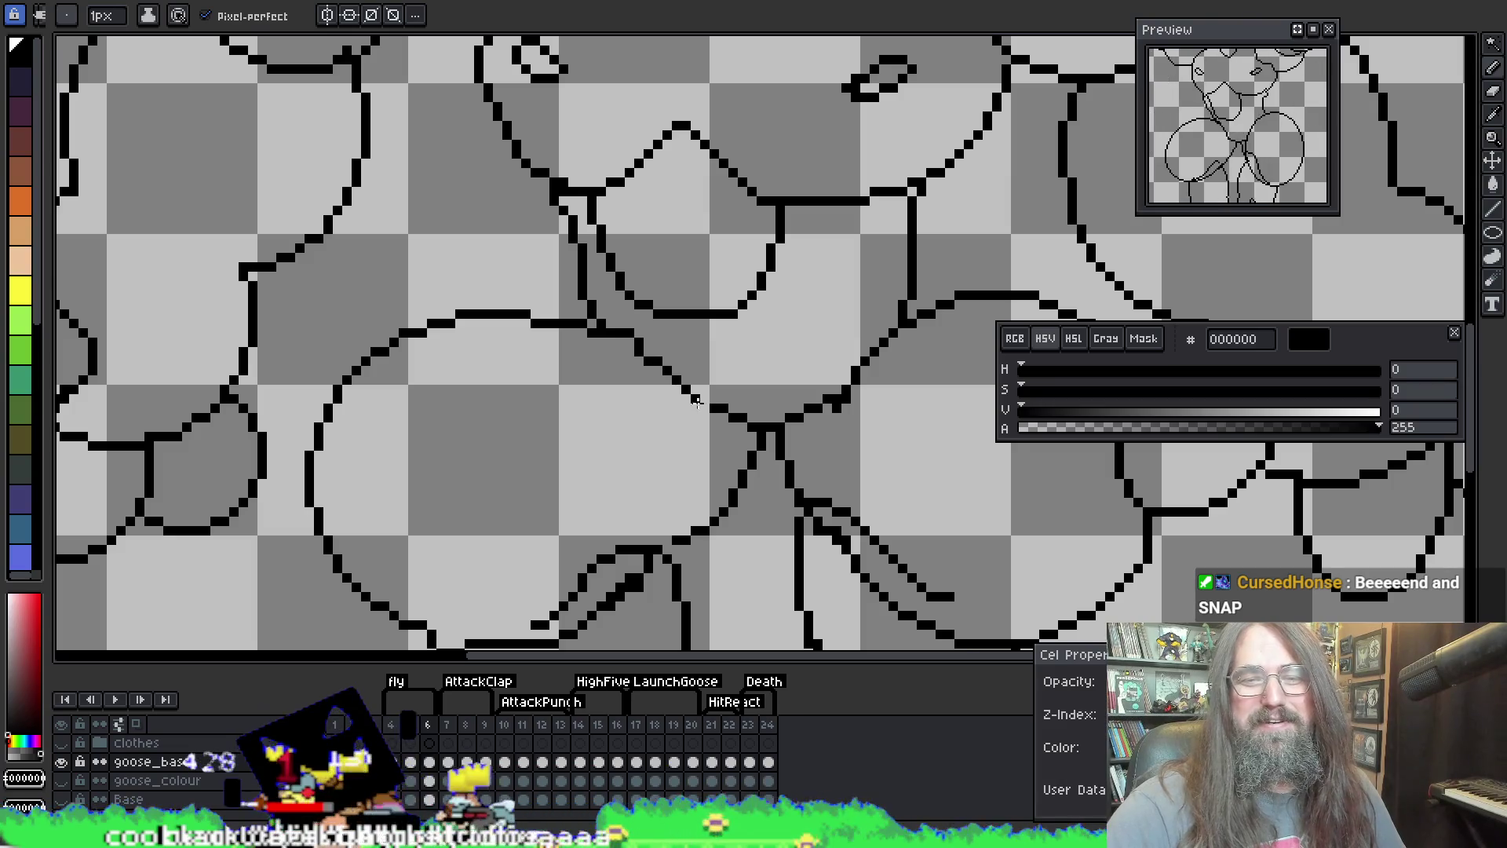
key(b)
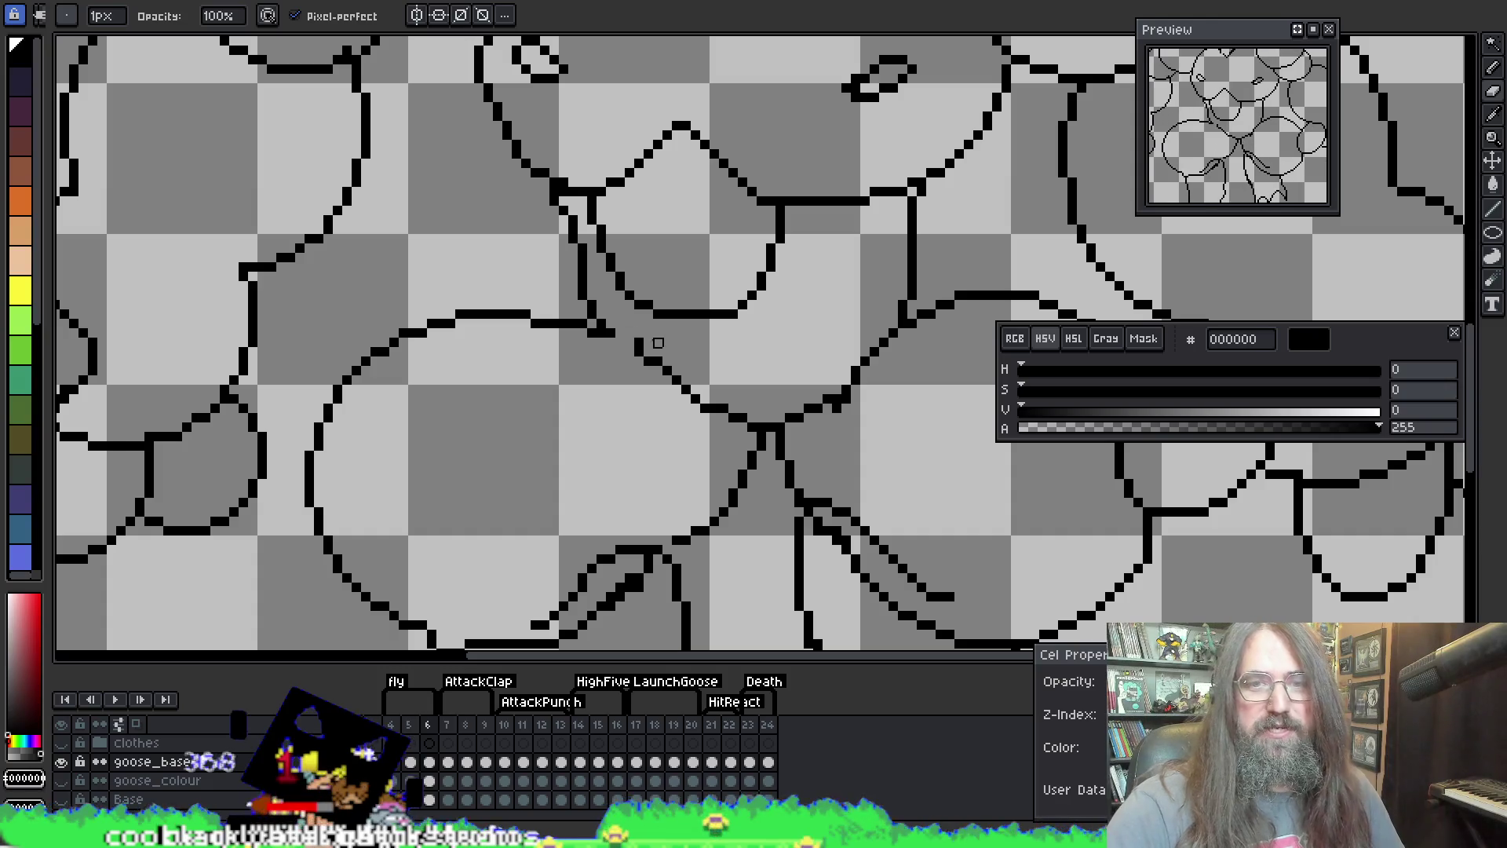
key(e)
key(b)
click(633, 338)
key(e)
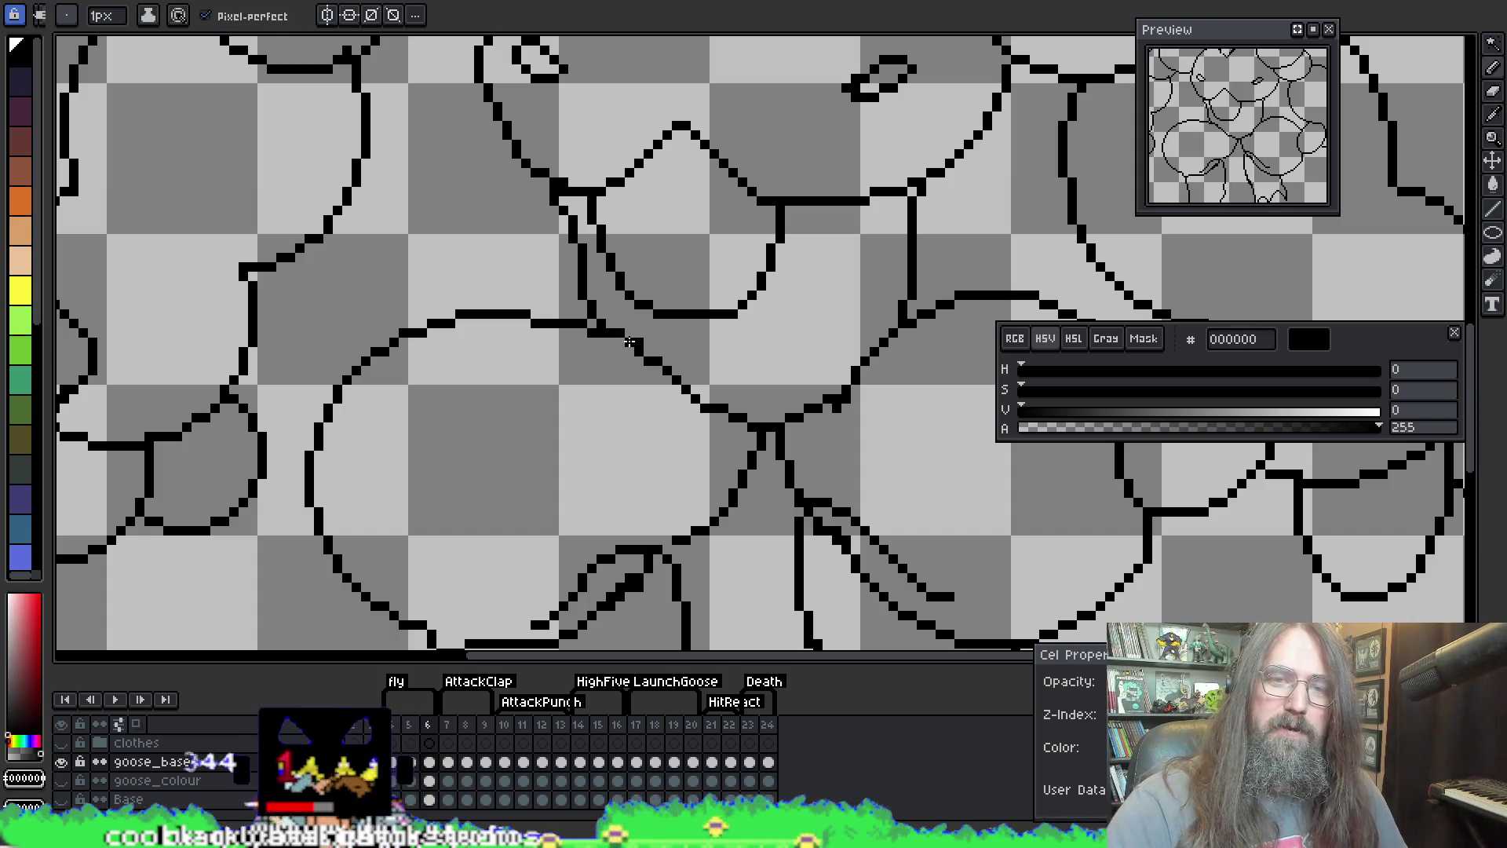
key(b)
Step: Finish pixel touch-ups along the neck-to-chest line, then start the goose animation playing
key(i)
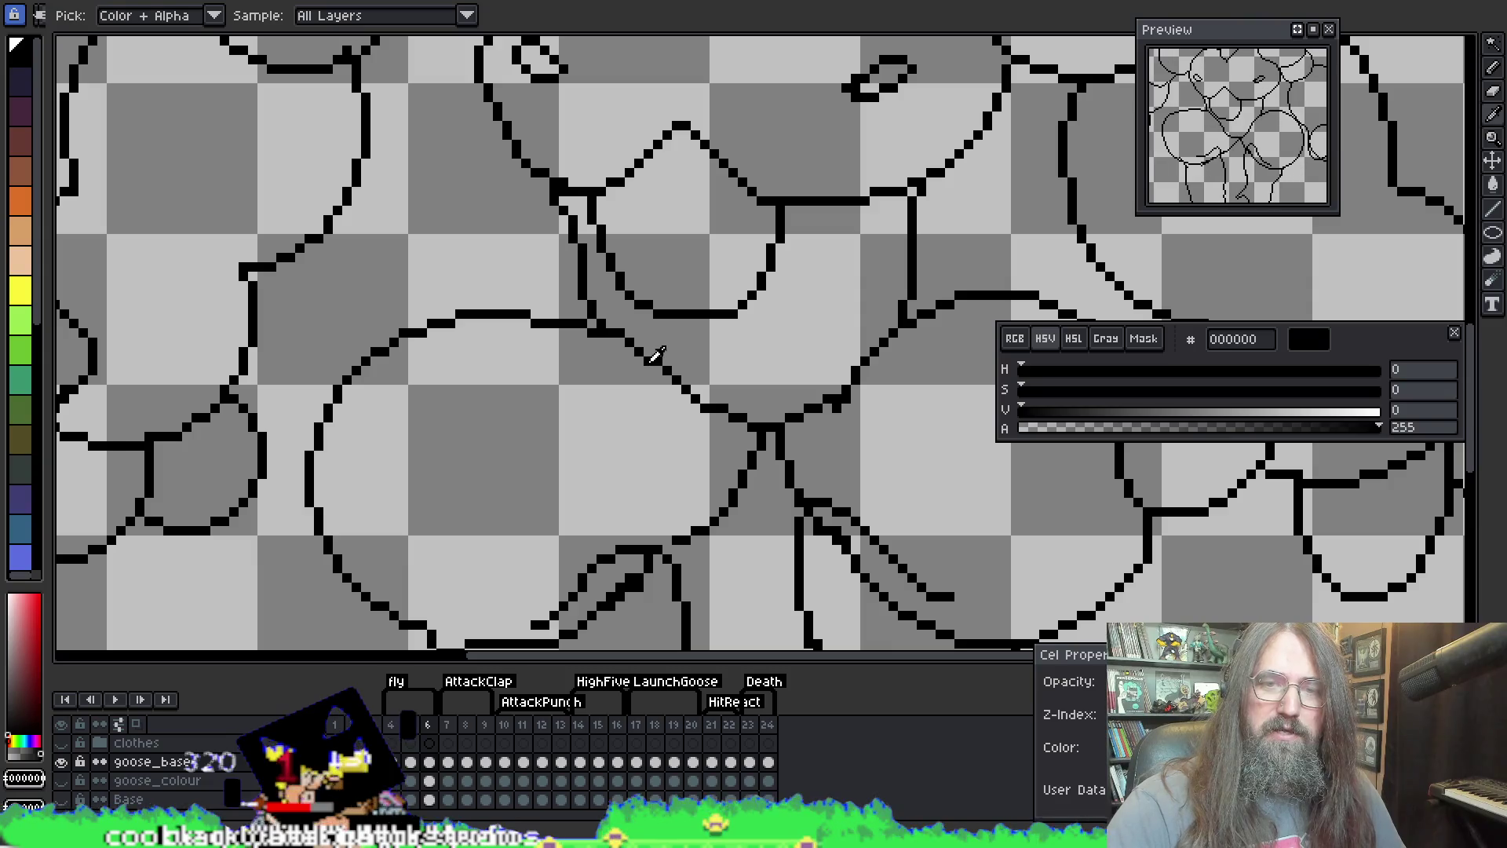
key(e)
key(i)
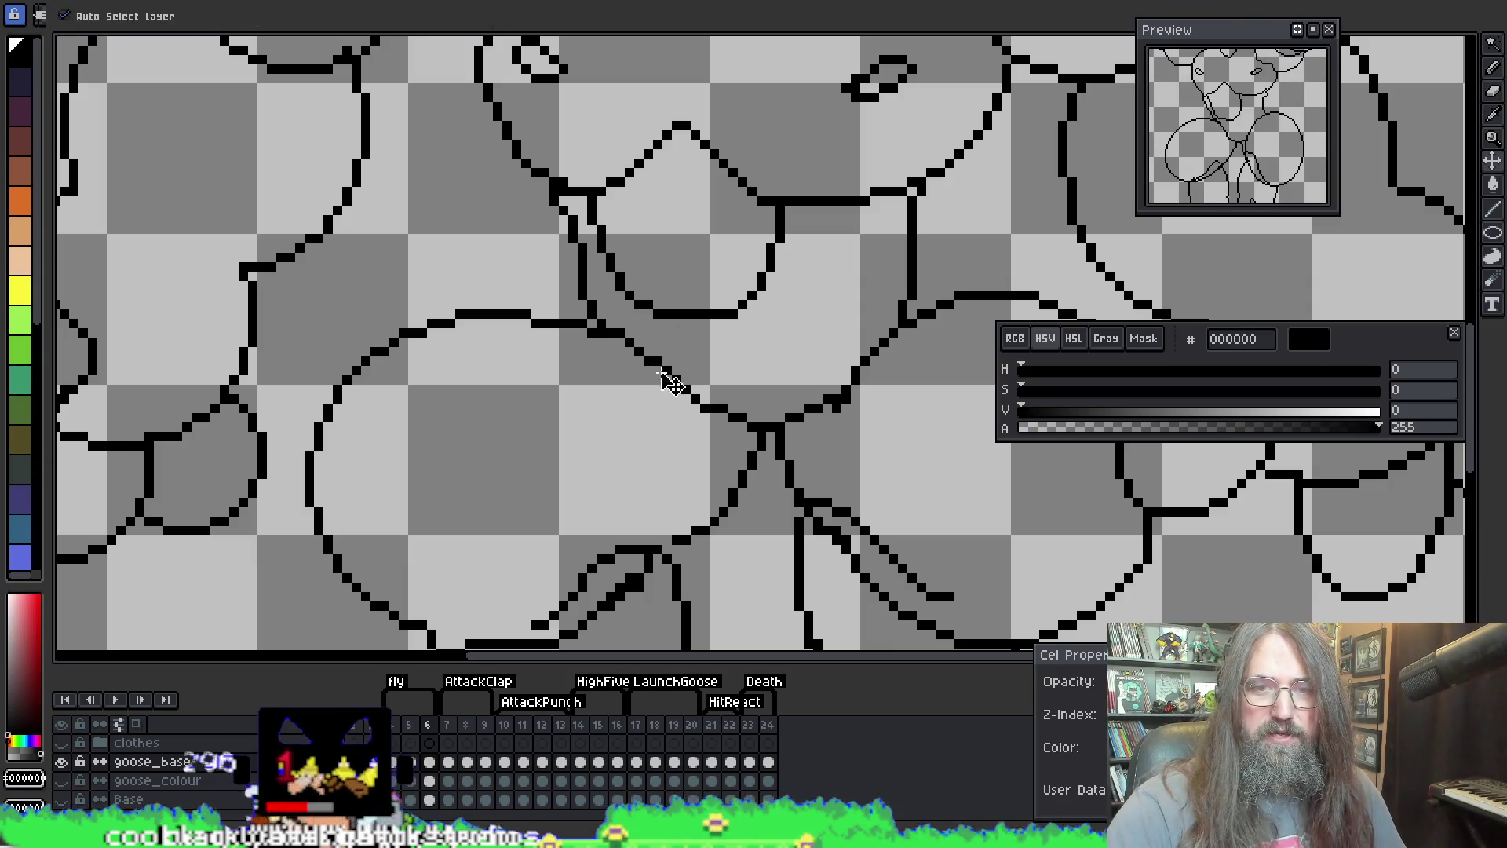
key(b)
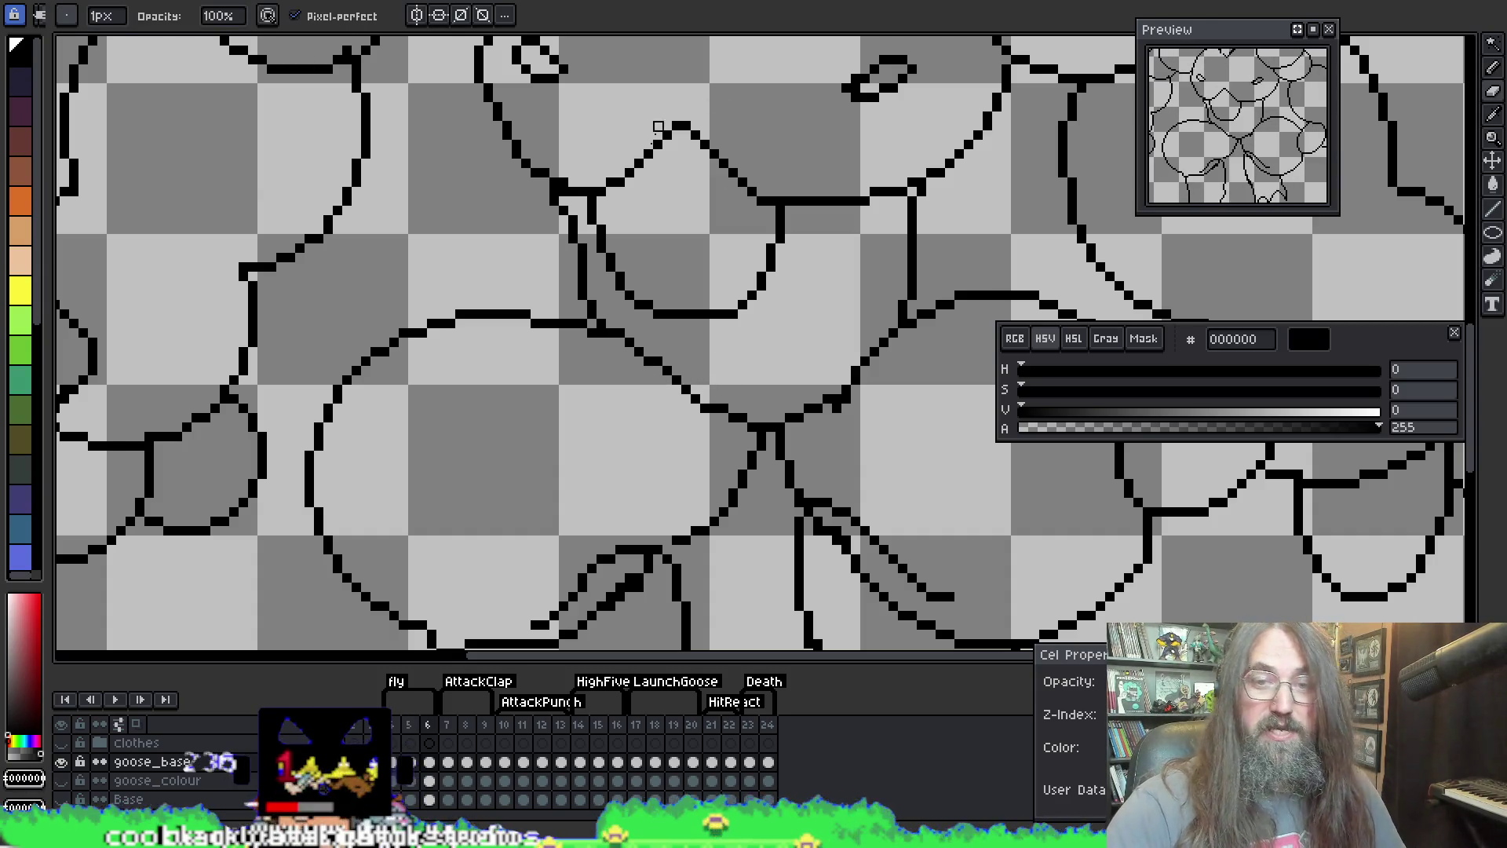
key(e)
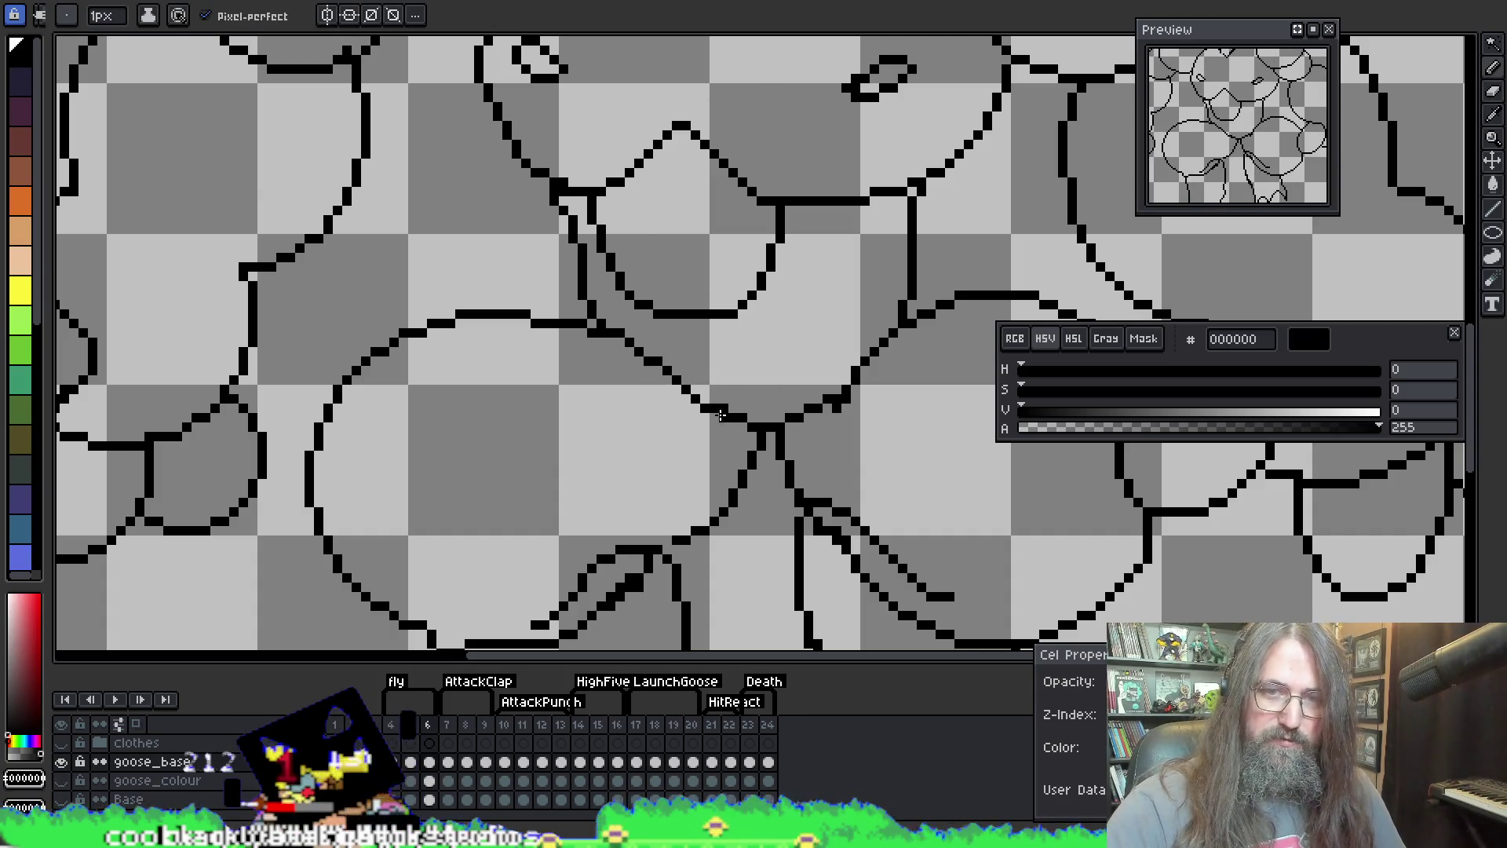
key(b)
key(alt)
key(e)
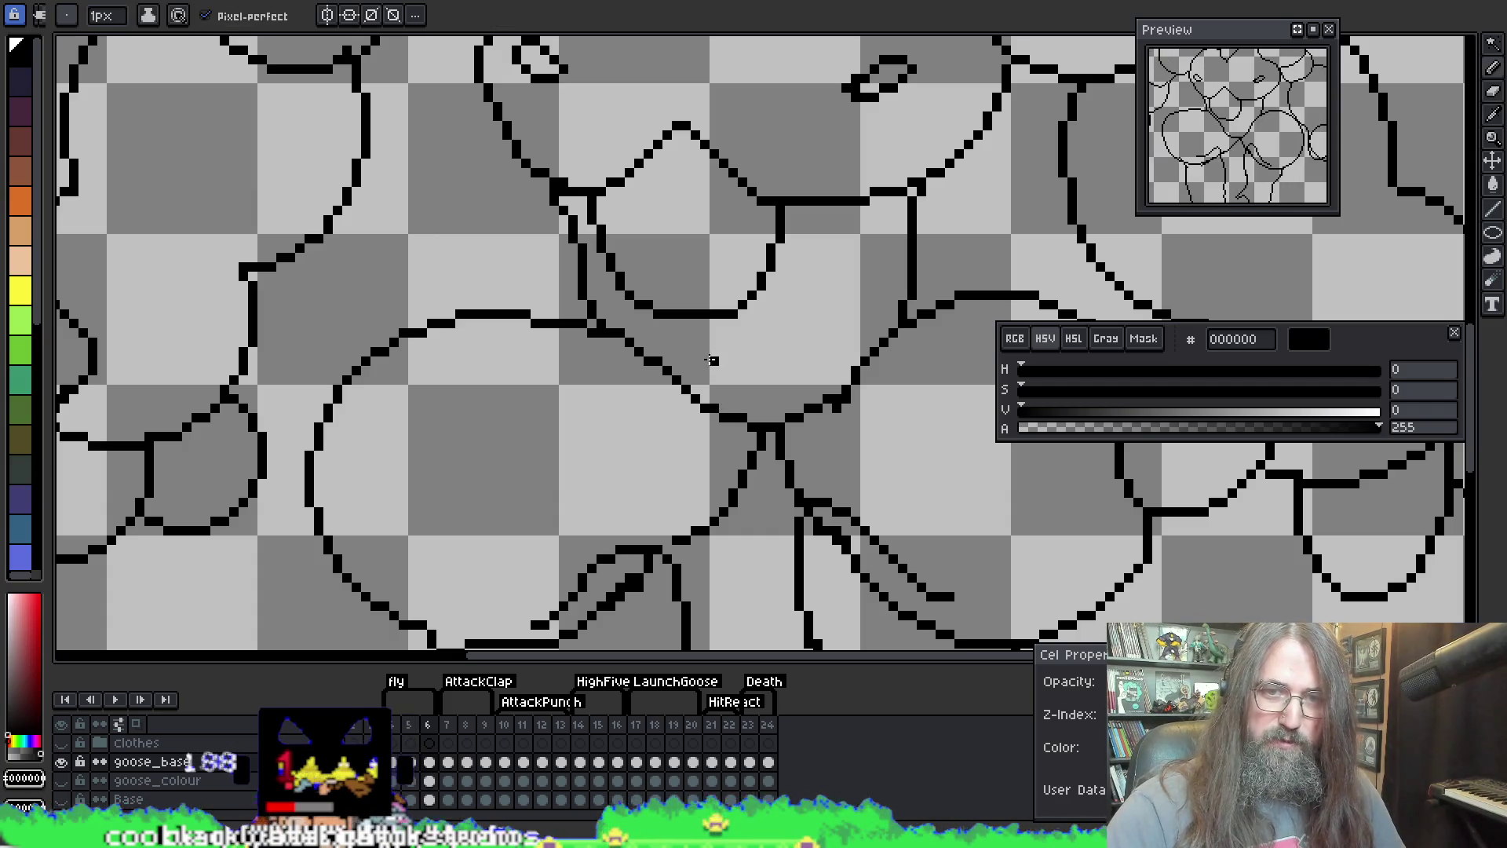
key(alt)
key(alt)
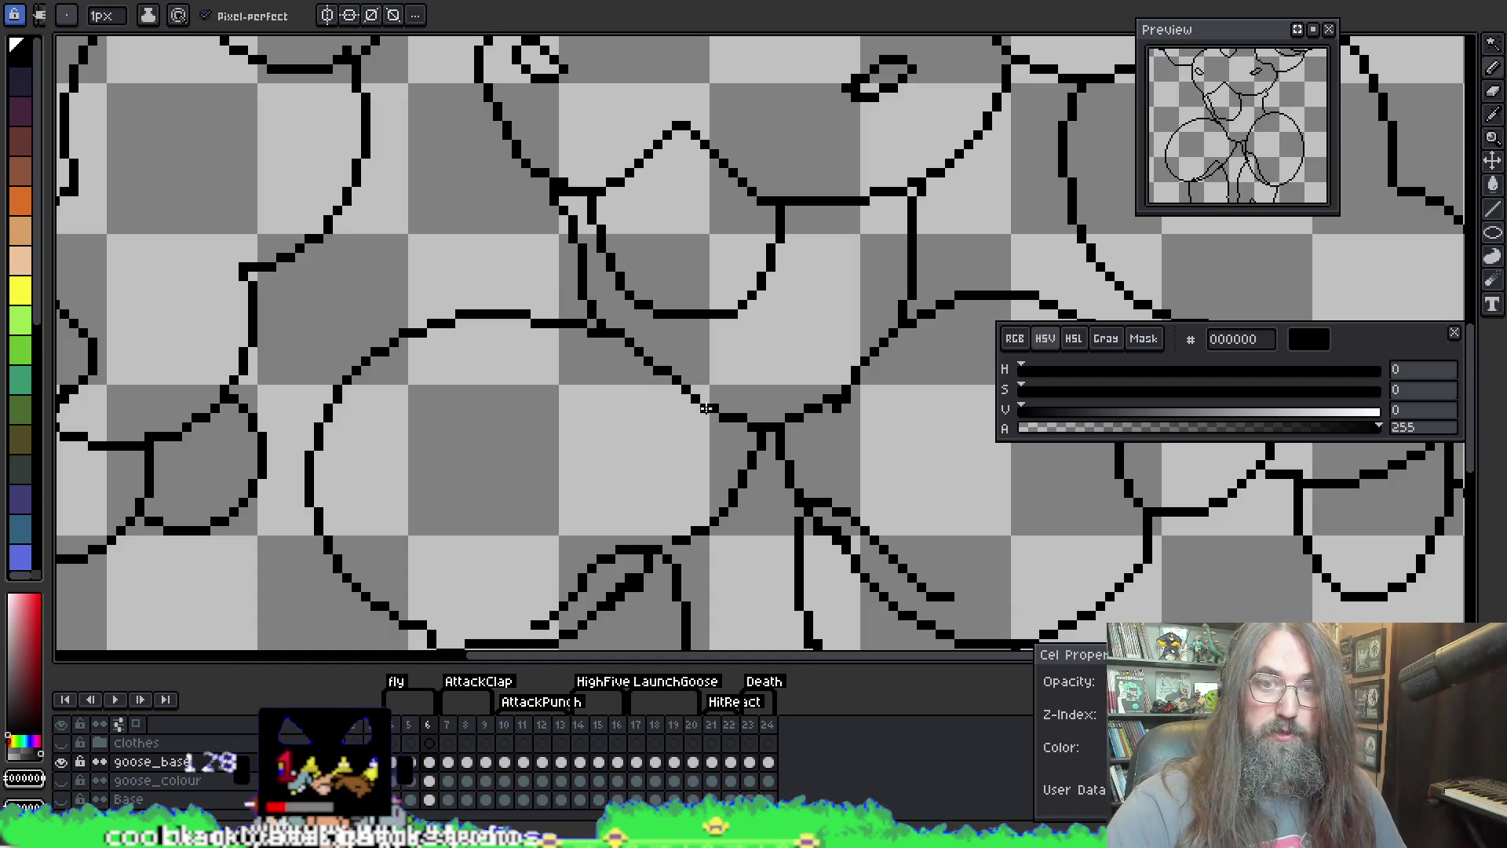
key(b)
key(e)
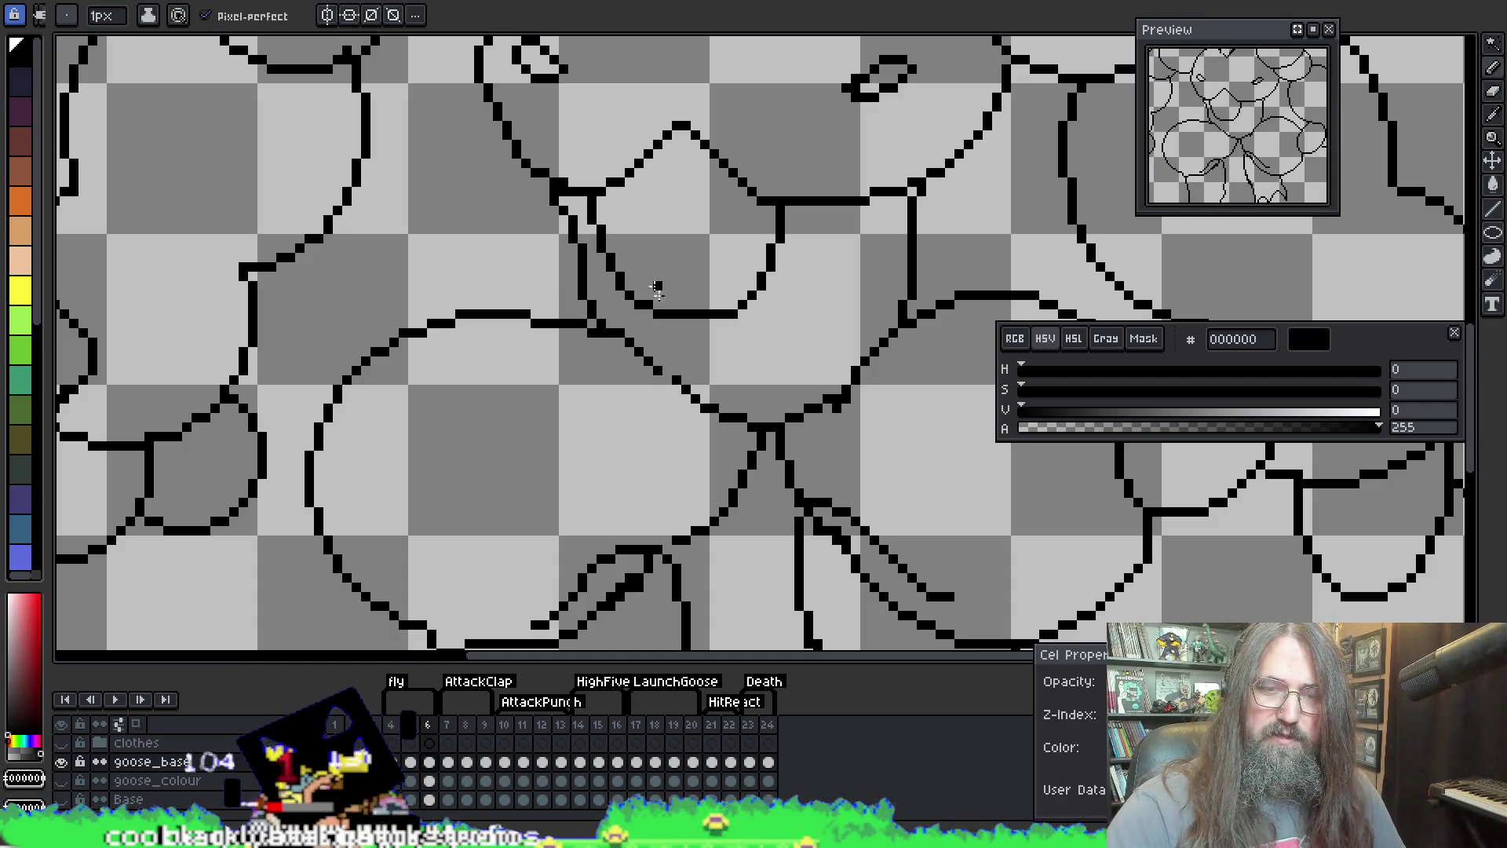
key(b)
key(e)
key(b)
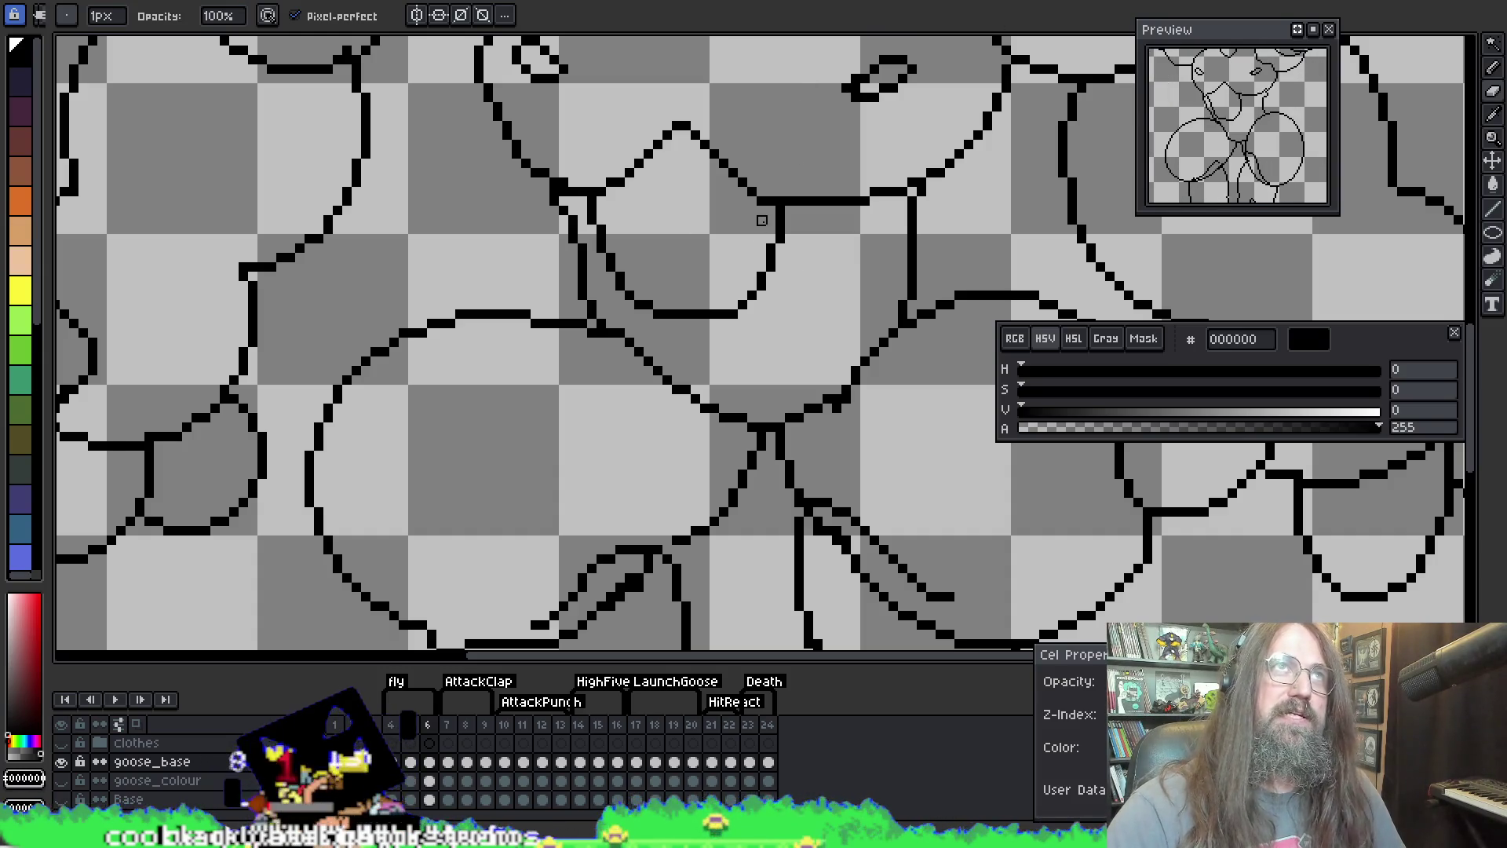
key(i)
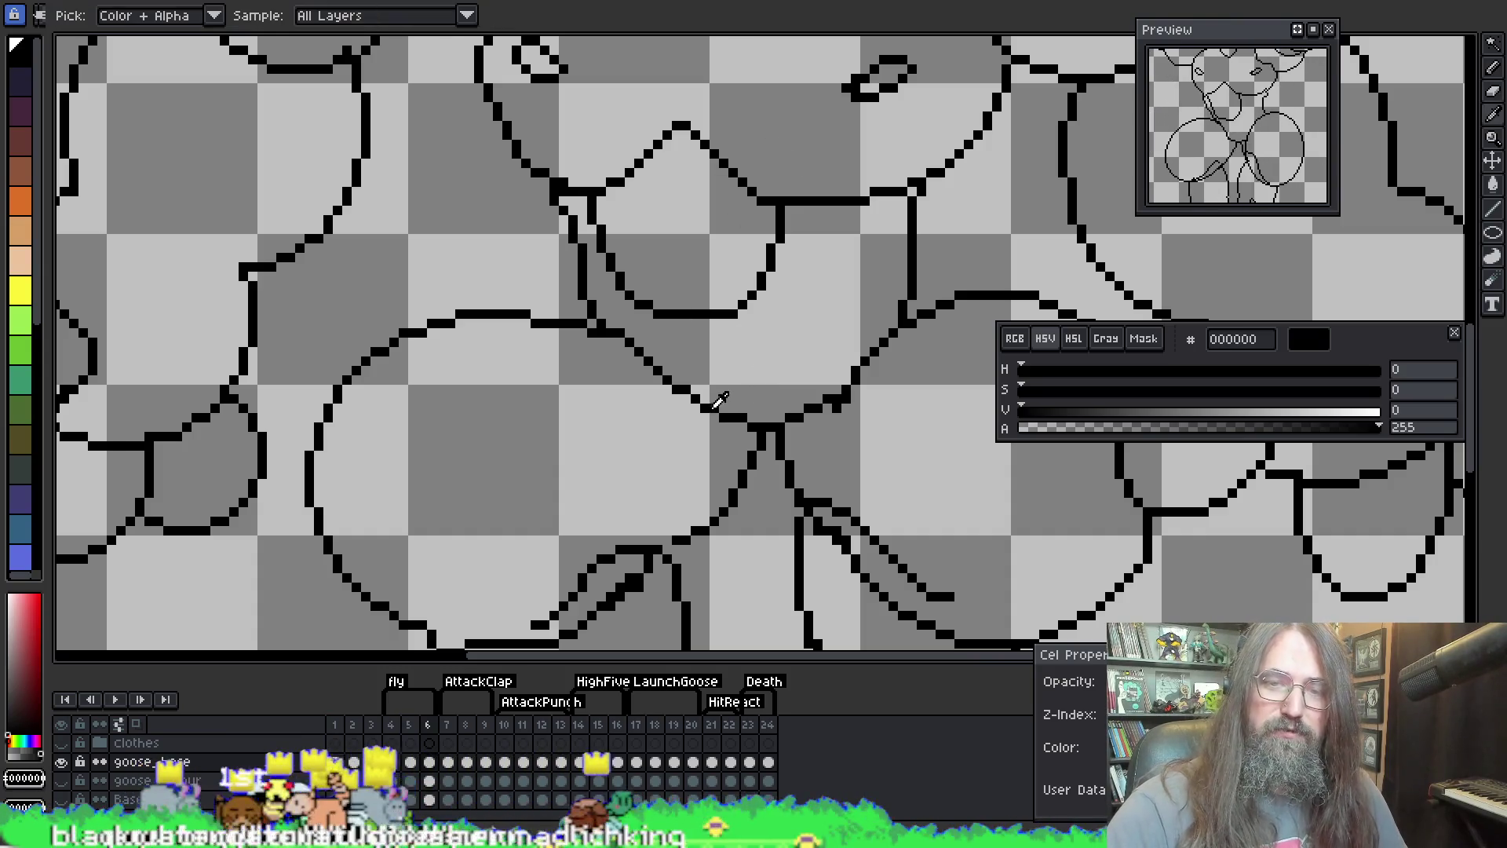
key(b)
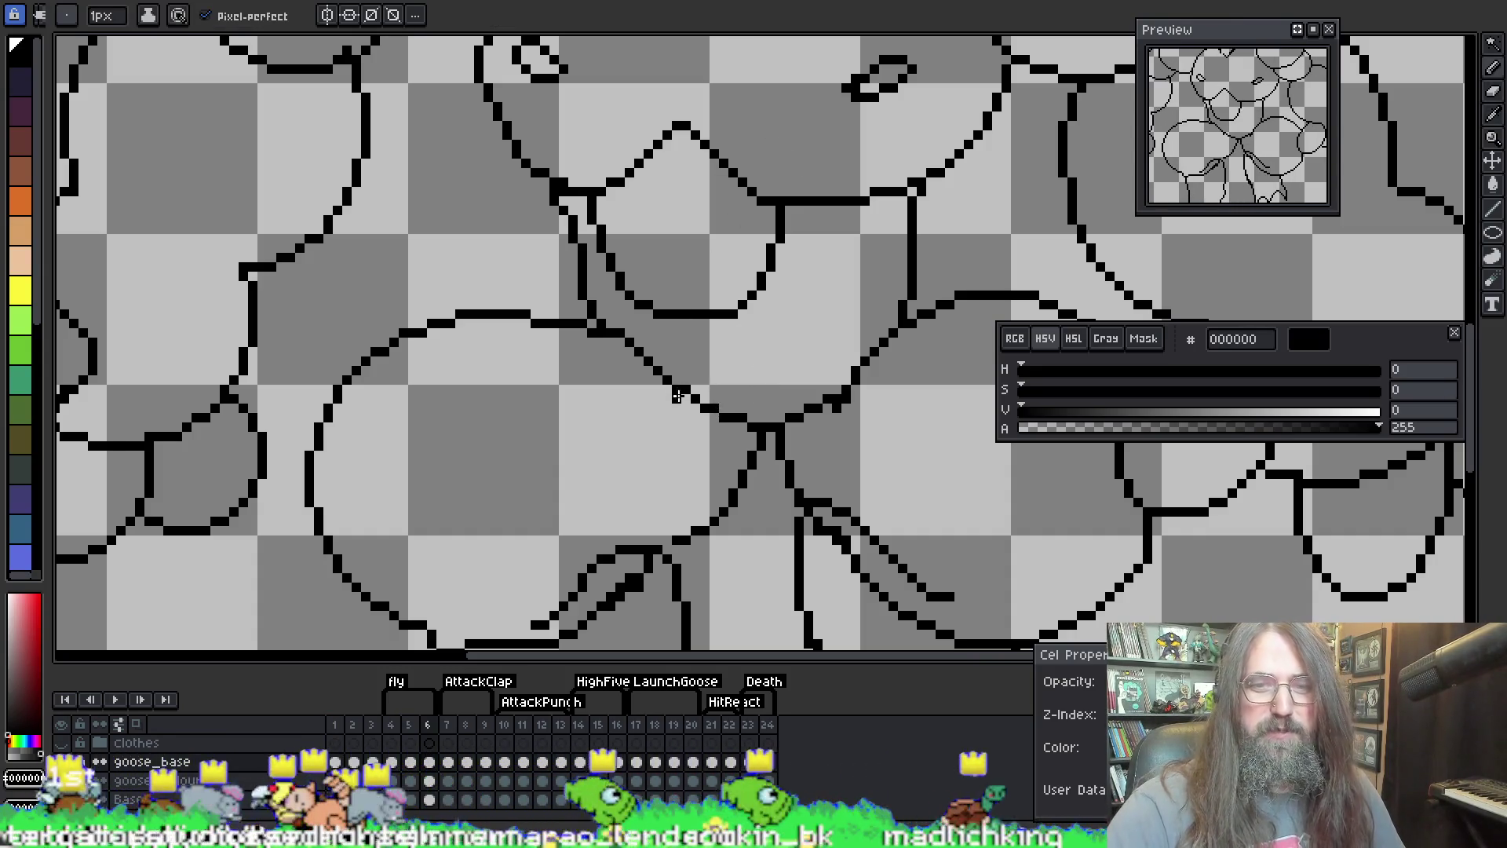
key(e)
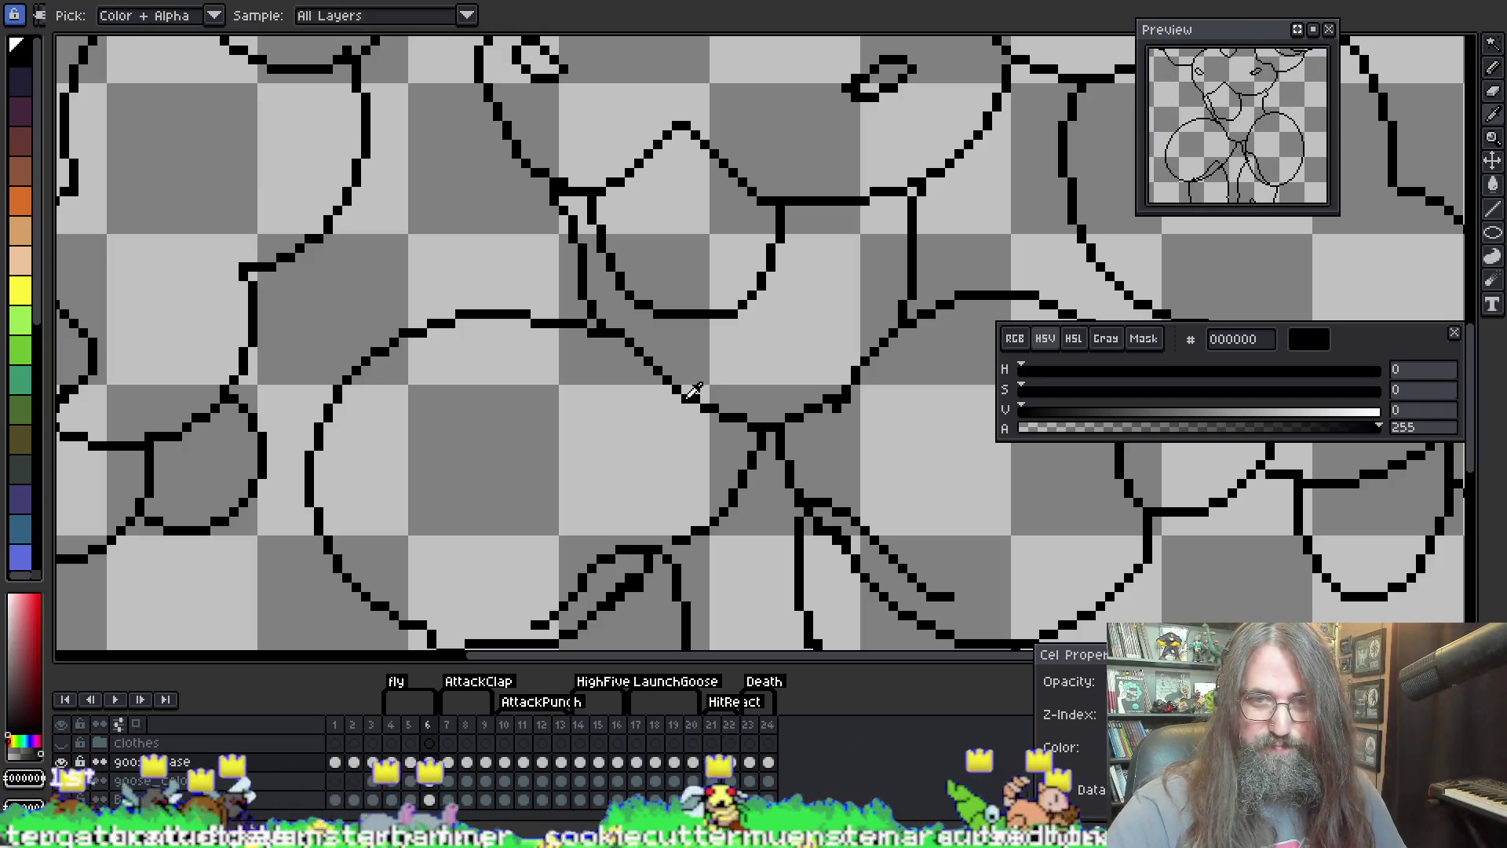
key(b)
scroll(663, 257, down, 4)
key(Return)
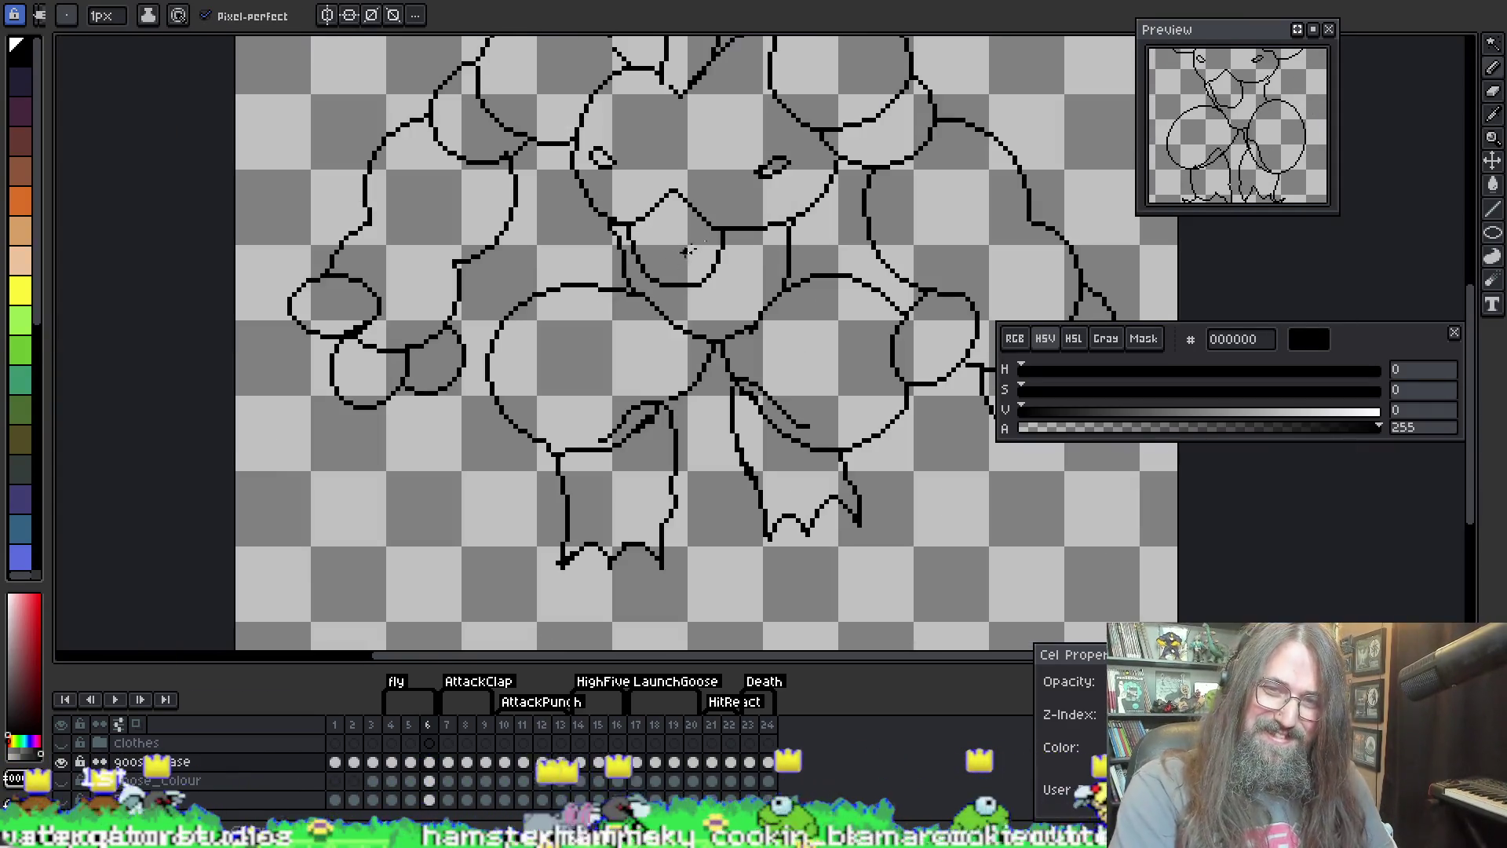
Step: Stop playback and pan across the goose's legs and belly, then zoom out
scroll(738, 380, down, 2)
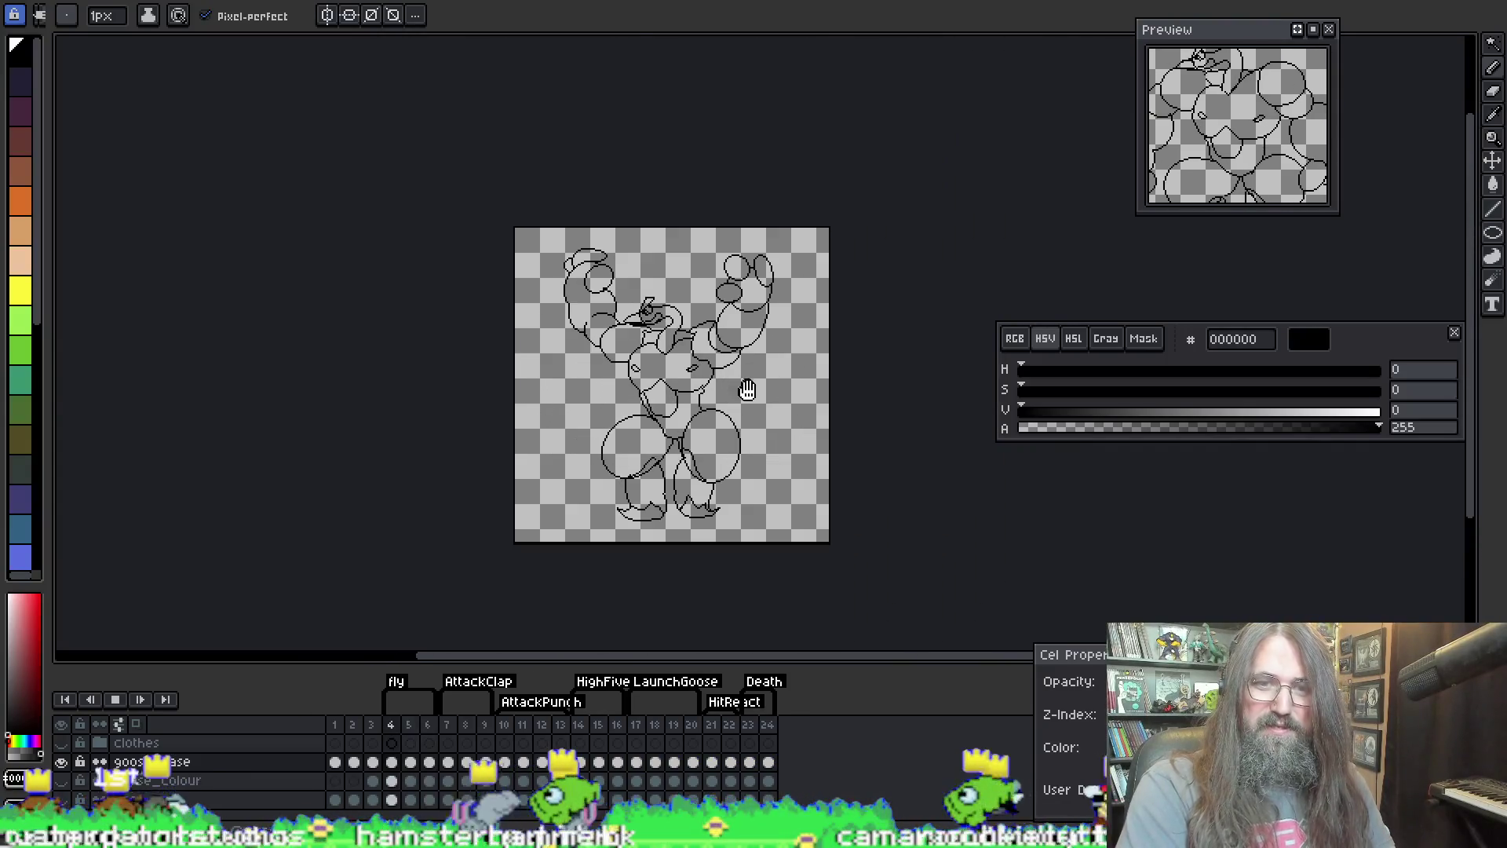
scroll(750, 389, up, 2)
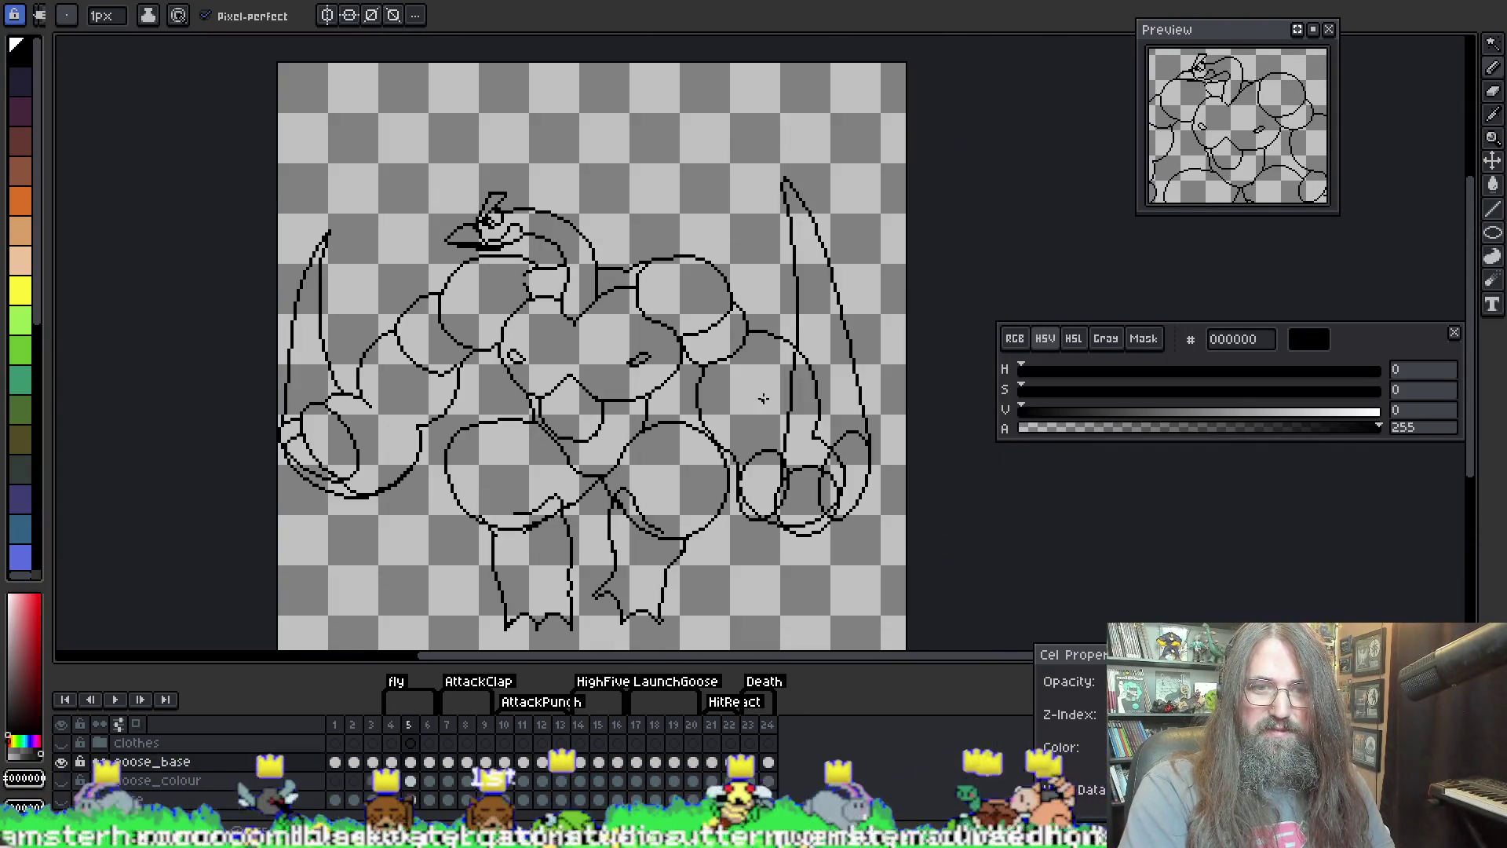
scroll(762, 398, up, 3)
key(Return)
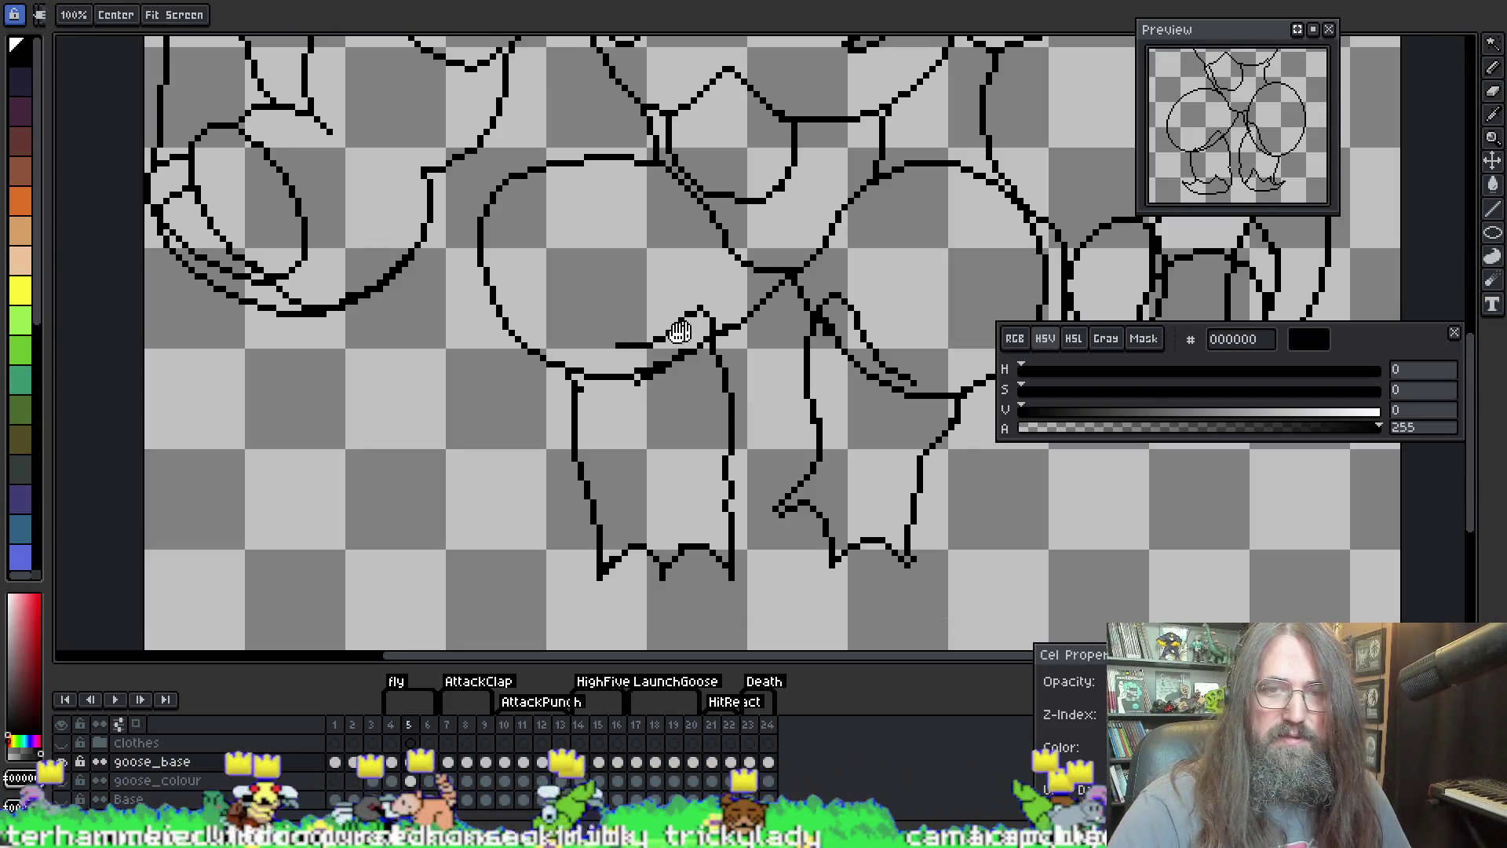
drag(669, 402, 504, 409)
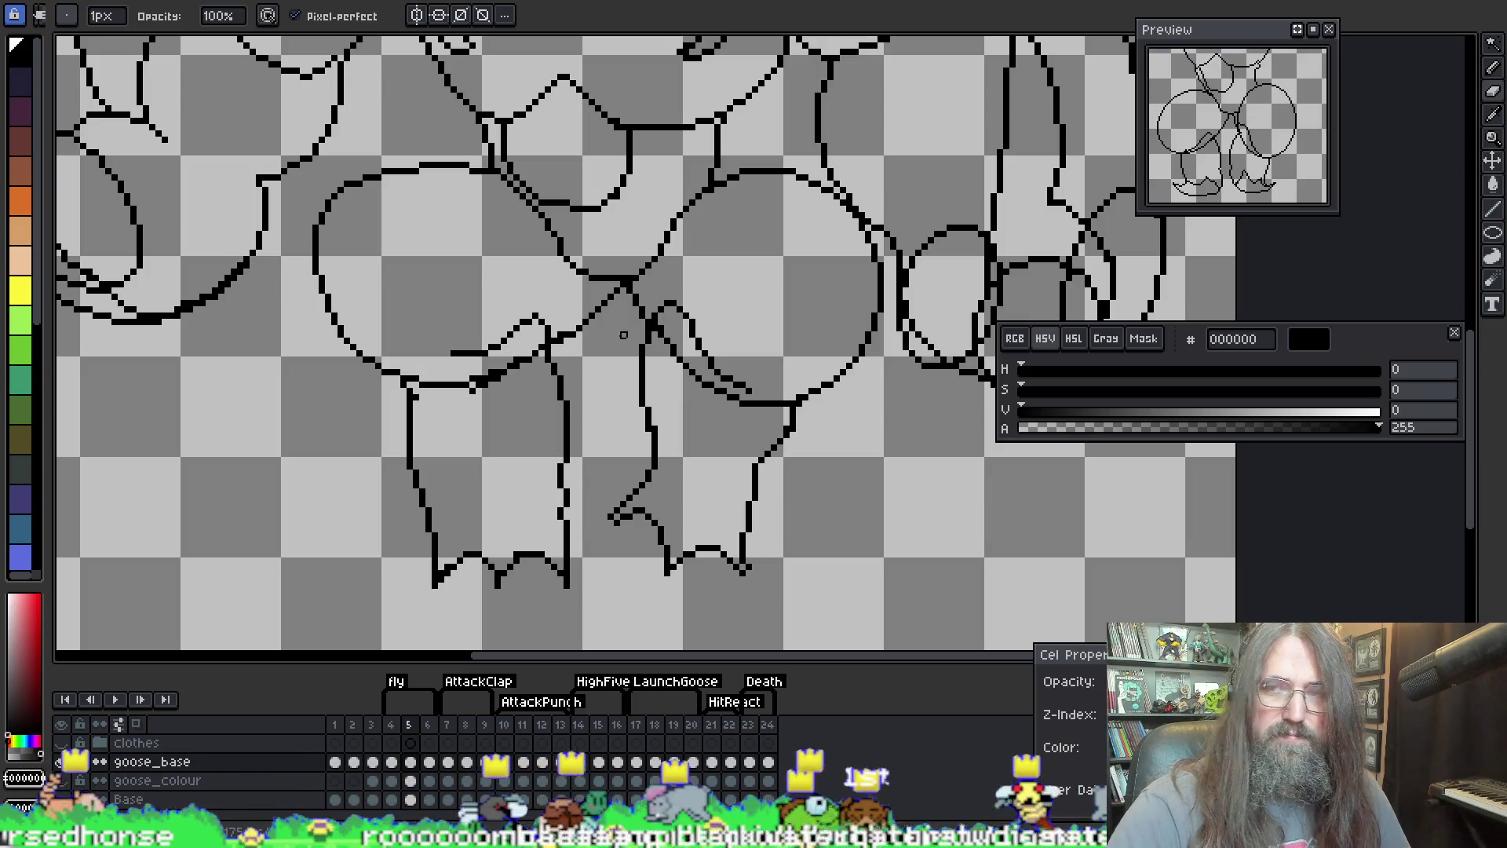
mouse_move(646, 416)
mouse_down()
mouse_move(717, 322)
mouse_move(625, 320)
mouse_up()
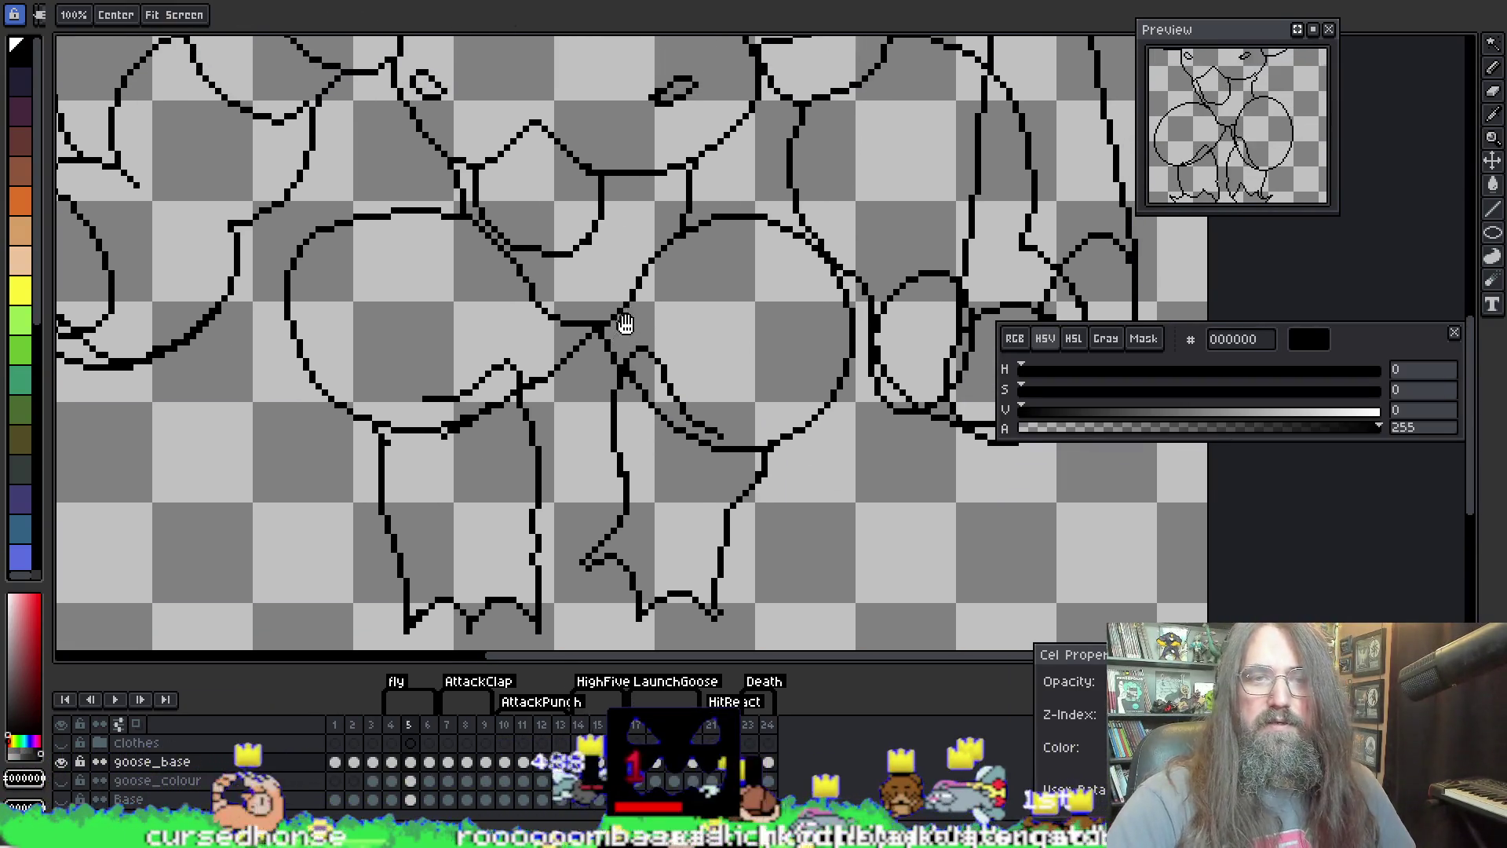
scroll(625, 321, down, 4)
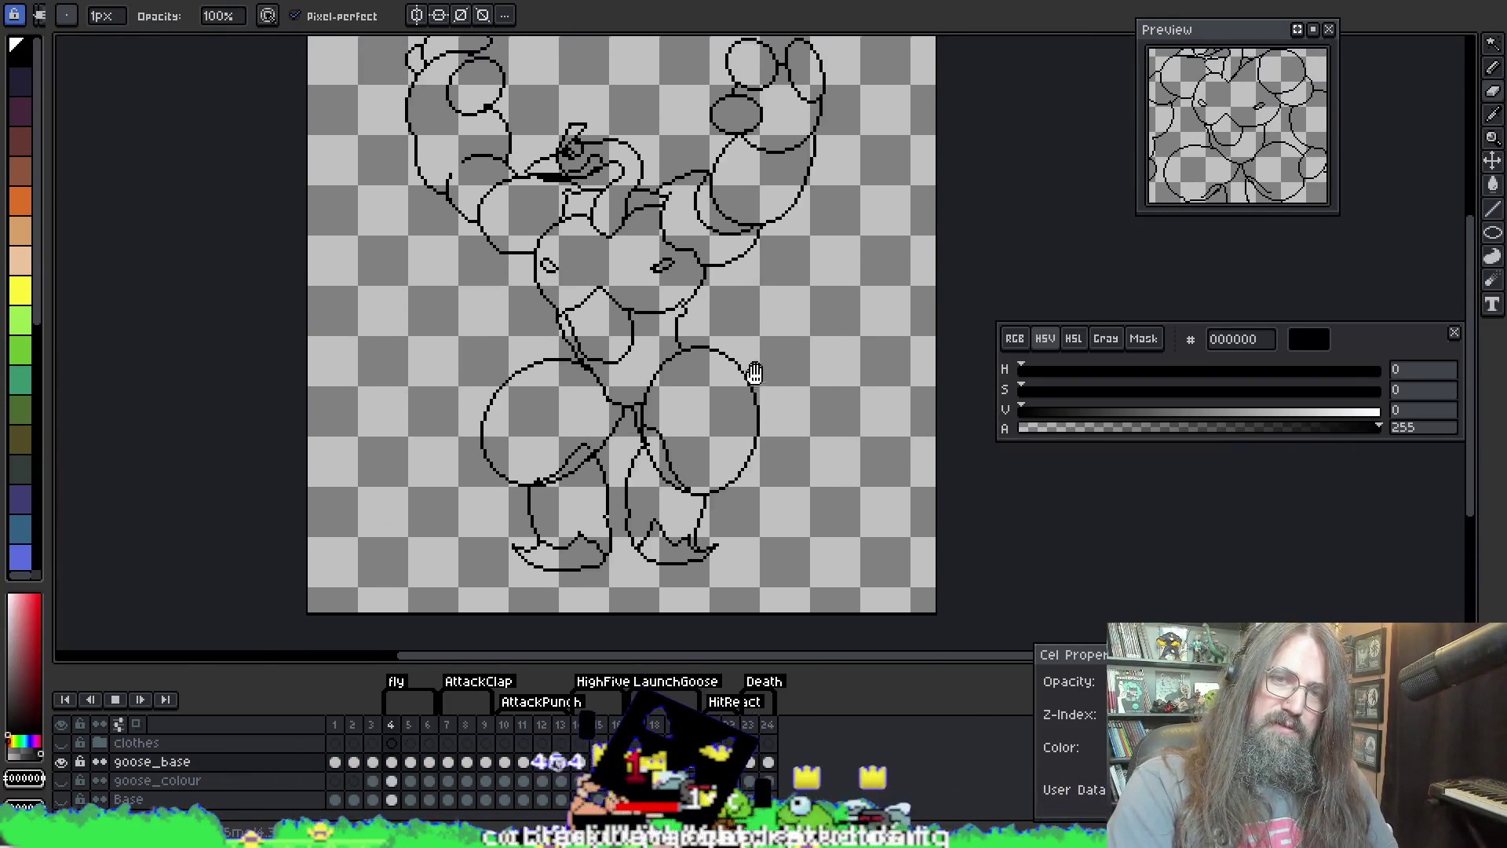
Step: Compare frames 4 to 6 with onion skin toggled on and off, then play the animation
key(Right)
key(Right)
key(Left)
key(Left)
scroll(703, 296, up, 3)
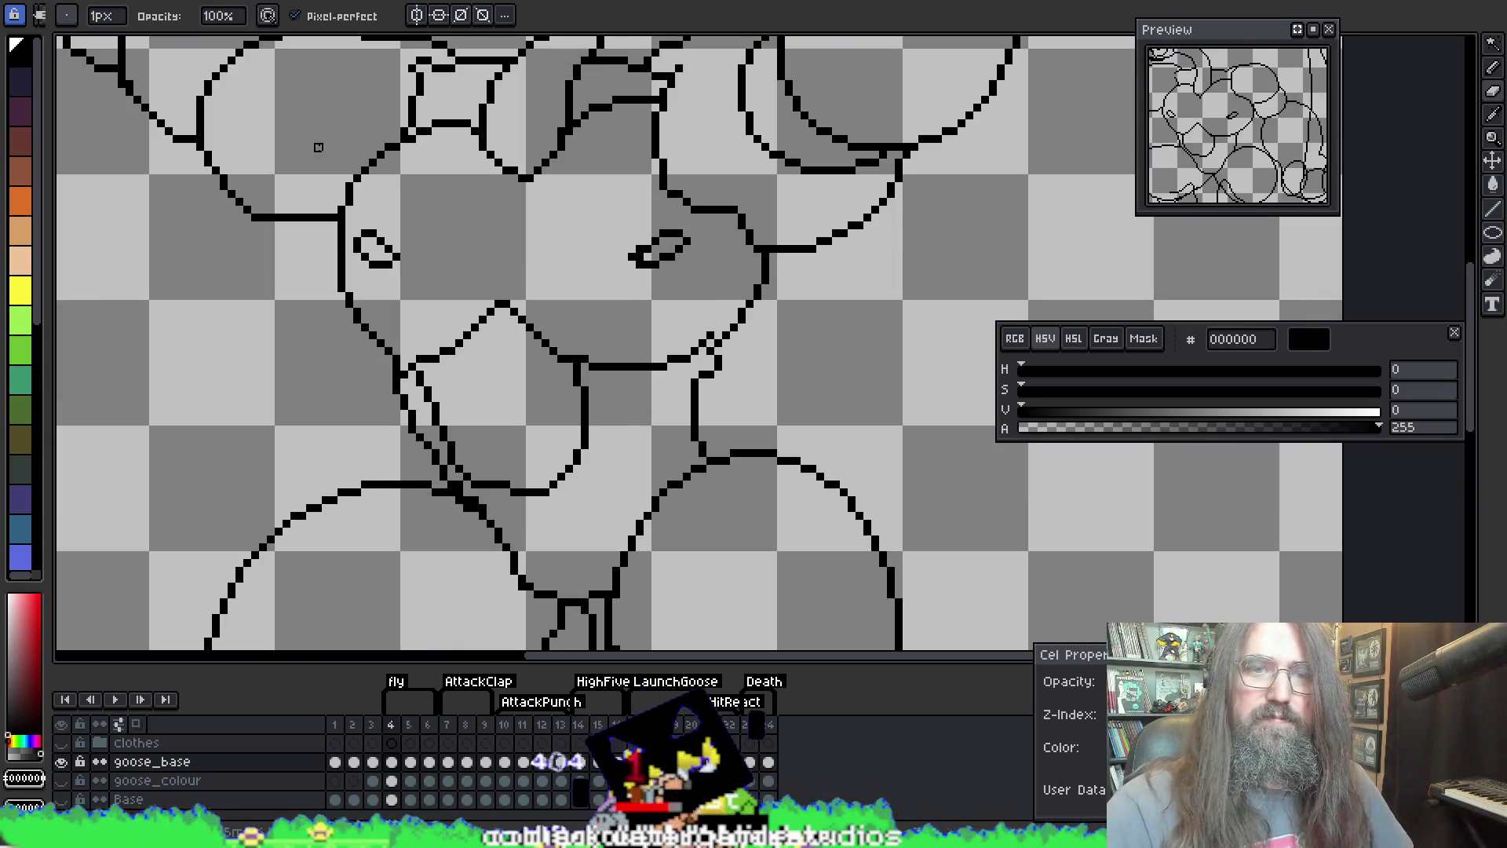
key(F3)
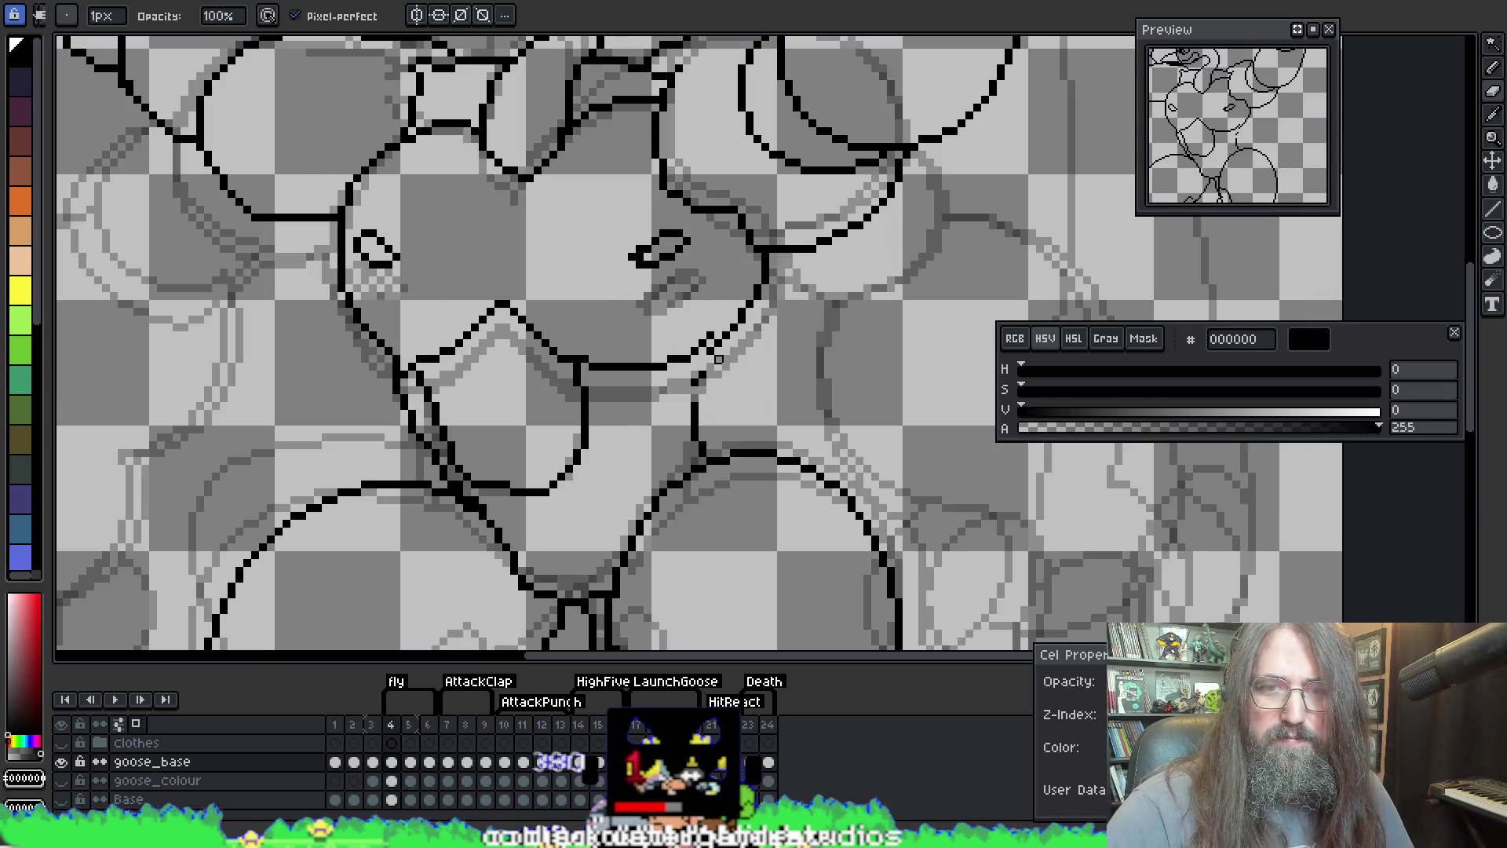
key(e)
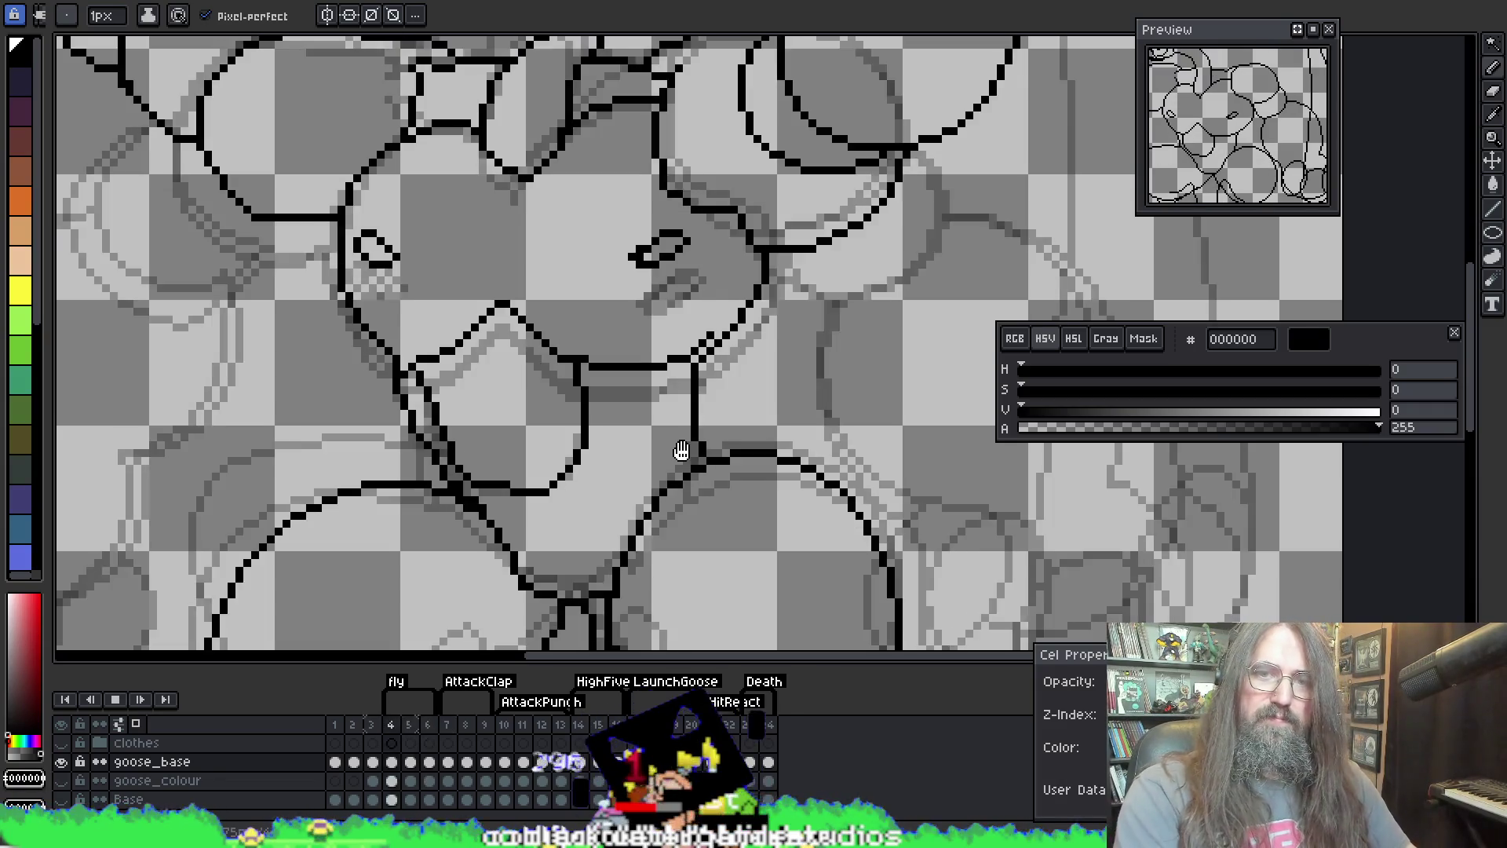
key(F3)
key(Return)
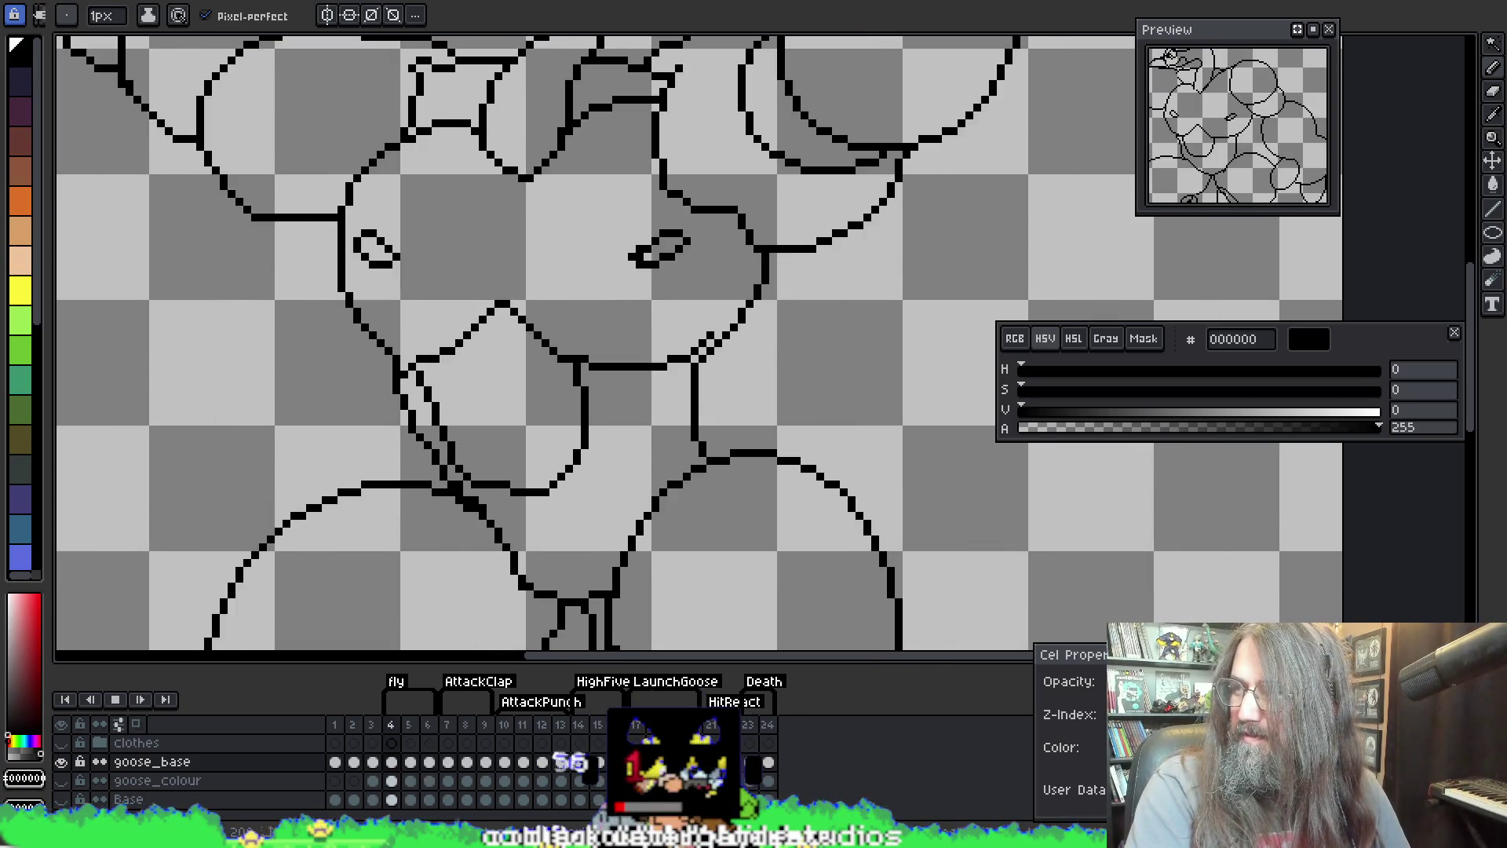
scroll(482, 303, down, 2)
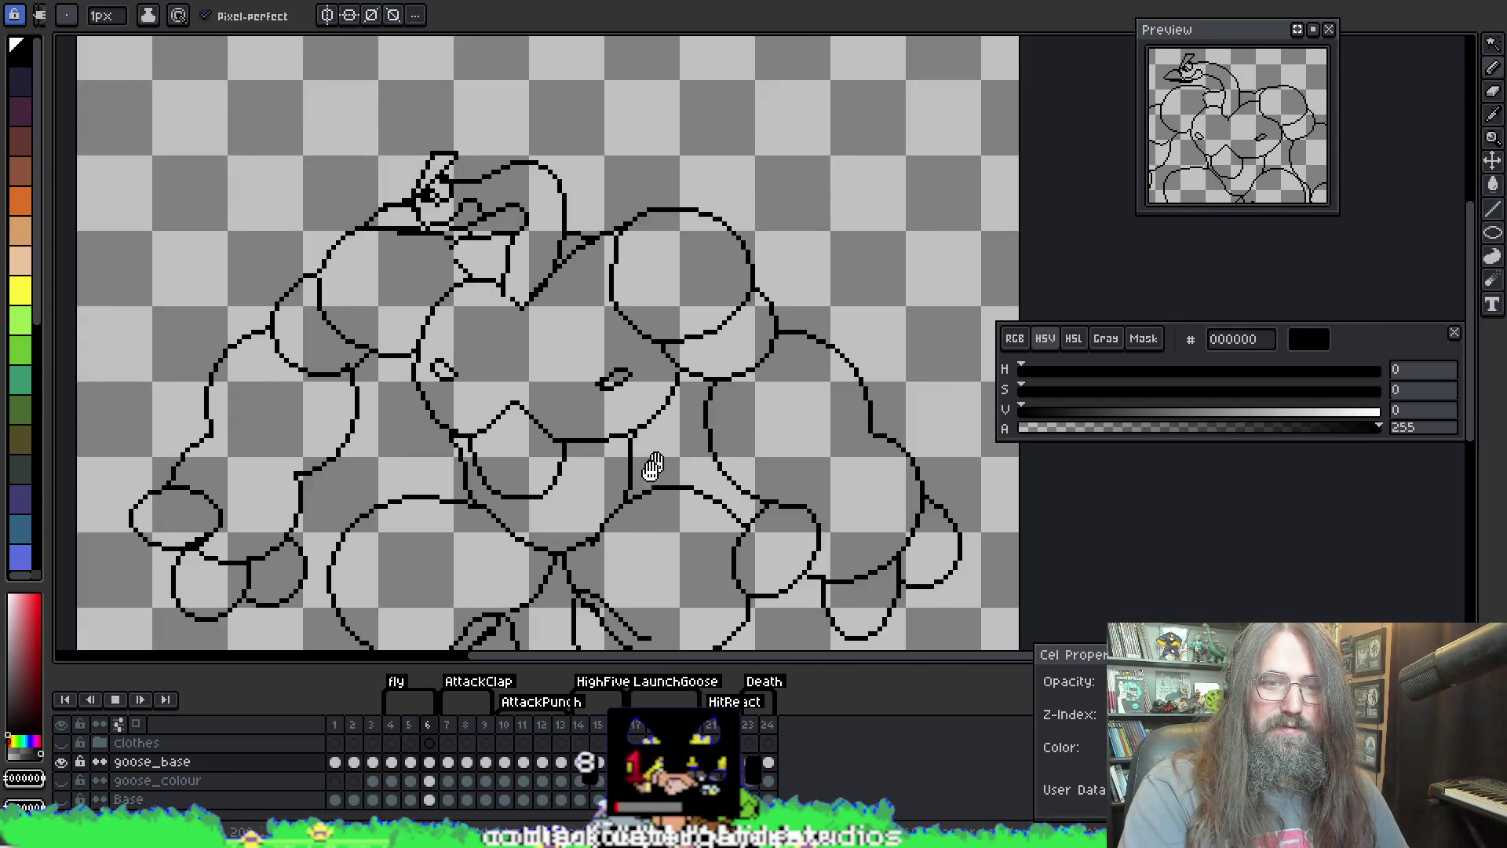
Step: Join the lower chest strokes with a short line, then view the shared bento-box photo enlarged
drag(603, 439, 633, 434)
scroll(644, 448, up, 2)
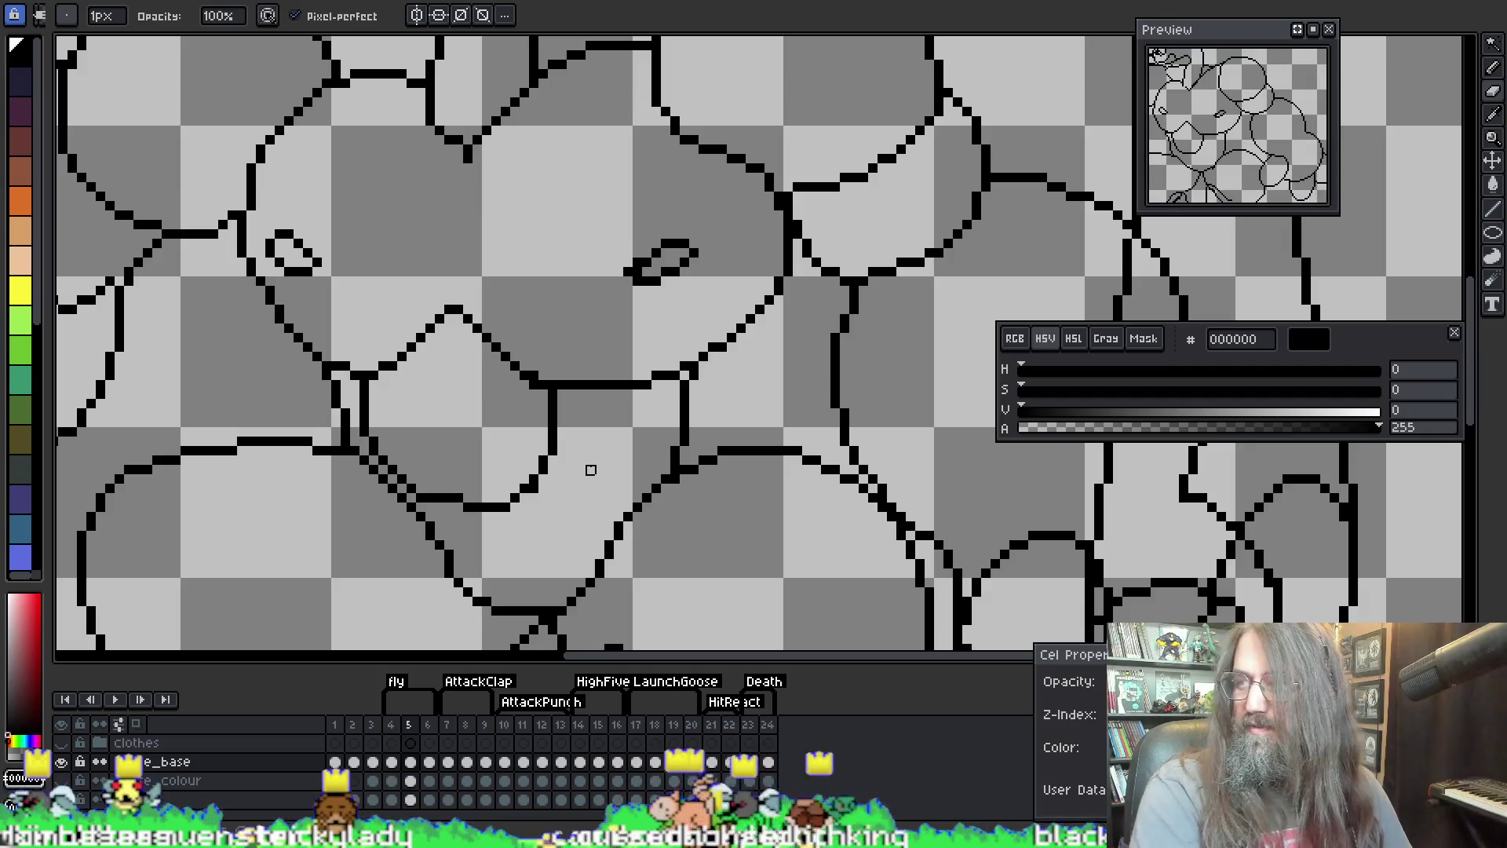
key(Return)
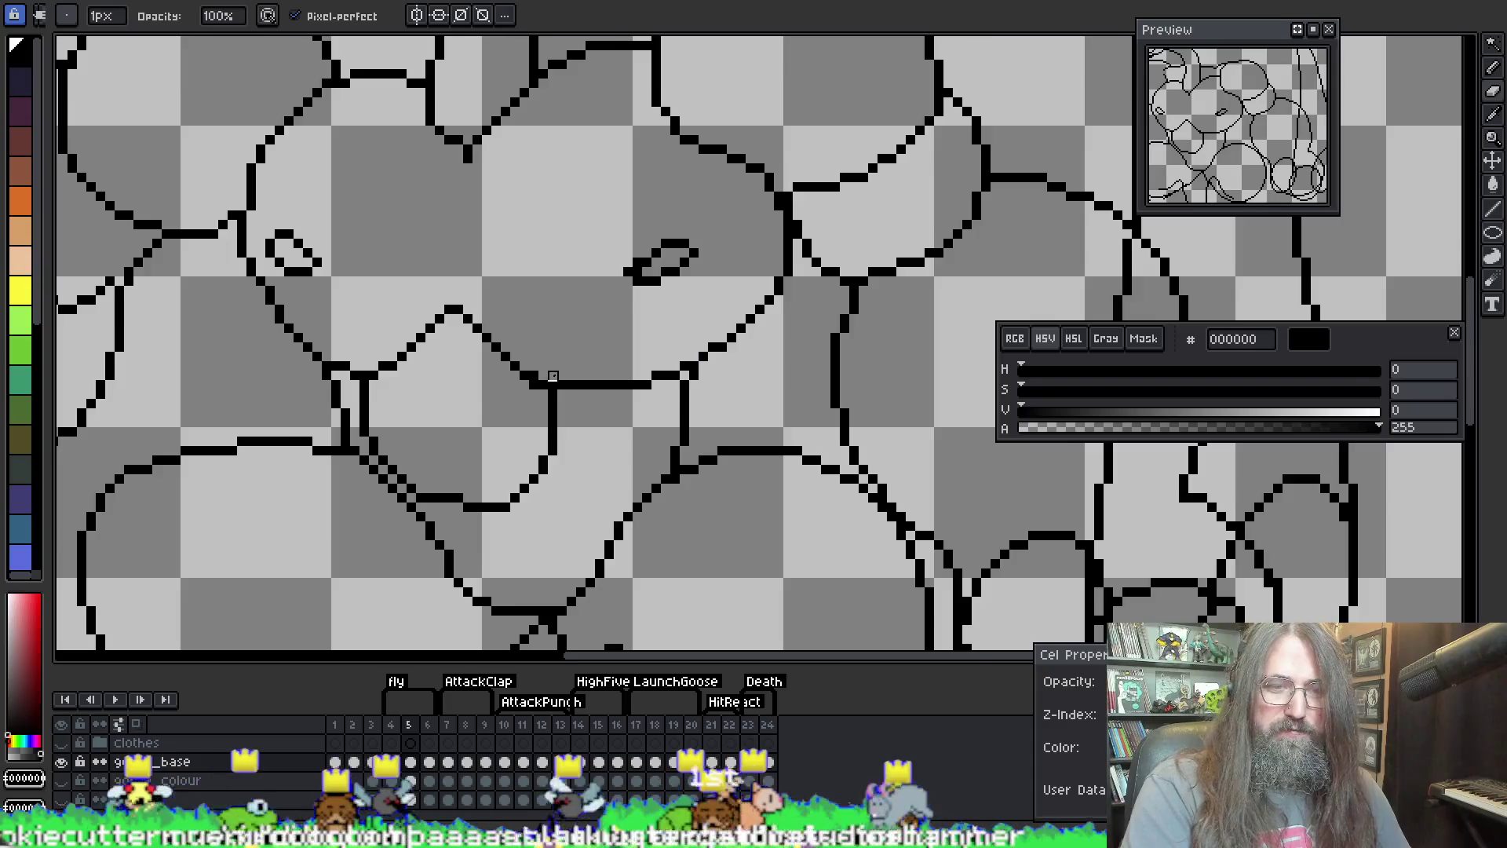
key(Return)
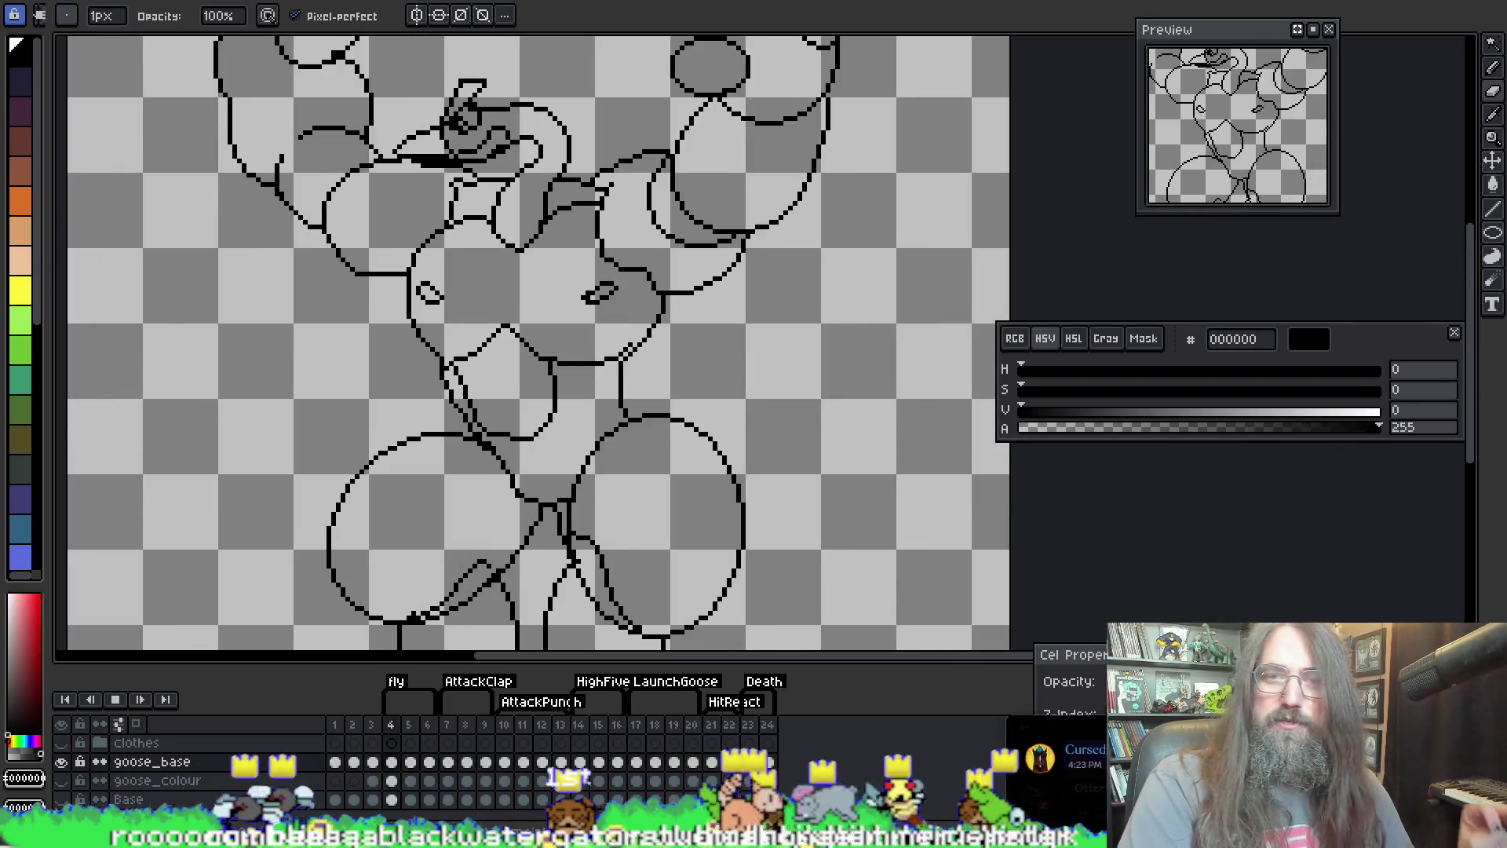
key(alt+Tab)
double_click(737, 202)
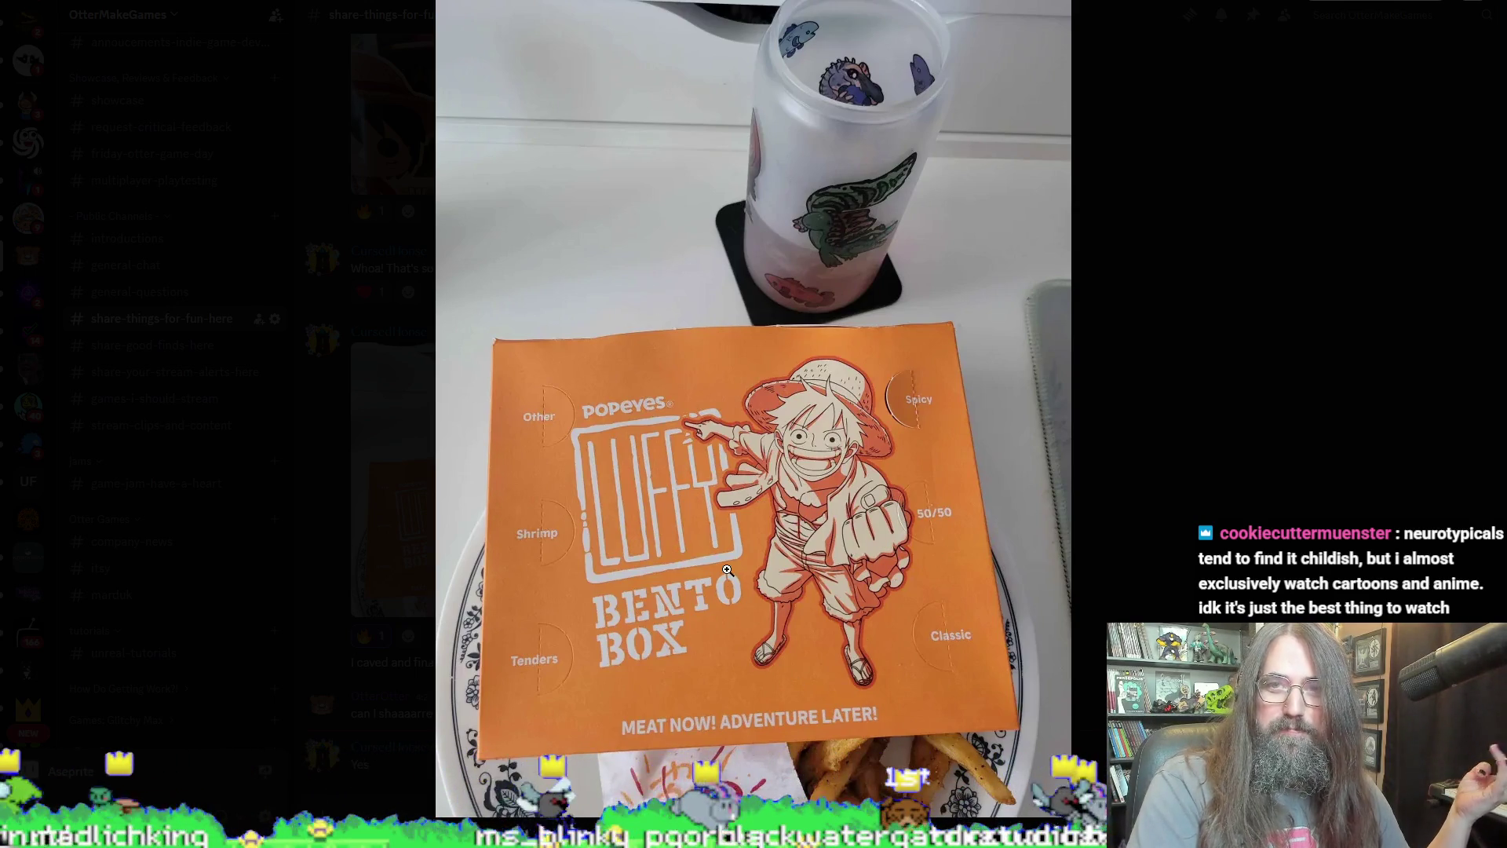
Step: Zoom into the bento-box photo and pan around its lower half
click(728, 563)
mouse_move(728, 563)
mouse_down()
mouse_move(677, 503)
mouse_move(706, 550)
mouse_up()
click(778, 683)
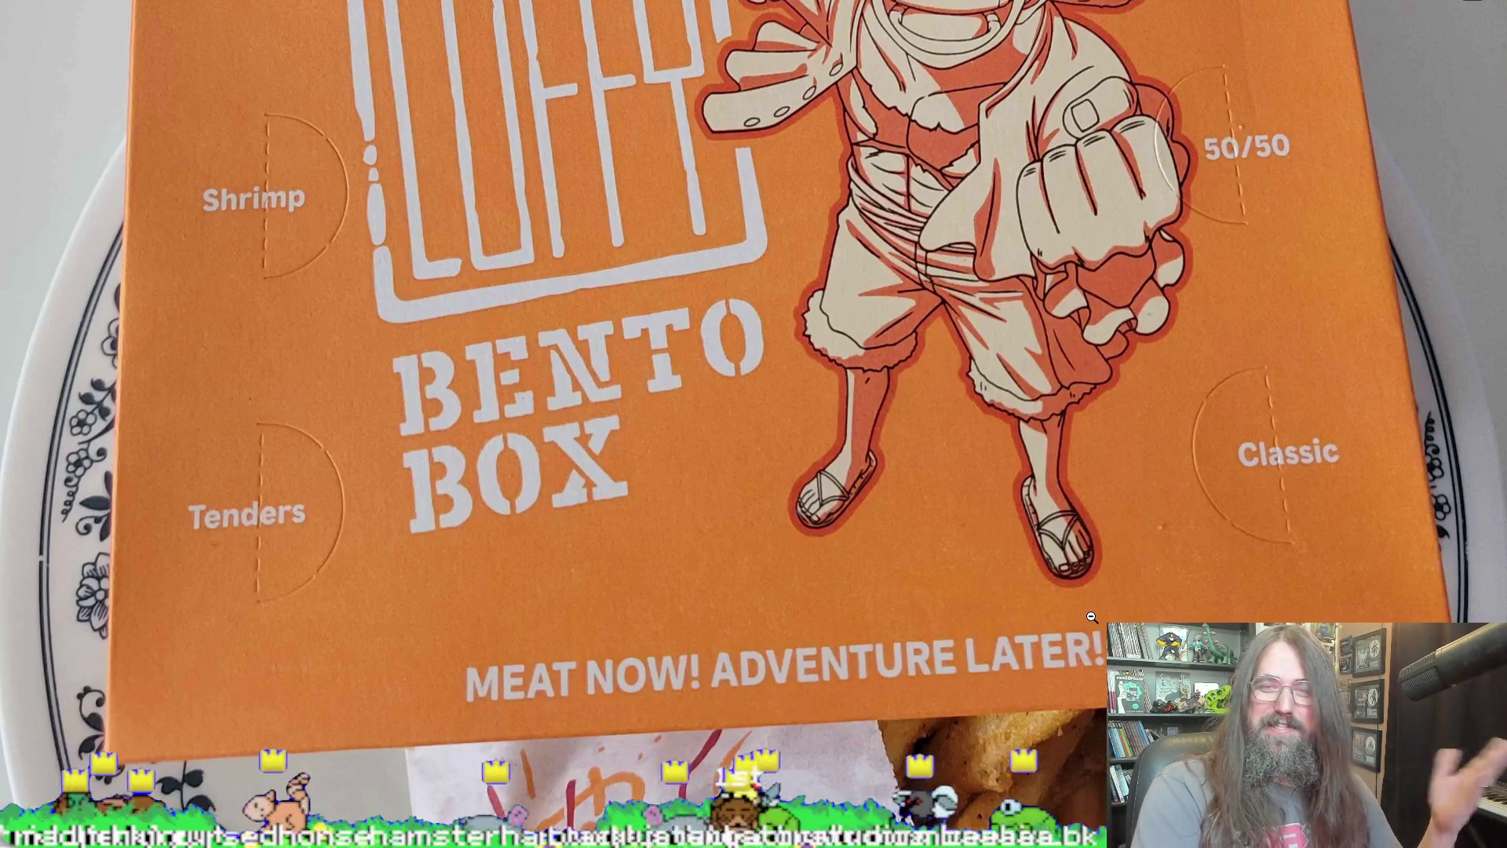
scroll(1044, 628, up, 3)
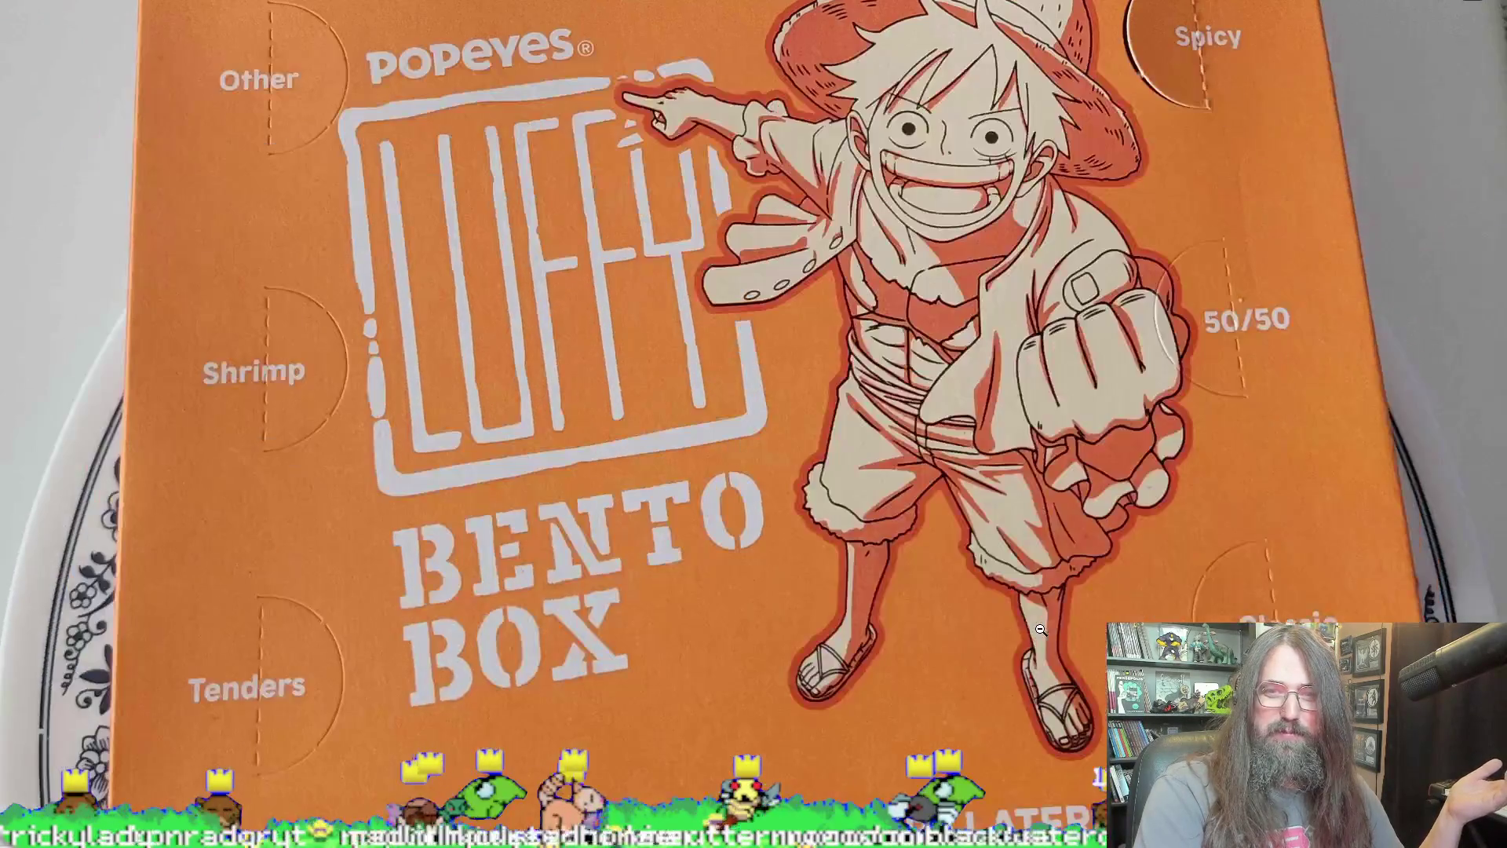
scroll(1024, 650, up, 3)
scroll(1005, 629, down, 6)
scroll(982, 604, up, 8)
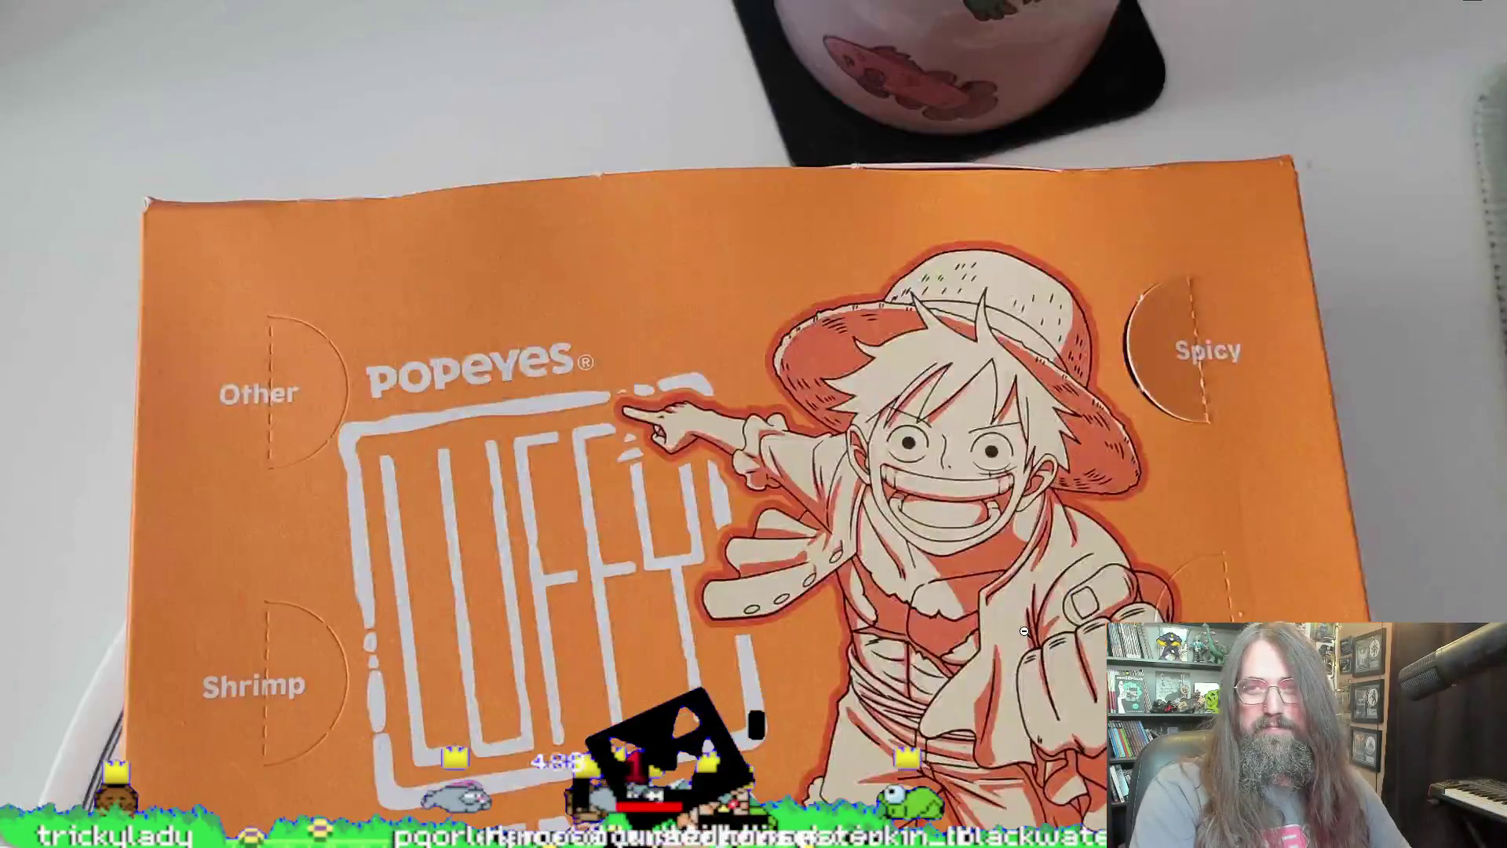
scroll(967, 585, down, 3)
scroll(967, 585, up, 10)
scroll(943, 589, down, 6)
scroll(911, 591, up, 6)
scroll(882, 594, down, 6)
Step: Close the photo viewer and switch back to the Aseprite goose sketch
click(882, 594)
key(Escape)
key(alt+Tab)
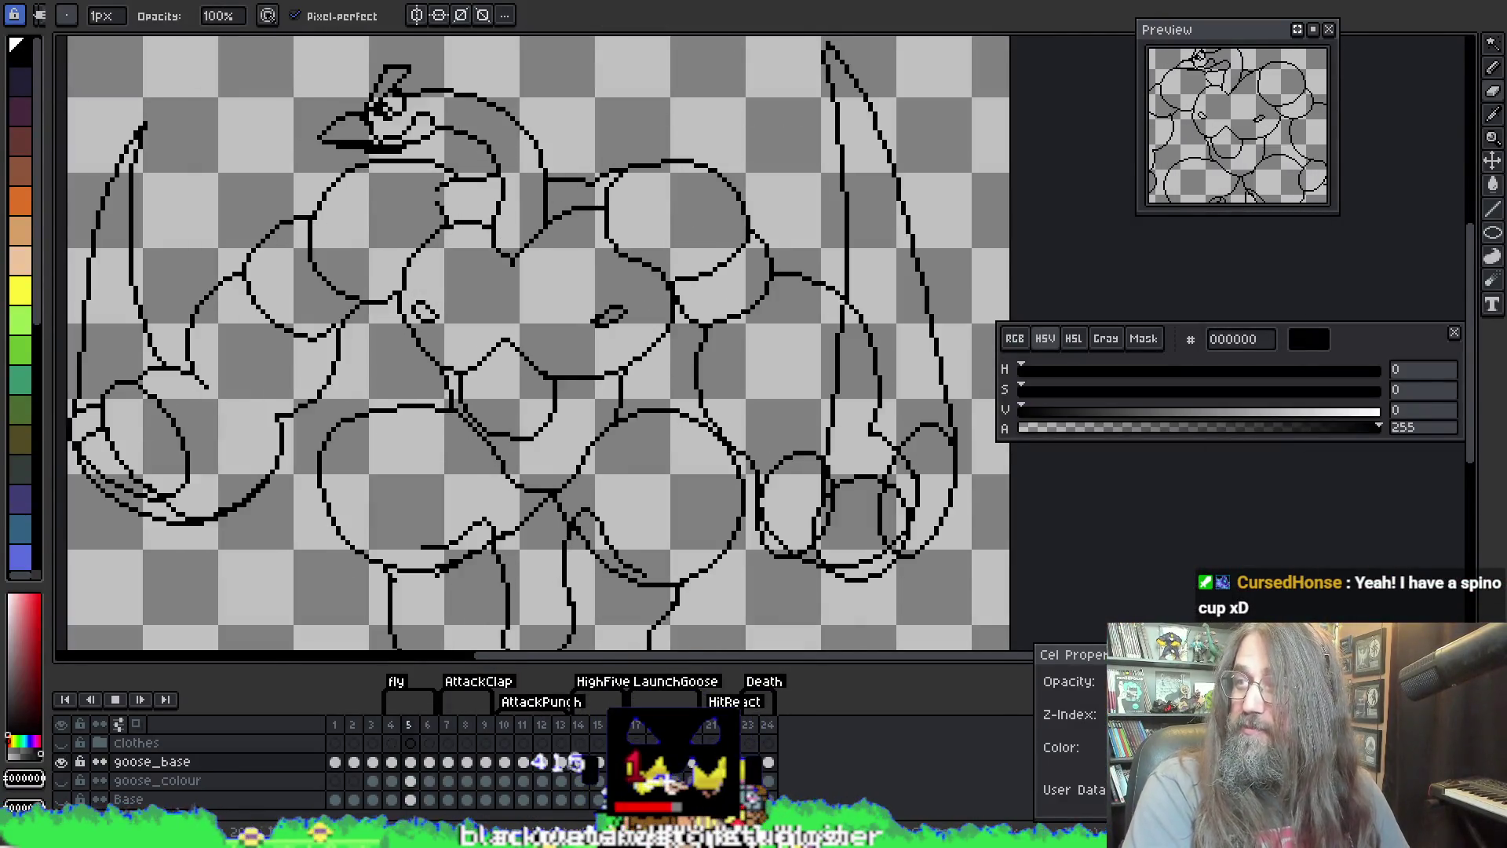
Step: Step through frames 4 to 6, recentre the goose, and stop playback on frame 4 zoomed in
key(Left)
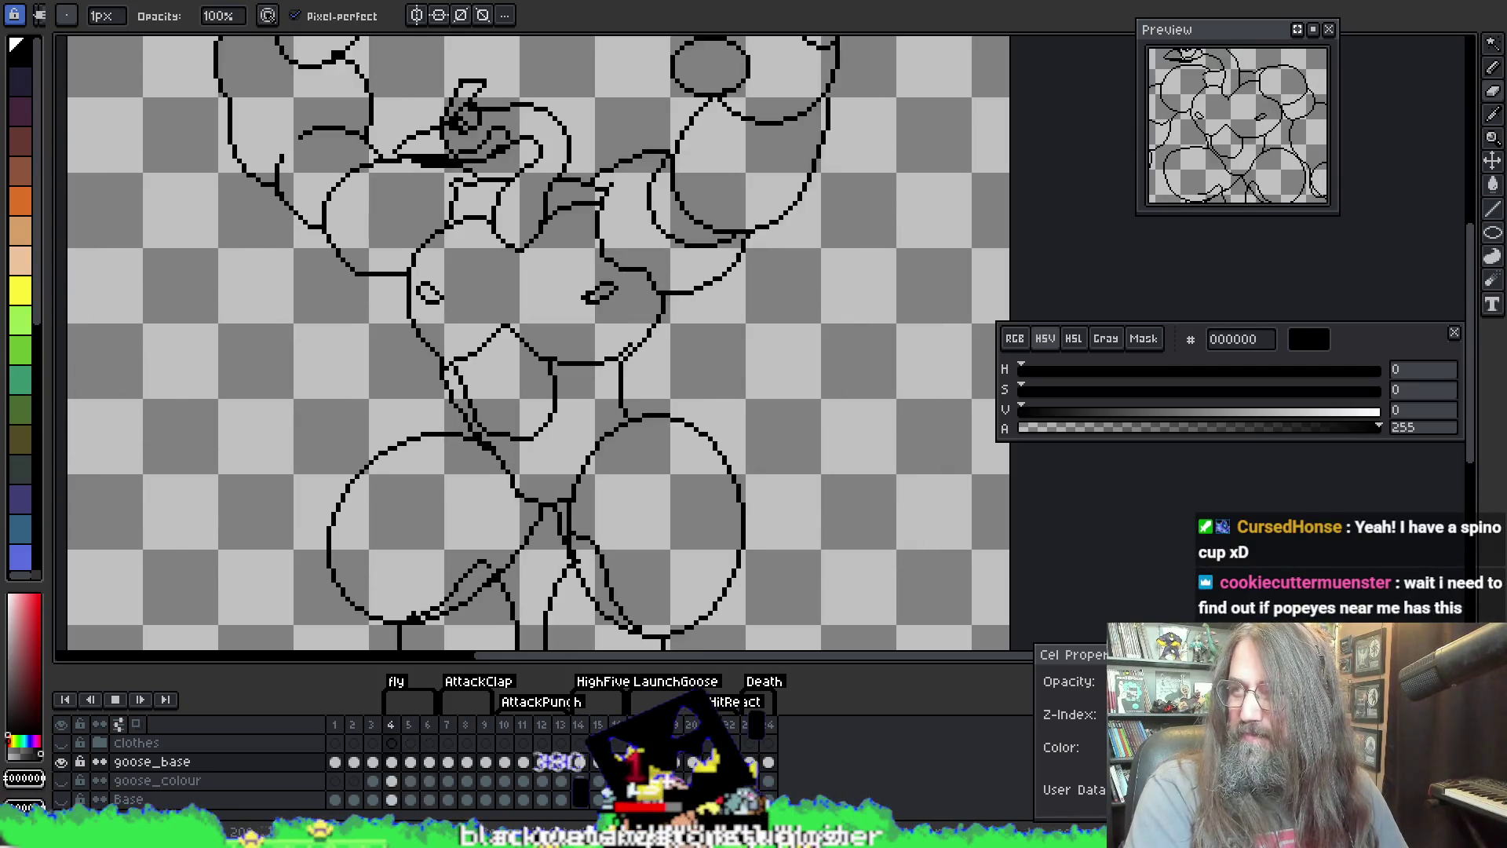
key(Right)
key(Right)
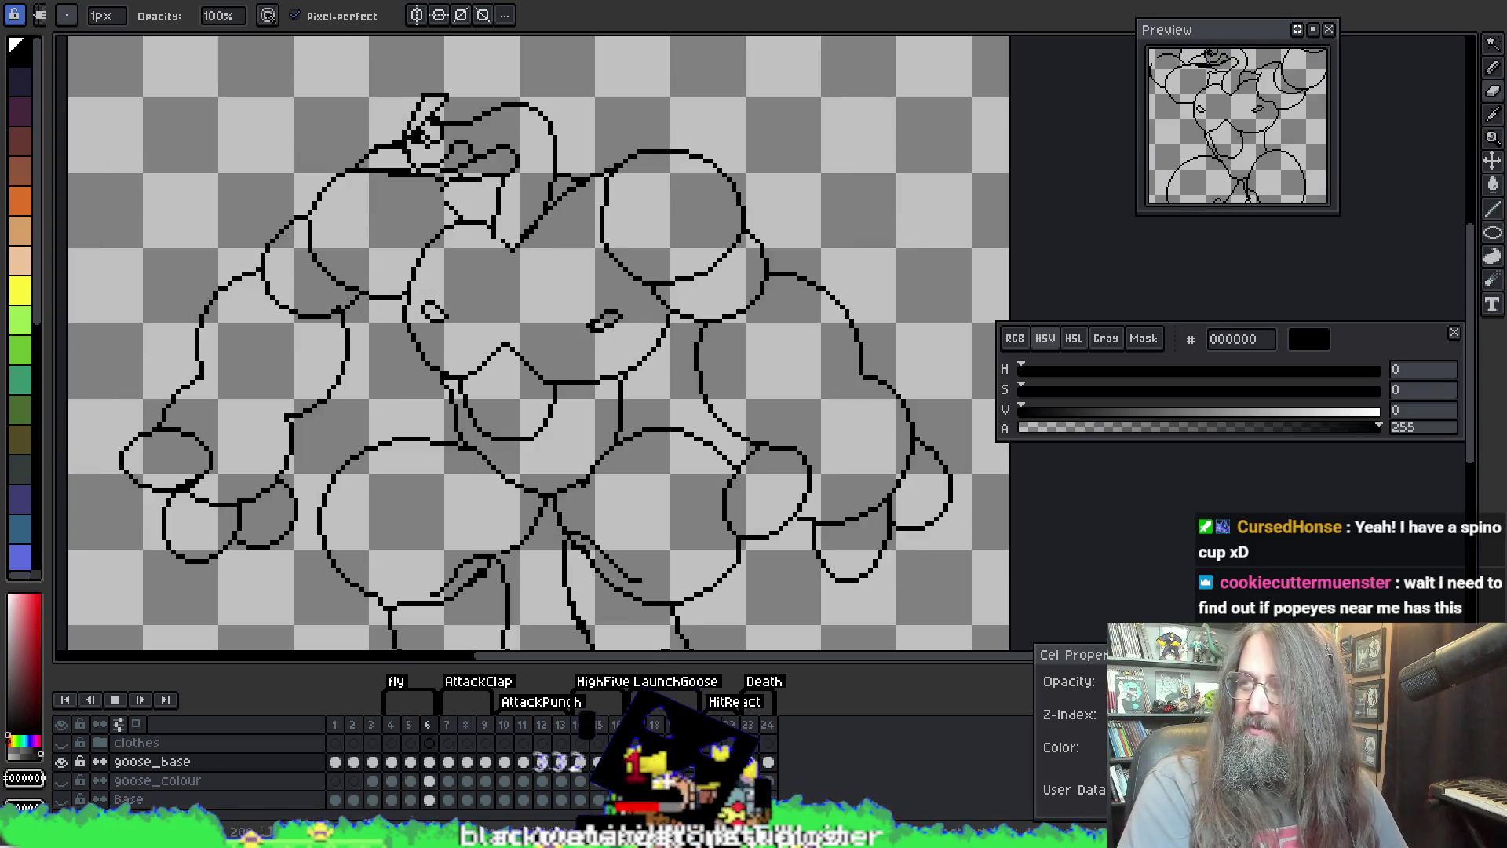
key(Left)
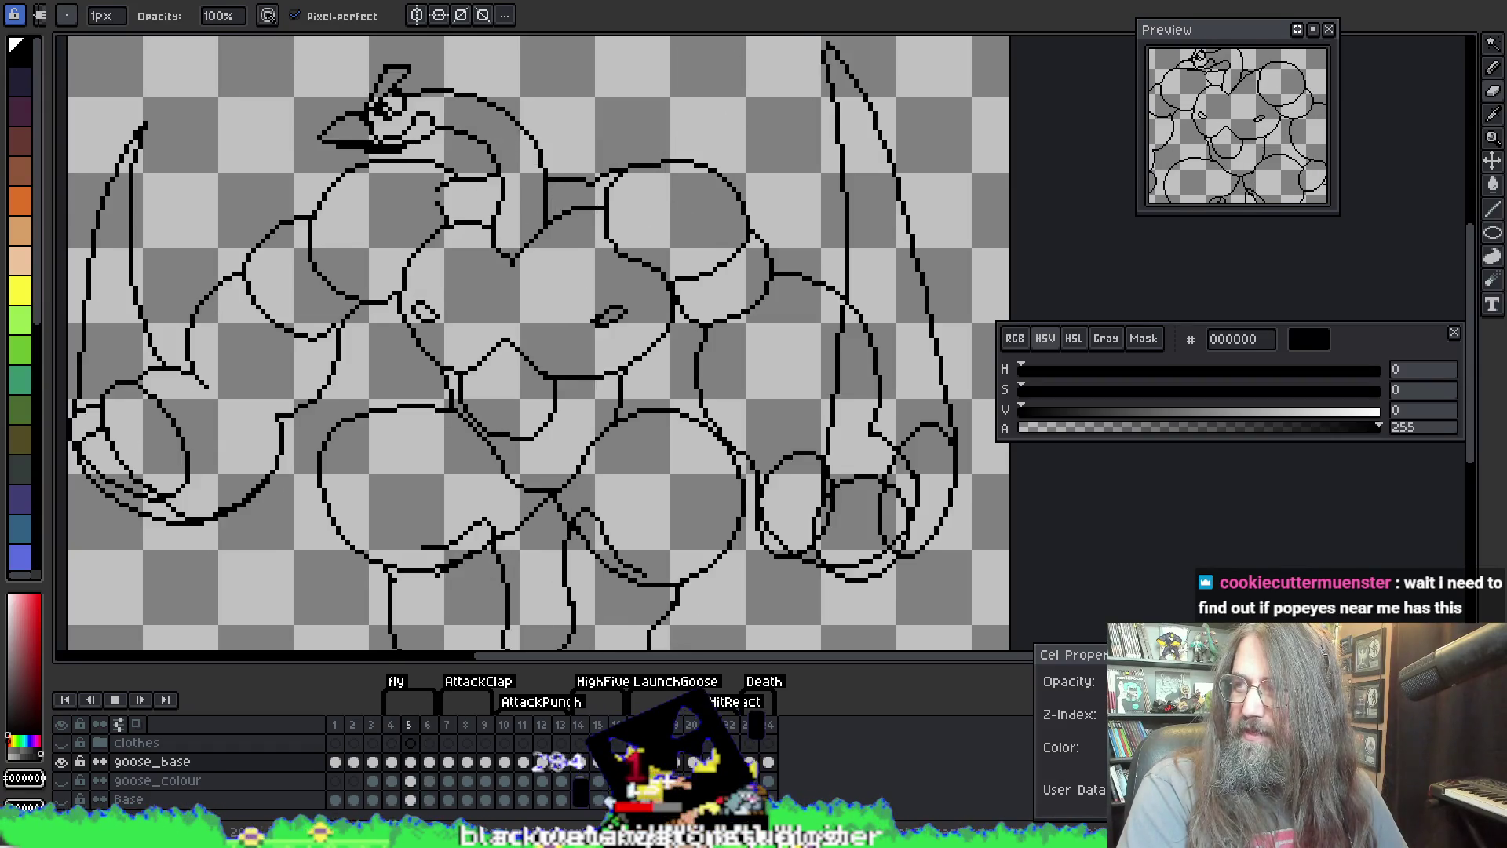
key(Left)
drag(698, 396, 747, 464)
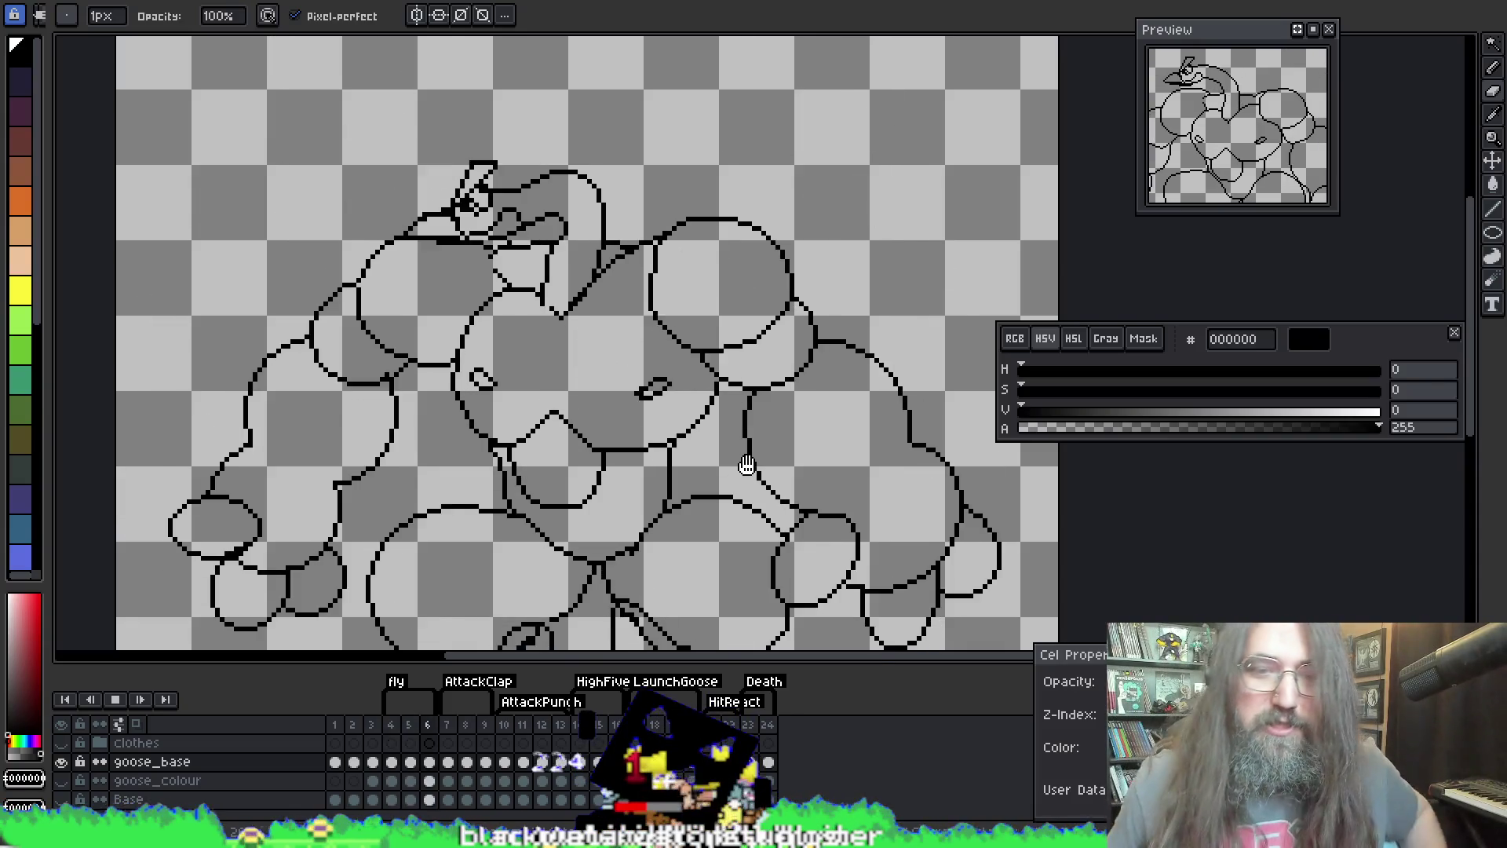
key(Return)
key(Left)
scroll(749, 465, up, 4)
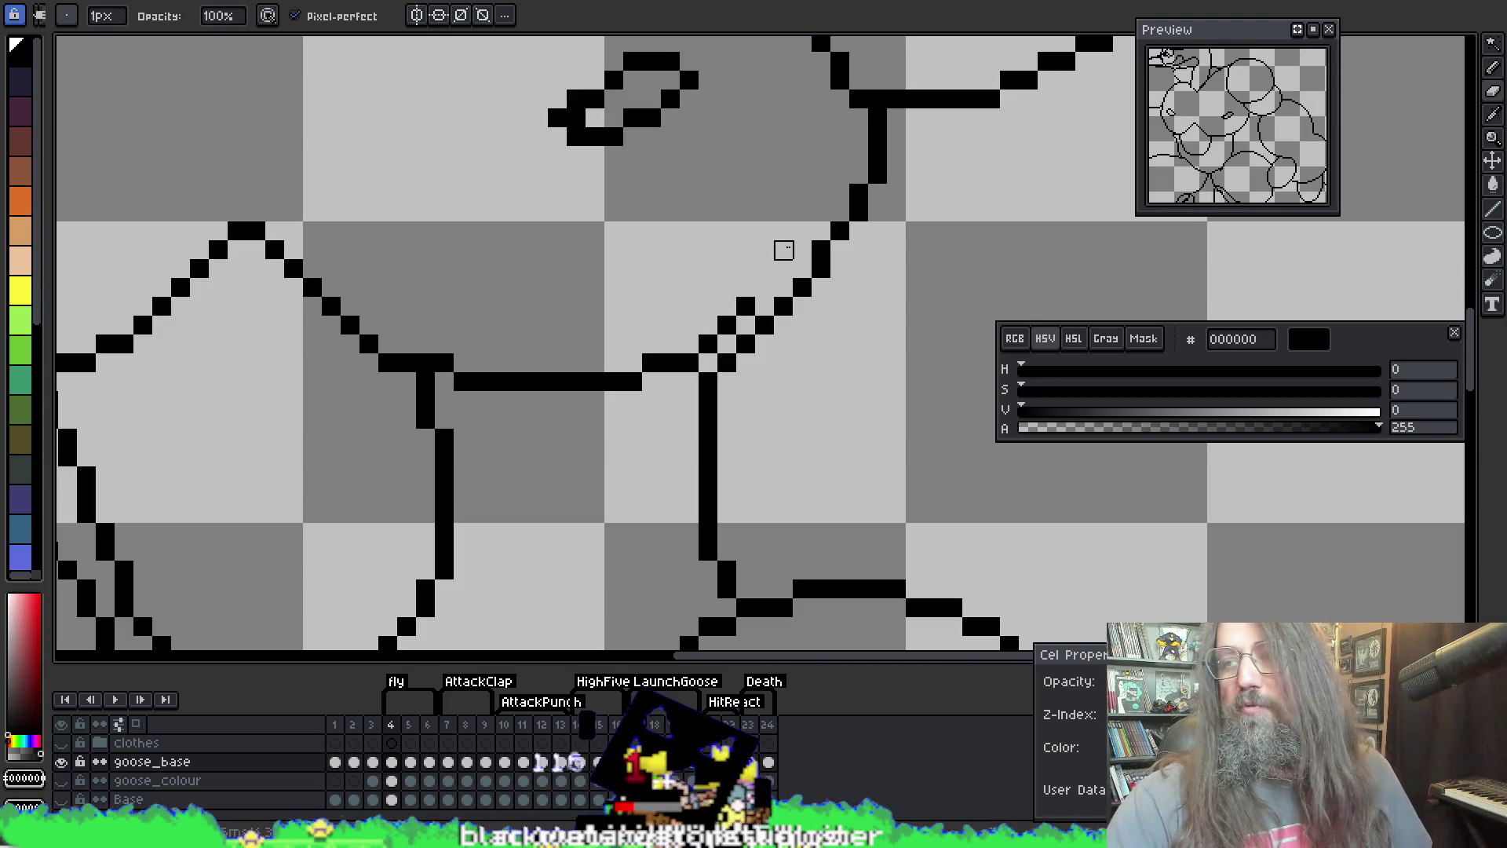
Step: Erase the stray doubled pixels on the diagonal neck line, then restart the animation
drag(727, 324, 765, 287)
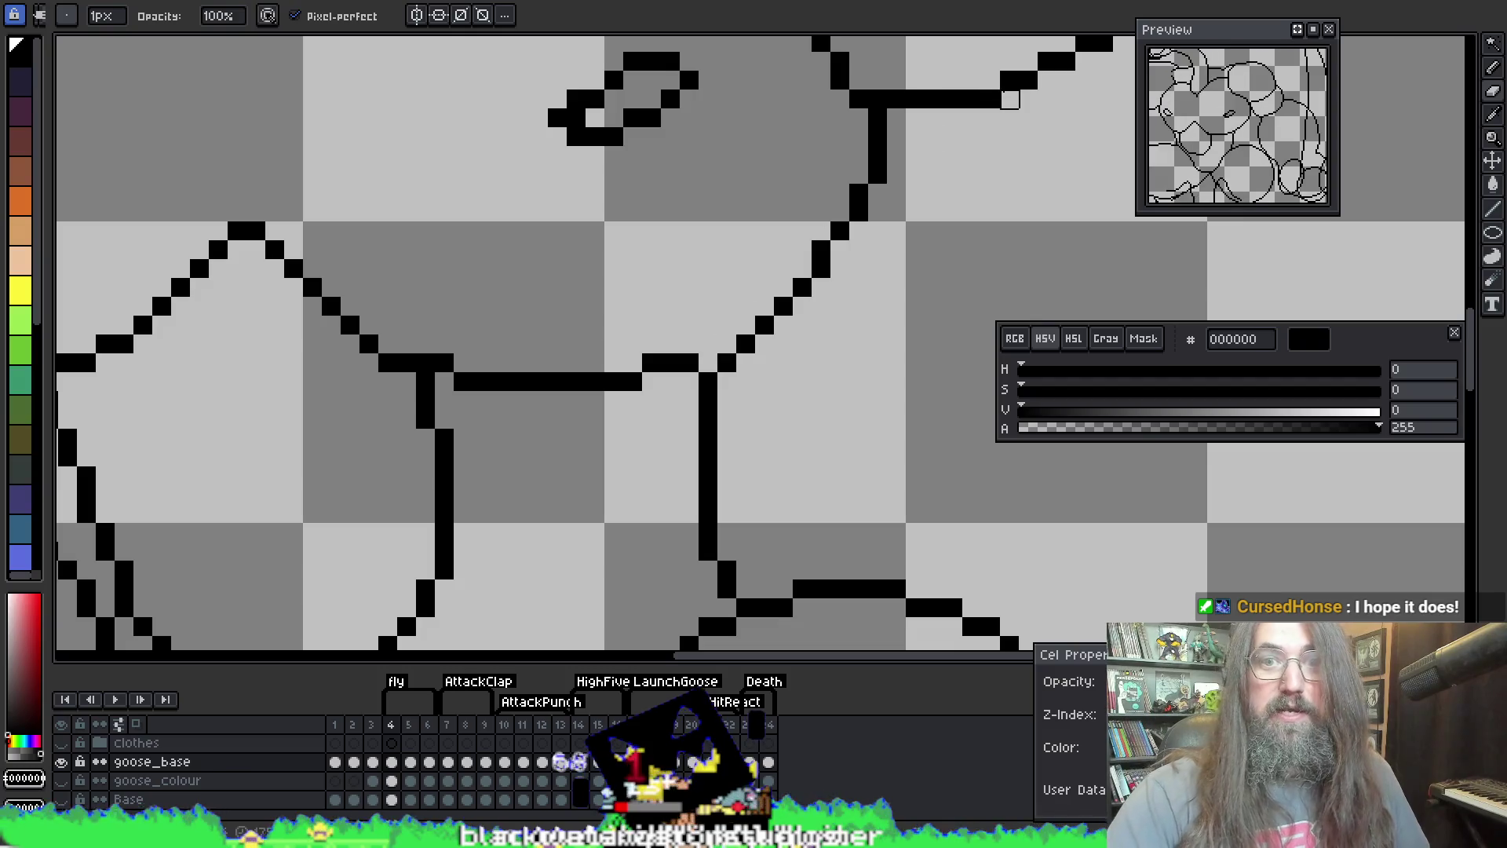
key(e)
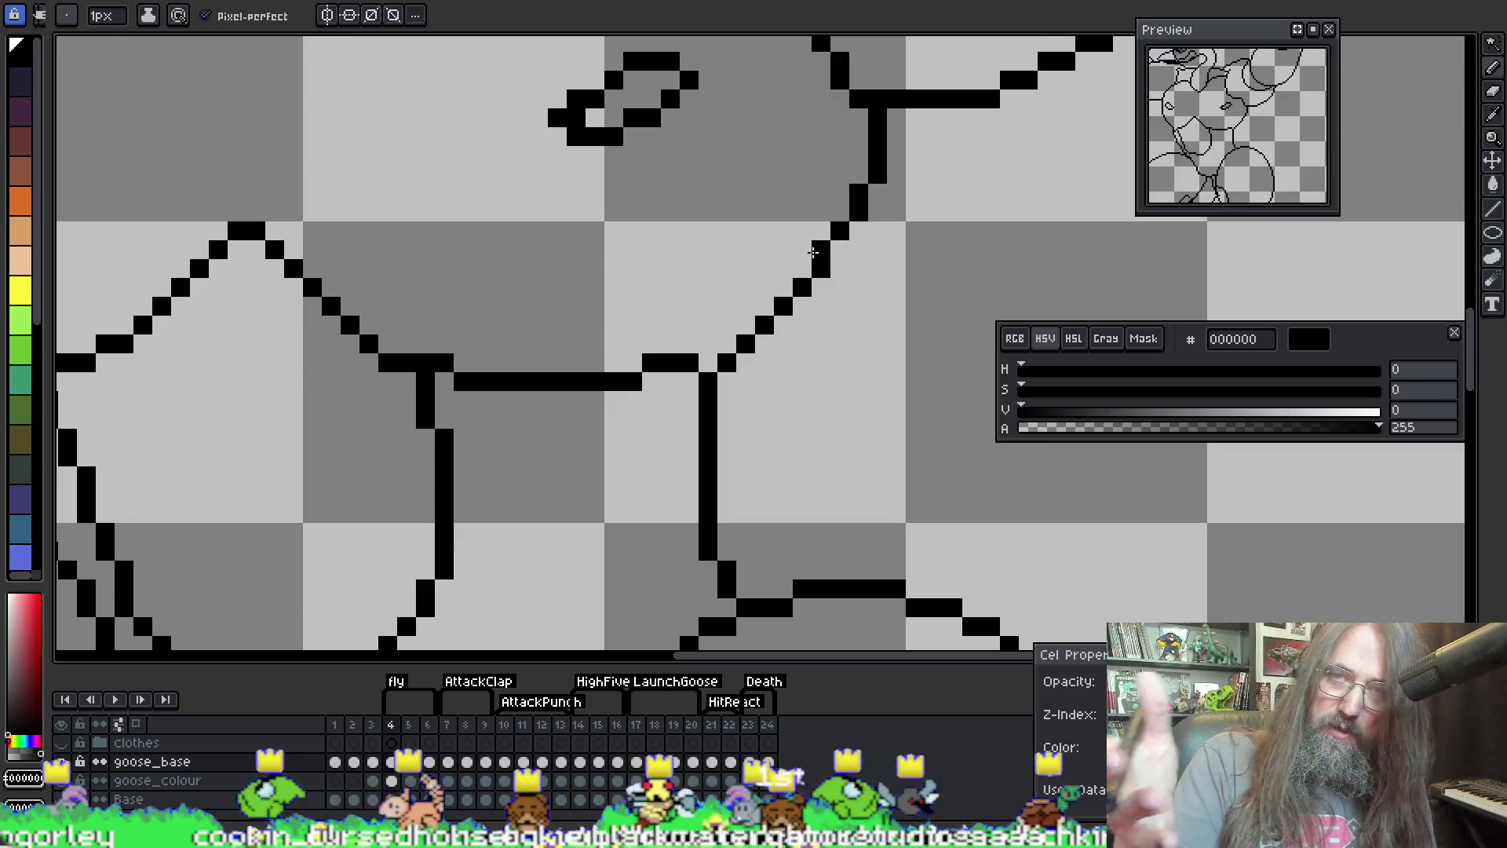
mouse_move(703, 437)
mouse_down()
mouse_move(659, 243)
mouse_move(522, 279)
mouse_move(684, 286)
mouse_up()
scroll(685, 287, down, 5)
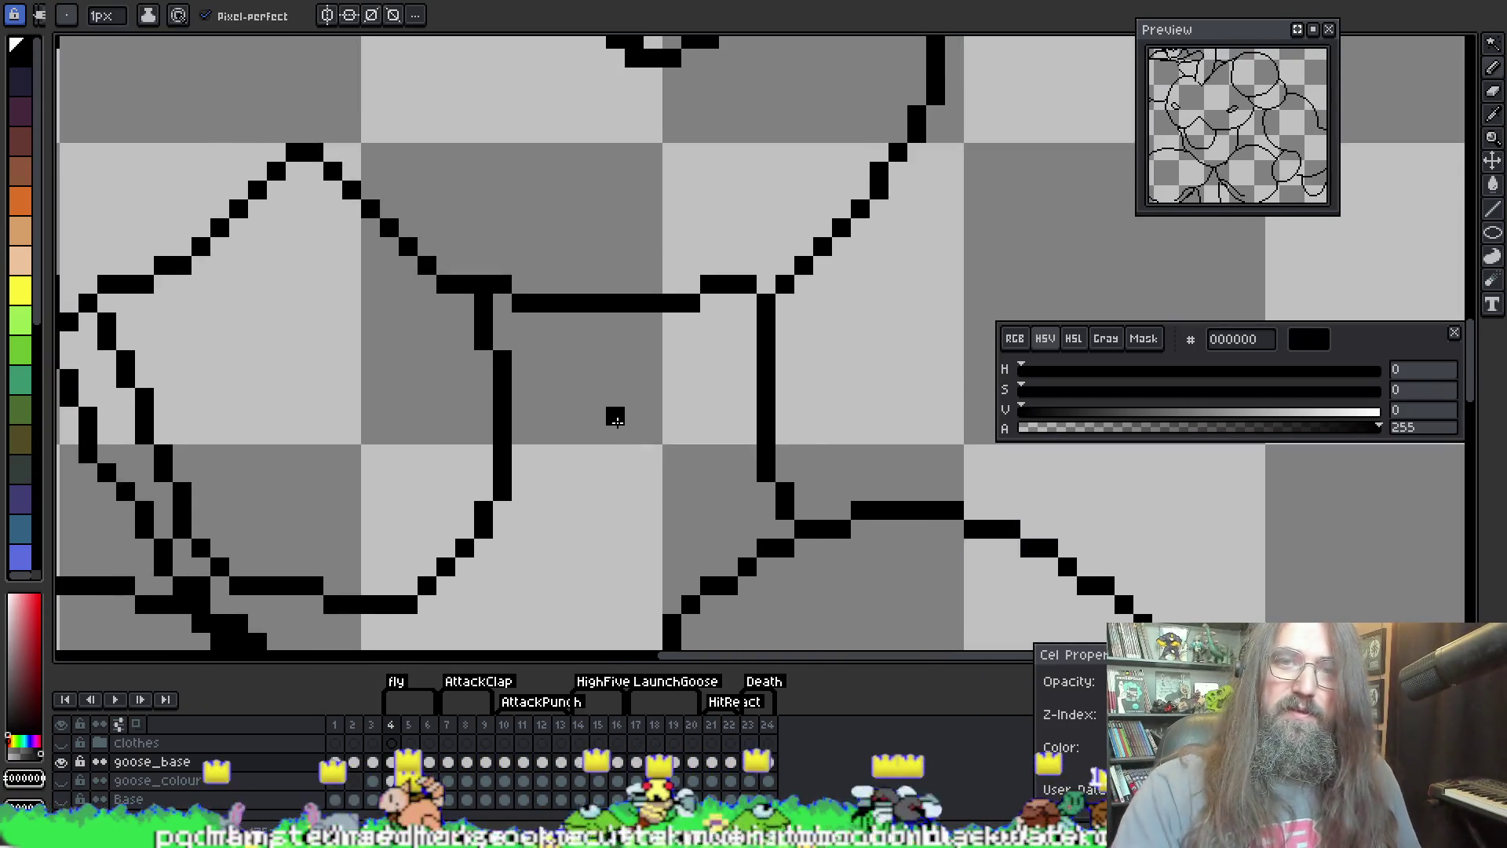
scroll(754, 303, up, 1)
key(Return)
scroll(760, 320, down, 4)
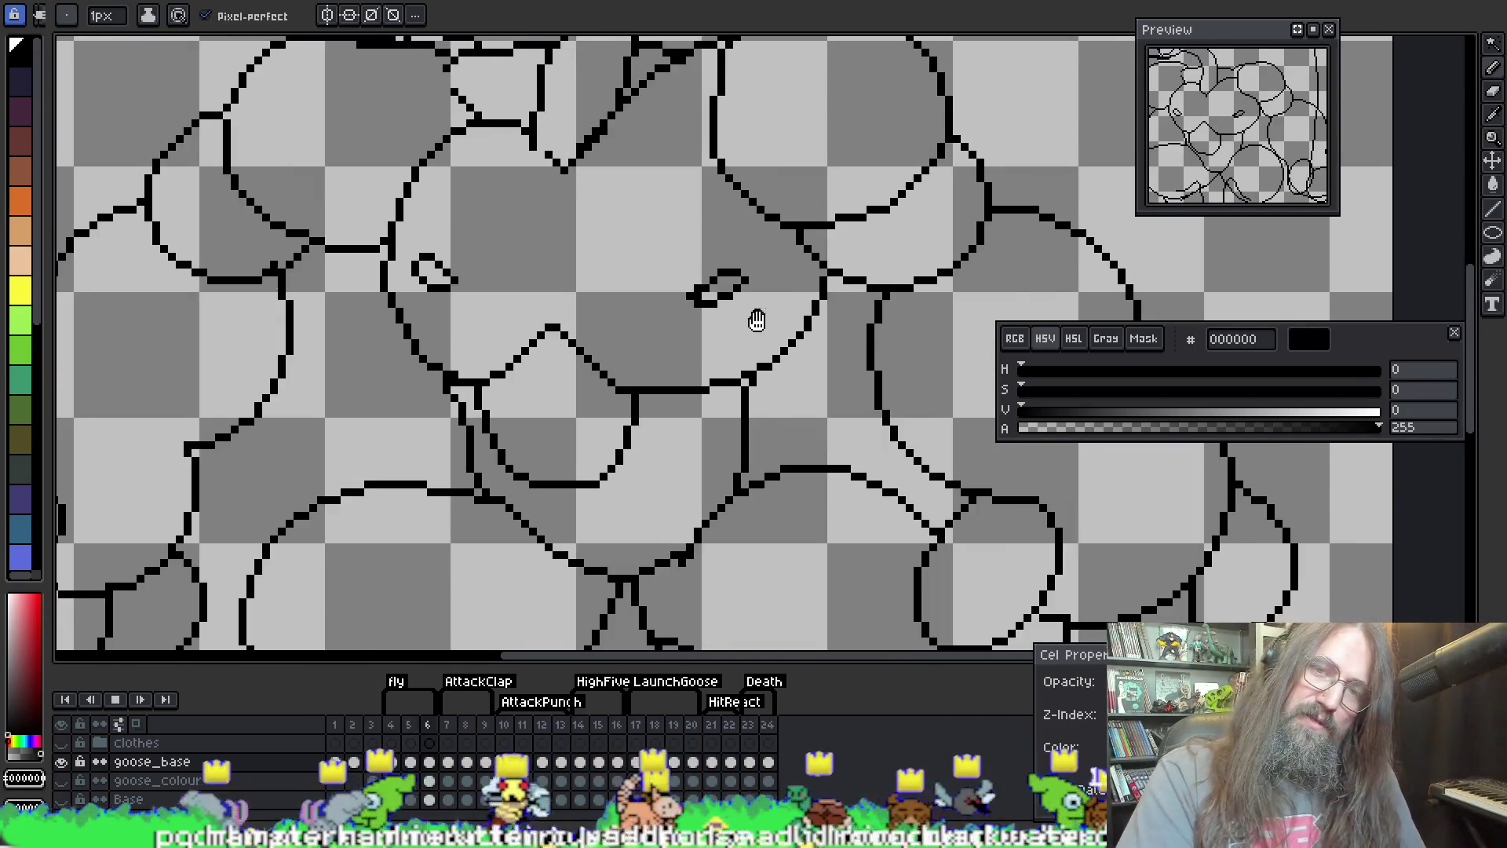
Step: Zoom around the canvas while switching between eyedropper, pencil and eraser
scroll(916, 485, down, 2)
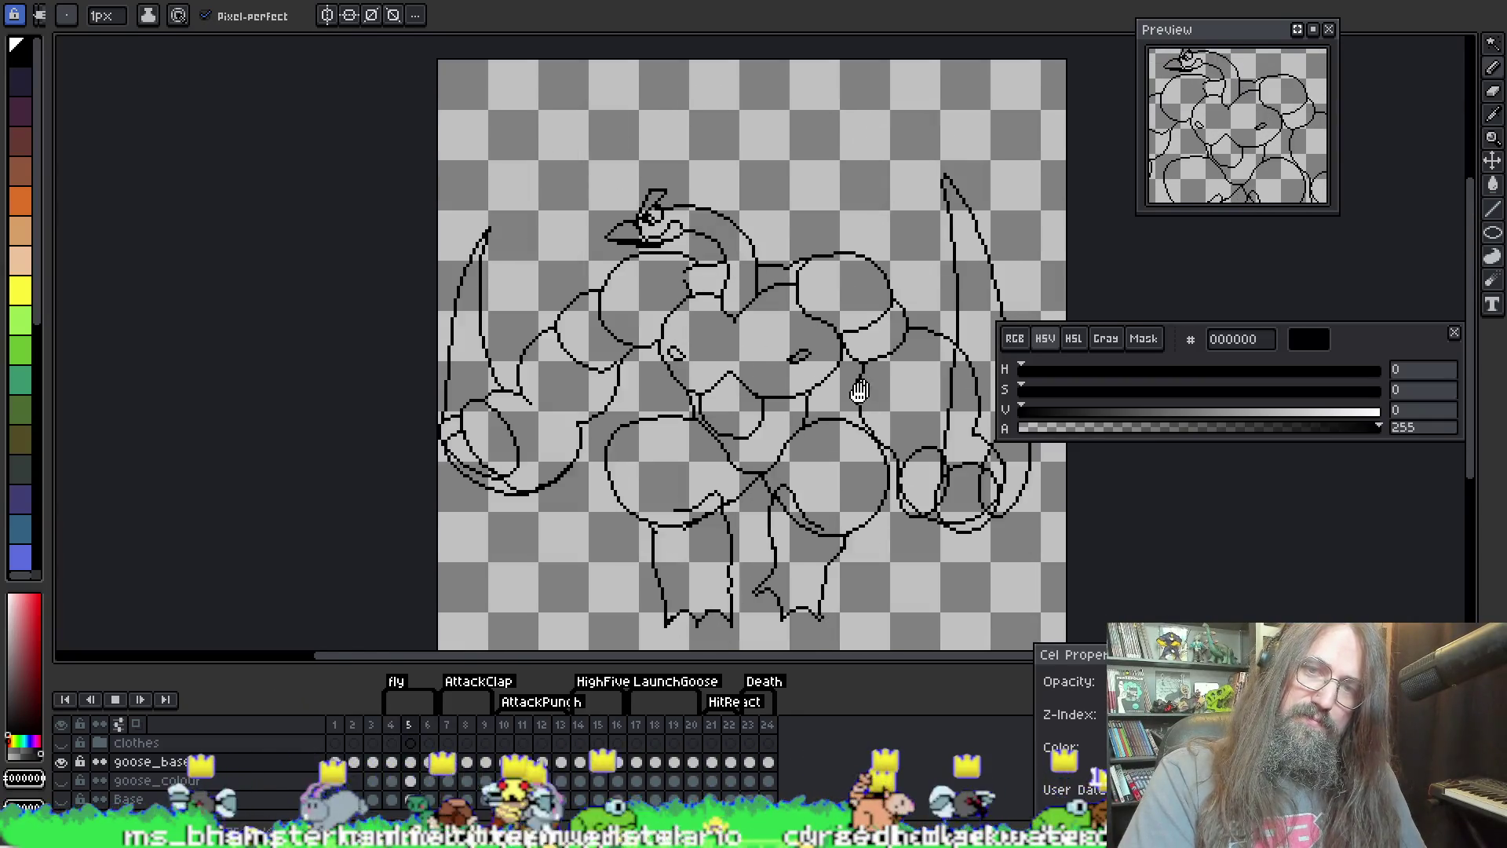
scroll(785, 483, up, 2)
scroll(723, 480, down, 1)
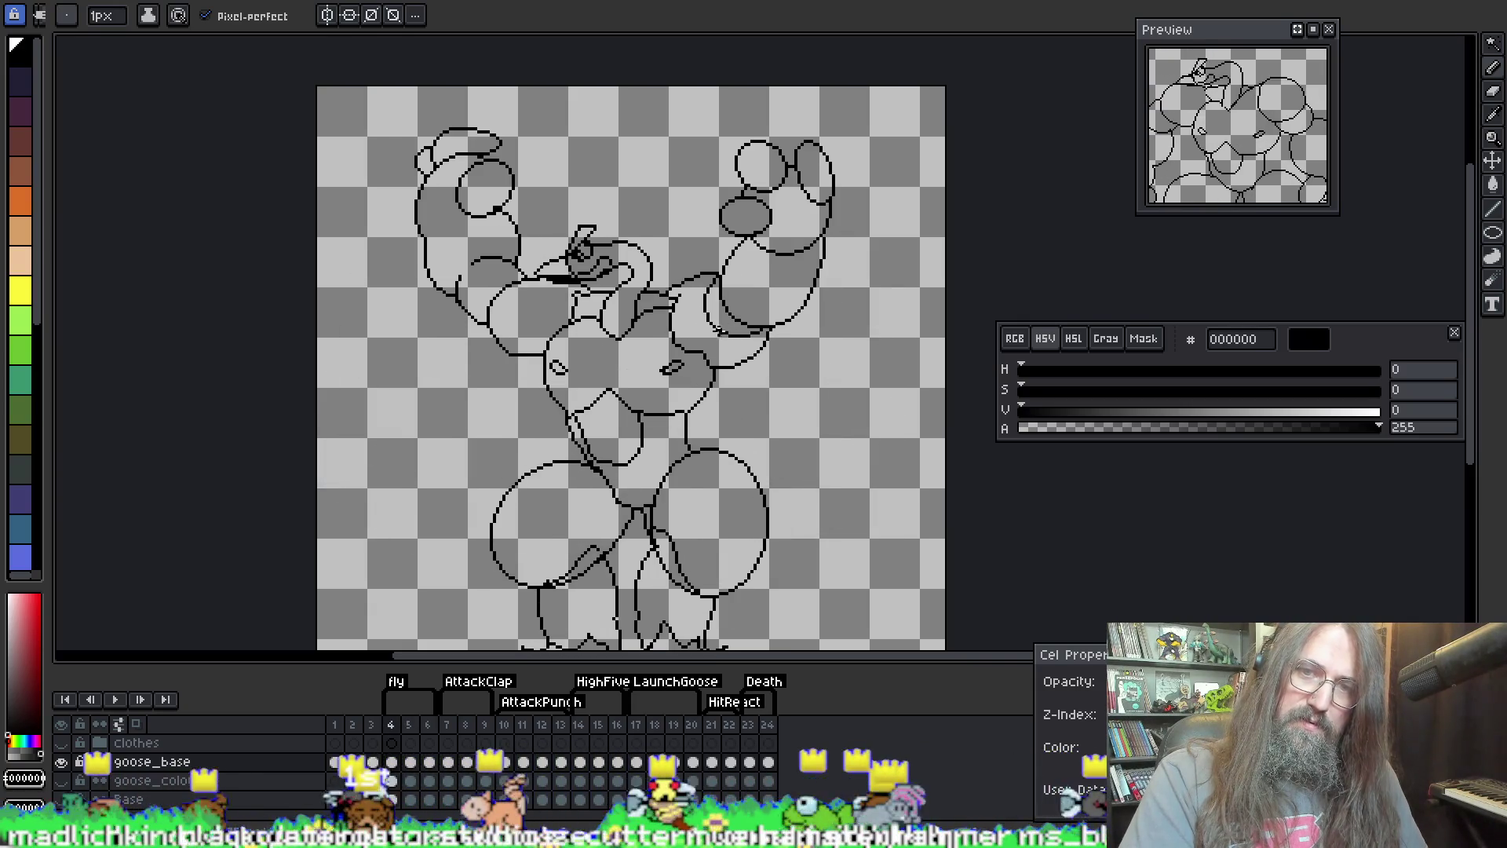
scroll(651, 312, up, 2)
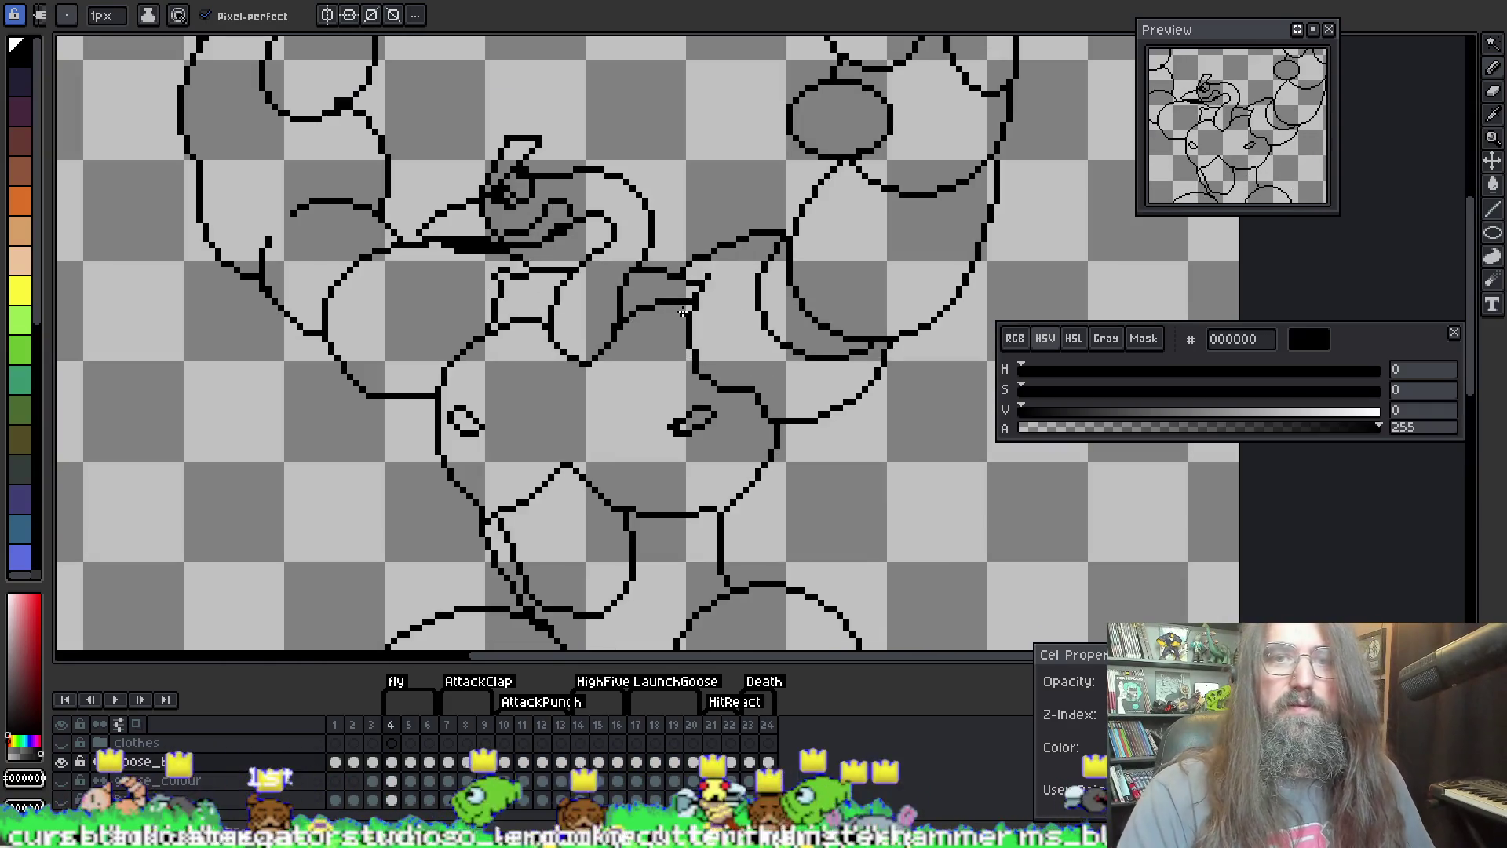
key(i)
key(b)
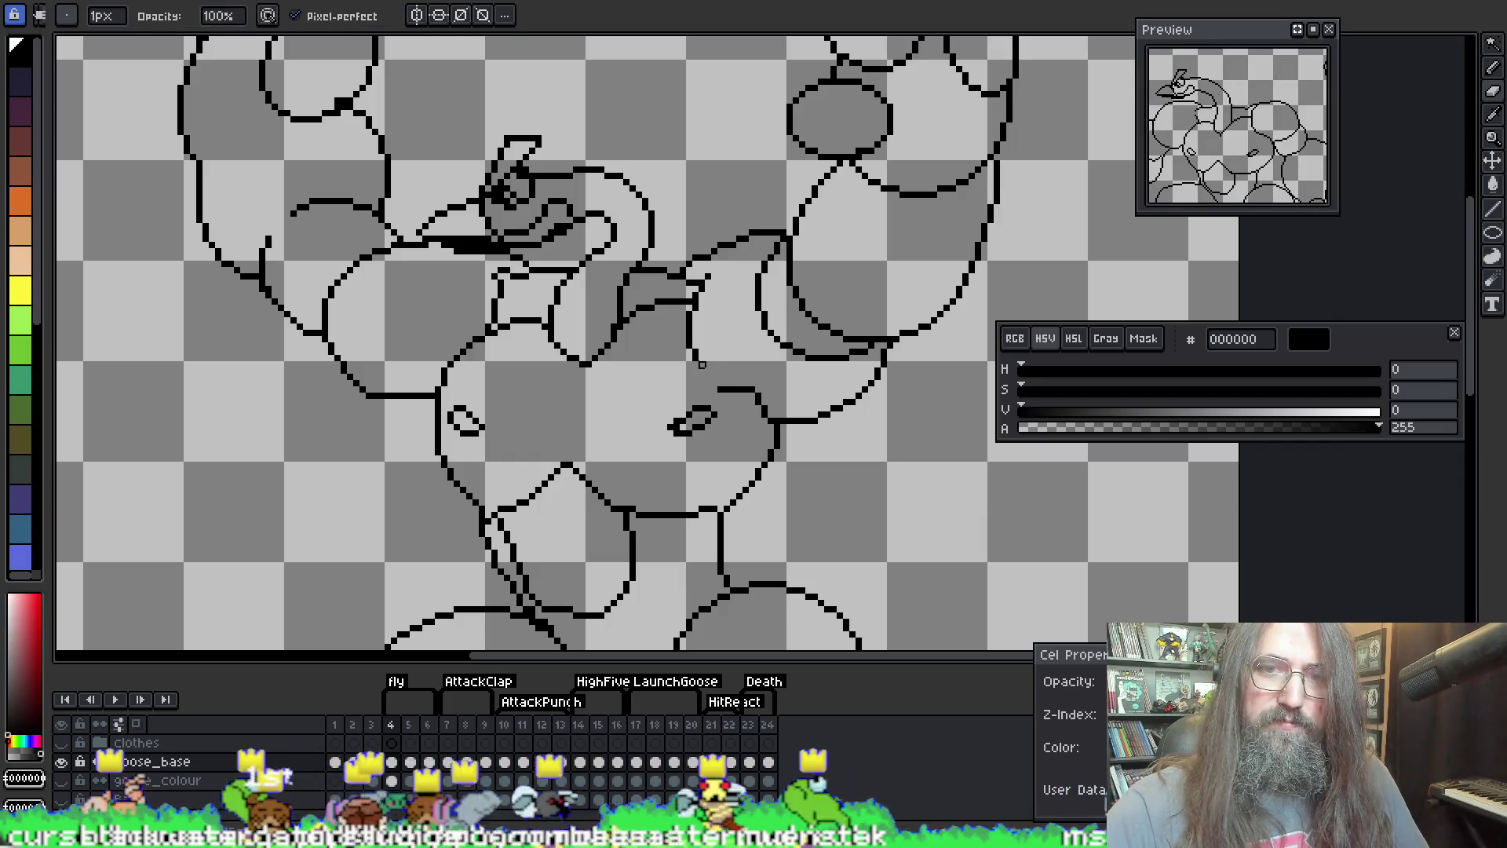
key(e)
key(b)
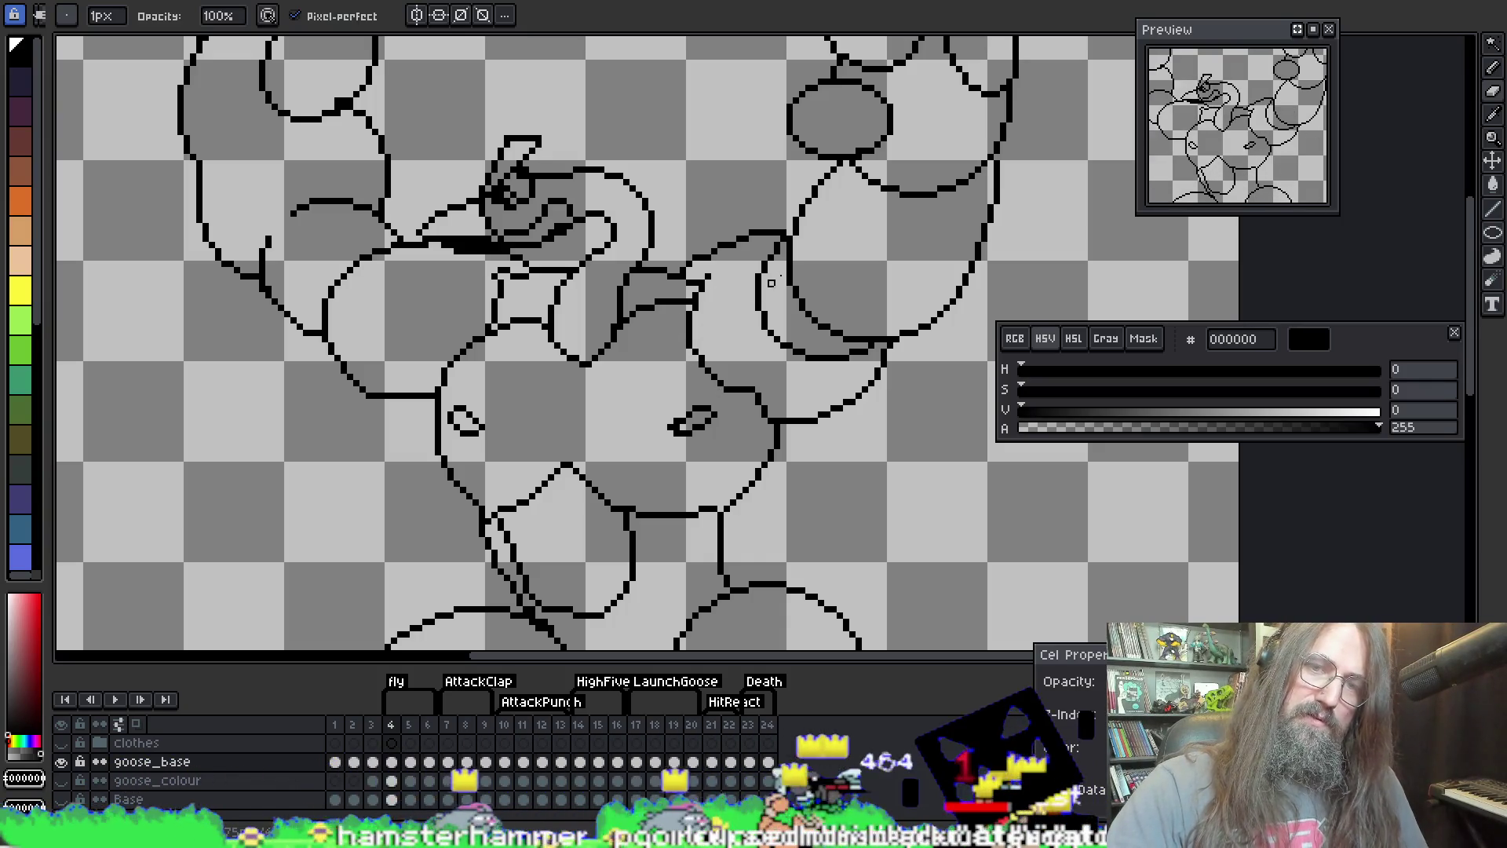
Step: Play the loop zoomed out, then stop it and zoom in on frame 5's head
key(Return)
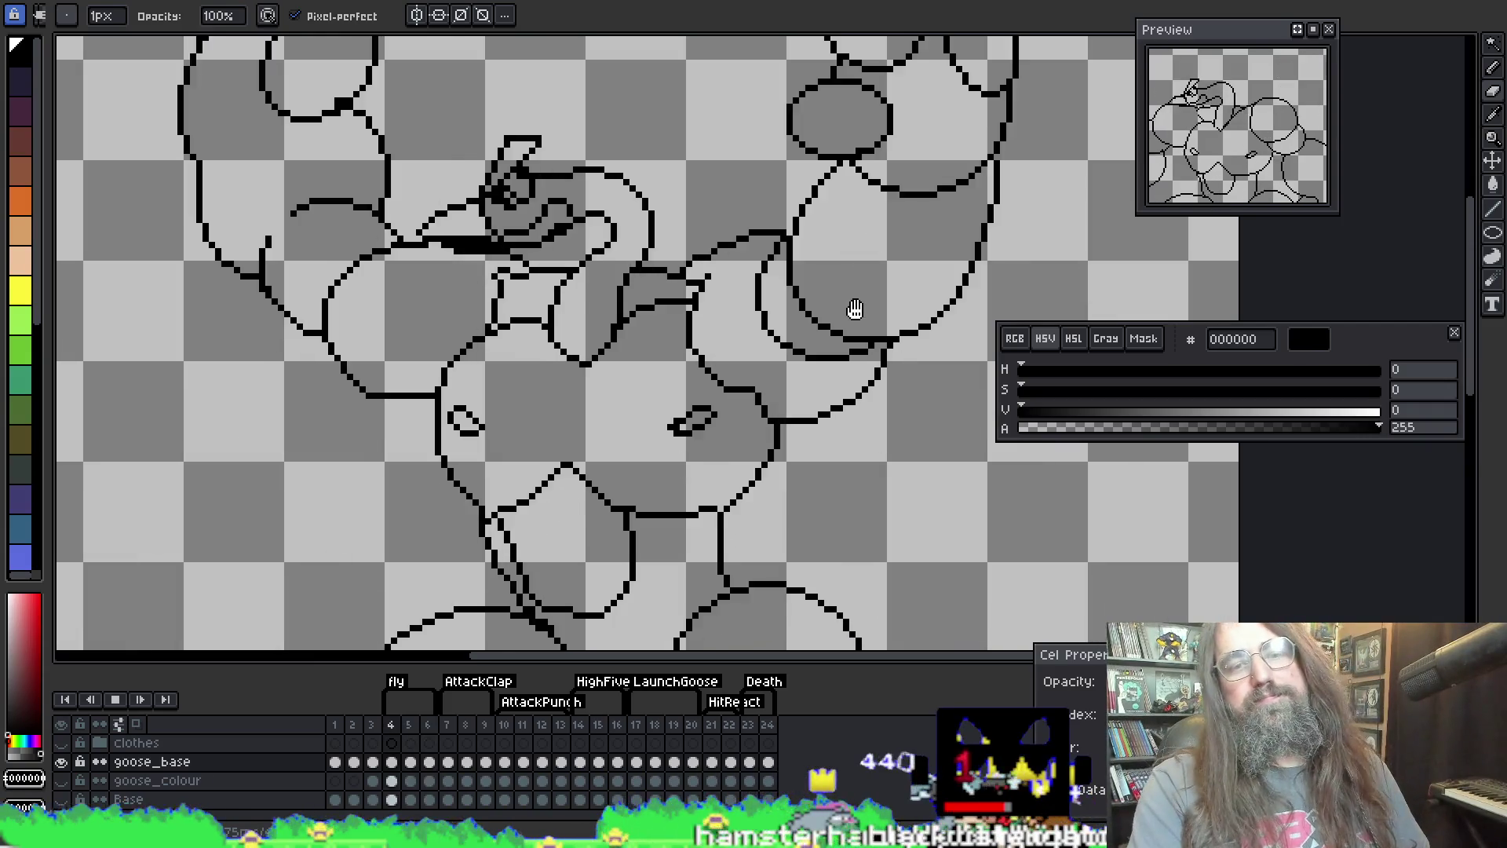
scroll(855, 309, down, 3)
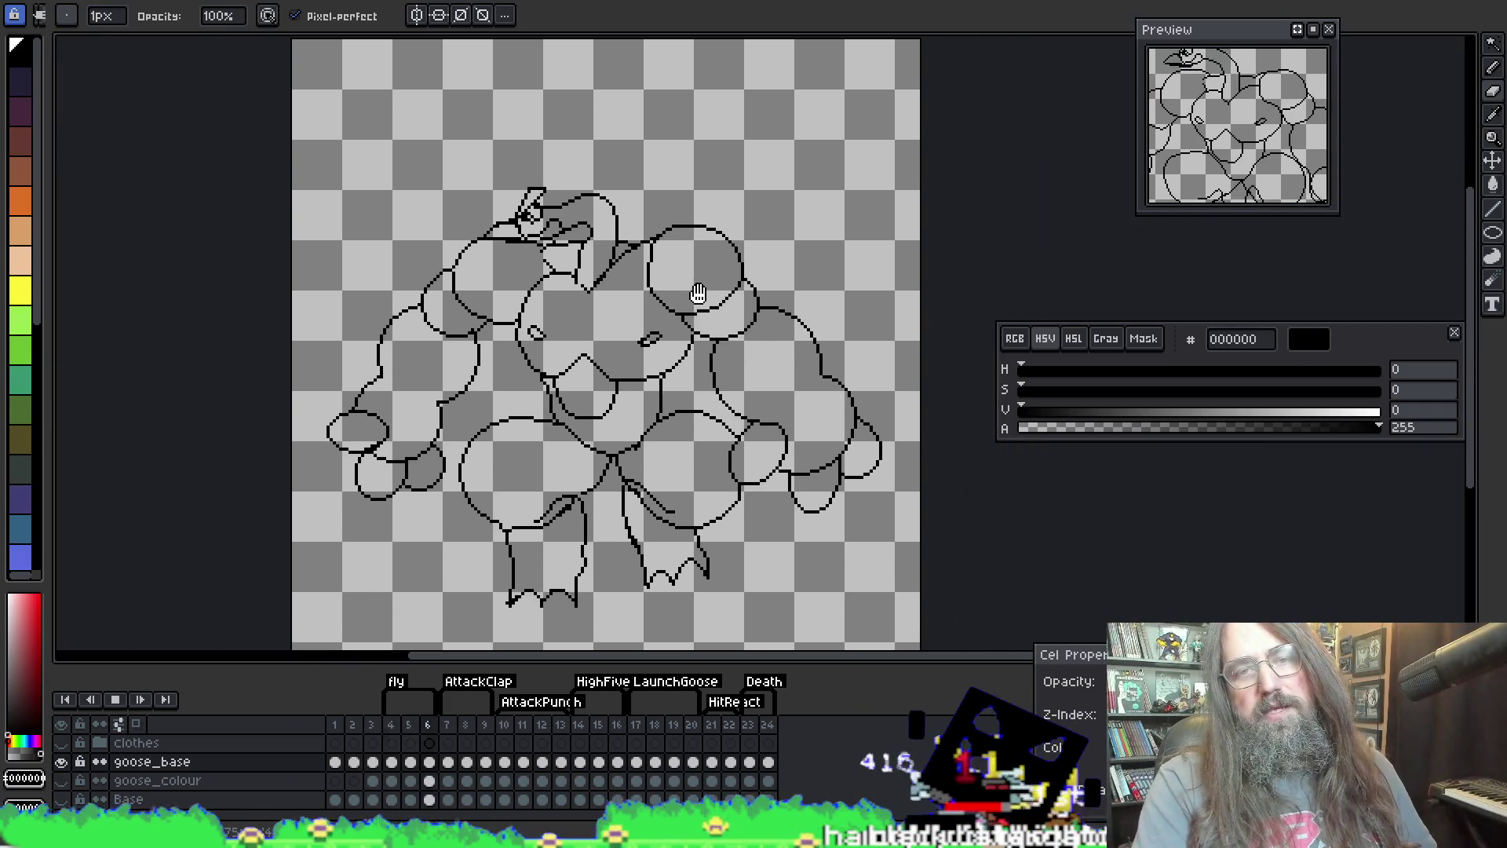
scroll(702, 297, down, 1)
scroll(709, 303, up, 1)
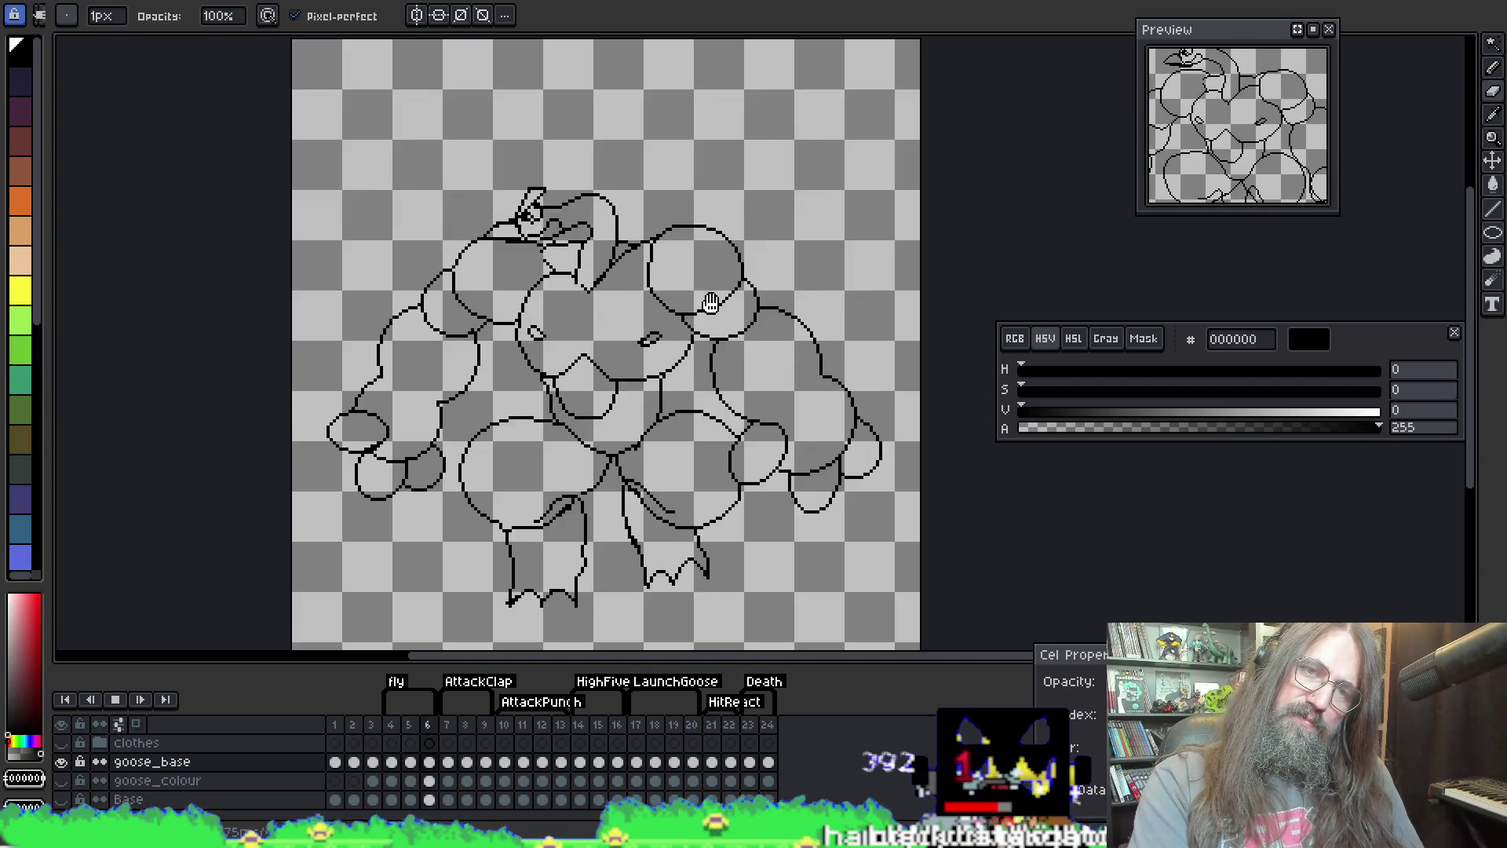
key(Return)
key(Left)
scroll(526, 234, up, 3)
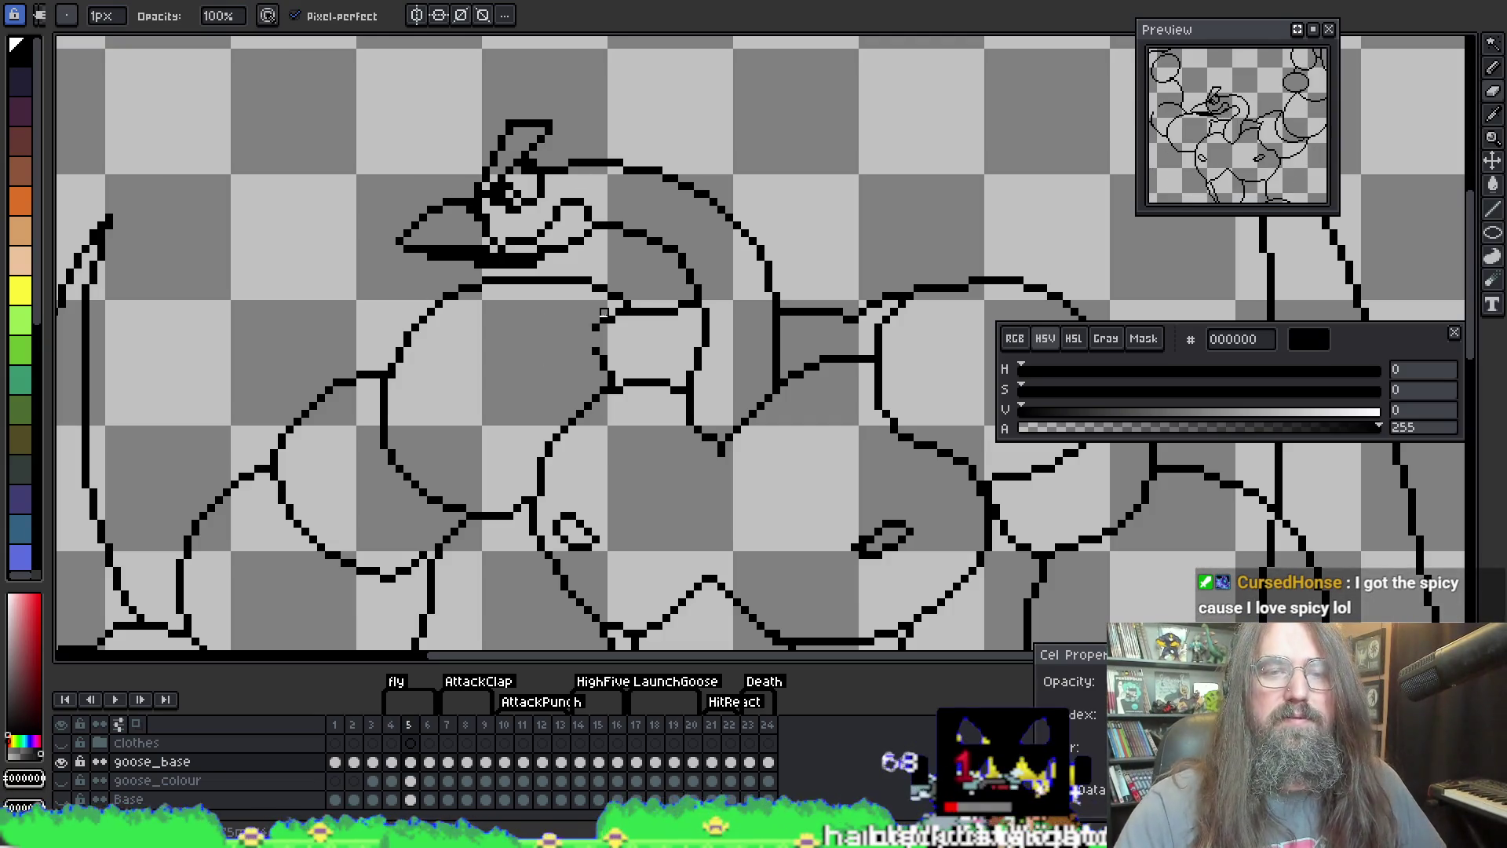
Step: Compare frames 4 and 5, then undo the three earlier strokes near the beak on frame 5
key(alt)
scroll(589, 270, left, 1)
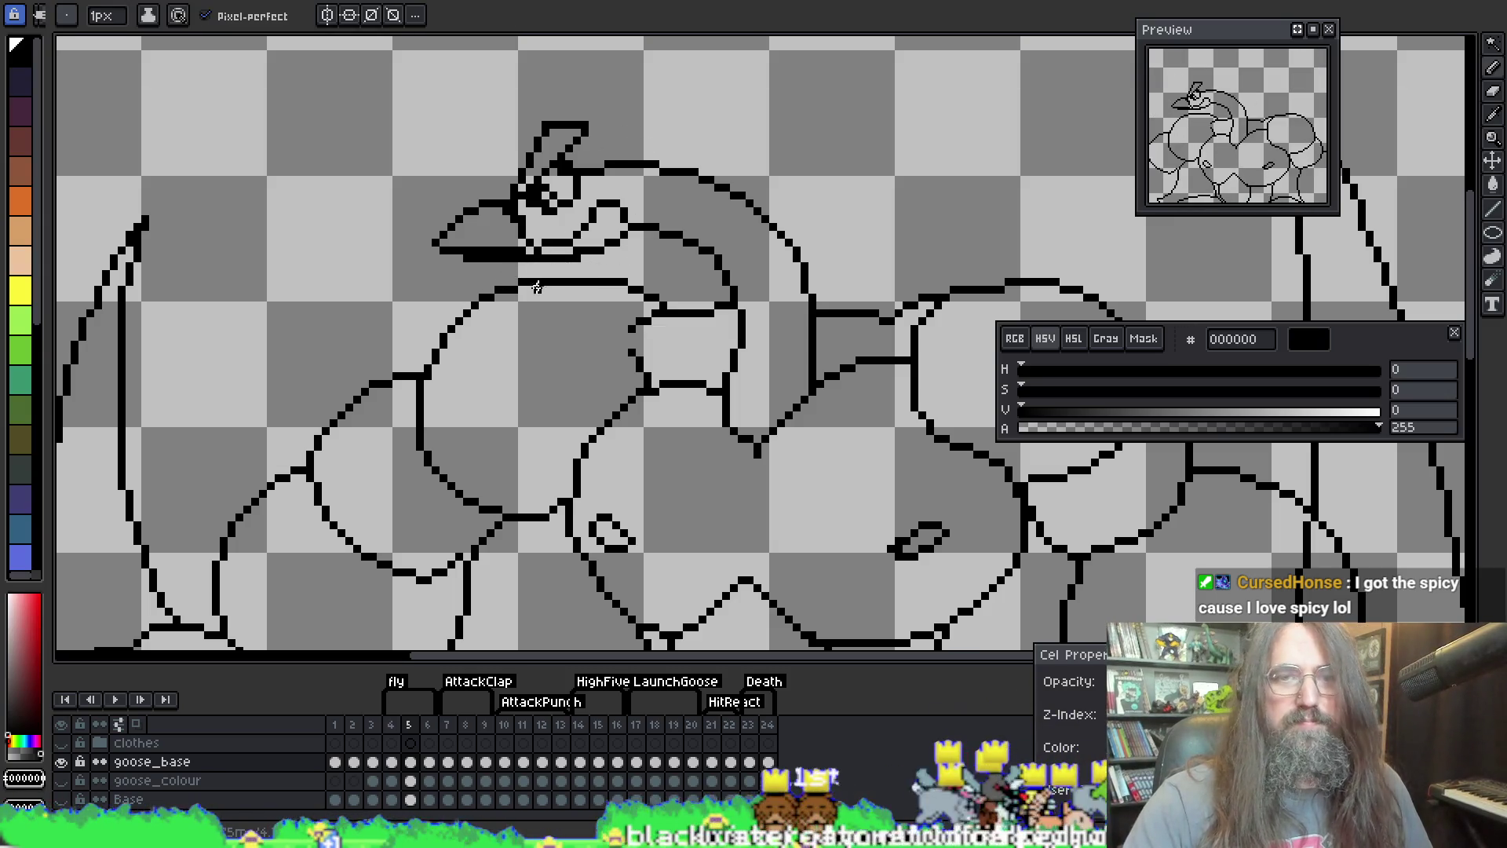
key(Left)
key(Right)
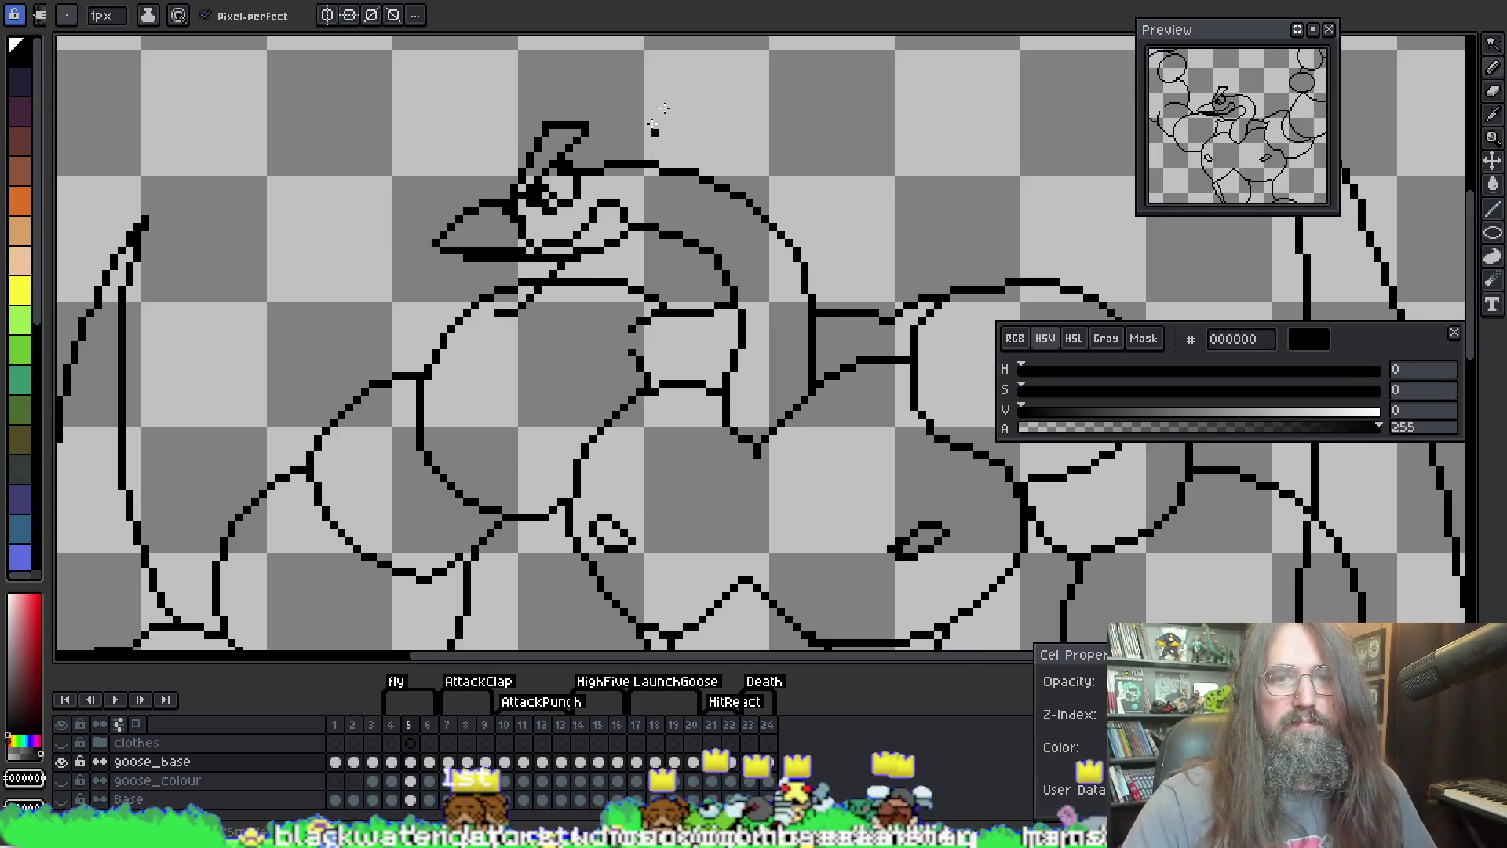
key(ctrl+z)
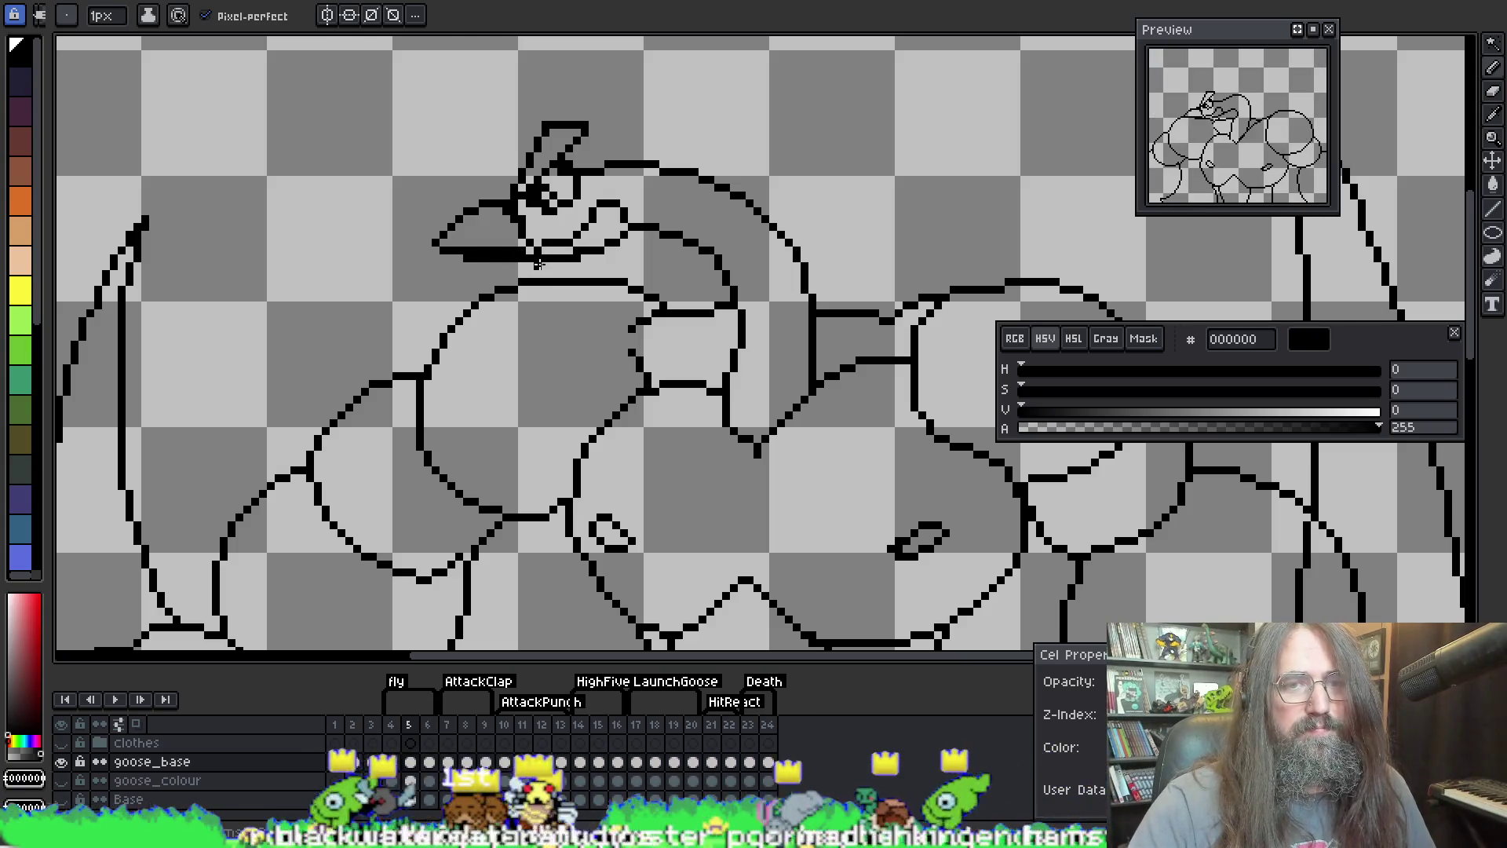
key(ctrl+z)
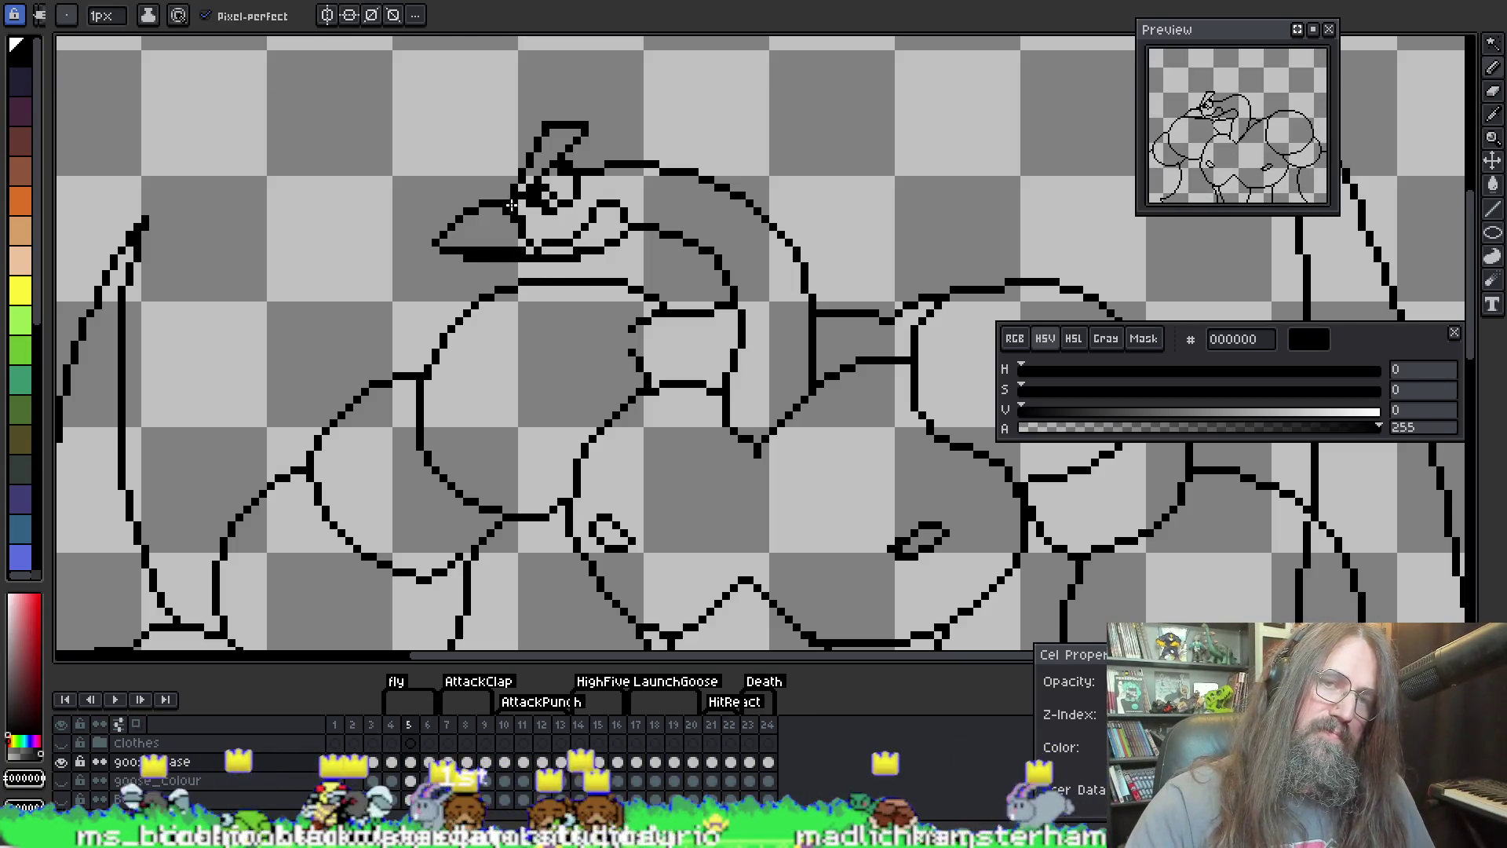
key(ctrl+z)
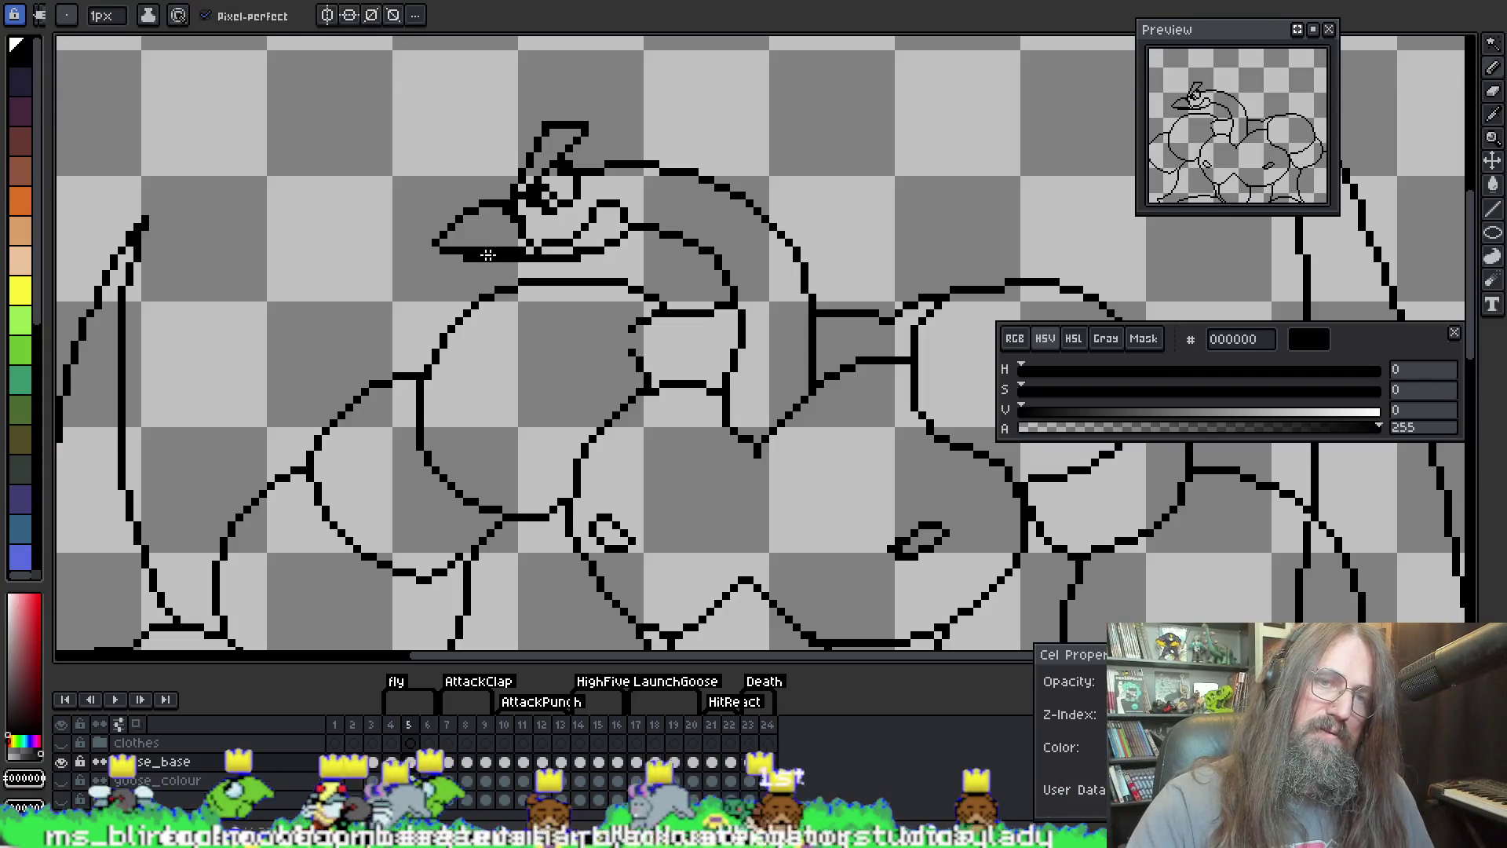
Step: Draw a diagonal neck line from the beak toward the chest, then undo it as too thick
key(b)
key(e)
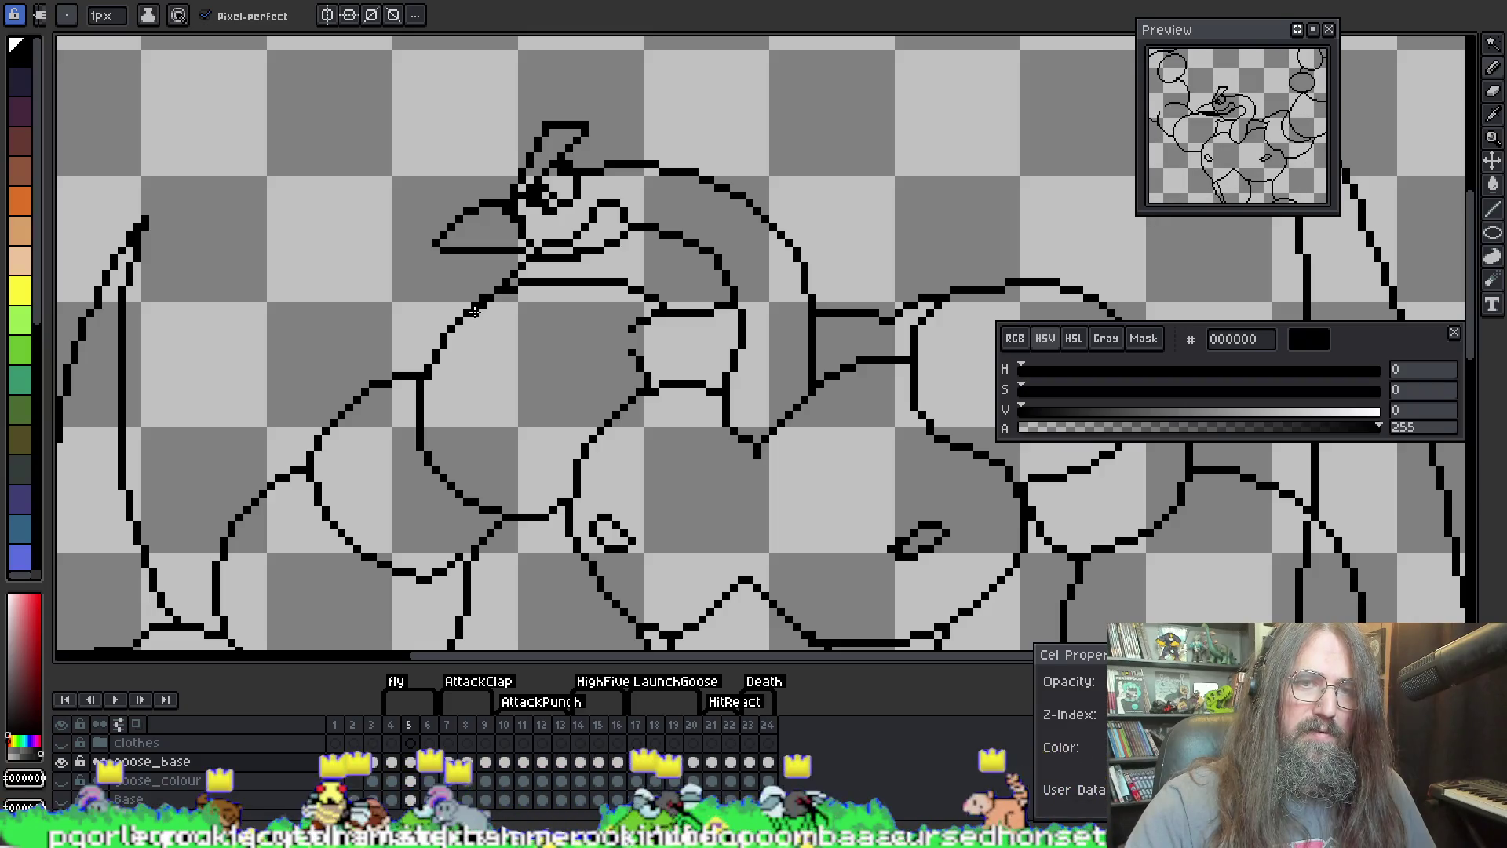
drag(474, 306, 498, 267)
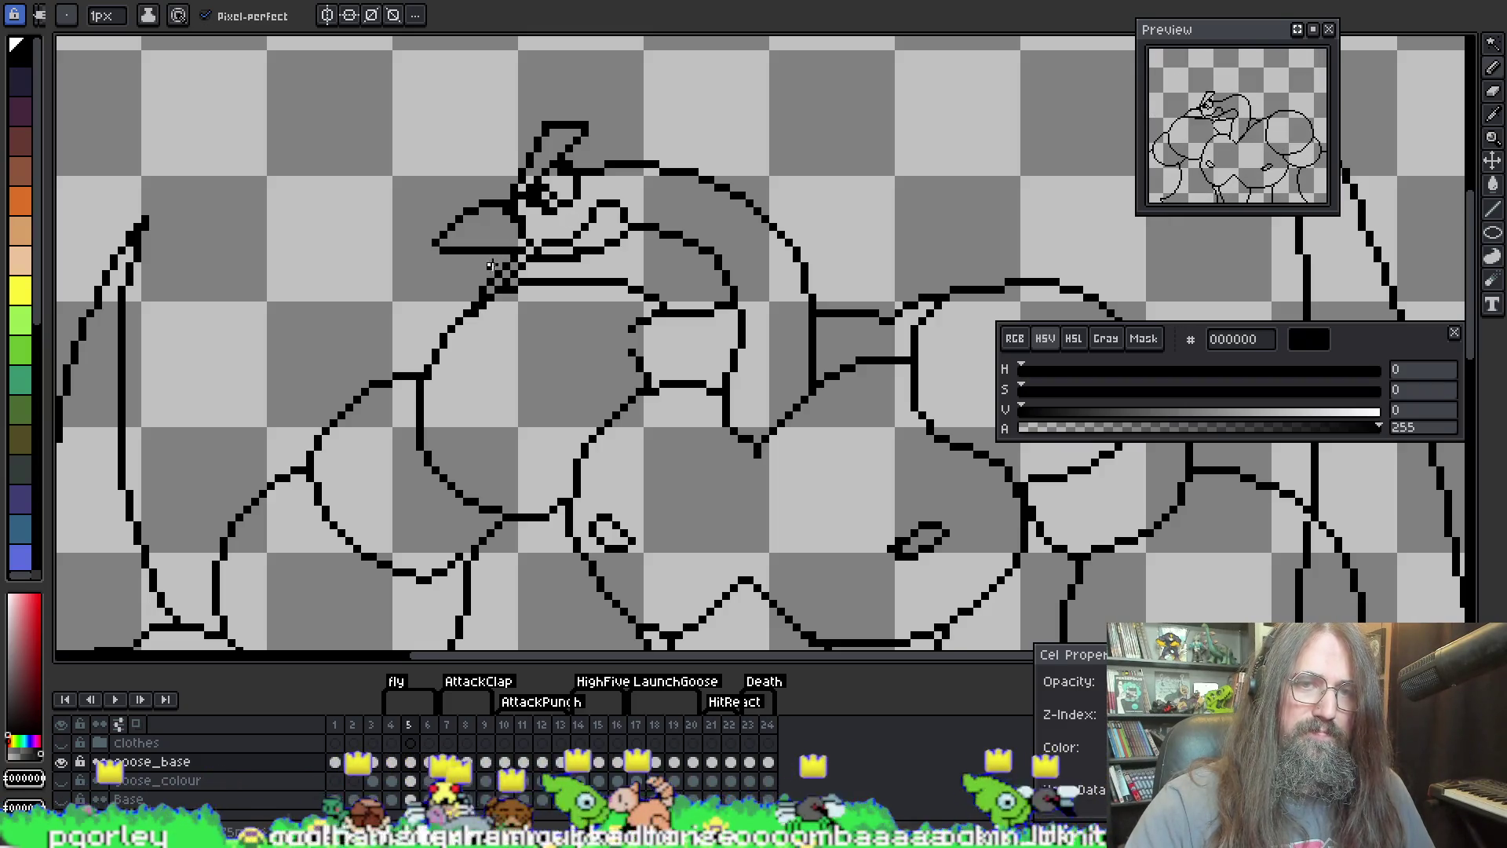
key(ctrl+z)
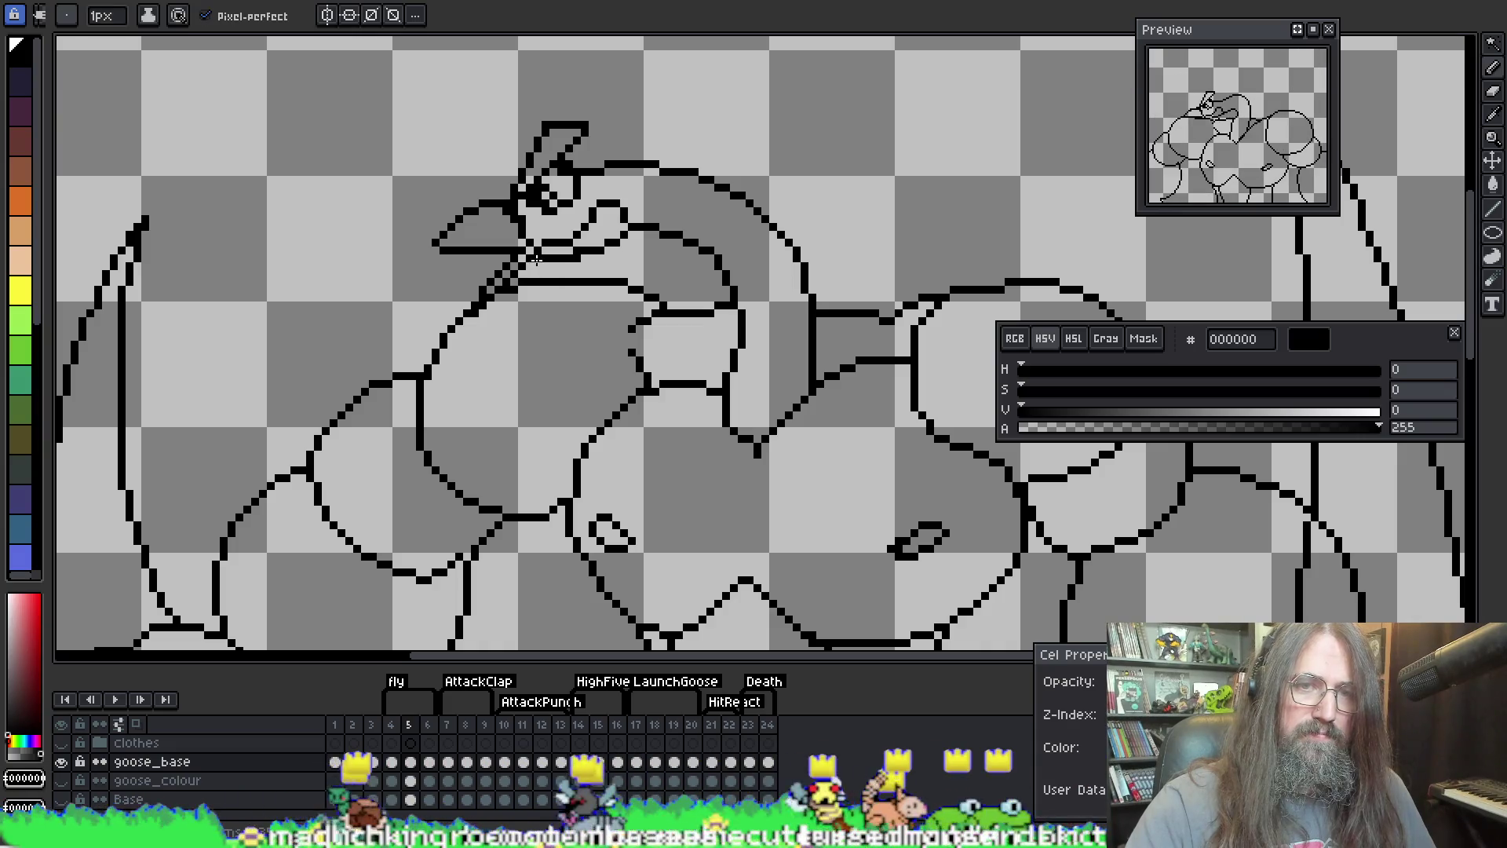
key(ctrl+z)
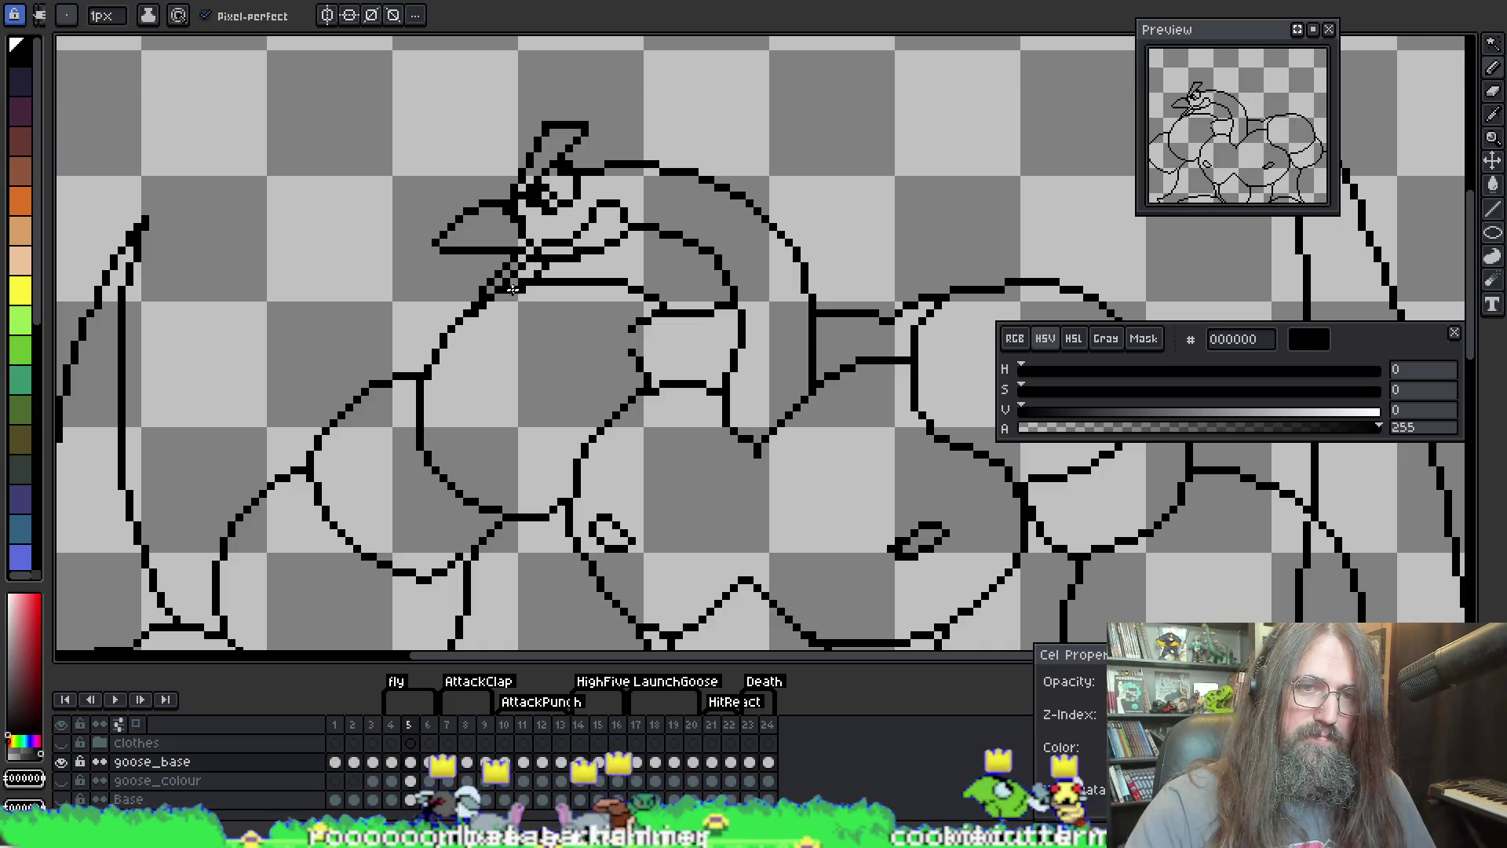
Step: Toggle between pencil and eraser, then play the animation to review the neck
key(e)
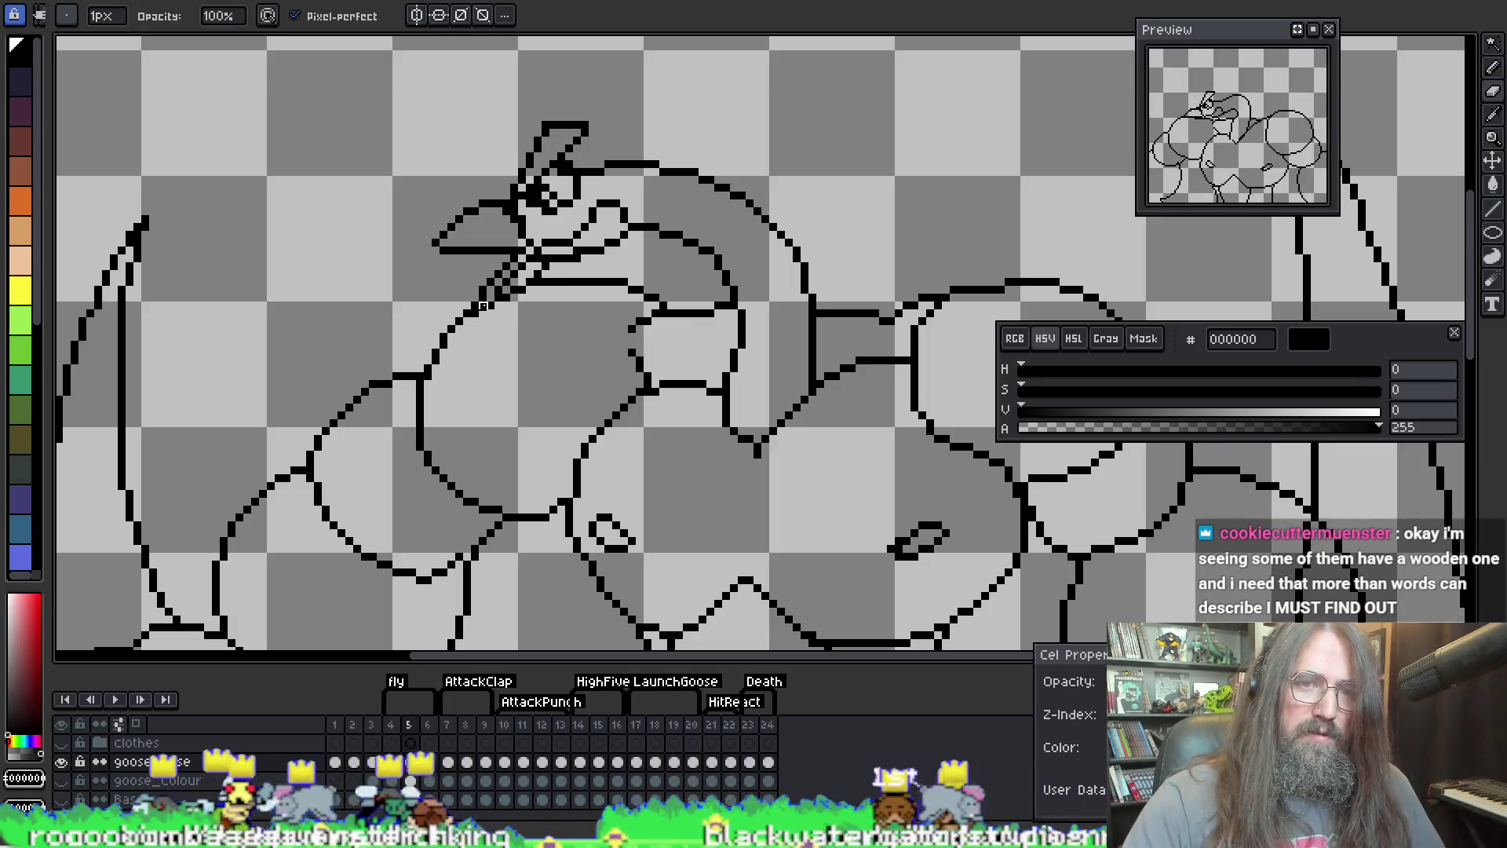
key(b)
key(e)
key(b)
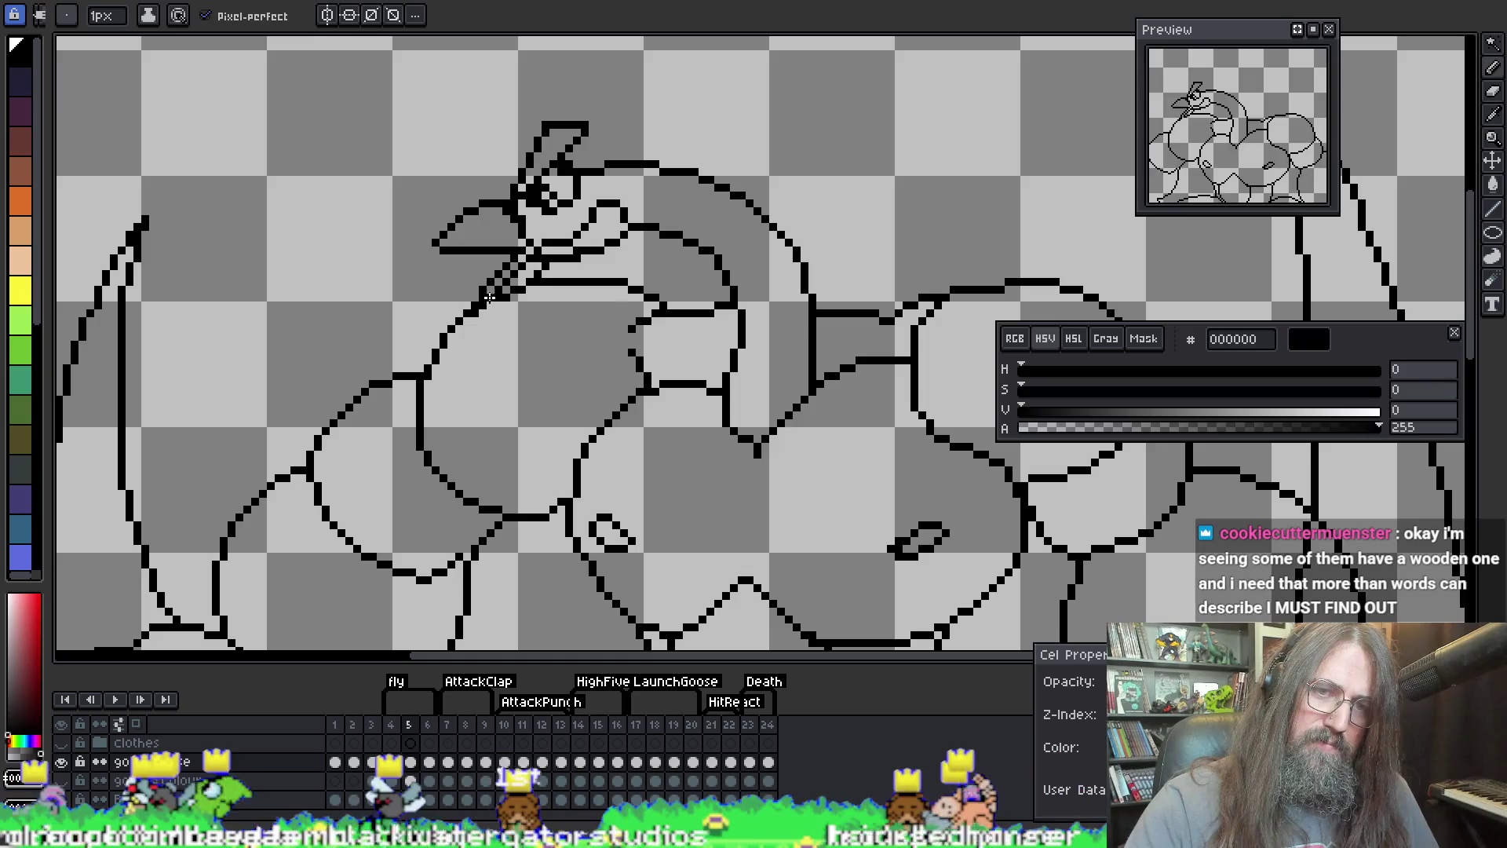
key(e)
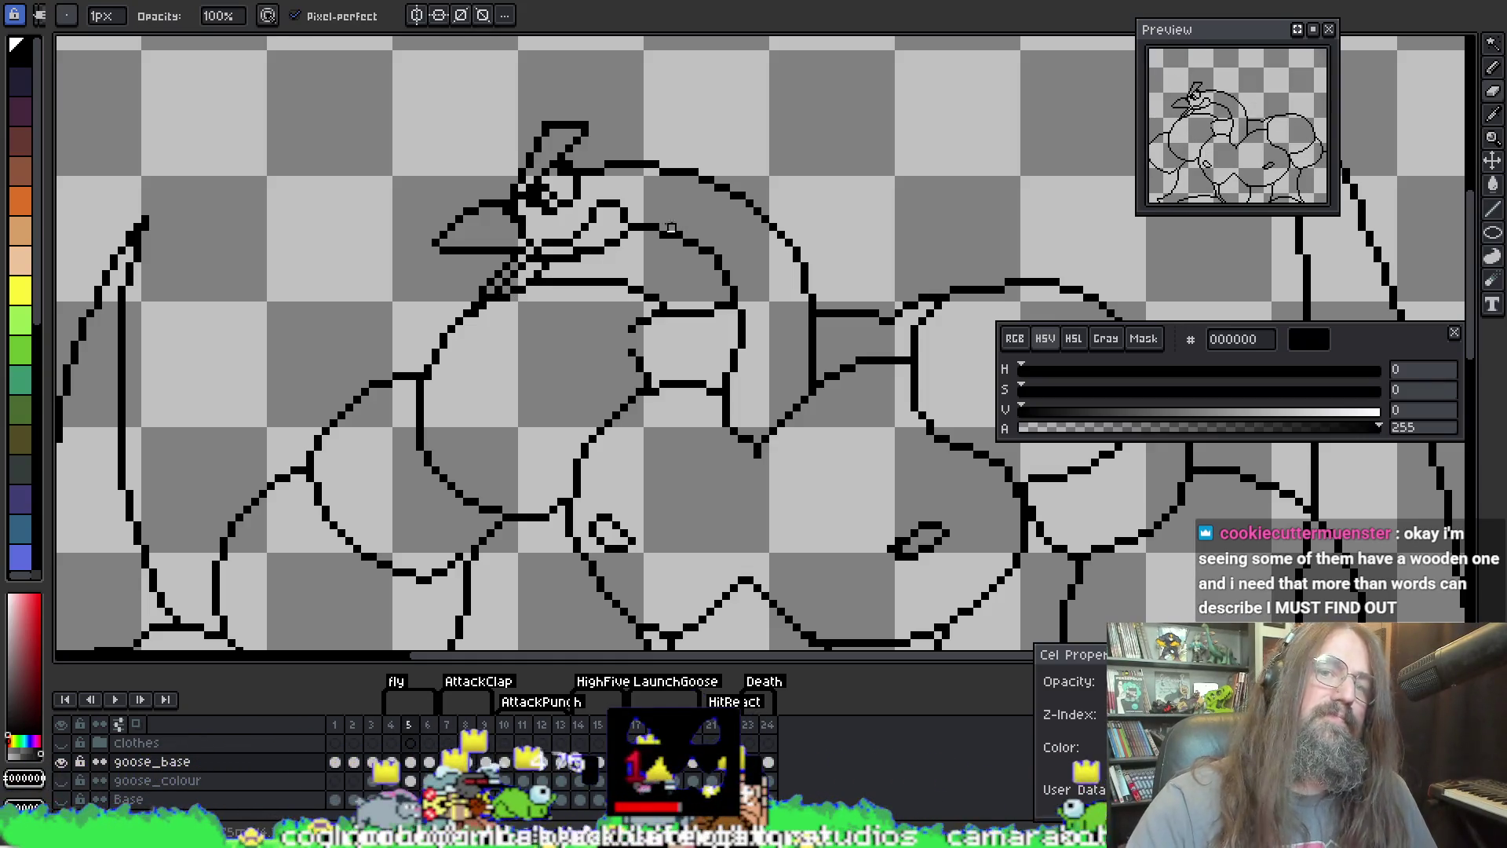
key(Return)
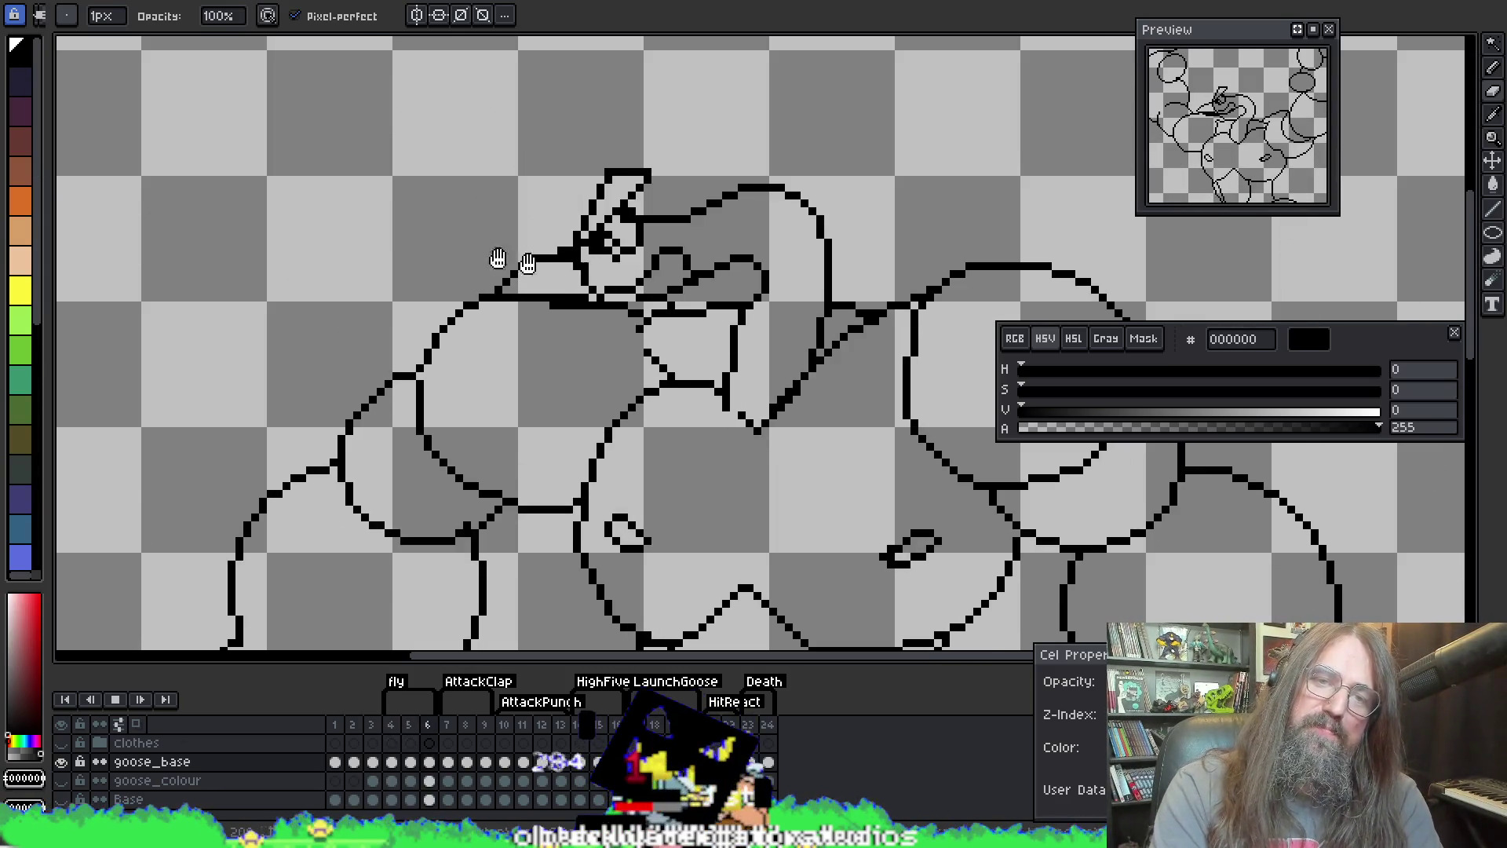
scroll(675, 263, down, 4)
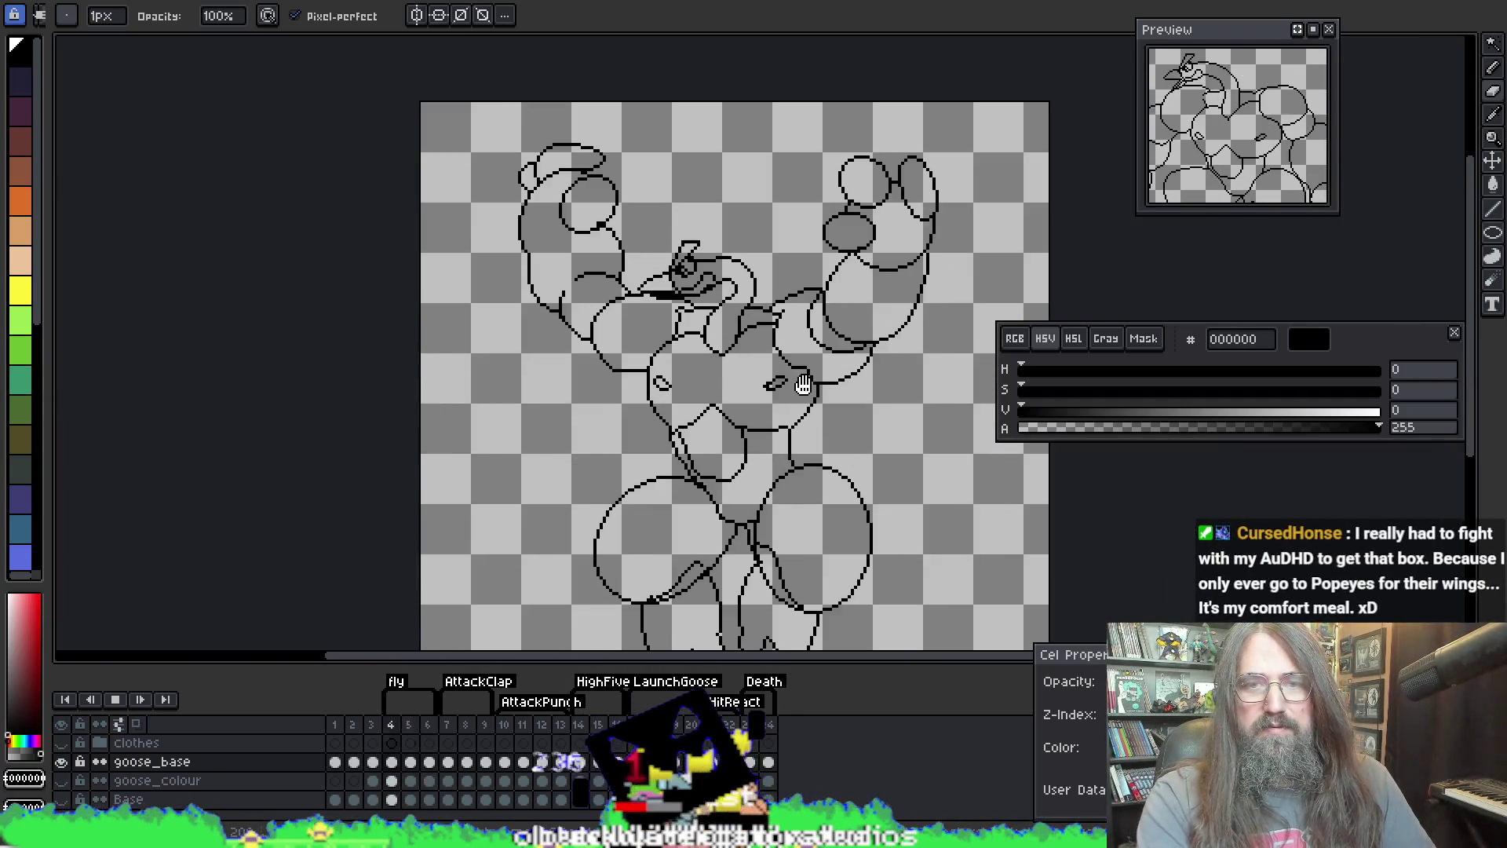
key(Return)
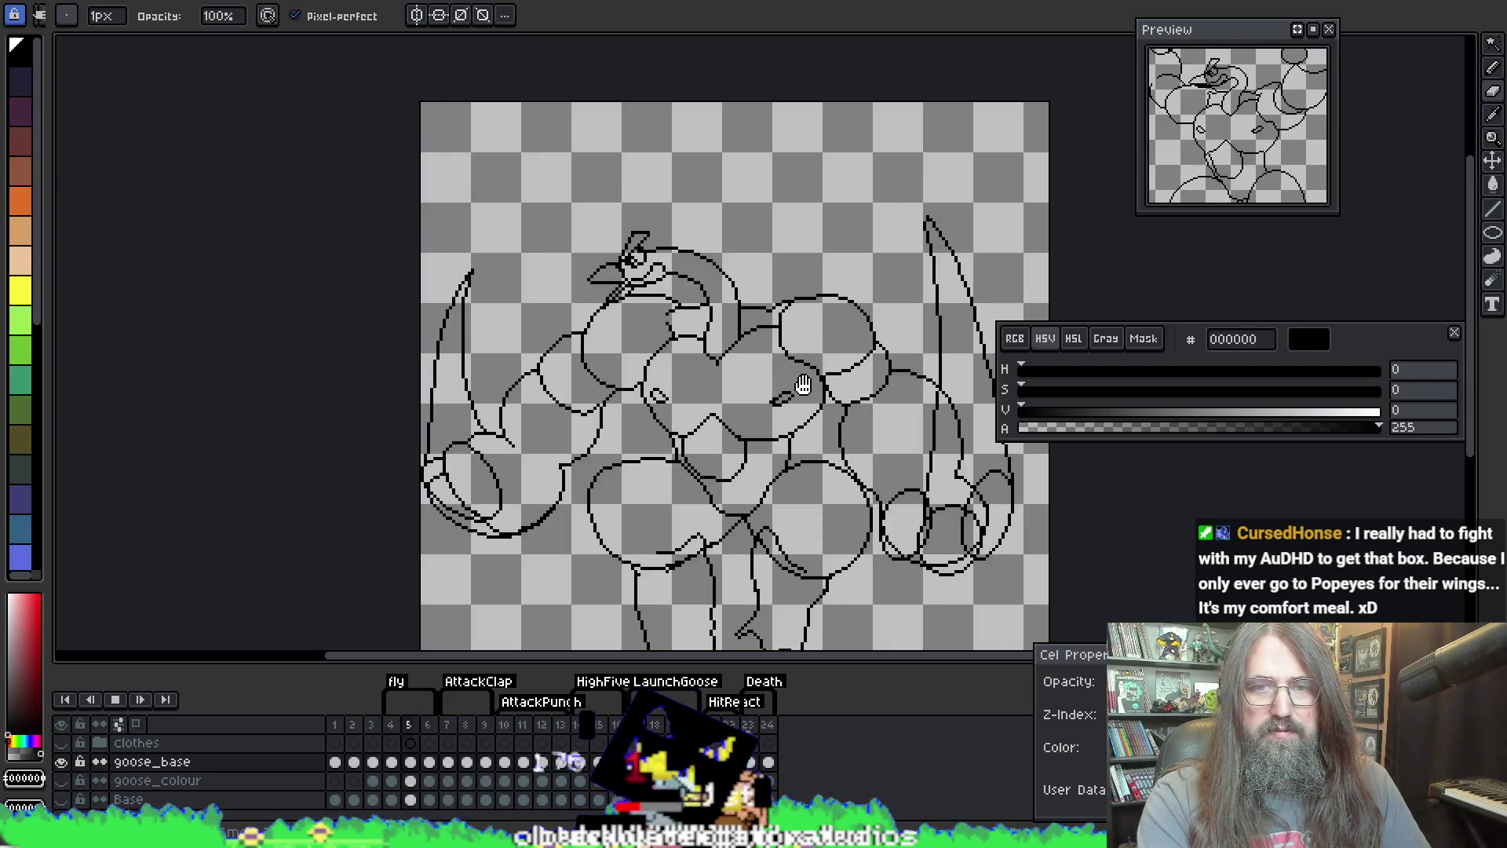
scroll(620, 333, down, 2)
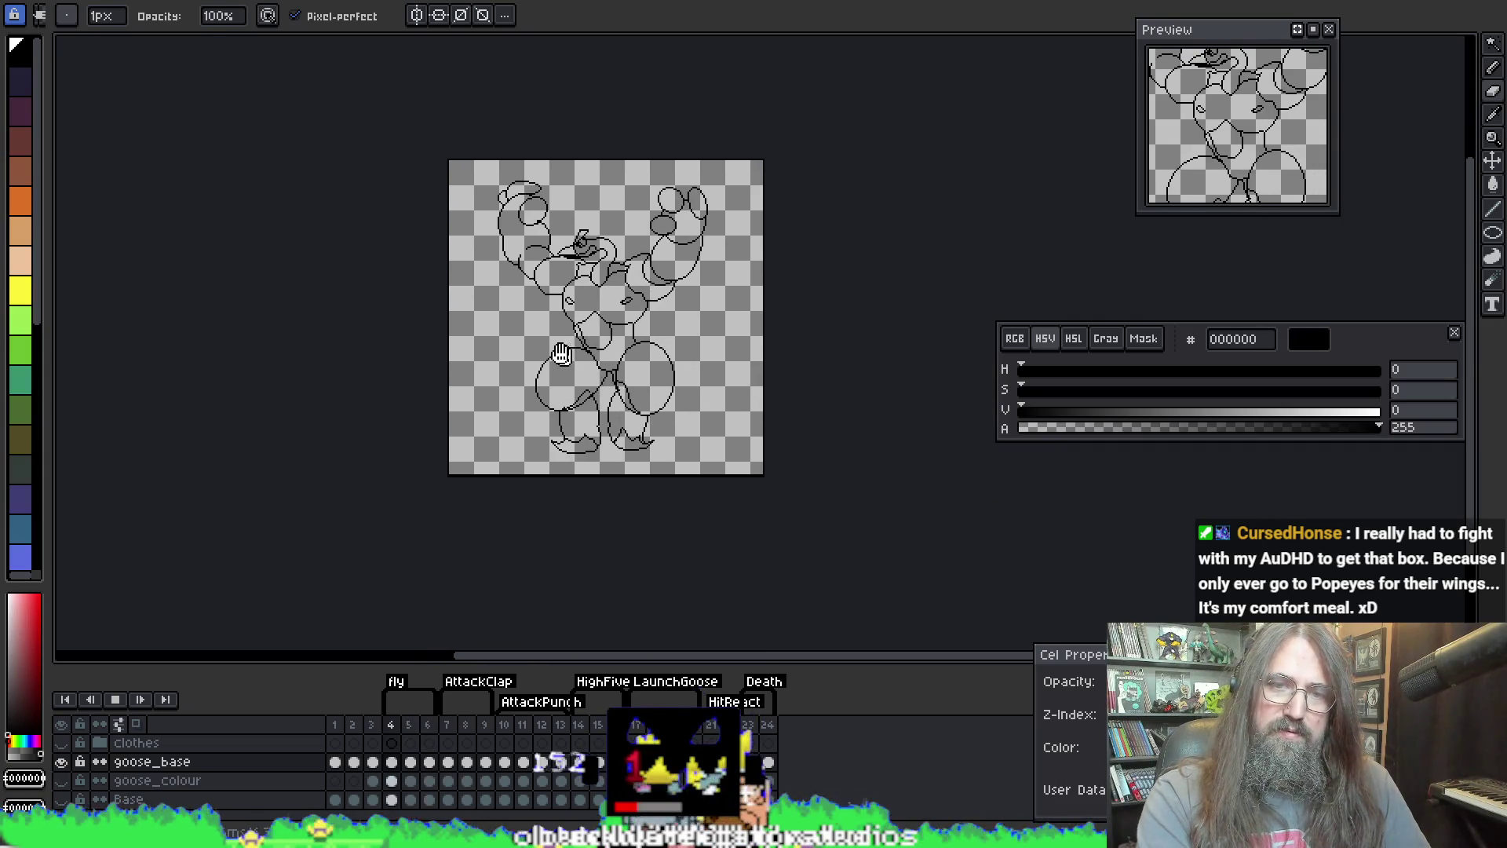
scroll(651, 328, up, 2)
key(Return)
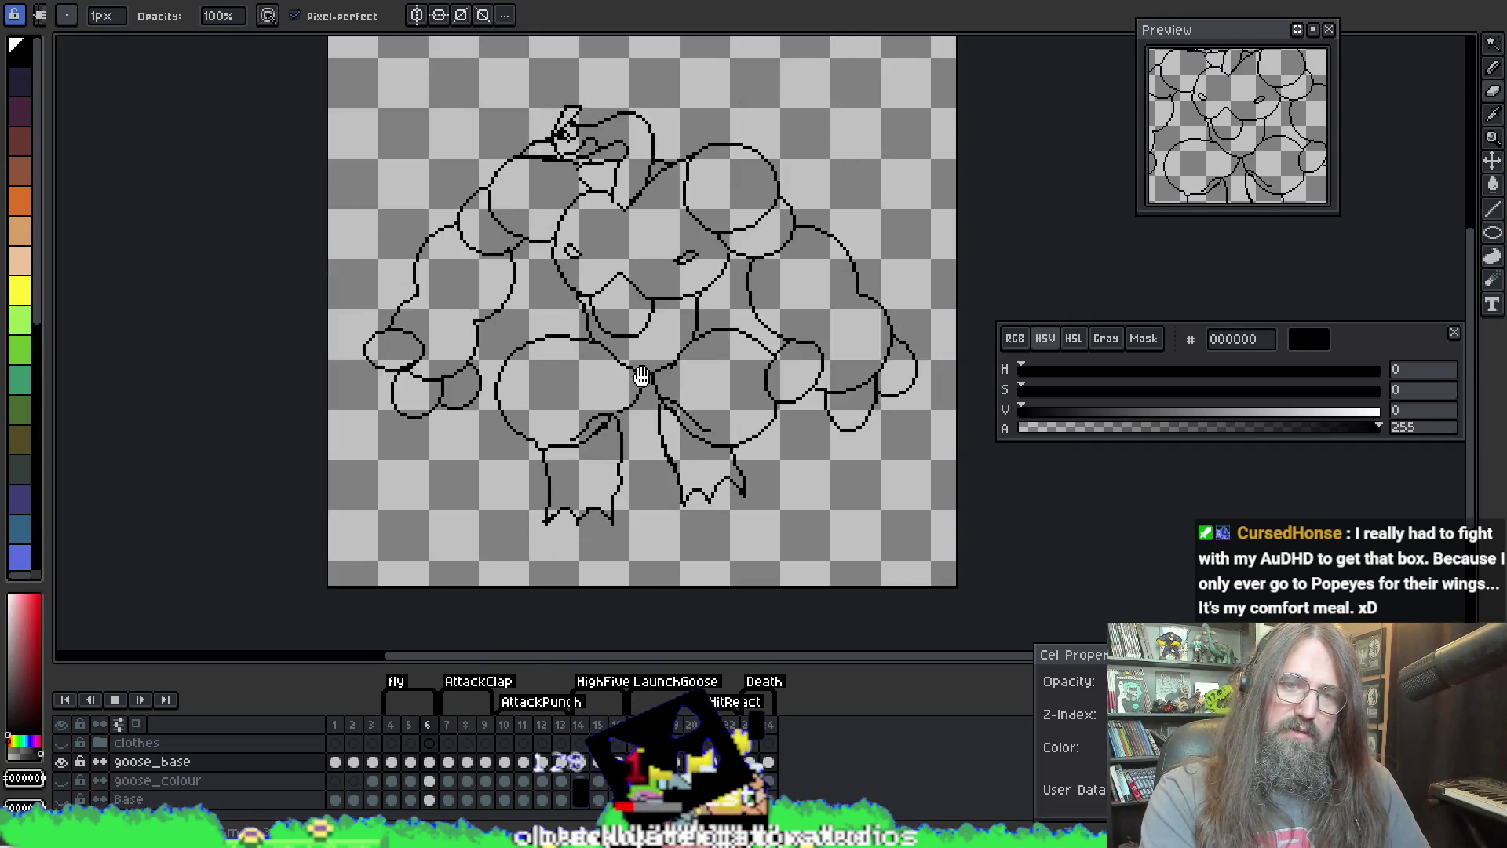
scroll(683, 438, up, 2)
key(Return)
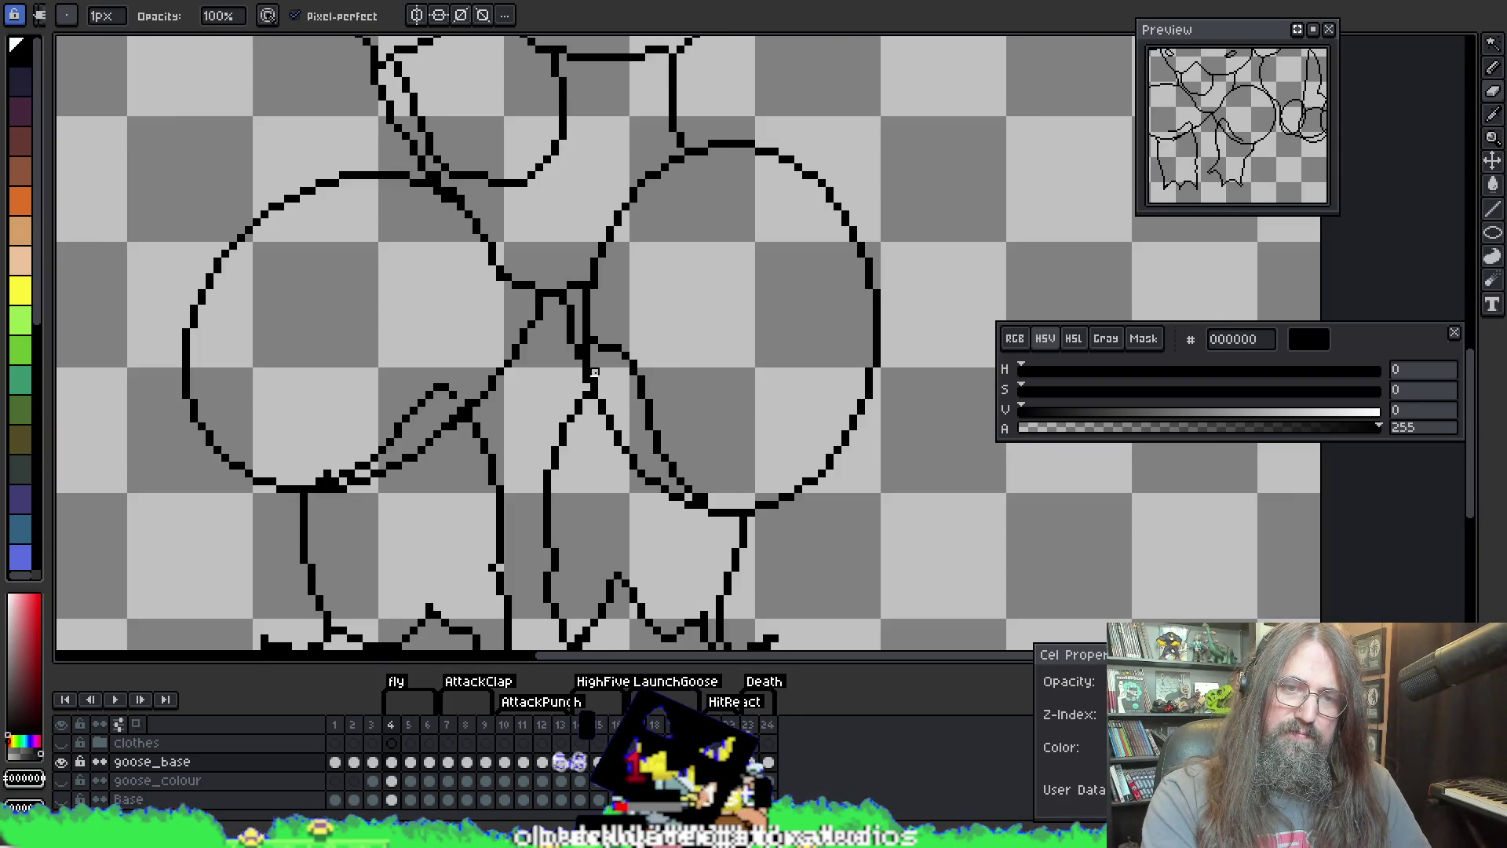
scroll(328, 475, down, 2)
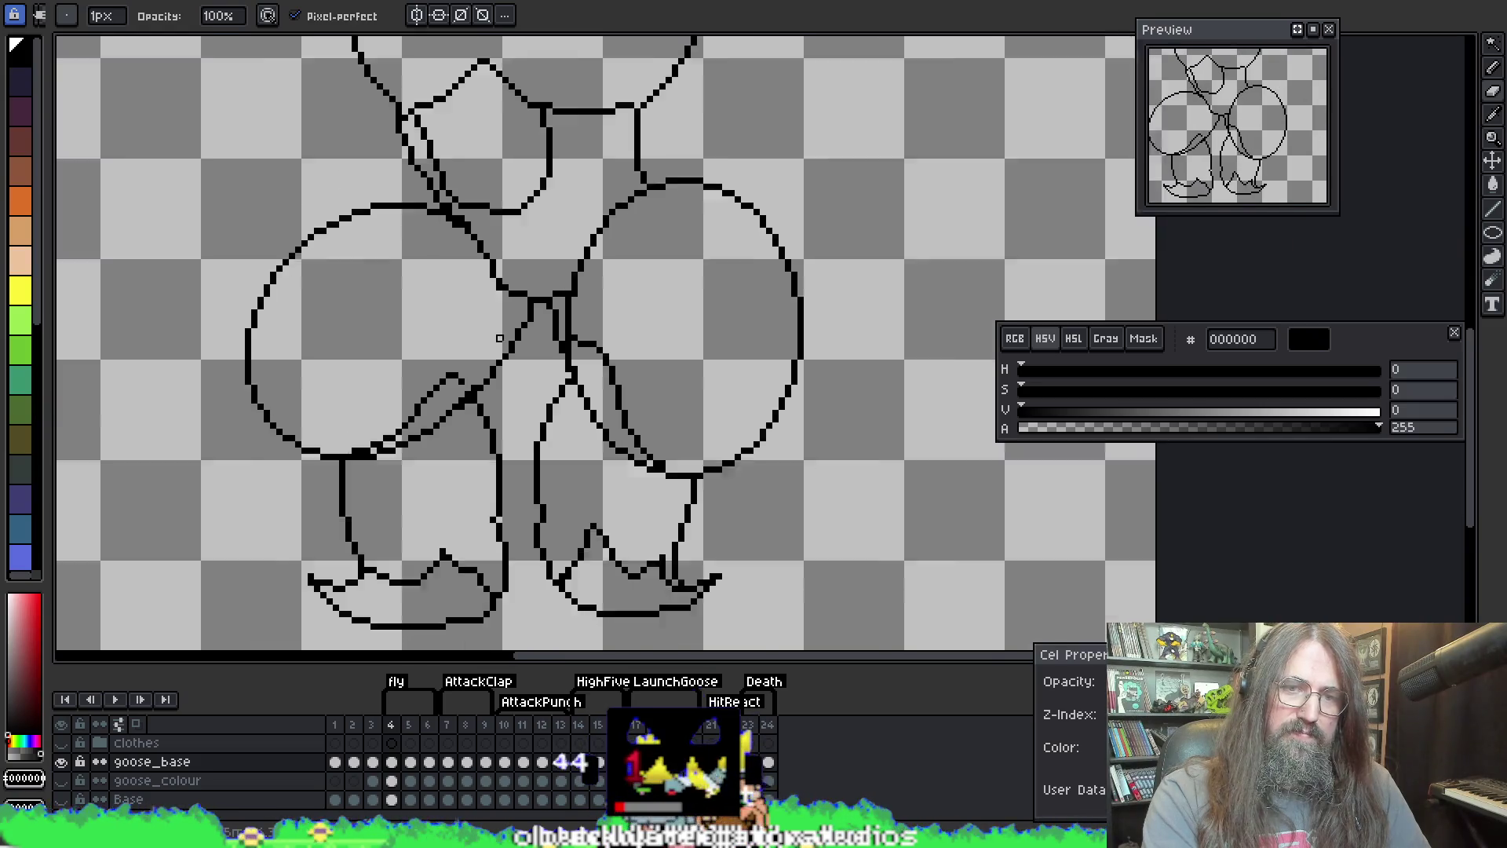
key(Return)
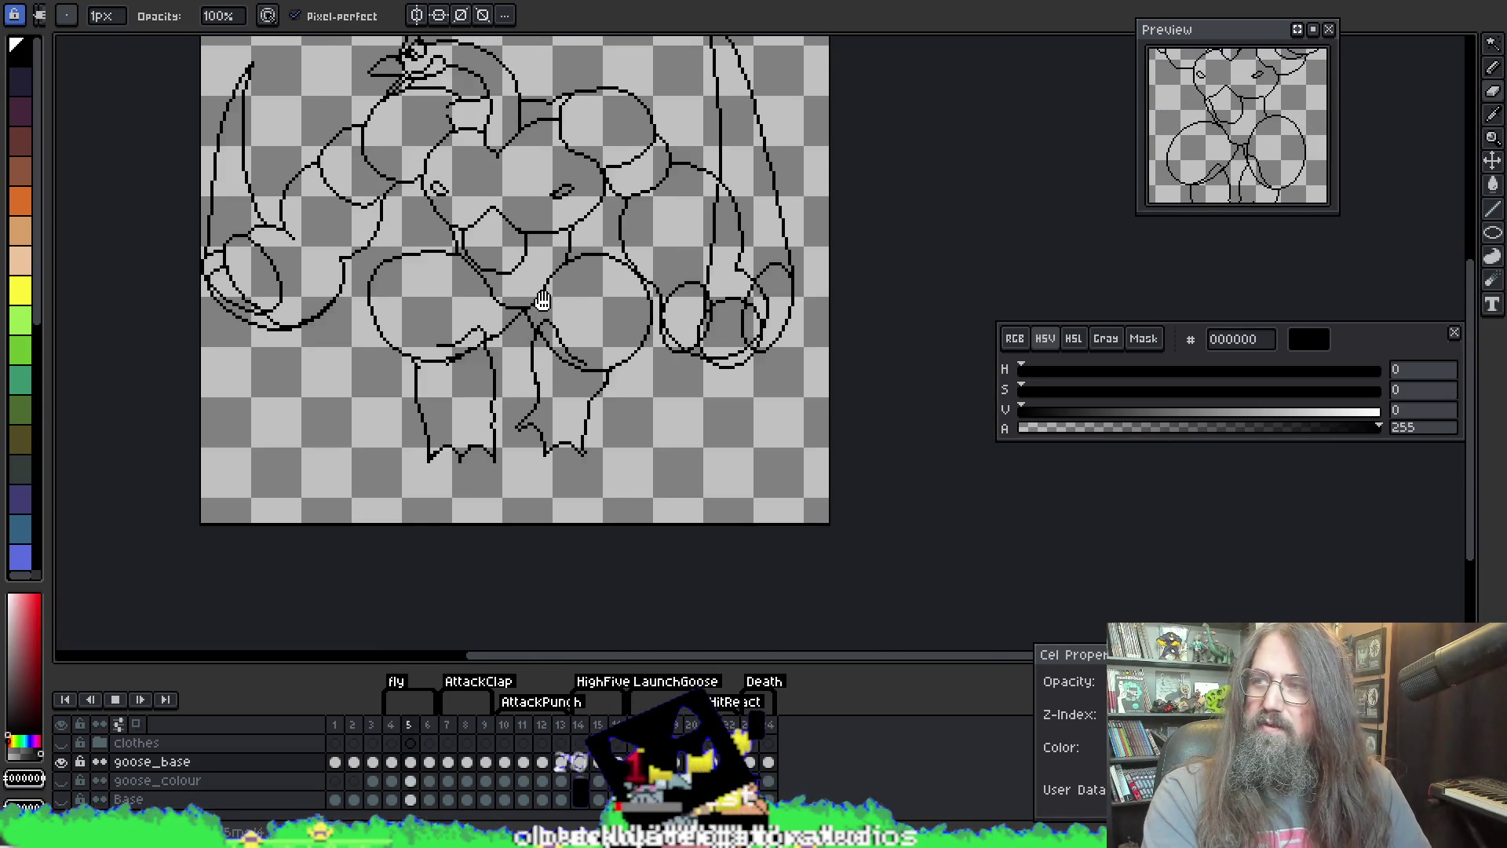
scroll(496, 334, up, 1)
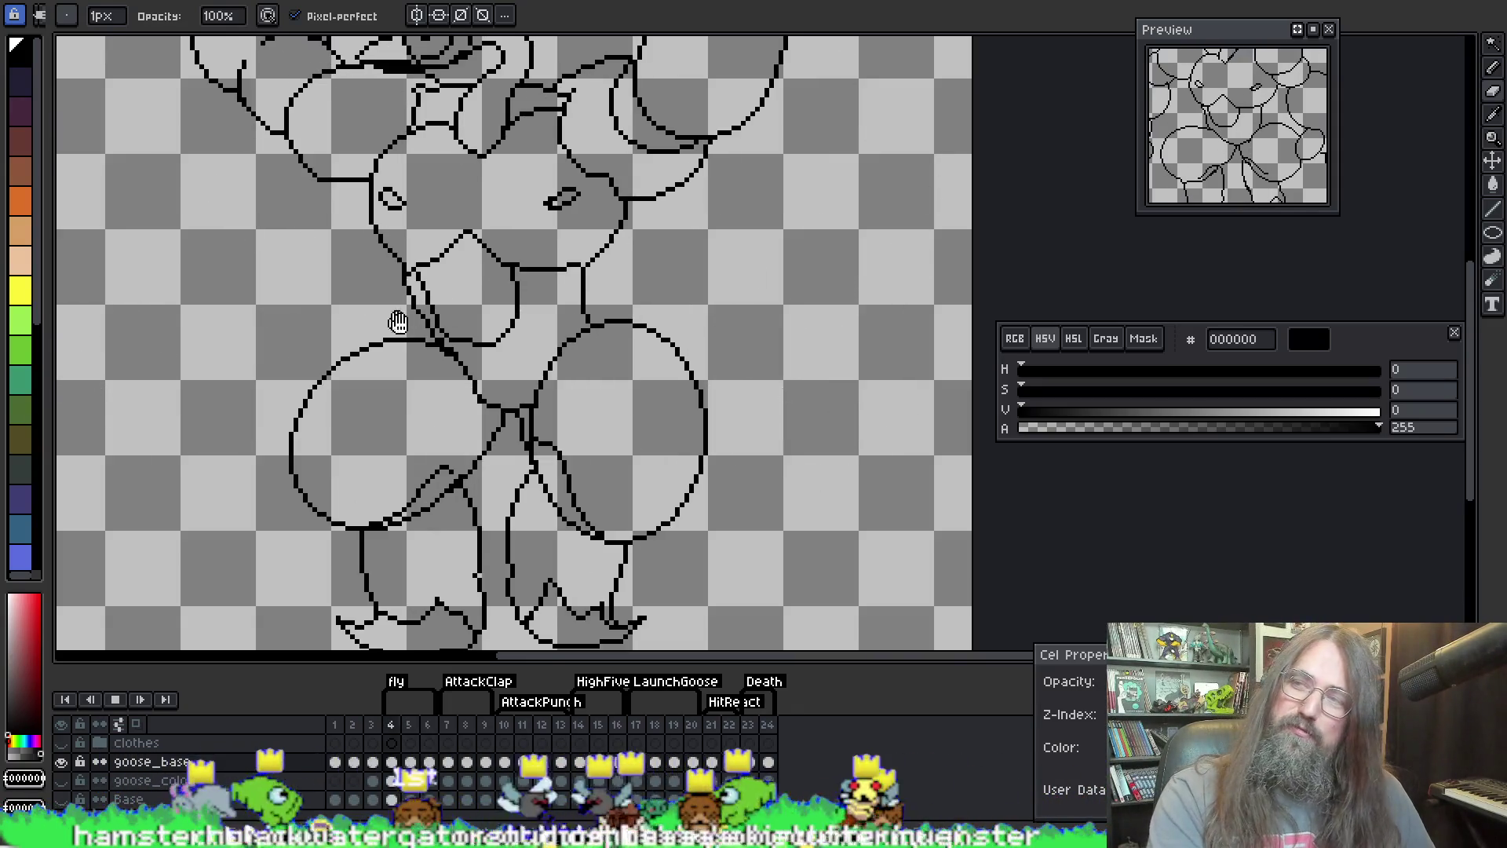
scroll(633, 303, down, 2)
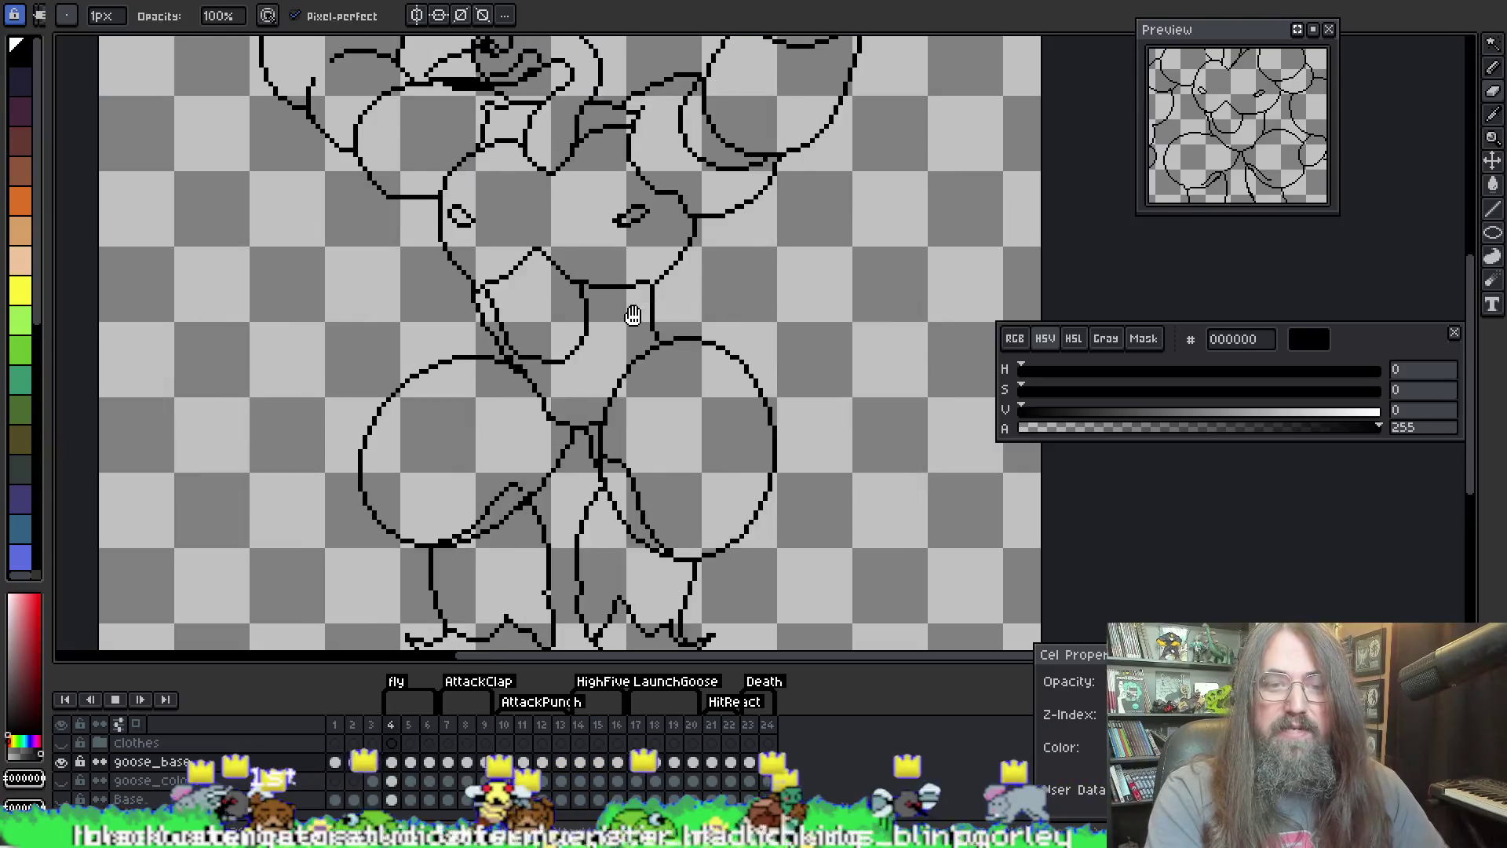
scroll(632, 312, up, 1)
scroll(628, 330, down, 1)
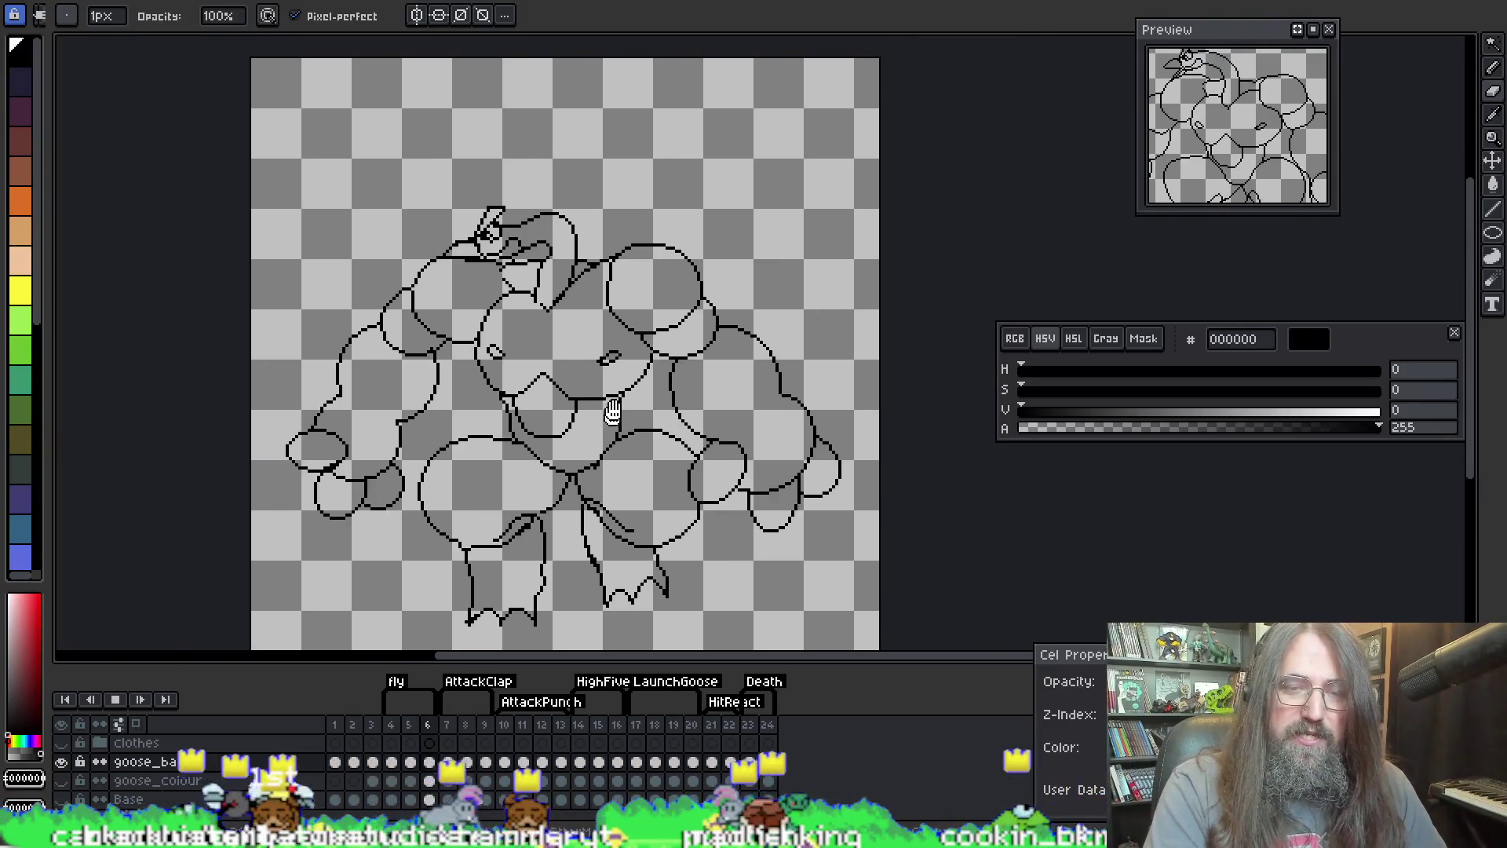
scroll(615, 367, up, 1)
scroll(529, 294, down, 1)
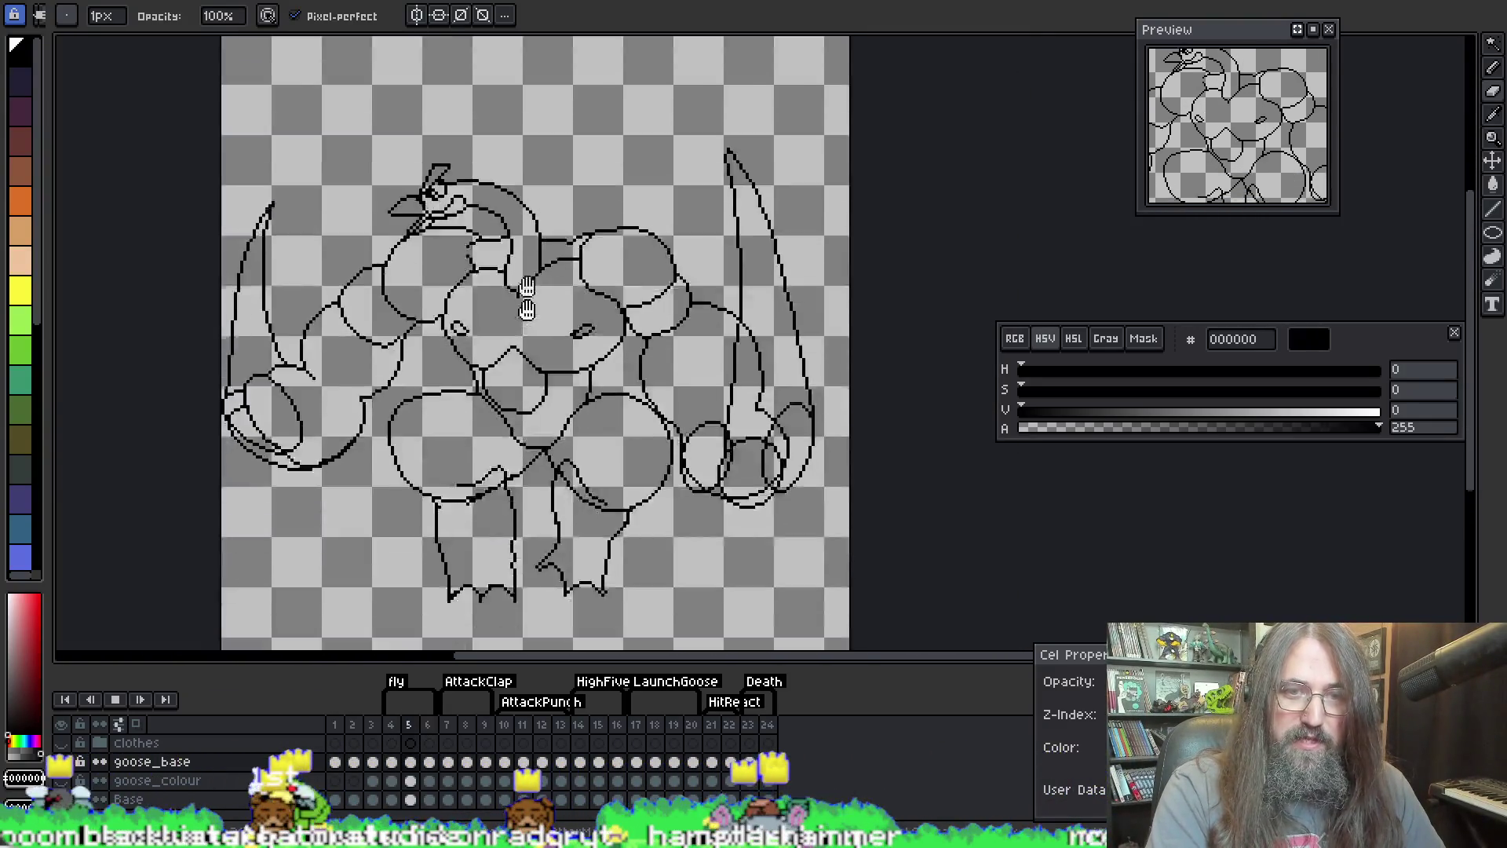
key(Return)
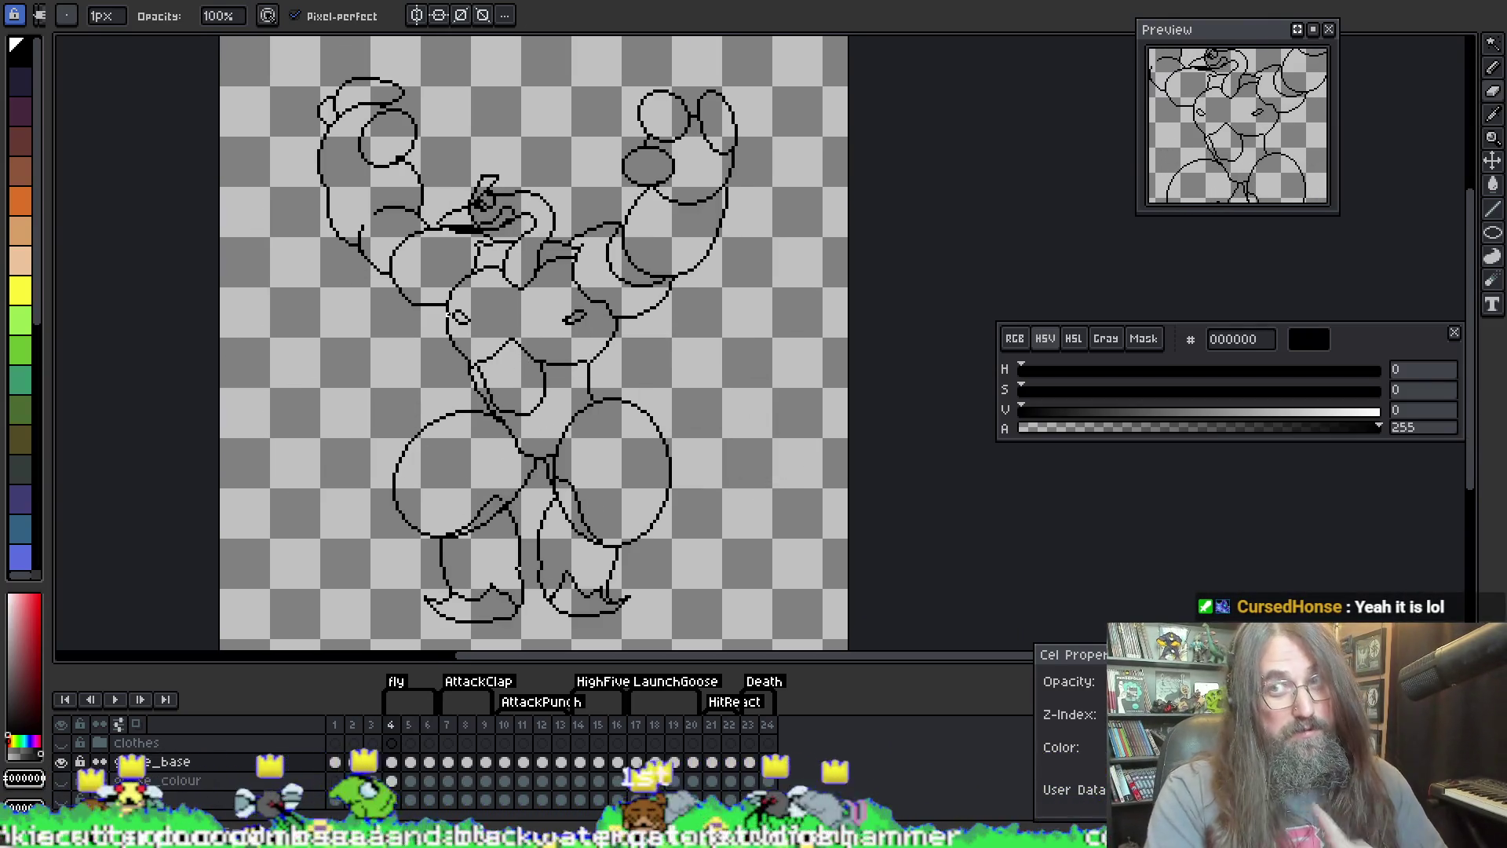
scroll(498, 421, up, 2)
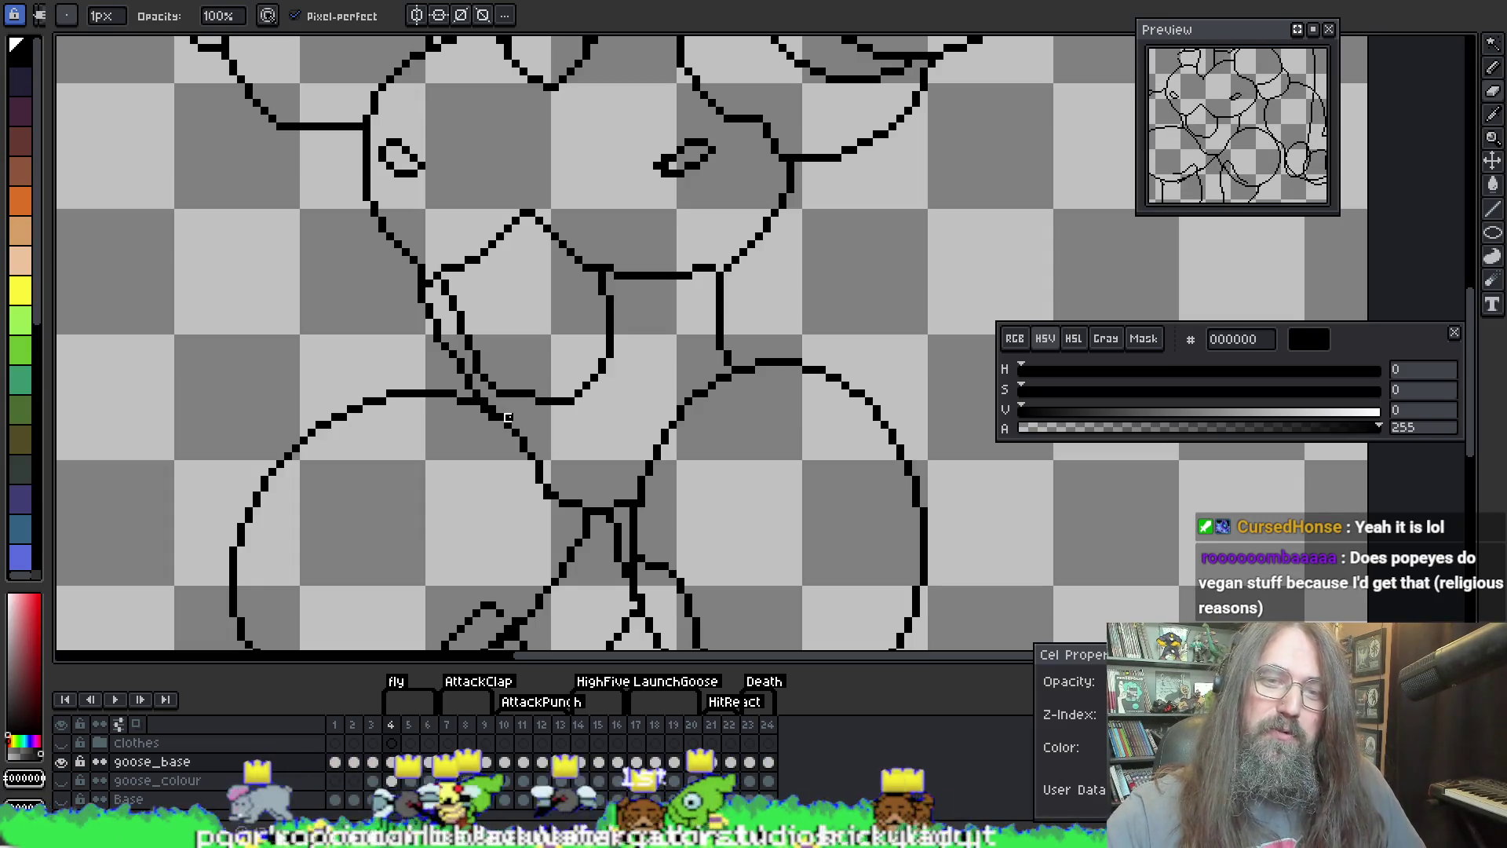
Step: Redraw the diagonal outline above the goose's left thigh as a smoother pencil line
key(i)
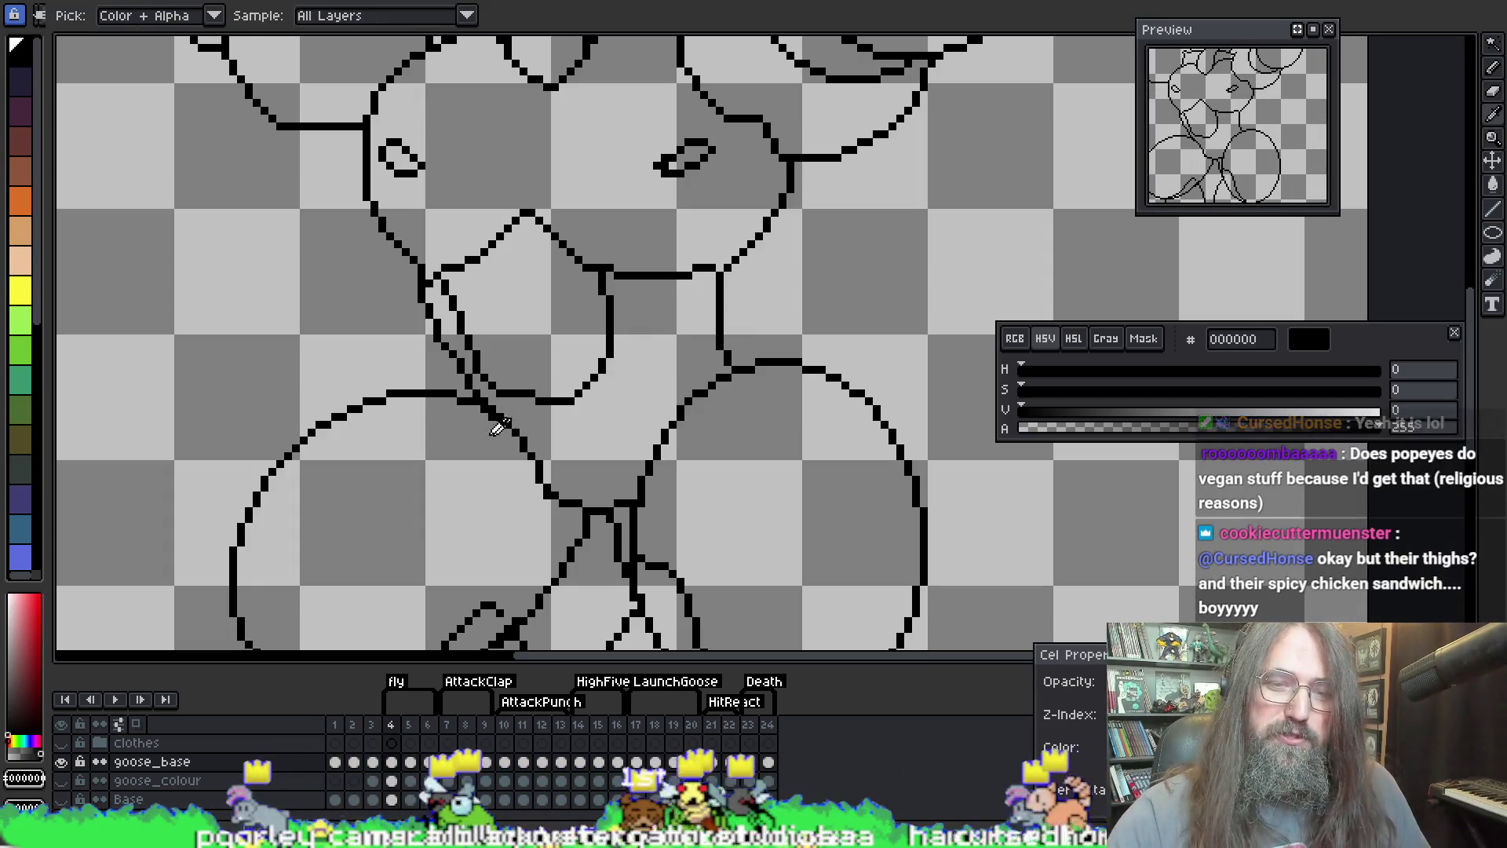
key(b)
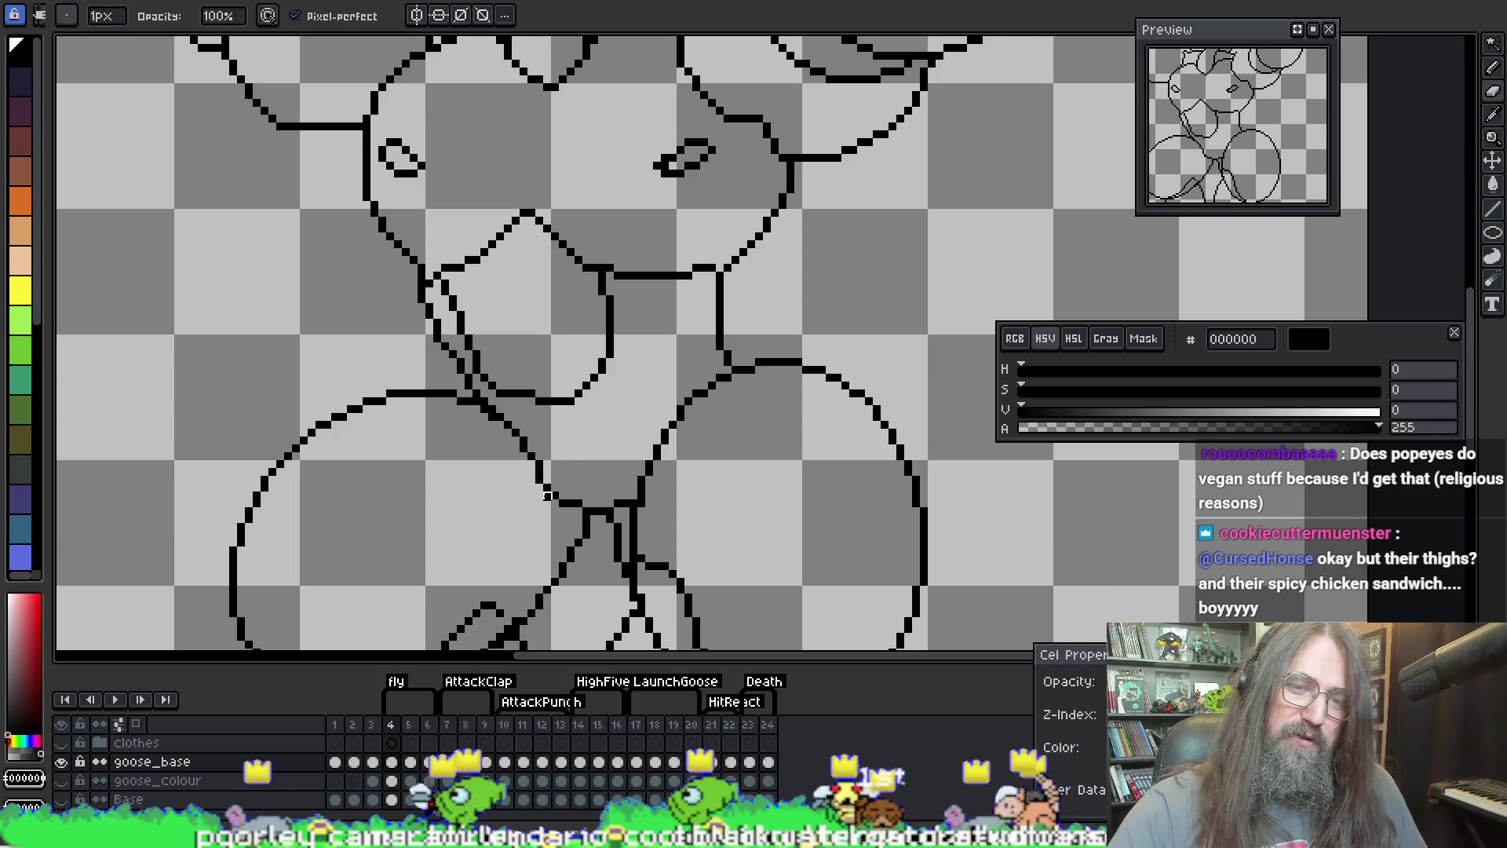
drag(559, 505, 532, 461)
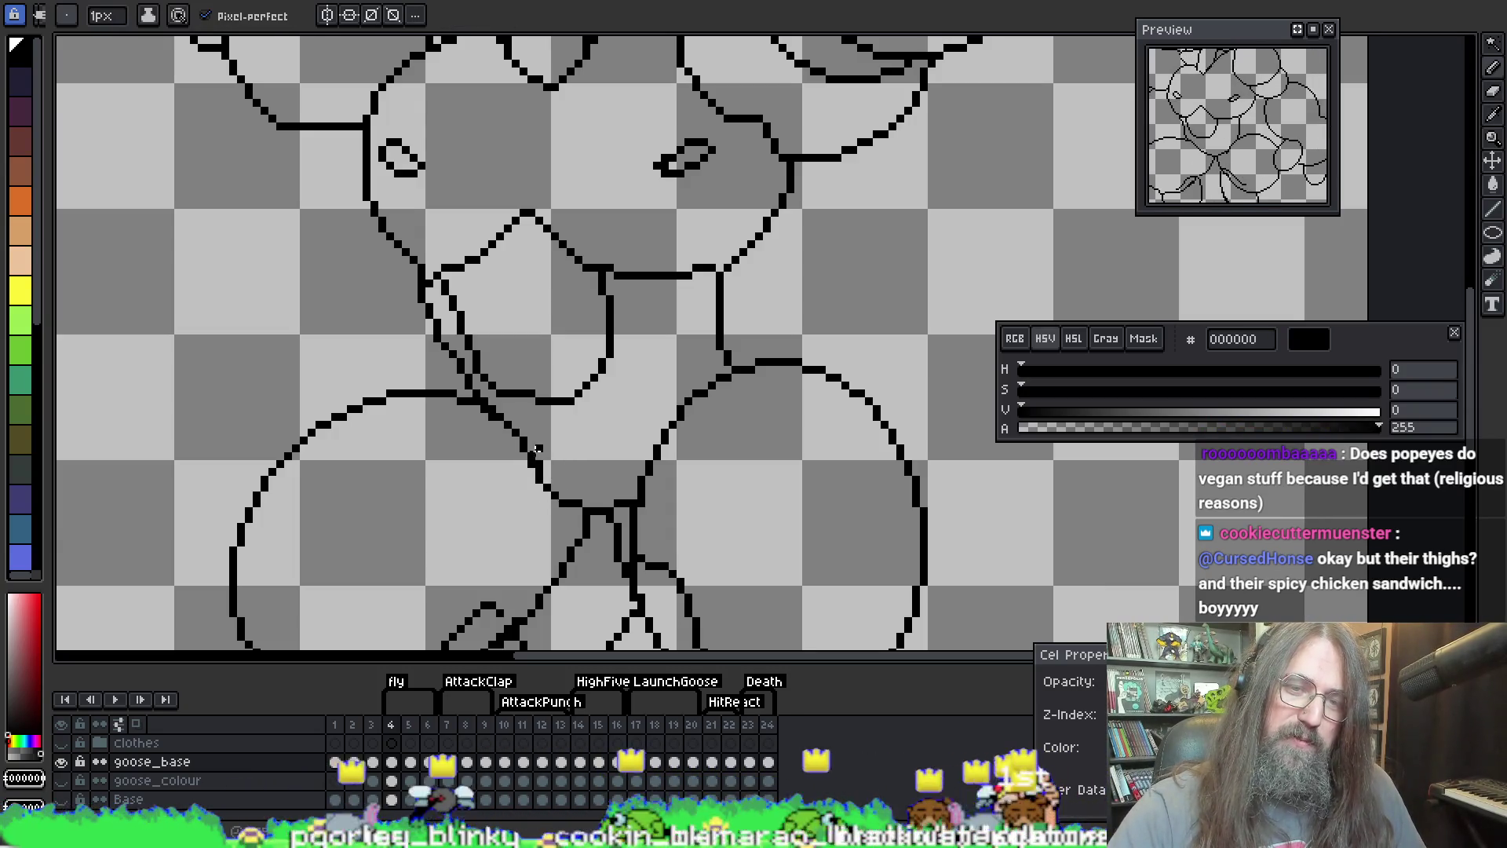
key(i)
key(b)
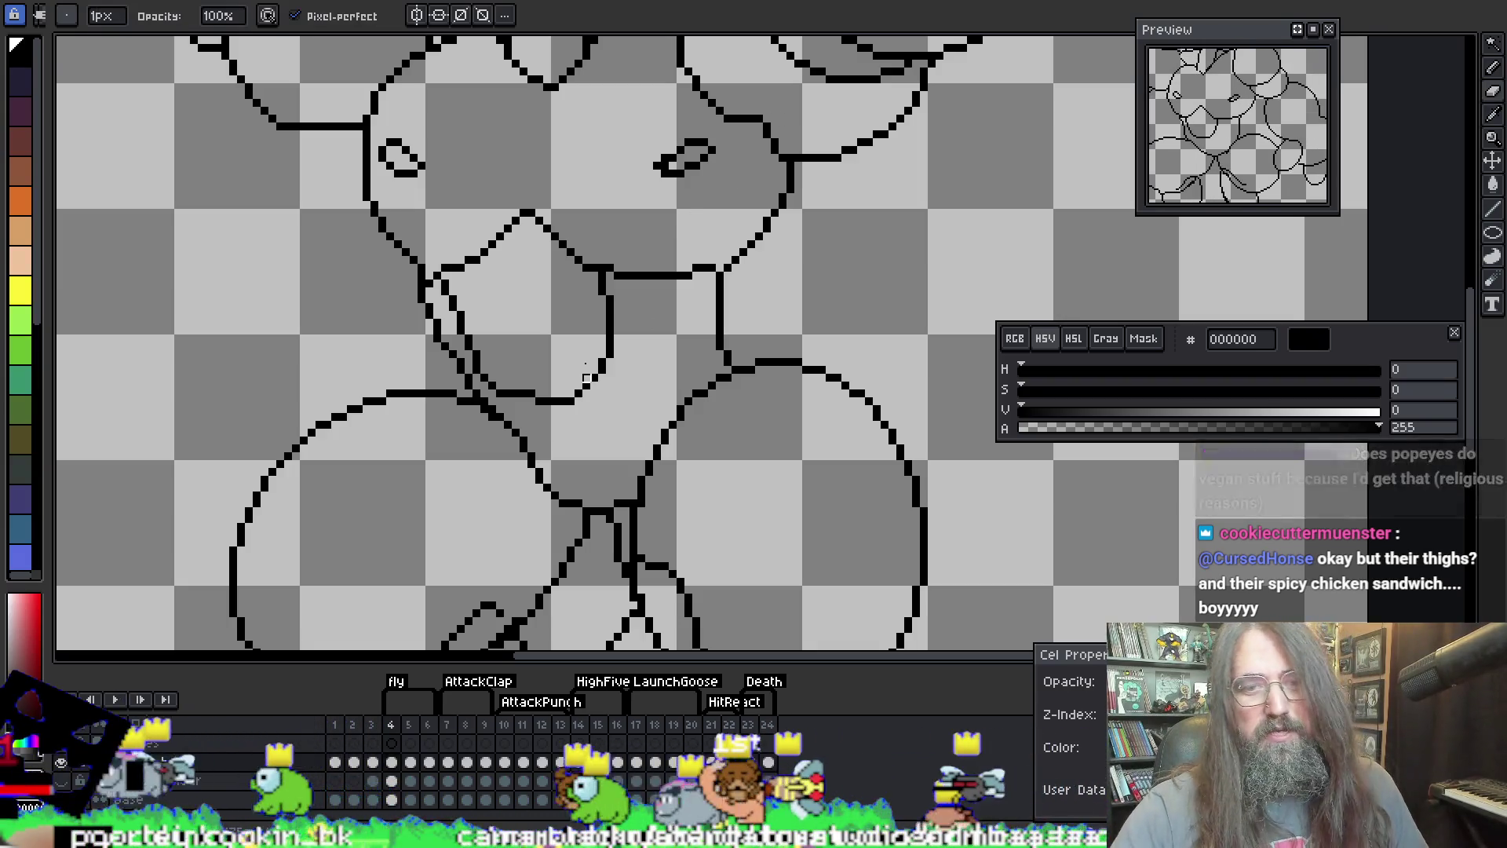
key(i)
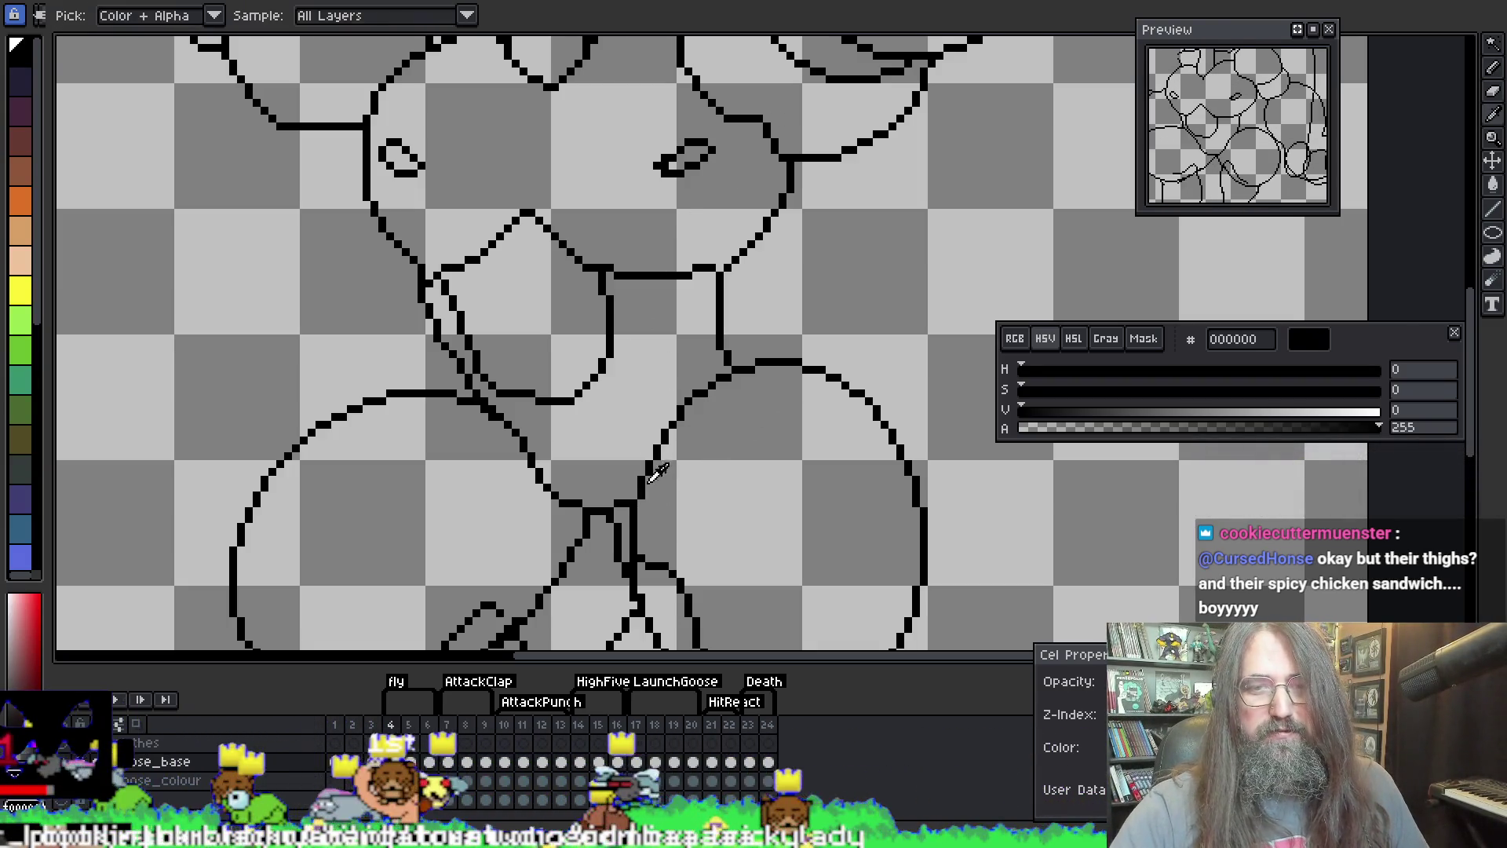
key(e)
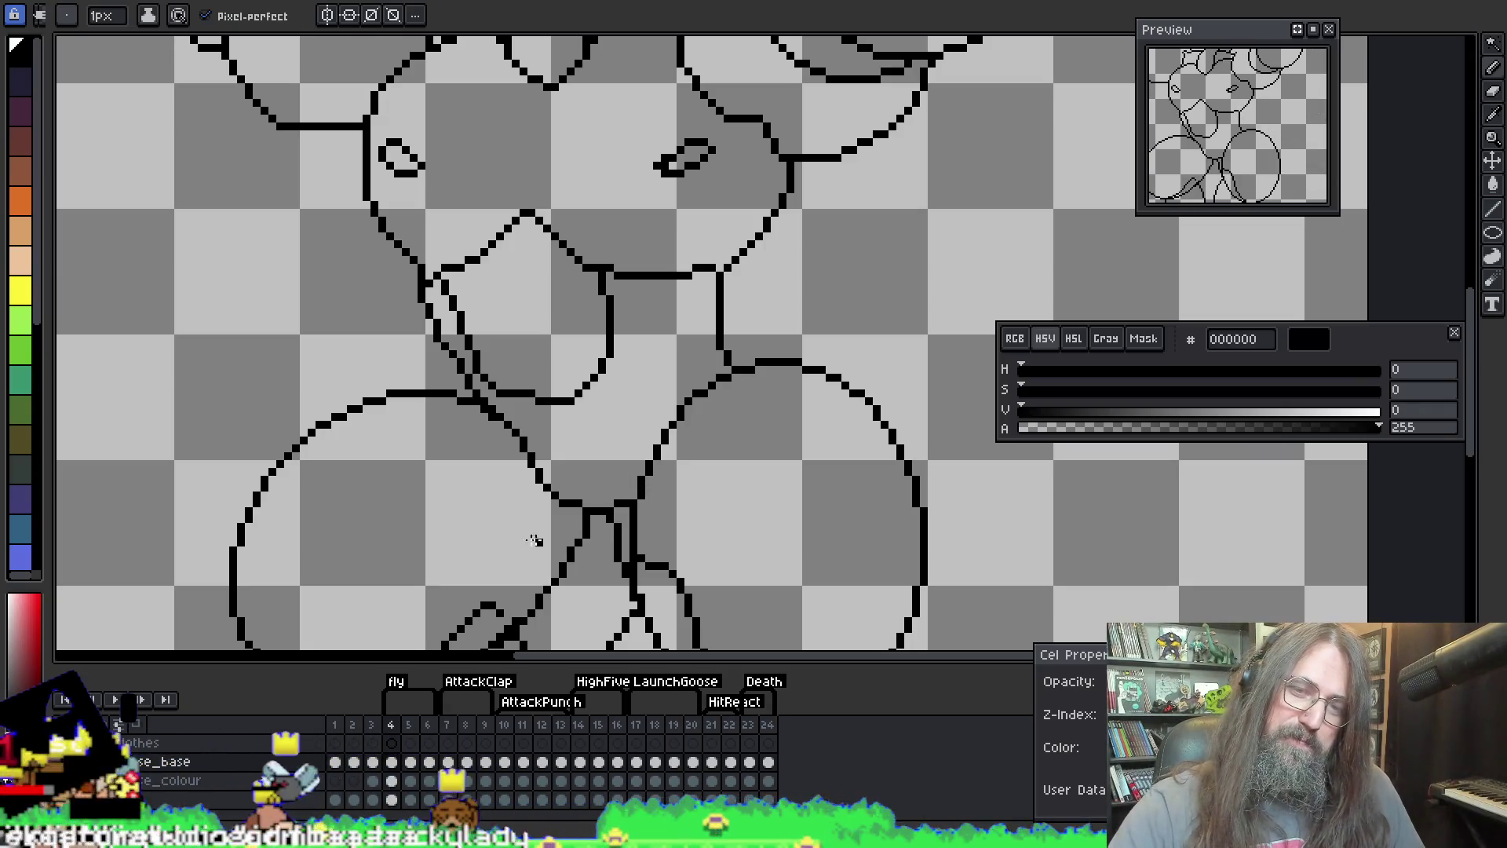
key(b)
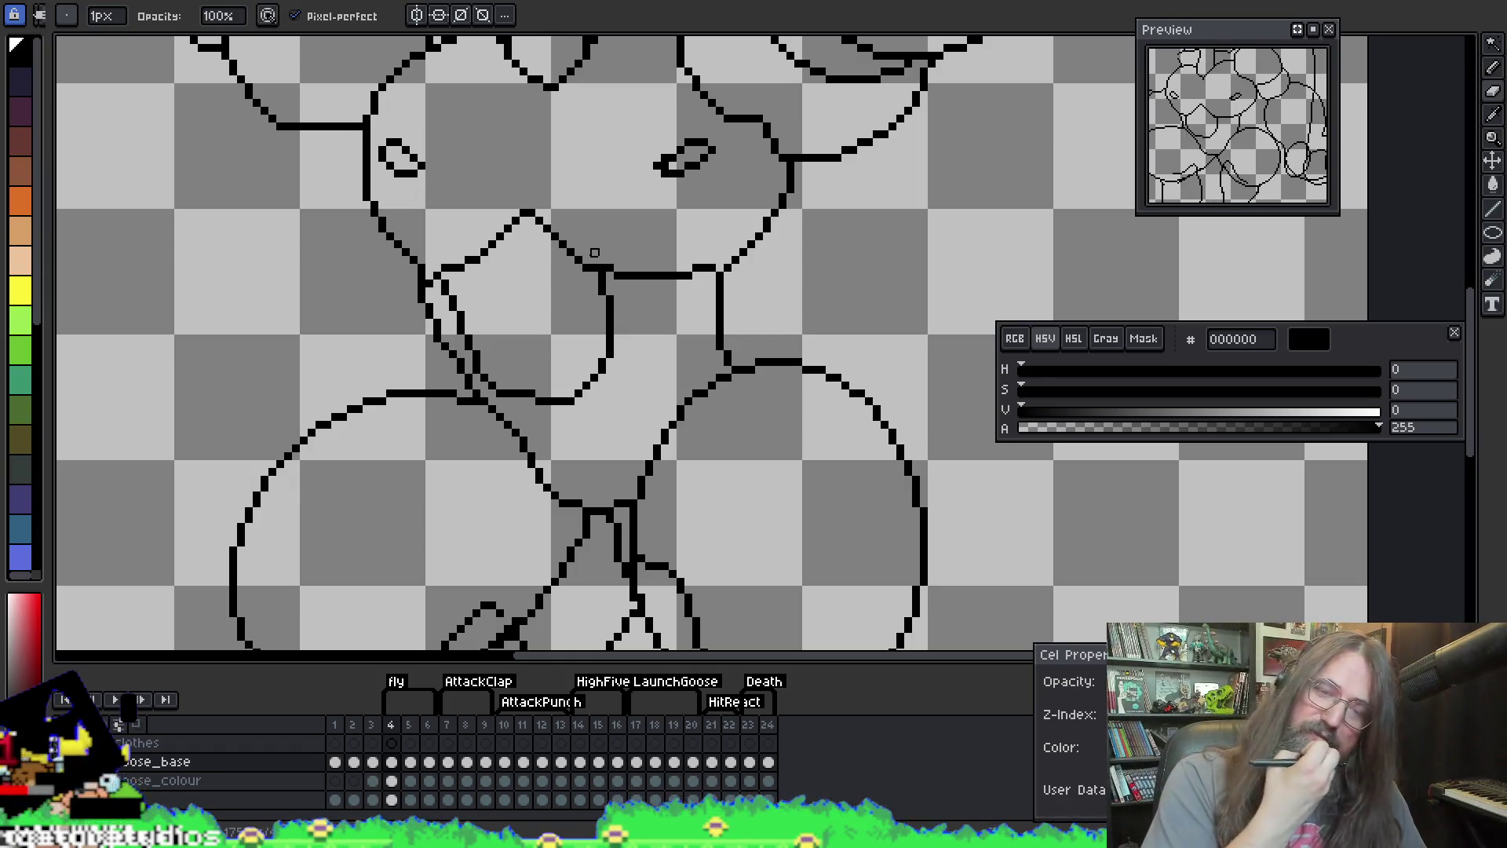
Step: Pan the view to centre the goose's chest, then switch to the vegan menu web page
key(e)
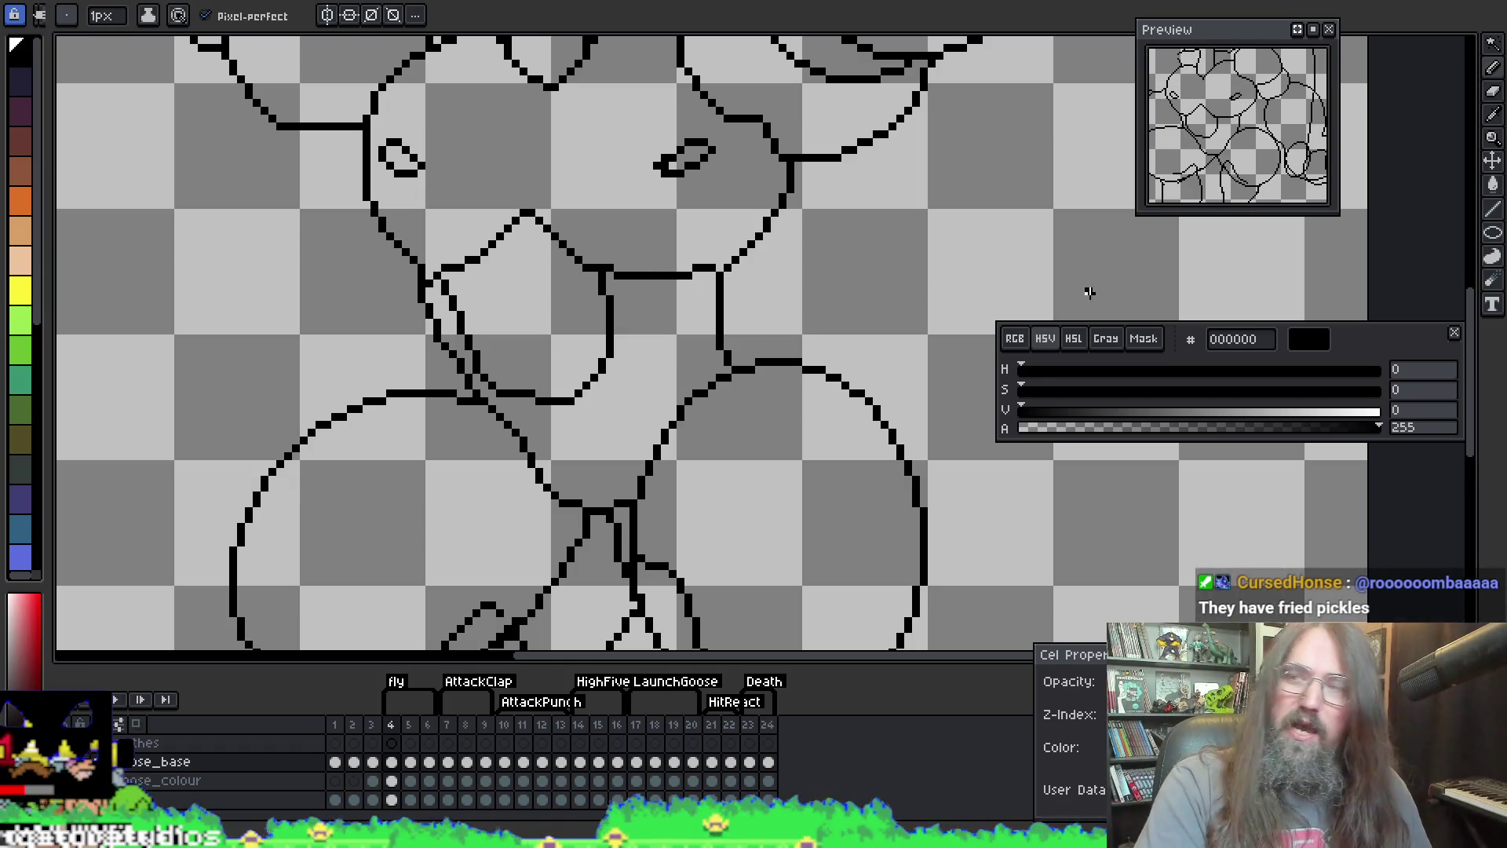
drag(591, 413, 575, 421)
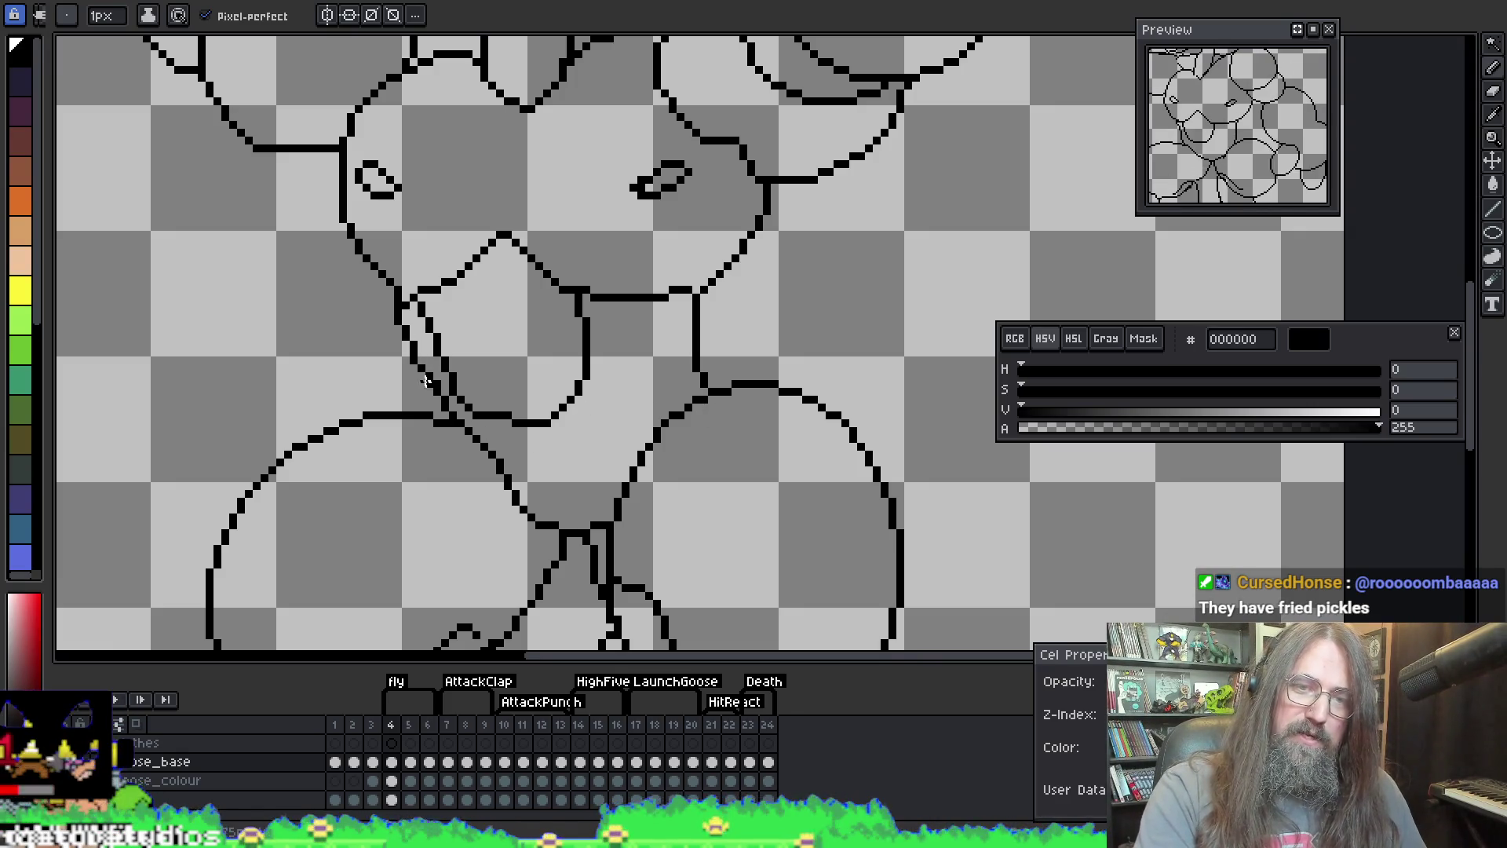
key(b)
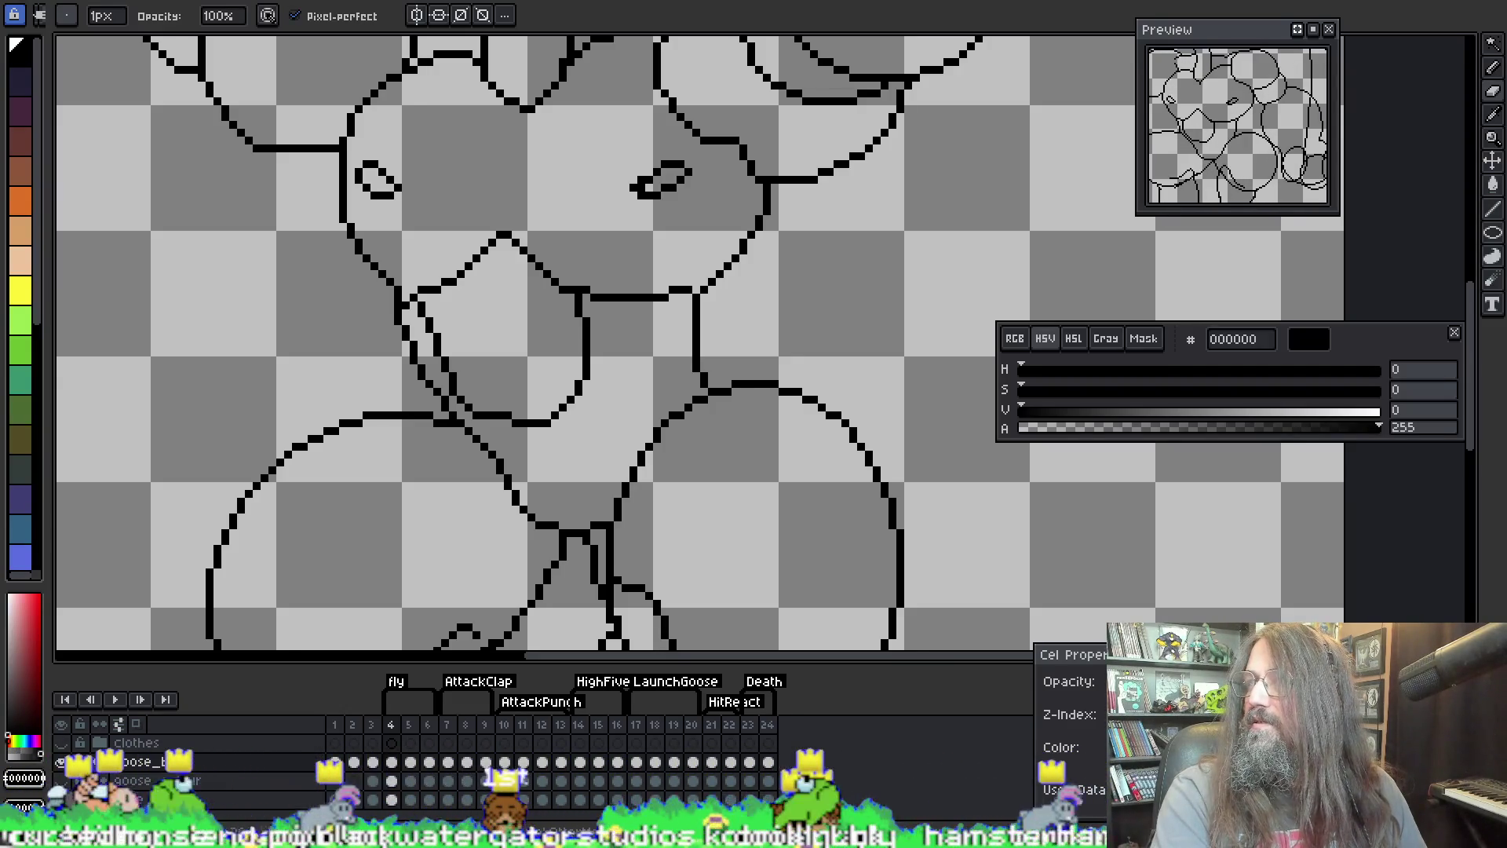
key(alt+Tab)
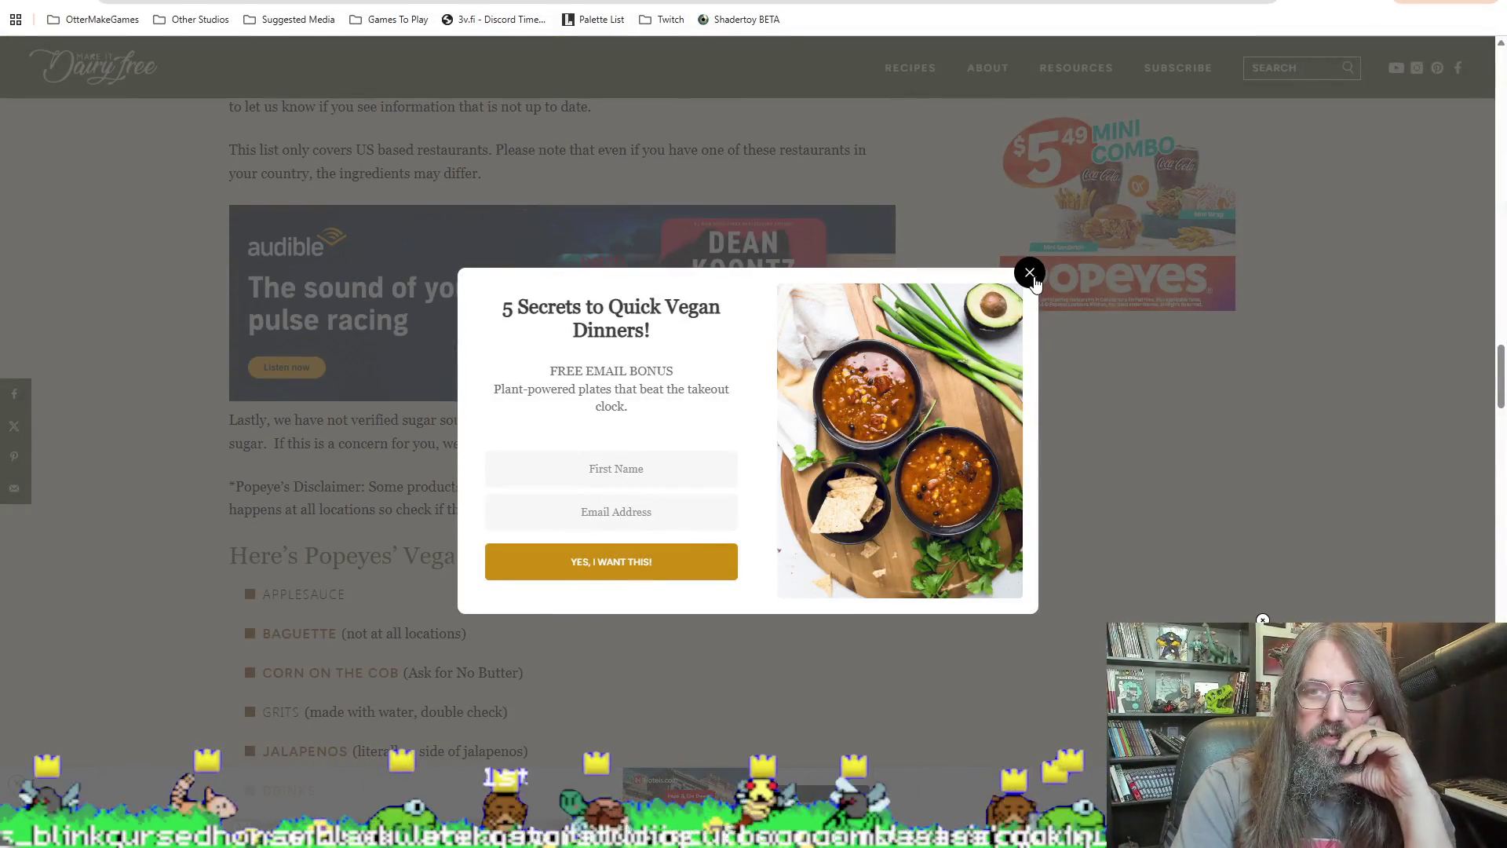
Step: Close the email signup popup and highlight the first vegan menu items, including BAGUETTE
click(1029, 270)
scroll(608, 387, down, 2)
scroll(616, 390, up, 8)
scroll(616, 390, up, 15)
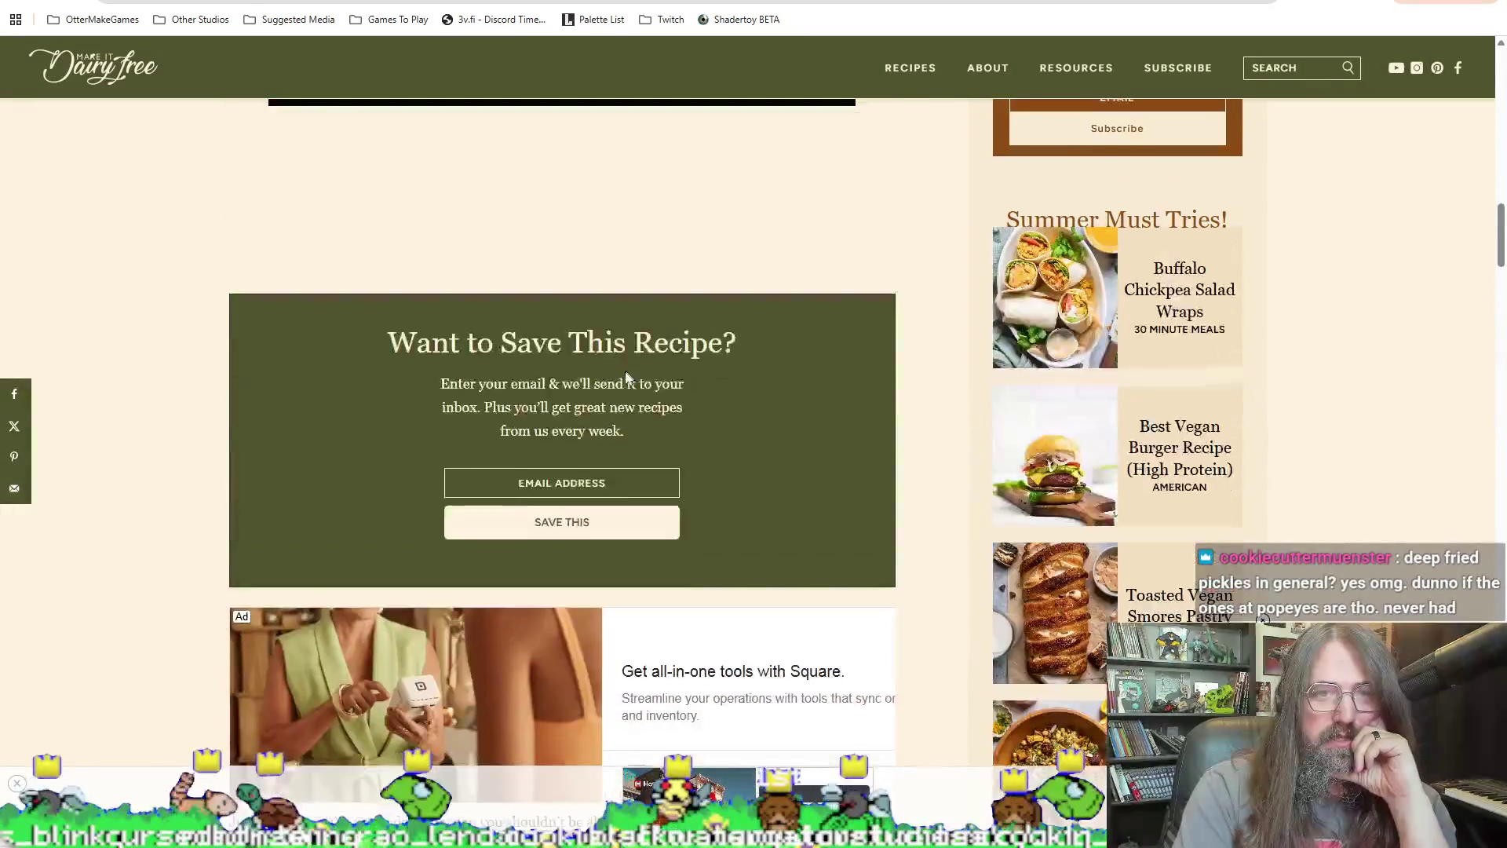
scroll(693, 432, up, 3)
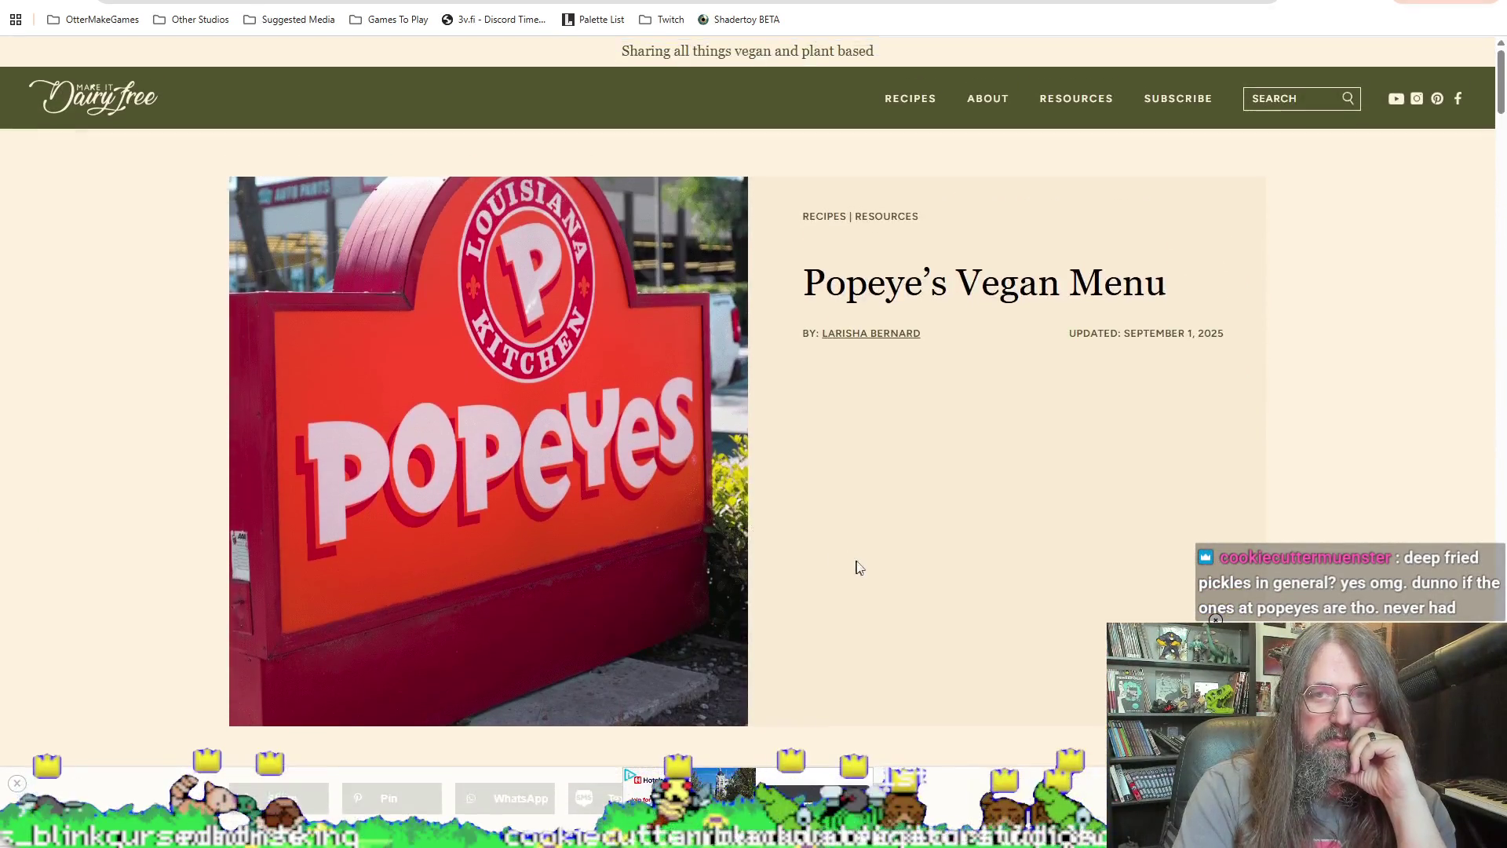
scroll(385, 439, down, 15)
scroll(384, 440, down, 15)
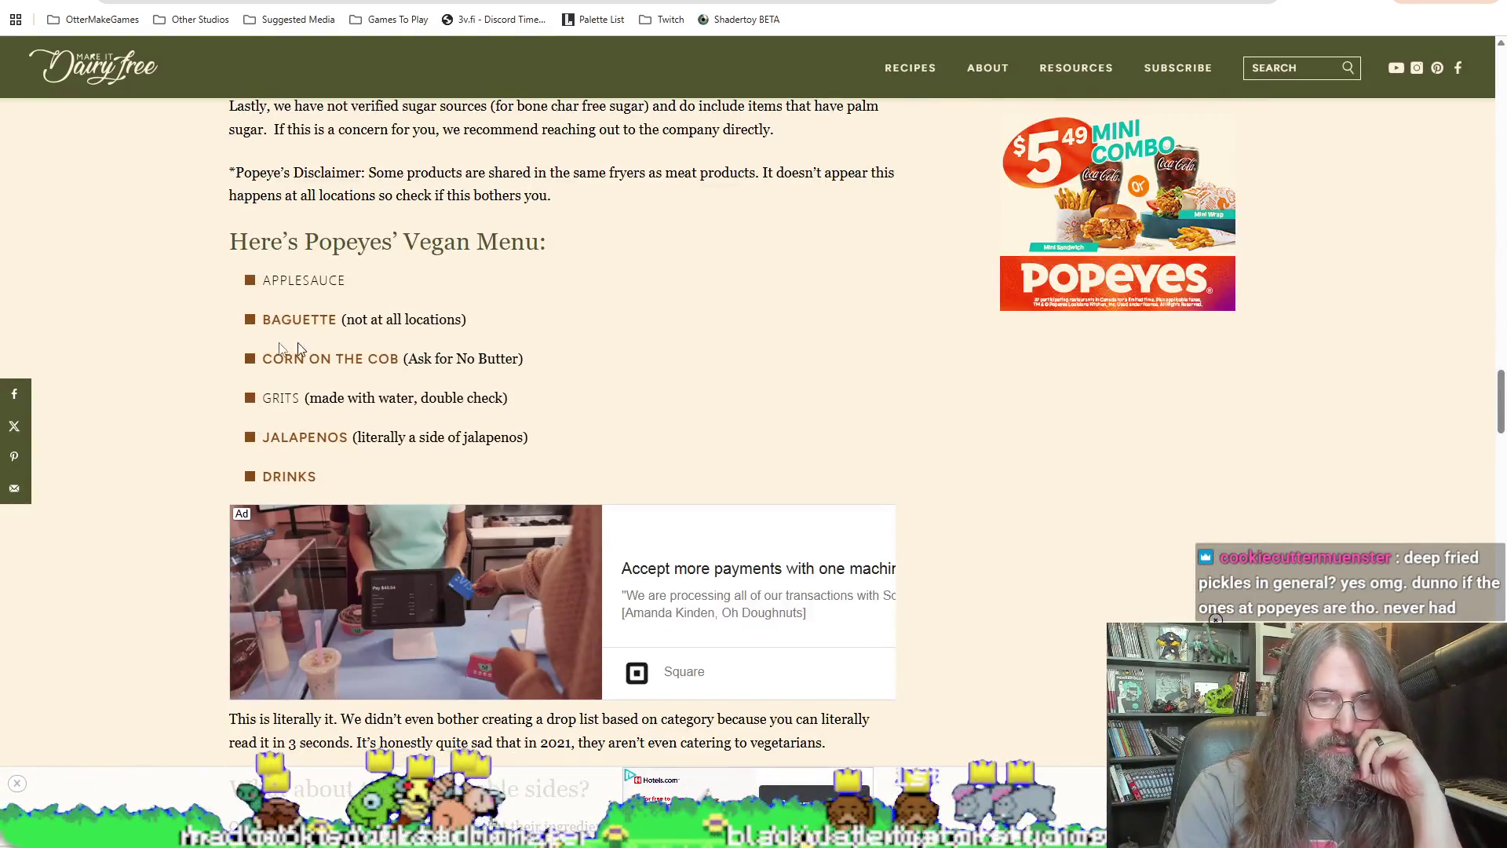
drag(262, 280, 338, 280)
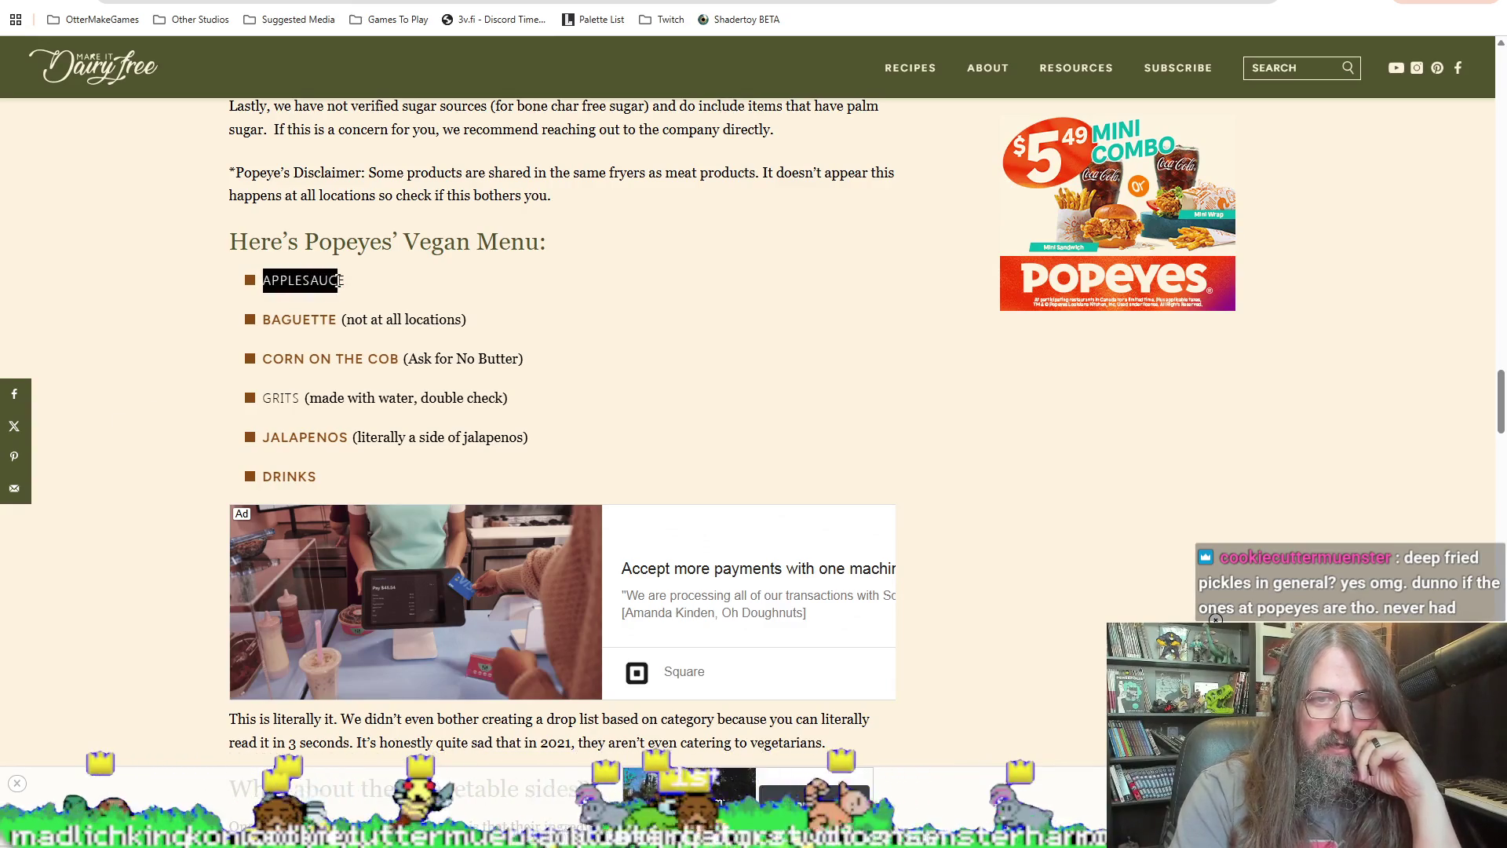
drag(271, 320, 387, 320)
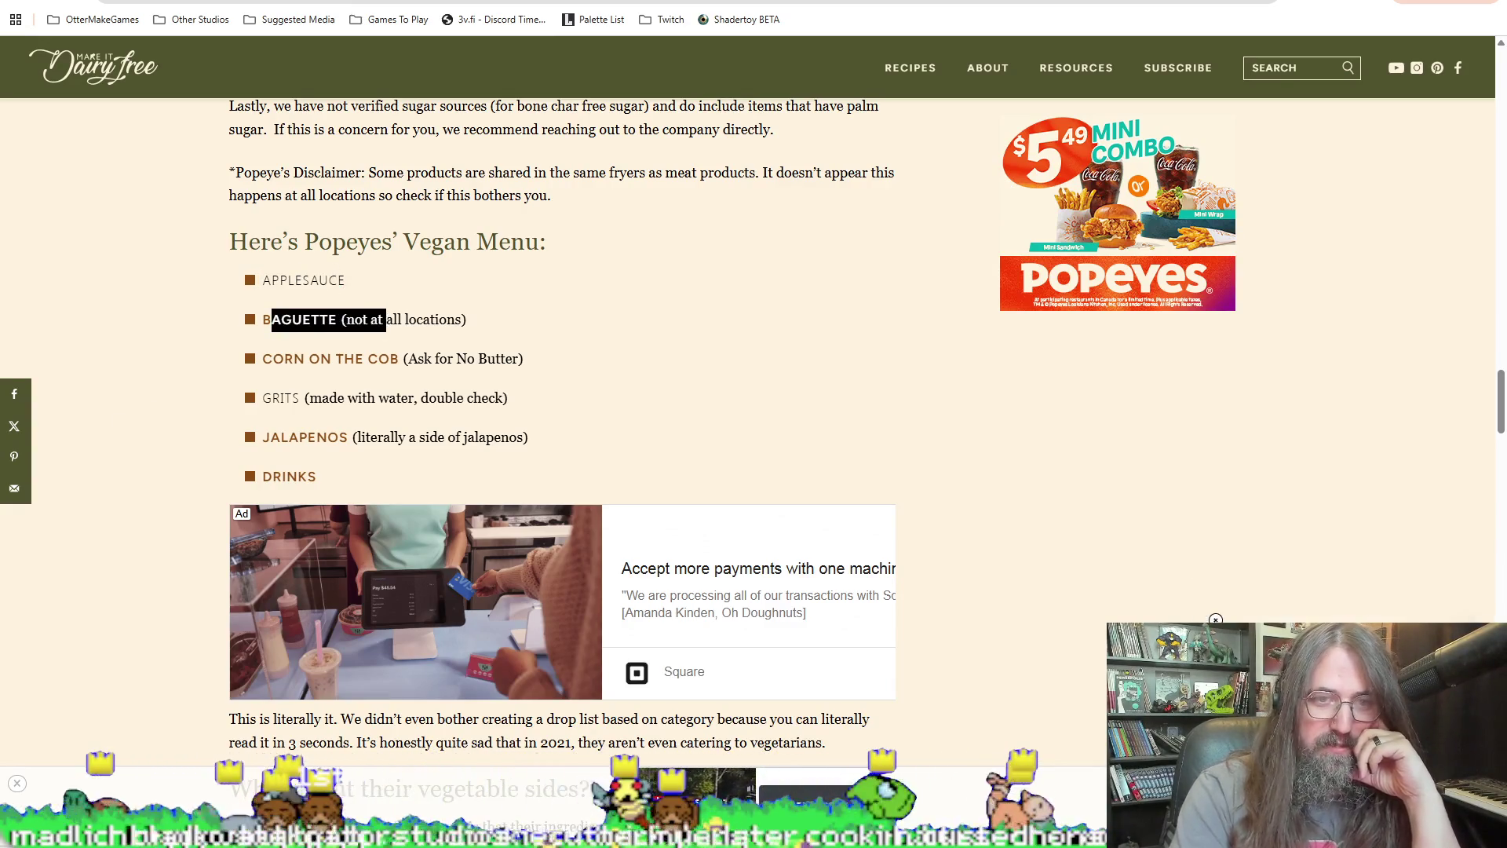
mouse_move(280, 320)
mouse_down()
mouse_move(263, 321)
mouse_move(263, 357)
mouse_move(279, 365)
mouse_move(380, 380)
mouse_move(416, 355)
mouse_move(477, 359)
mouse_up()
Step: Read further down, highlighting the JALAPENOS, green beans and CAJUN FRIES cholesterol notes
drag(255, 401, 362, 398)
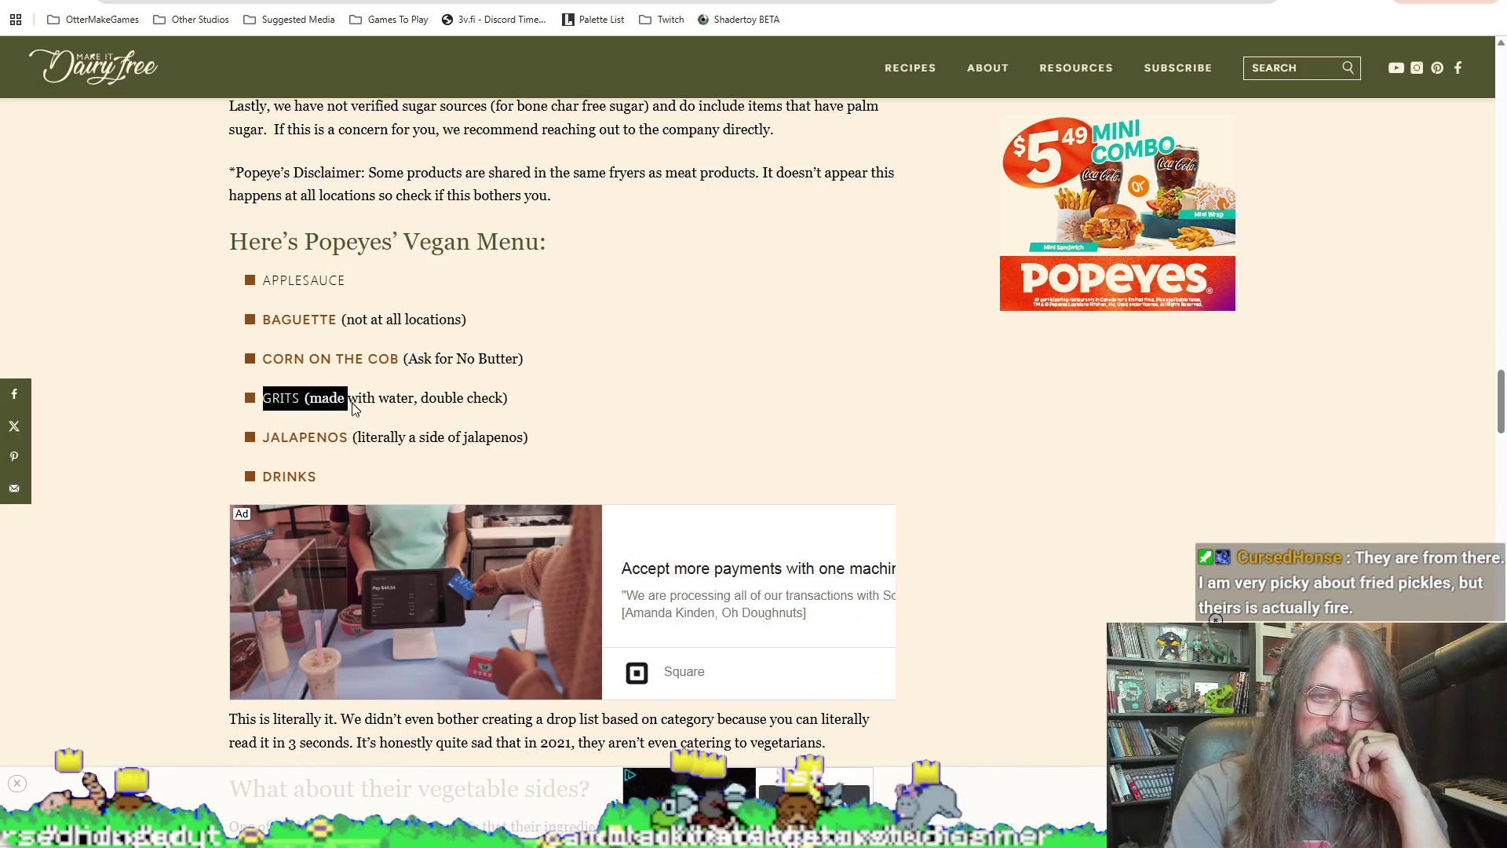
scroll(330, 392, down, 1)
drag(289, 359, 430, 369)
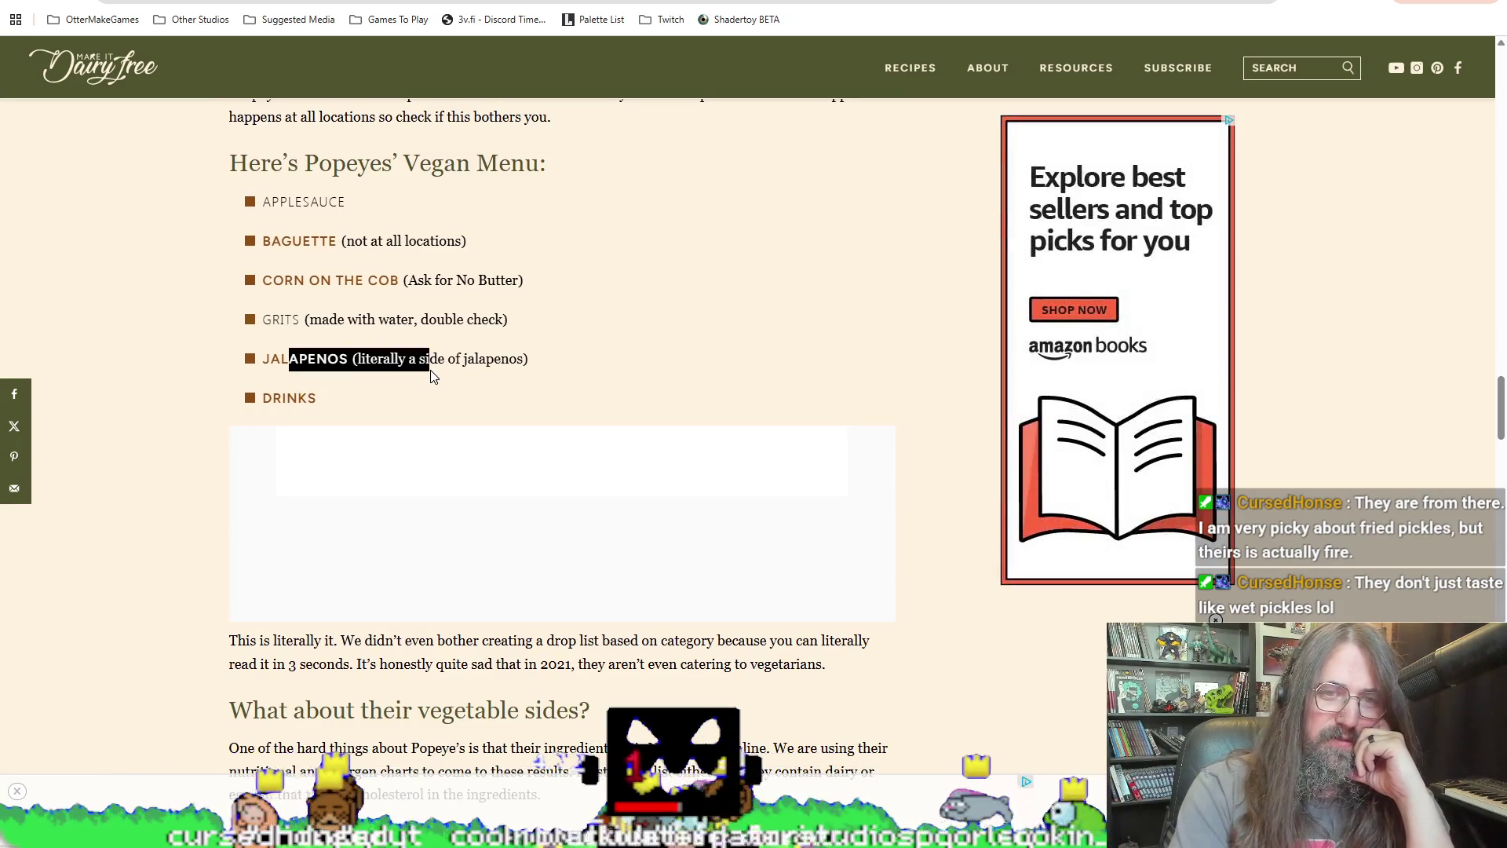
click(328, 392)
scroll(357, 408, down, 6)
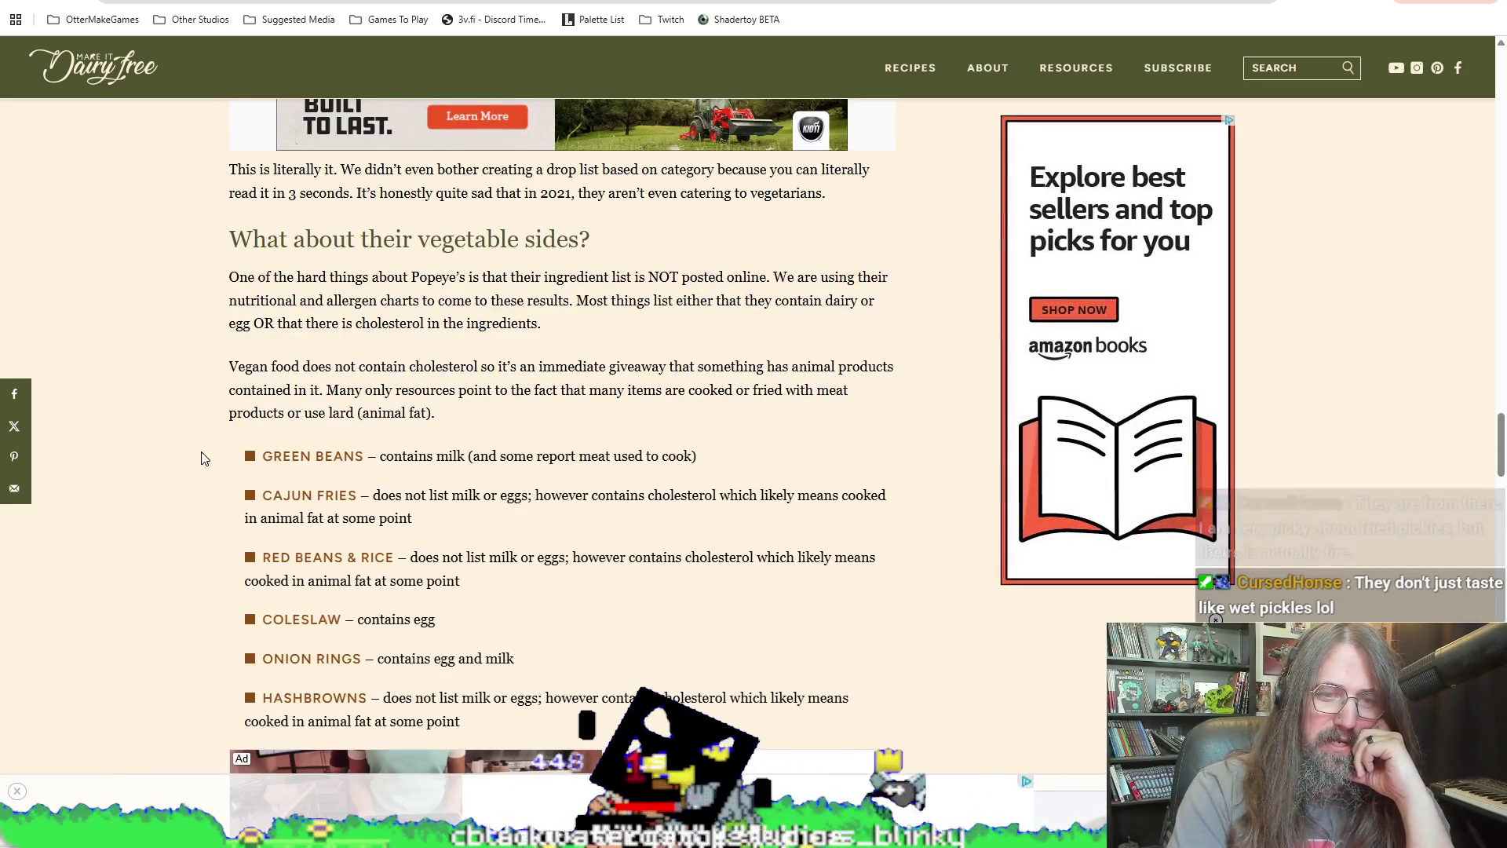
scroll(358, 424, down, 2)
mouse_move(262, 299)
mouse_down()
mouse_move(314, 339)
mouse_move(359, 339)
mouse_up()
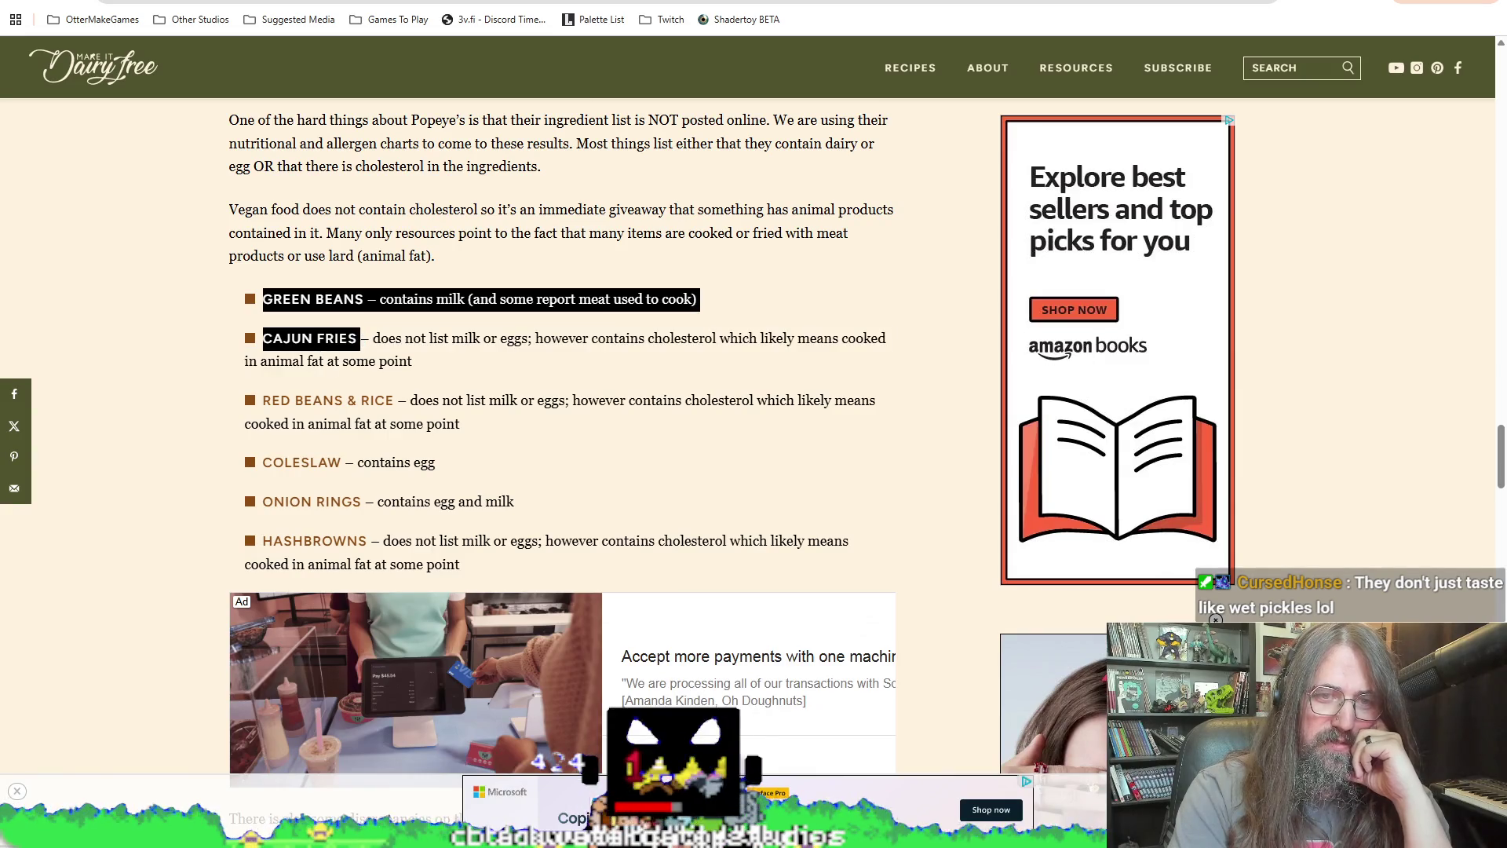
click(557, 338)
drag(591, 337, 698, 363)
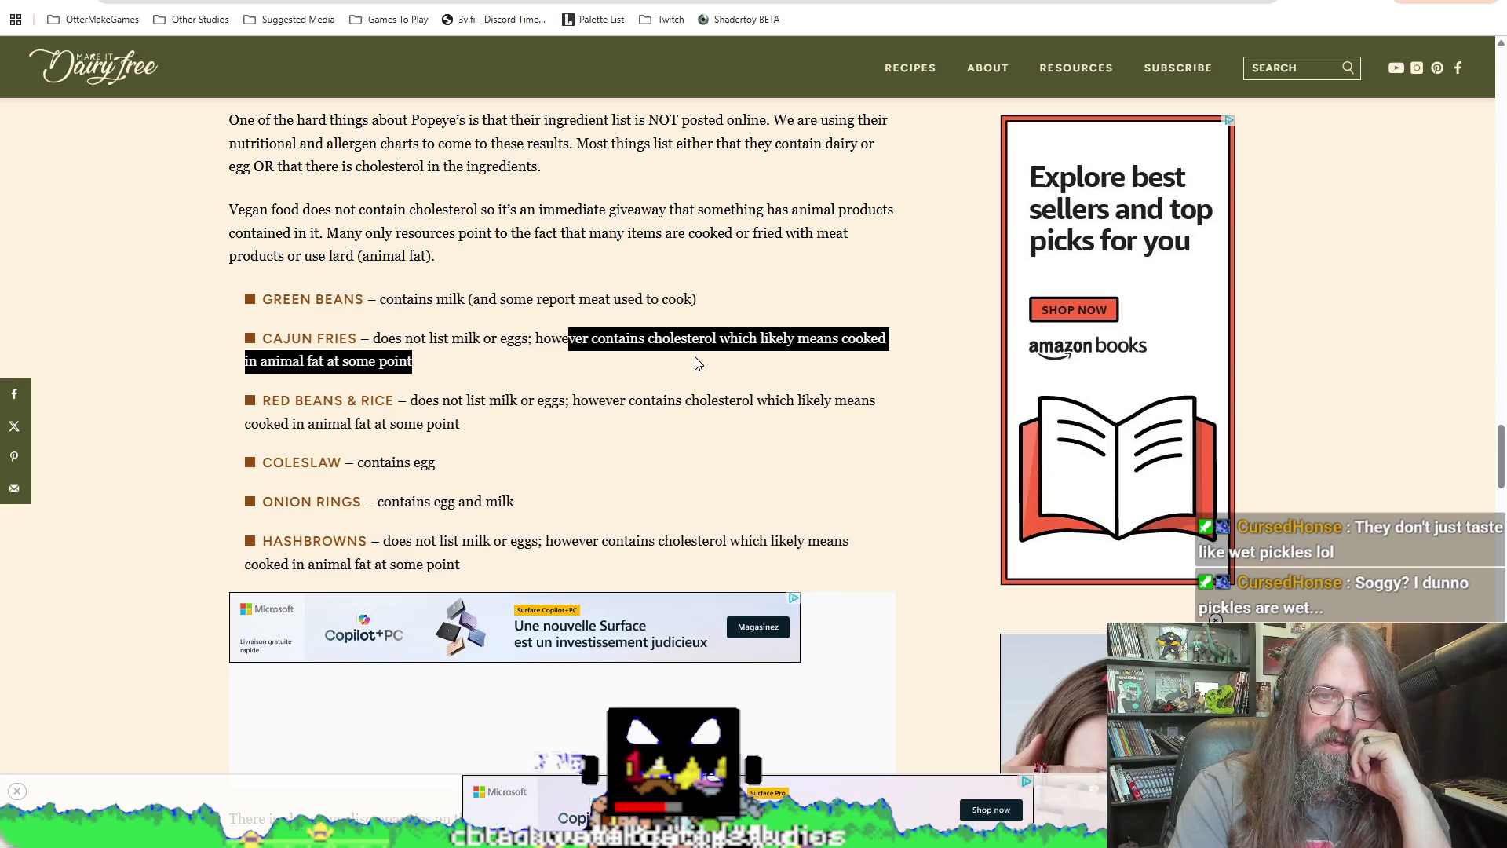
Step: Highlight the allergen paragraph and vegetable sides list, then return to Aseprite
scroll(667, 377, down, 2)
scroll(487, 440, up, 2)
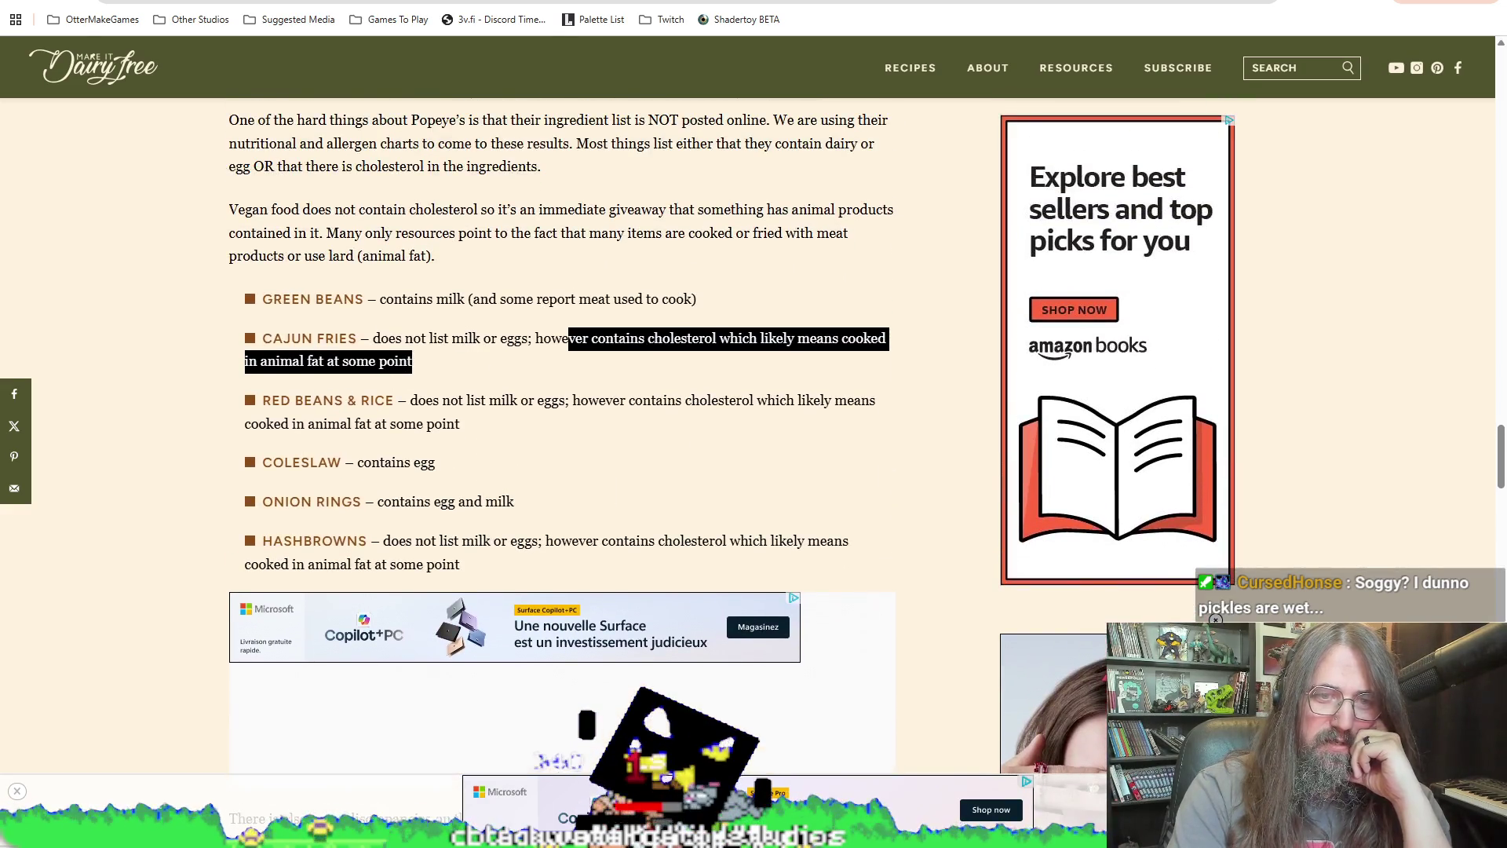
click(345, 491)
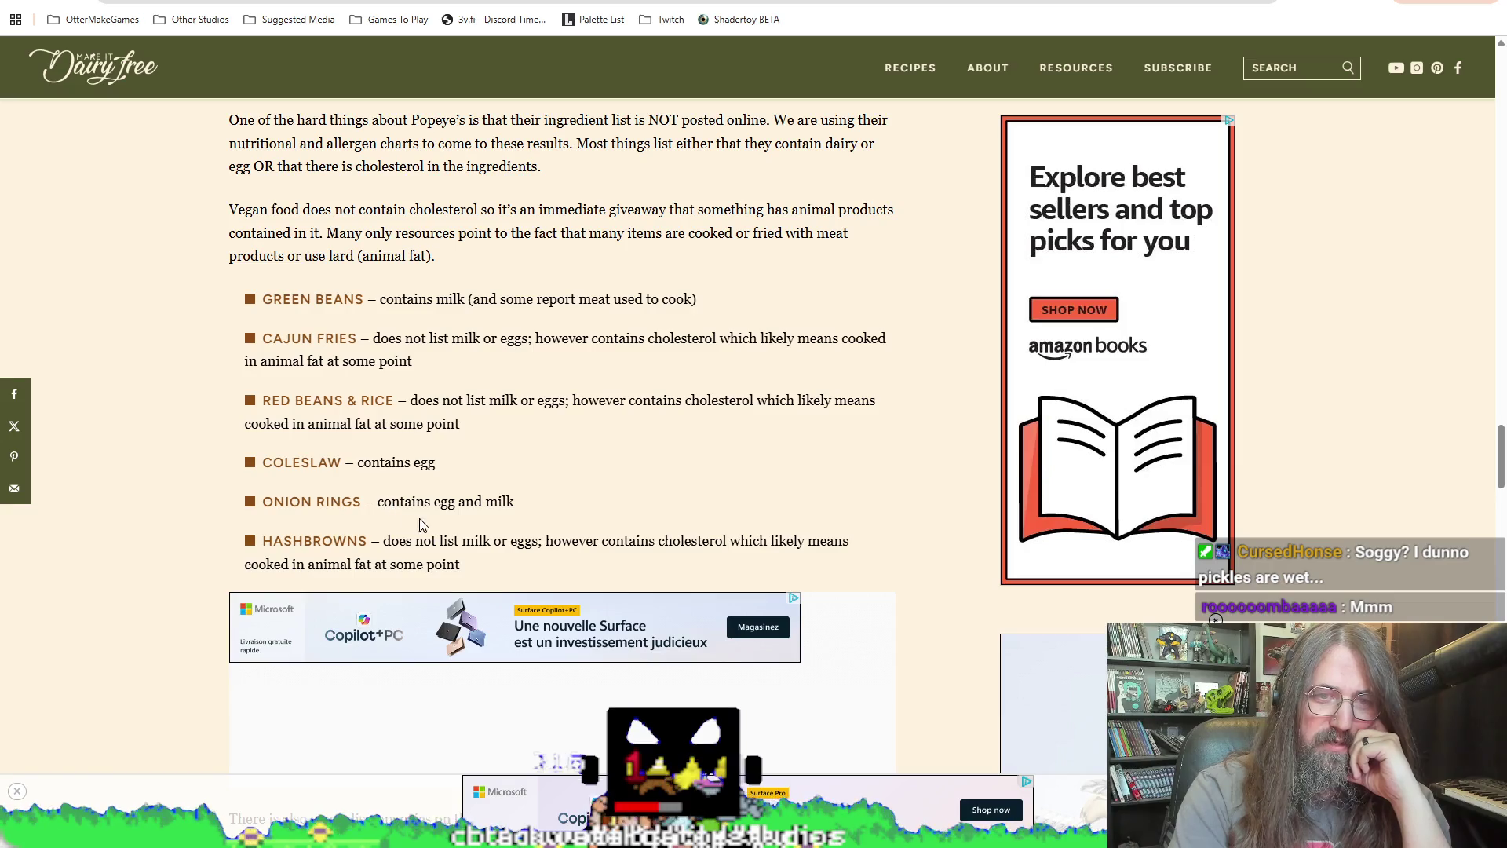
scroll(385, 383, down, 12)
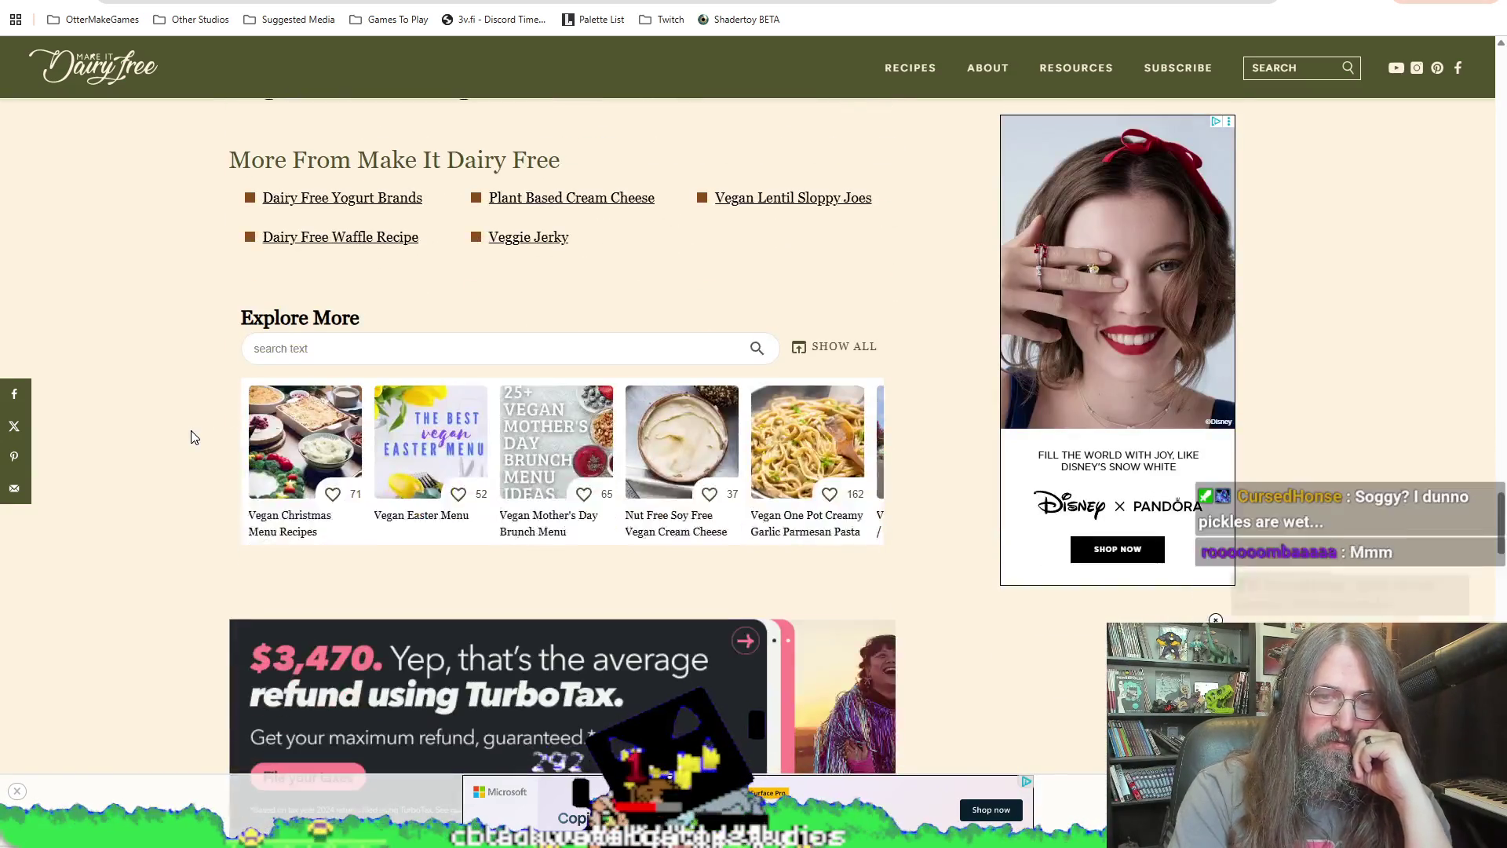
scroll(190, 430, up, 7)
scroll(190, 430, up, 7)
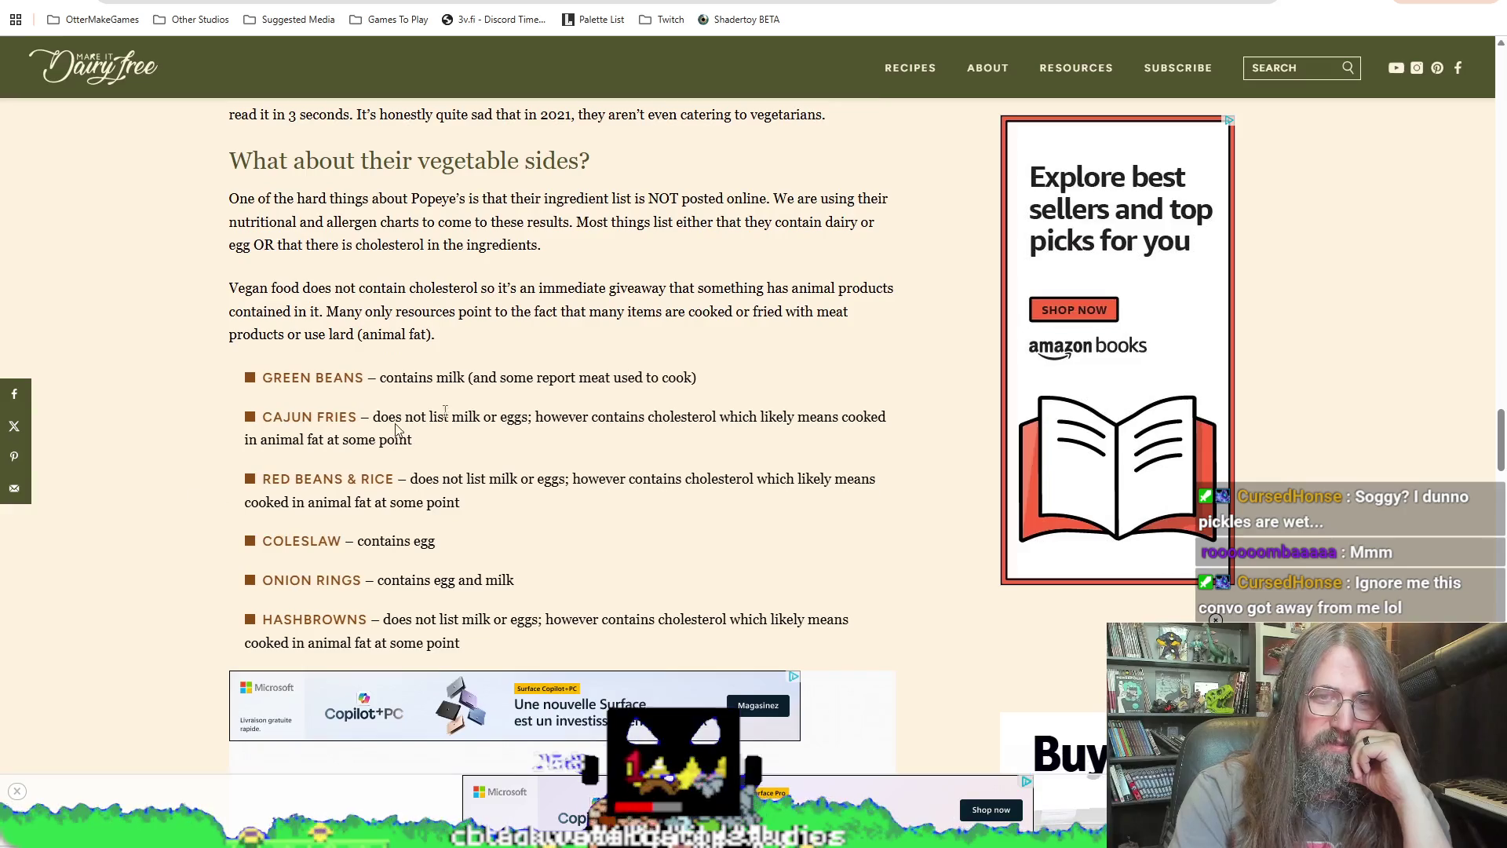
mouse_move(355, 222)
mouse_down()
mouse_move(439, 379)
mouse_move(466, 569)
mouse_move(497, 585)
mouse_up()
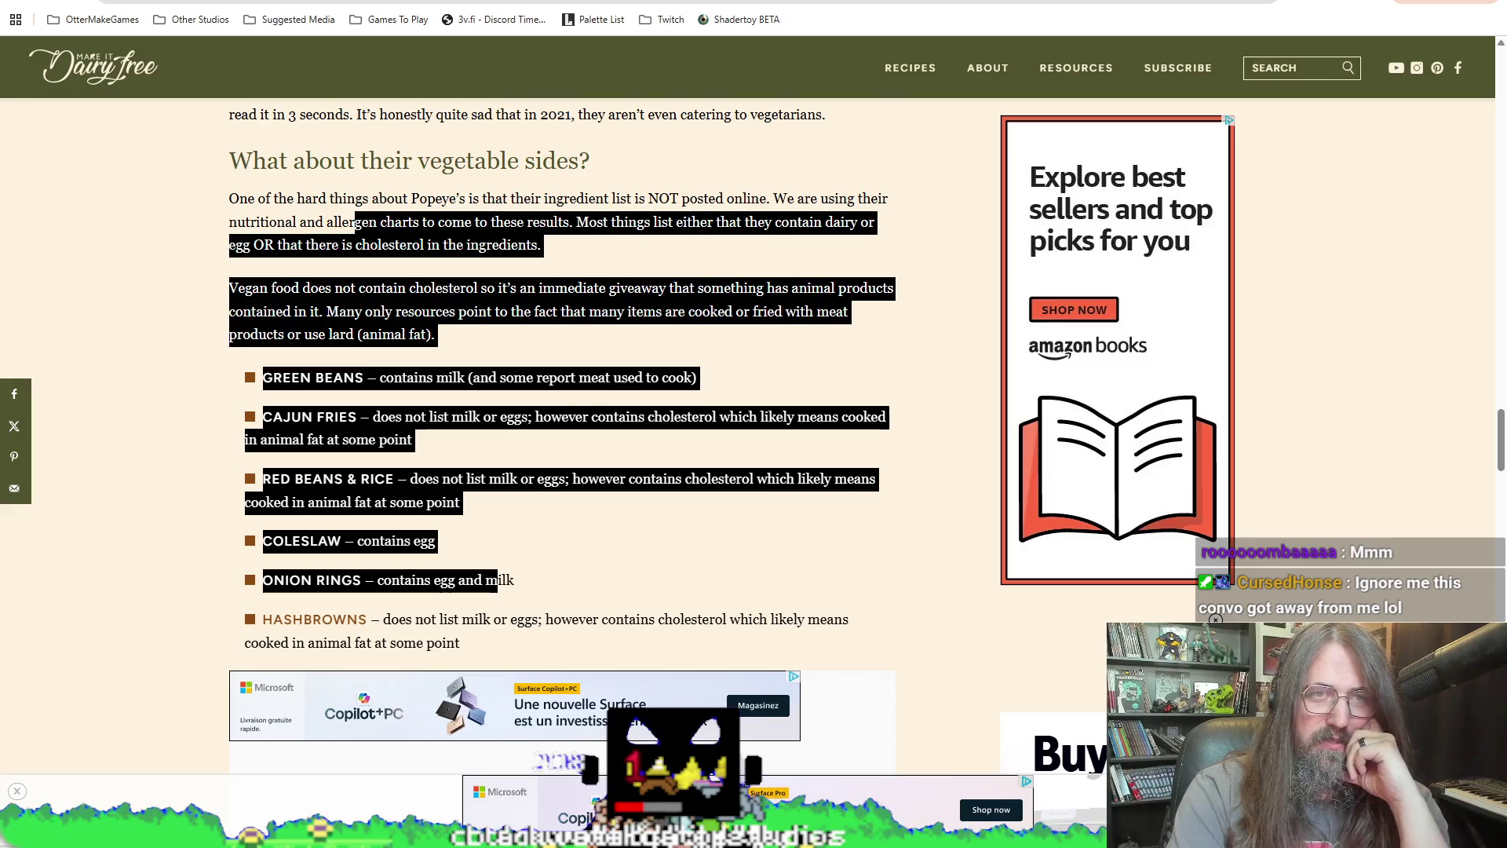
key(alt+Tab)
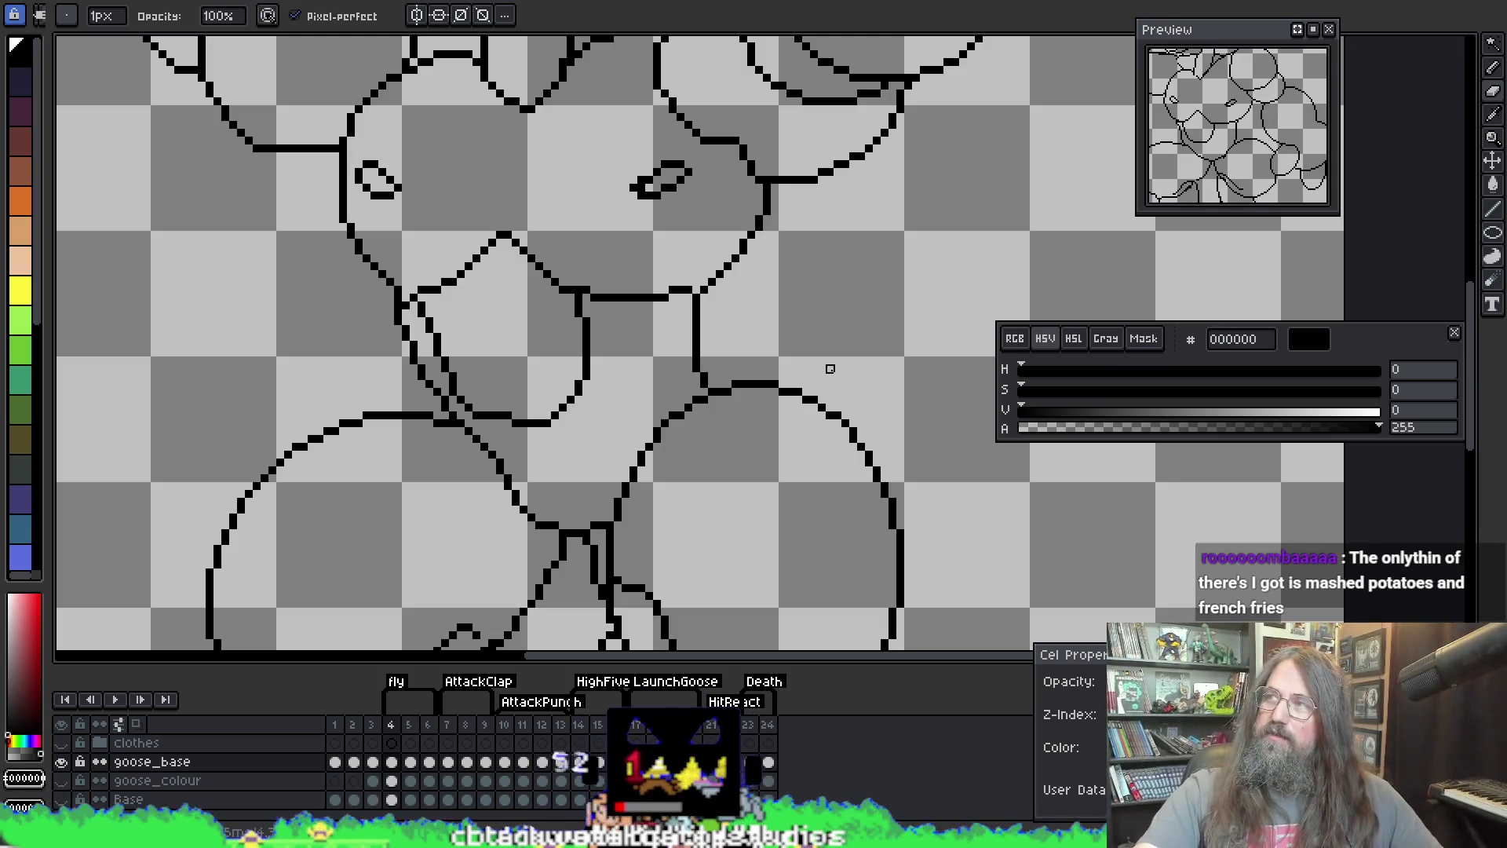
scroll(771, 316, down, 1)
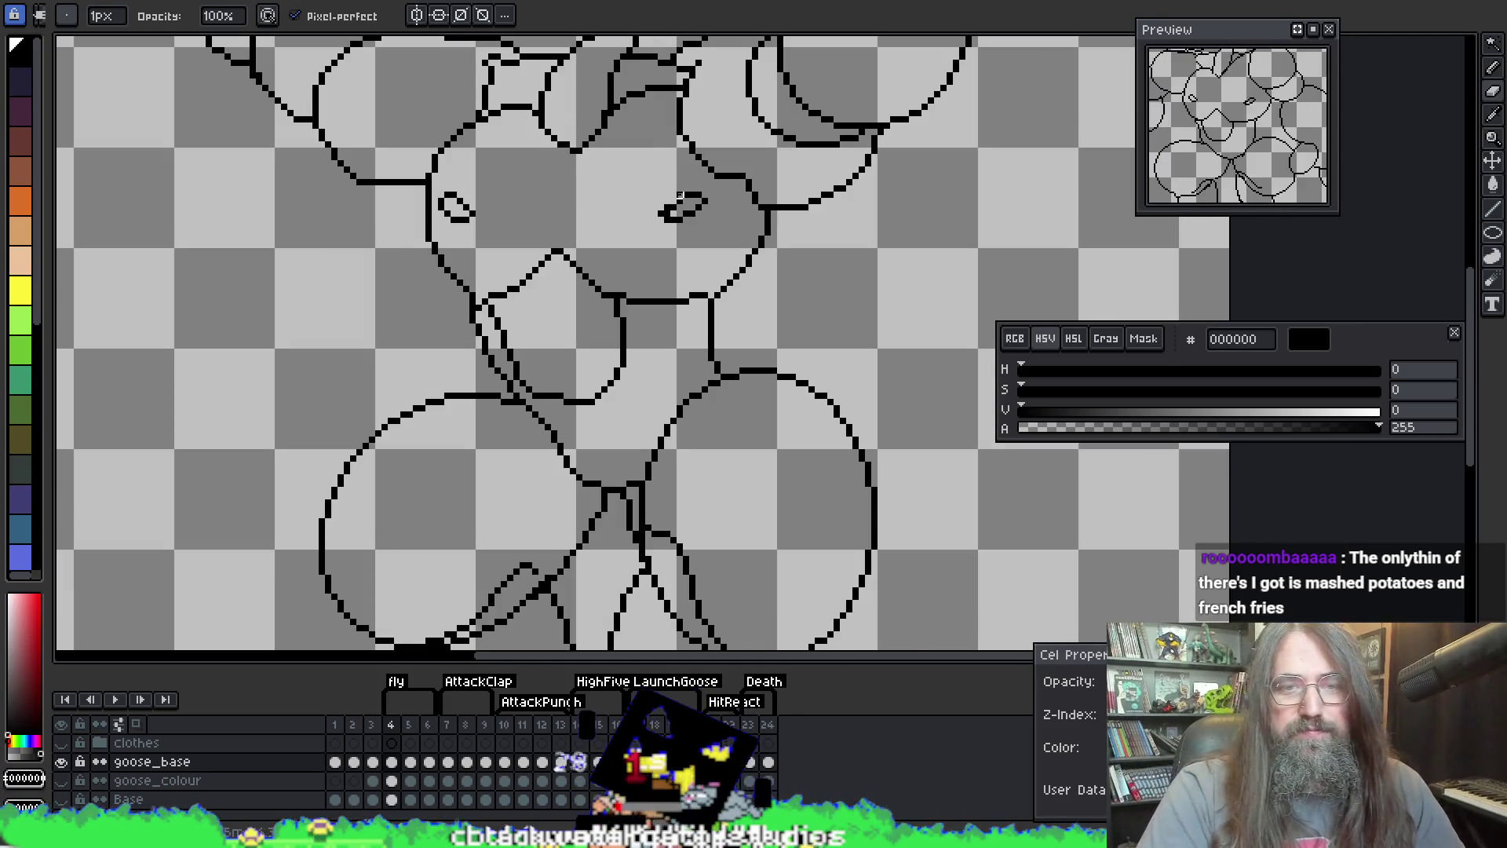
scroll(798, 253, down, 1)
drag(798, 253, 462, 337)
scroll(529, 293, down, 3)
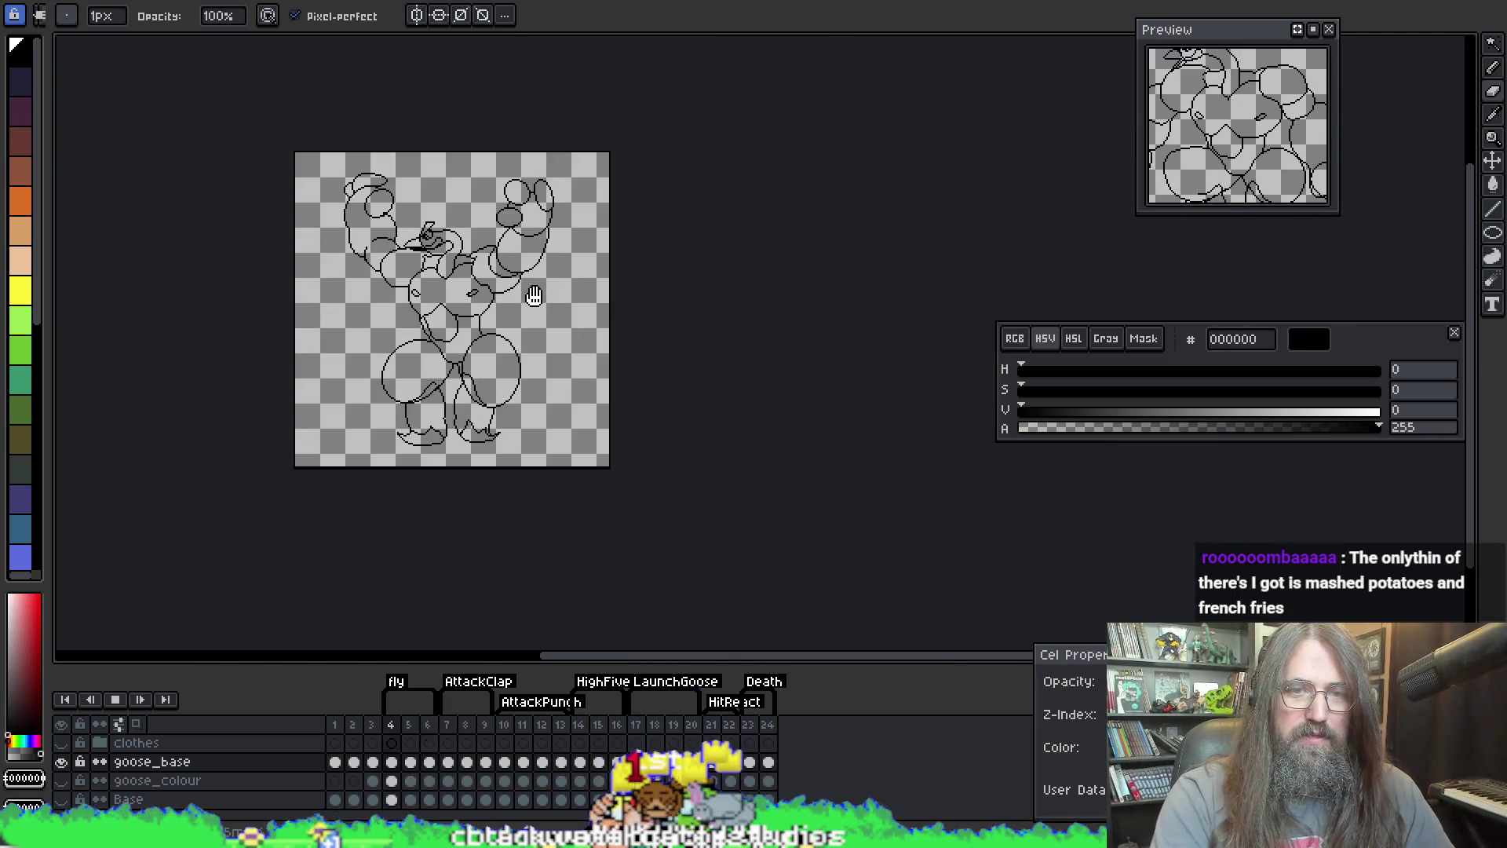
scroll(534, 294, up, 1)
drag(599, 336, 723, 336)
scroll(649, 274, up, 1)
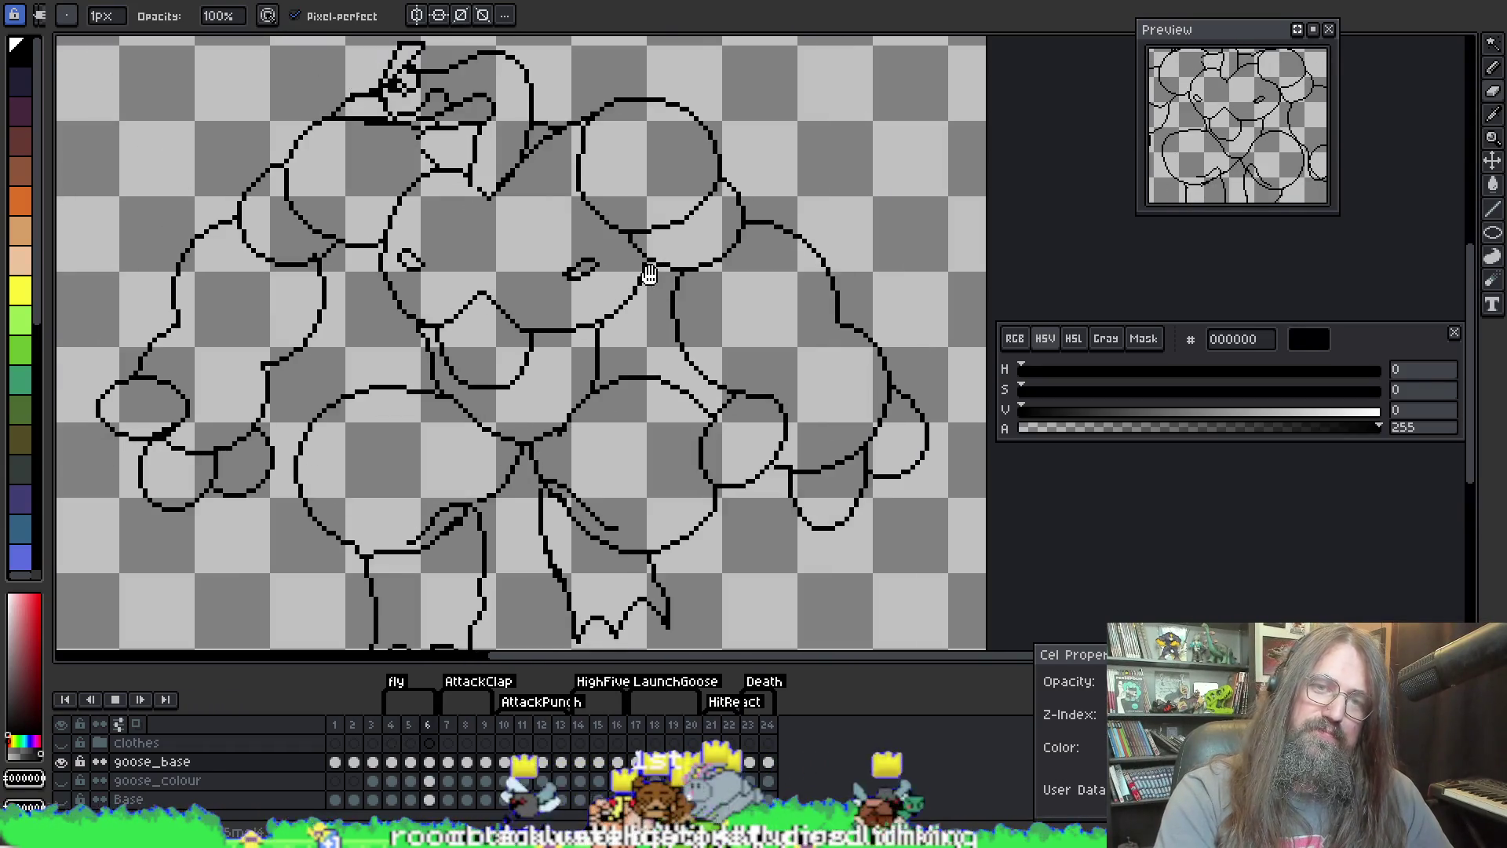
scroll(649, 274, down, 1)
key(Return)
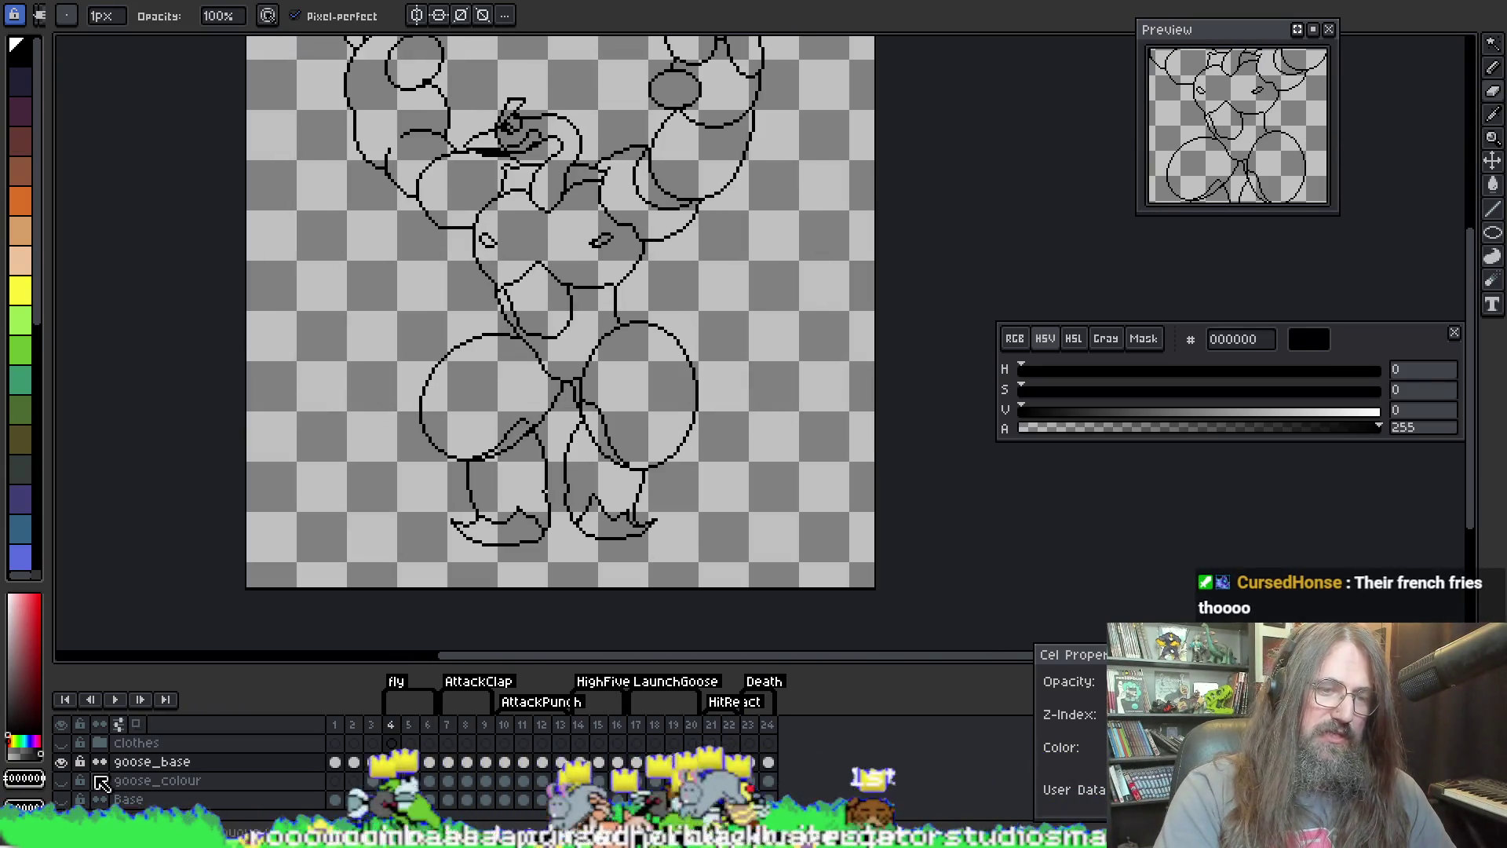
click(61, 742)
Step: Preview the animation with clothes, expand the clothes group and make Tank Top the active layer
key(Return)
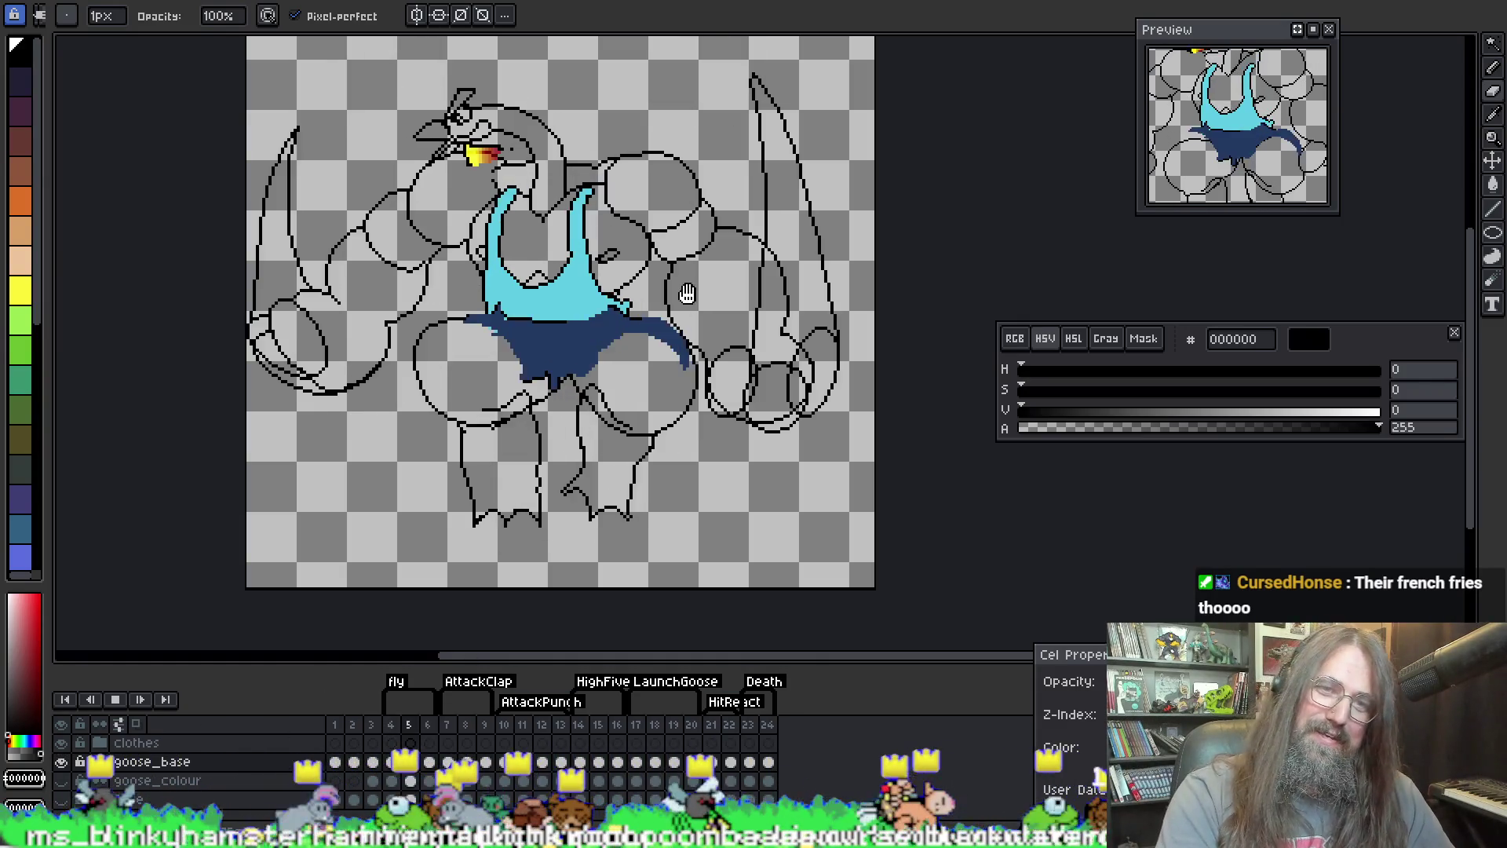
key(Return)
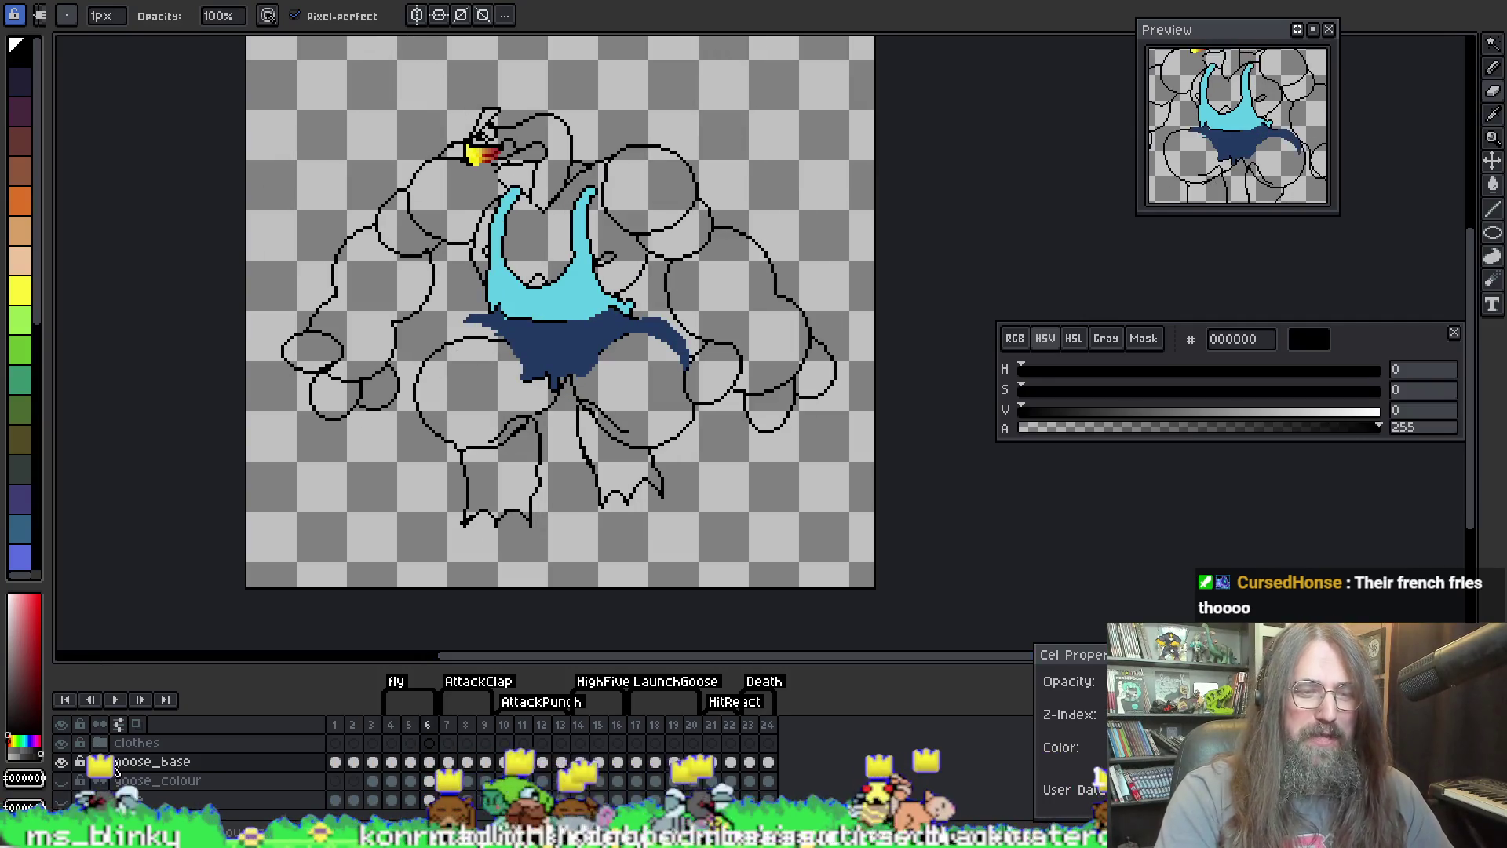
click(101, 743)
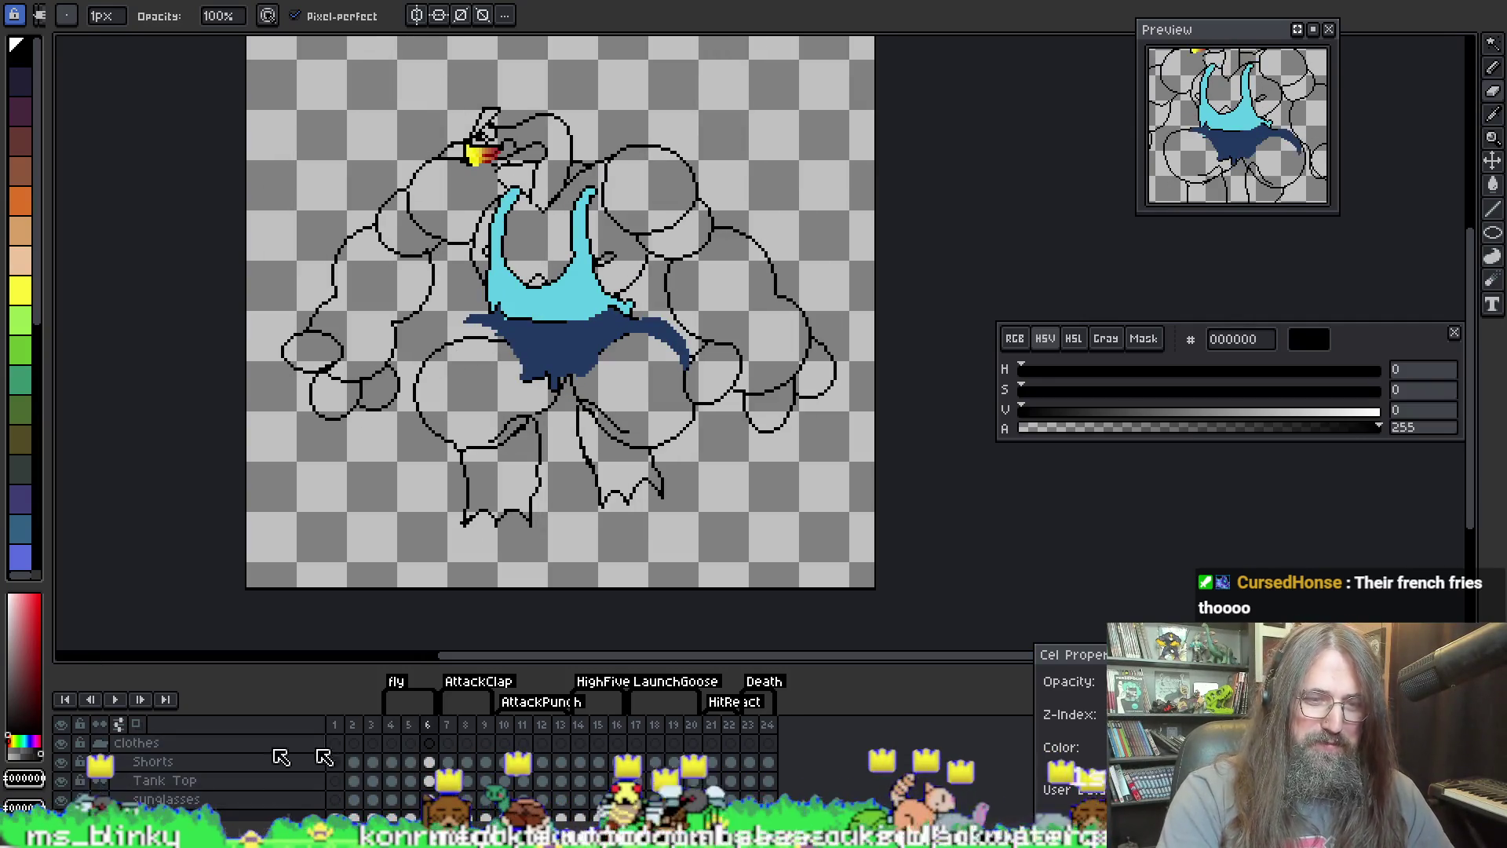
click(189, 782)
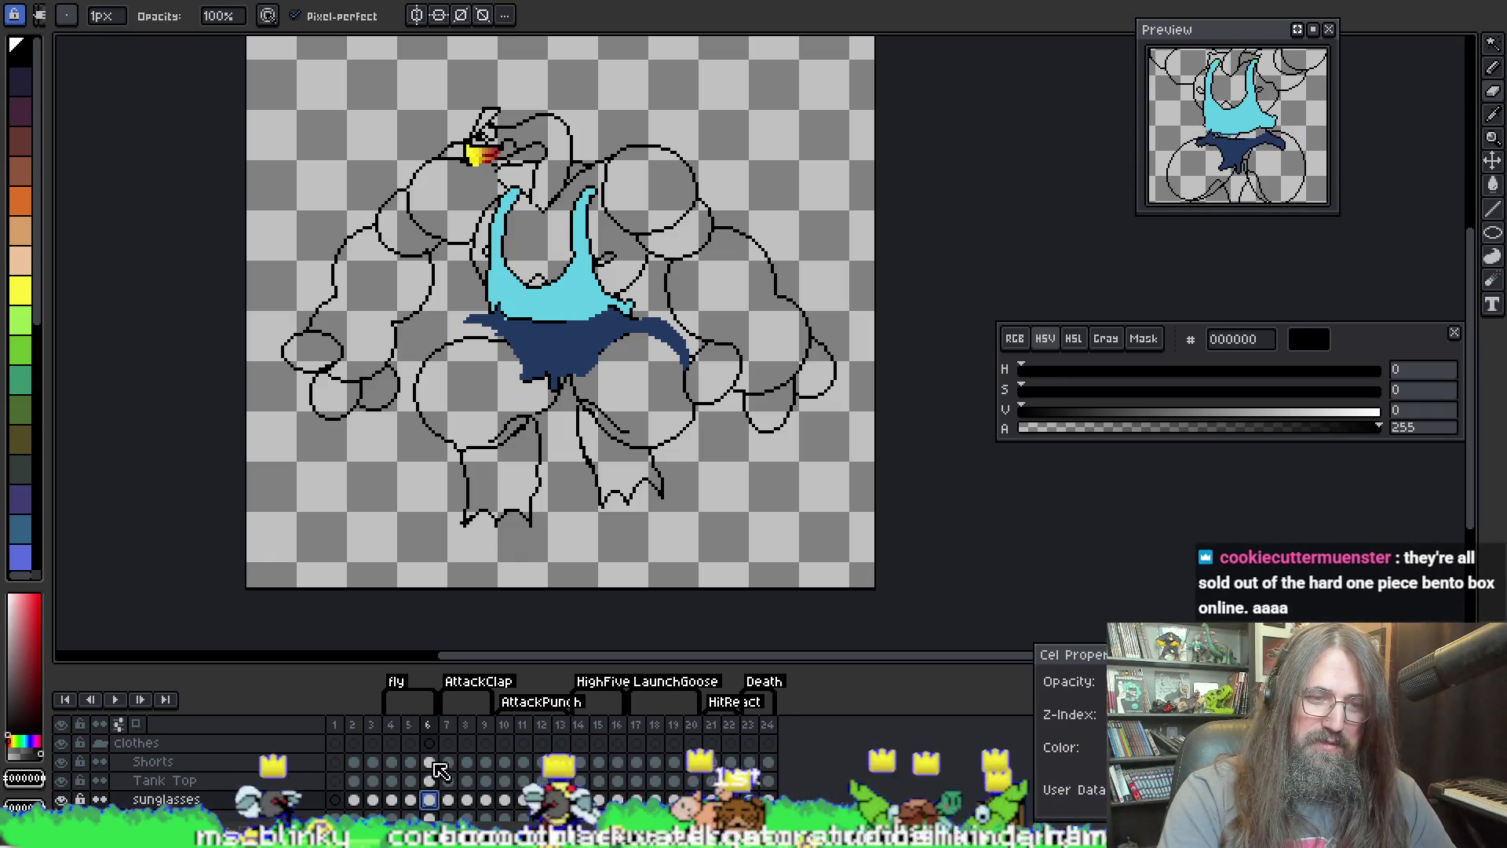
mouse_move(543, 337)
mouse_down()
mouse_move(567, 293)
mouse_move(588, 334)
mouse_up()
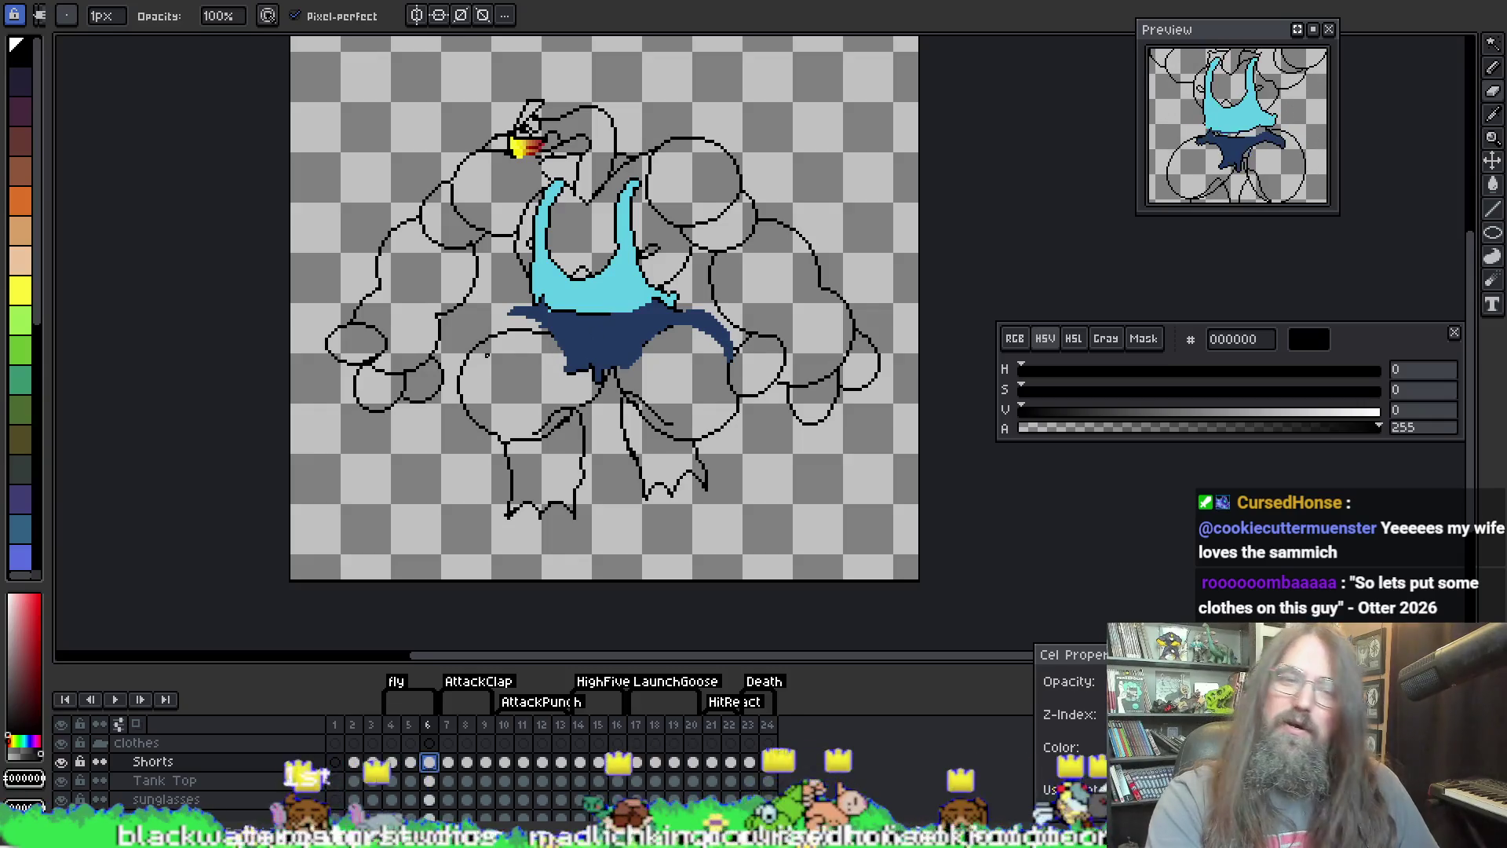
drag(503, 361, 508, 356)
key(v)
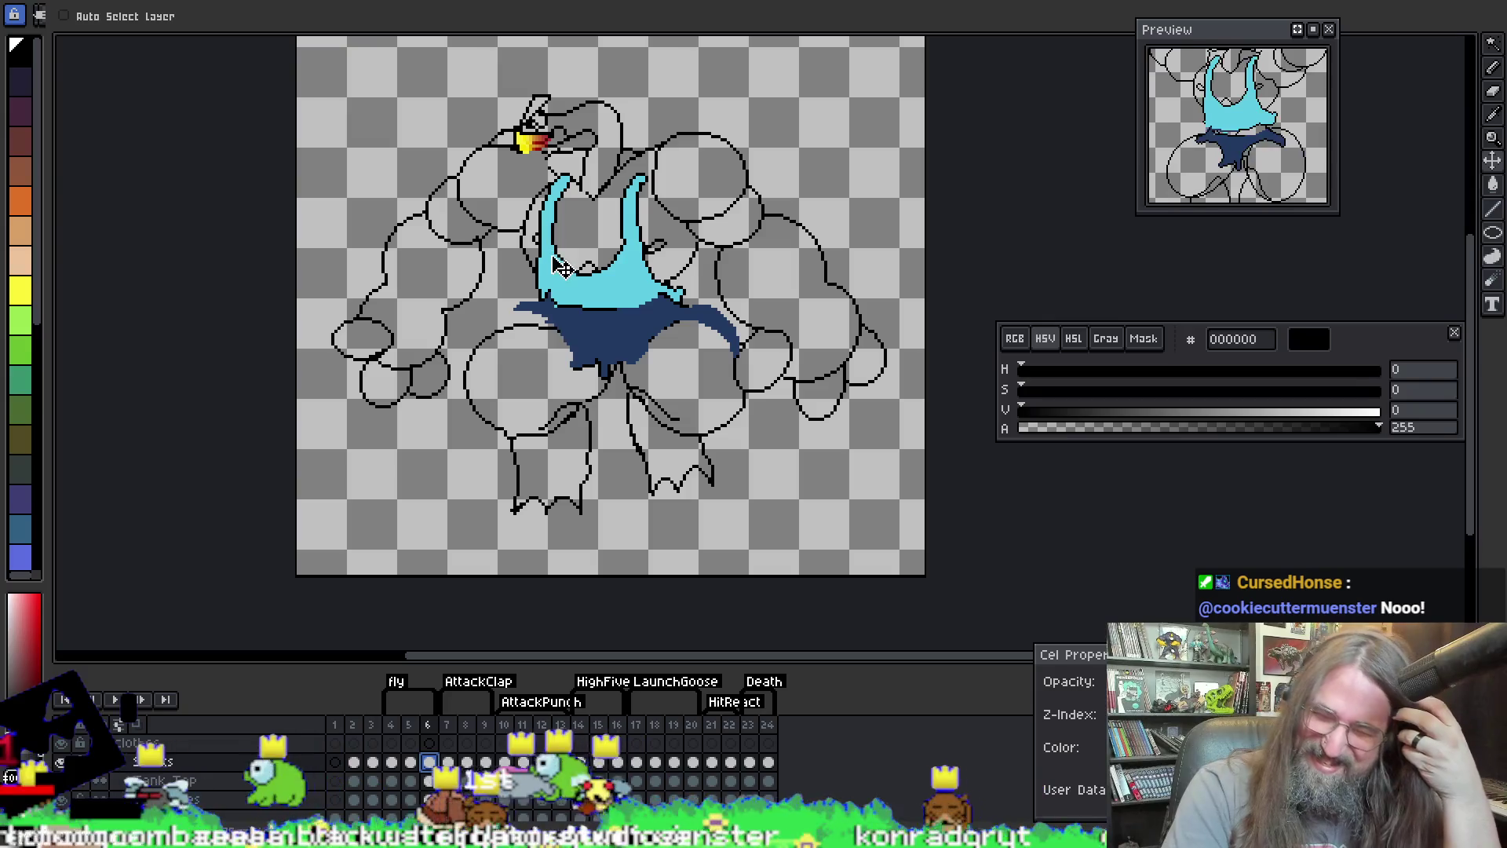
Step: Move the navy shorts down about 30 px and toggle the tank top's visibility to check them
scroll(635, 238, up, 1)
drag(580, 415, 591, 437)
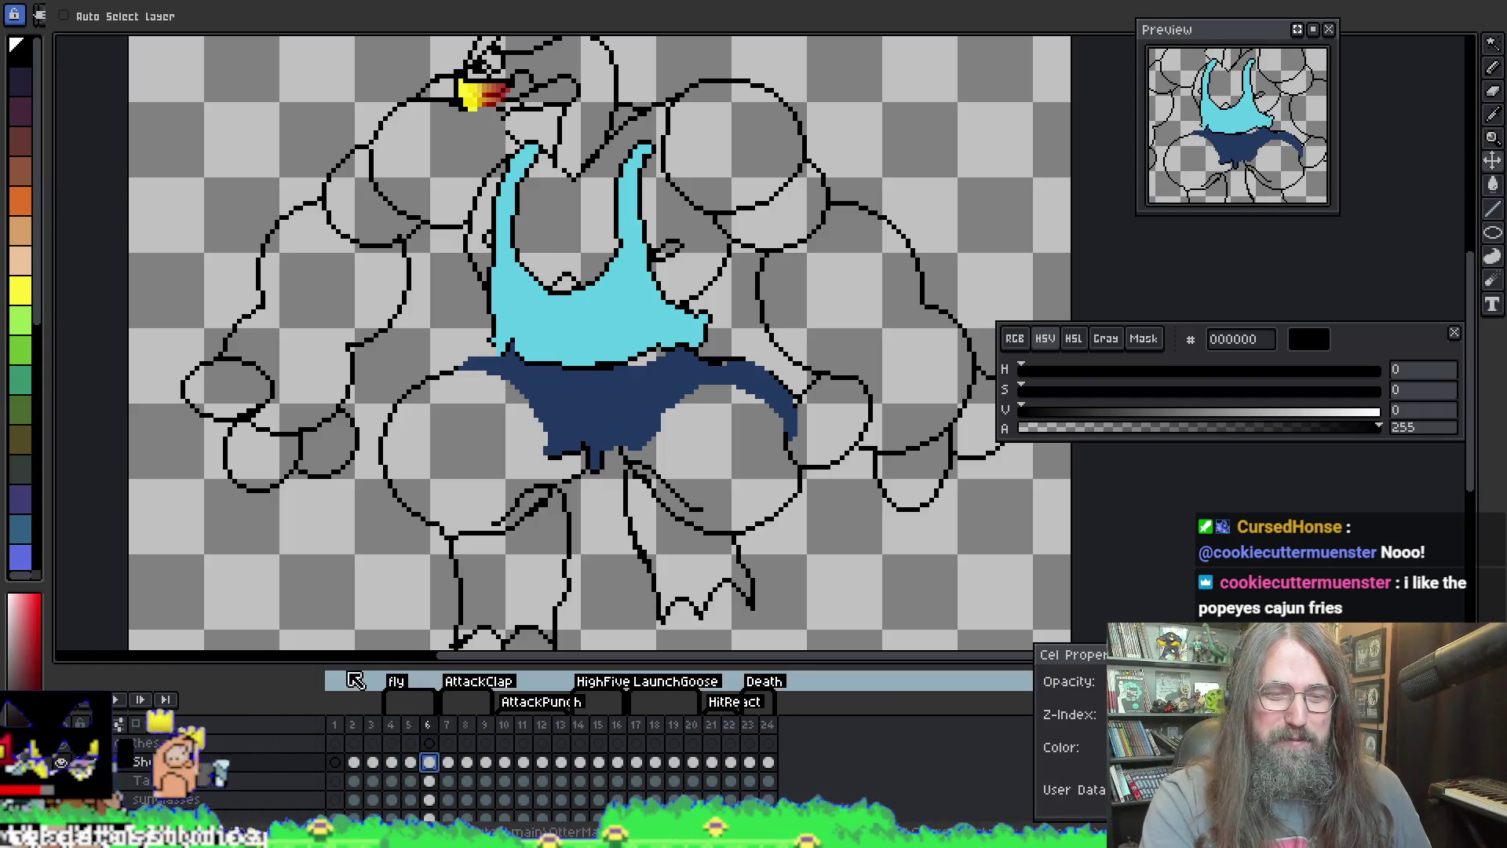
drag(347, 655, 346, 573)
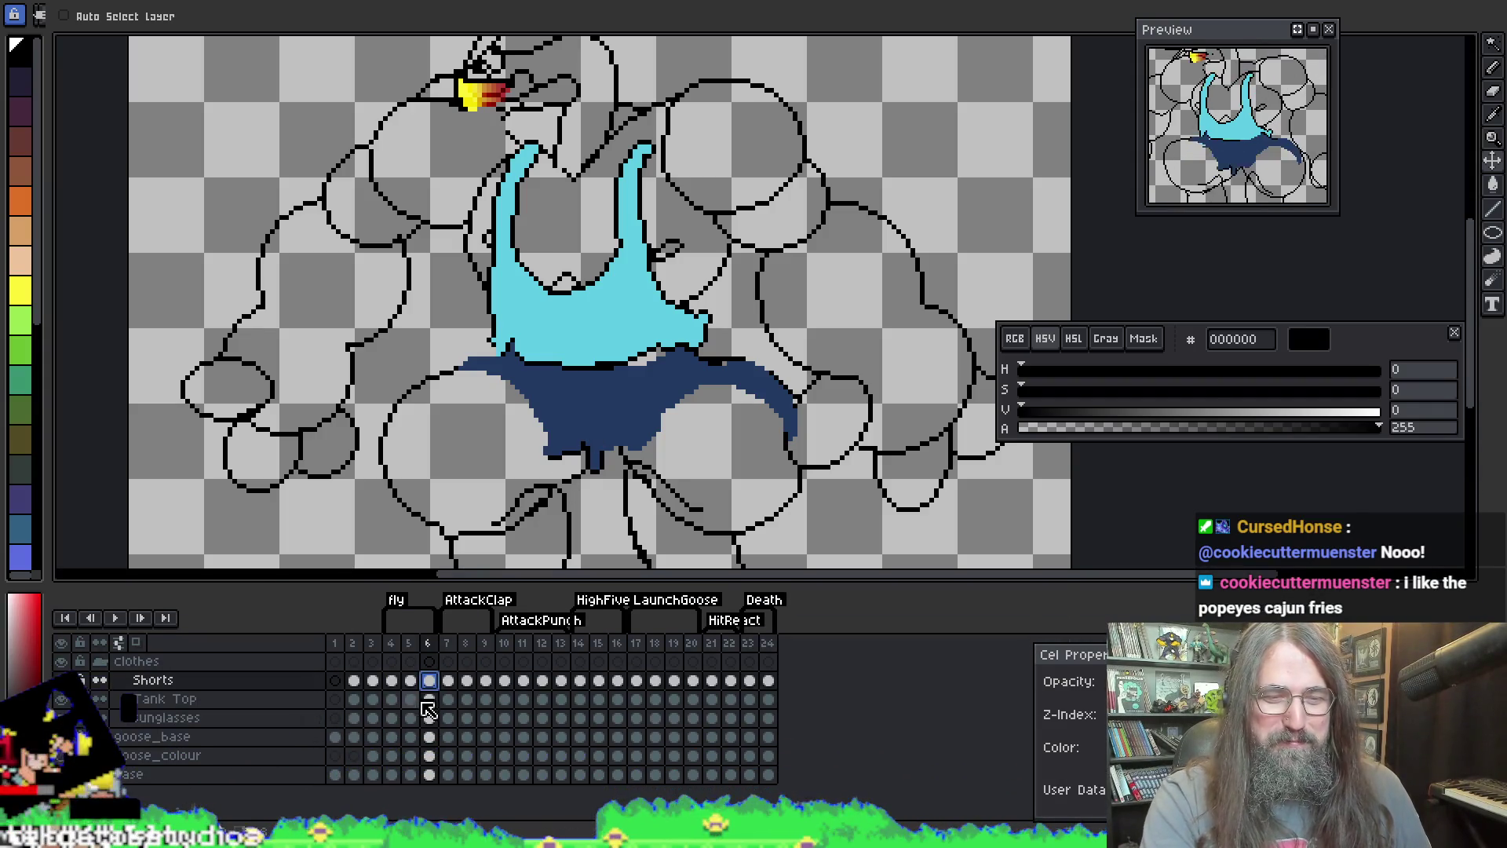
click(62, 680)
click(61, 680)
click(62, 698)
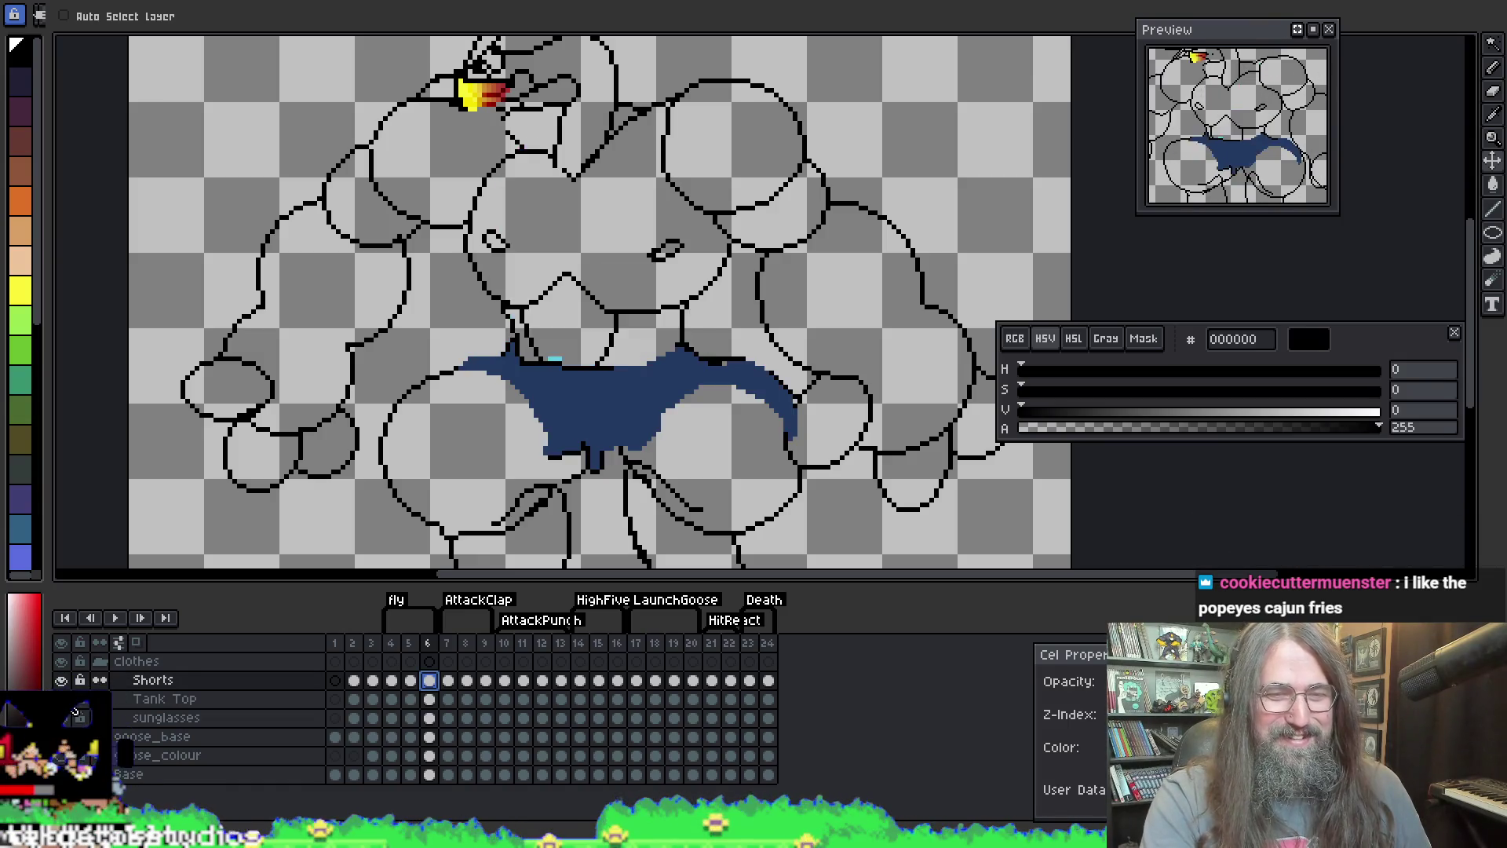
click(62, 699)
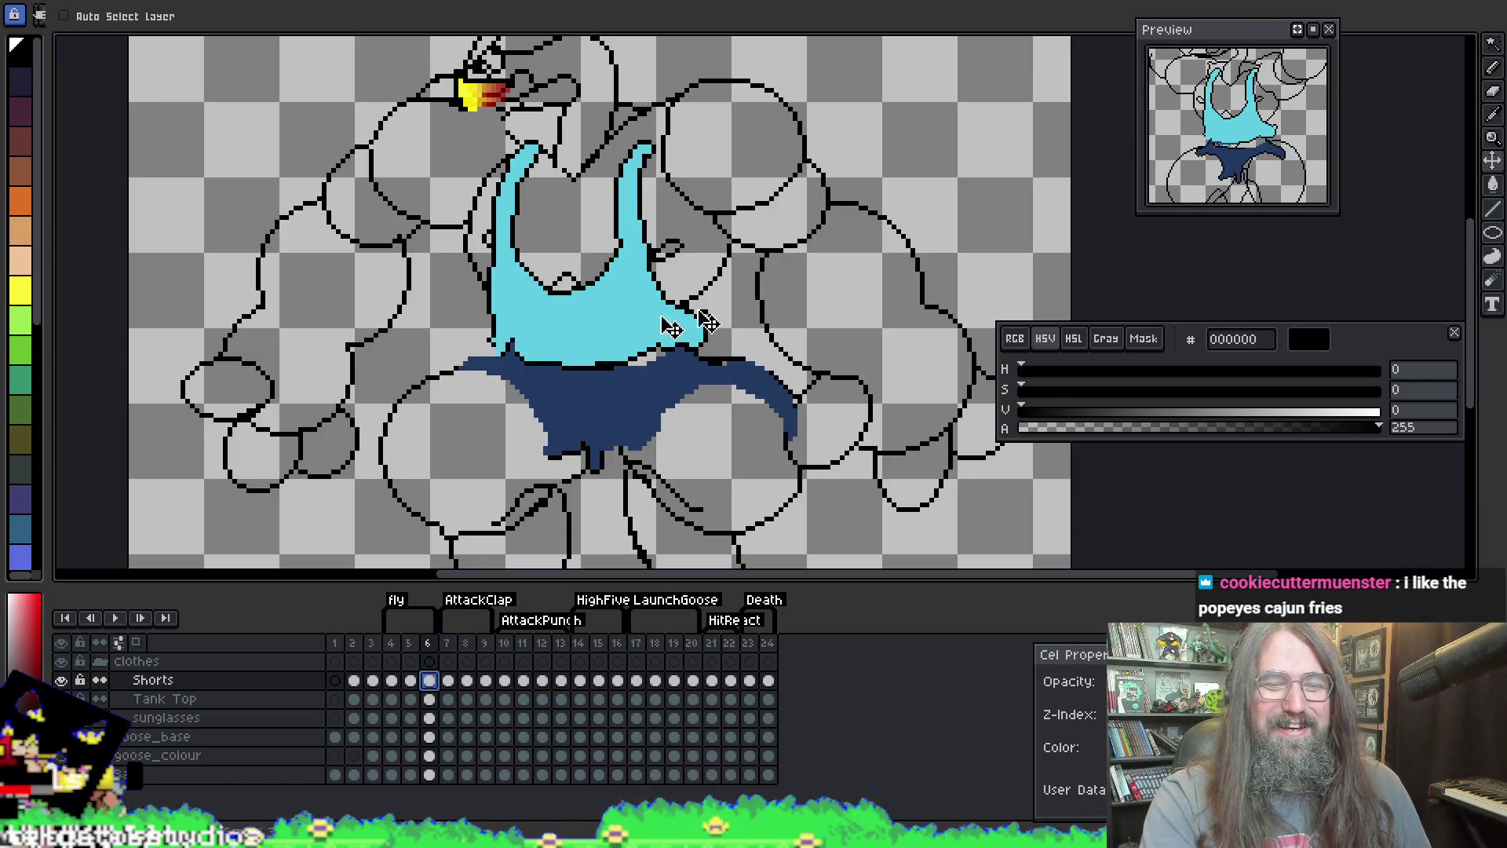
Step: Raise the cyan tank top about 48 px on frame 6 and 30 px on frame 4
click(432, 701)
drag(549, 400, 553, 354)
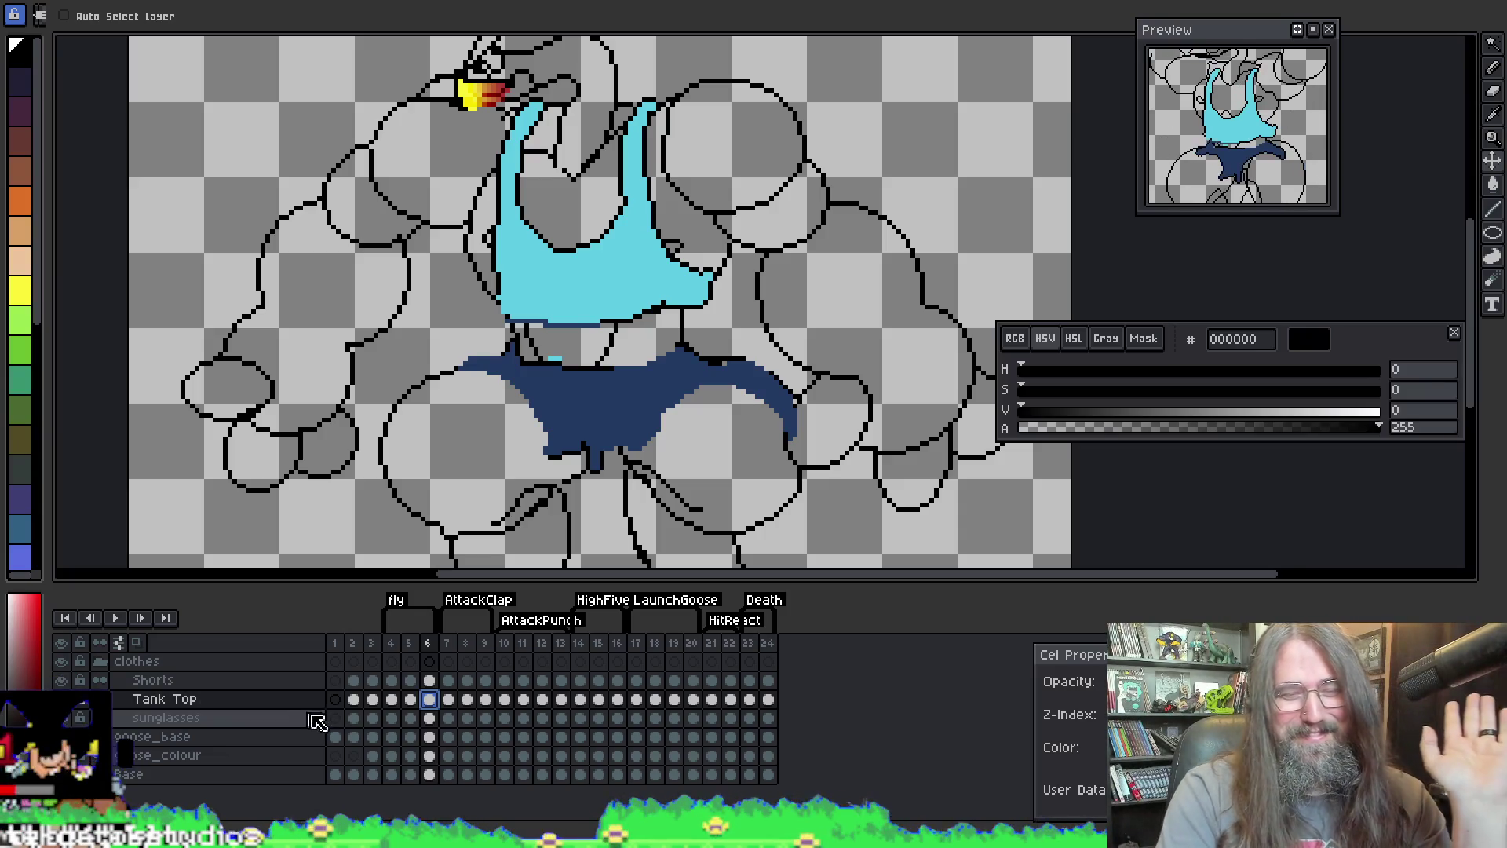
click(393, 701)
drag(574, 359, 573, 336)
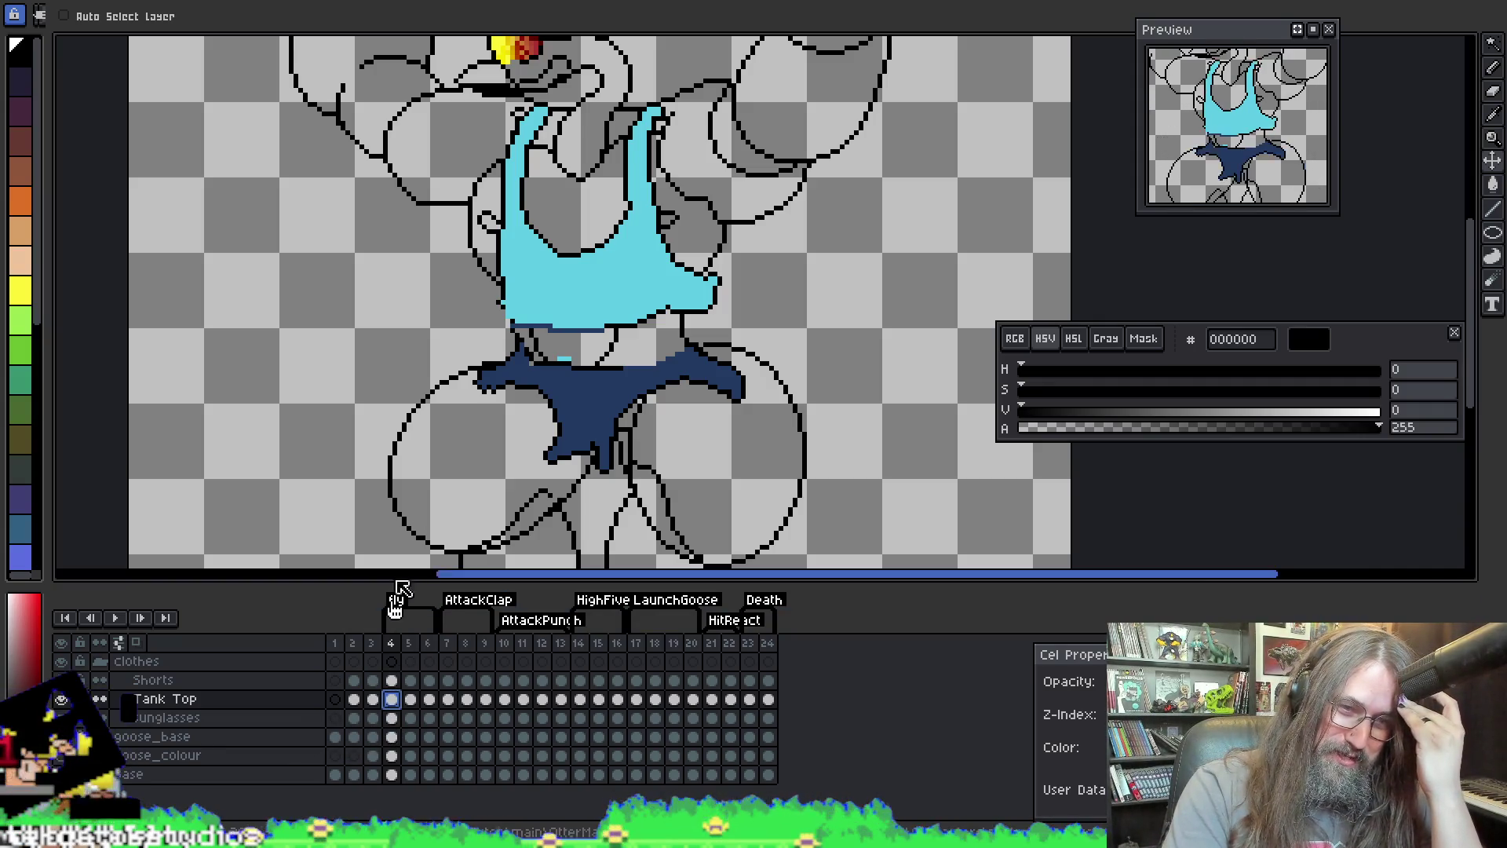
Step: Move the navy shorts lower on frame 6, then compare the poses of frames 4 and 5
scroll(464, 430, up, 3)
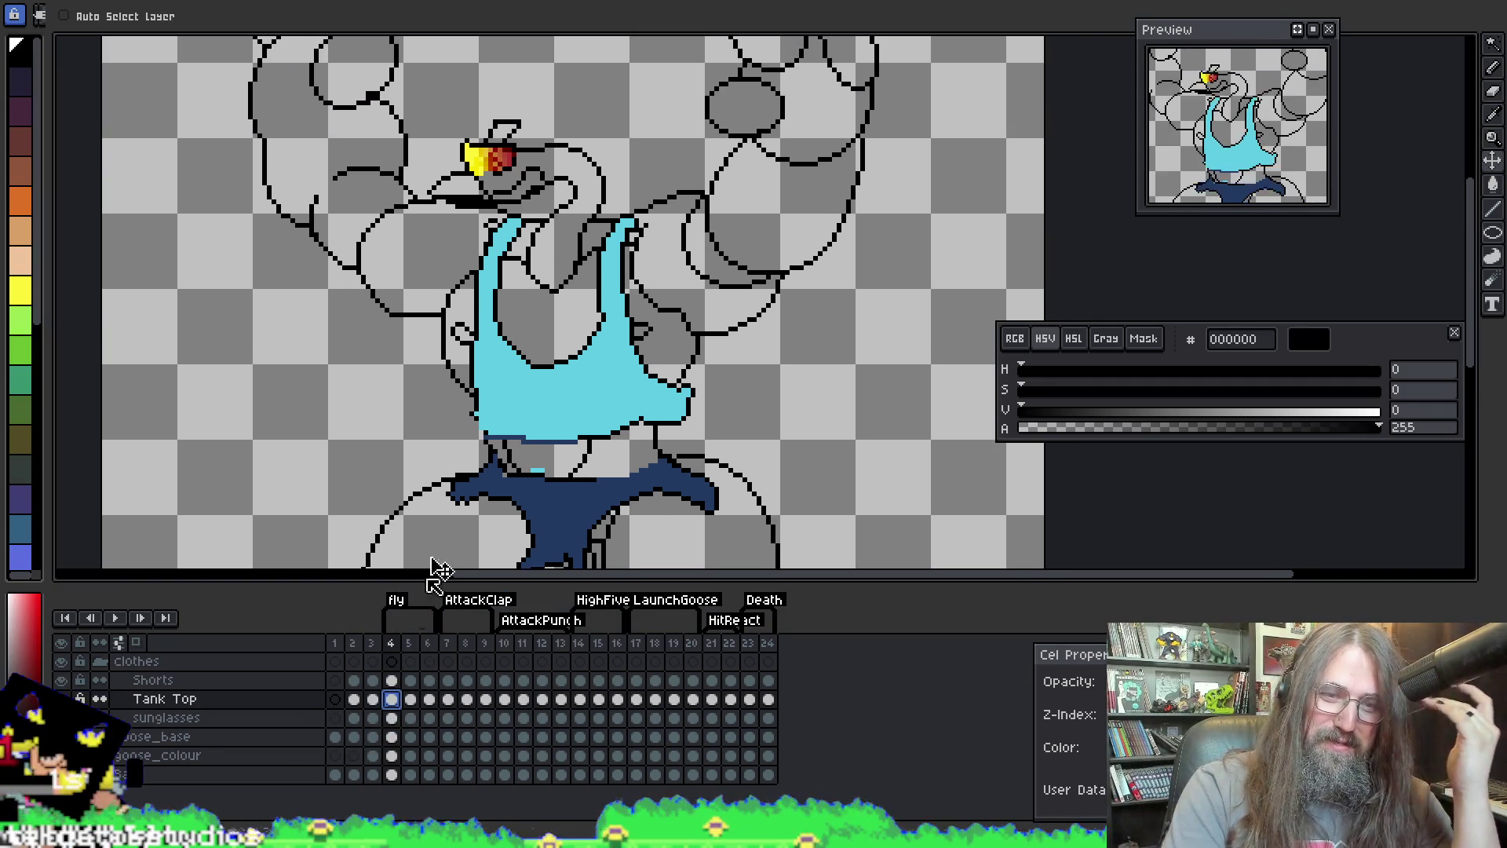
click(391, 680)
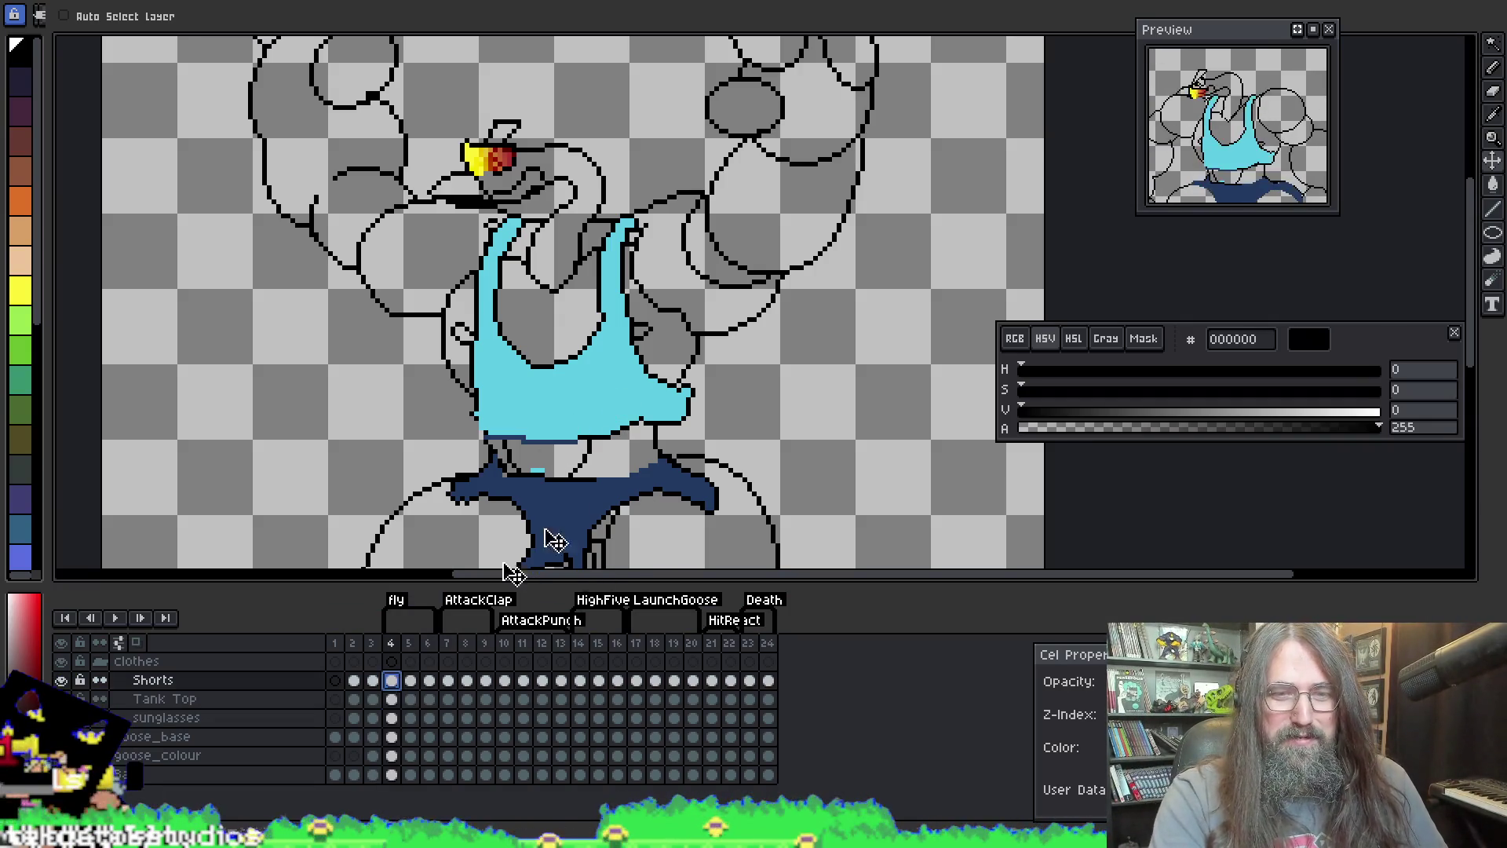
scroll(673, 265, down, 3)
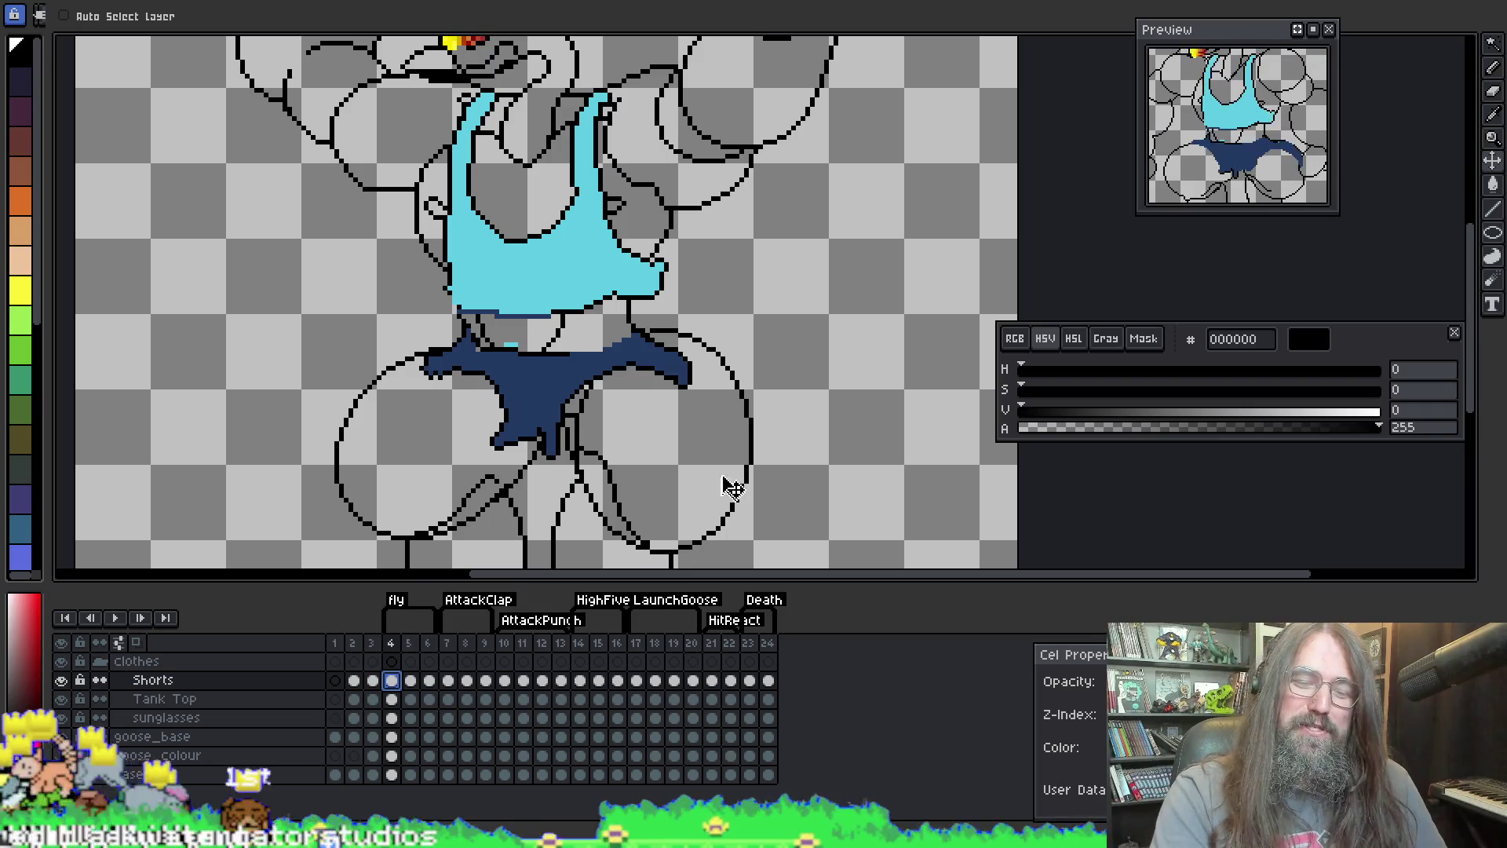
key(Right)
key(Right)
mouse_move(522, 427)
mouse_down()
mouse_move(531, 452)
mouse_move(536, 419)
mouse_up()
key(Left)
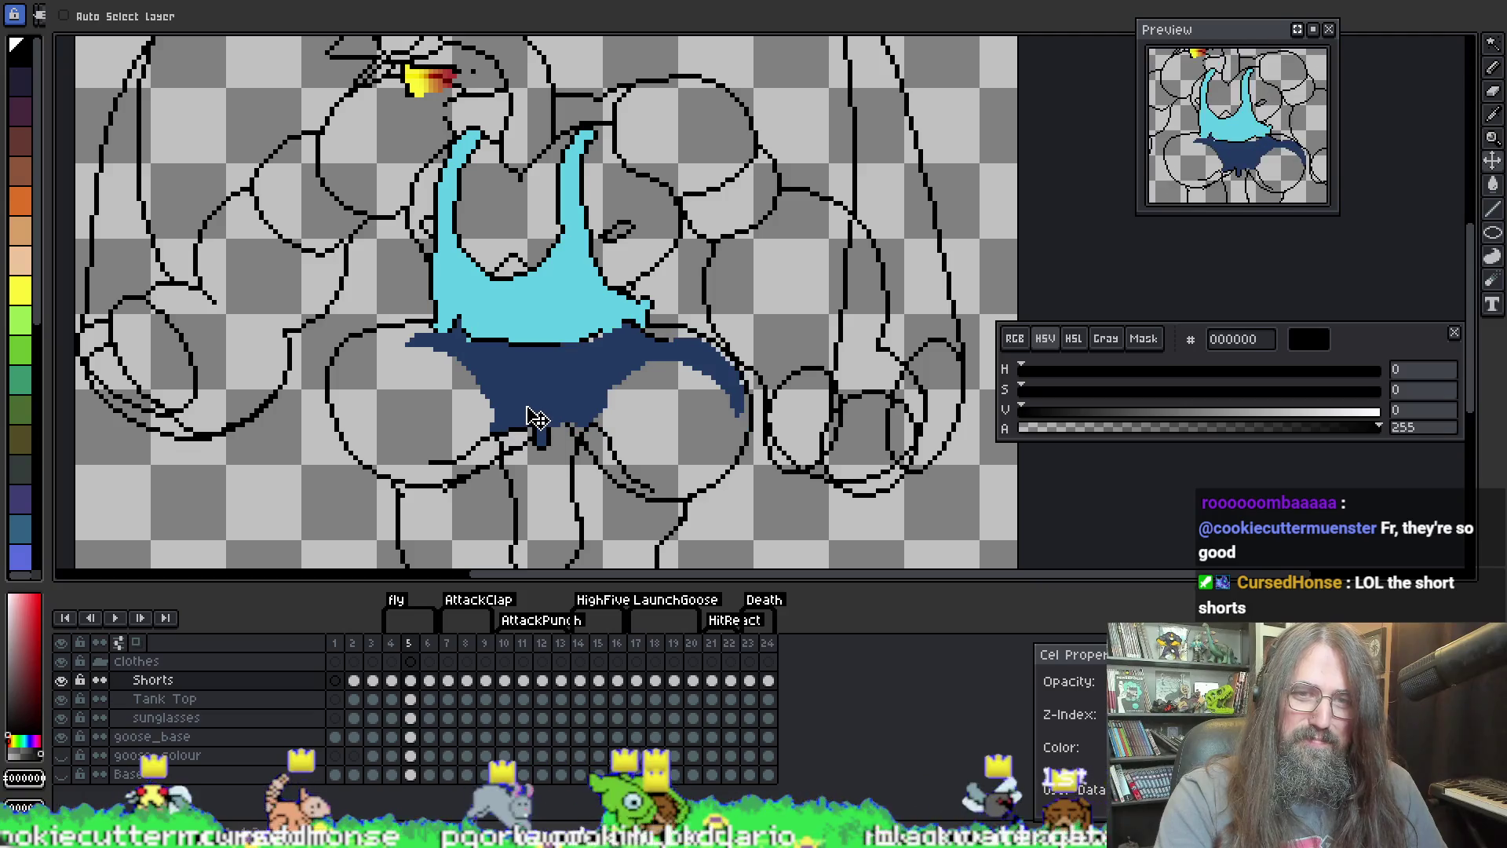
key(Left)
key(Right)
key(Left)
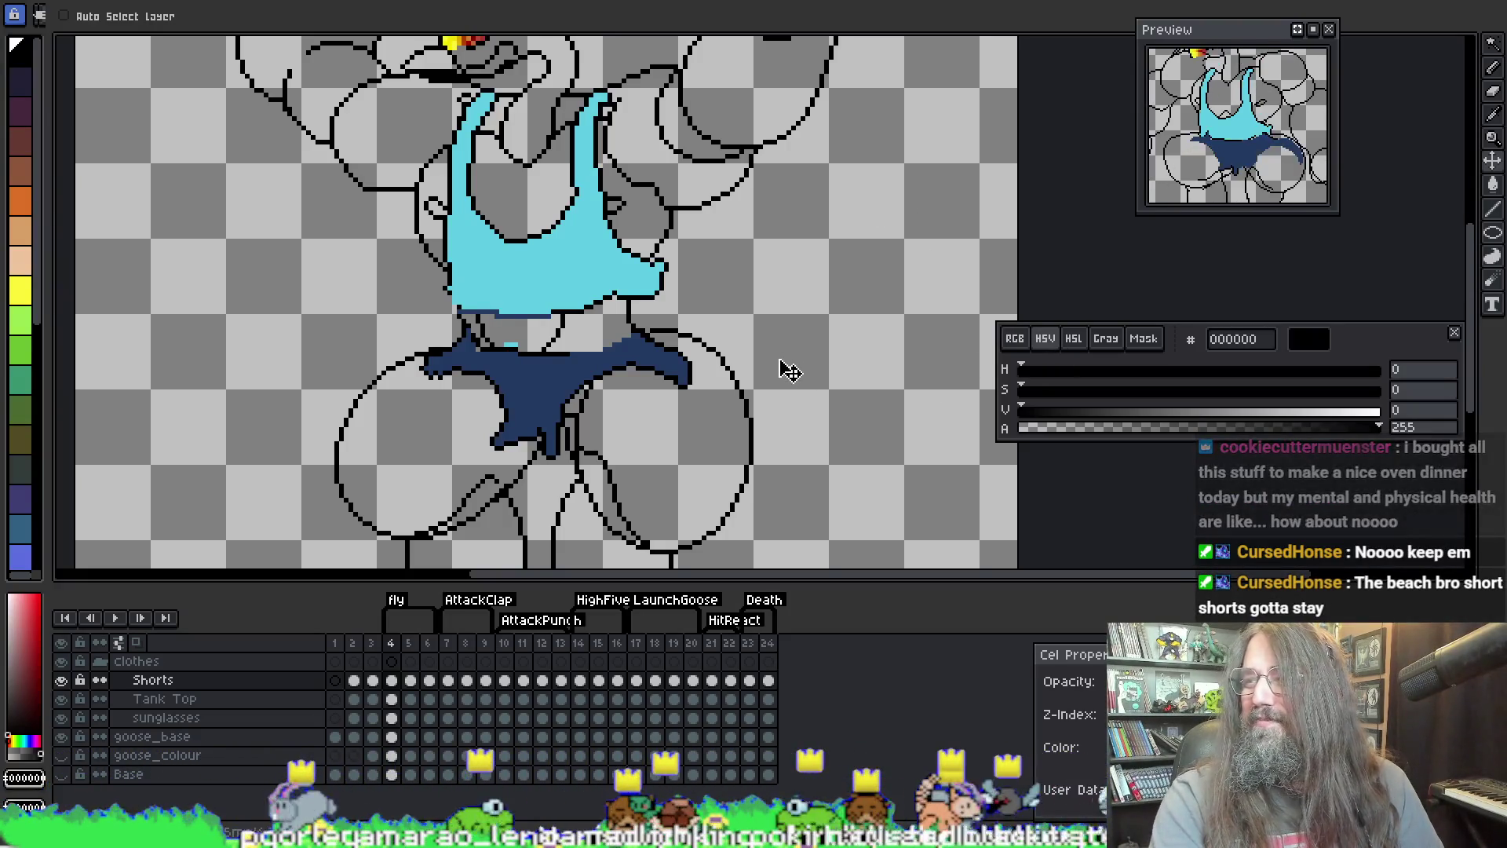
Step: Move the tank top up onto the goose's chest on frame 5
scroll(642, 286, right, 2)
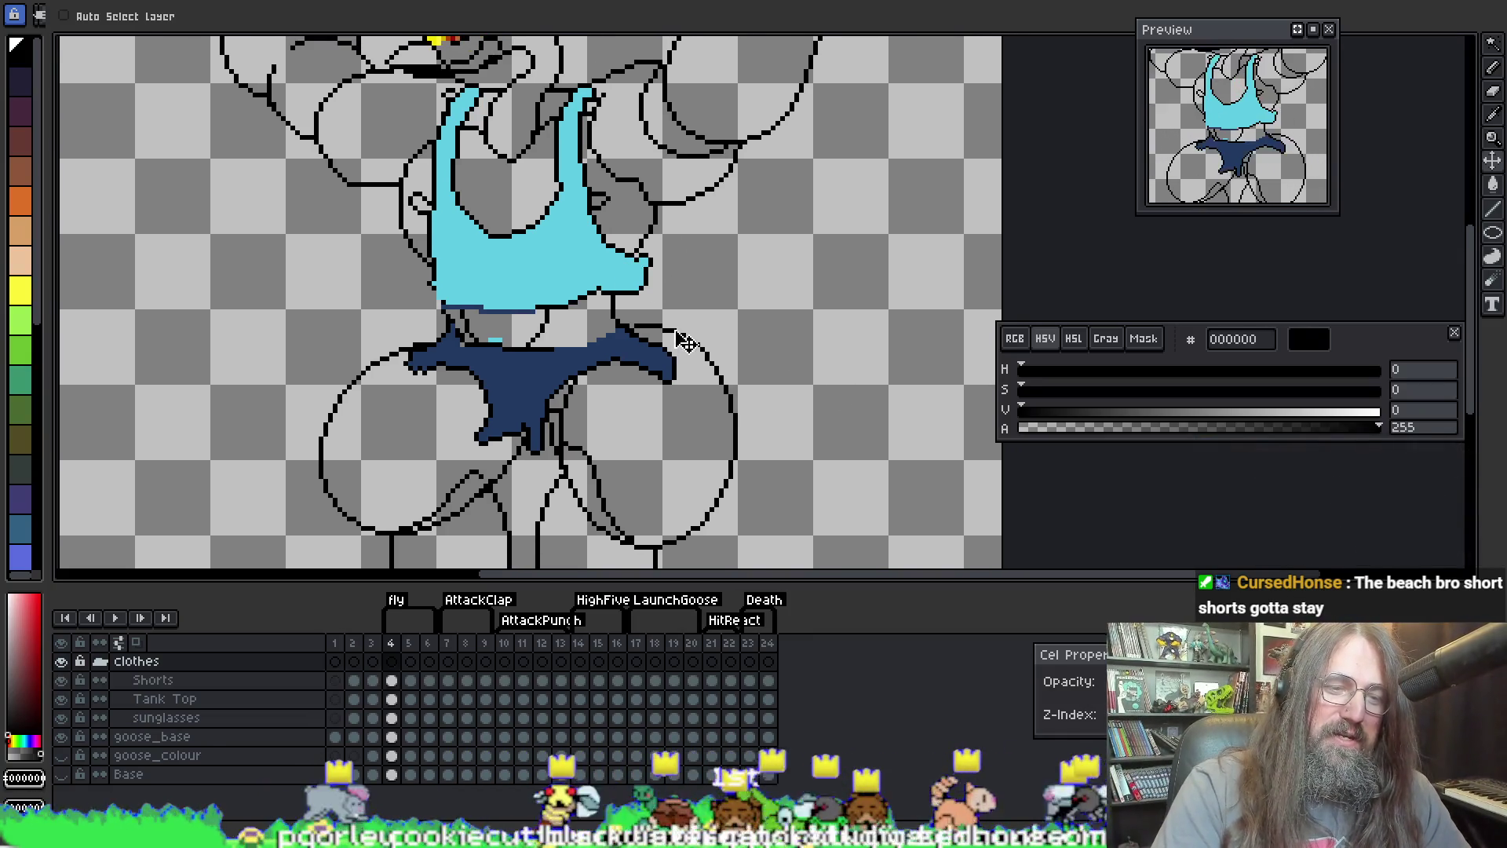
key(alt+Down)
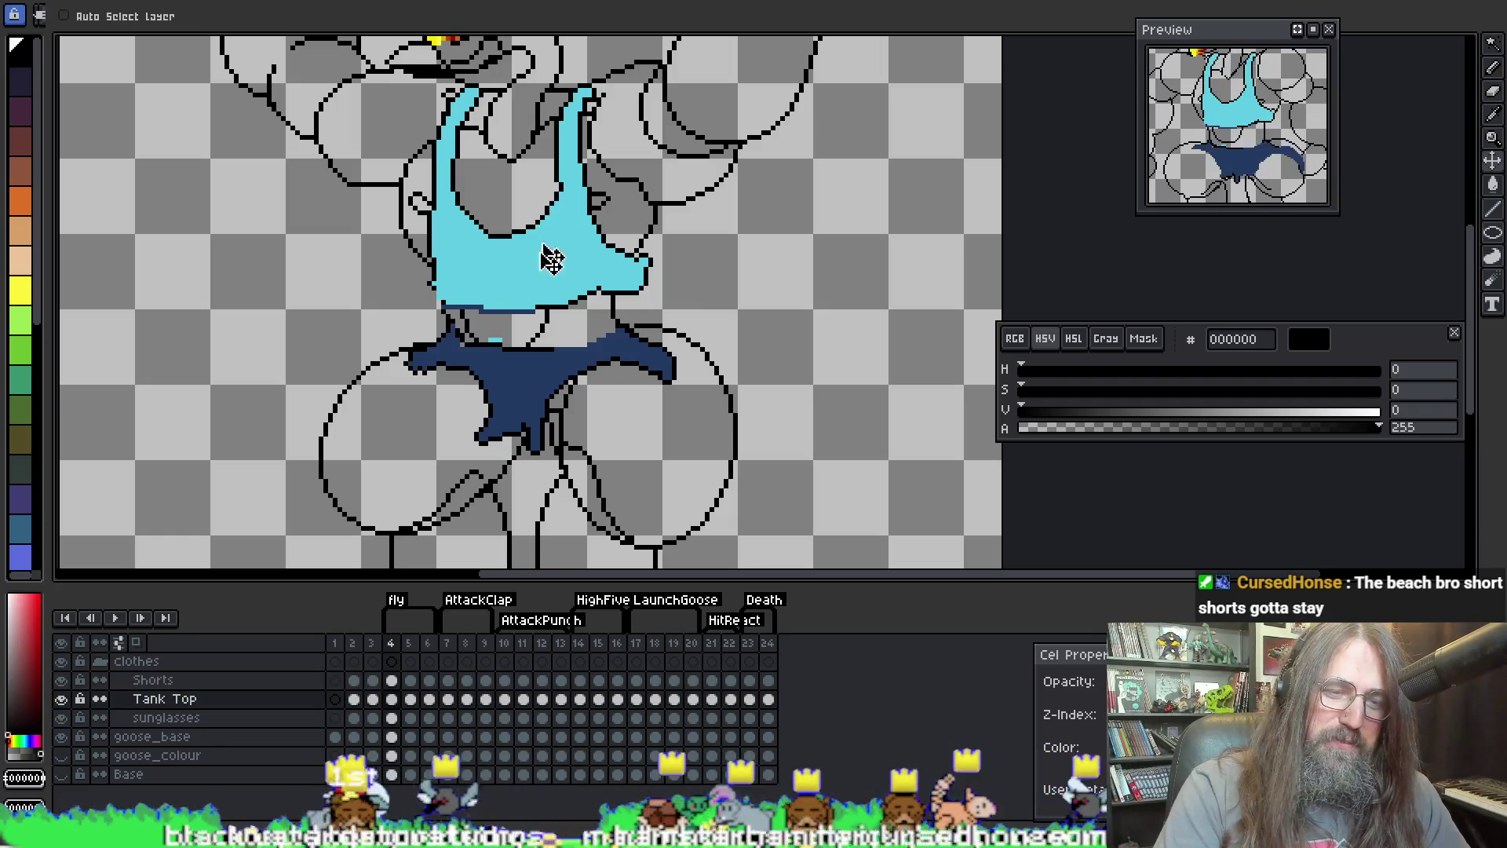
scroll(562, 277, up, 2)
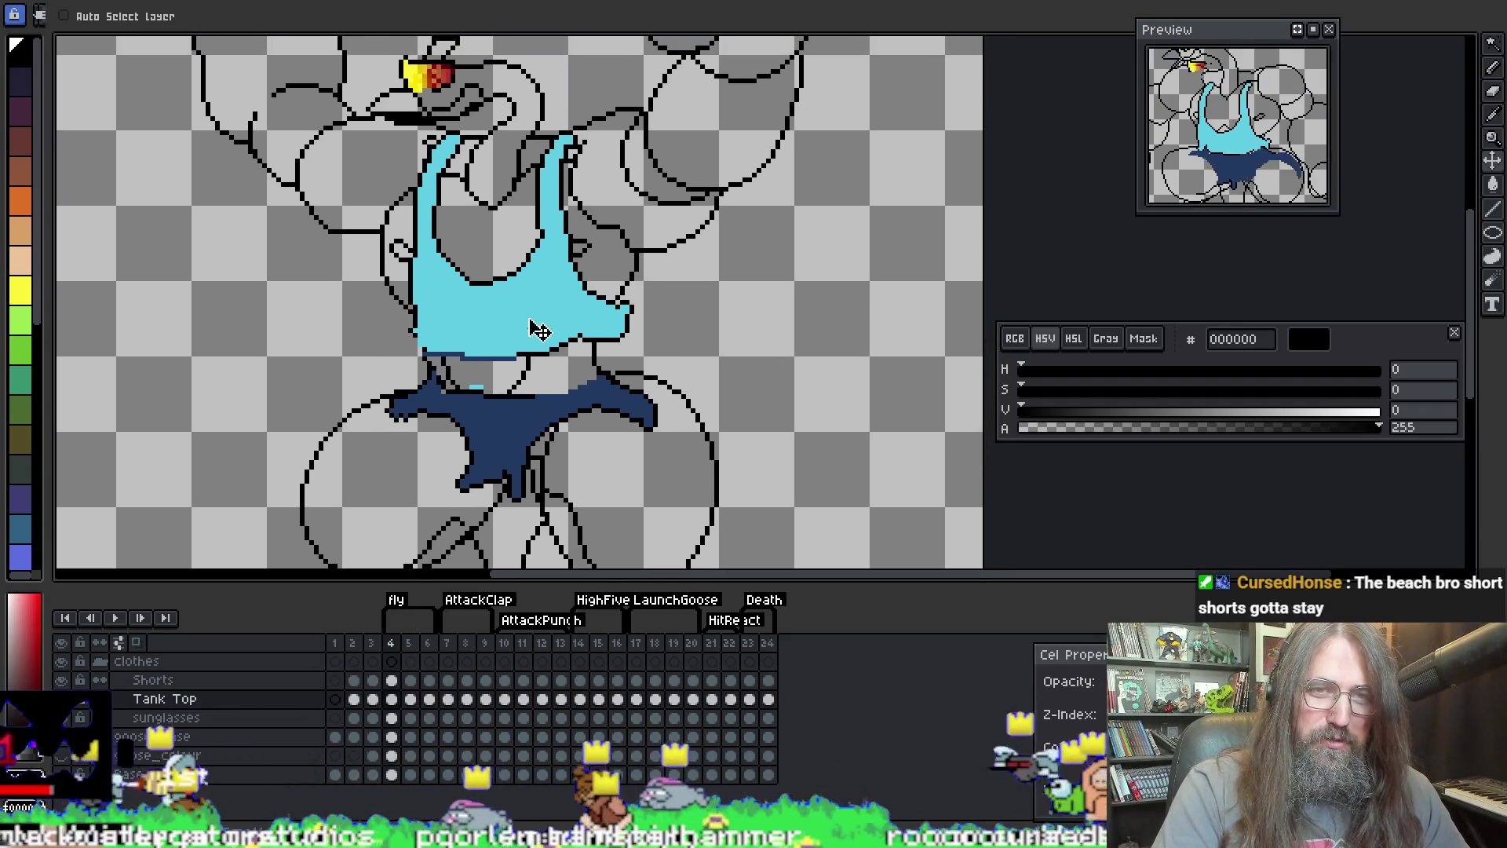
scroll(509, 355, down, 2)
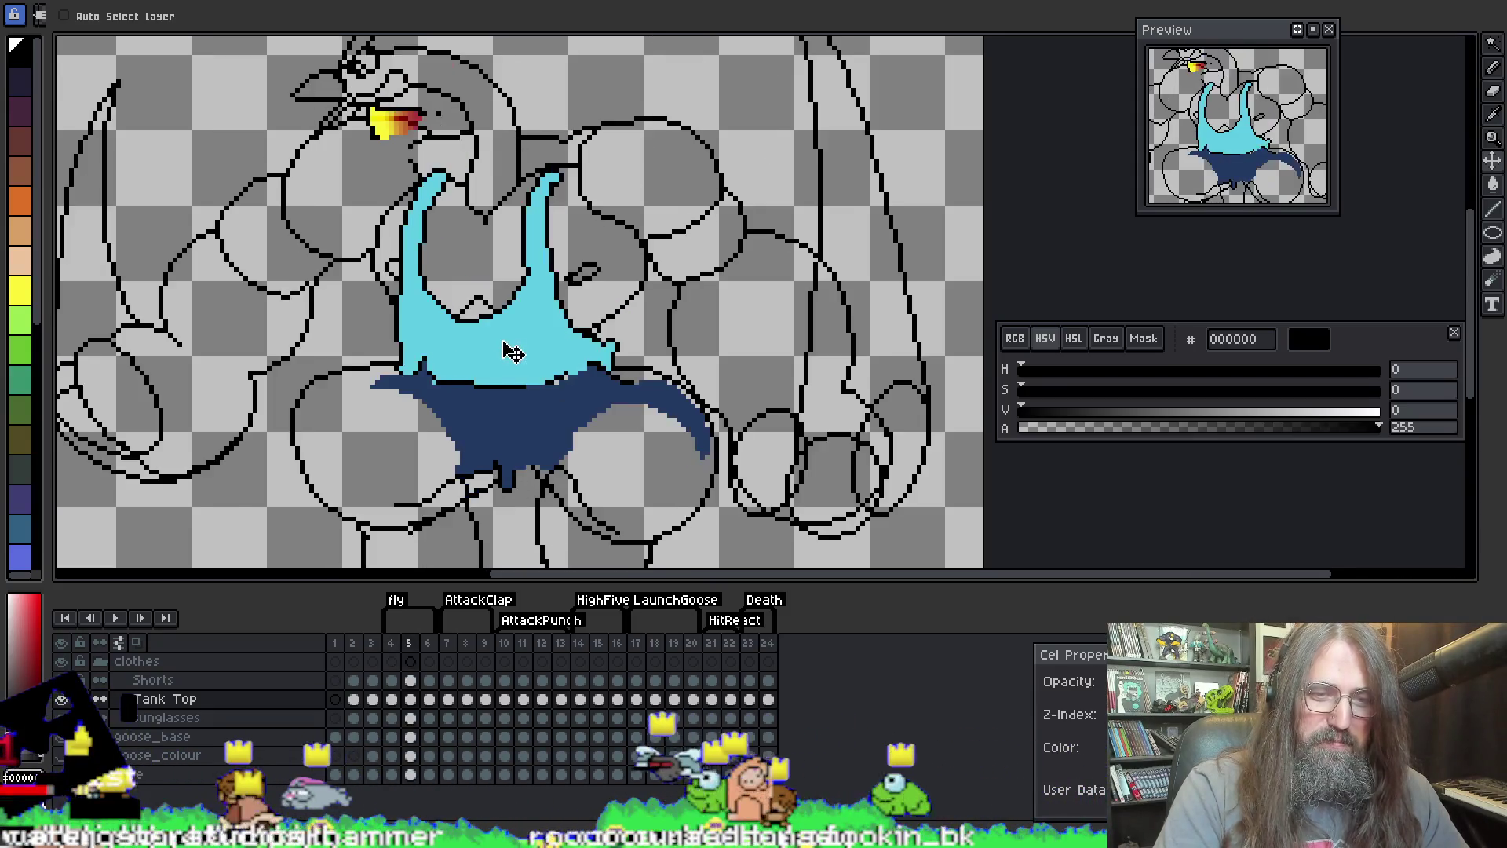
scroll(505, 346, up, 2)
drag(495, 361, 502, 327)
key(Right)
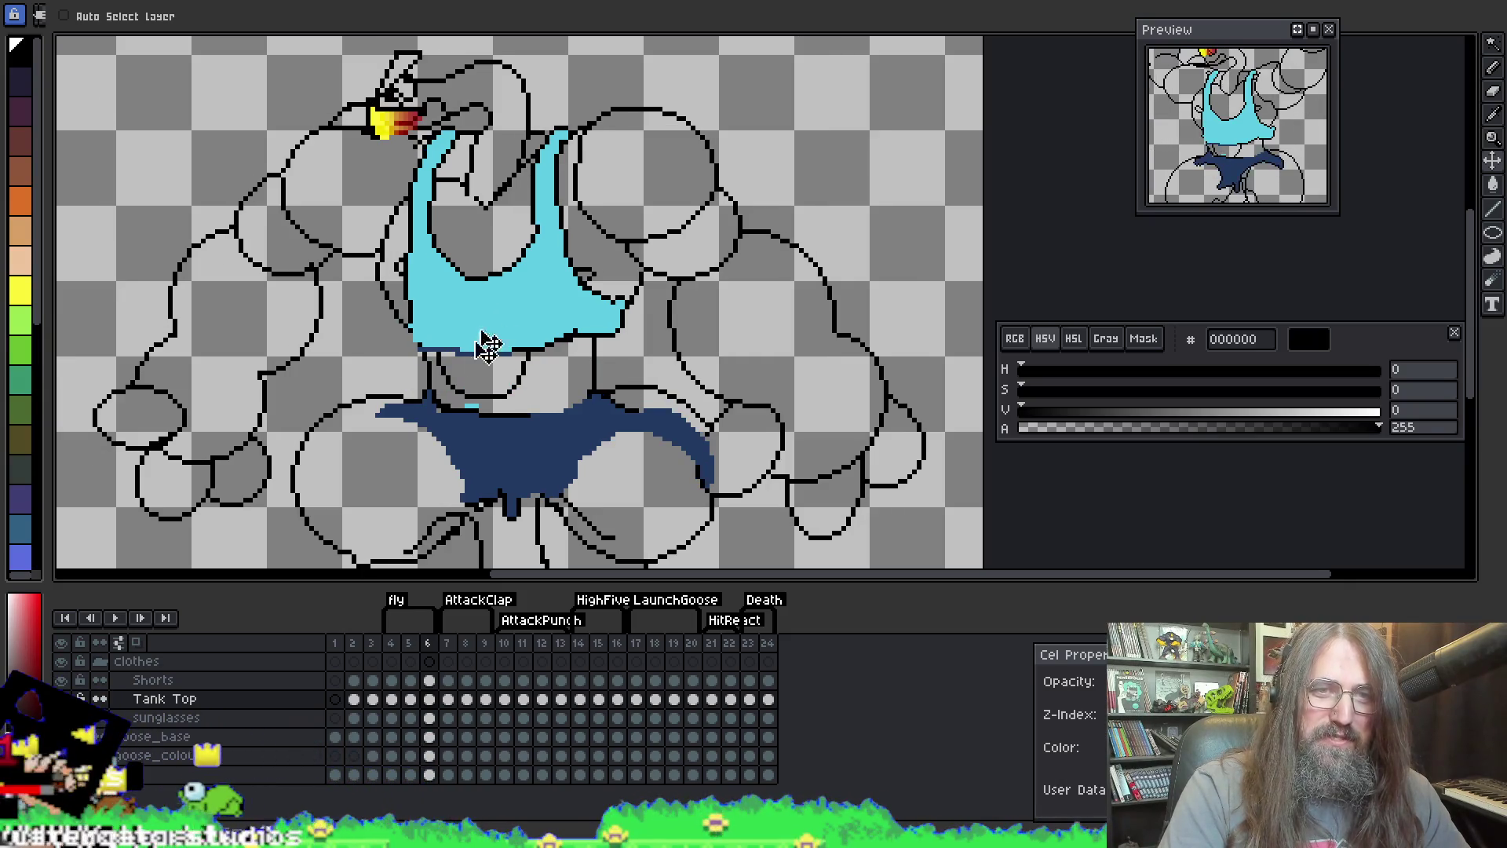
key(Right)
key(Left)
key(Left)
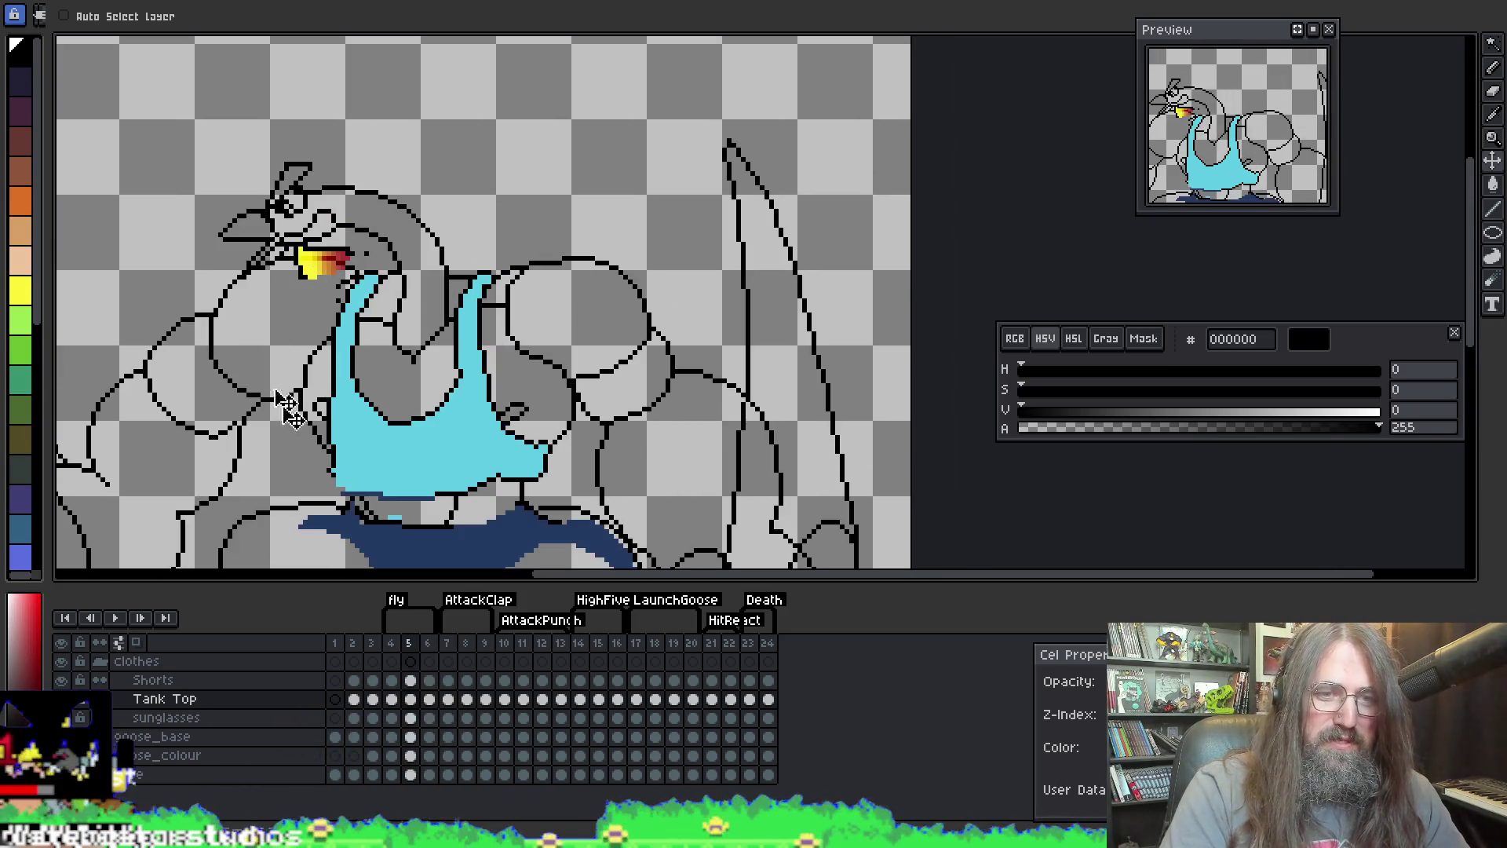
Step: Move the sunglasses onto the goose's head on frame 5 and onto the beak on frame 7, then preview
key(Down)
mouse_move(303, 345)
mouse_down()
mouse_move(285, 285)
mouse_move(269, 290)
mouse_move(336, 284)
mouse_move(329, 262)
mouse_up()
key(period)
key(period)
key(comma)
key(period)
mouse_move(408, 277)
mouse_down()
mouse_move(453, 223)
mouse_move(603, 223)
mouse_move(603, 259)
mouse_move(703, 245)
mouse_move(510, 235)
mouse_move(590, 239)
mouse_up()
key(Return)
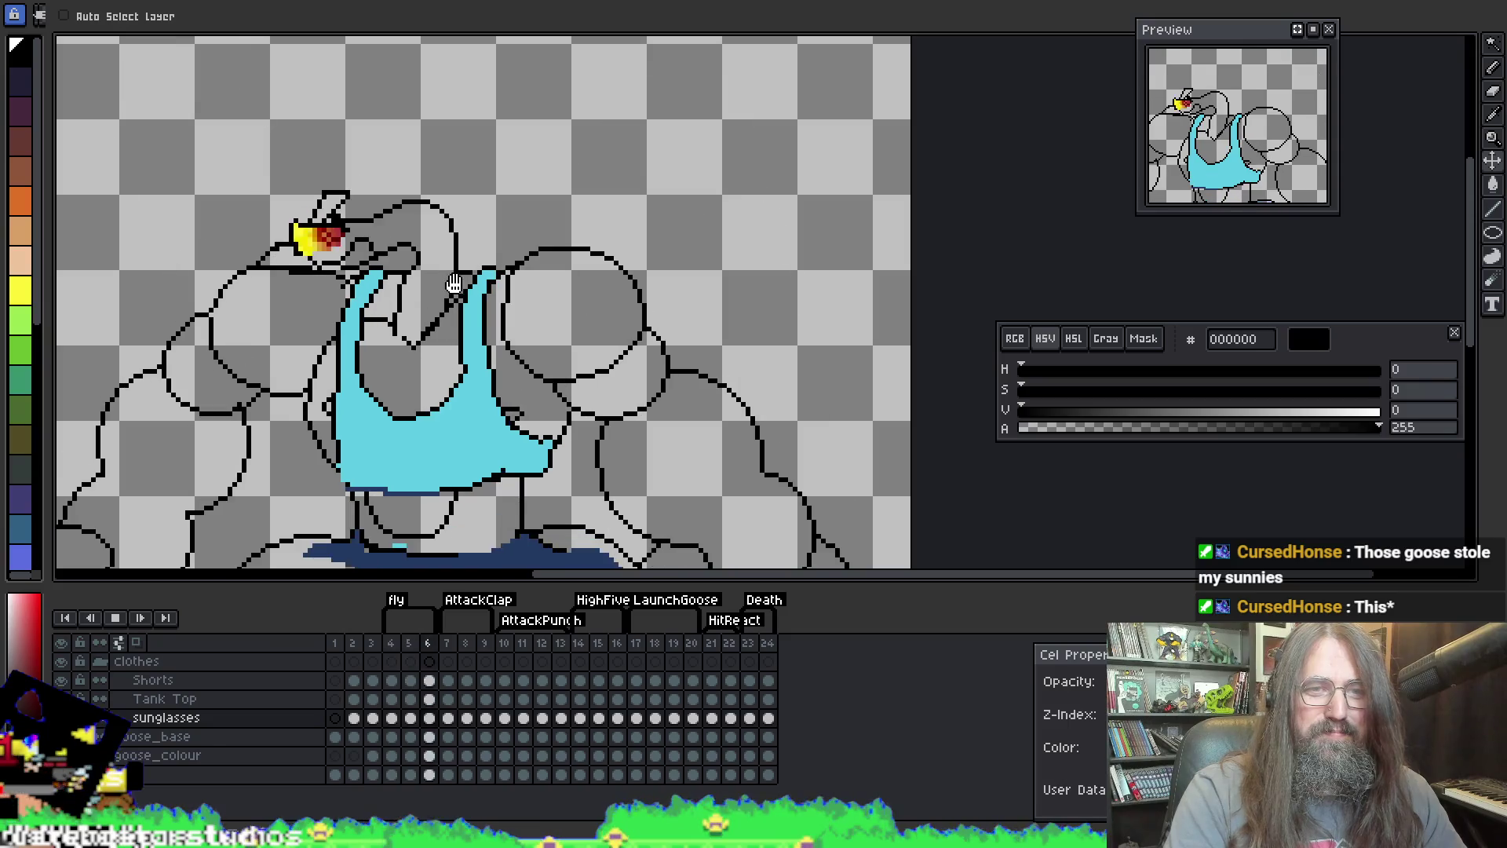
scroll(402, 296, down, 1)
key(Return)
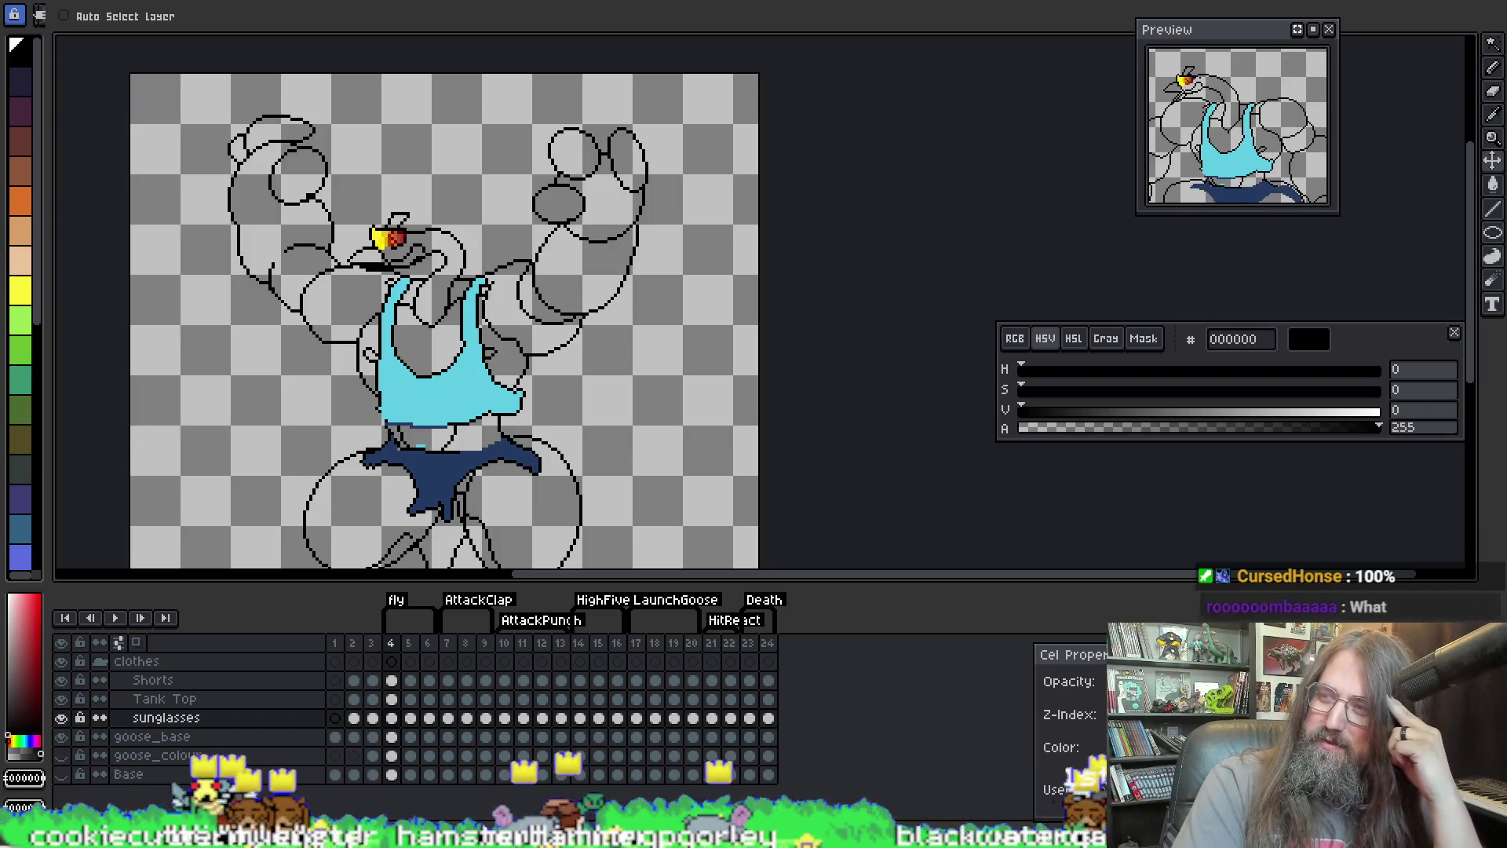
Step: Drag the Chrome window showing 'top gun volleyball scene' image results up over Aseprite
mouse_move(1201, 844)
mouse_down()
mouse_move(1199, 528)
mouse_move(1167, 335)
mouse_move(1126, 159)
mouse_move(1042, 79)
mouse_move(1043, 25)
mouse_move(1056, 23)
mouse_up()
Step: Scroll through the Top Gun volleyball image results, then go back to the goose sprite
scroll(1047, 468, down, 10)
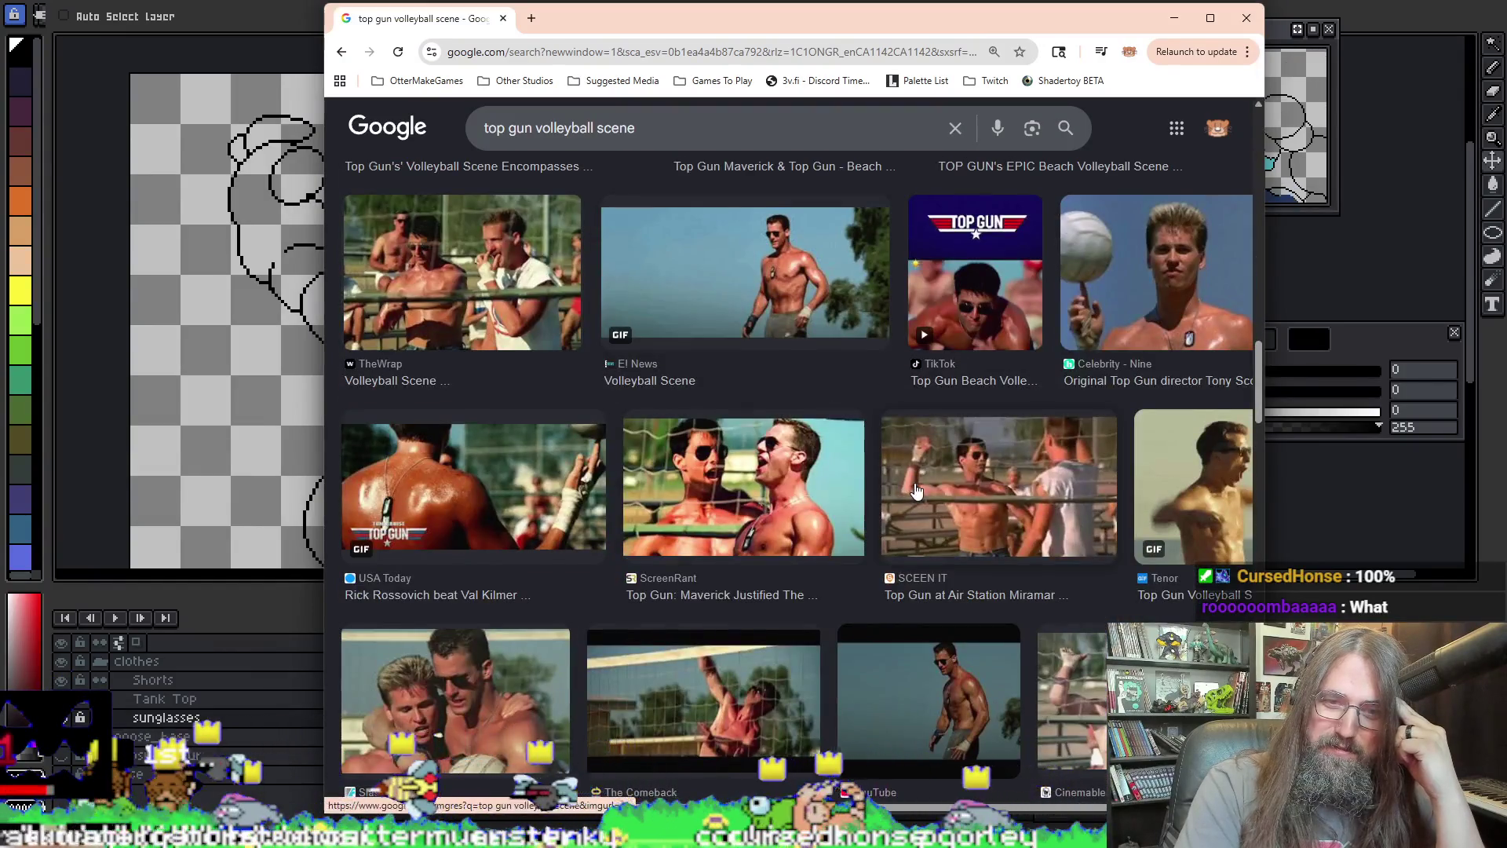
scroll(1046, 467, down, 15)
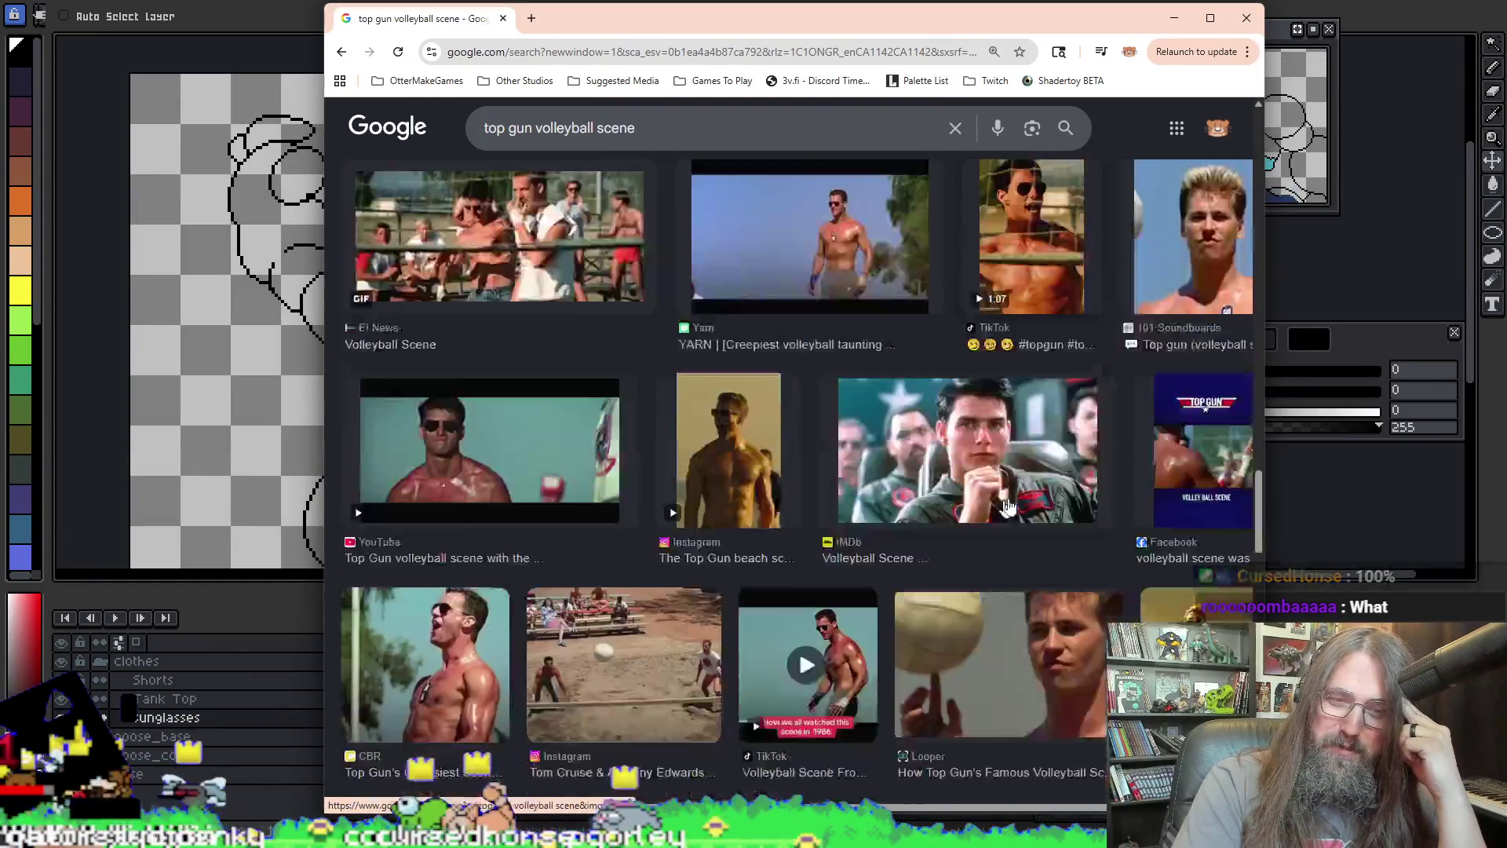
scroll(1020, 486, down, 15)
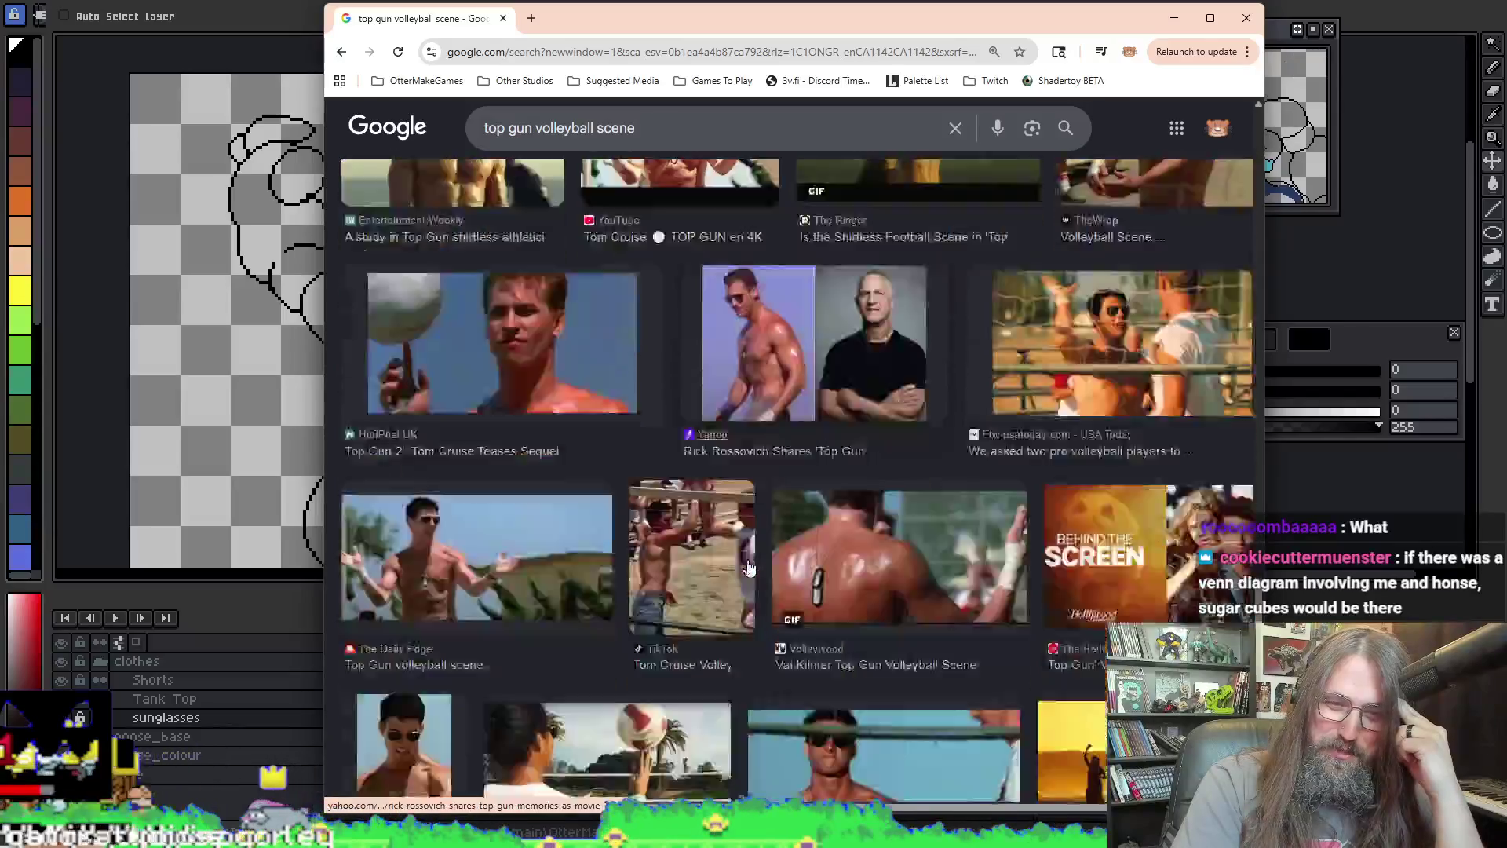
scroll(717, 589, down, 10)
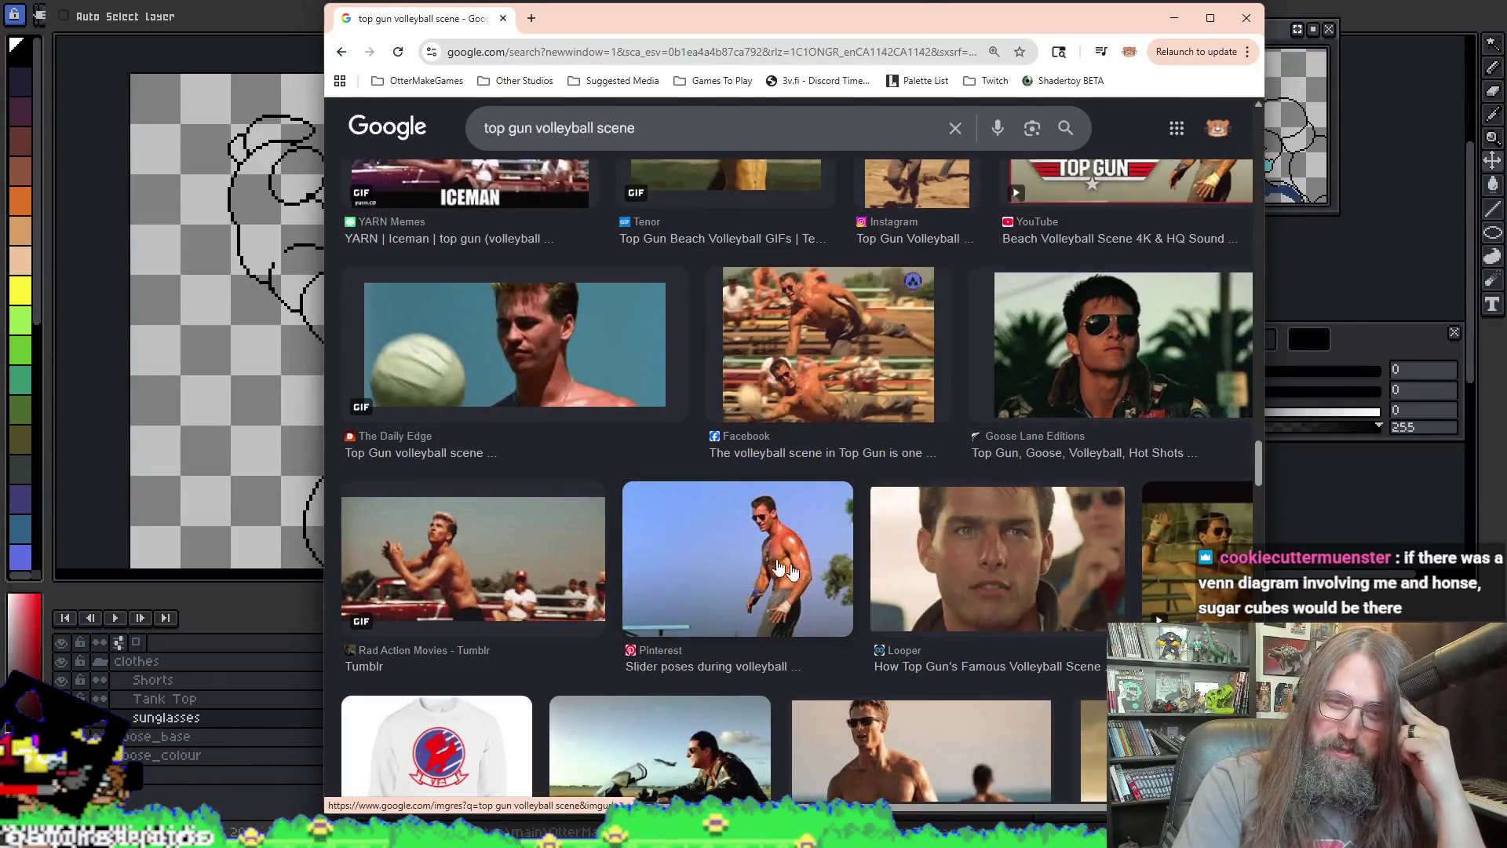
scroll(649, 609, down, 5)
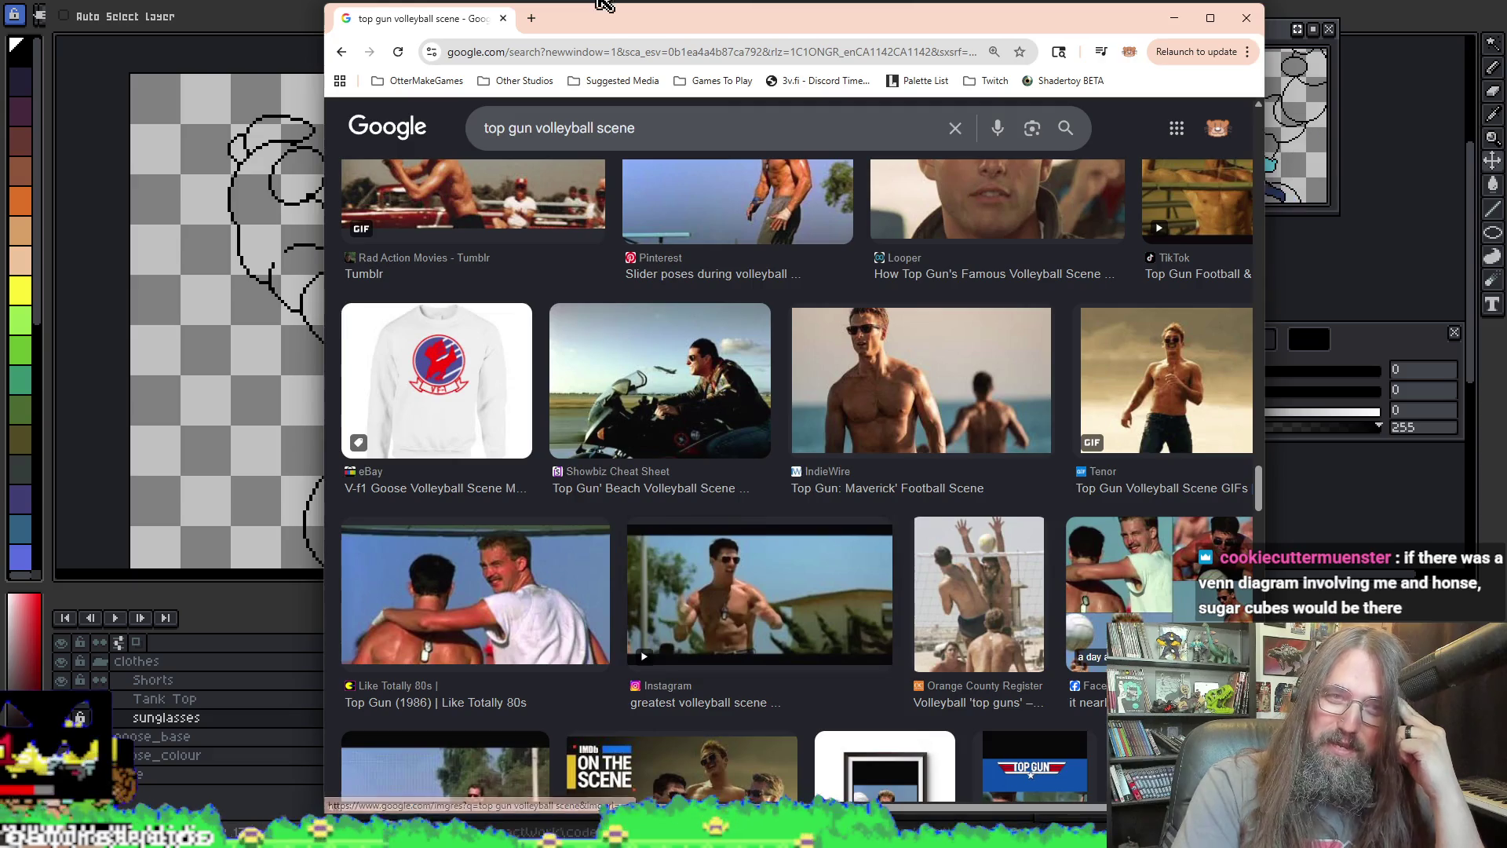
key(alt+Tab)
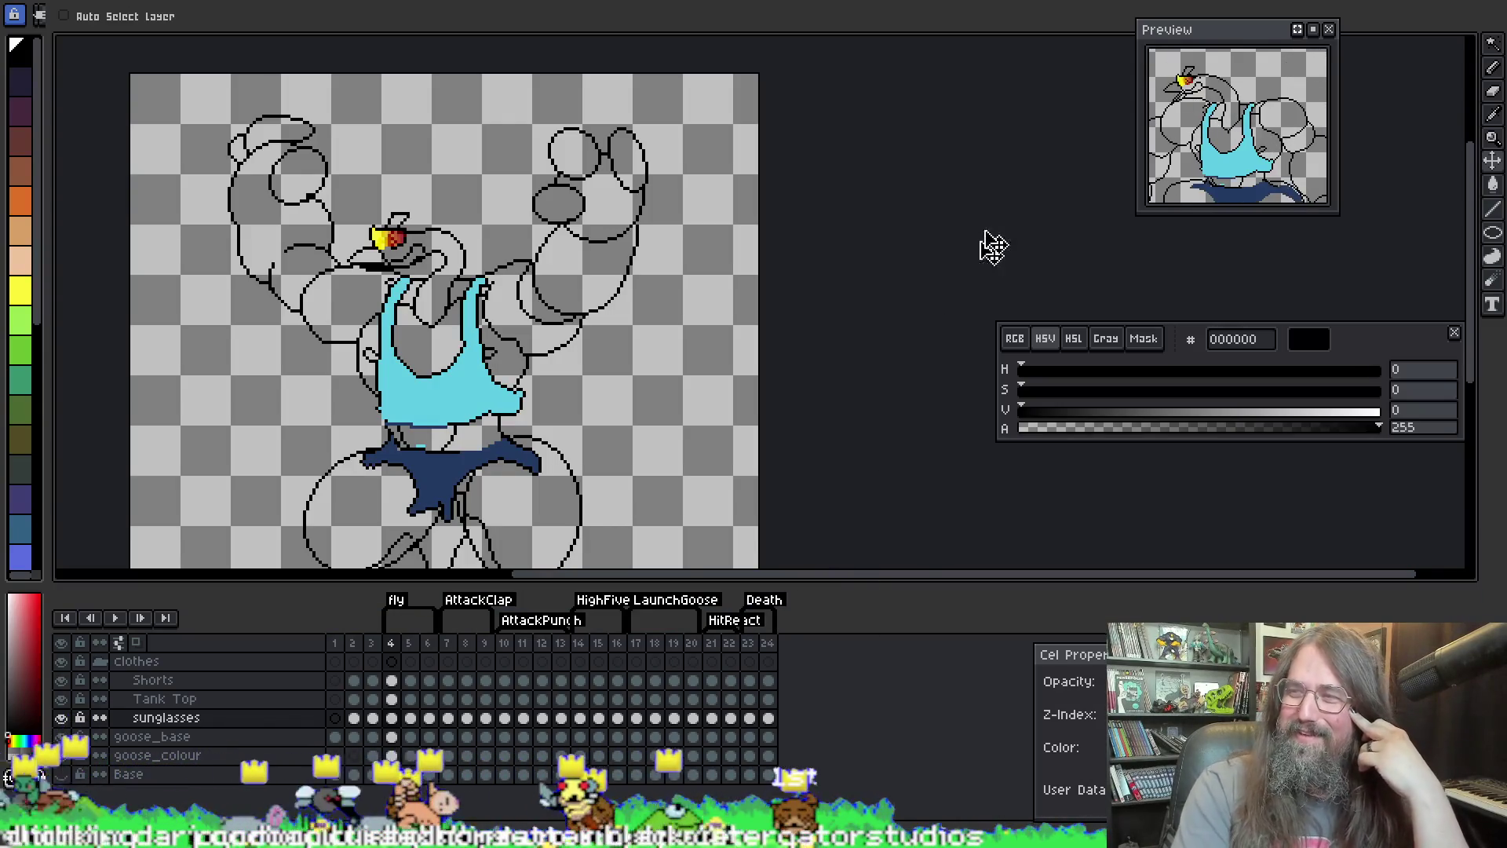
Step: Play the goose animation from frame 6 and stop it on frame 5
scroll(644, 253, left, 3)
scroll(643, 253, down, 3)
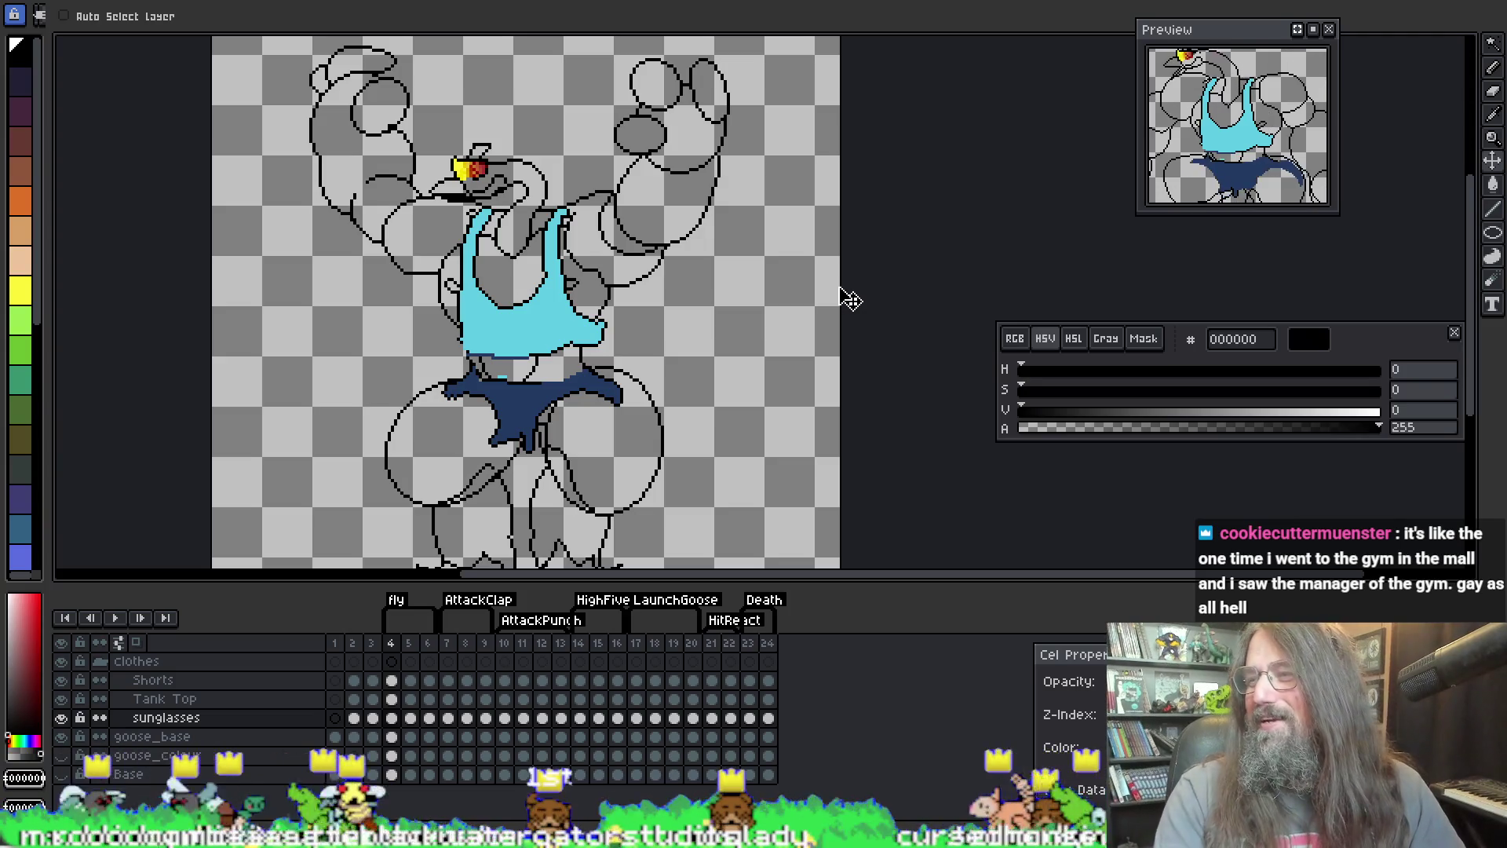
scroll(777, 310, down, 2)
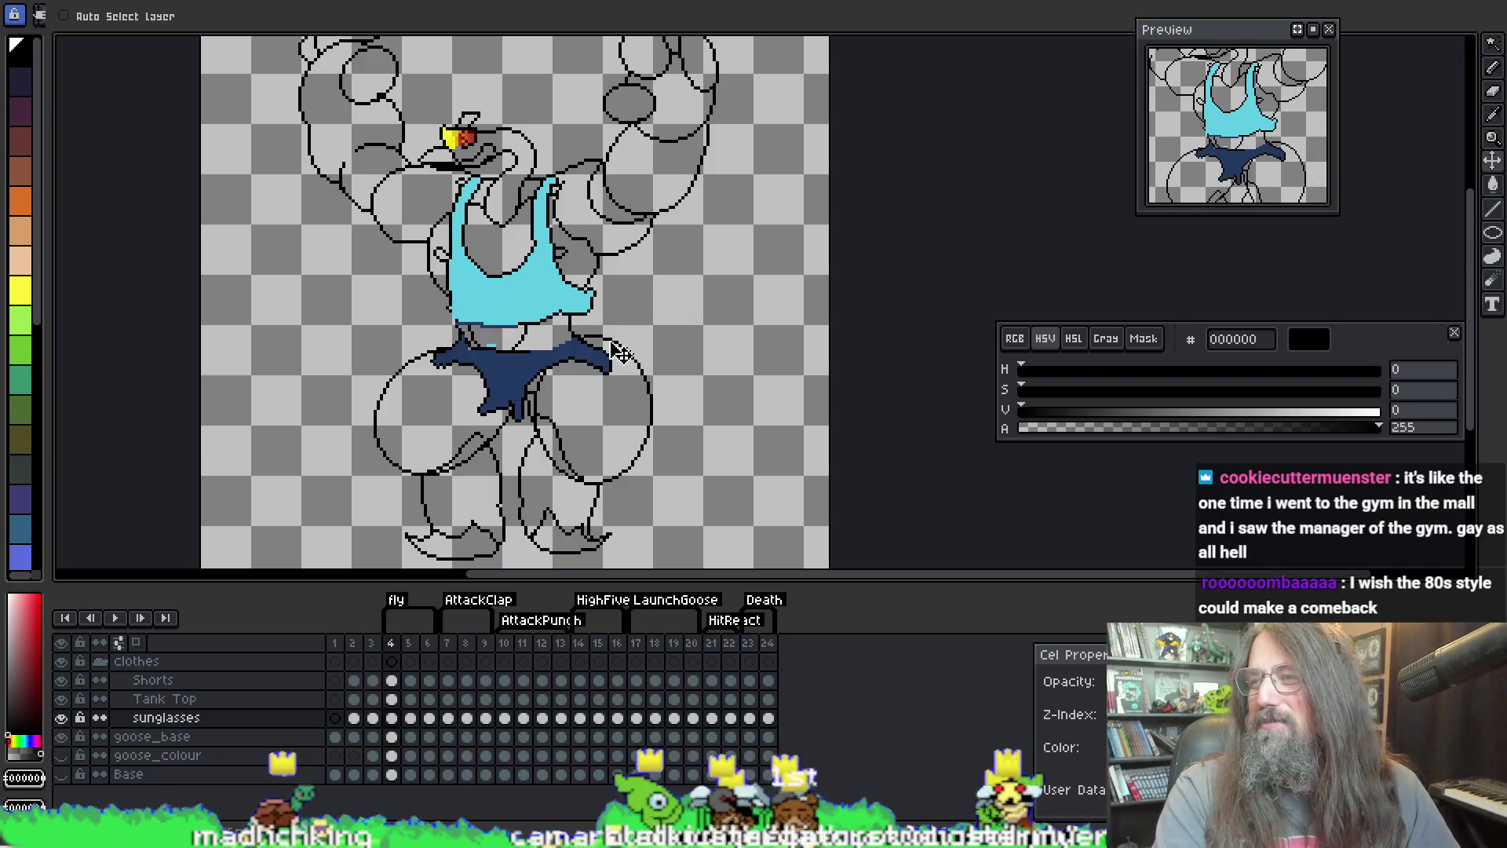
key(Right)
key(Right)
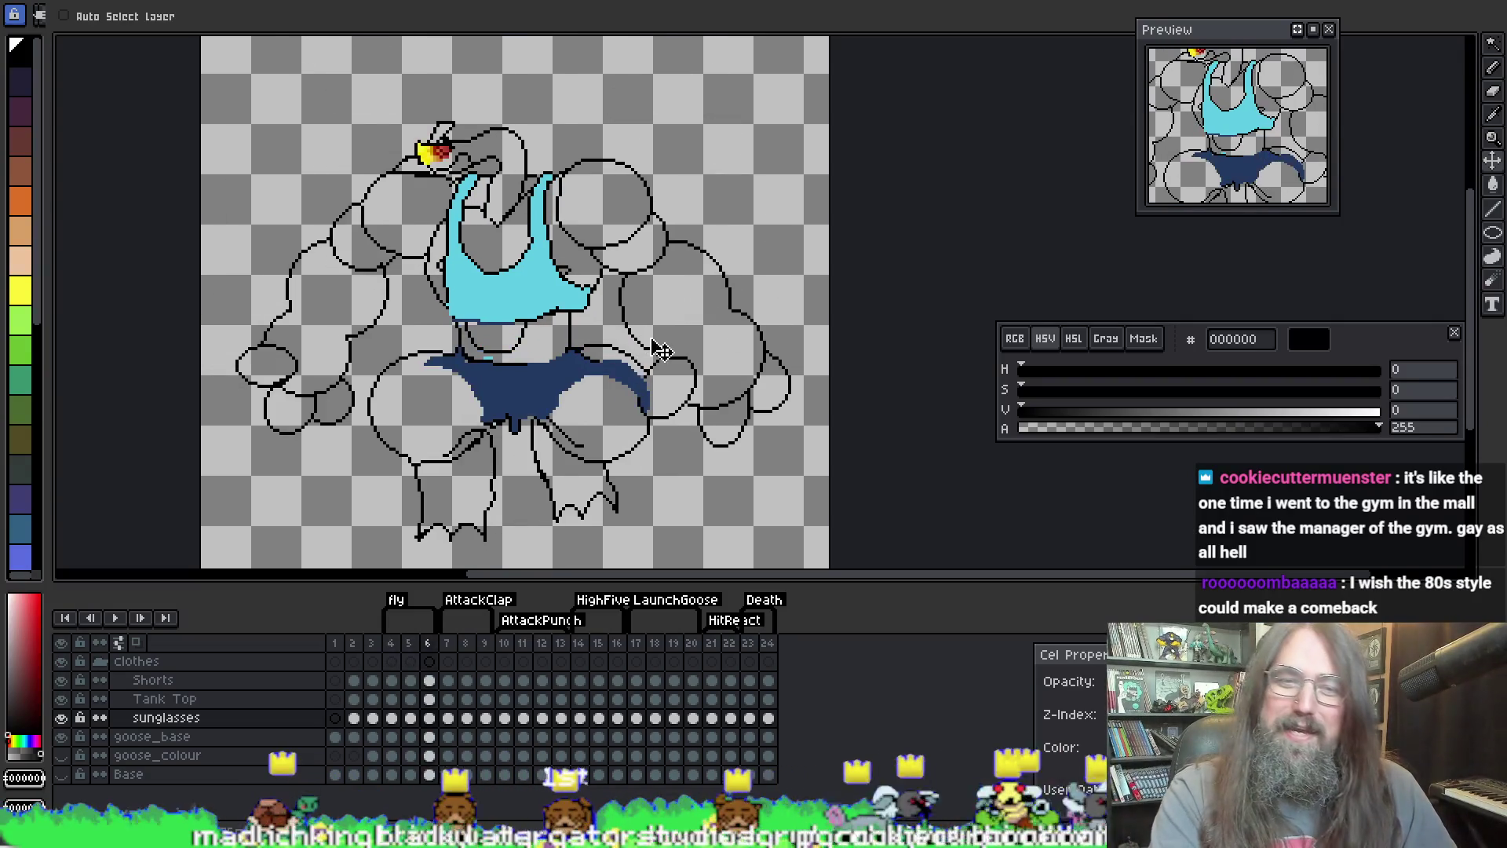
key(Return)
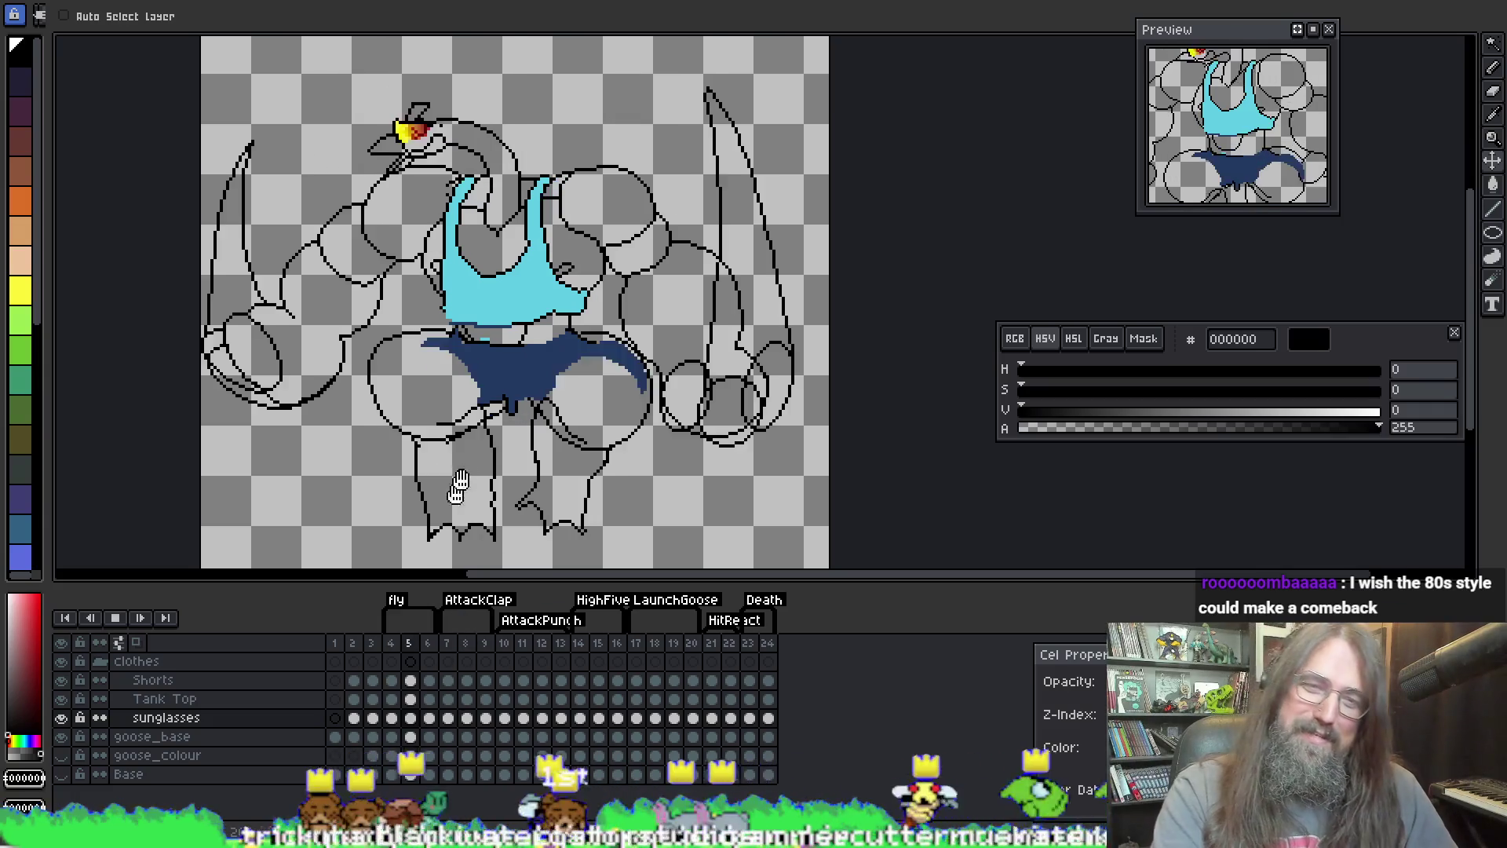
key(Return)
Step: Select the Shorts, Tank Top and sunglasses layers and bring up their layer options menu
click(133, 682)
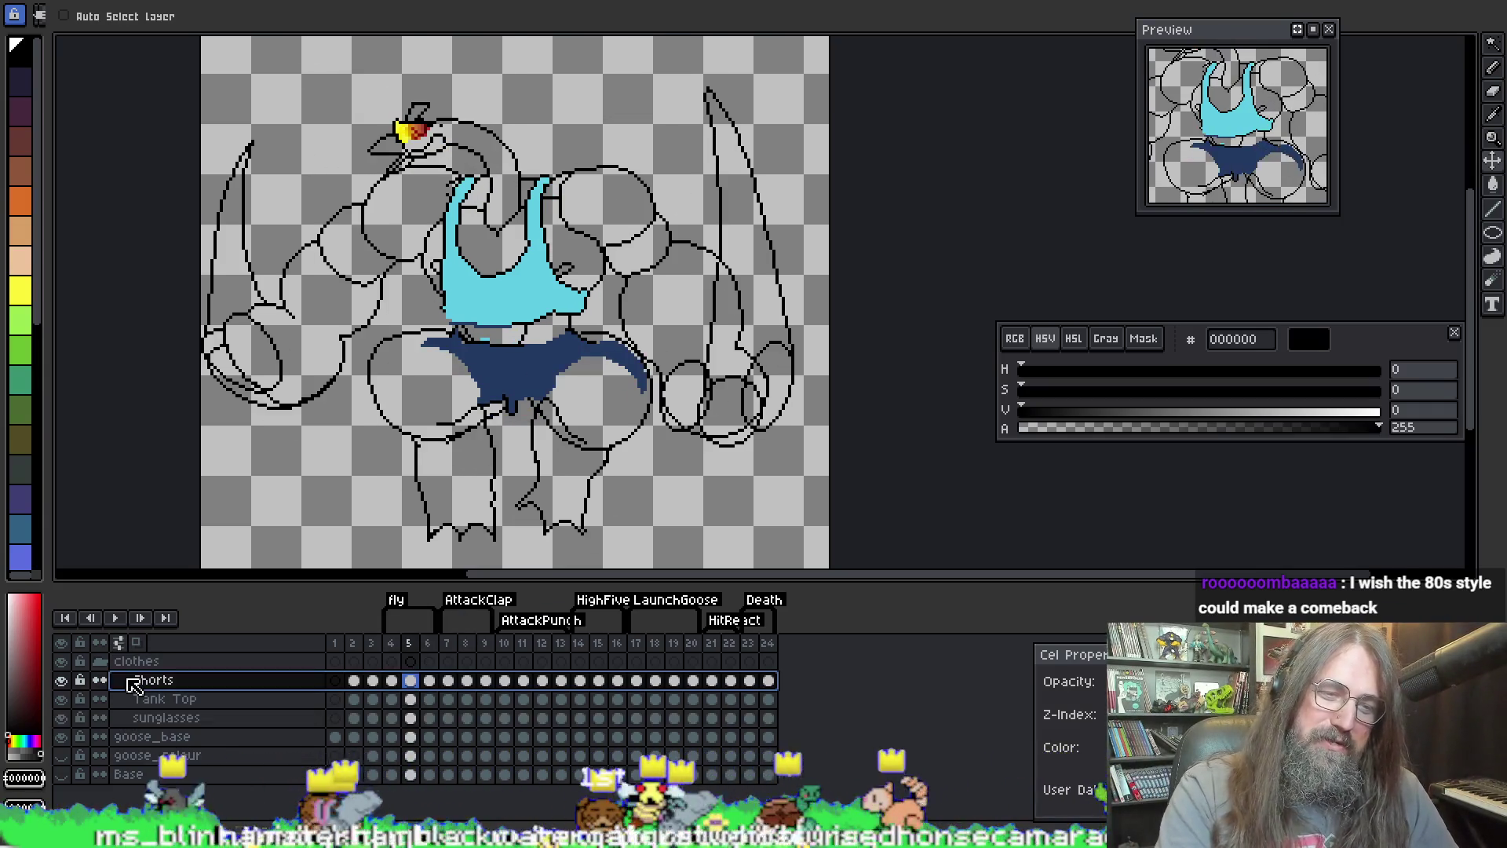
drag(134, 682, 150, 718)
right_click(161, 696)
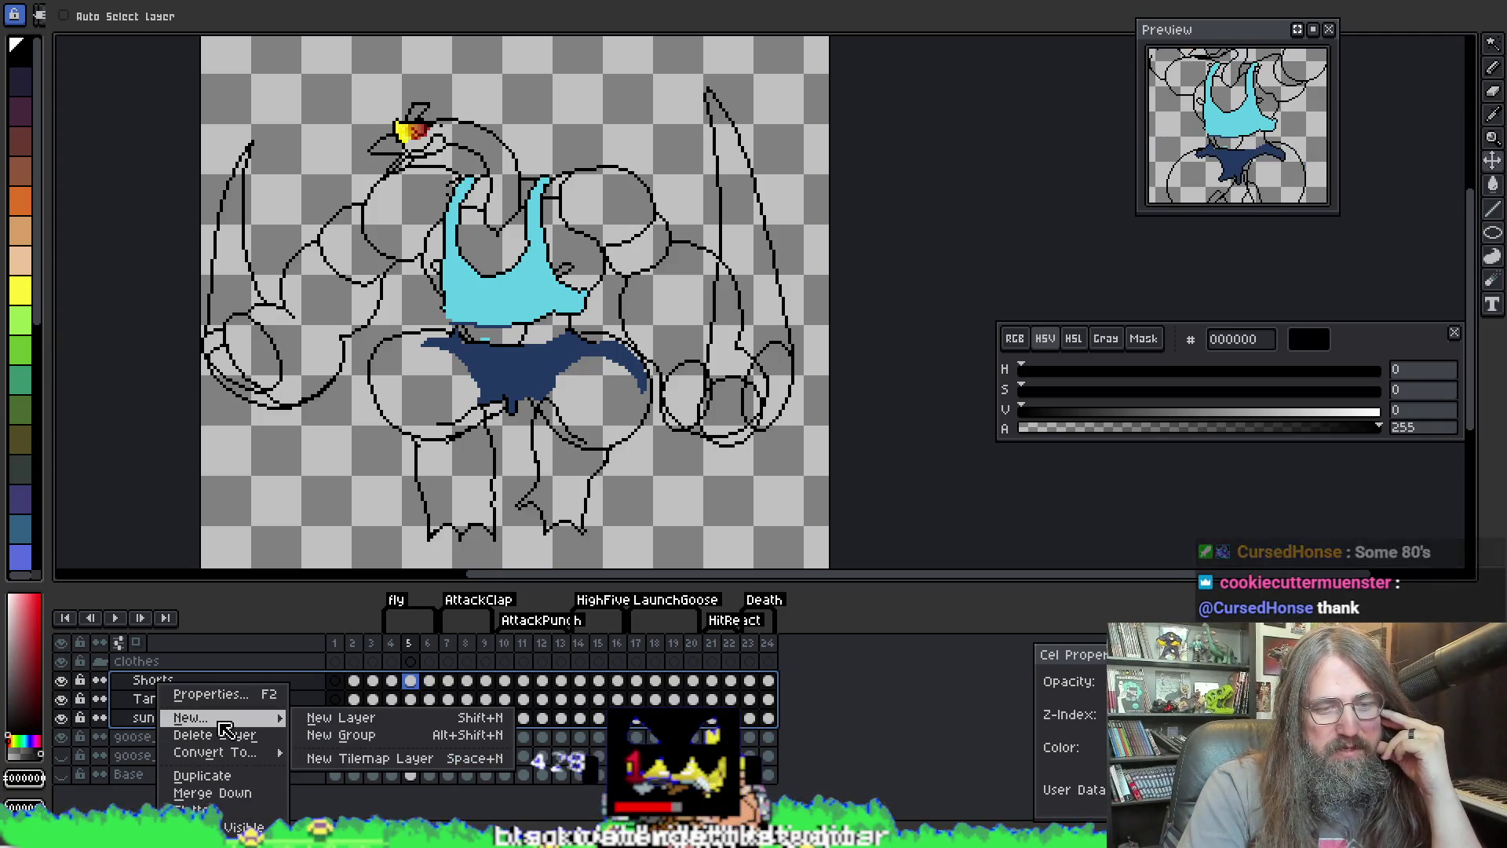
Step: Create a new group from the three clothing layers, name it 'gym clothes' and collapse it
mouse_move(276, 721)
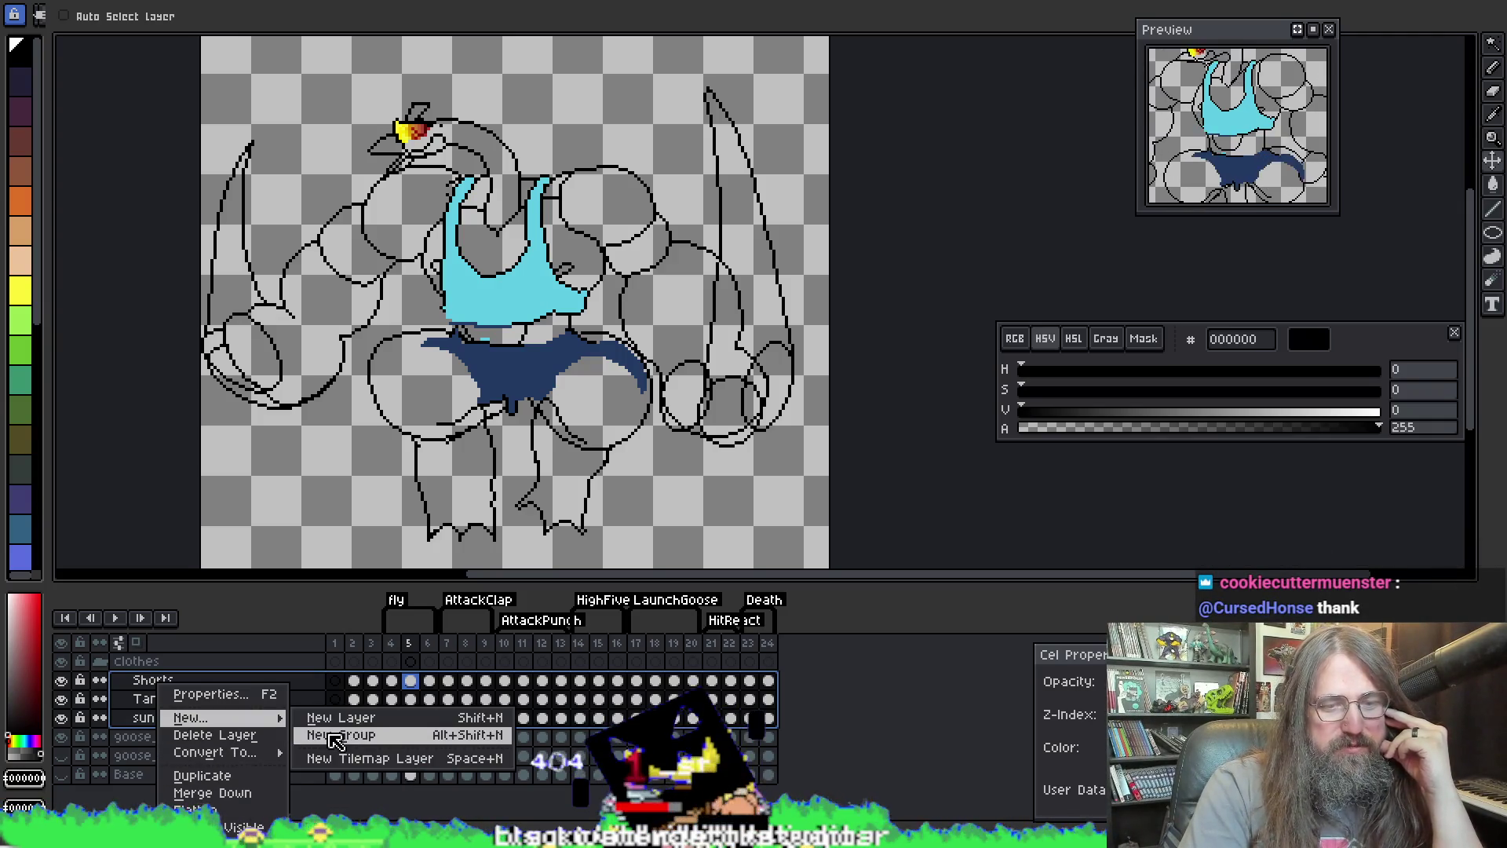
click(337, 736)
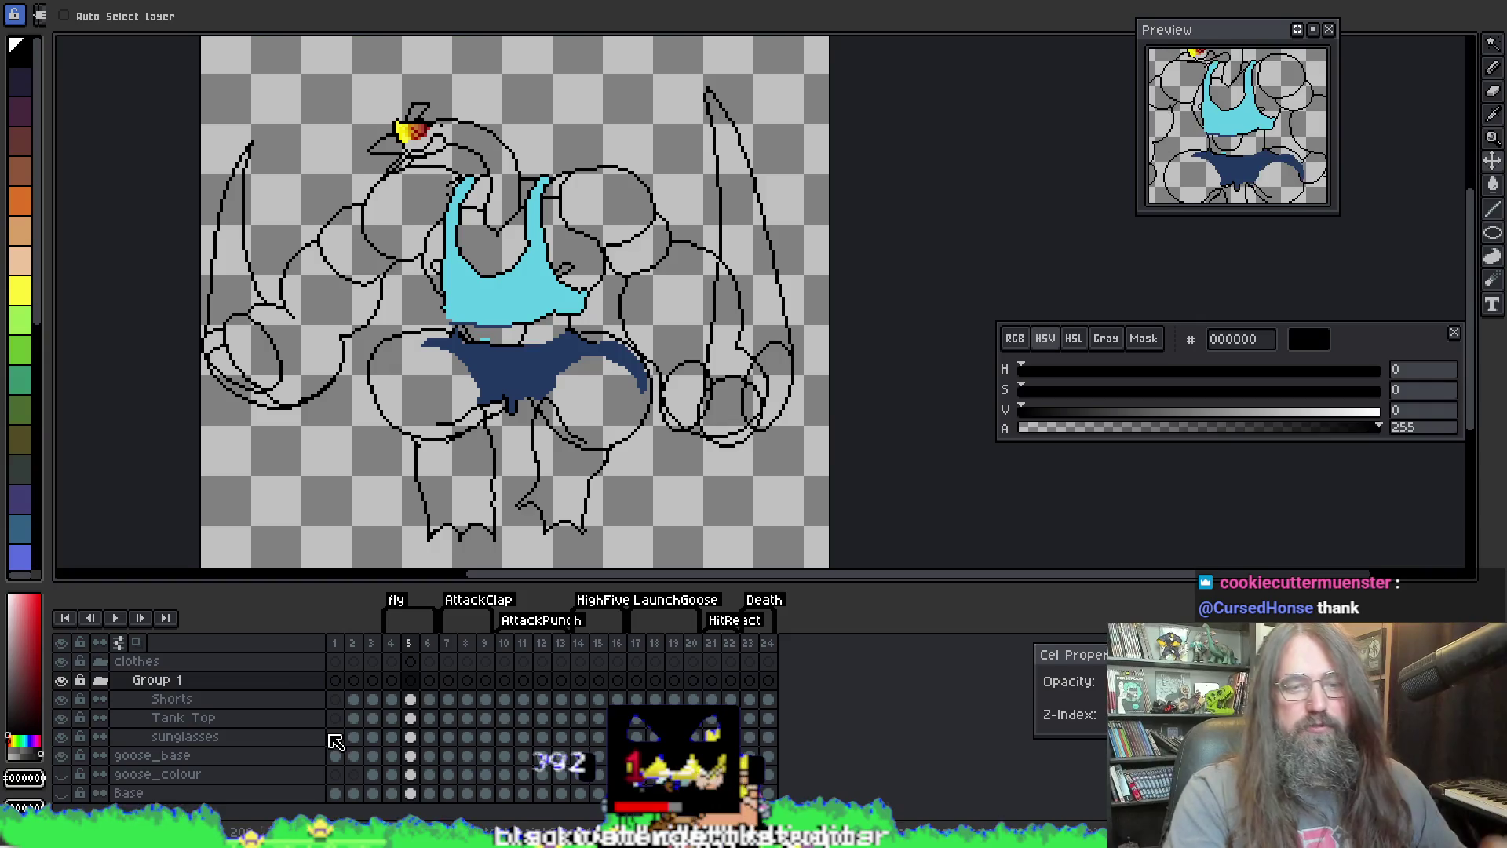
double_click(187, 683)
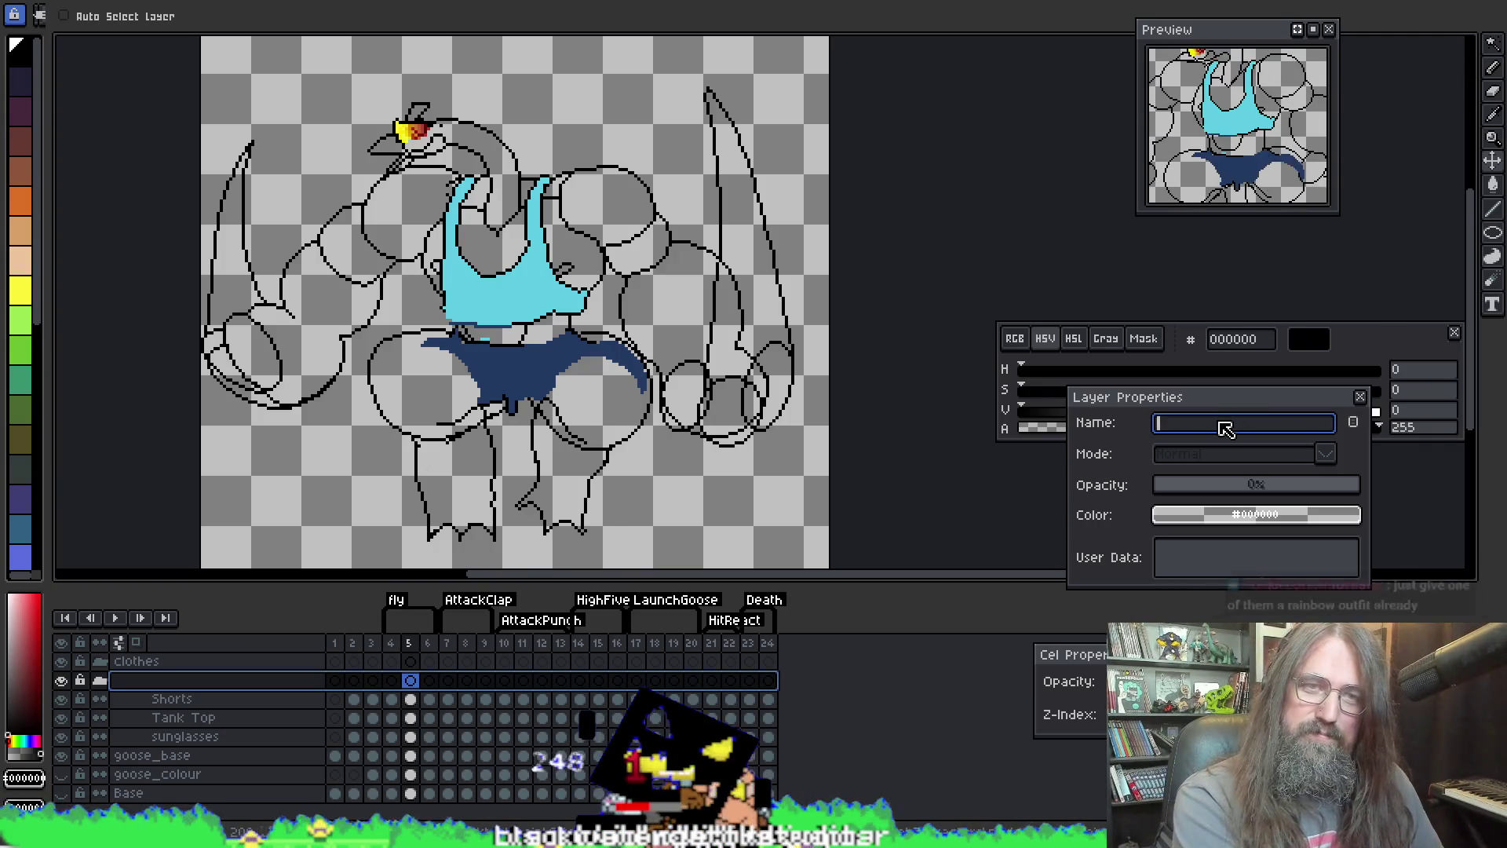
text(gym clothe)
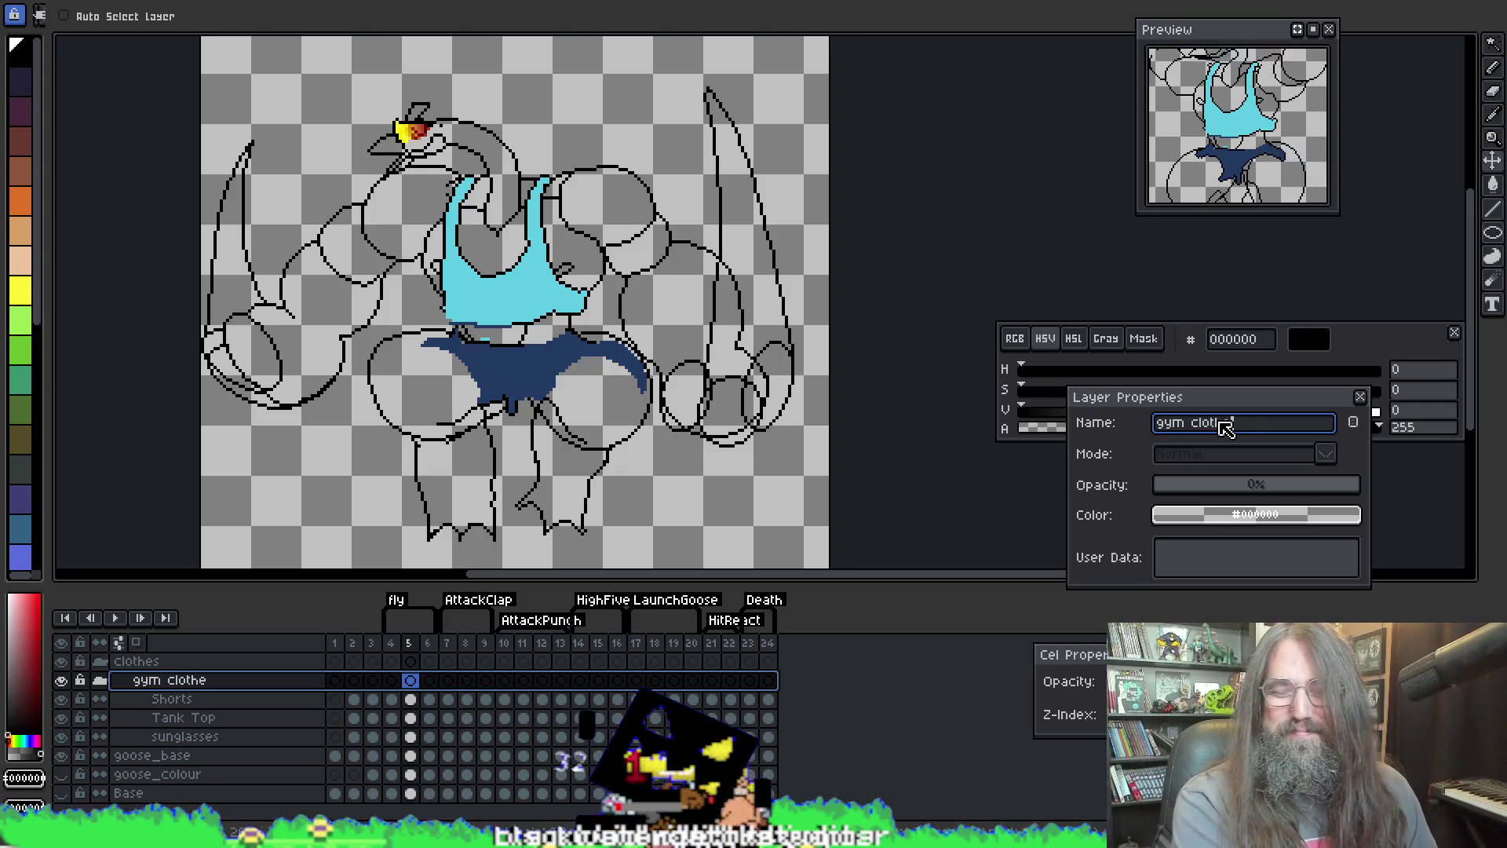
text(s)
key(Return)
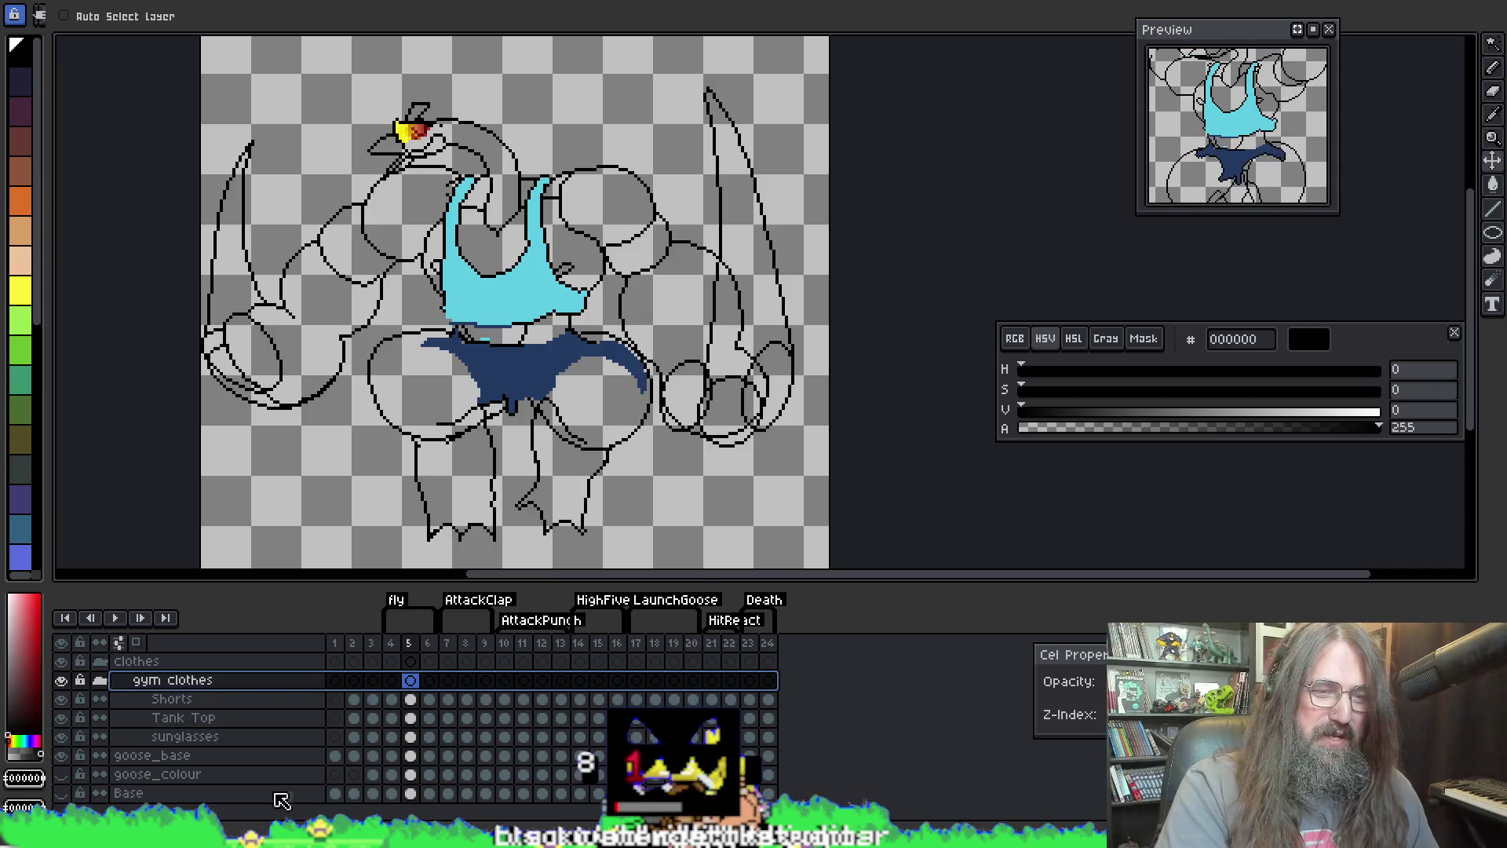
click(99, 680)
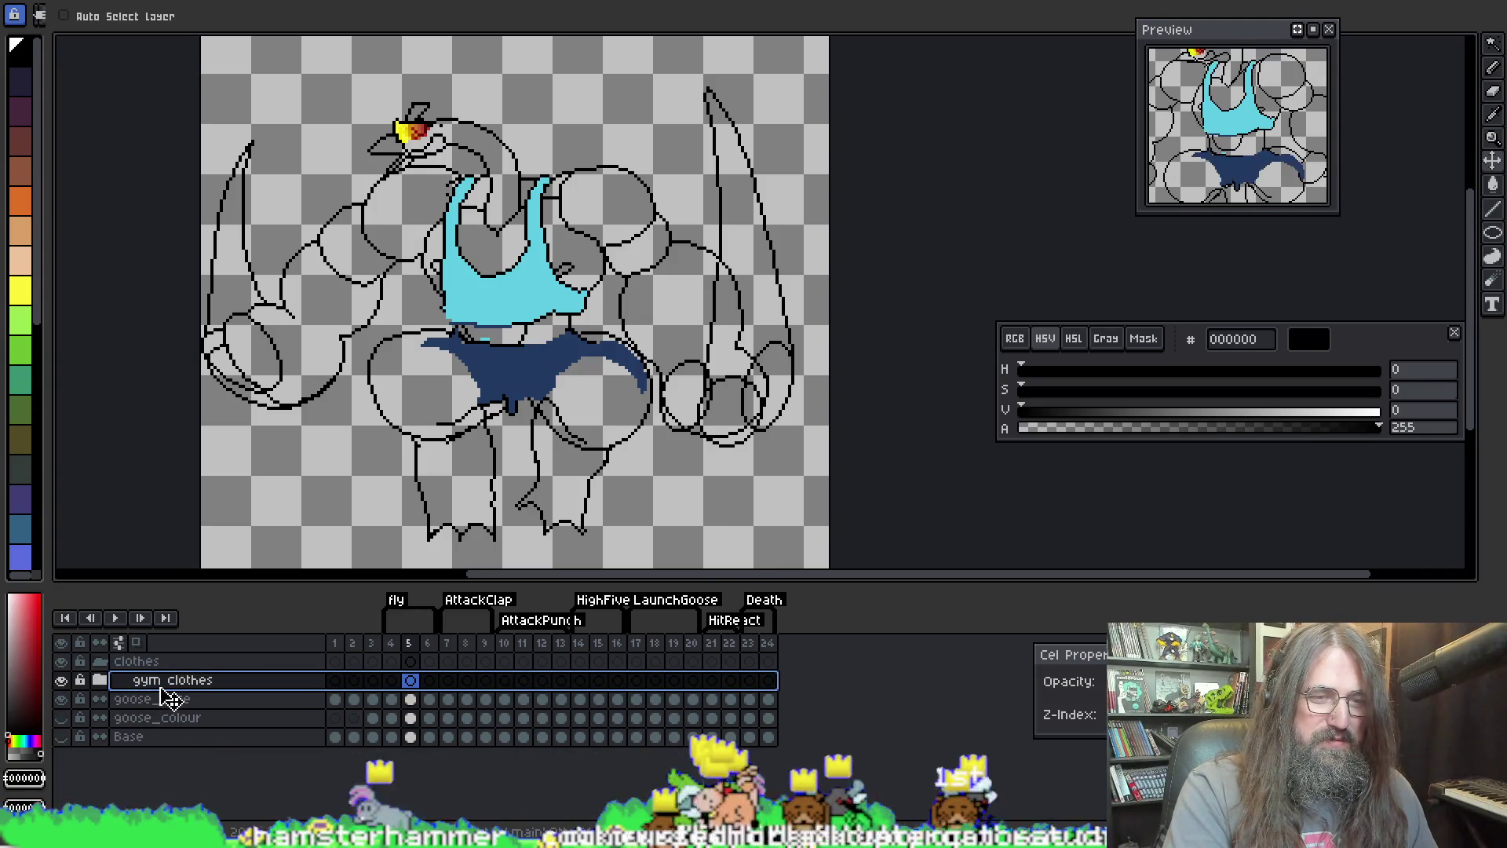
Step: Duplicate the gym clothes group and select the copy's Tank Top cel on frame 4
drag(181, 696, 186, 680)
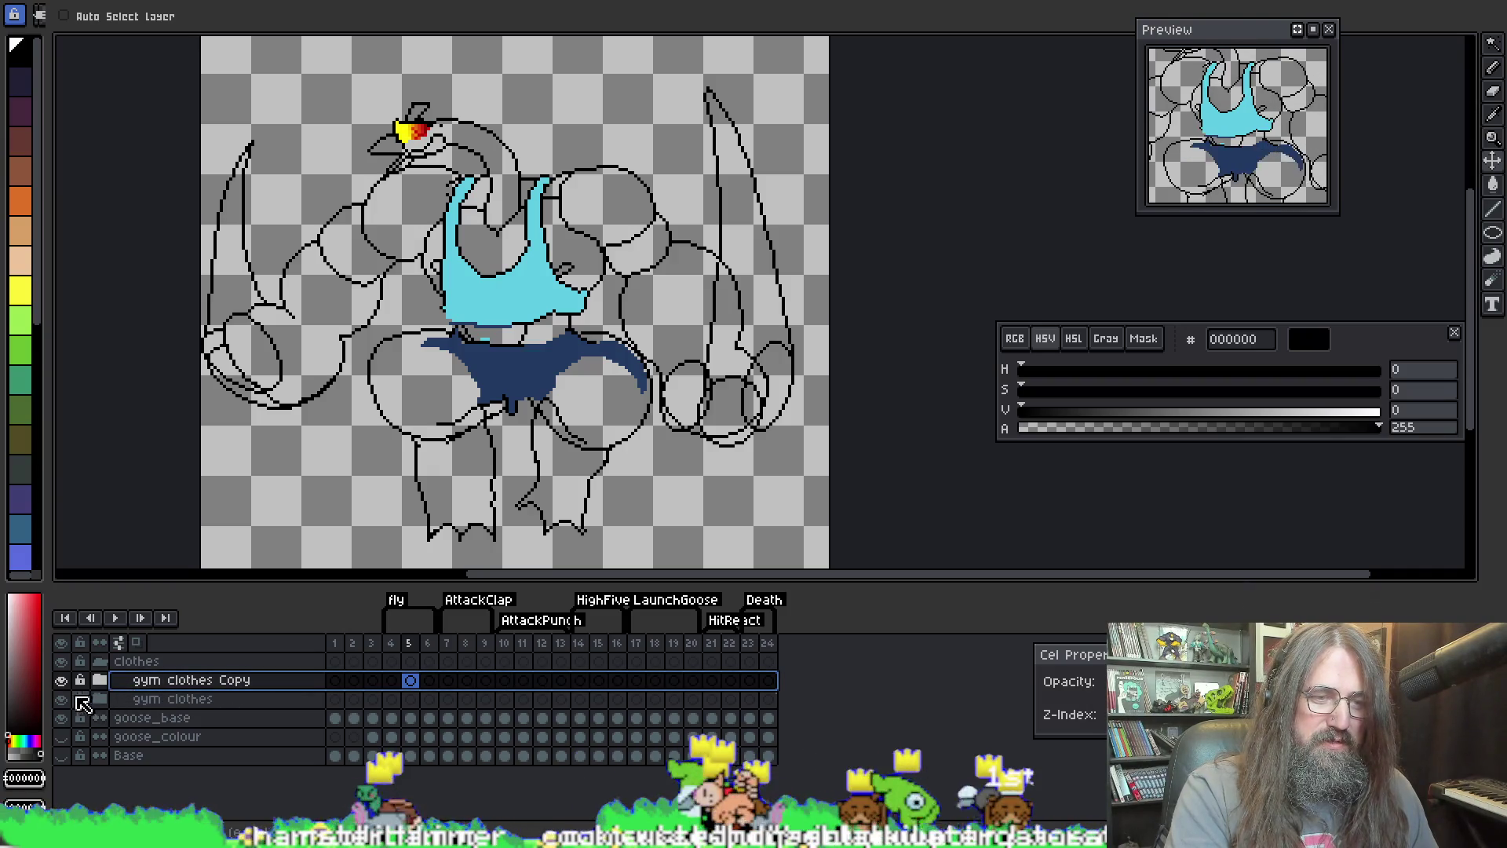
click(99, 680)
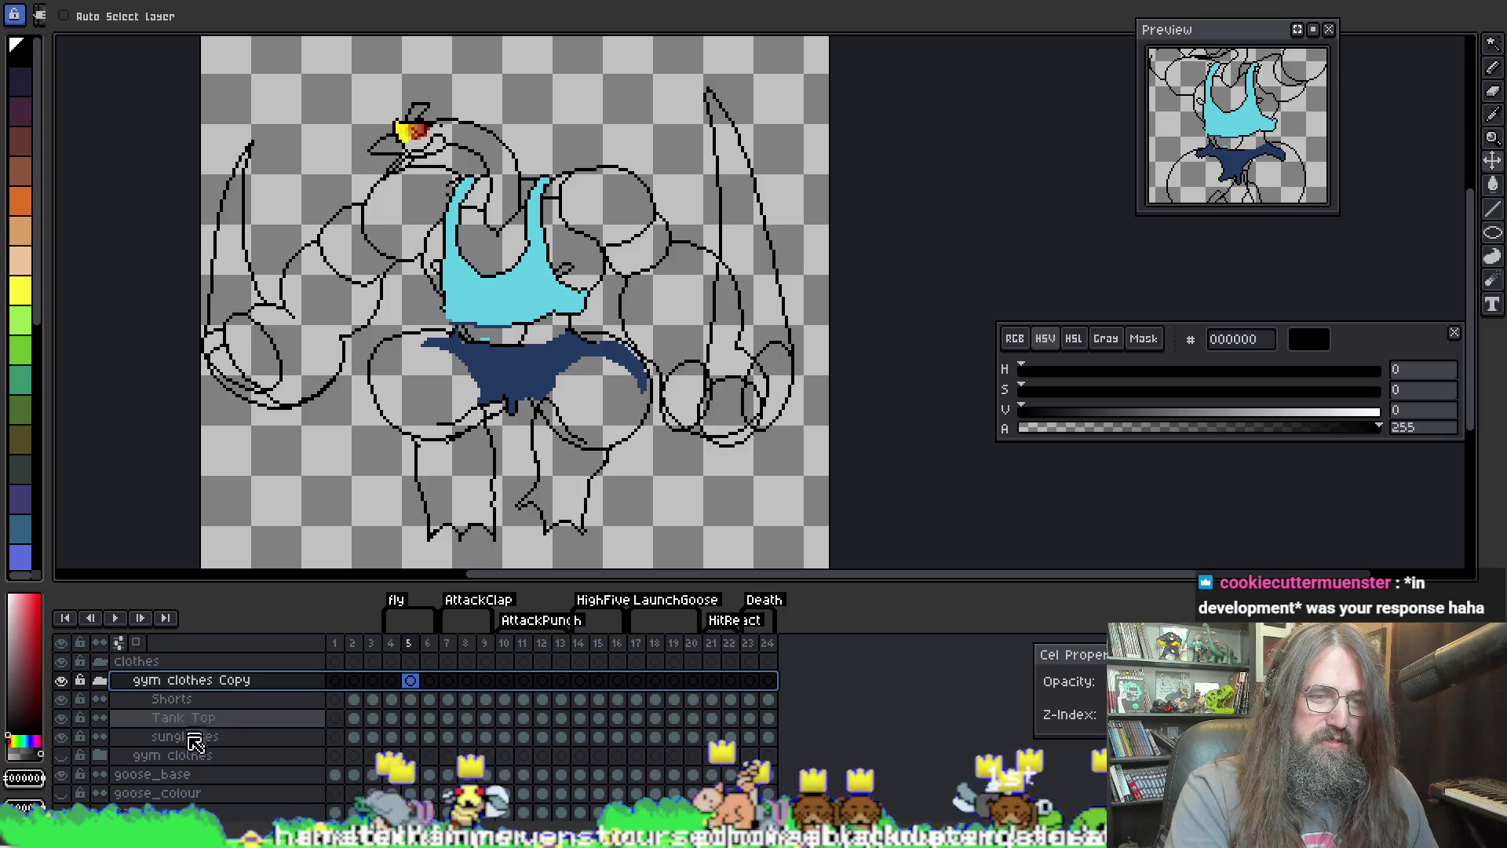
click(283, 699)
click(297, 719)
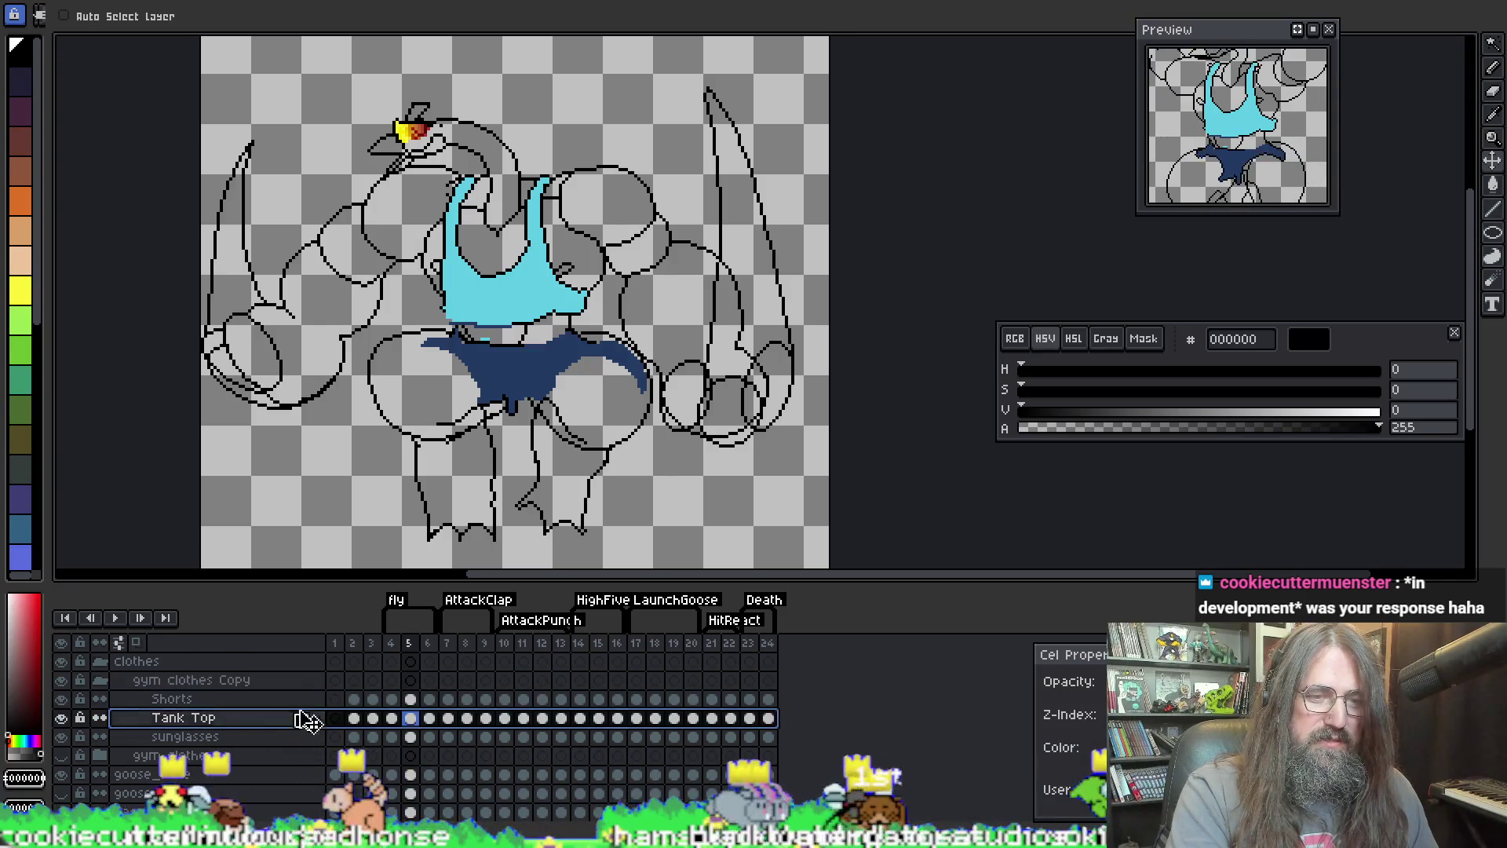
click(353, 718)
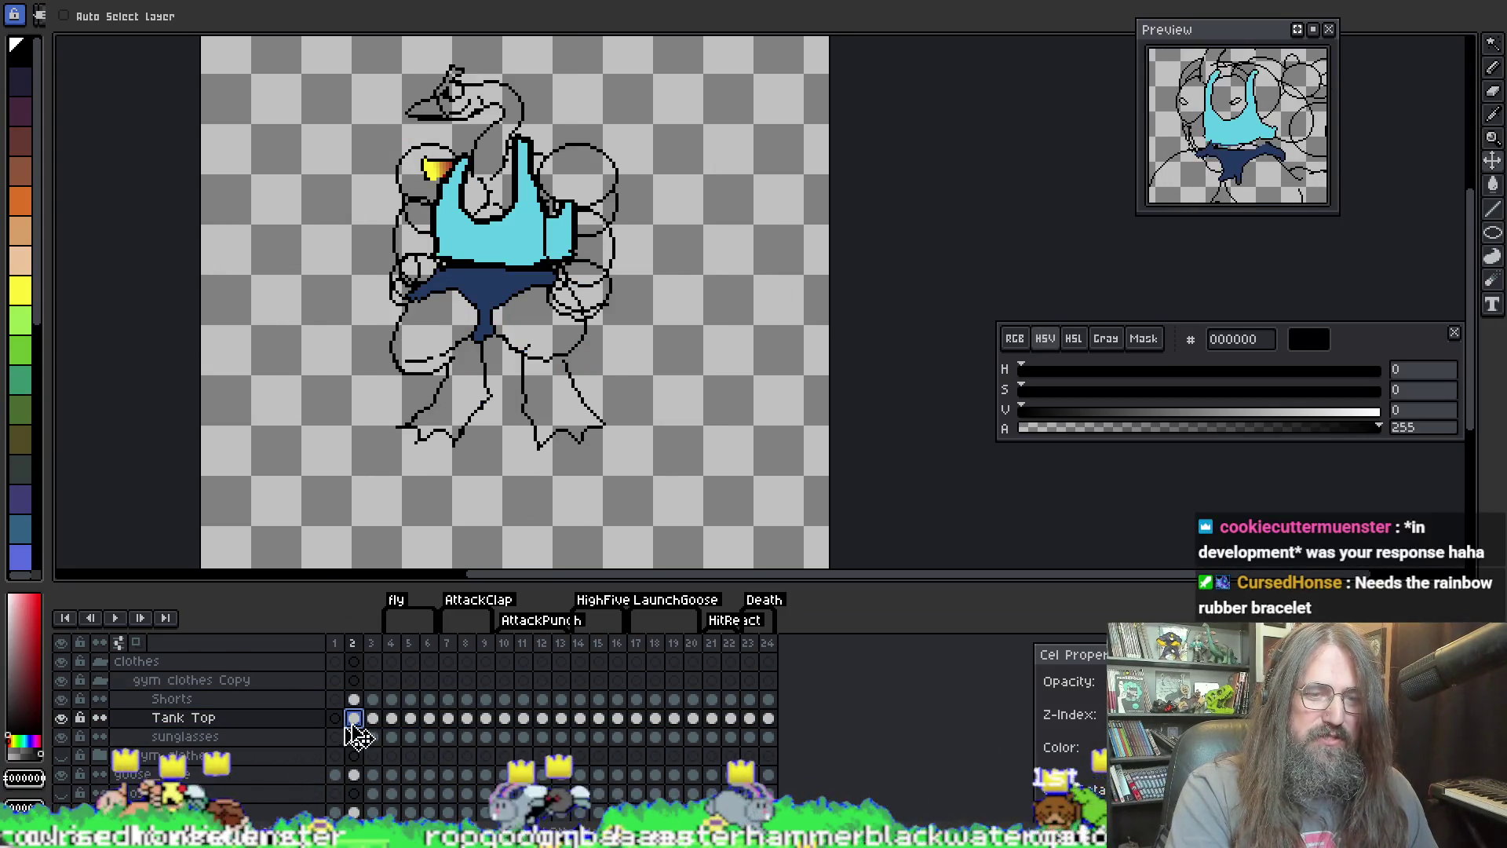
click(391, 718)
Step: Nudge the cyan tank top slightly up and left on frame 4
scroll(632, 208, up, 1)
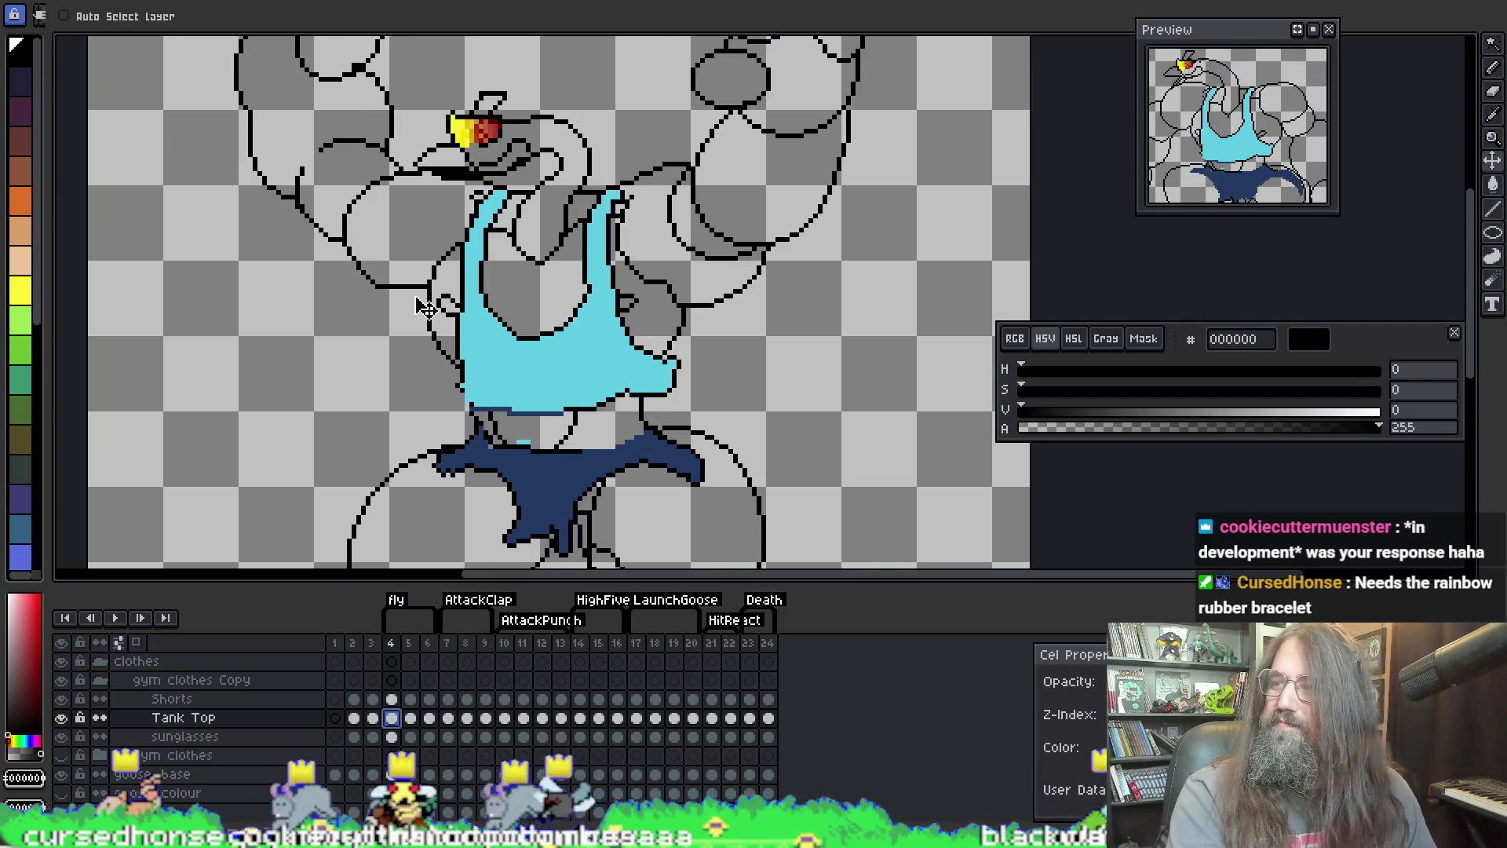
scroll(632, 208, down, 2)
scroll(667, 172, up, 2)
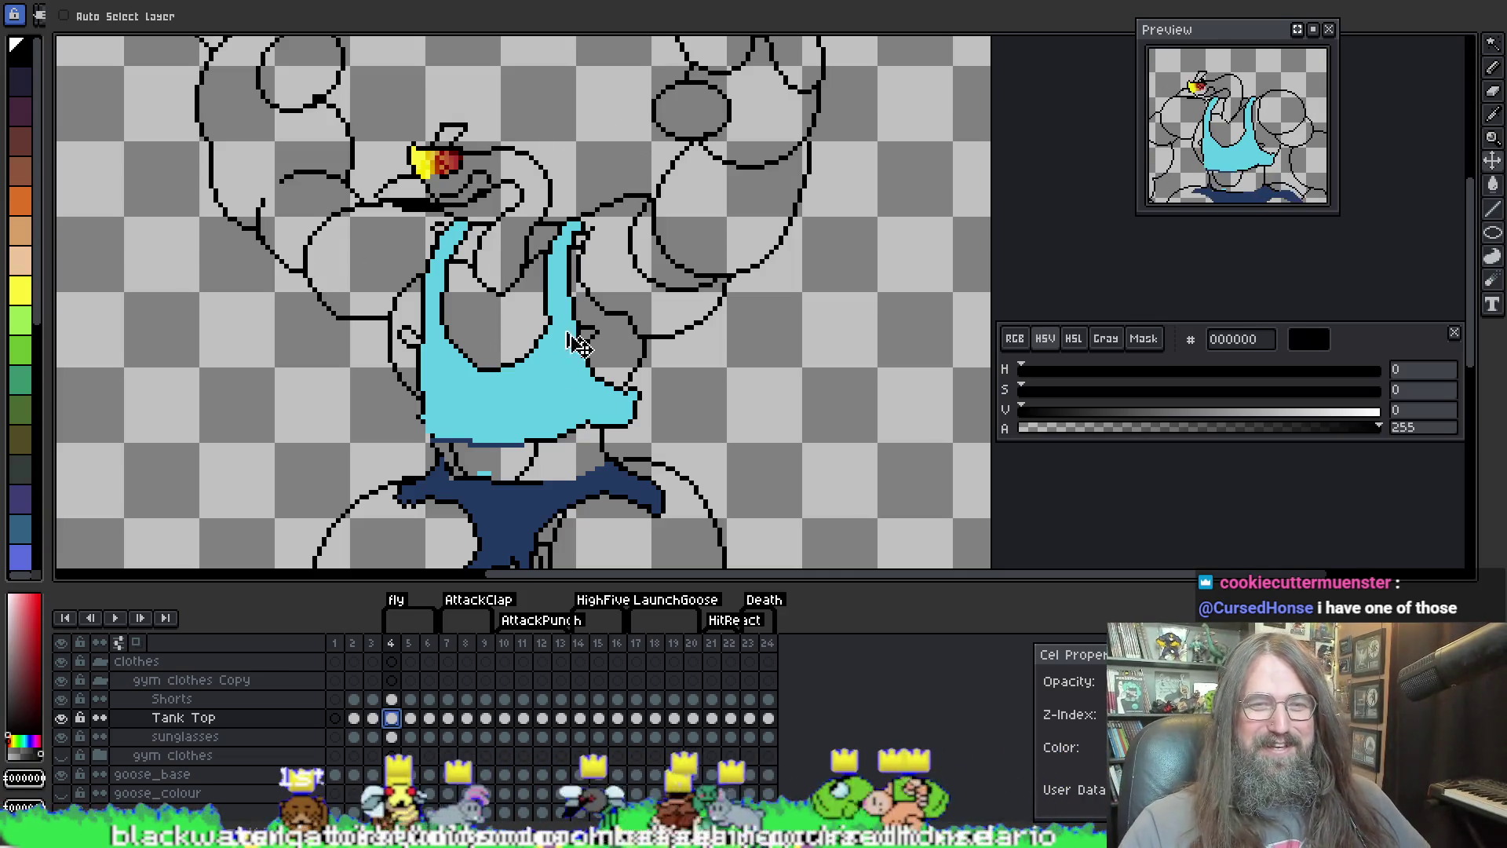
mouse_move(526, 424)
mouse_down()
mouse_move(545, 398)
mouse_move(523, 408)
mouse_move(545, 408)
mouse_up()
Step: Clear the Tank Top and Shorts cels from frames 4 to 6
key(period)
key(period)
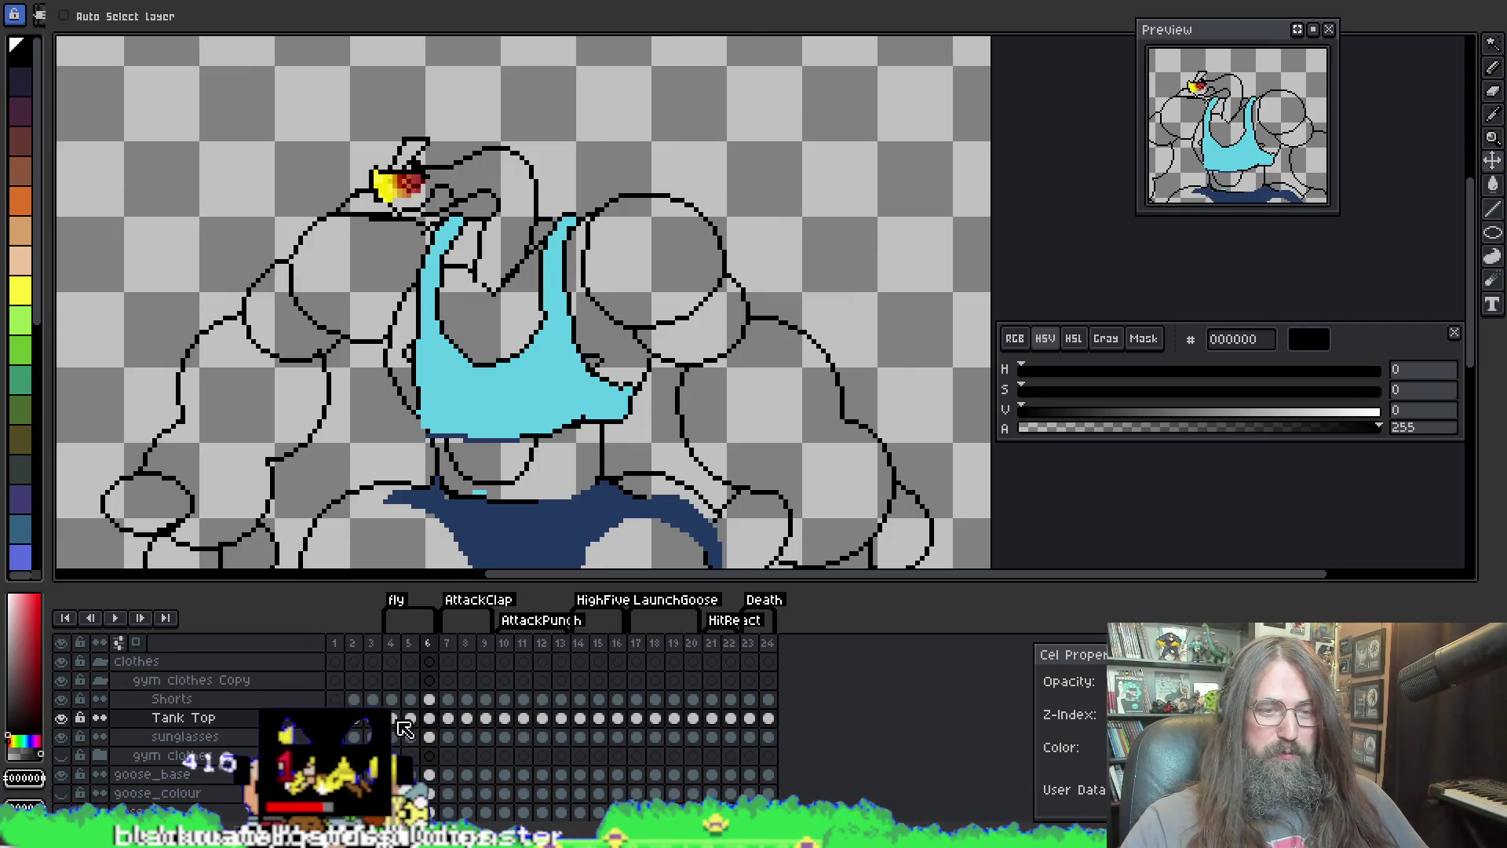
drag(407, 725, 431, 726)
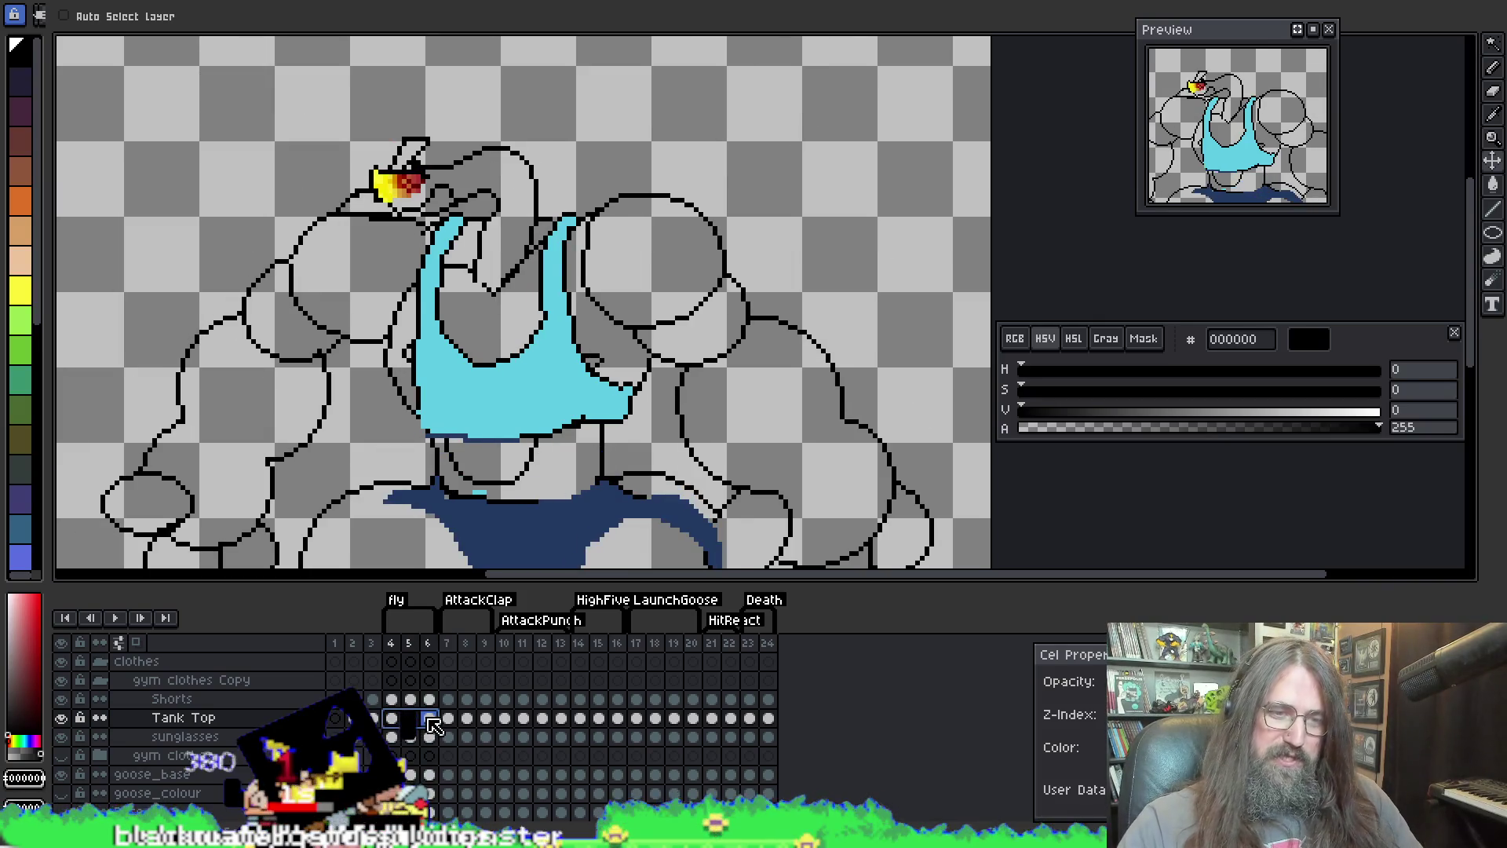
key(Delete)
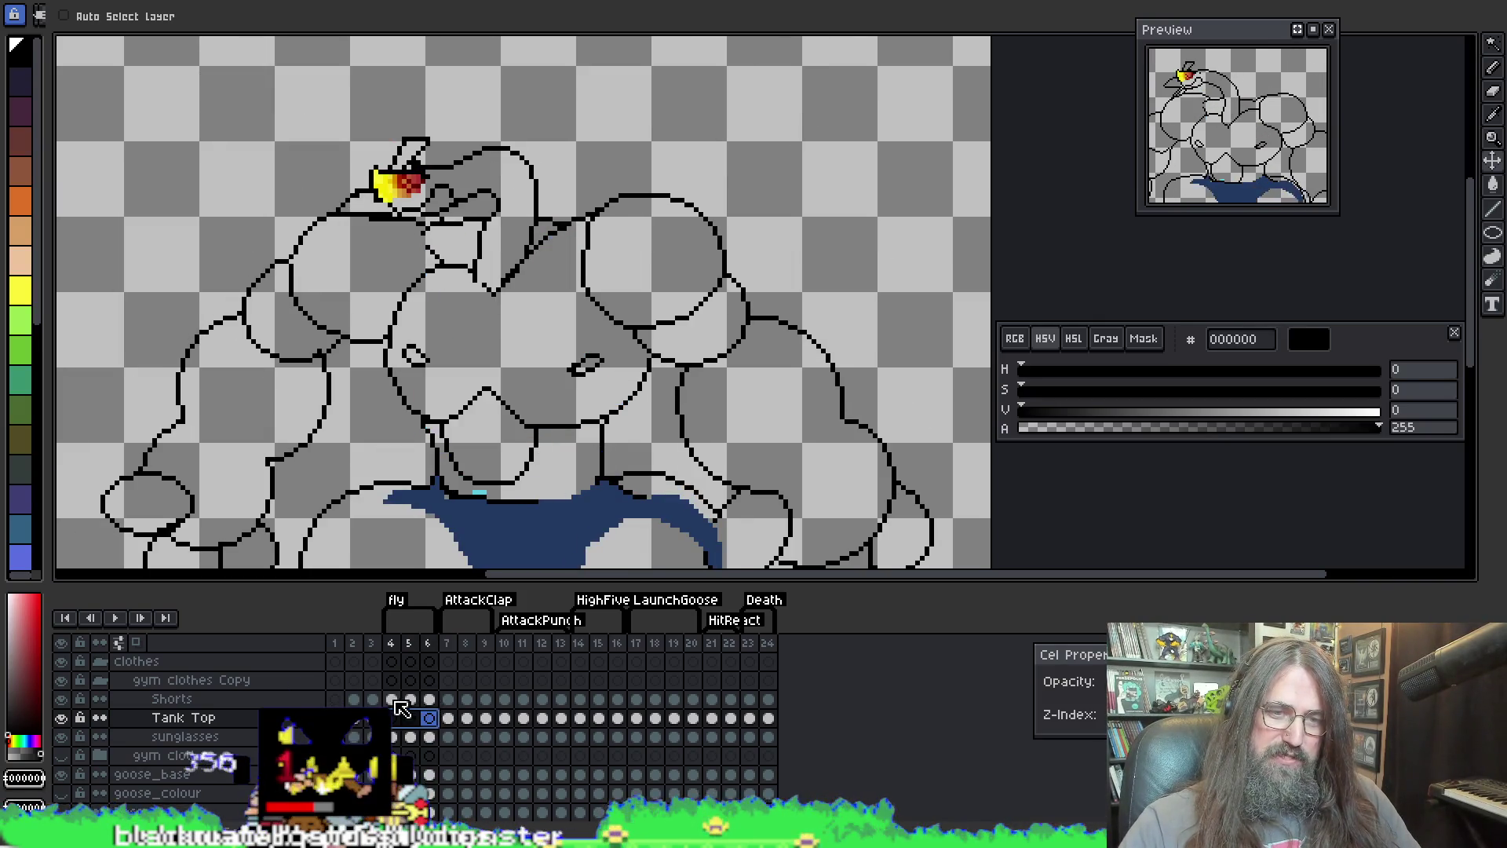
key(Delete)
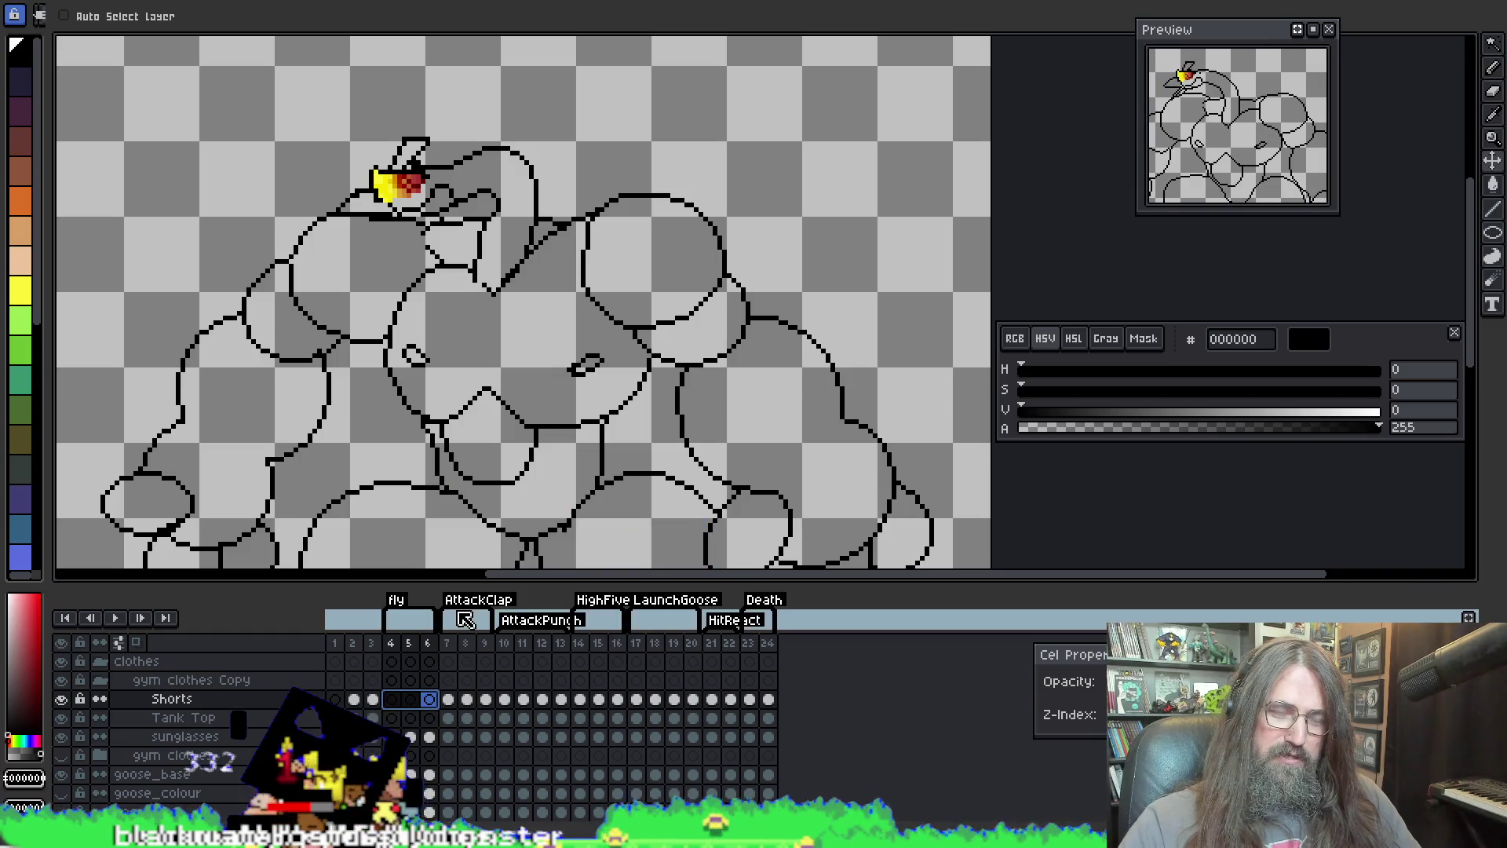
Step: Reselect Tank Top frame 4 with the goose's torso centred in view
drag(459, 315, 479, 275)
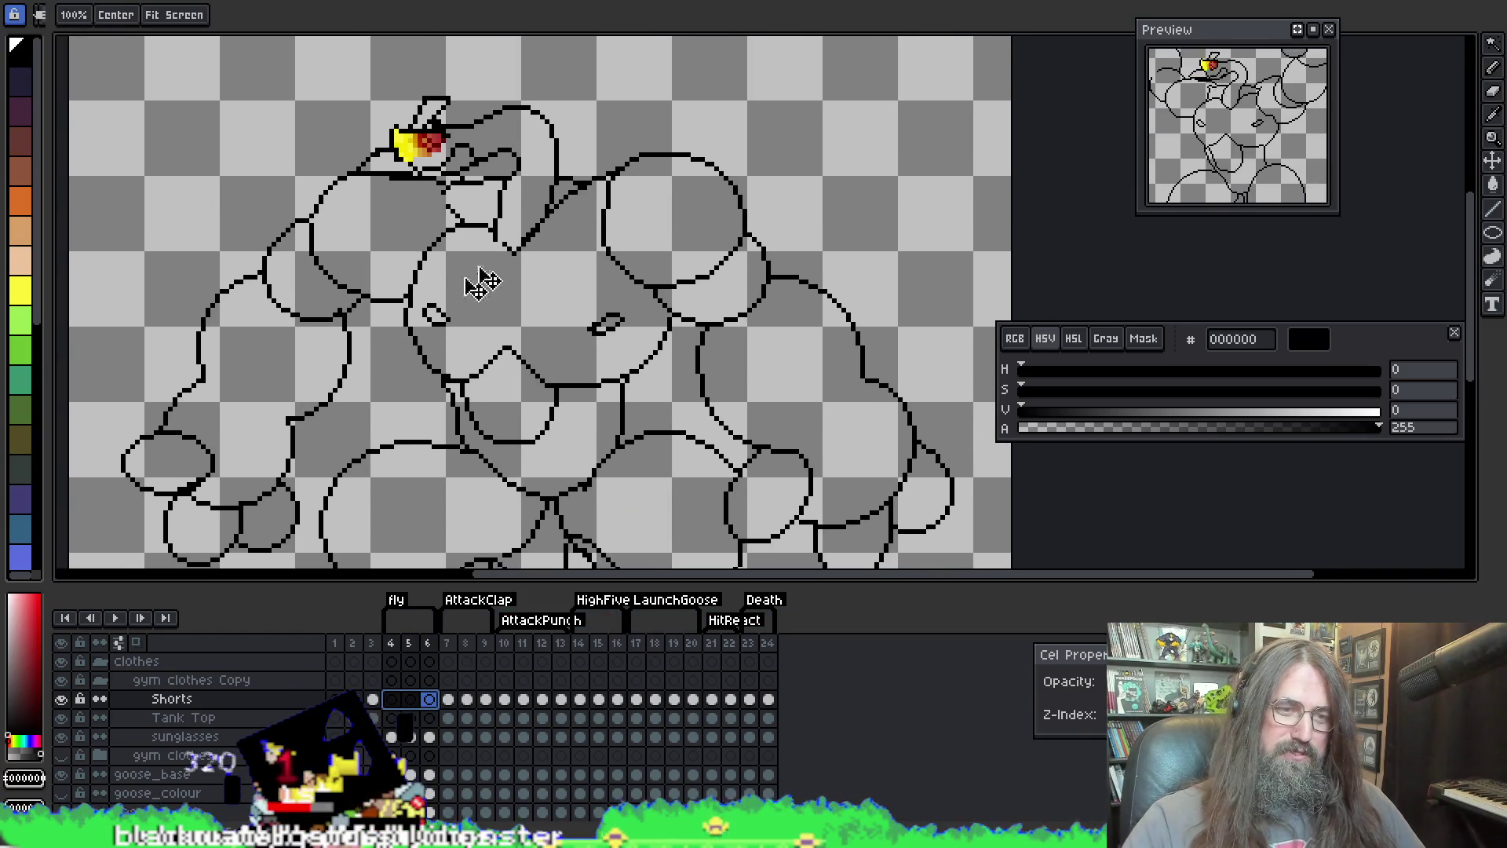
click(391, 718)
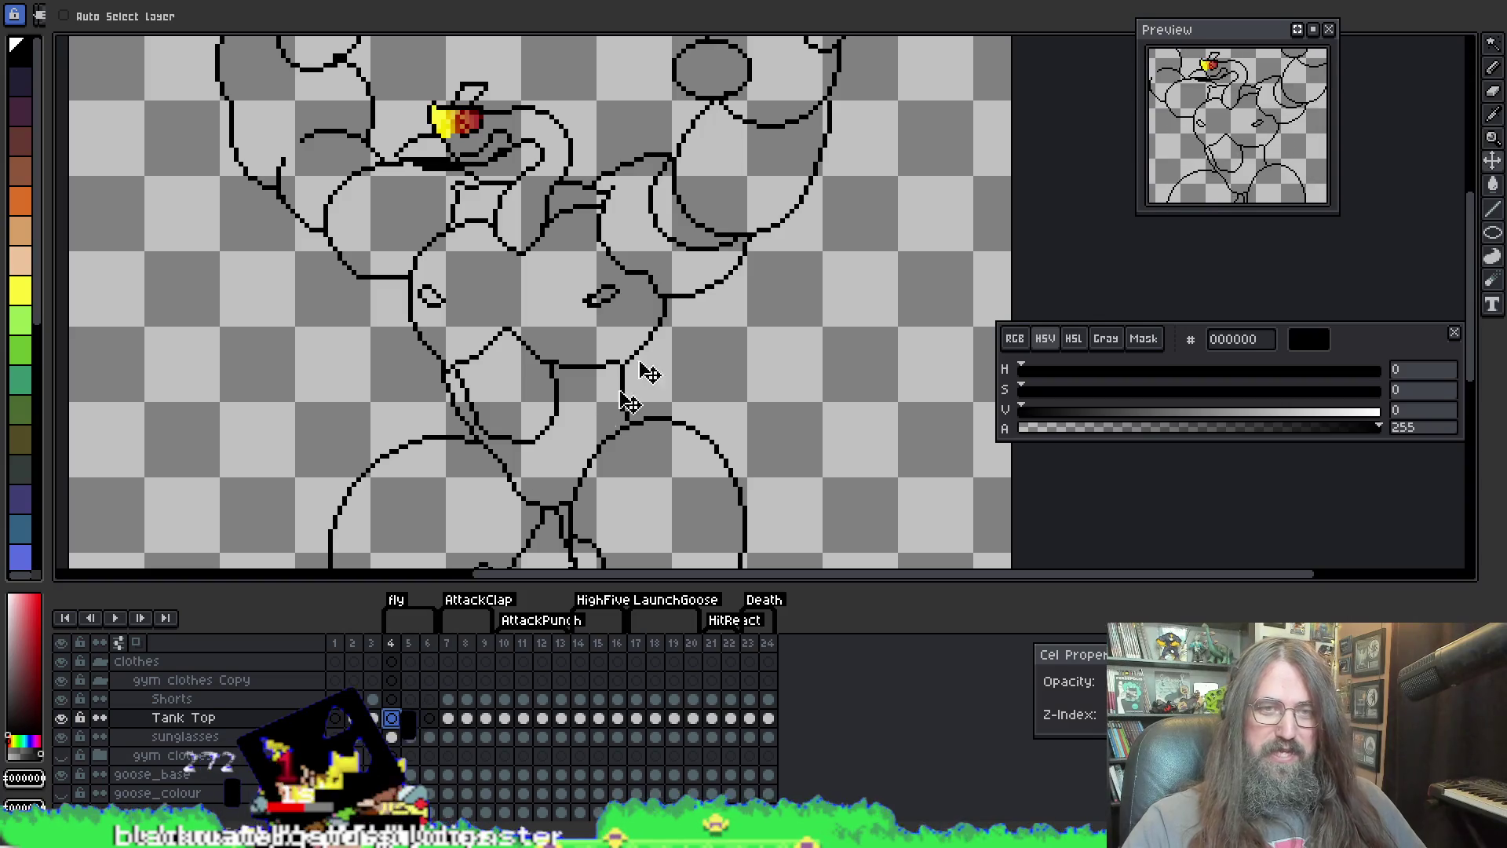
drag(565, 303, 538, 318)
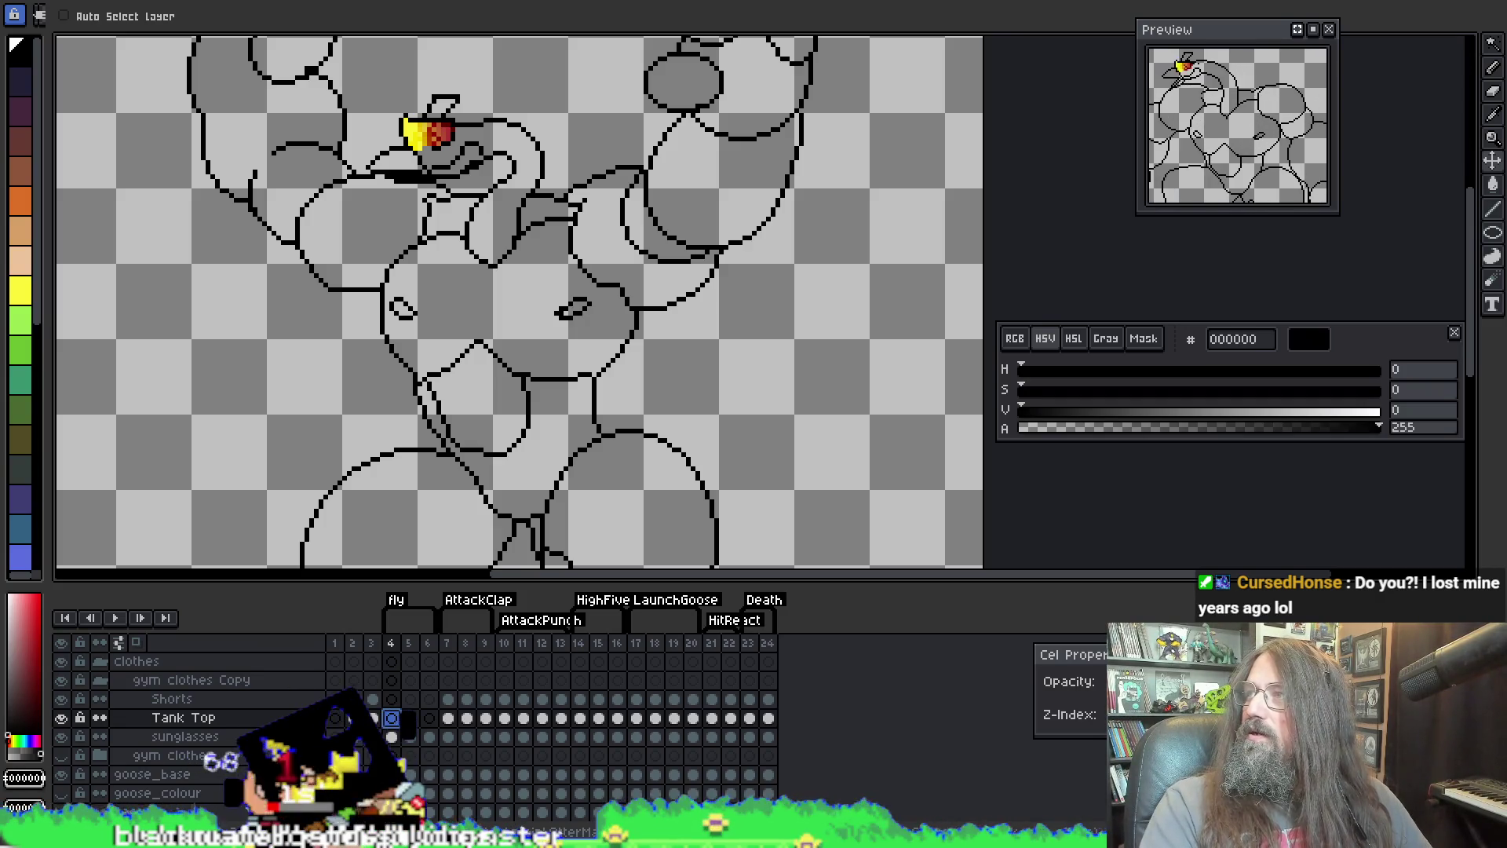
key(alt+Tab)
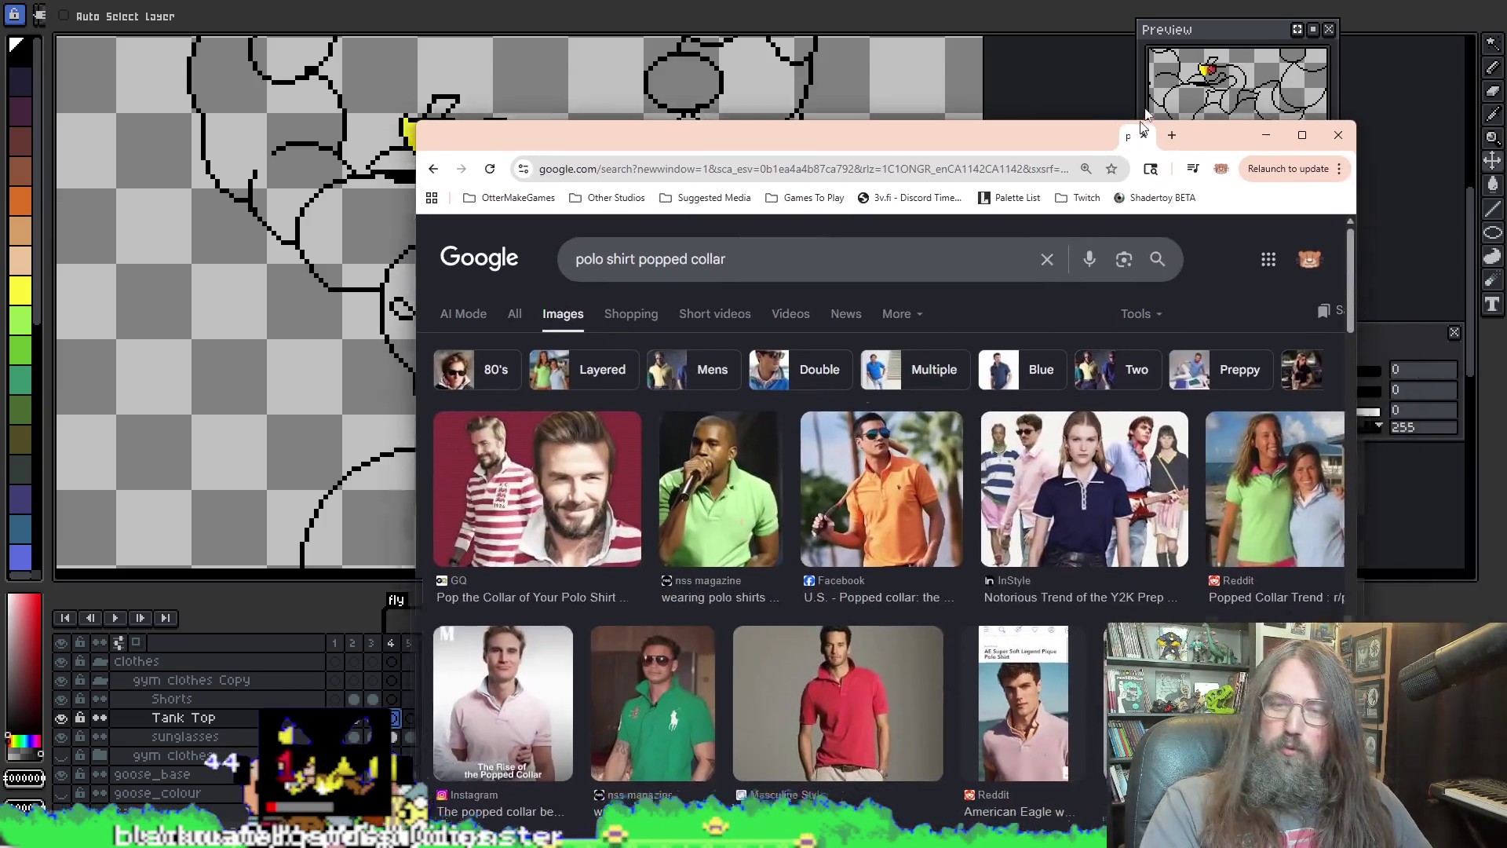
Step: Snap the polo reference images to the screen's right half, with the colour panel moved off the drawing
mouse_move(682, 77)
mouse_down()
mouse_move(963, 47)
mouse_move(1349, 153)
mouse_move(1503, 140)
mouse_up()
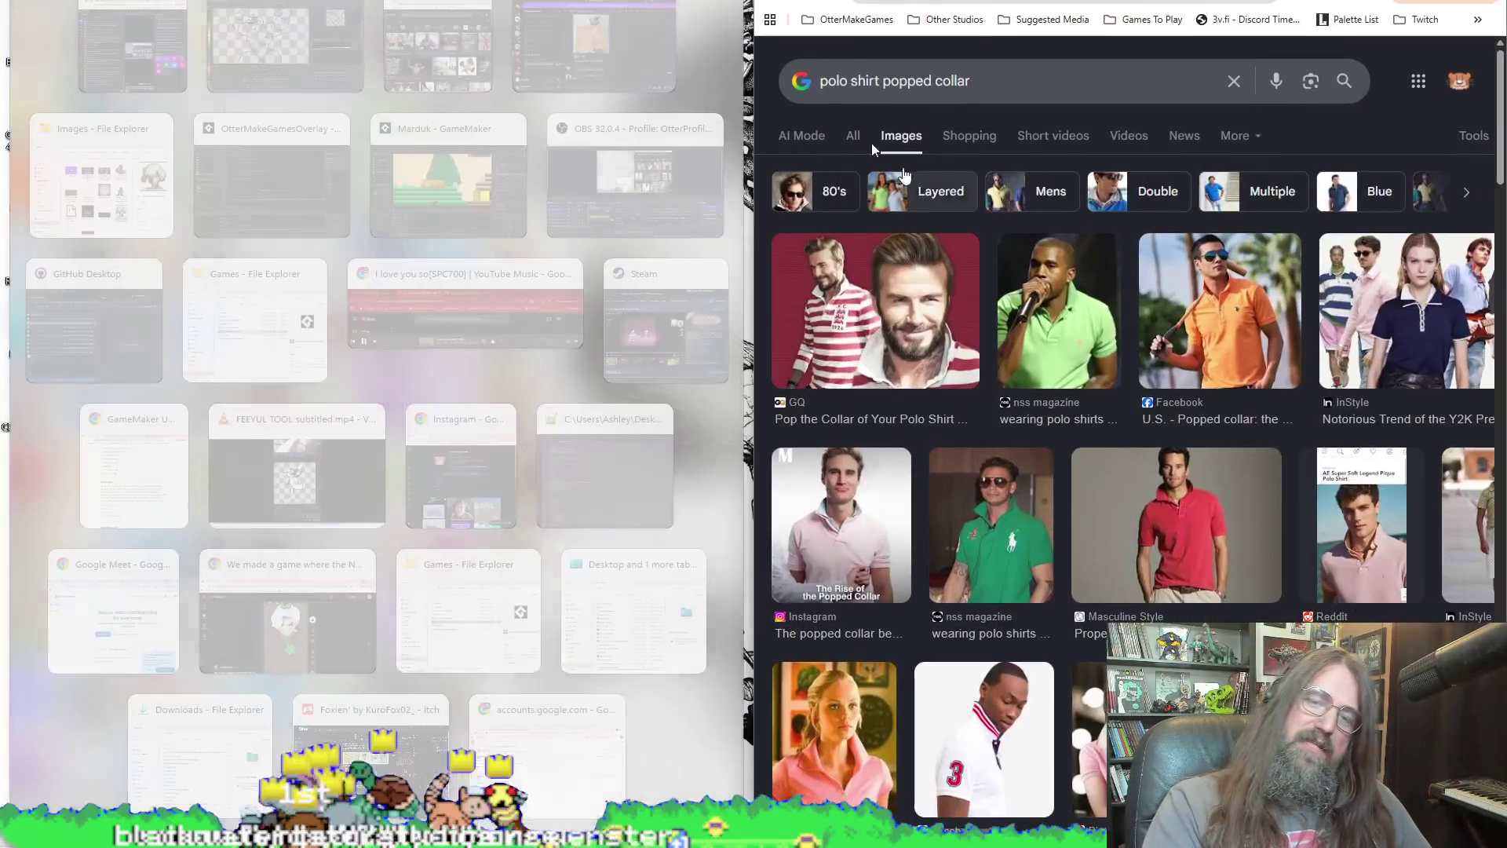
key(Escape)
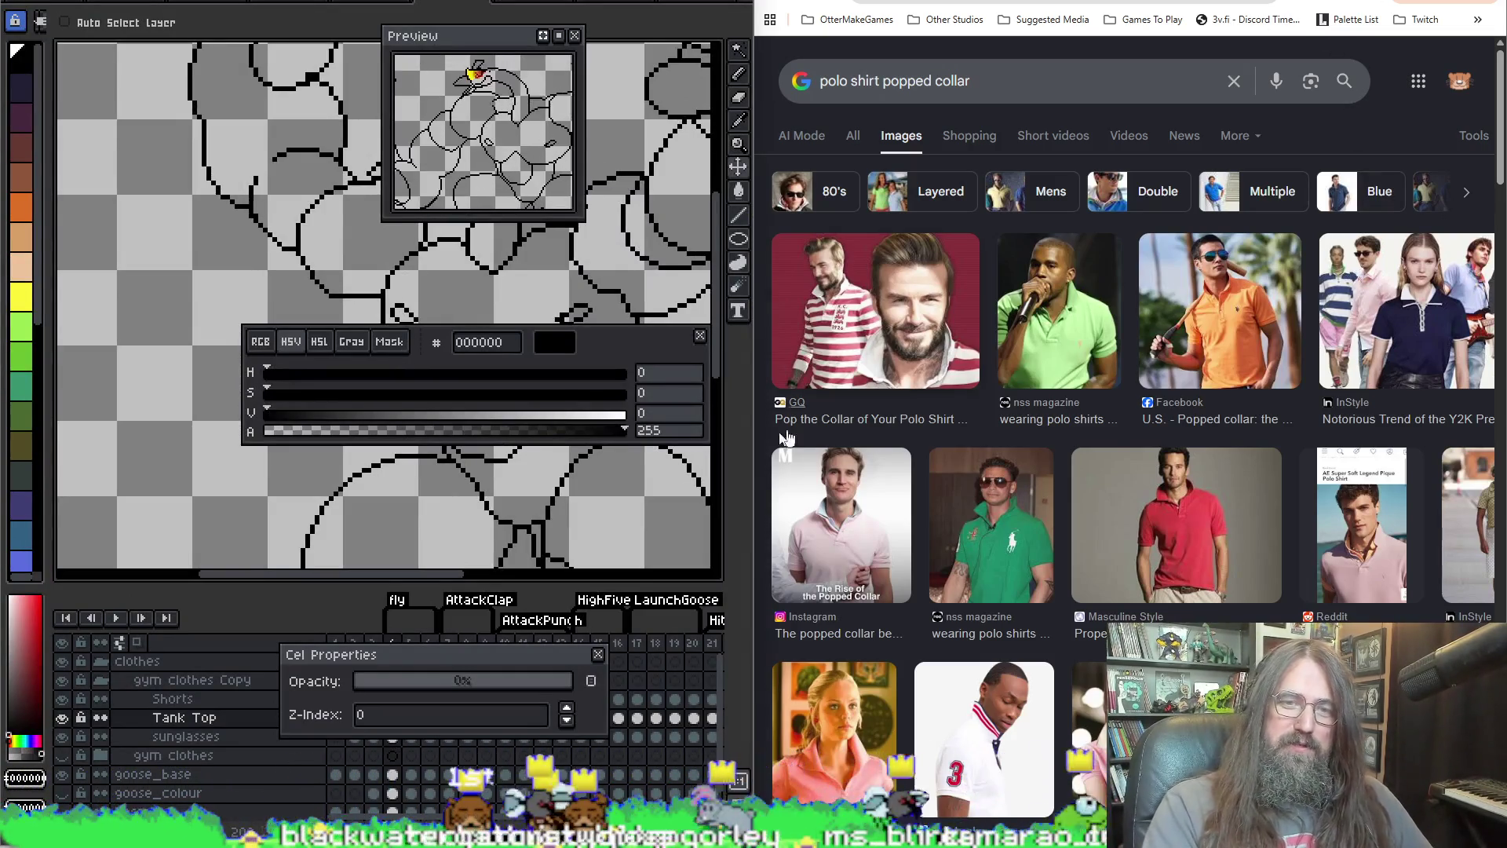
mouse_move(639, 346)
mouse_down()
mouse_move(993, 759)
mouse_move(643, 659)
mouse_move(639, 511)
mouse_move(639, 673)
mouse_move(624, 612)
mouse_move(287, 632)
mouse_move(302, 552)
mouse_move(263, 409)
mouse_move(369, 406)
mouse_move(491, 374)
mouse_up()
drag(757, 38, 1091, 39)
Step: Scroll through the popped-collar polo shirt image results
scroll(1255, 441, down, 5)
scroll(1280, 532, down, 5)
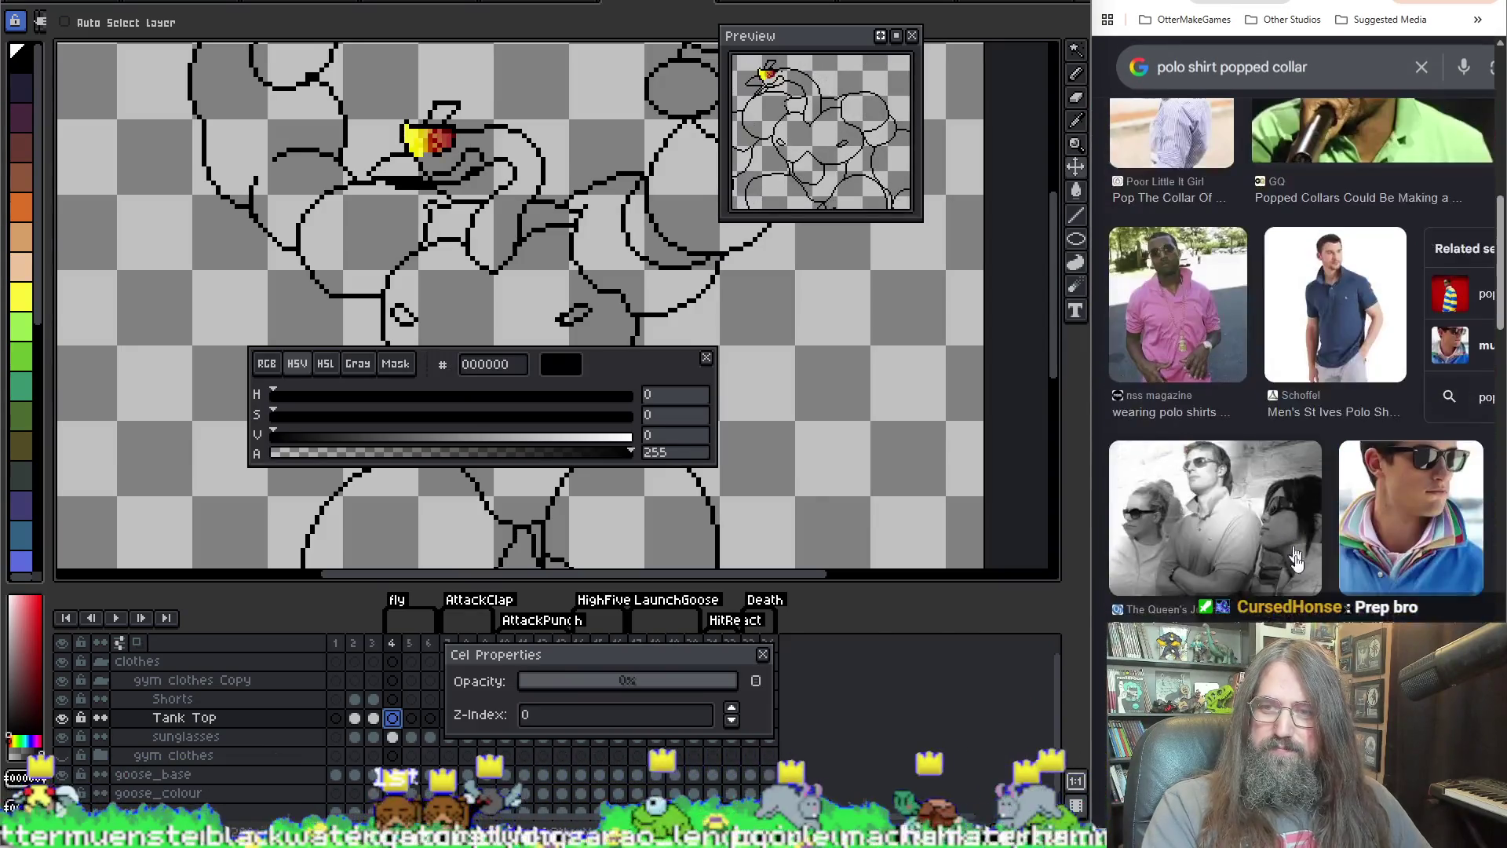
scroll(1288, 463, up, 1)
scroll(1327, 503, down, 1)
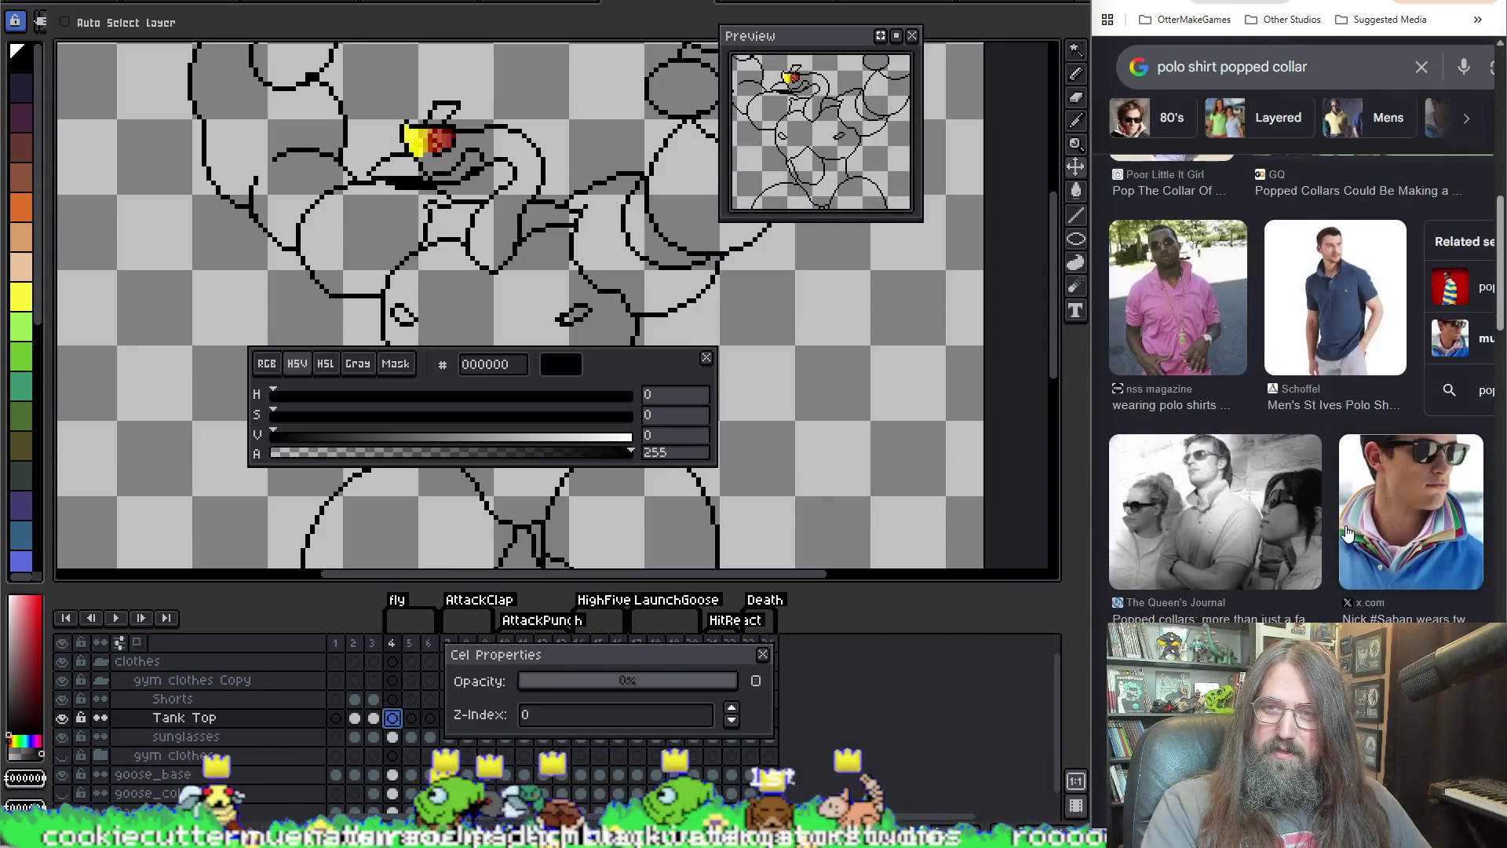
scroll(1335, 515, up, 5)
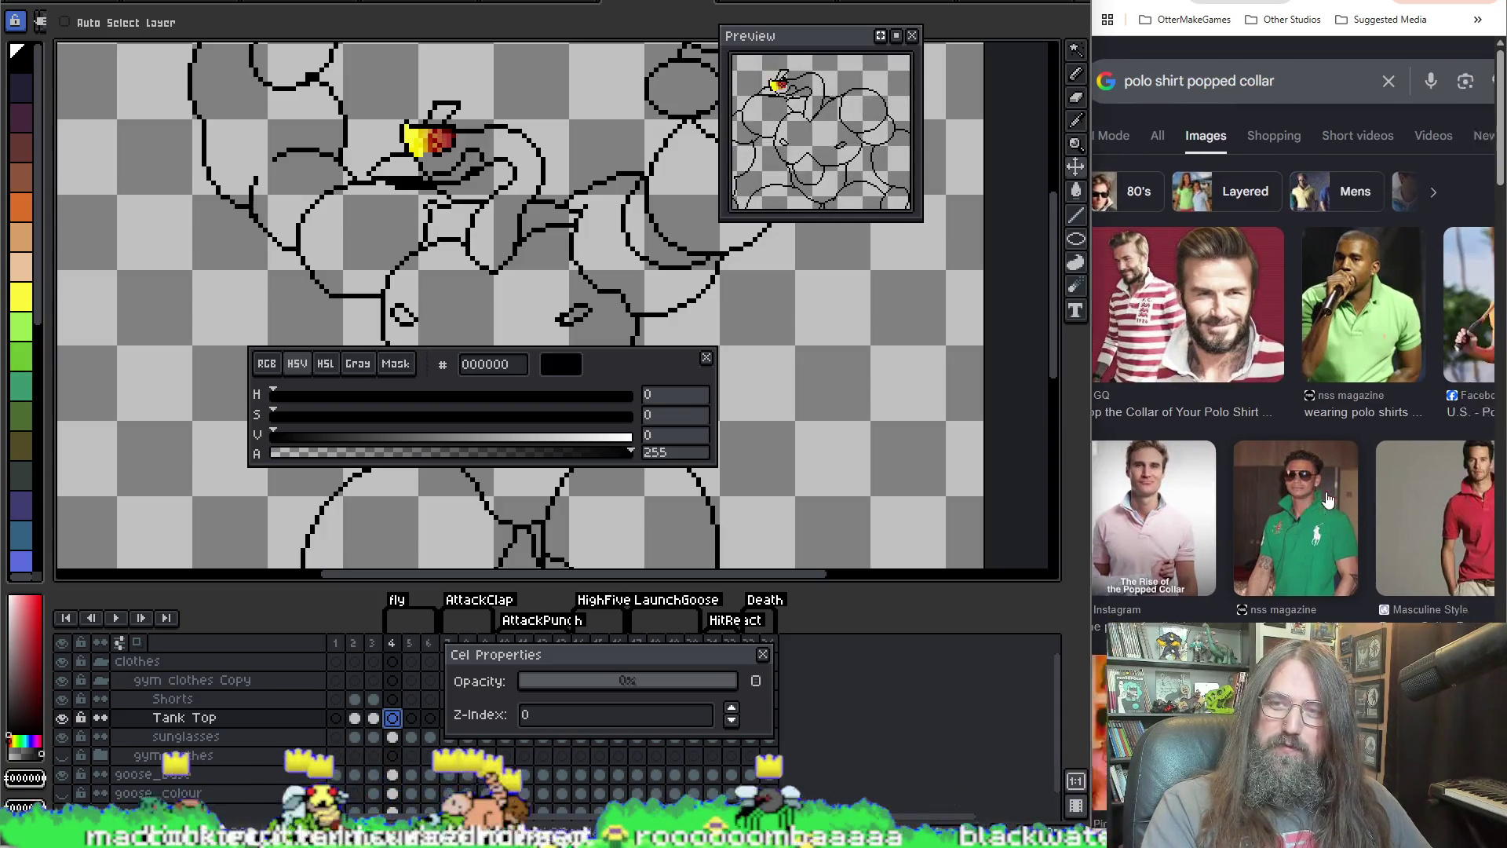
scroll(1319, 471, right, 3)
scroll(1288, 473, right, 2)
scroll(1284, 431, right, 3)
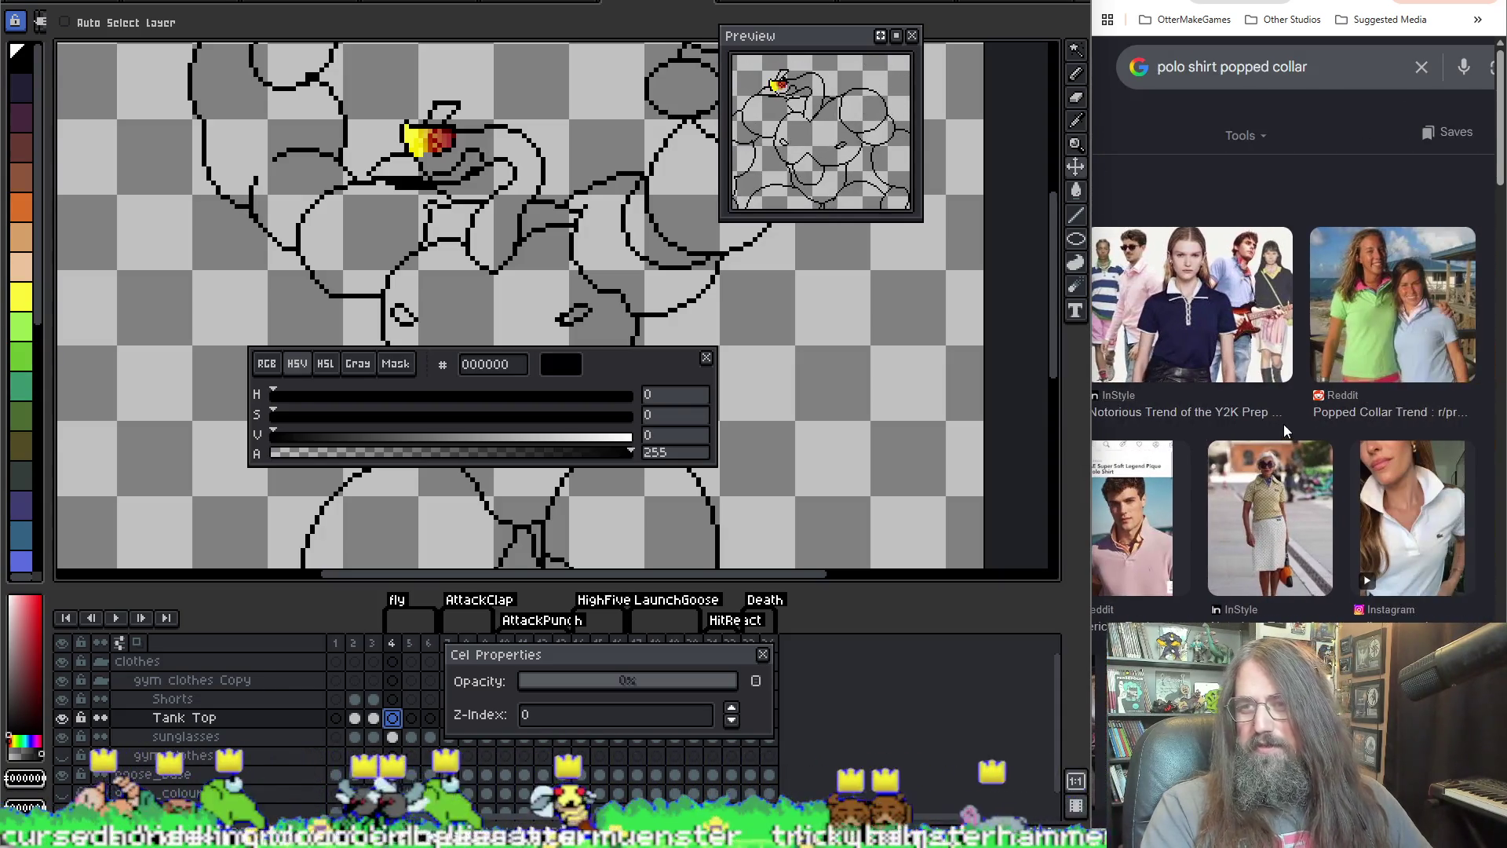
scroll(1285, 429, down, 2)
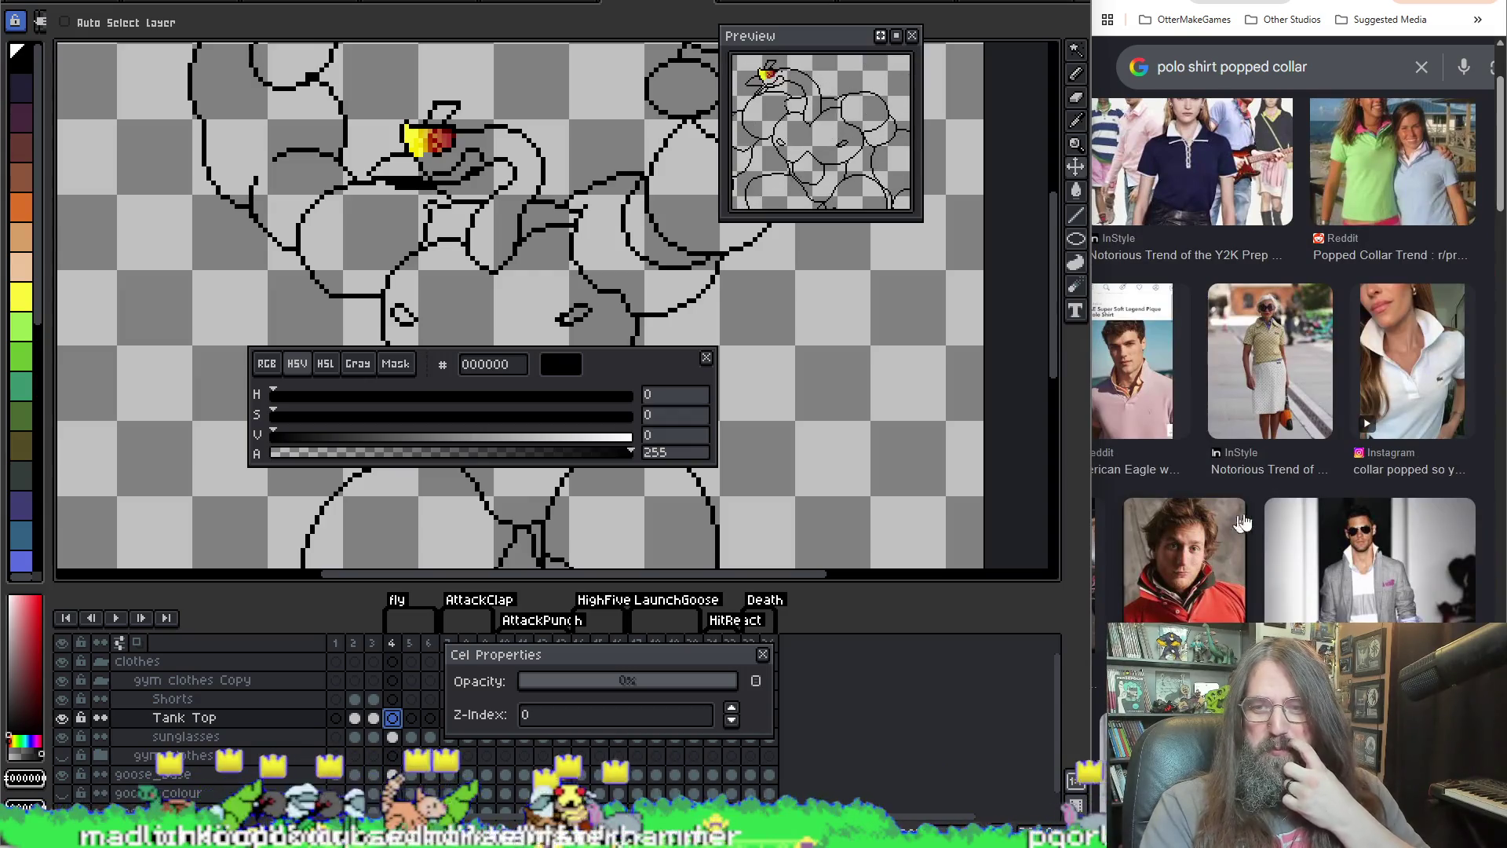
scroll(1273, 490, down, 2)
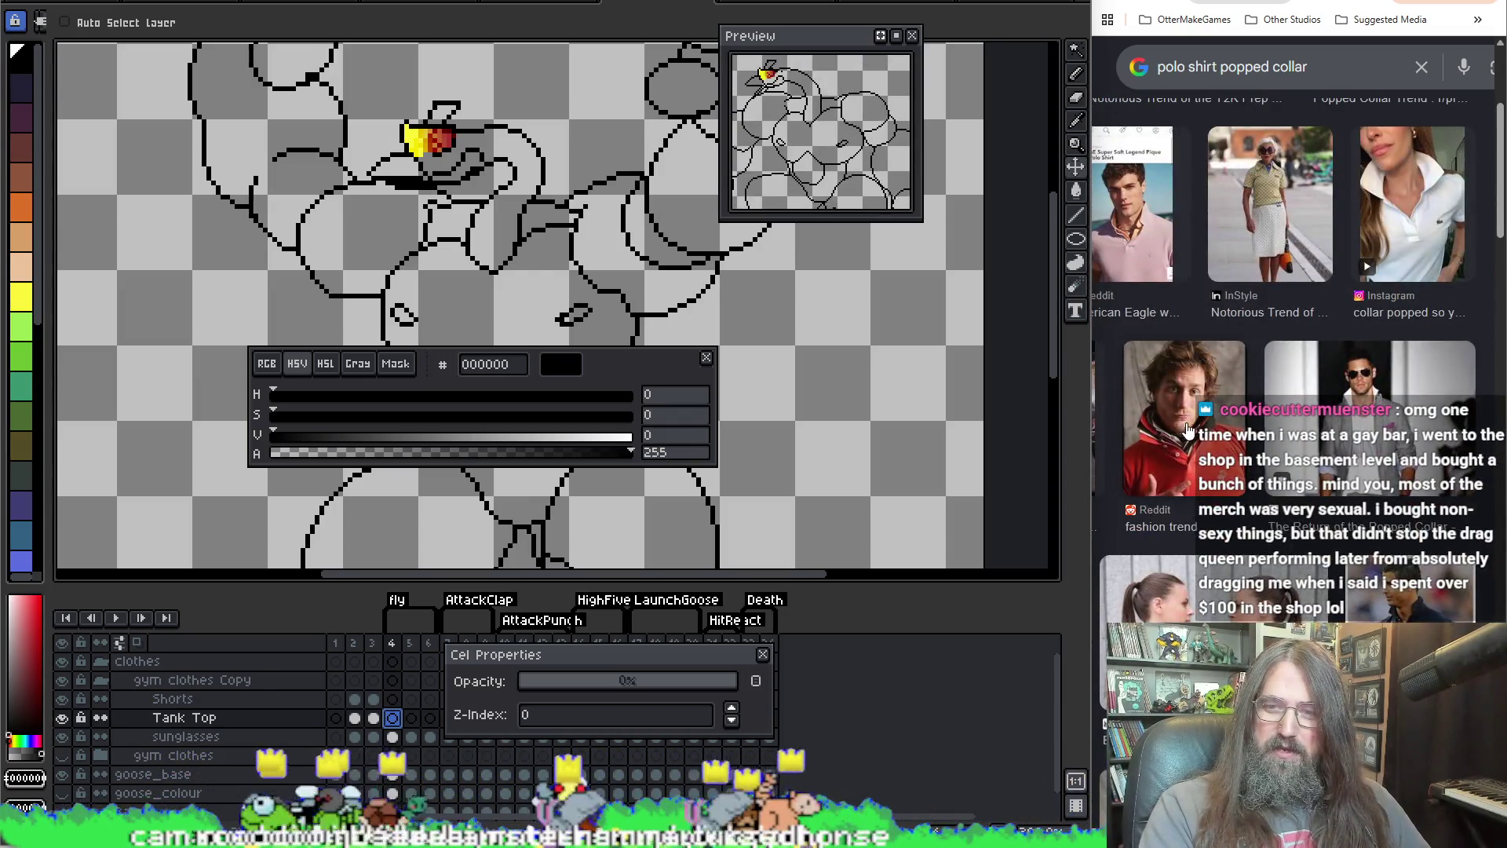
scroll(1300, 422, right, 2)
Step: Move the colour panel aside and close the Cel Properties dialog
mouse_move(622, 374)
mouse_down()
mouse_move(1145, 496)
mouse_move(956, 728)
mouse_move(983, 675)
mouse_up()
click(522, 666)
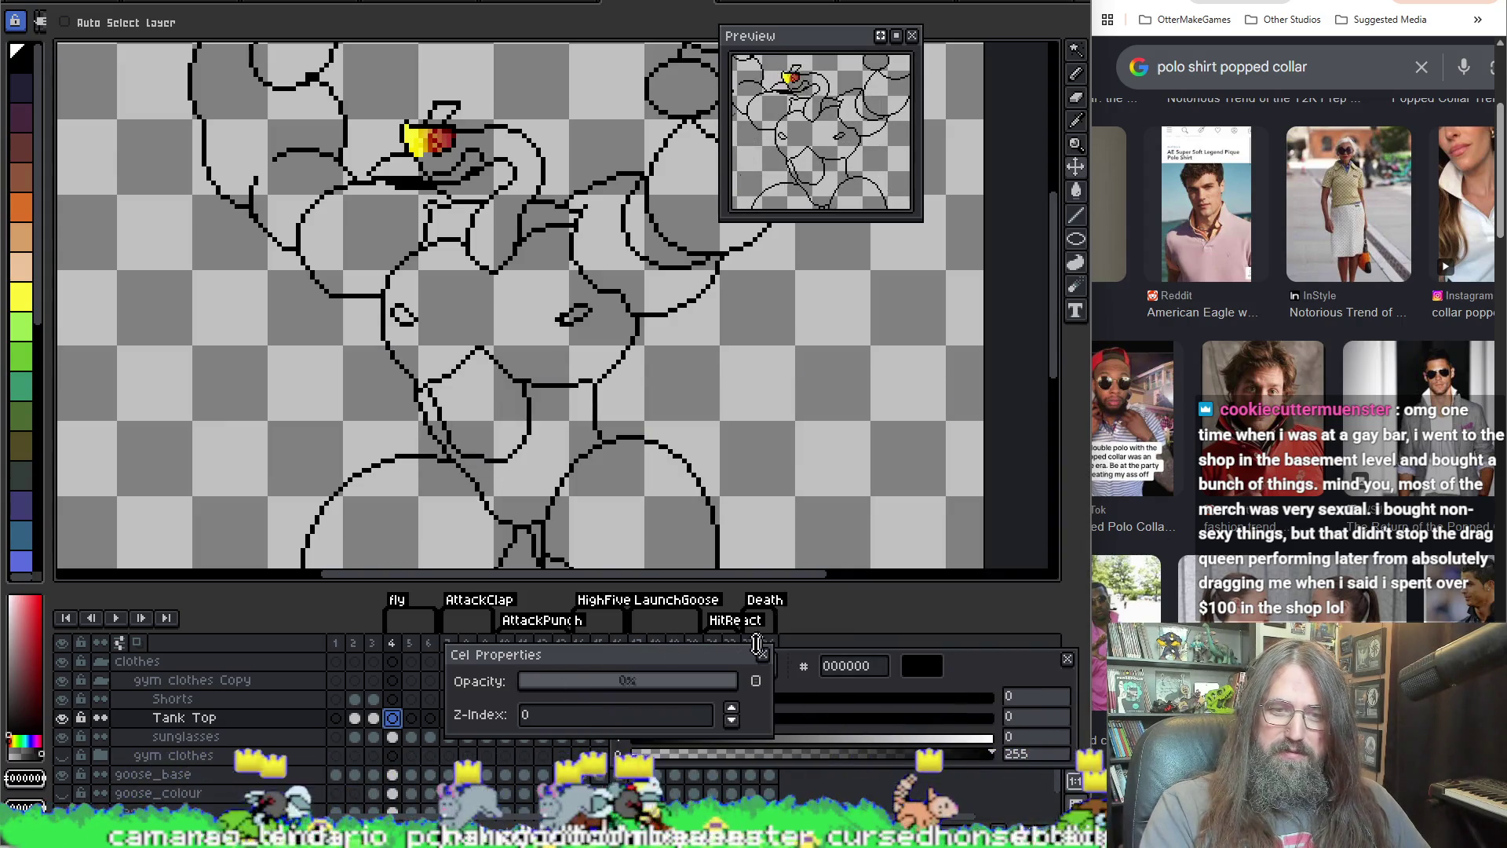
click(762, 654)
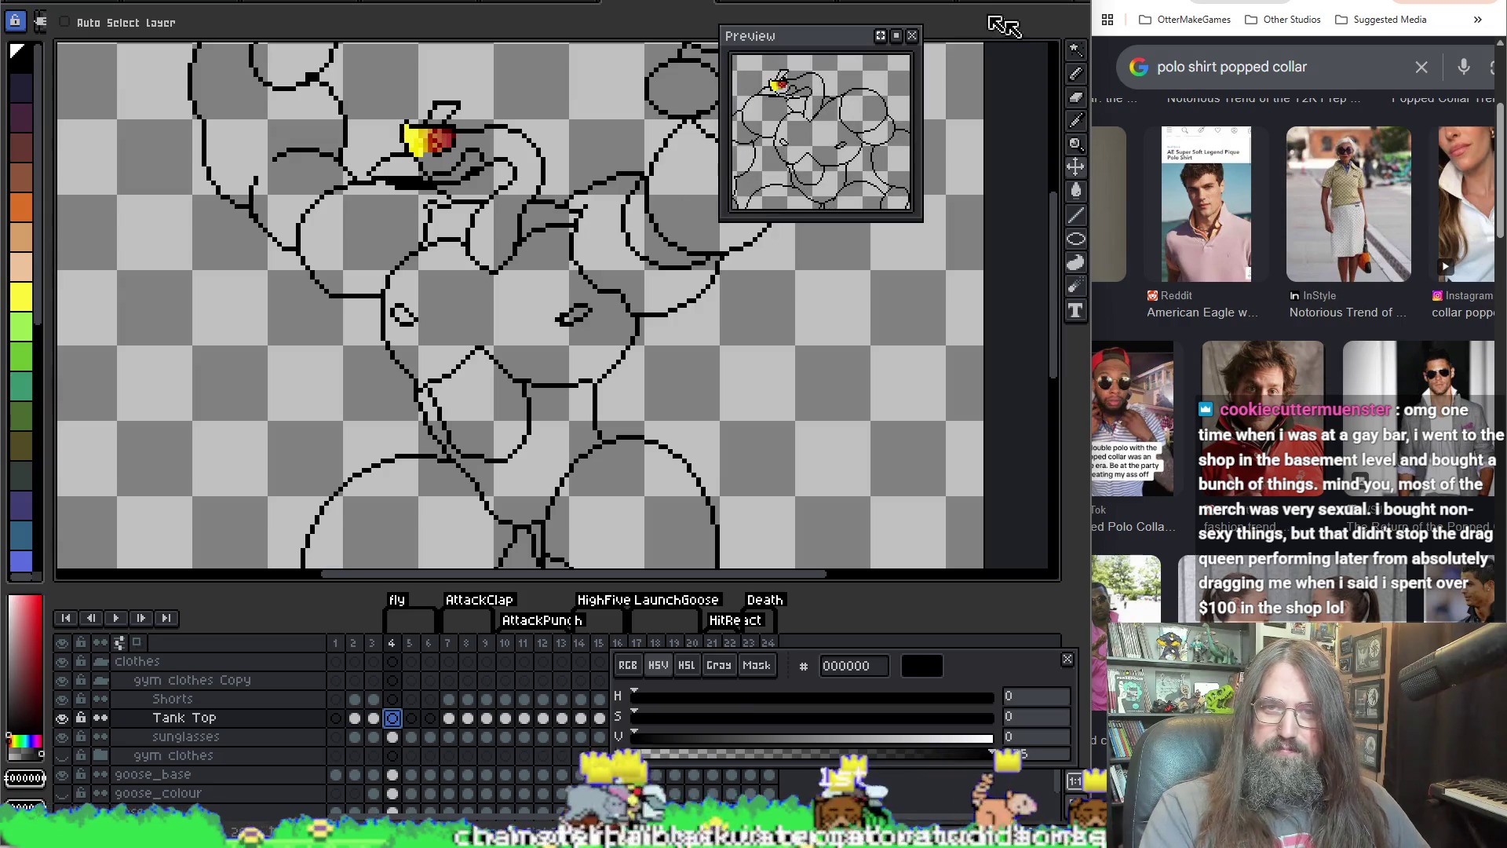
mouse_move(795, 43)
mouse_down()
mouse_move(939, 139)
mouse_move(867, 18)
mouse_up()
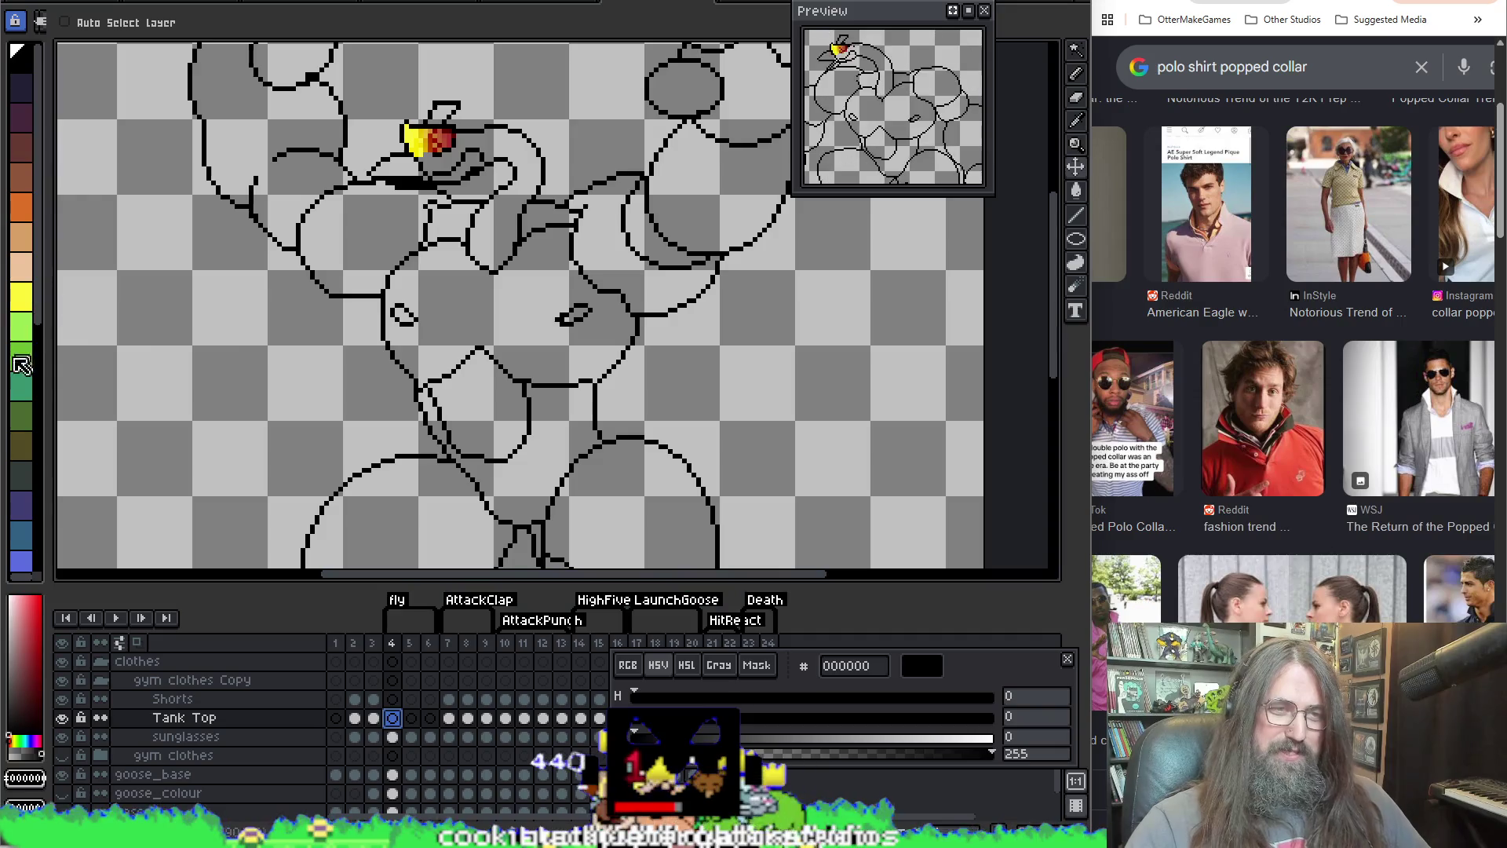
Step: Sketch the shirt's side outline on Tank Top frame 4 with the 1px pencil, undoing bad strokes
key(g)
key(b)
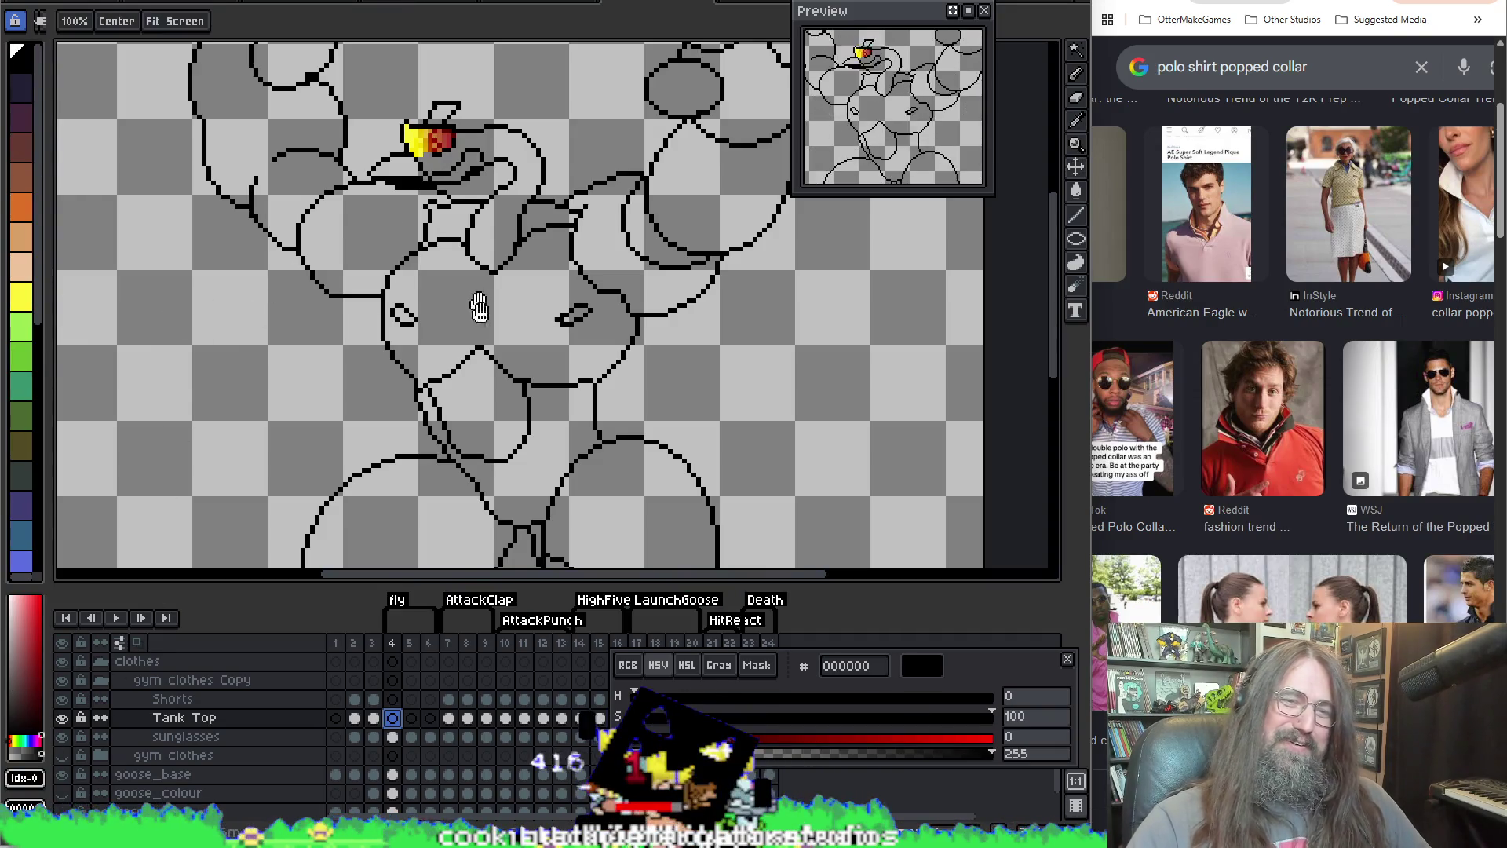
scroll(495, 140, right, 2)
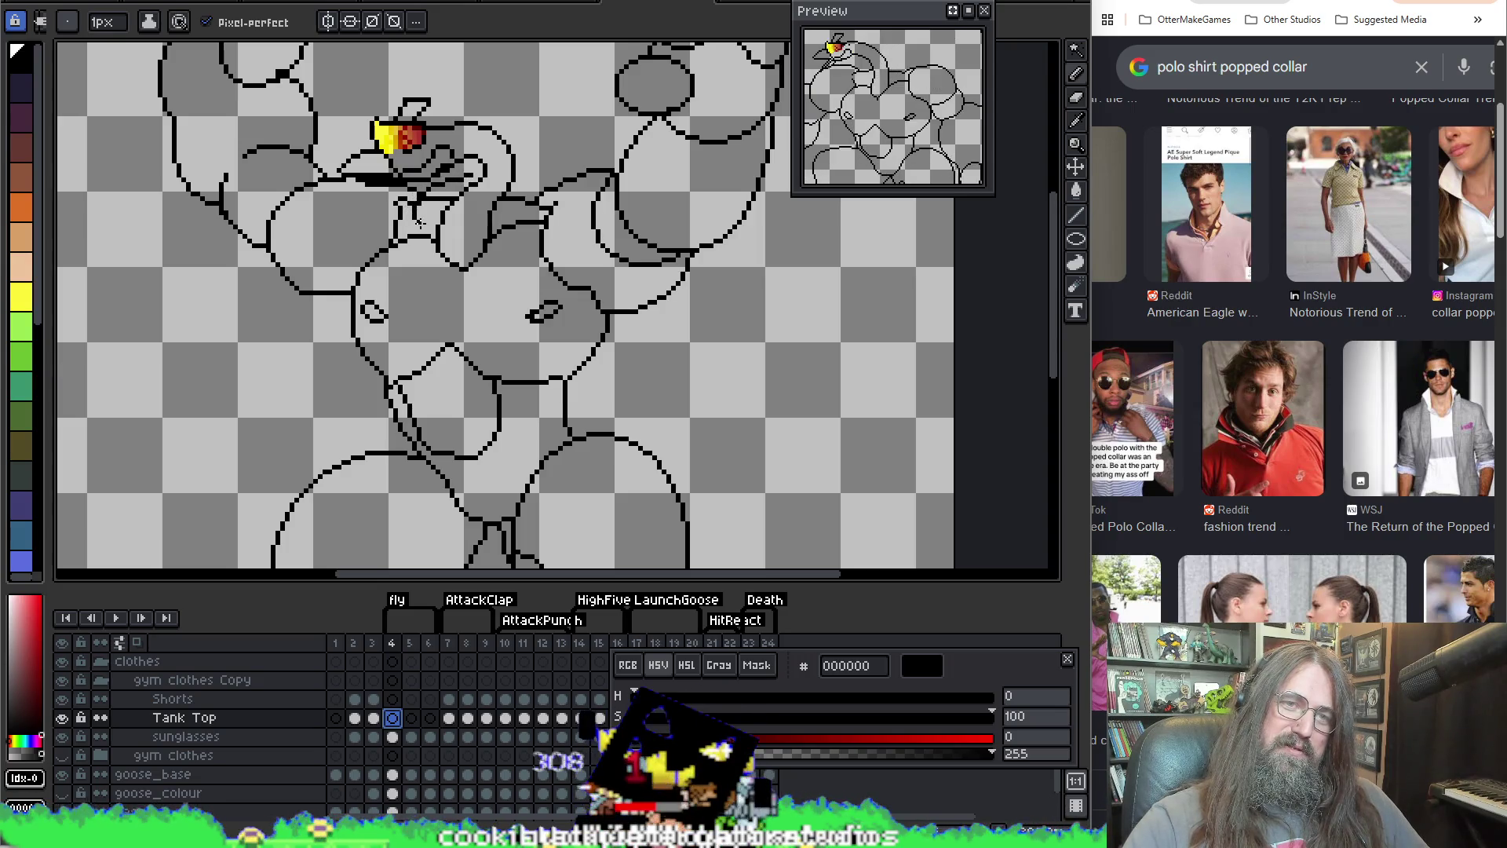
ctrl+click(524, 228)
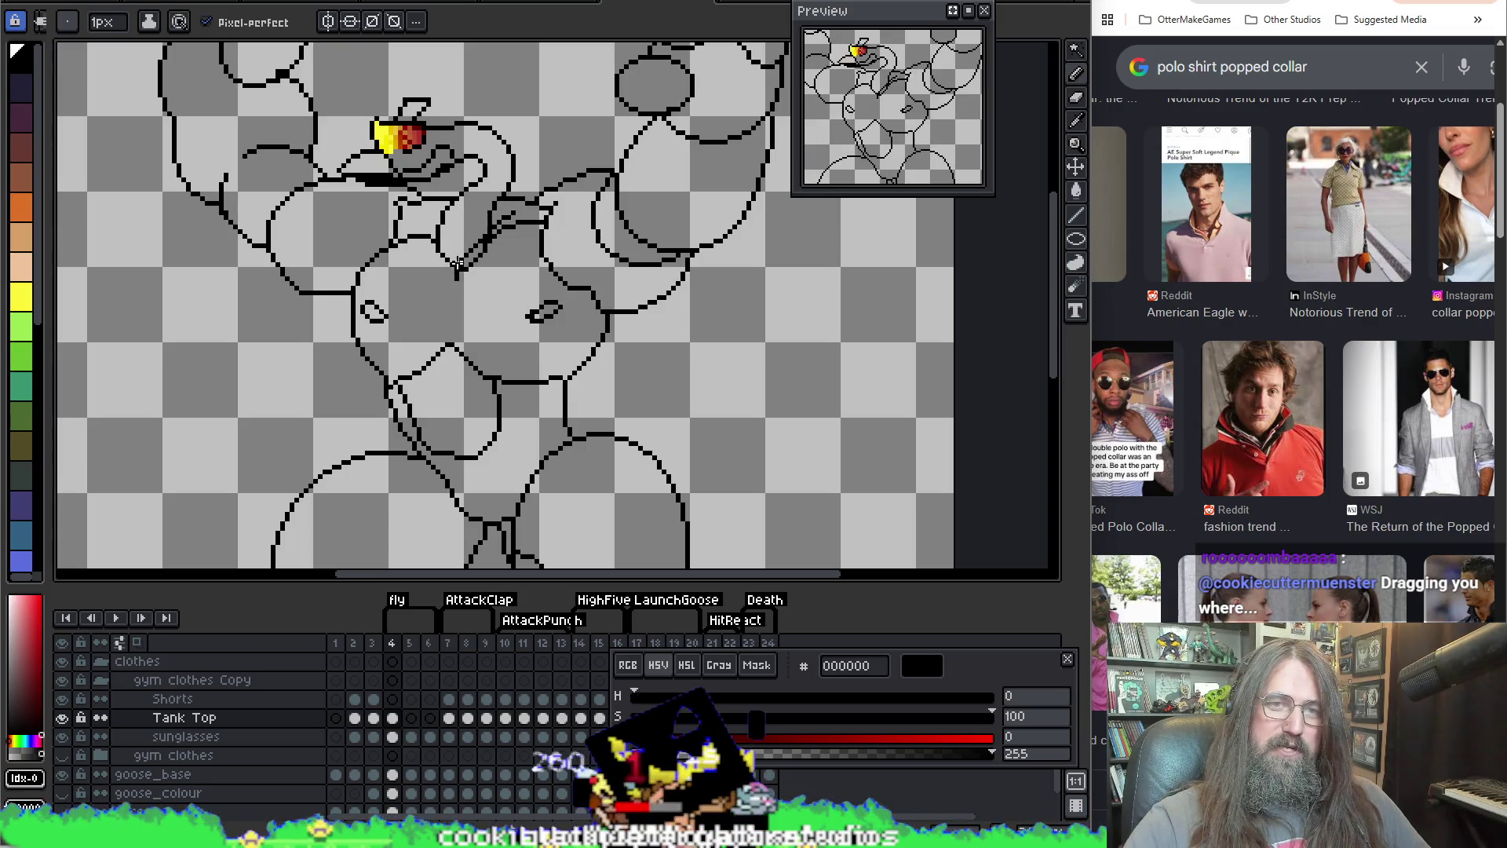
key(ctrl+z)
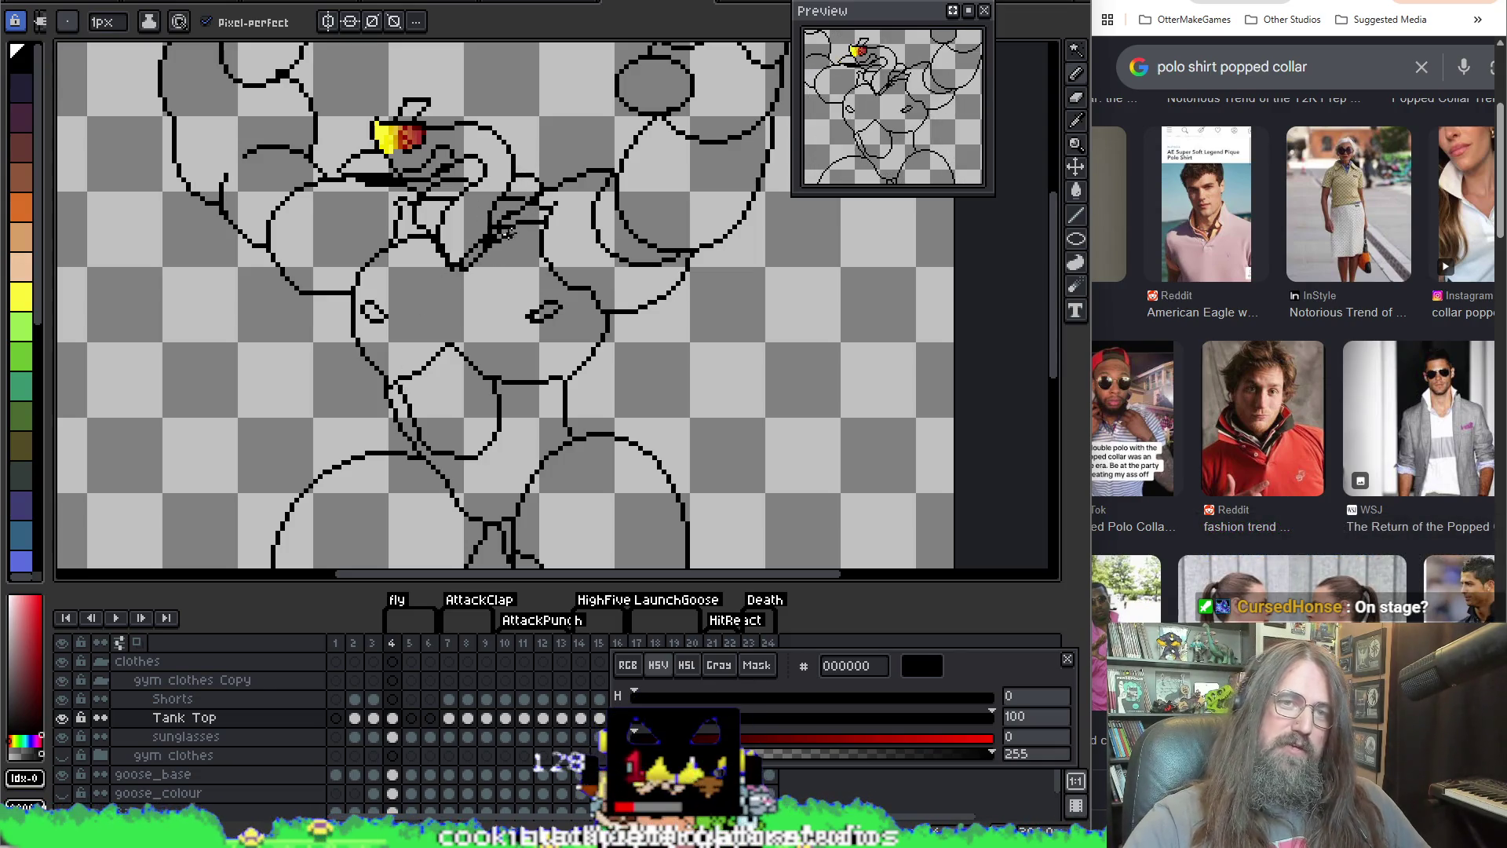
key(ctrl+z)
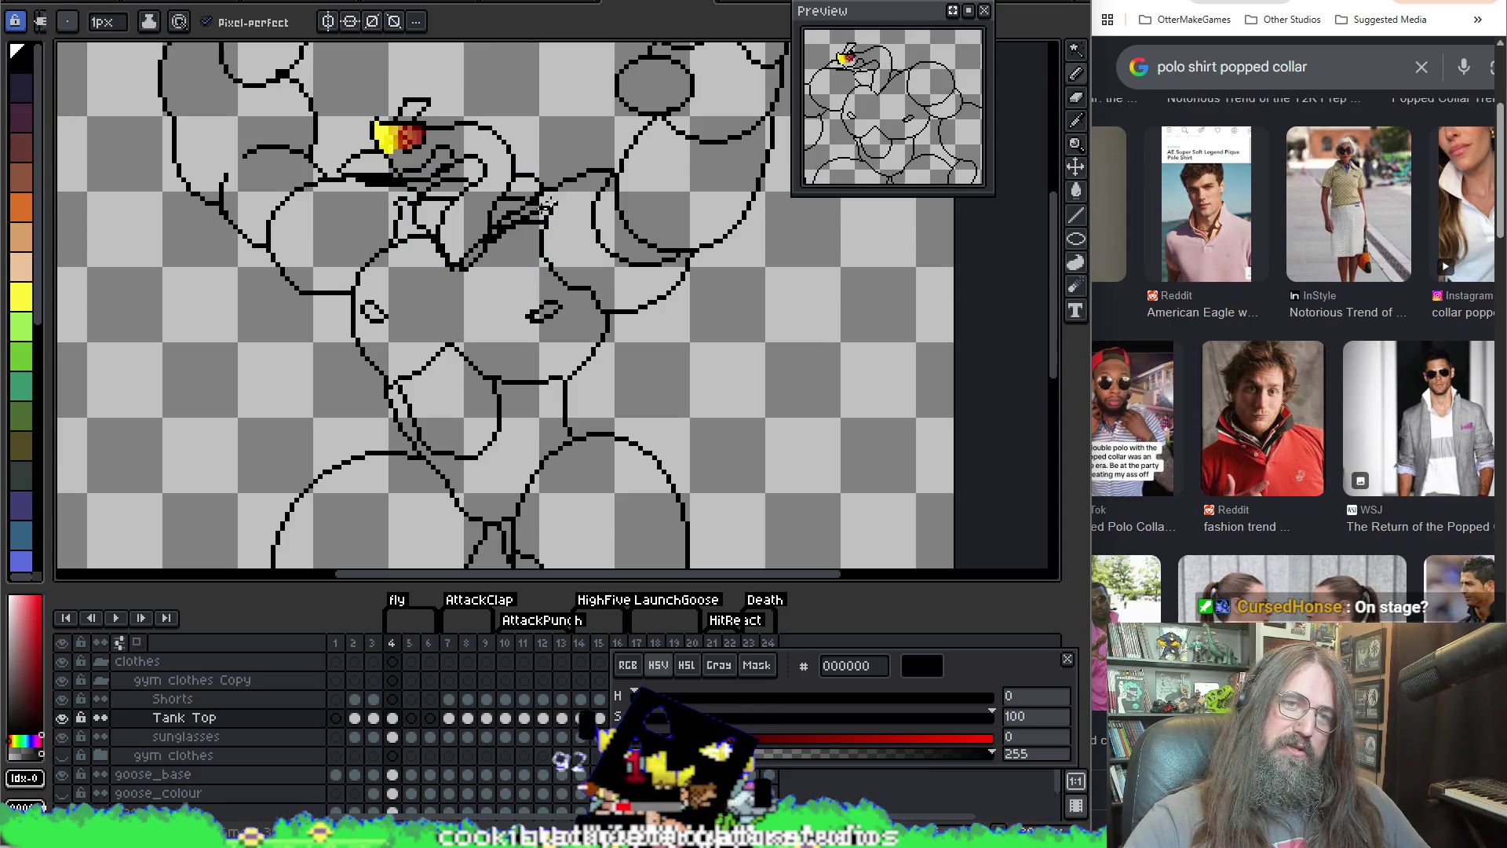
key(ctrl+z)
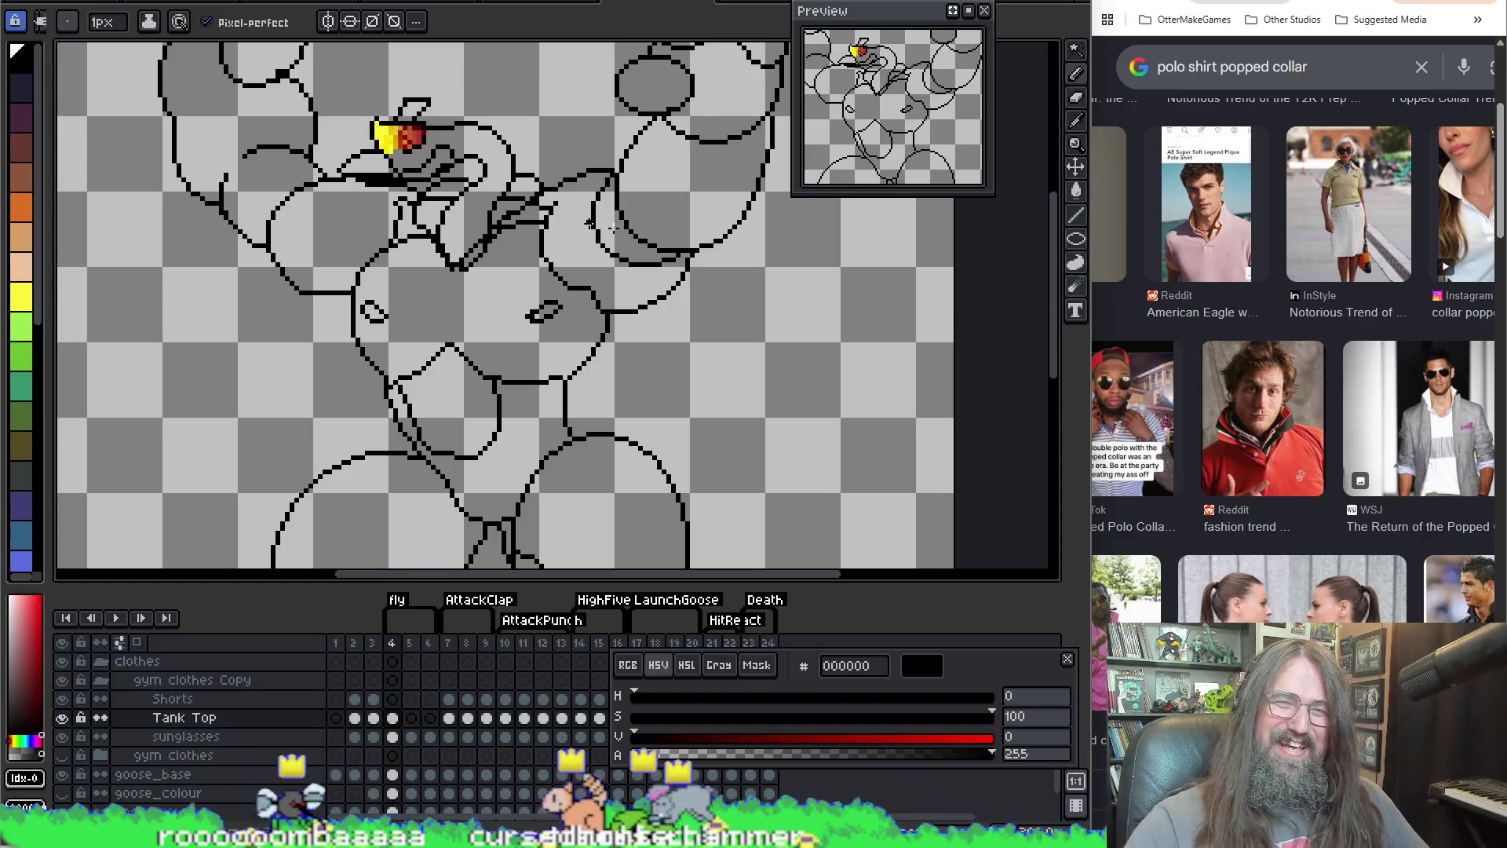
drag(599, 182, 687, 297)
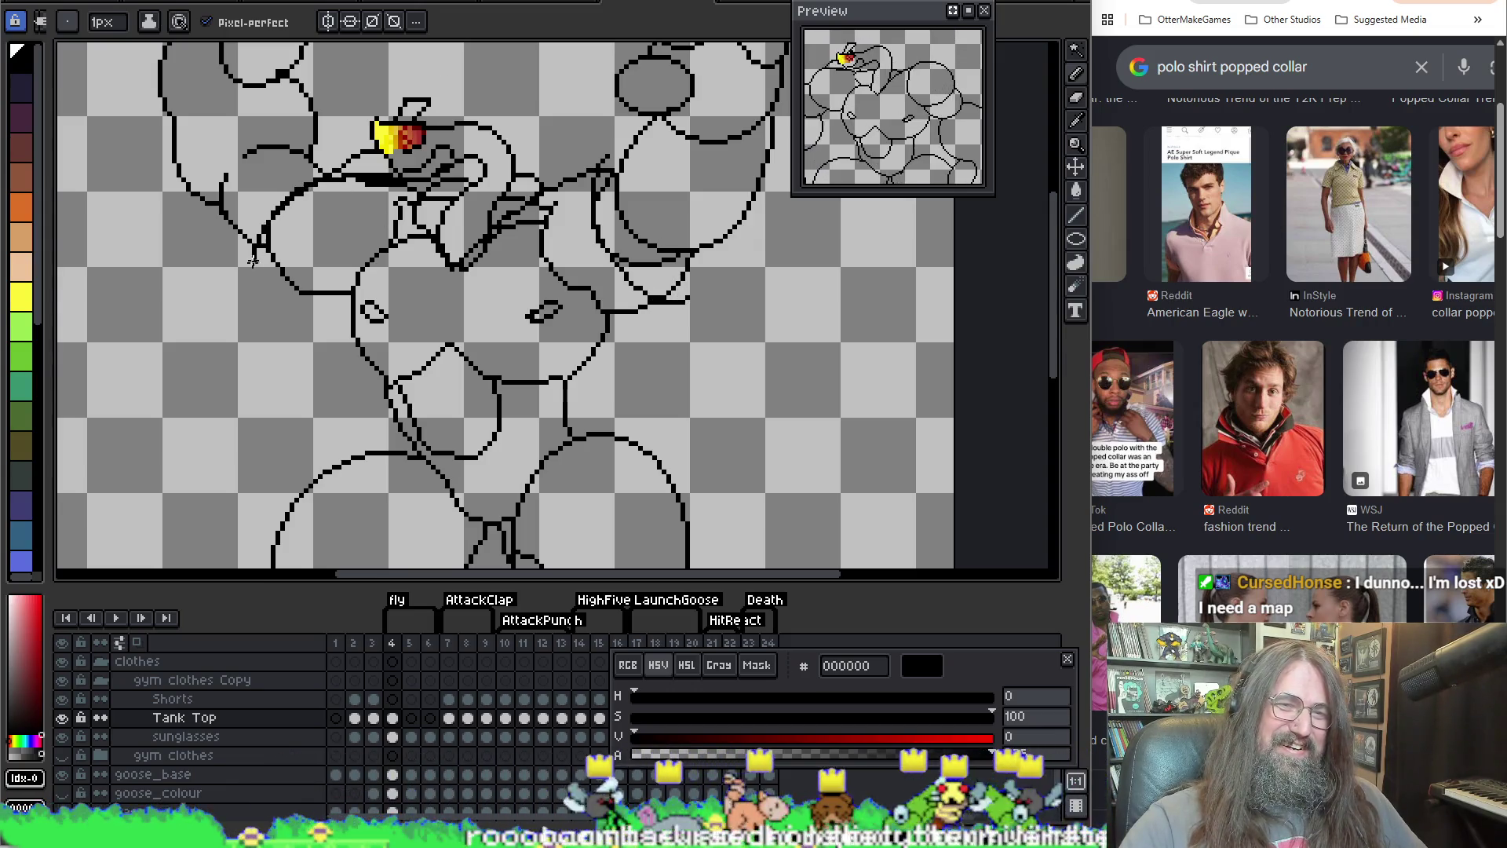
drag(391, 399, 410, 433)
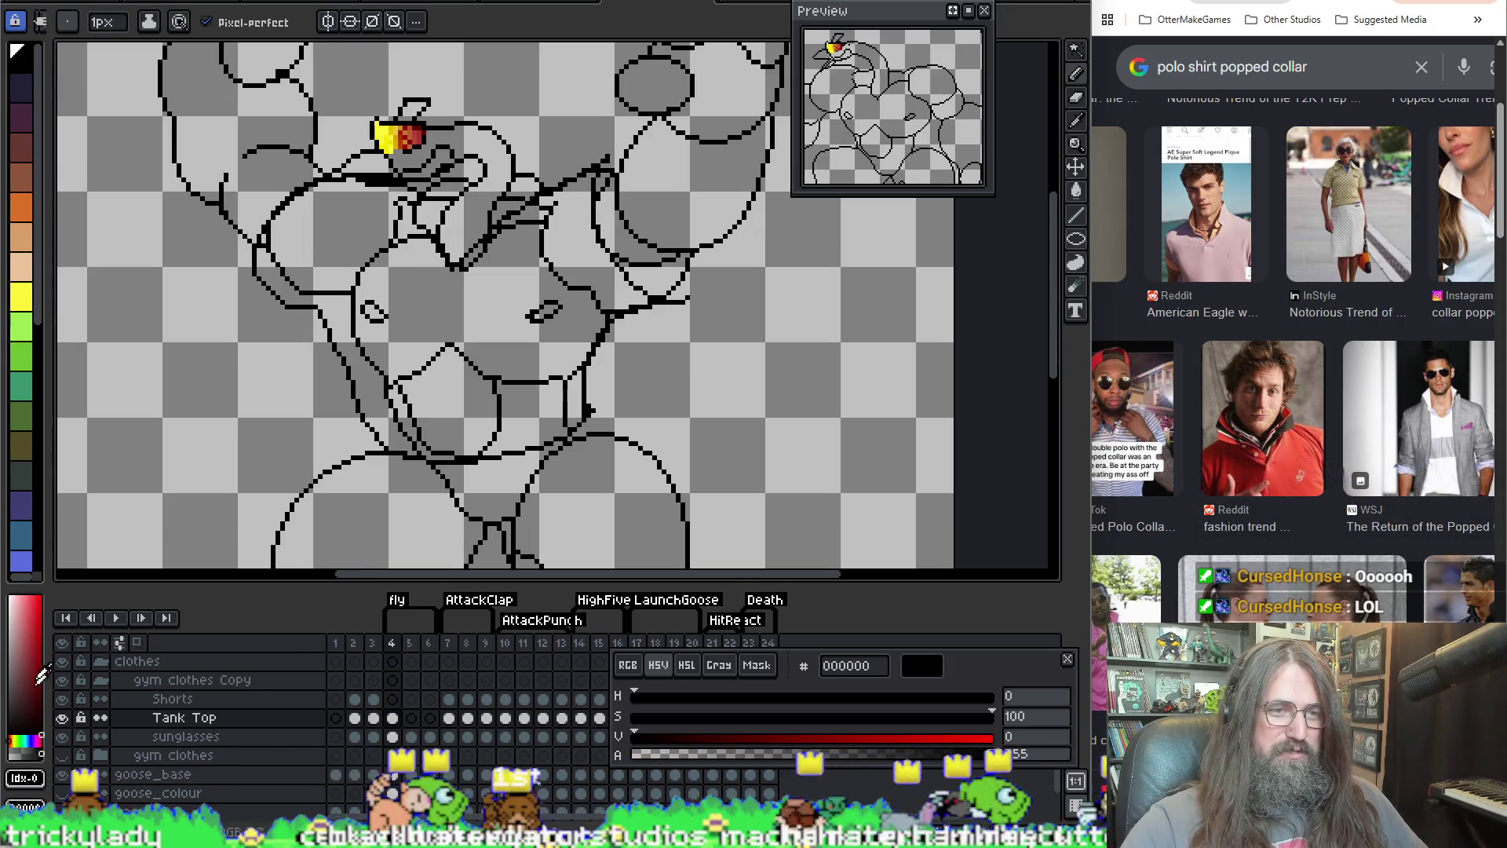
Step: Set the drawing colour to salmon pink ff8c8c and fine-tune its saturation
click(12, 612)
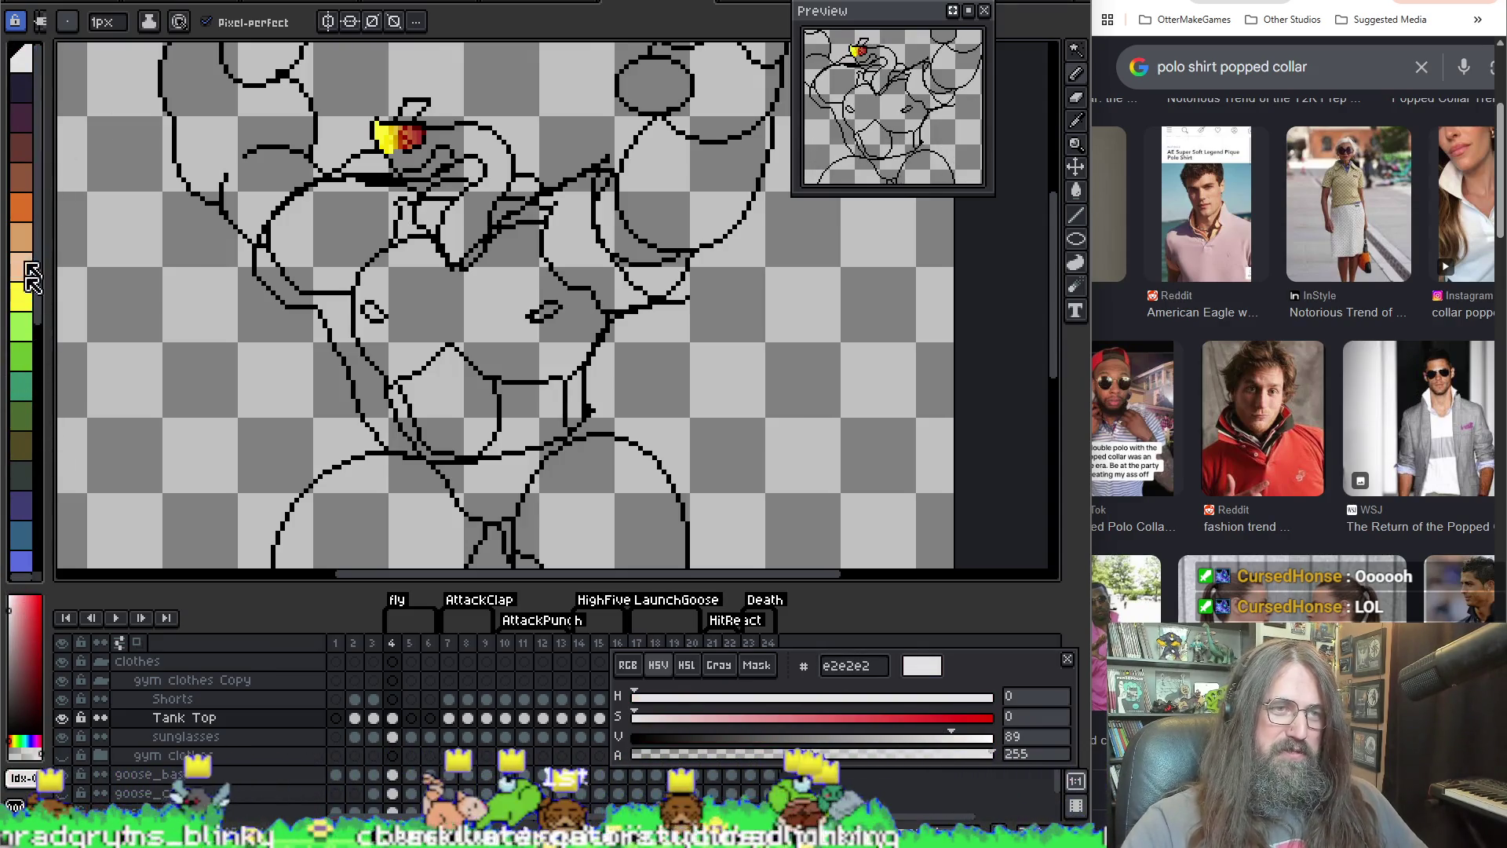
mouse_move(20, 644)
mouse_down()
mouse_move(21, 525)
mouse_move(36, 578)
mouse_move(35, 542)
mouse_up()
drag(36, 624, 48, 570)
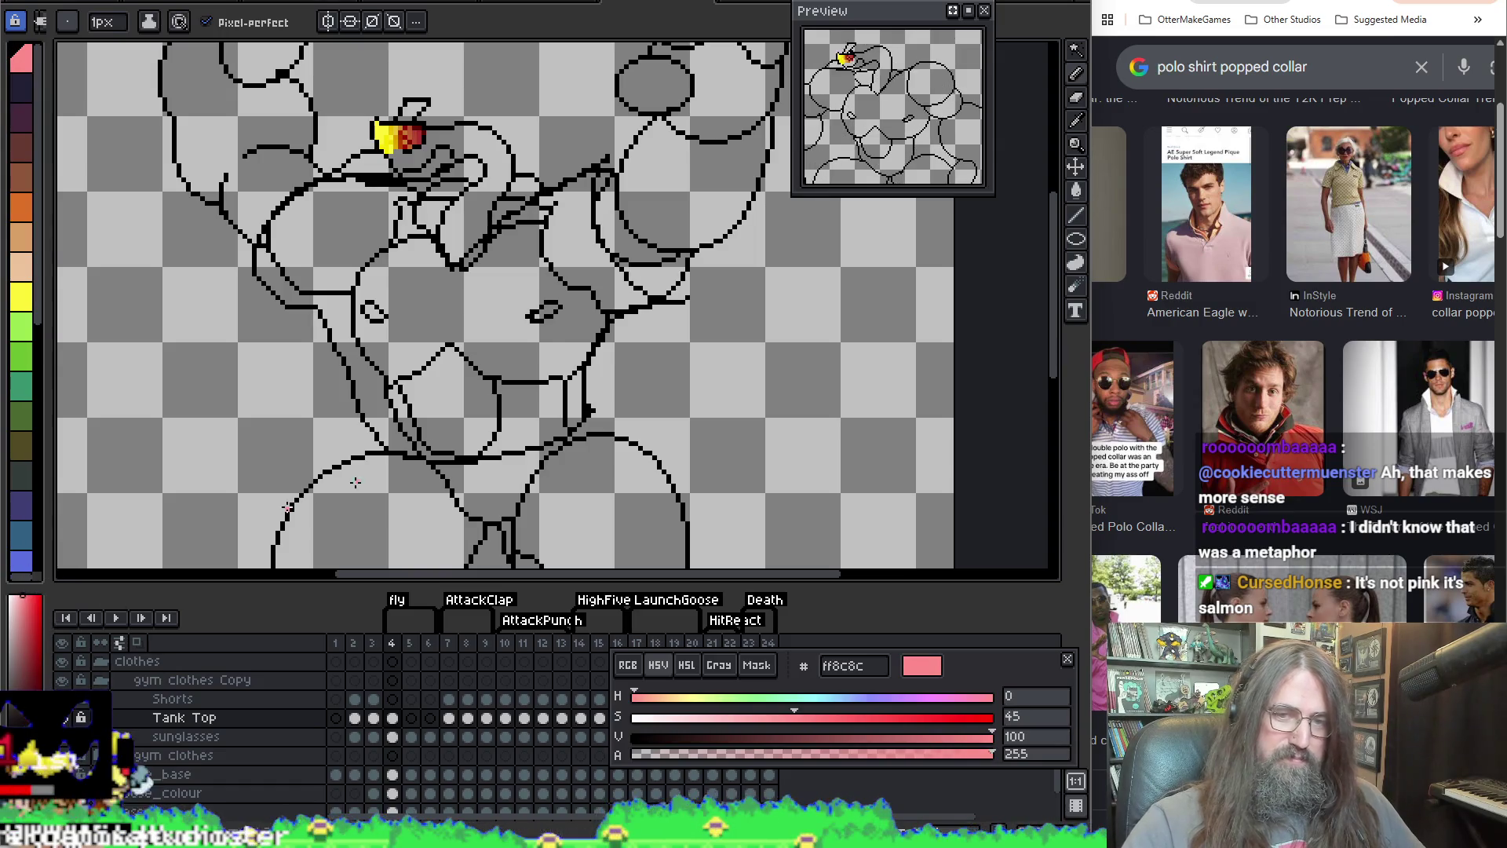
key(g)
click(420, 299)
key(ctrl+z)
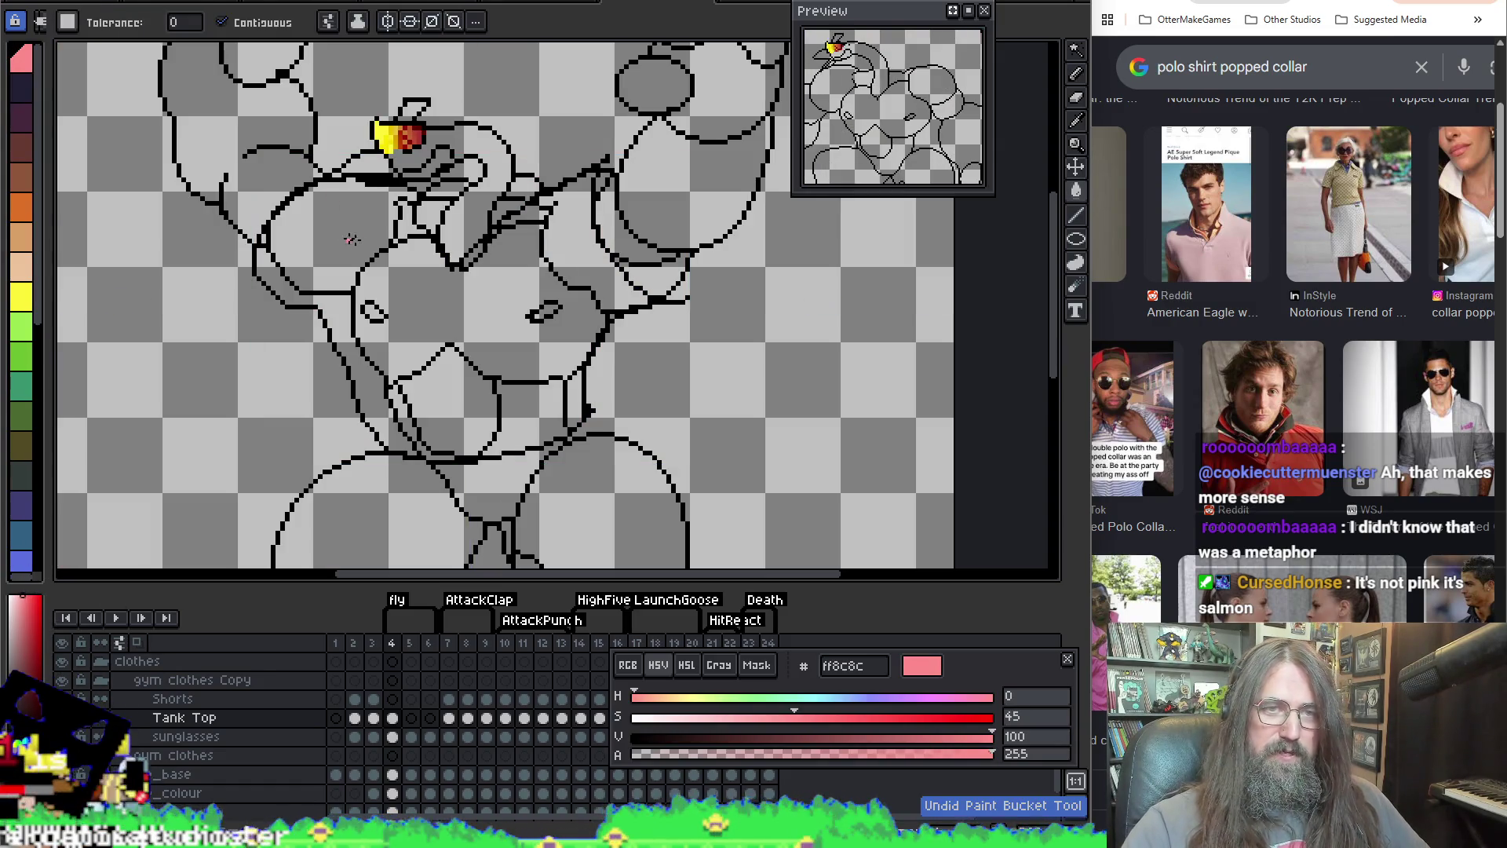
key(i)
click(333, 174)
key(g)
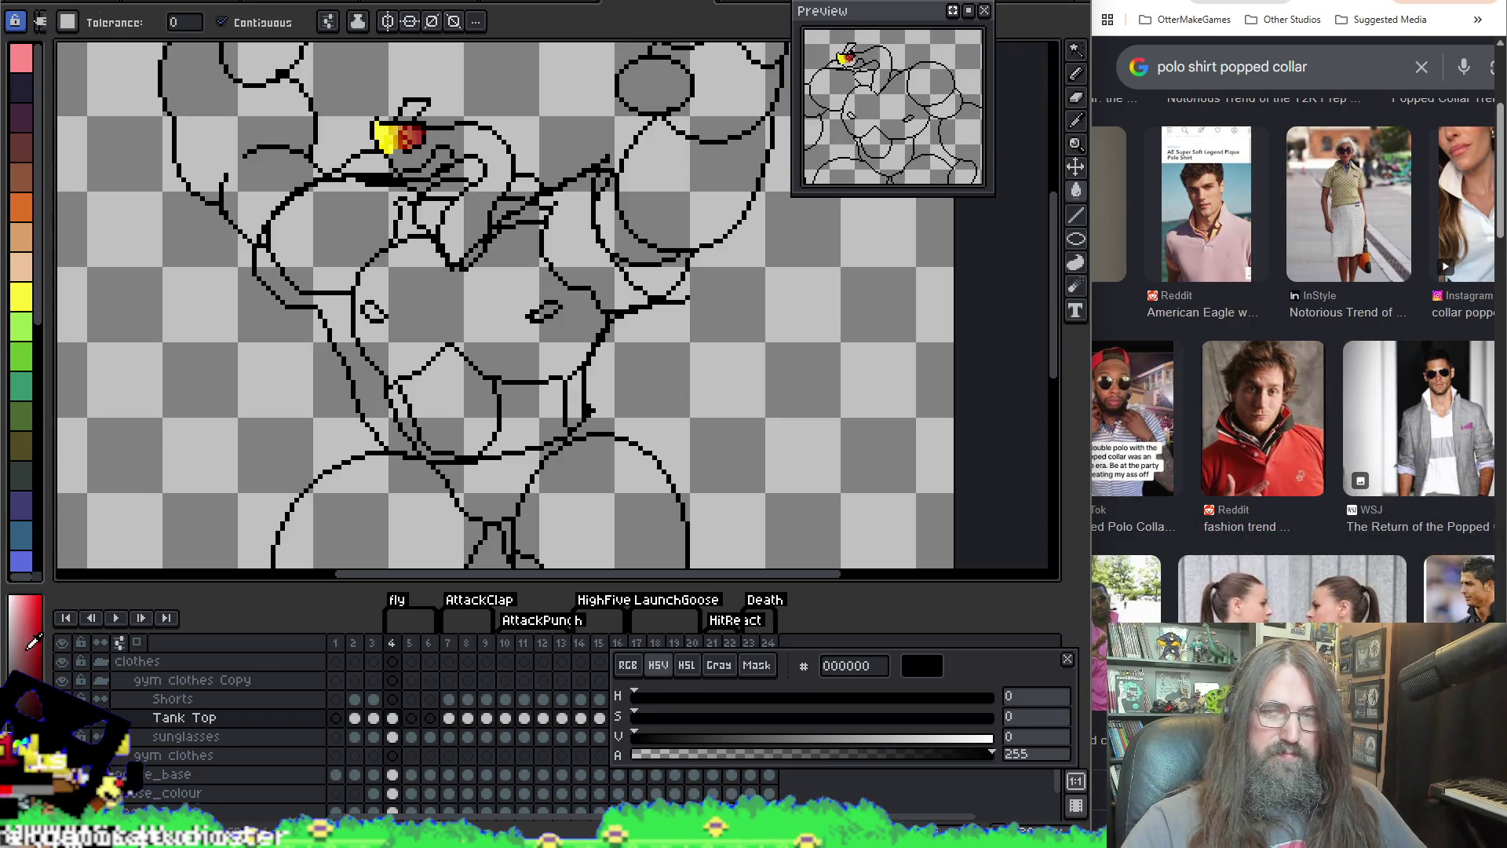
click(32, 616)
mouse_move(31, 616)
mouse_down()
mouse_move(47, 595)
mouse_move(28, 585)
mouse_up()
click(442, 276)
key(b)
key(ctrl+z)
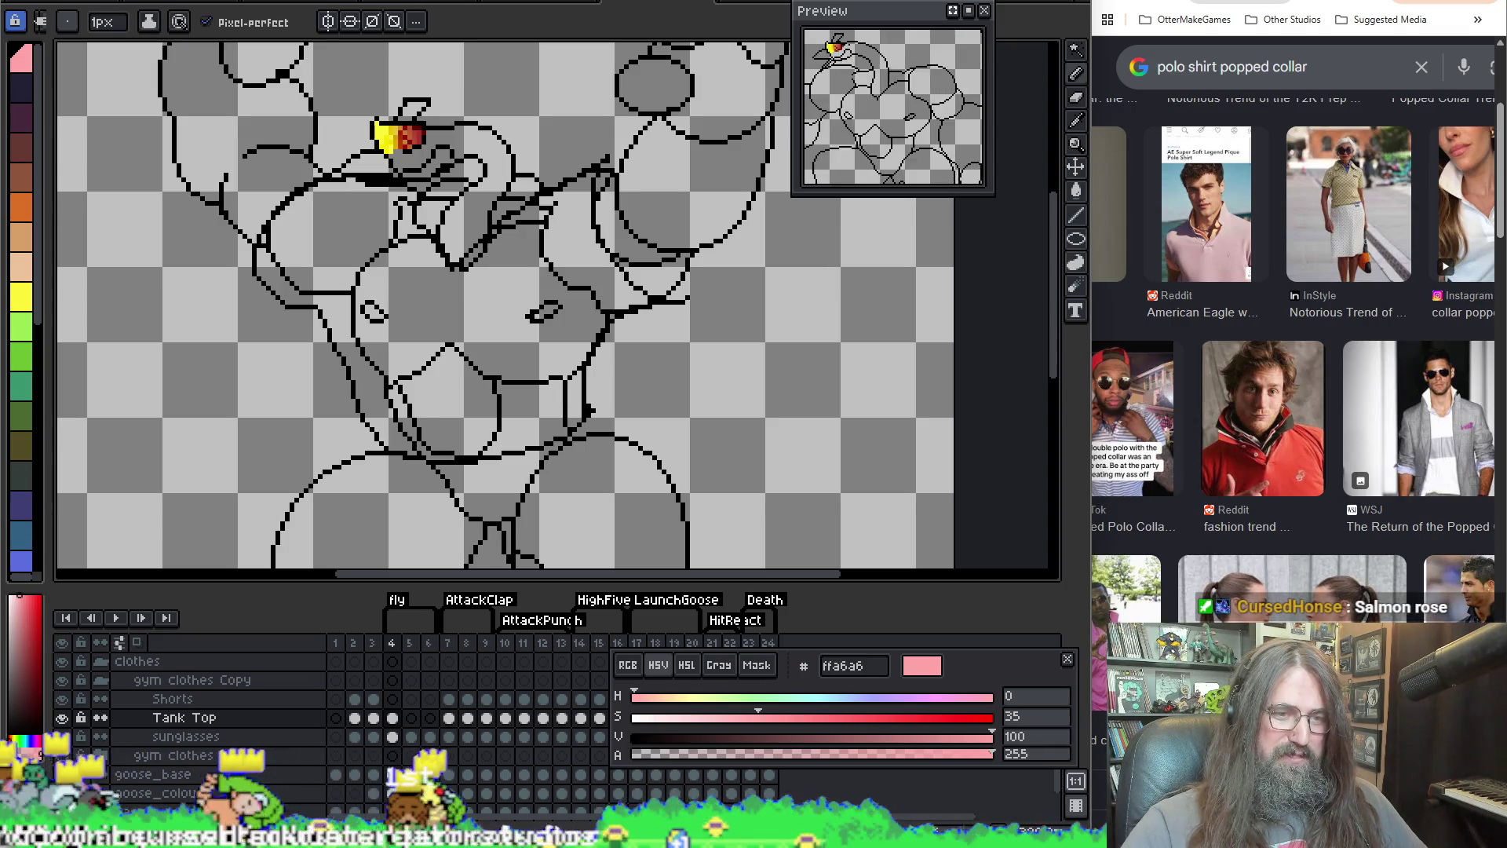
drag(62, 755, 65, 785)
click(63, 774)
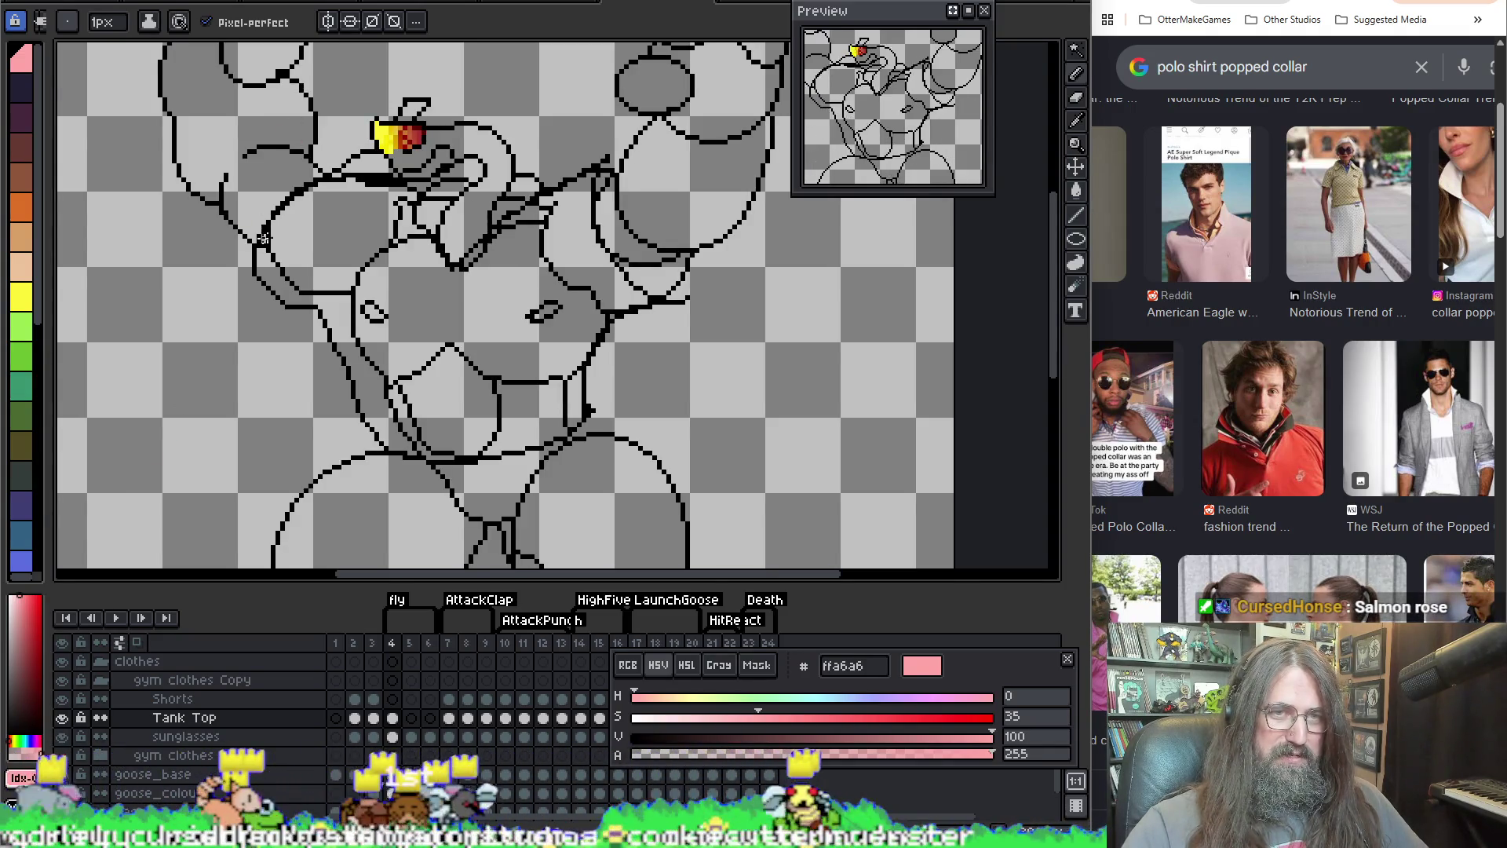
alt+click(336, 177)
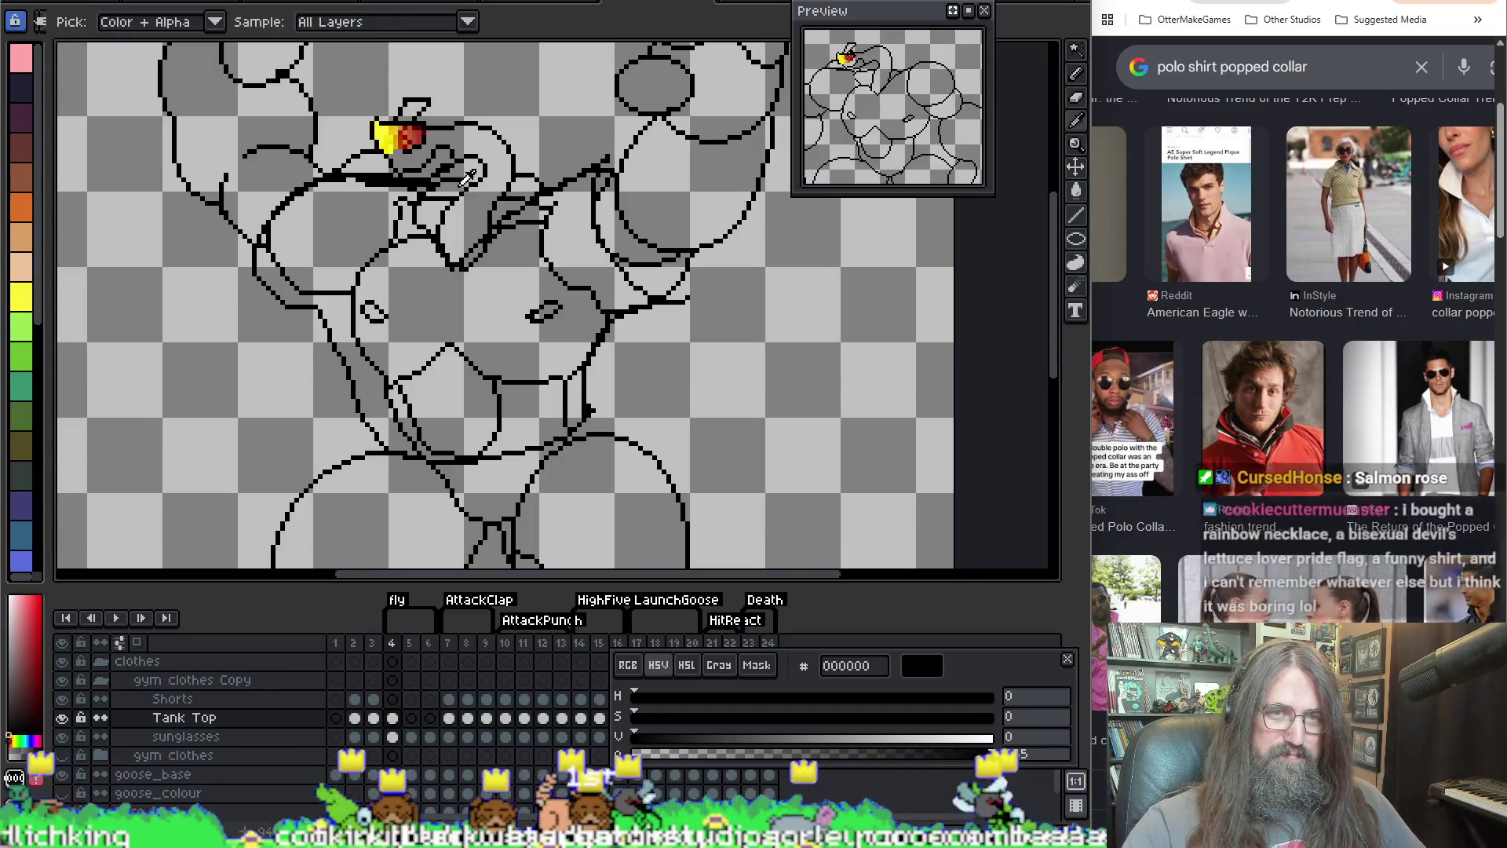
key(g)
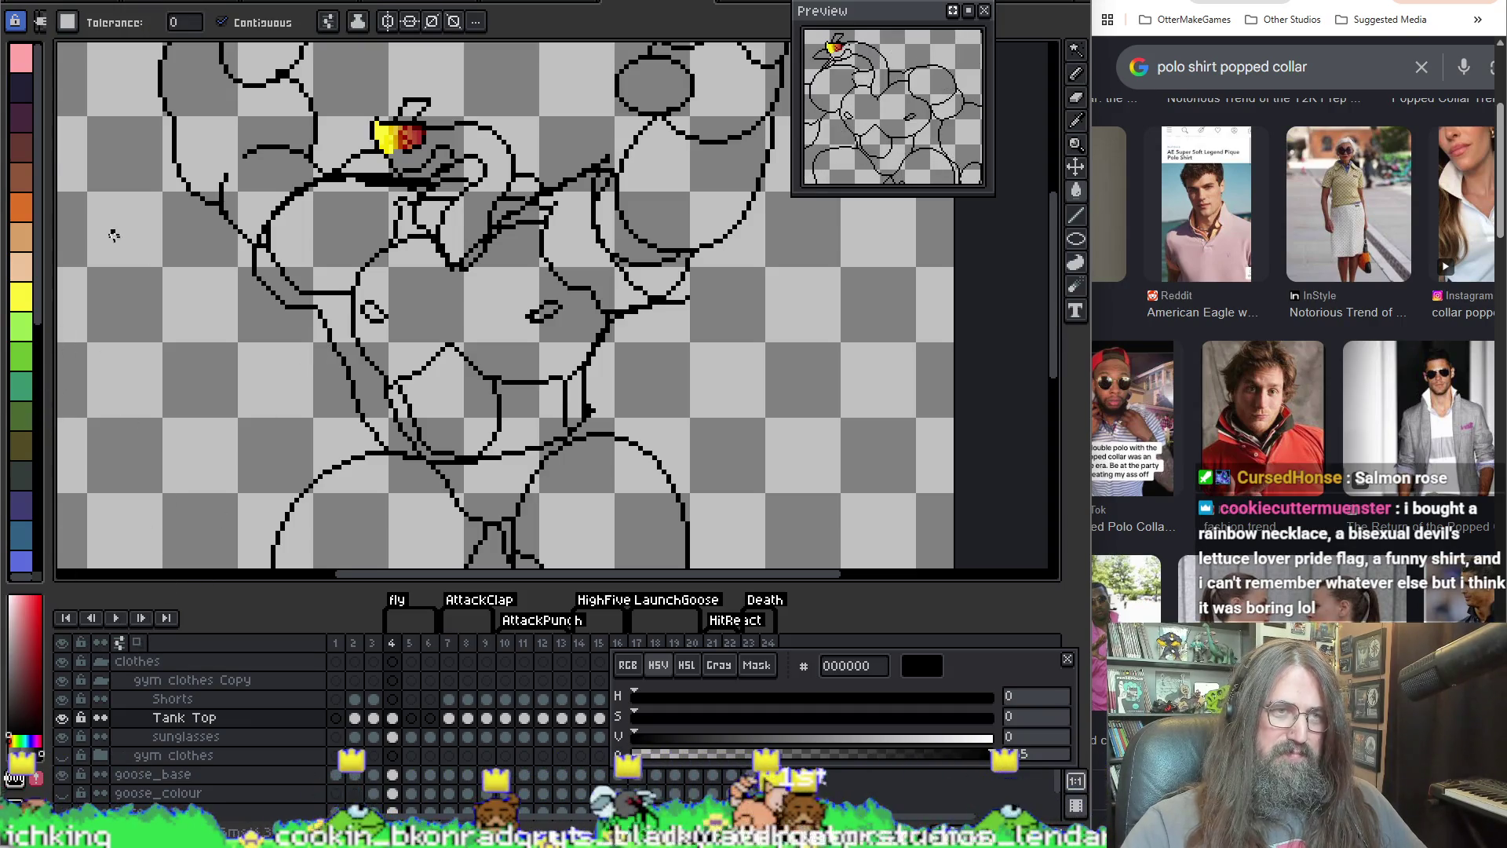
click(17, 63)
click(461, 323)
key(ctrl+z)
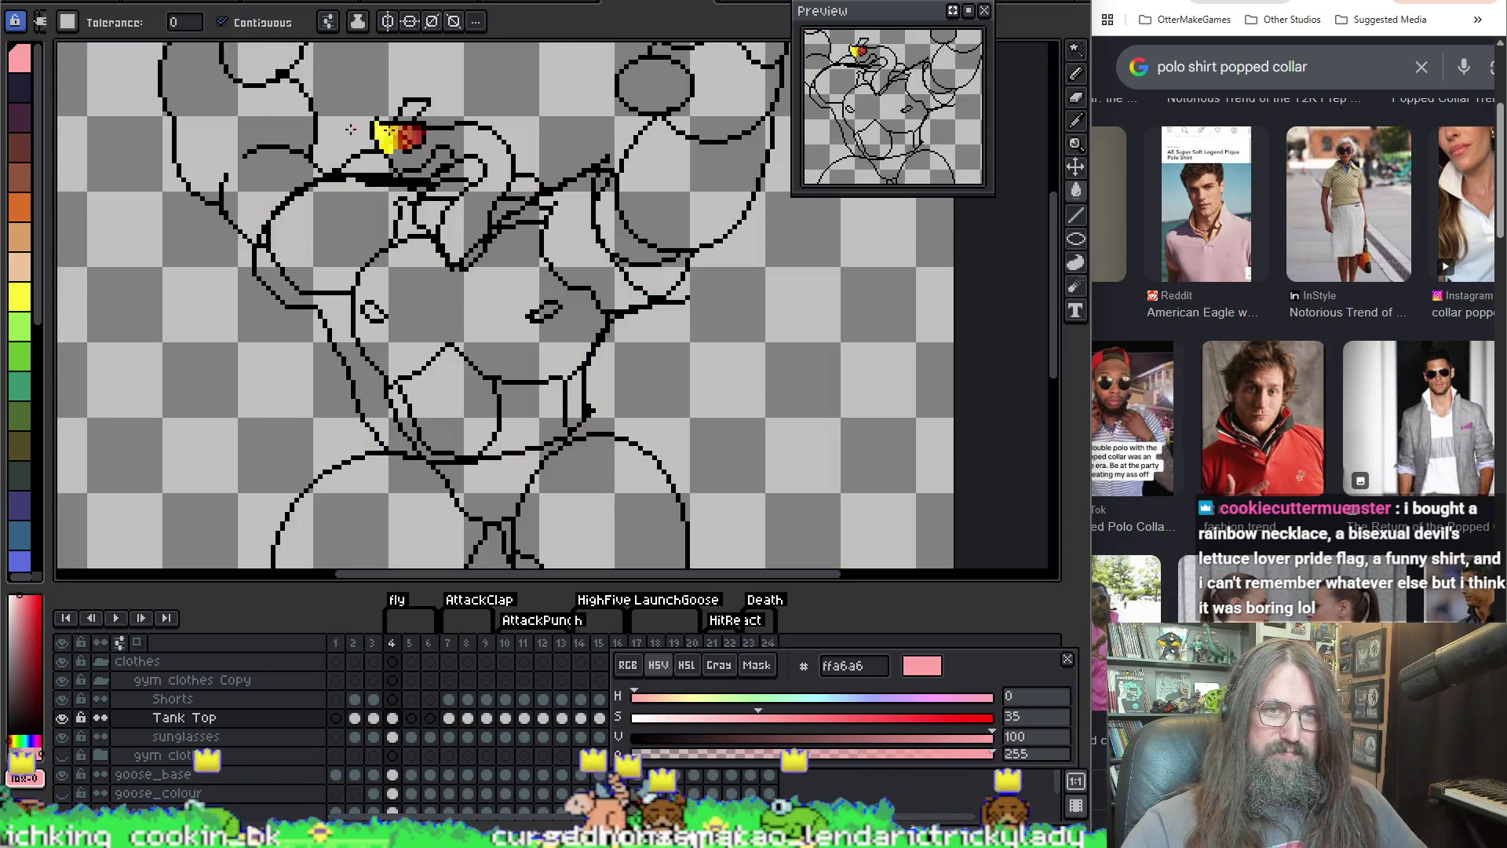
click(514, 299)
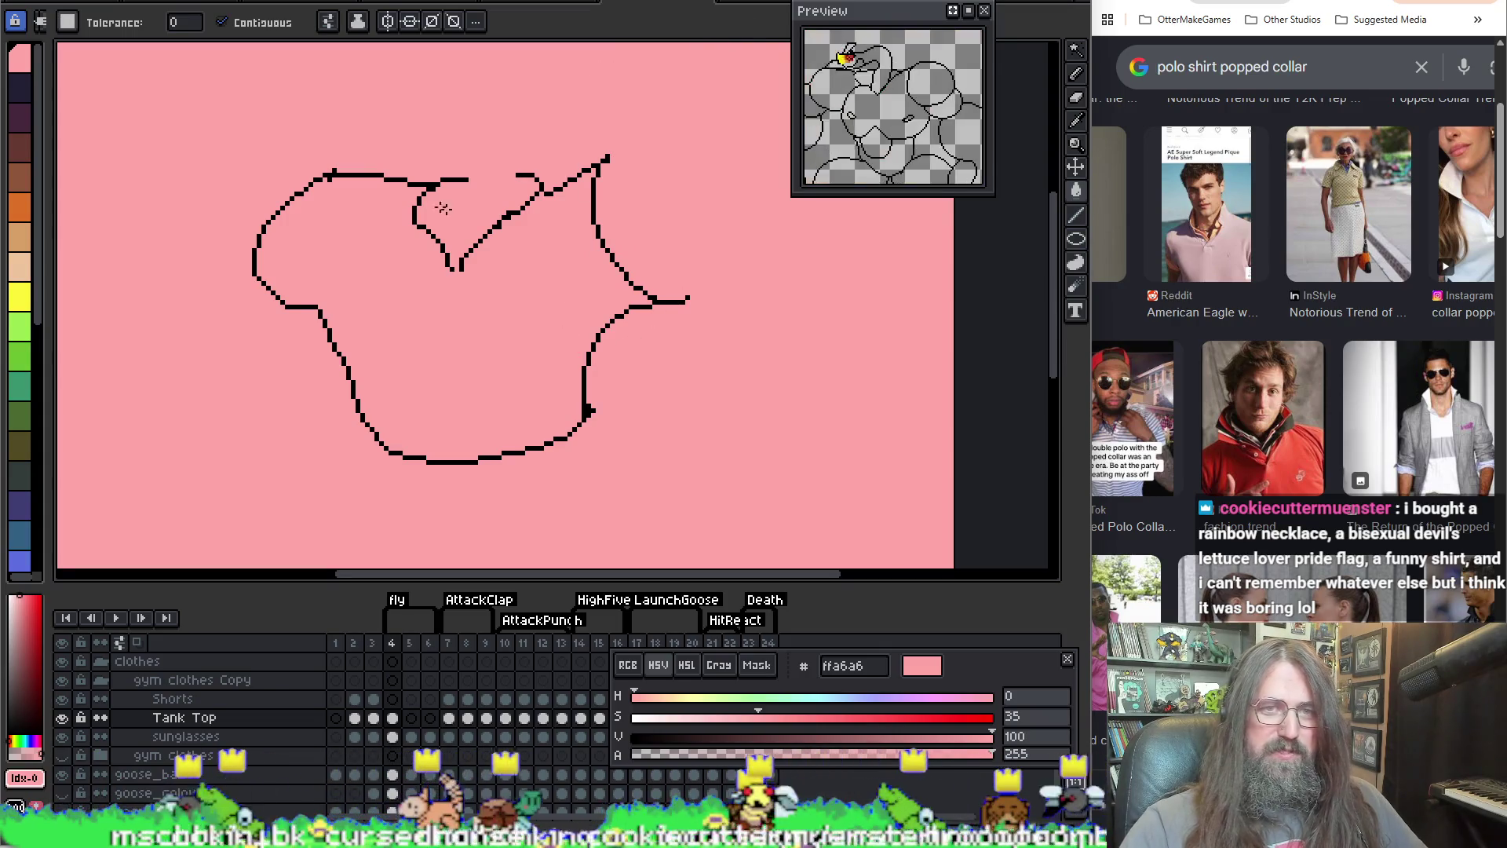
key(b)
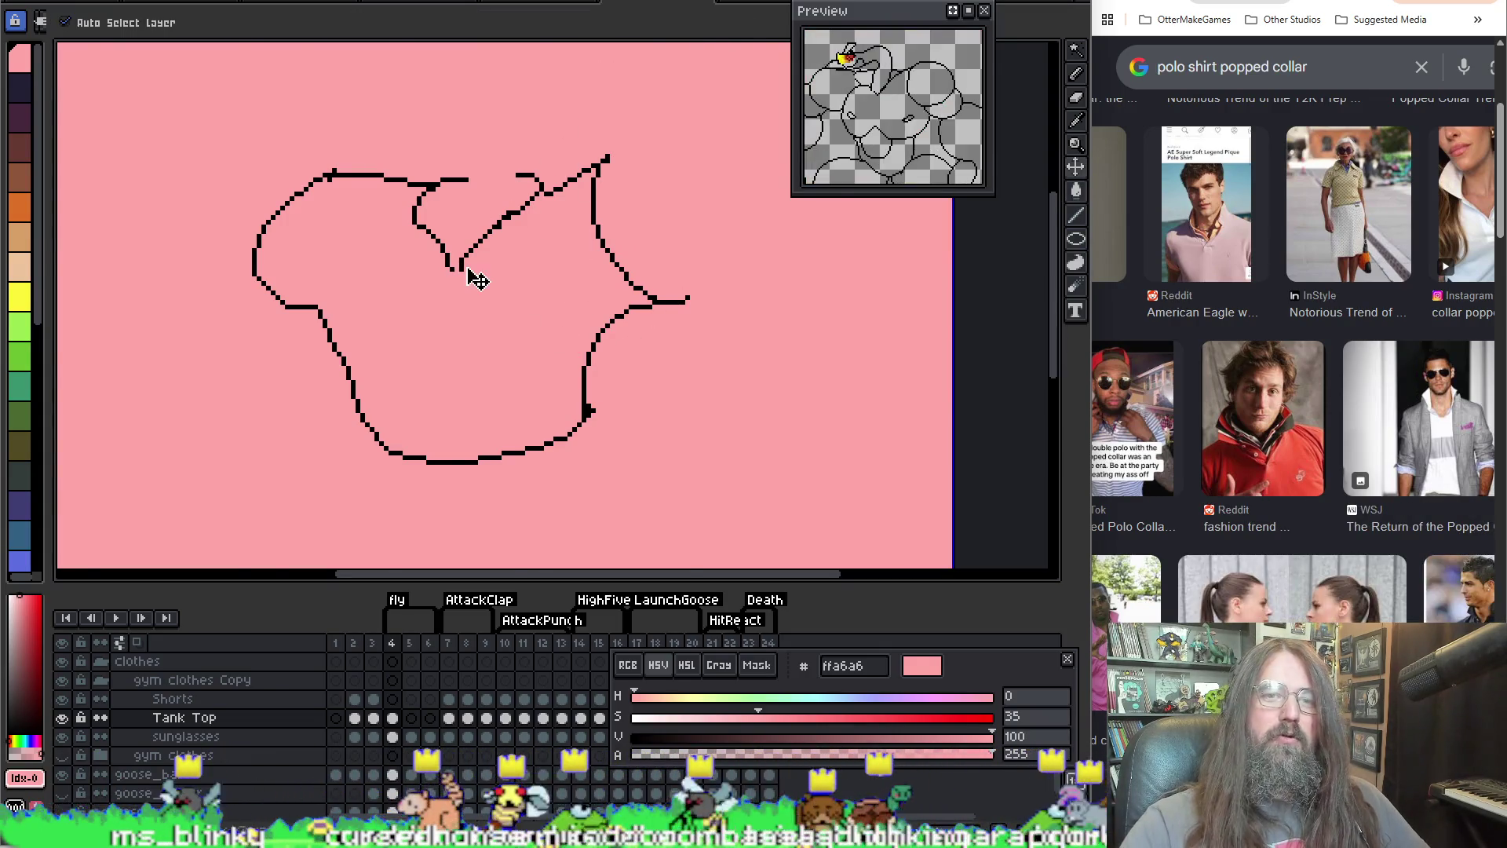
key(ctrl+z)
alt+click(456, 269)
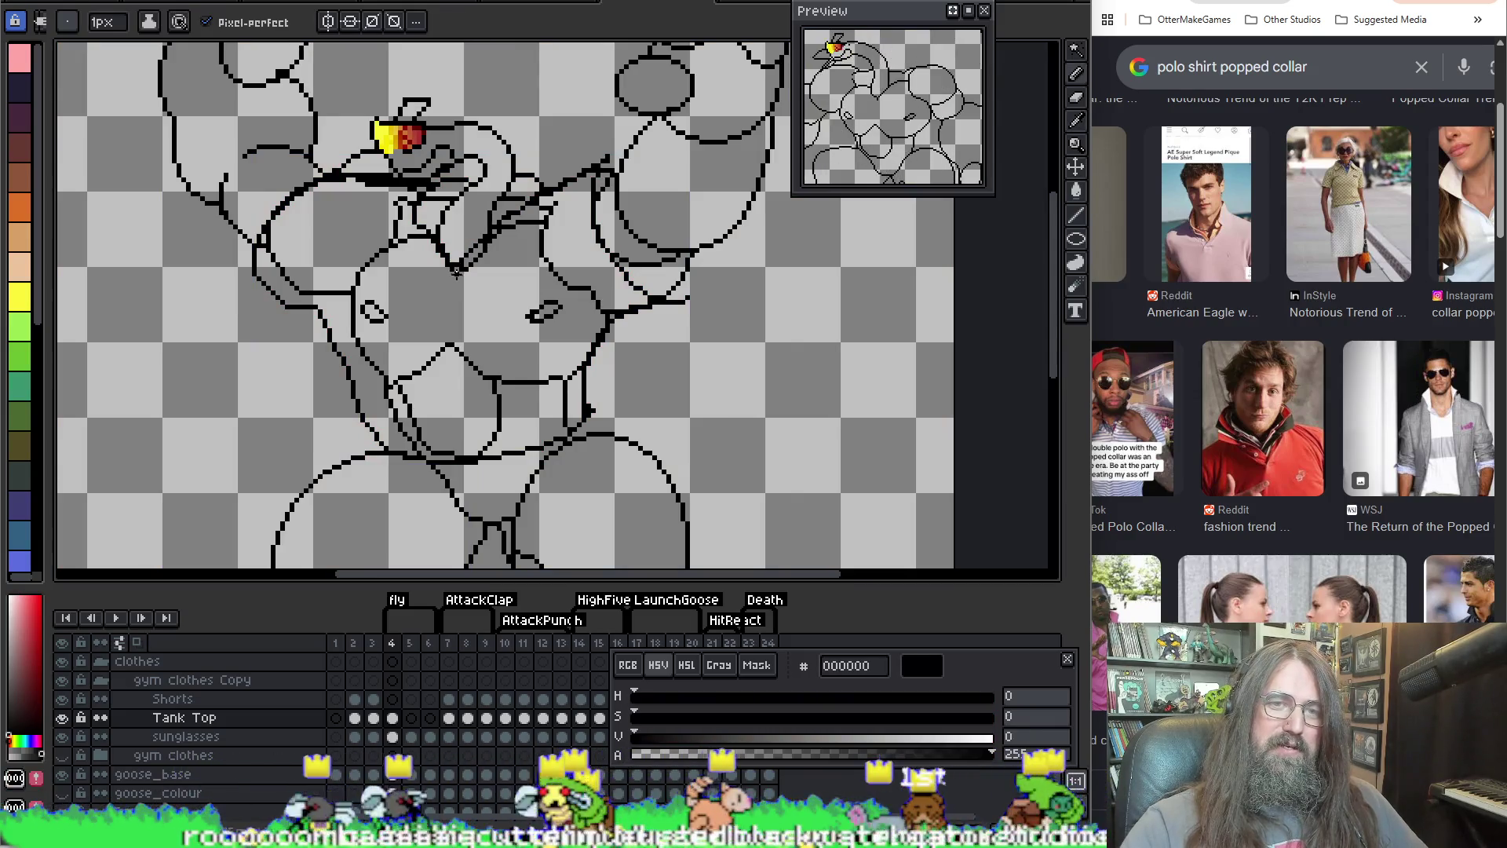
key(g)
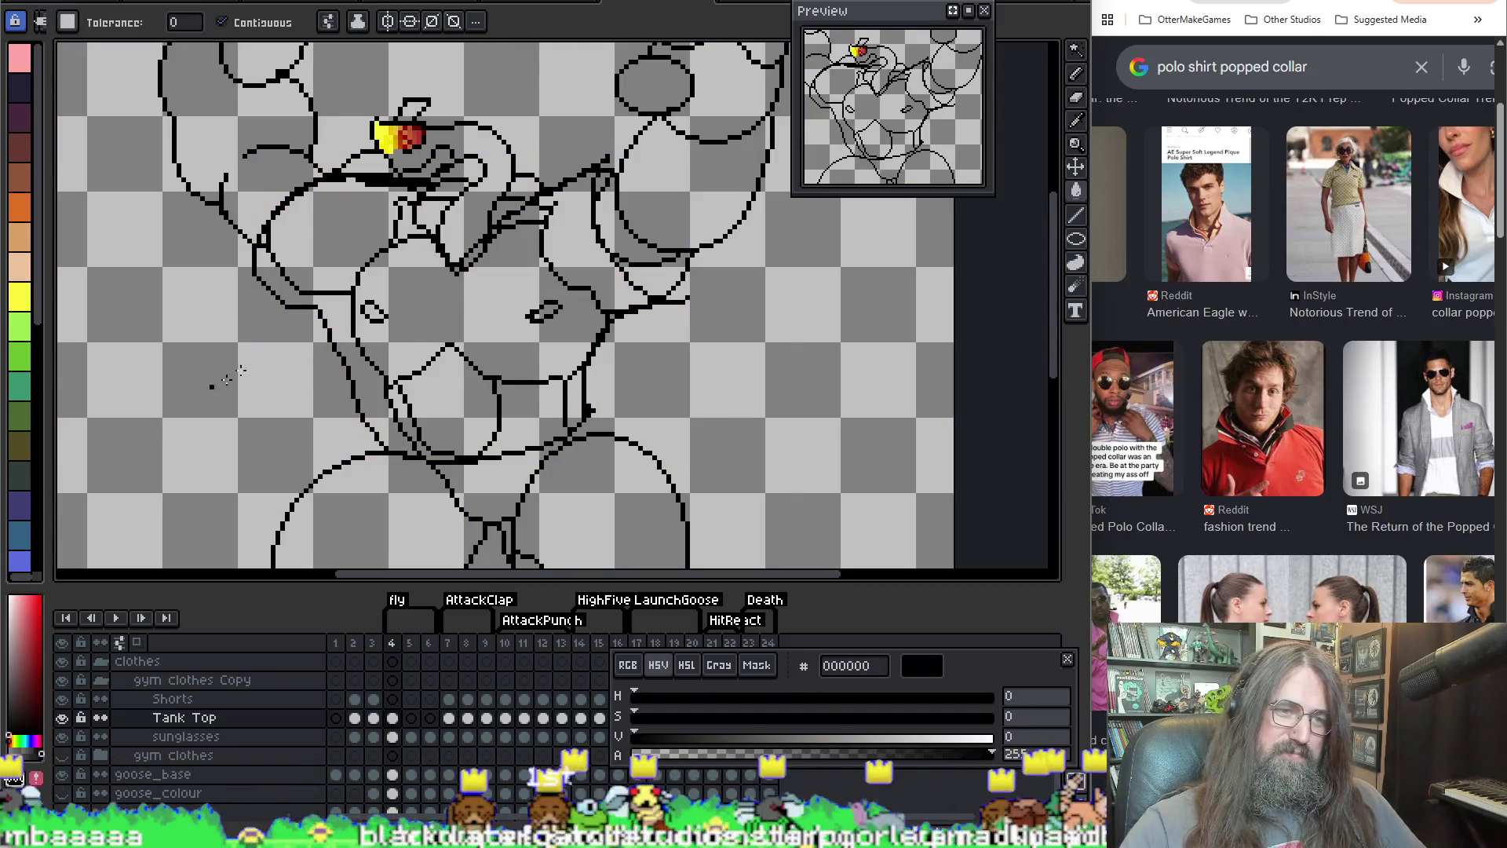
click(20, 66)
click(404, 253)
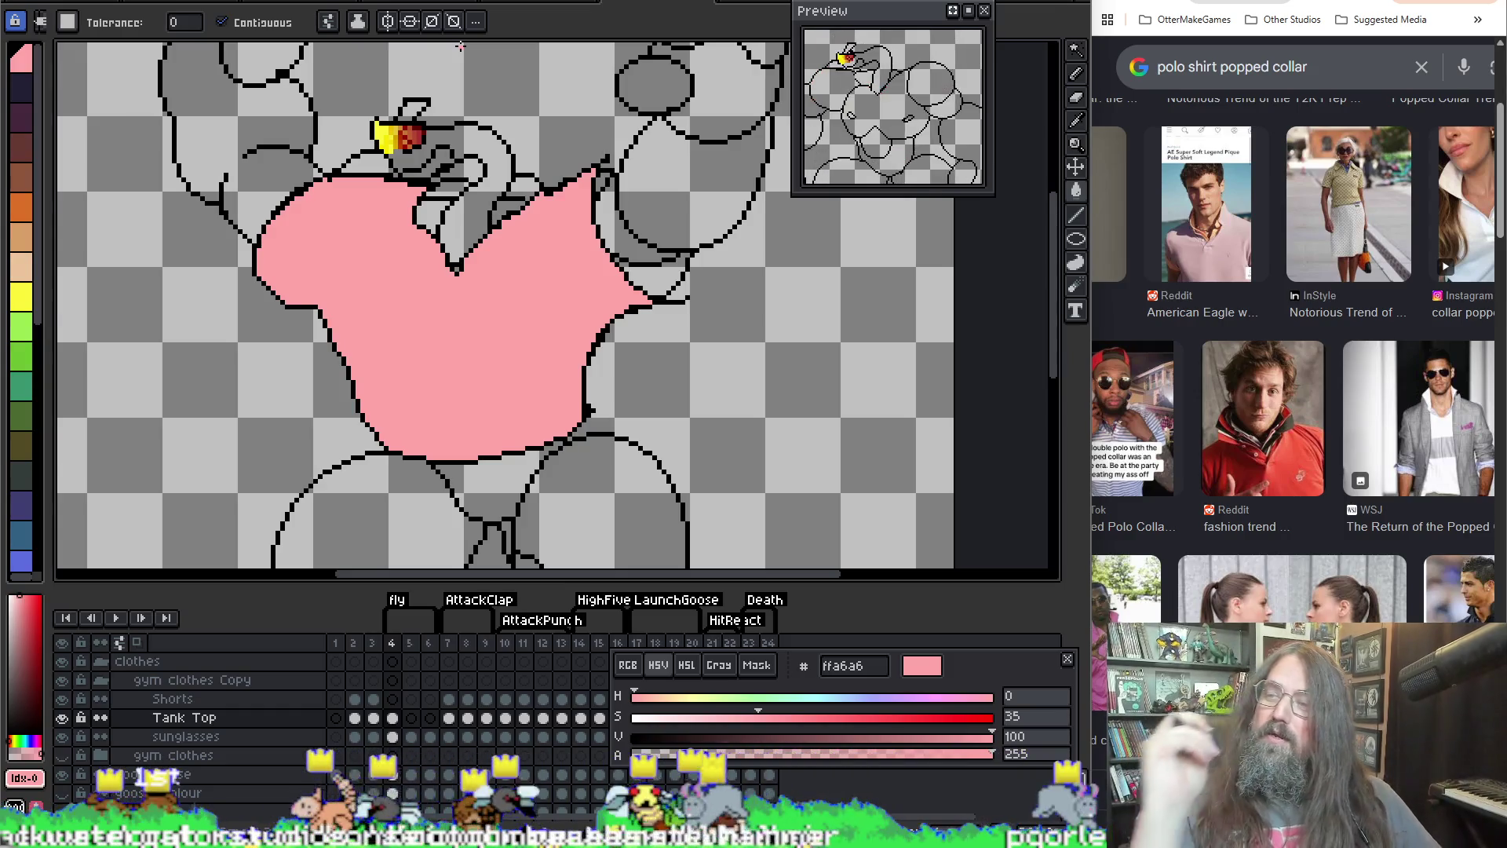
key(b)
scroll(595, 374, down, 2)
scroll(492, 312, right, 2)
key(plus)
key(plus)
key(plus)
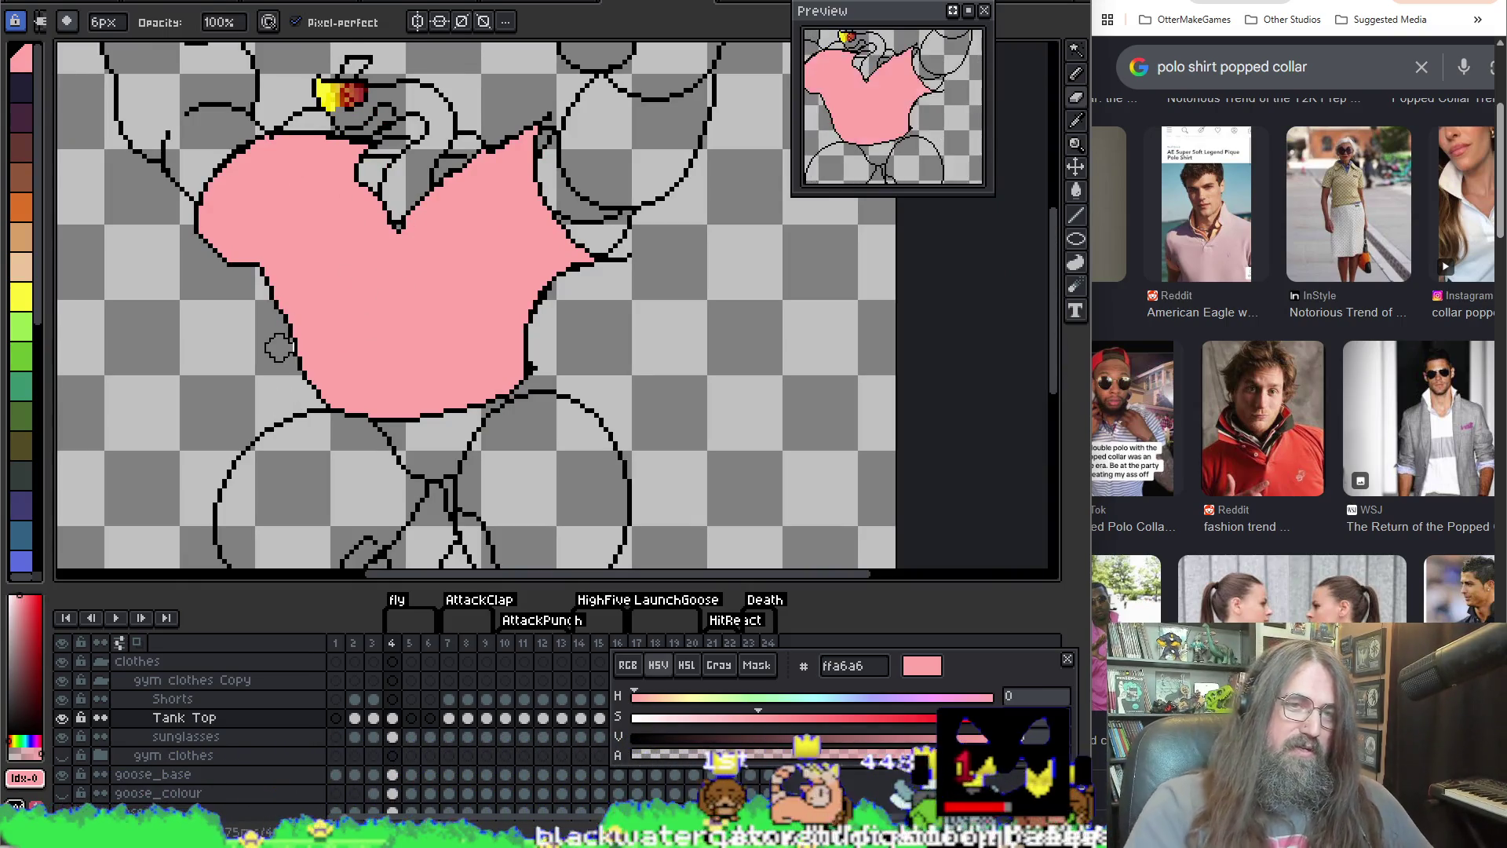
key(ctrl+z)
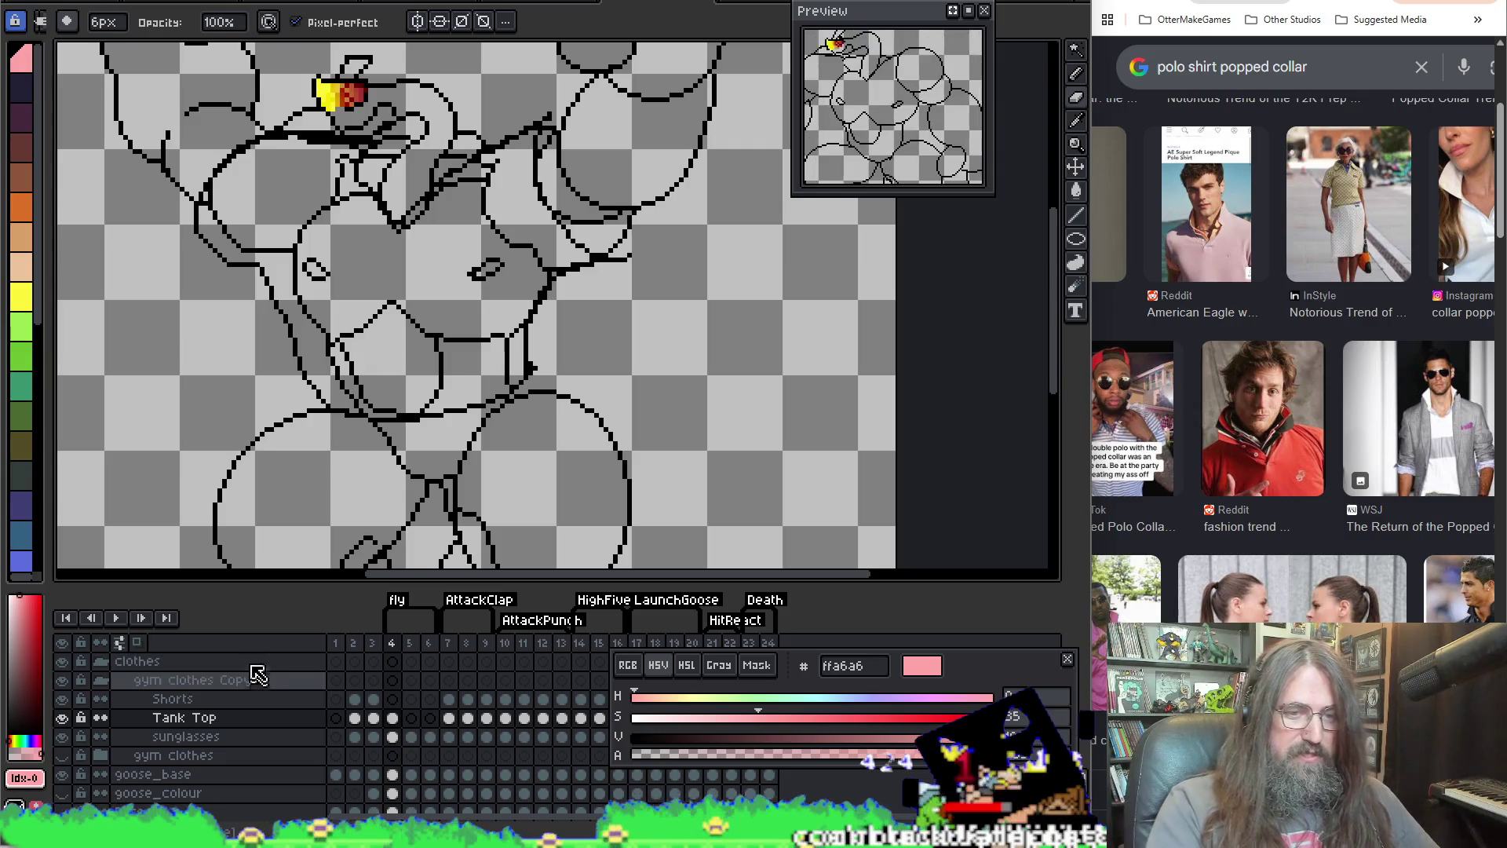
Step: Bucket-fill the tank top area with pink
scroll(202, 742, down, 1)
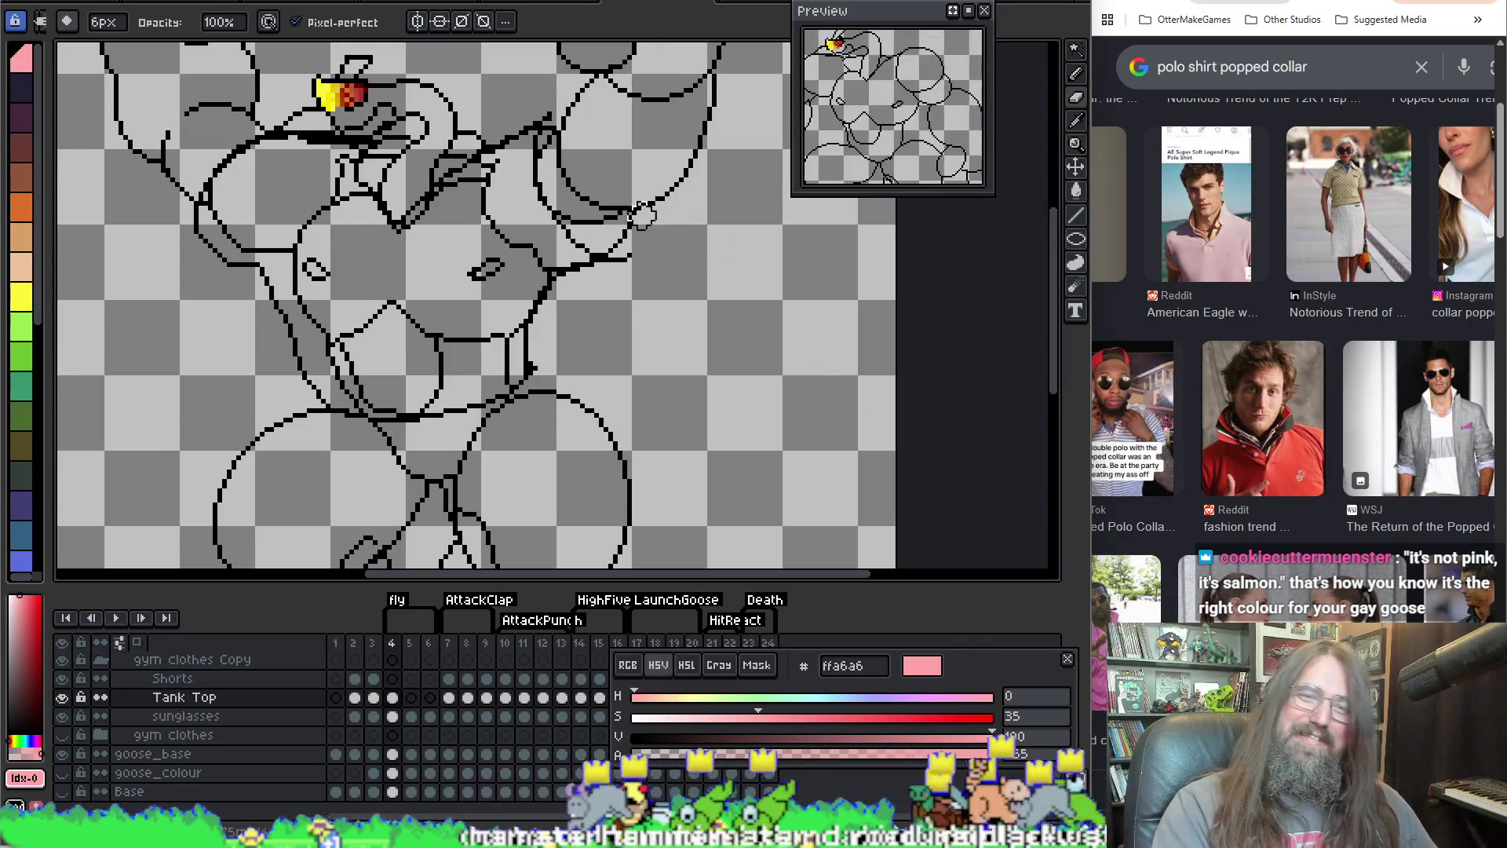
key(g)
scroll(356, 396, up, 1)
click(395, 349)
Step: Zoom out, recentre the sprite and play the animation to check the shirt
scroll(497, 296, left, 2)
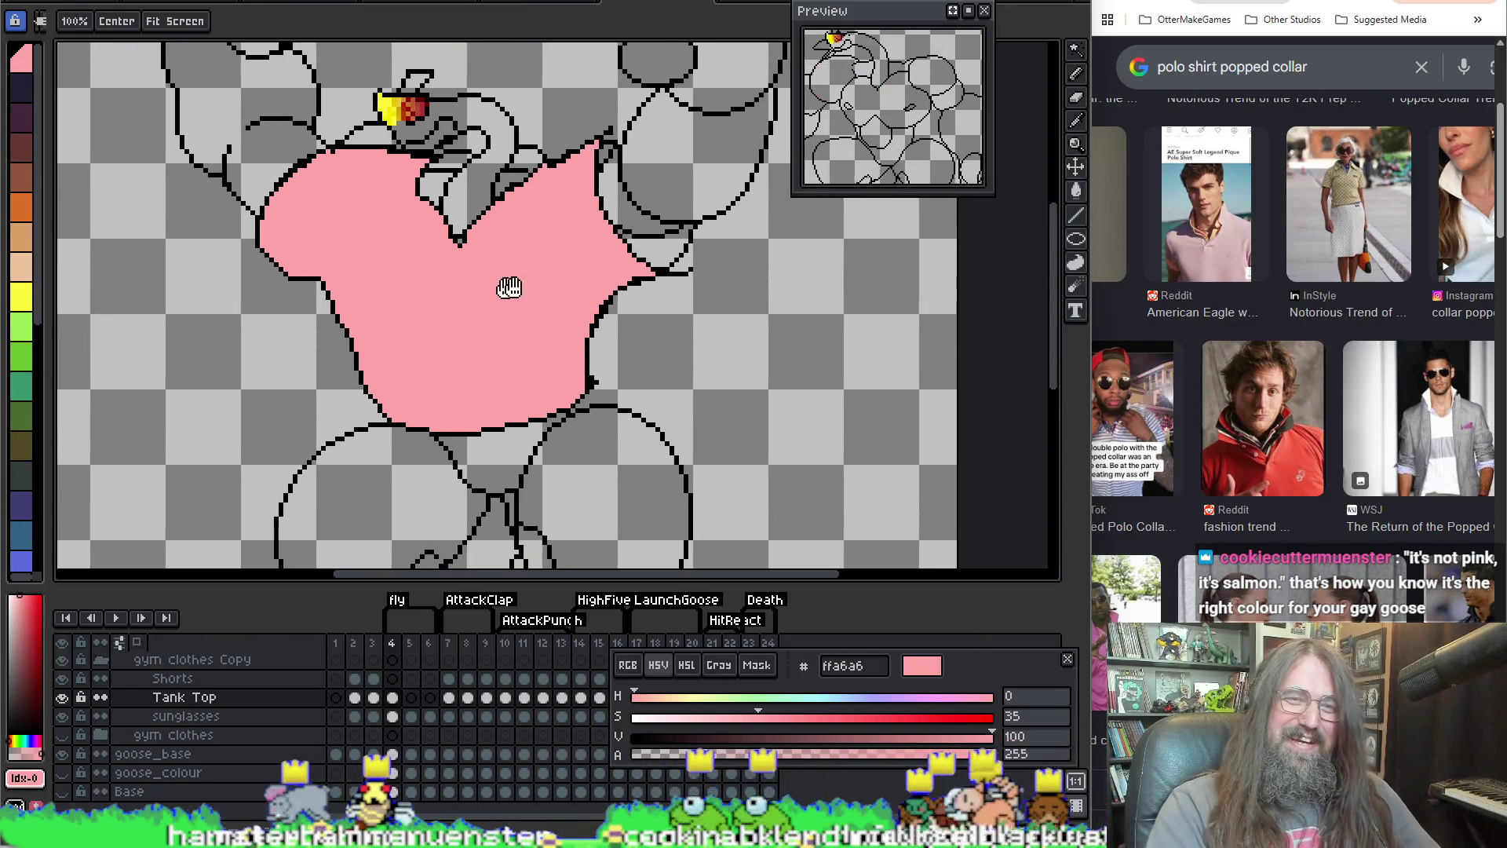
scroll(576, 293, down, 5)
scroll(576, 294, up, 3)
scroll(627, 294, down, 2)
drag(626, 294, 619, 263)
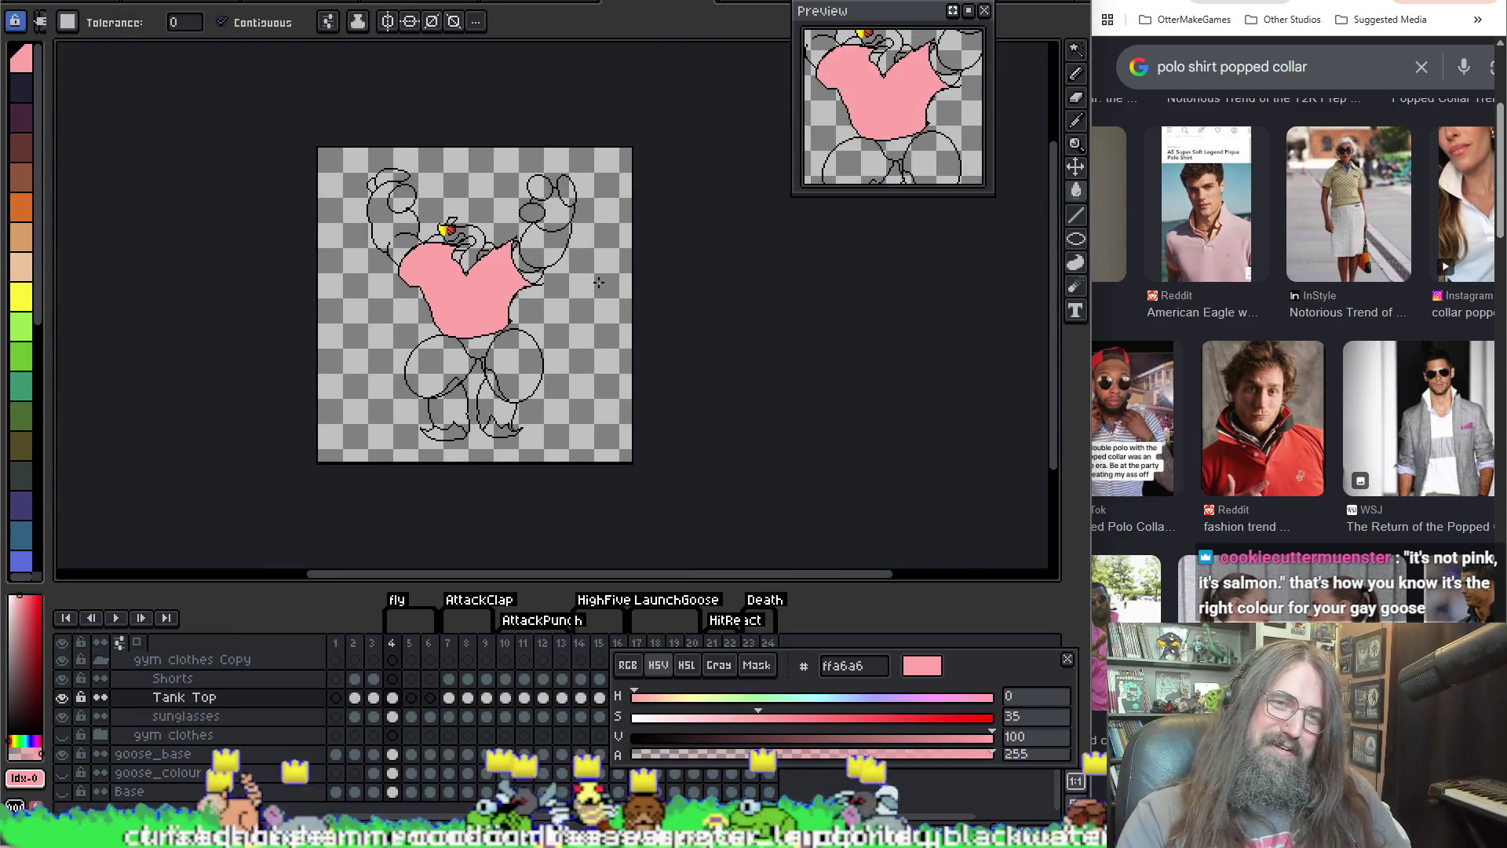
key(Return)
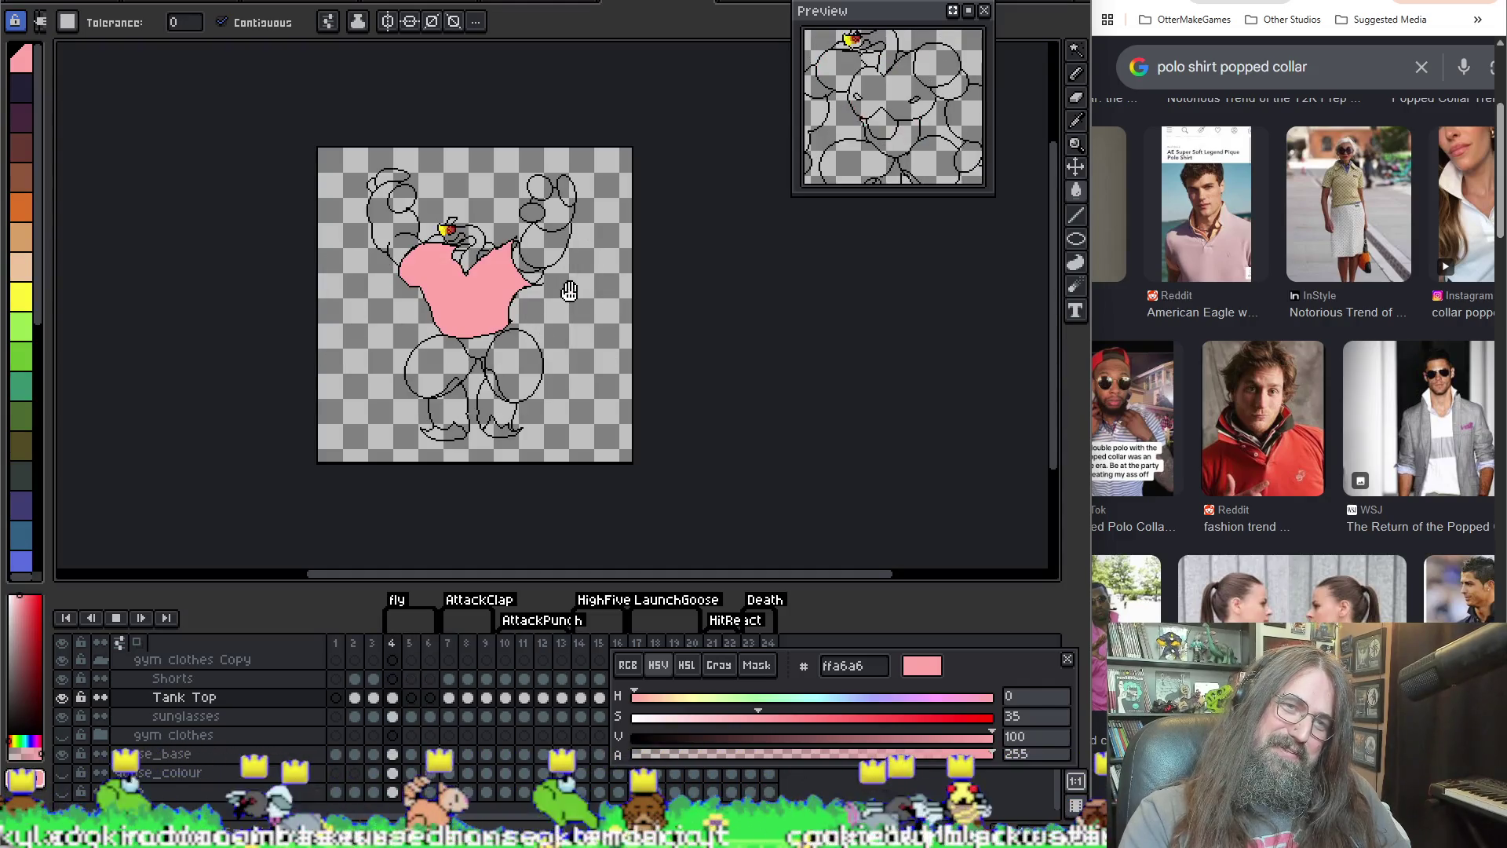
Step: Erase stray pink at the shirt's upper-left edge with the 6px eraser, then sample the shirt pink
scroll(499, 293, up, 3)
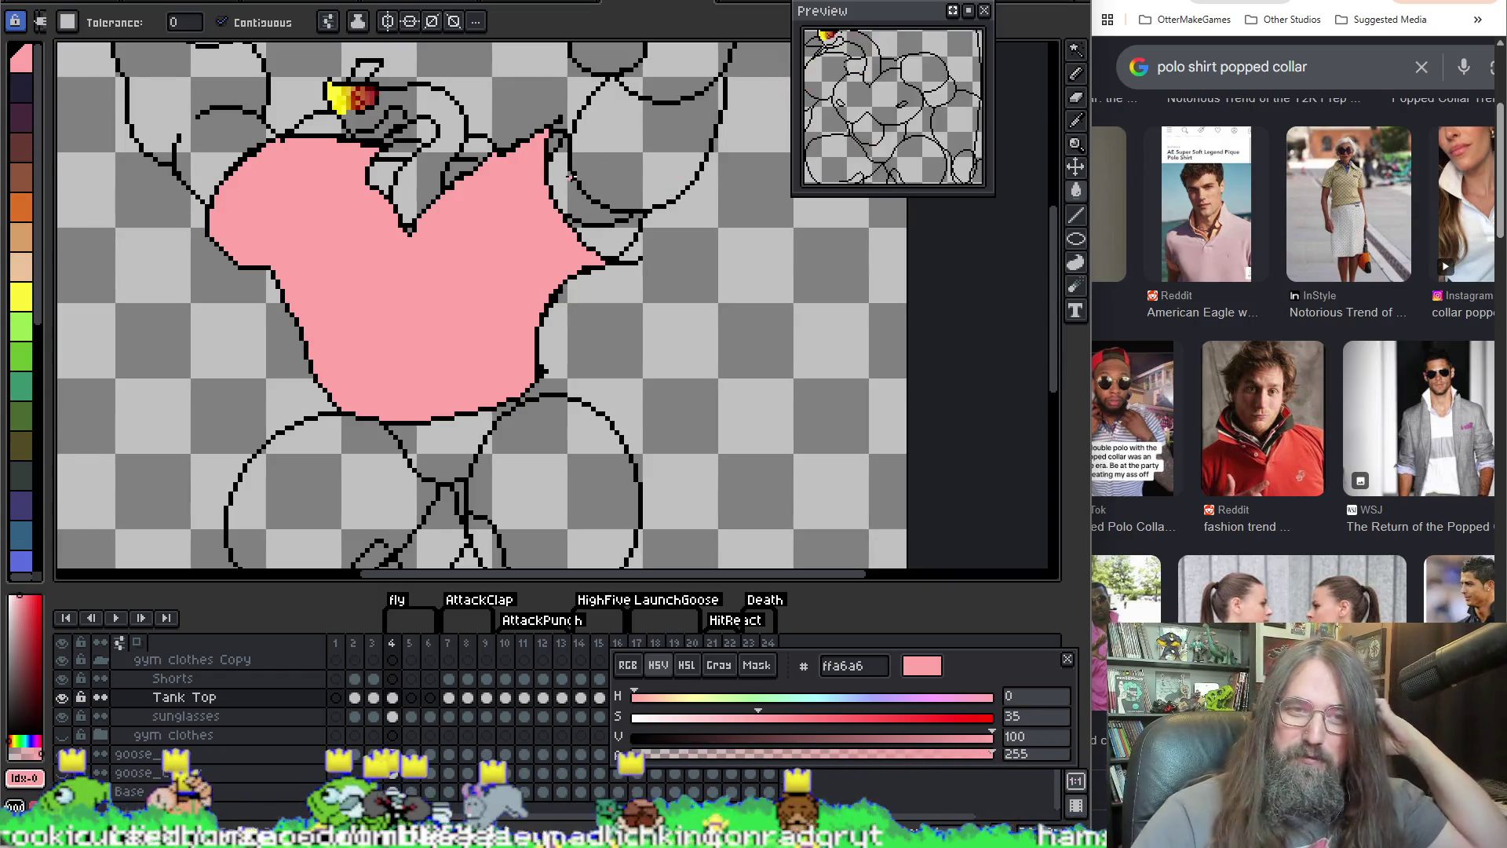
key(b)
mouse_move(276, 132)
mouse_down()
mouse_move(233, 200)
mouse_move(259, 235)
mouse_move(298, 133)
mouse_move(290, 233)
mouse_move(337, 384)
mouse_move(298, 330)
mouse_move(354, 404)
mouse_up()
key(i)
click(348, 271)
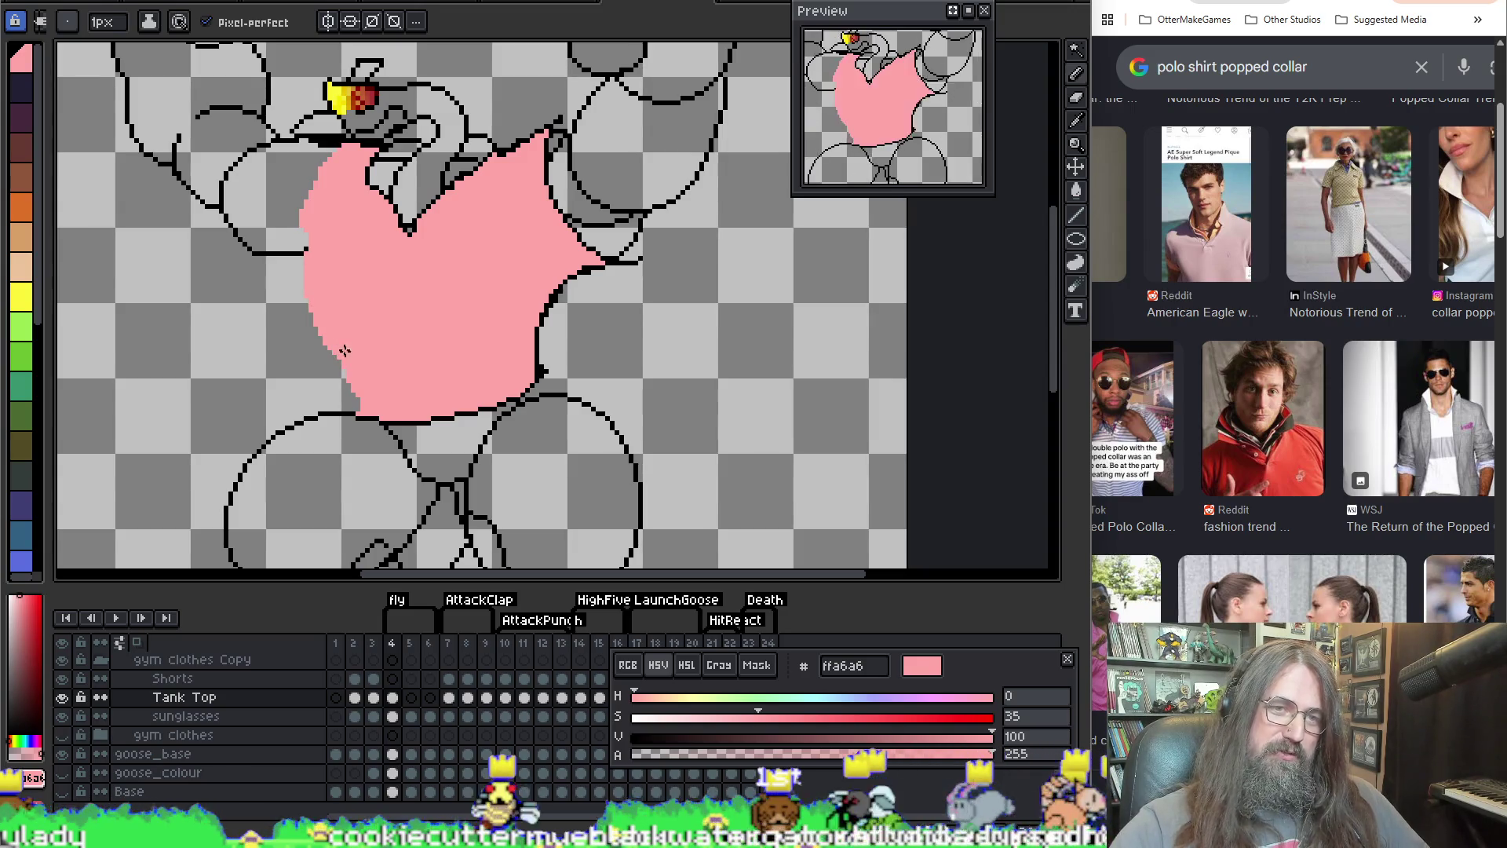
Step: Undo the stray pink strokes drawn below the tank top
drag(343, 395, 374, 465)
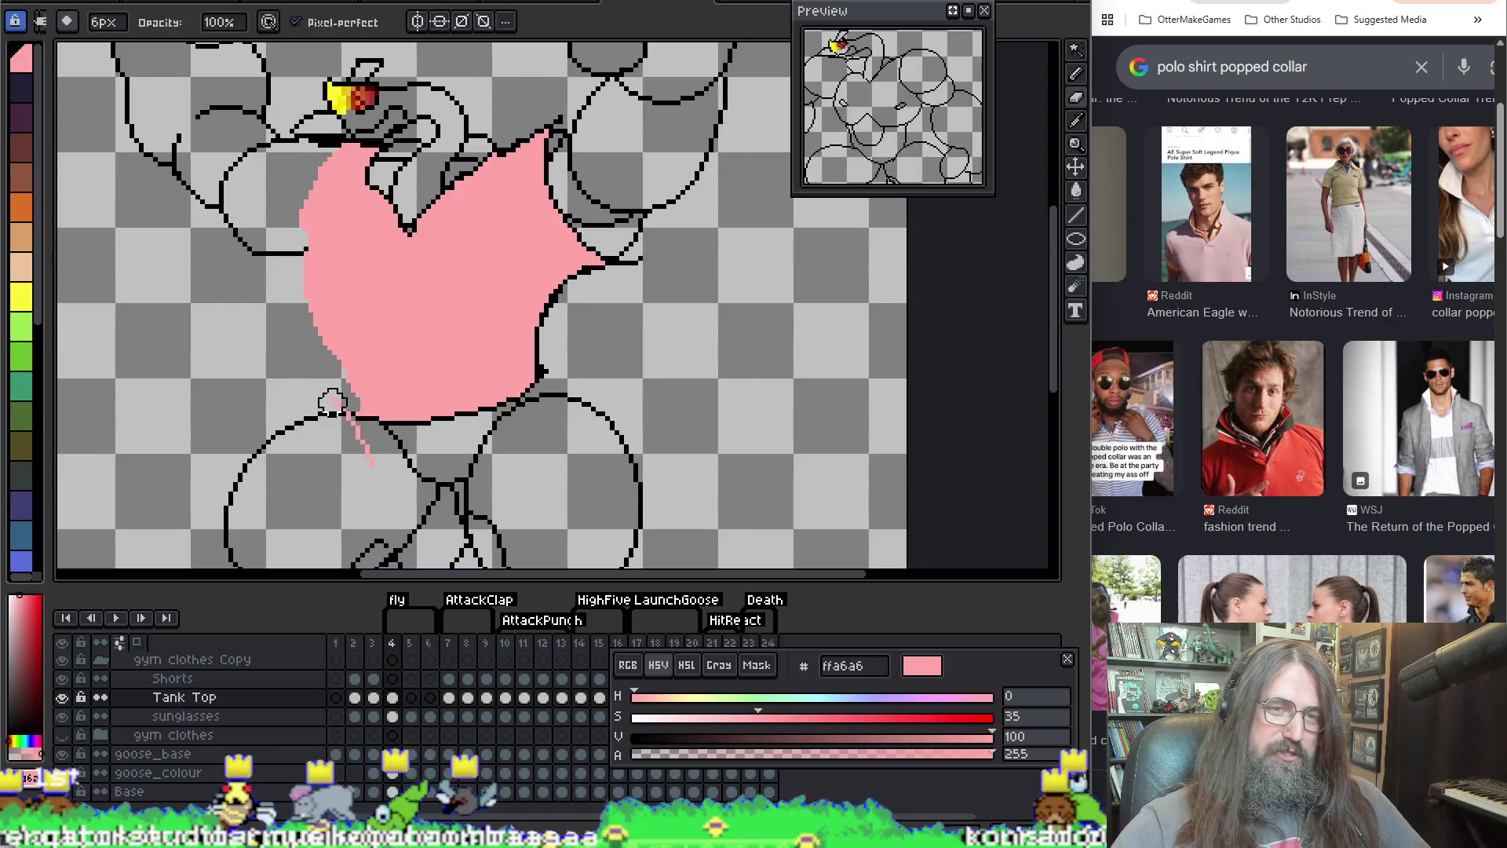
key(ctrl+z)
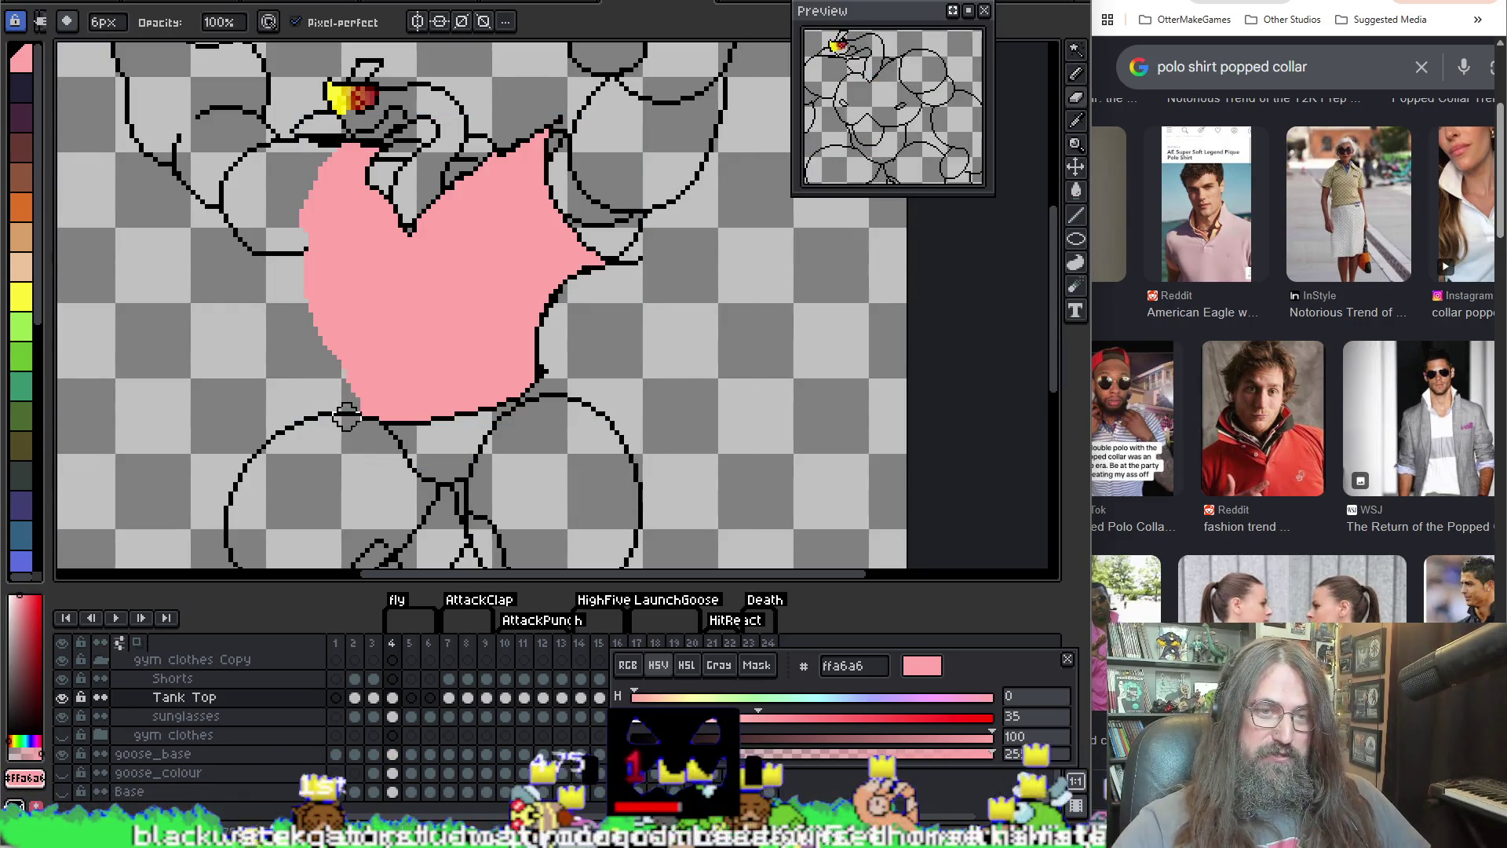
key(b)
key(e)
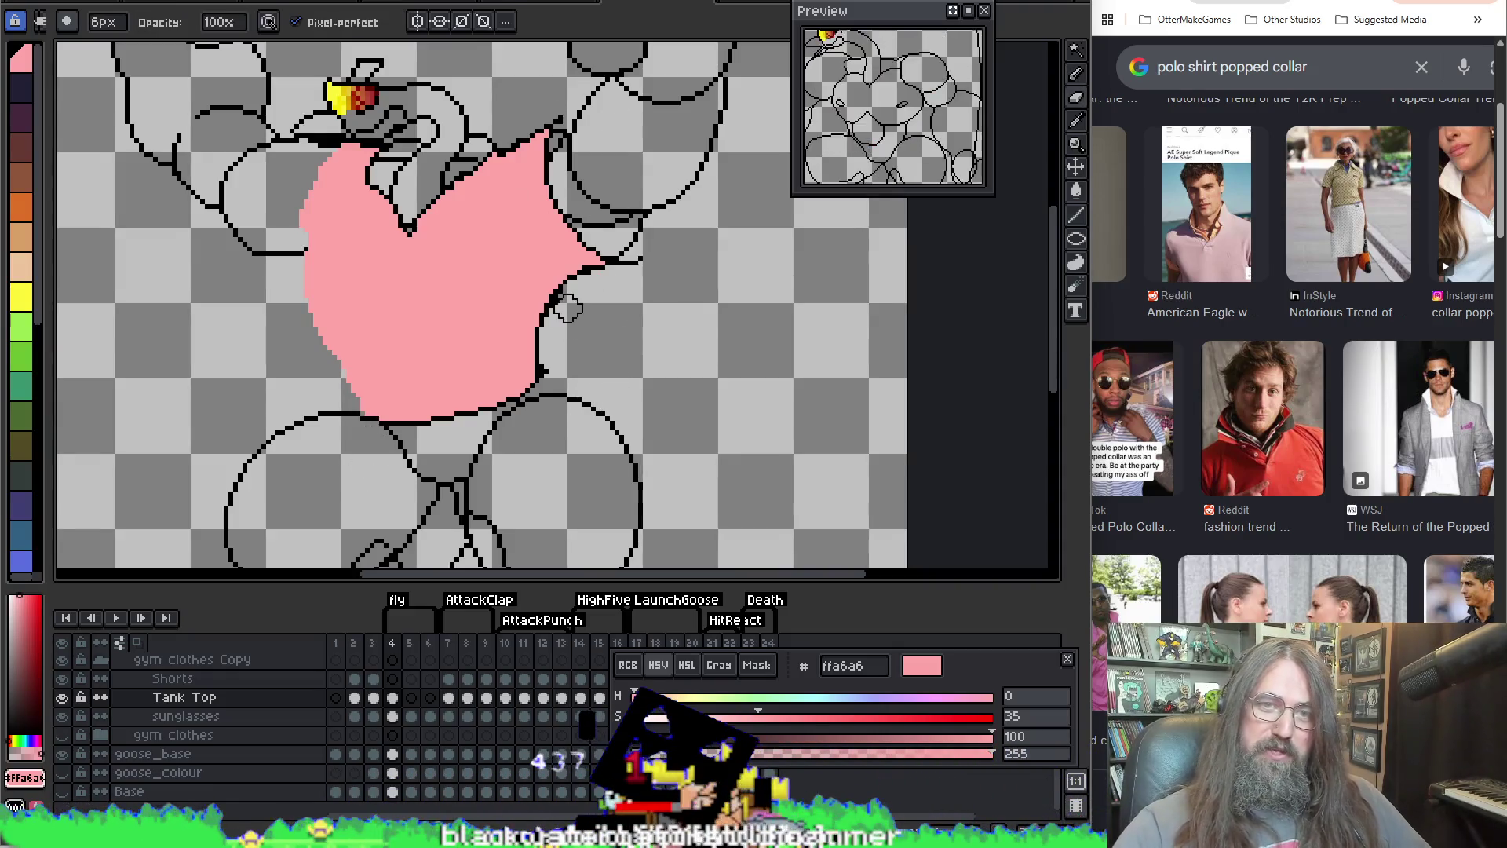
key(g)
key(b)
key(ctrl+z)
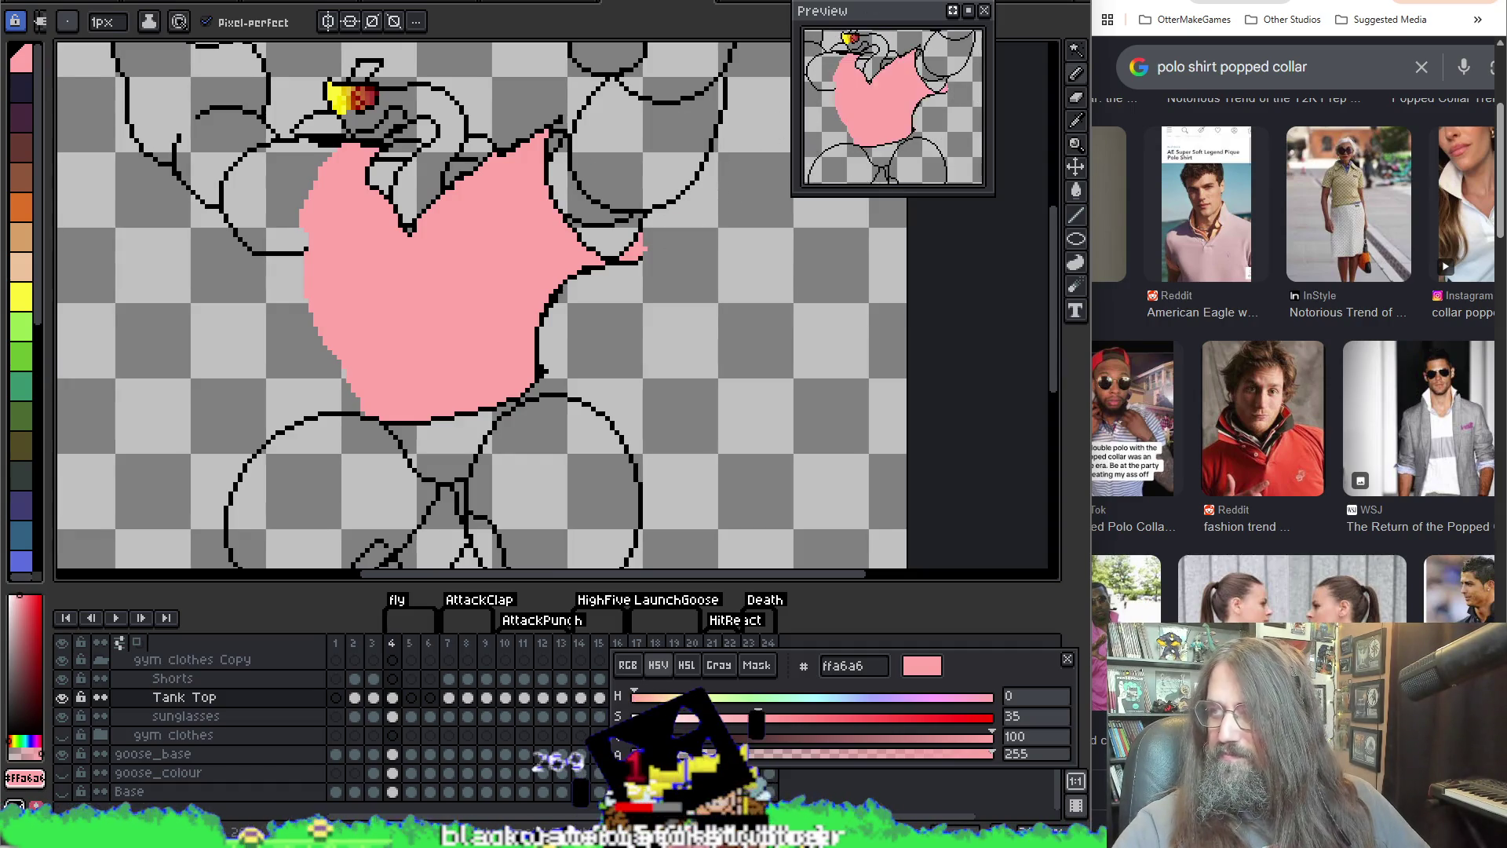
Step: Sample black from the outline as the drawing colour for the pencil
key(i)
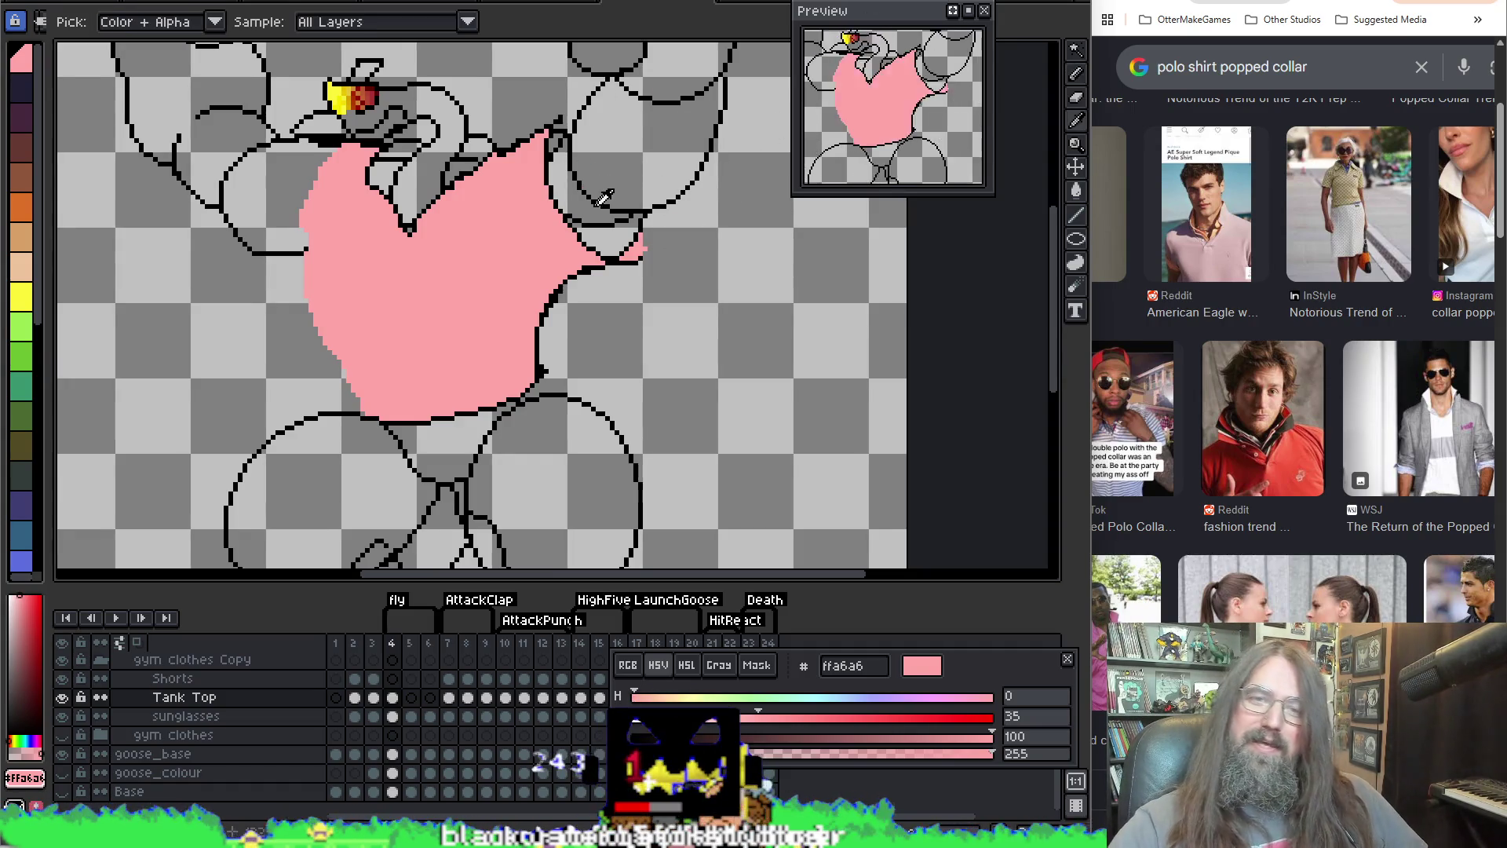
click(638, 259)
key(b)
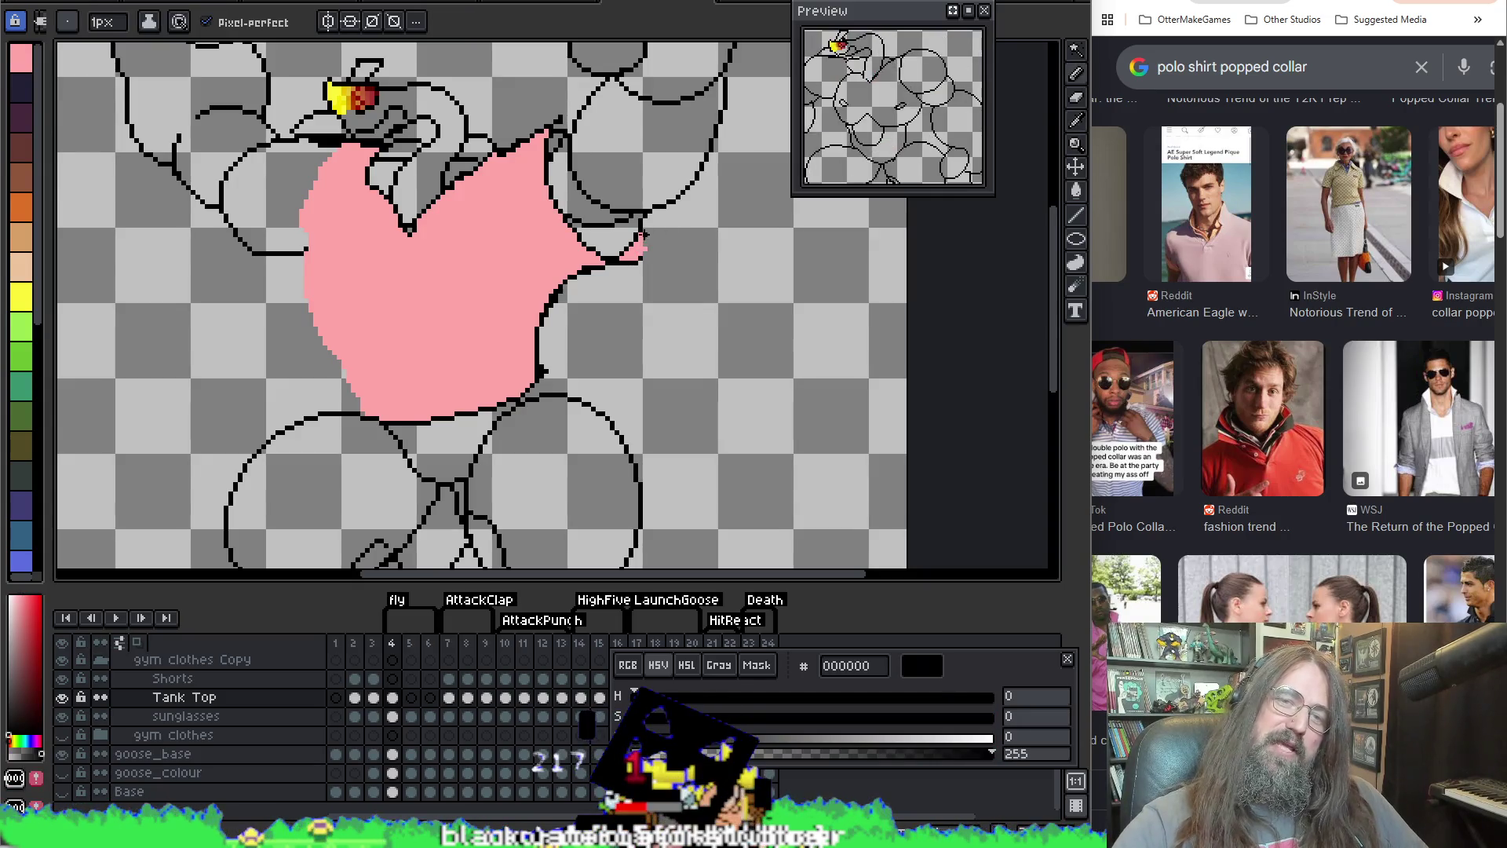
Step: Erase the pink spilling past the shirt's upper-right edge with the 6px eraser
key(e)
scroll(581, 196, up, 3)
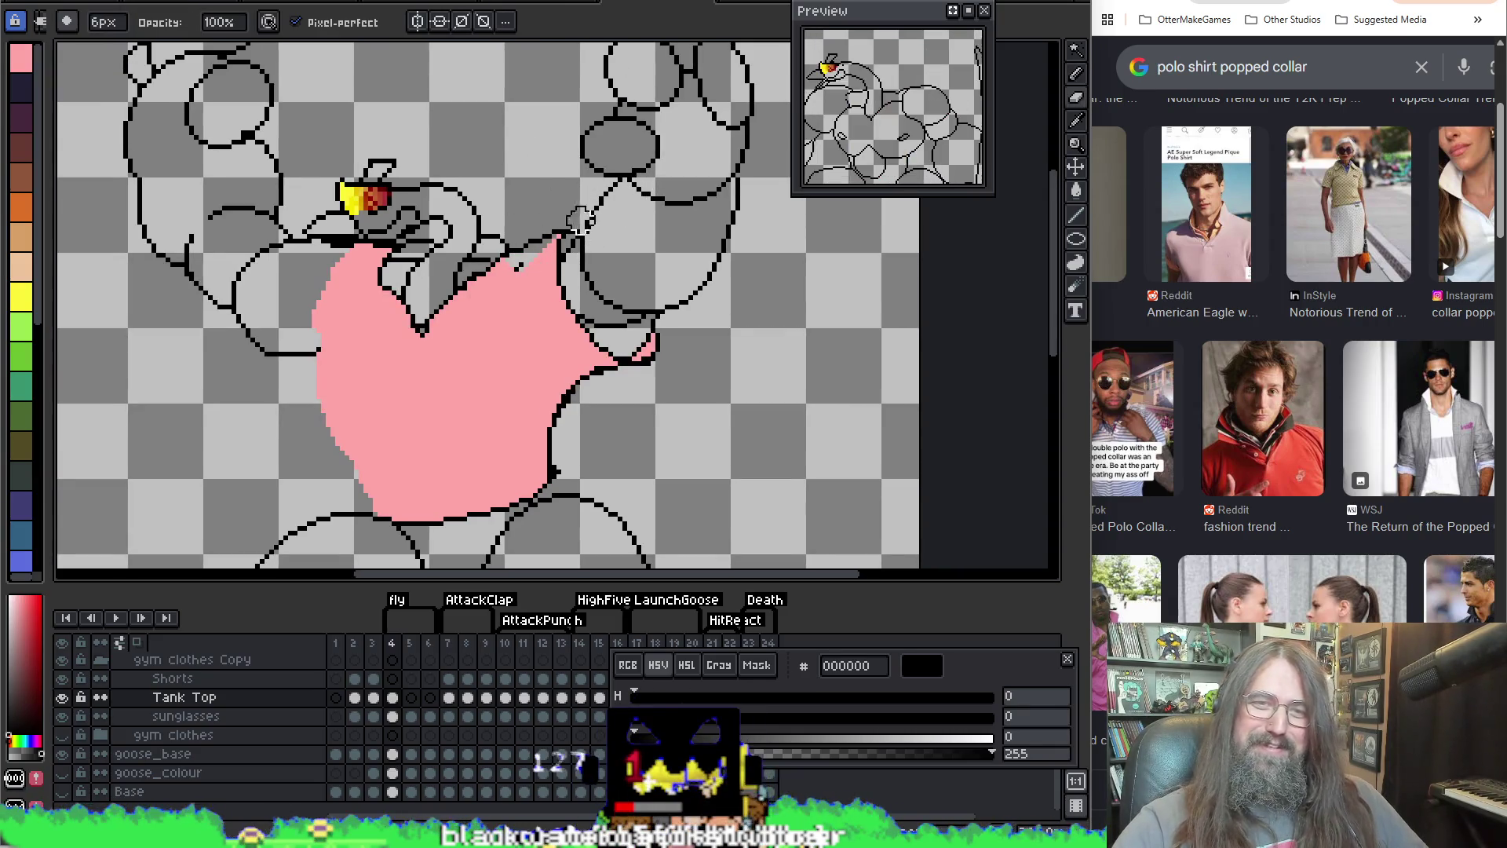
drag(577, 216, 575, 299)
drag(483, 253, 507, 303)
key(b)
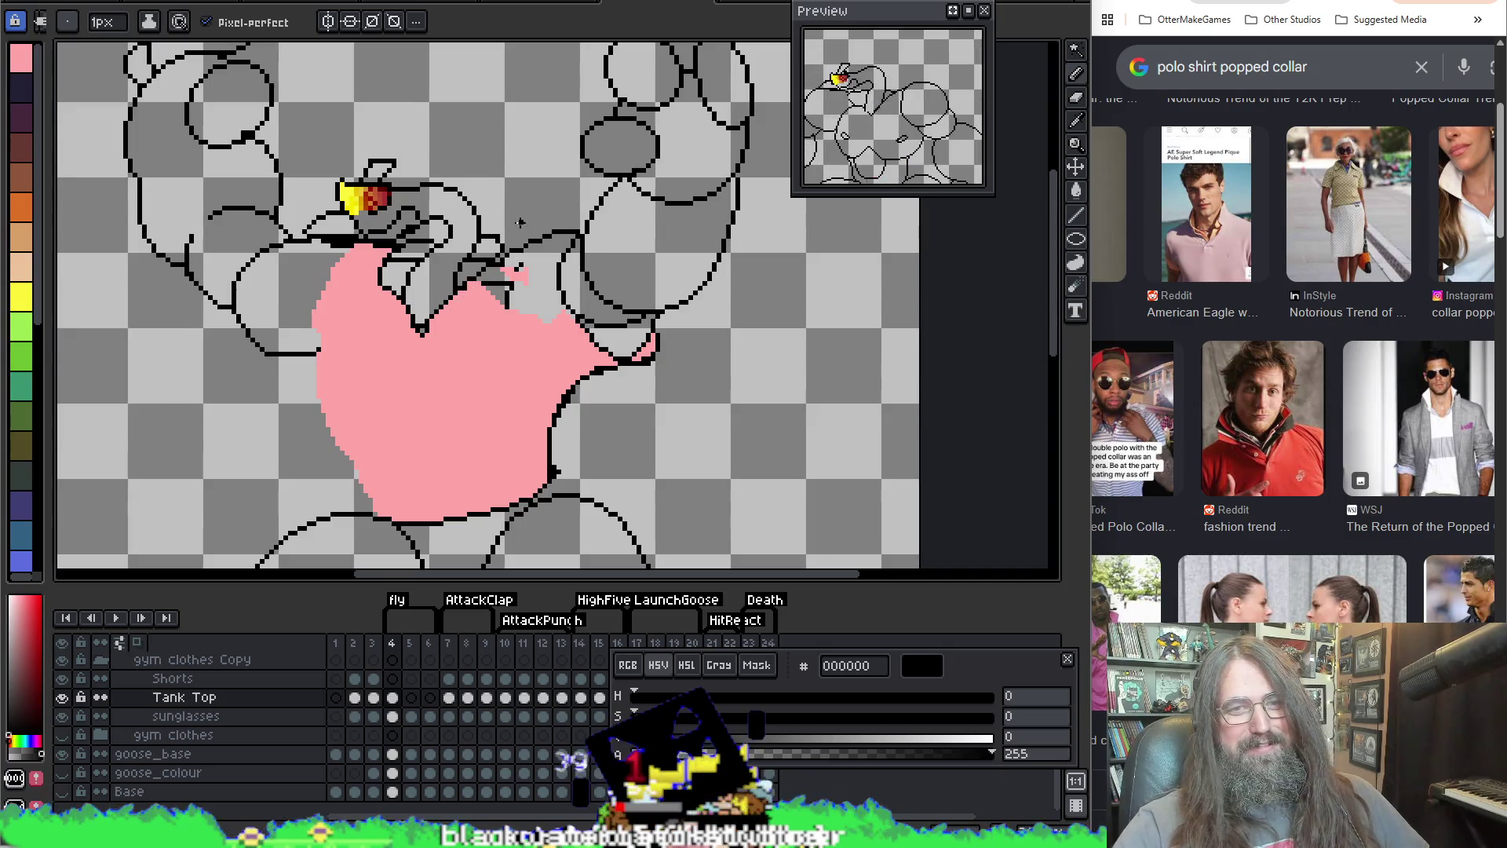
key(ctrl+z)
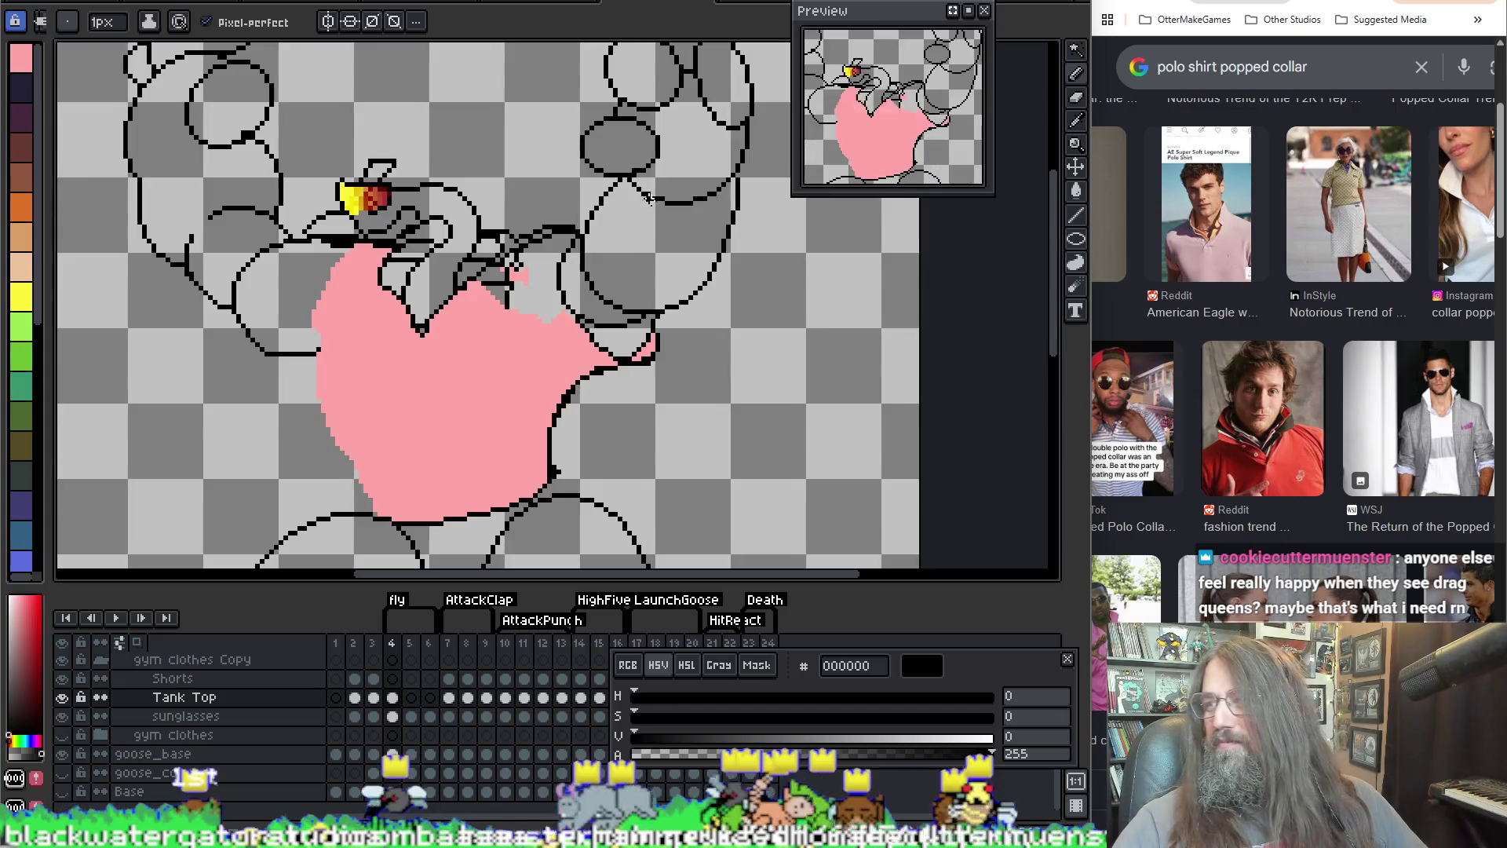
Step: Try bucket-filling a remaining shirt gap, undoing the fill that flooded the background
key(g)
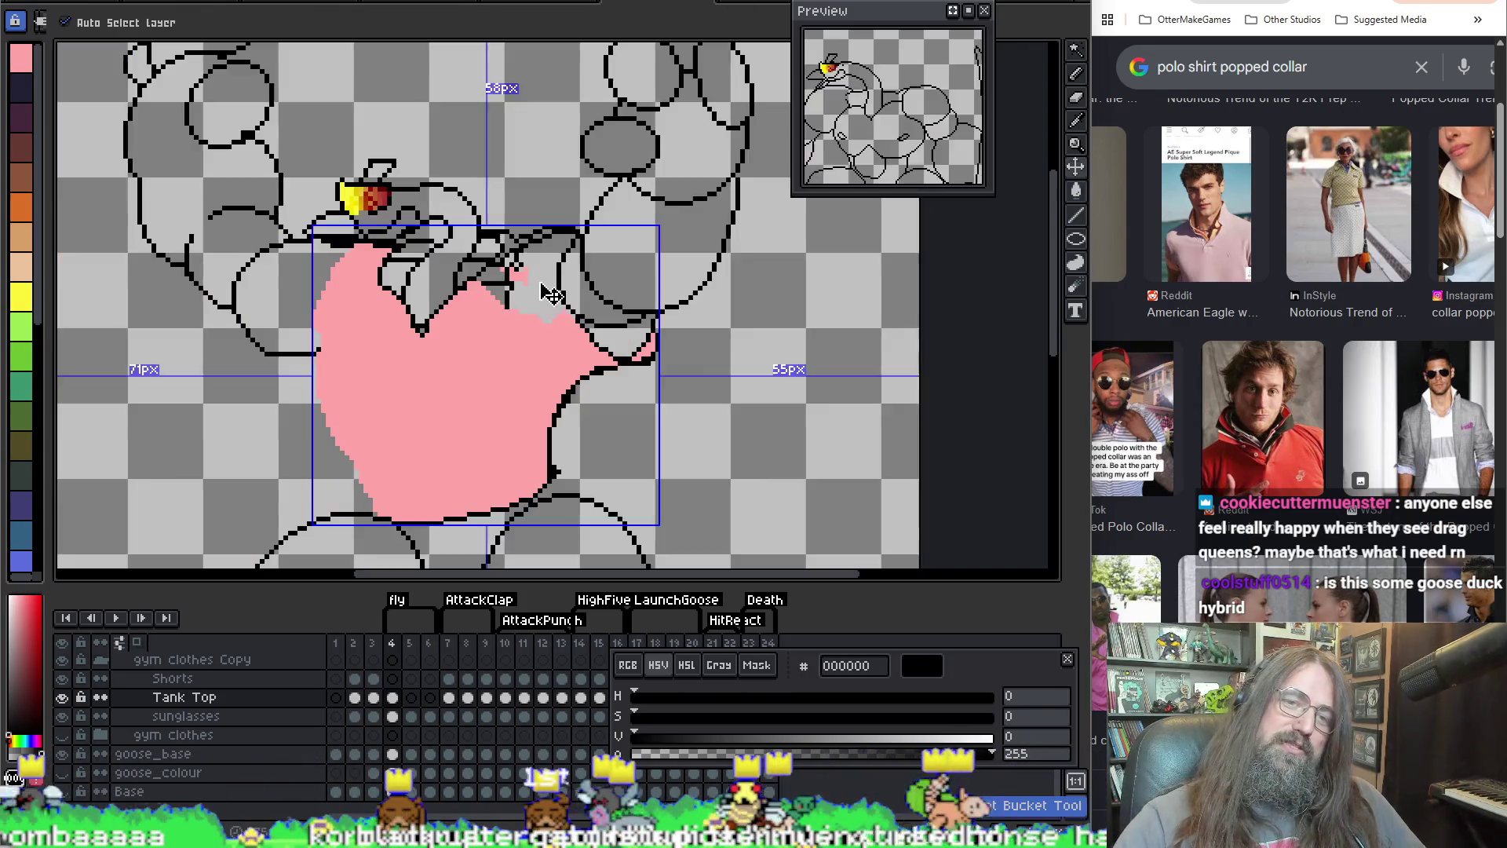
alt+click(487, 336)
click(543, 280)
key(ctrl+z)
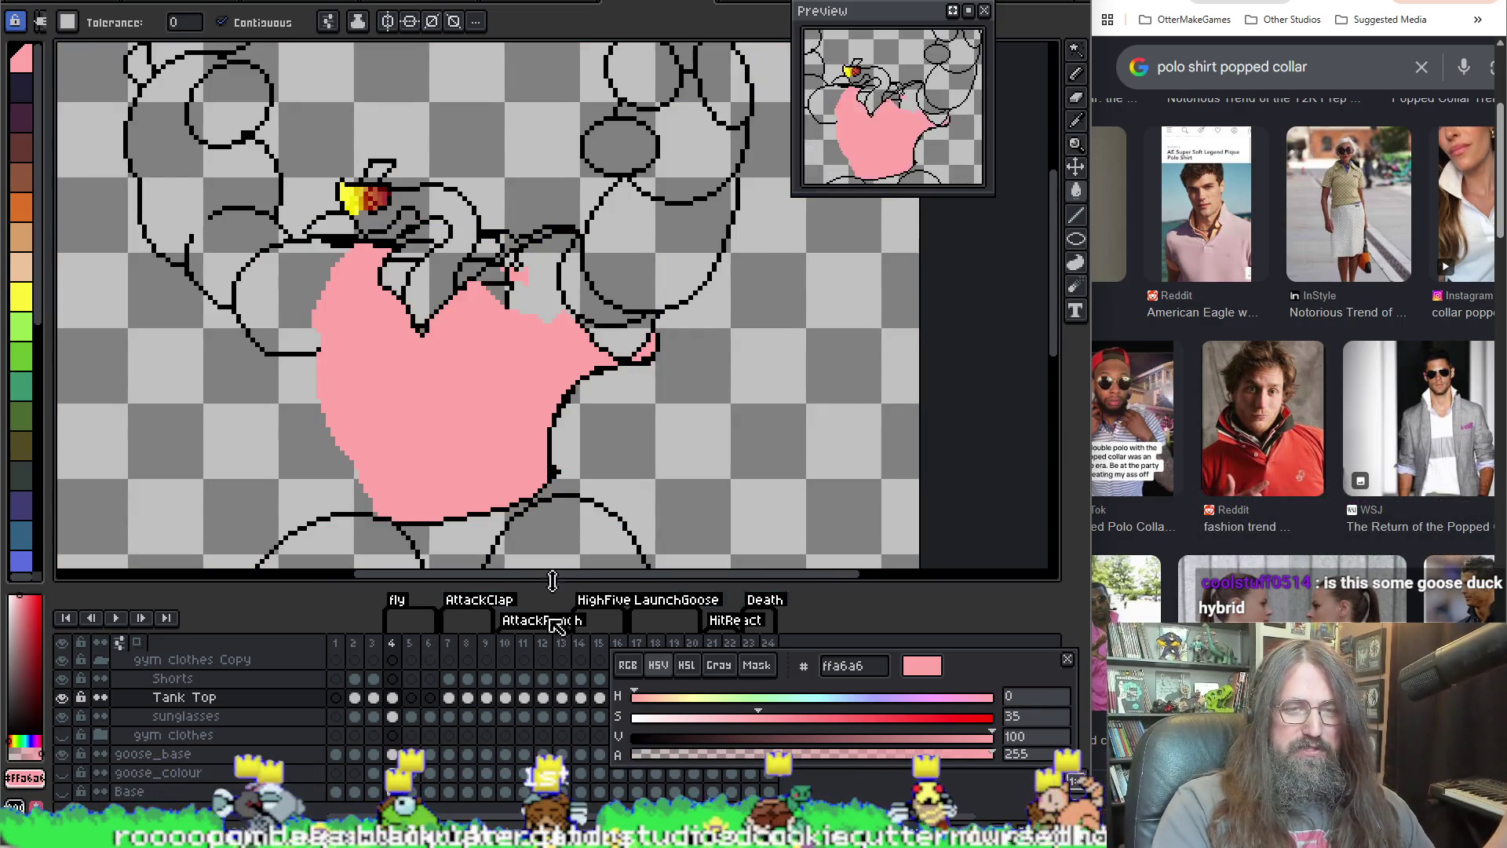
Step: Bring the goose's upper body into view, then switch to the goose animation sprite
scroll(483, 328, down, 1)
mouse_move(483, 328)
mouse_down()
mouse_move(561, 253)
mouse_move(524, 360)
mouse_up()
scroll(536, 289, up, 1)
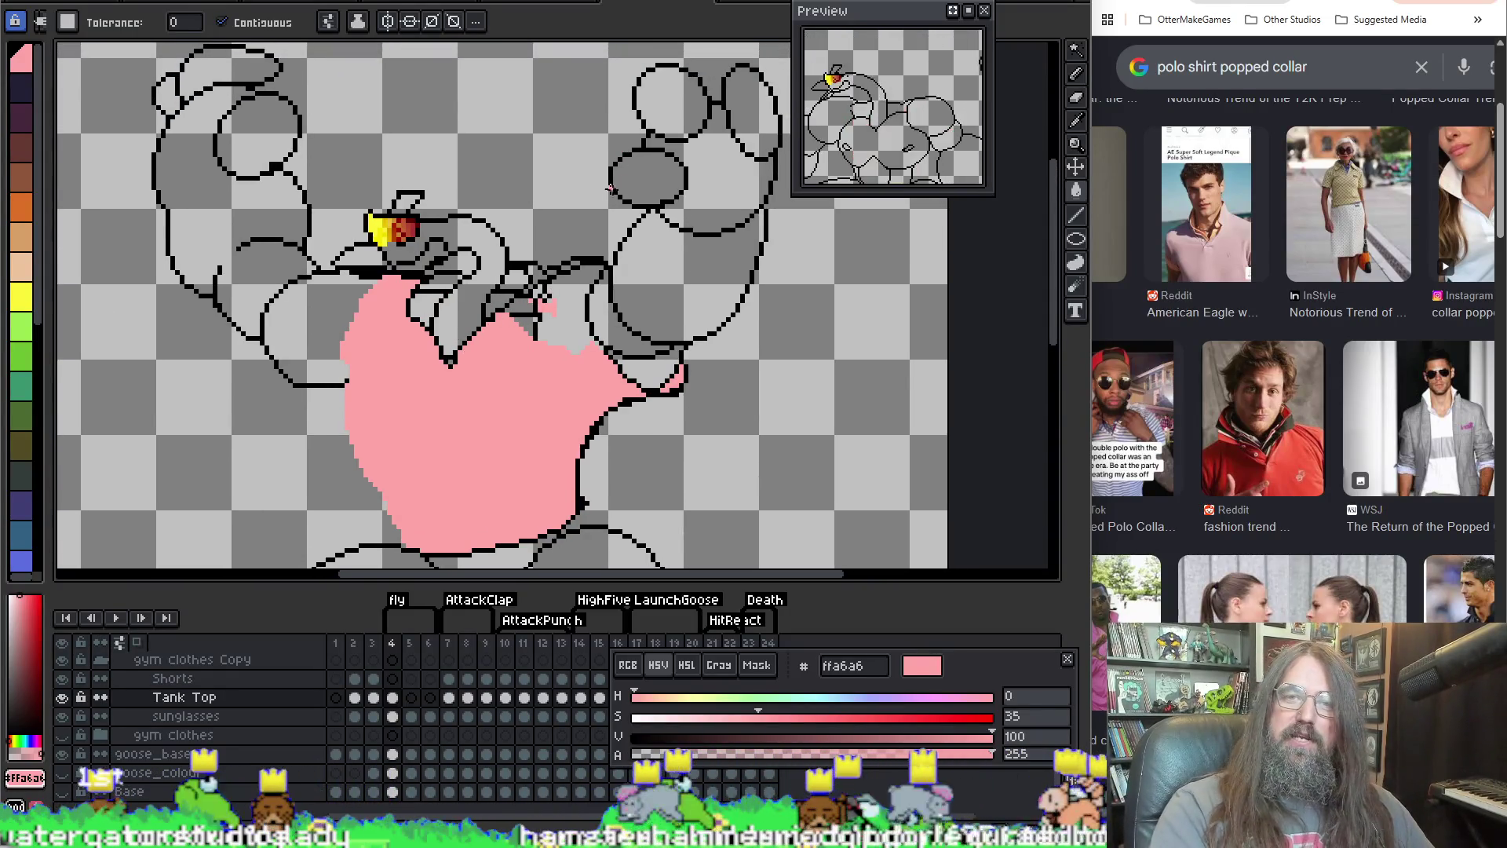
click(717, 4)
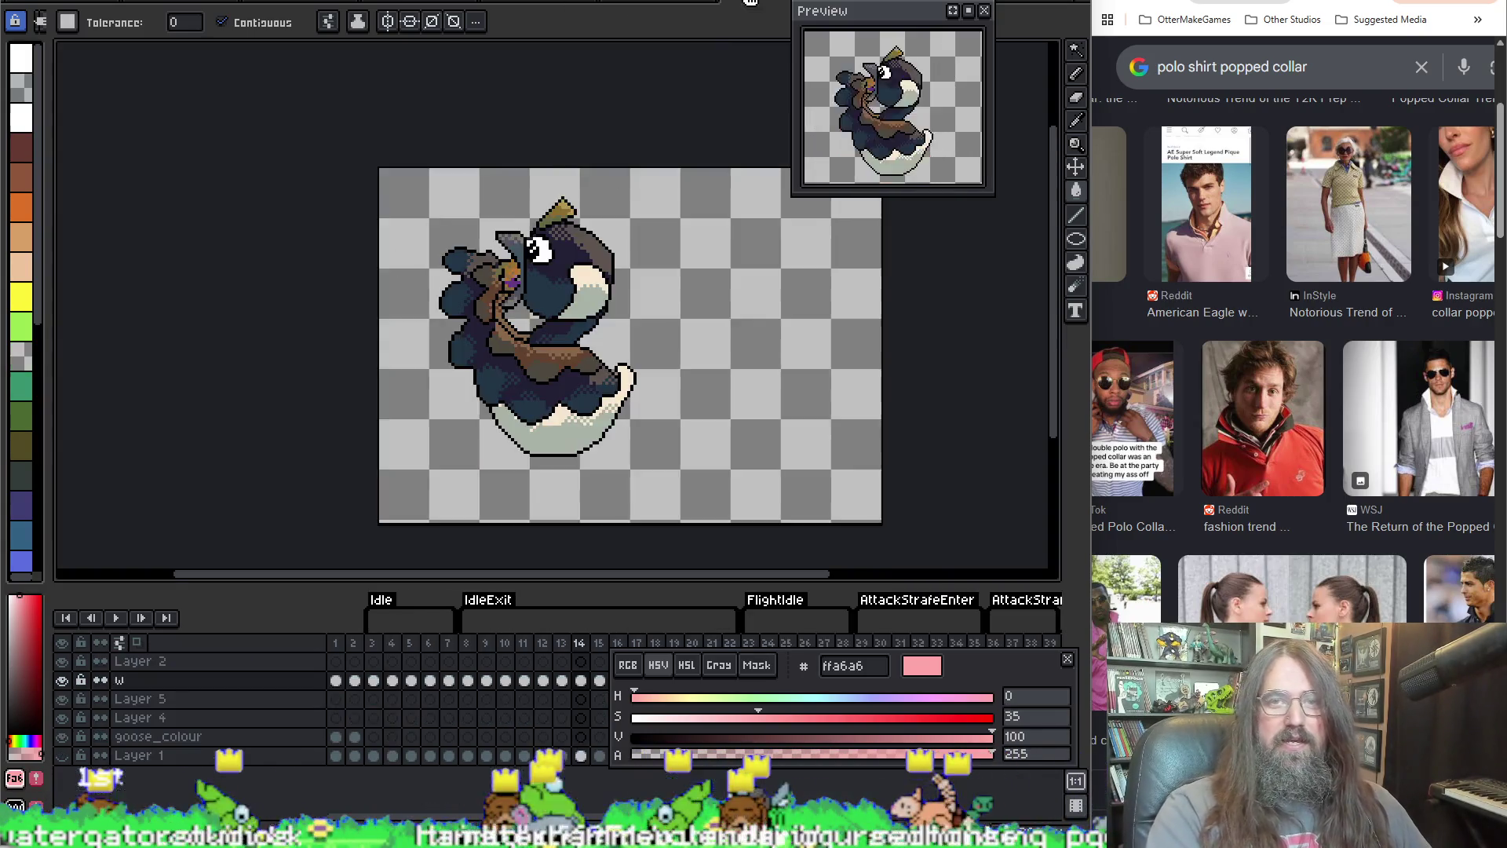
Step: Play the flying goose animation from frame 2, then stop it
scroll(625, 201, down, 3)
scroll(646, 186, up, 1)
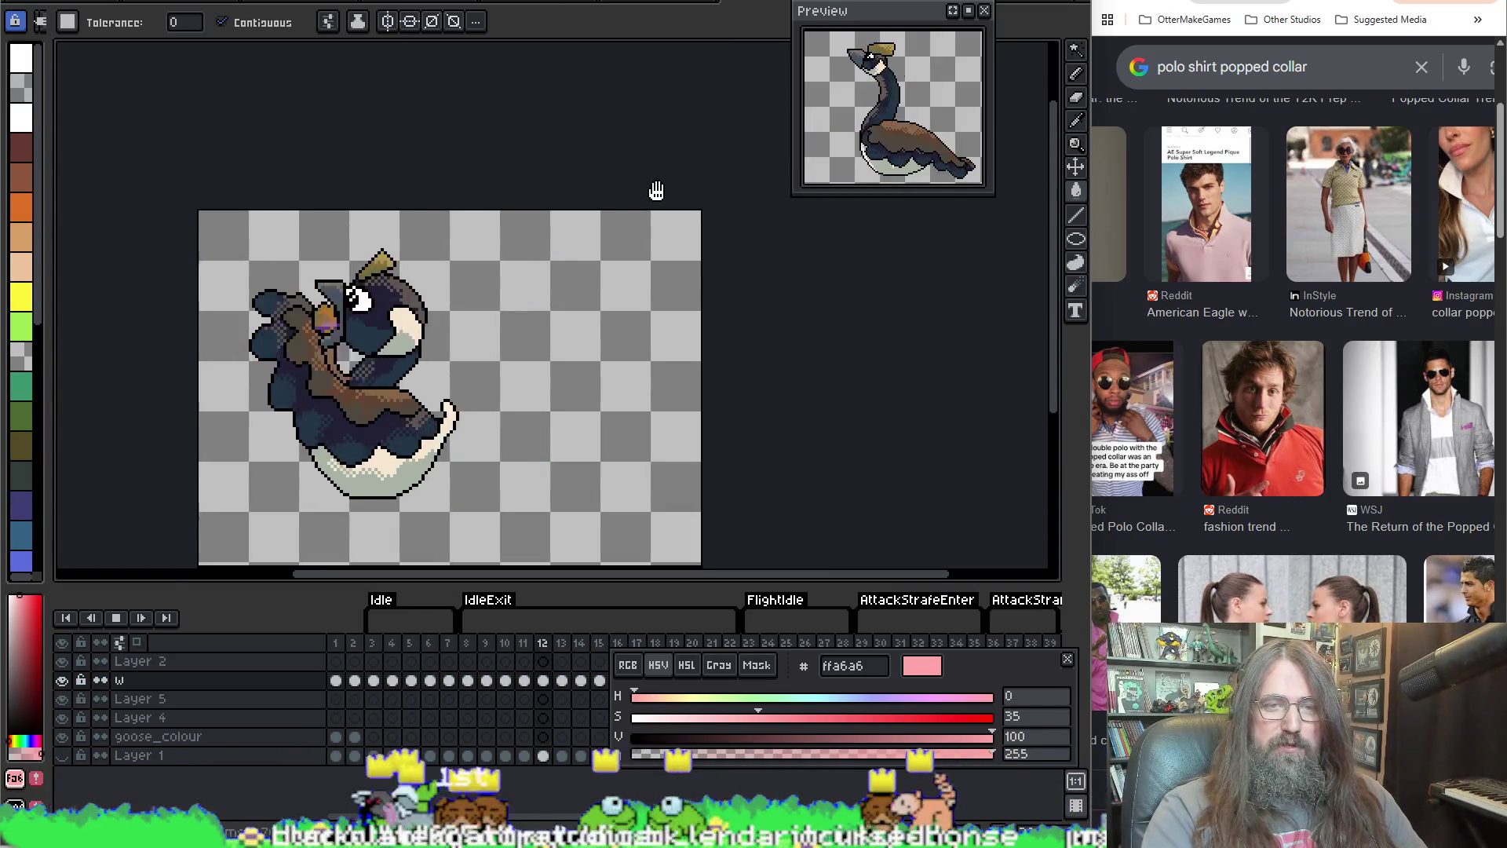
scroll(657, 191, down, 1)
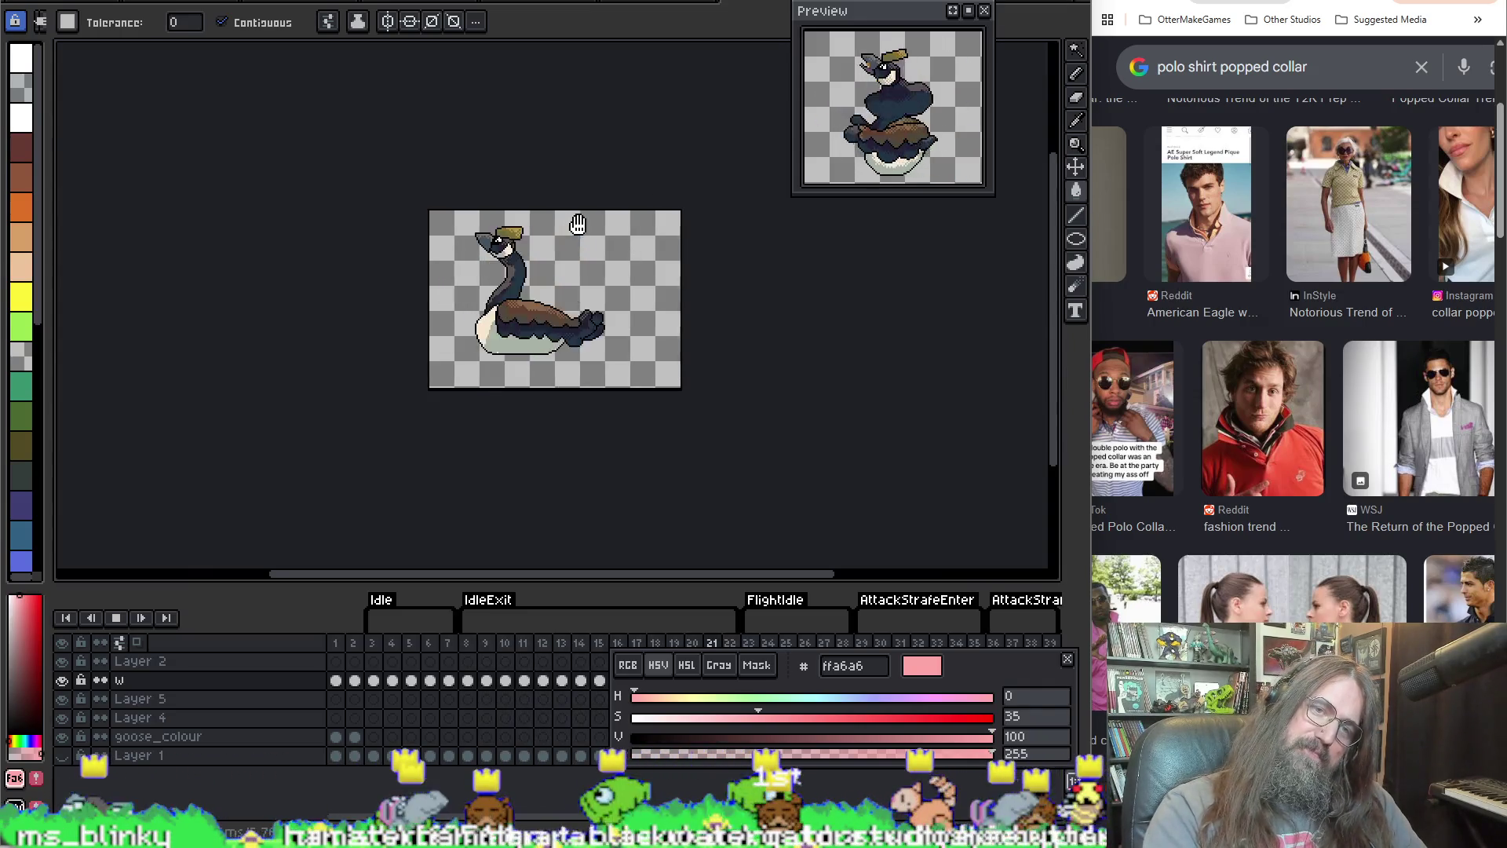
click(355, 642)
key(Return)
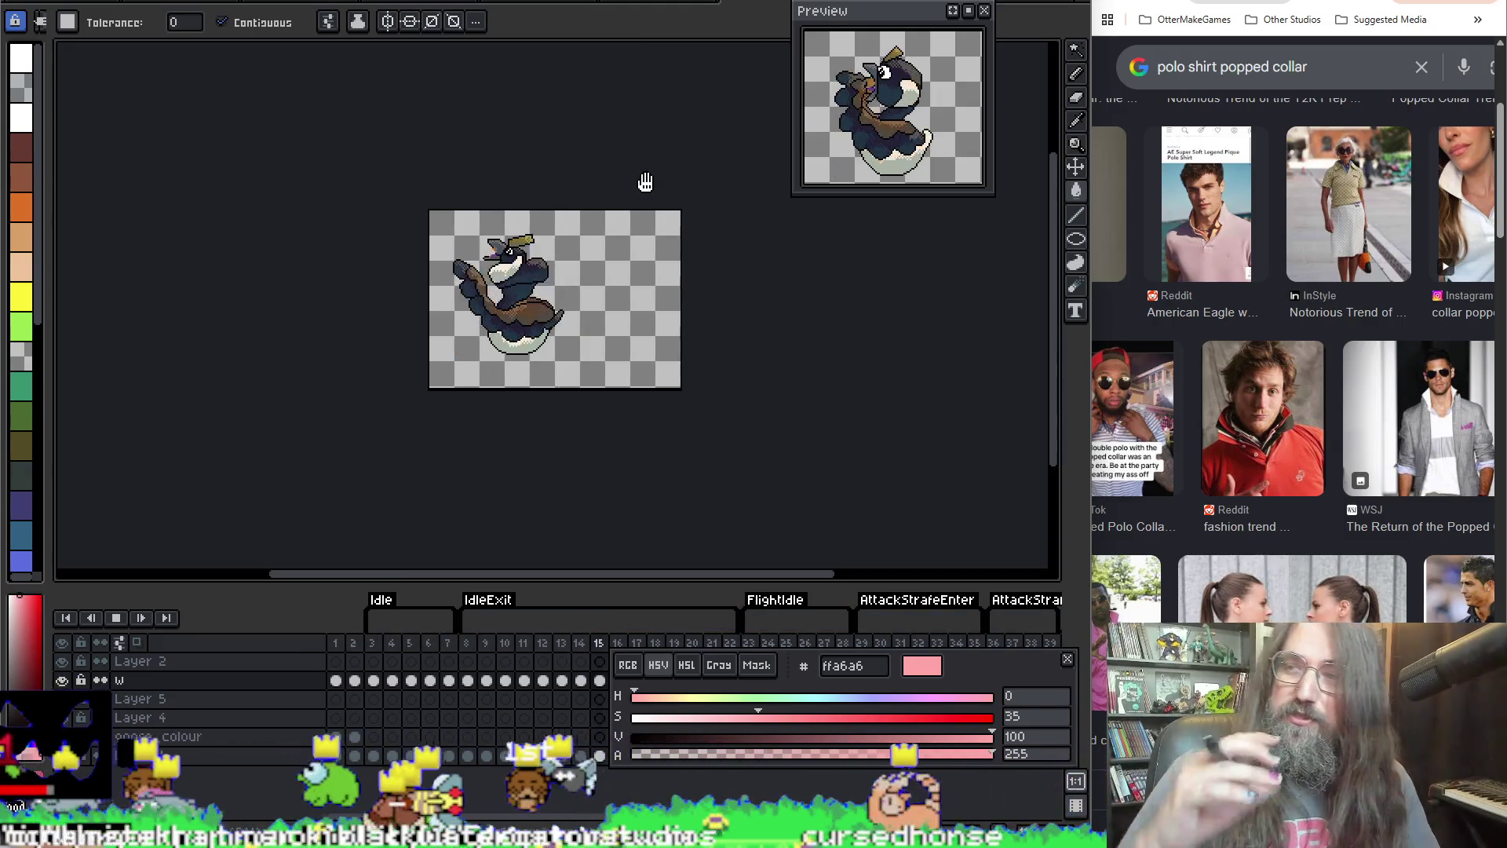
key(space)
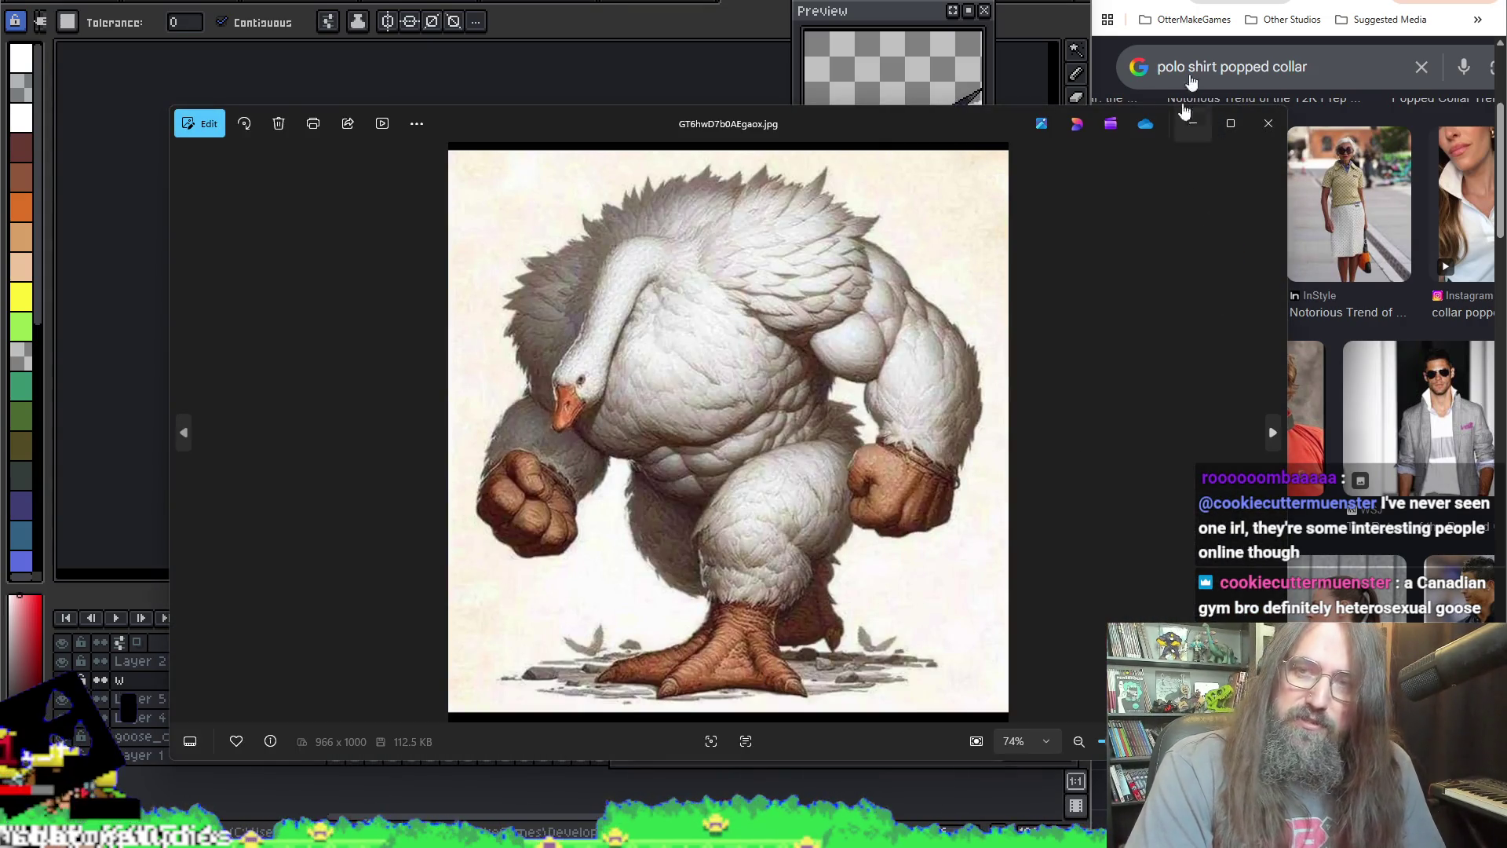
Step: Minimize the muscular goose reference, zoom in, and return to the gym clothes sprite
click(1189, 128)
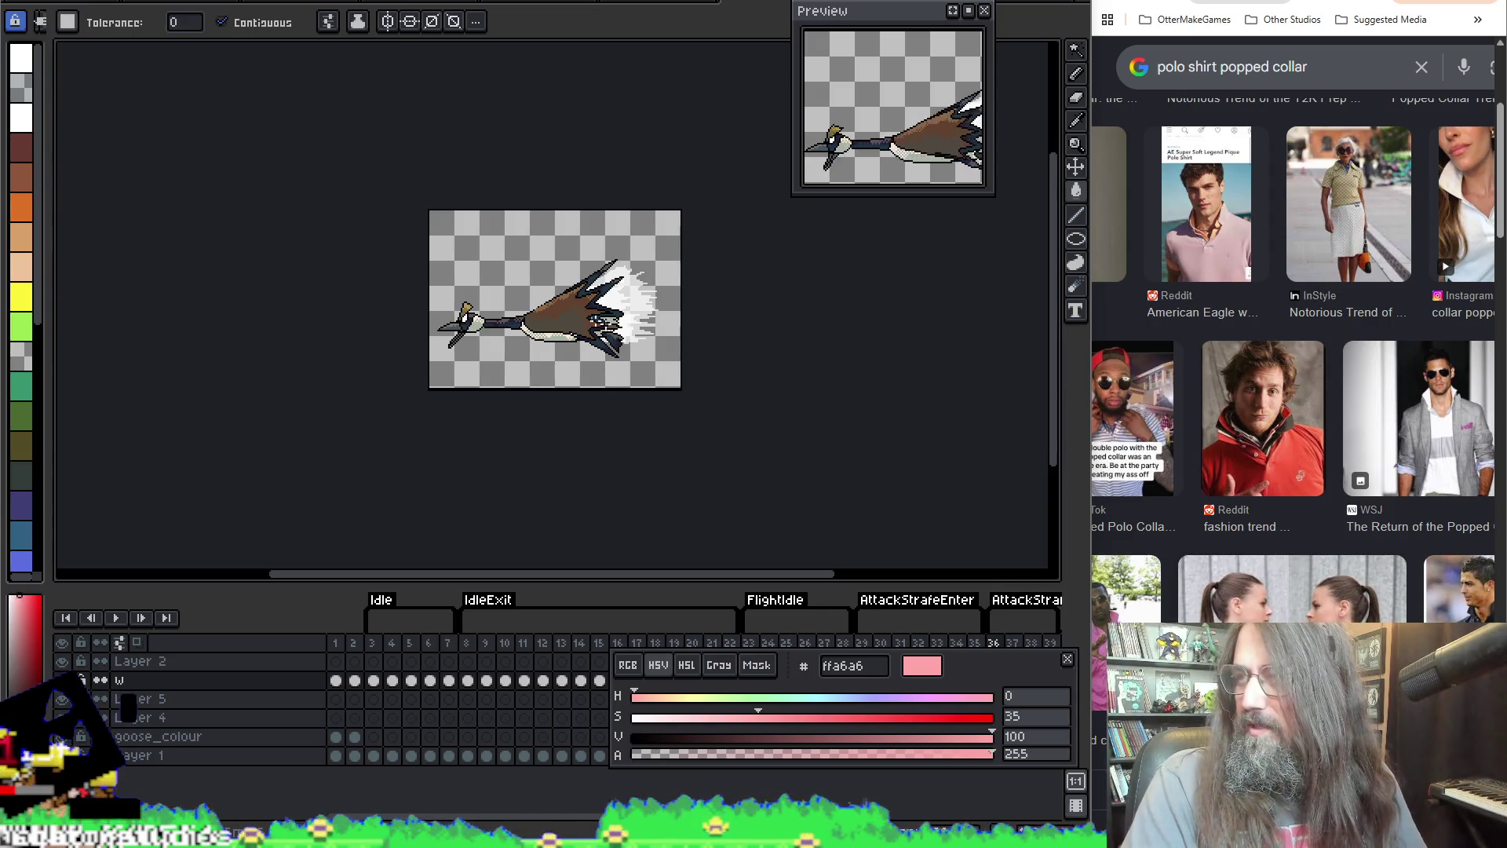
mouse_move(600, 379)
mouse_down()
mouse_move(639, 383)
mouse_move(592, 404)
mouse_move(628, 394)
mouse_up()
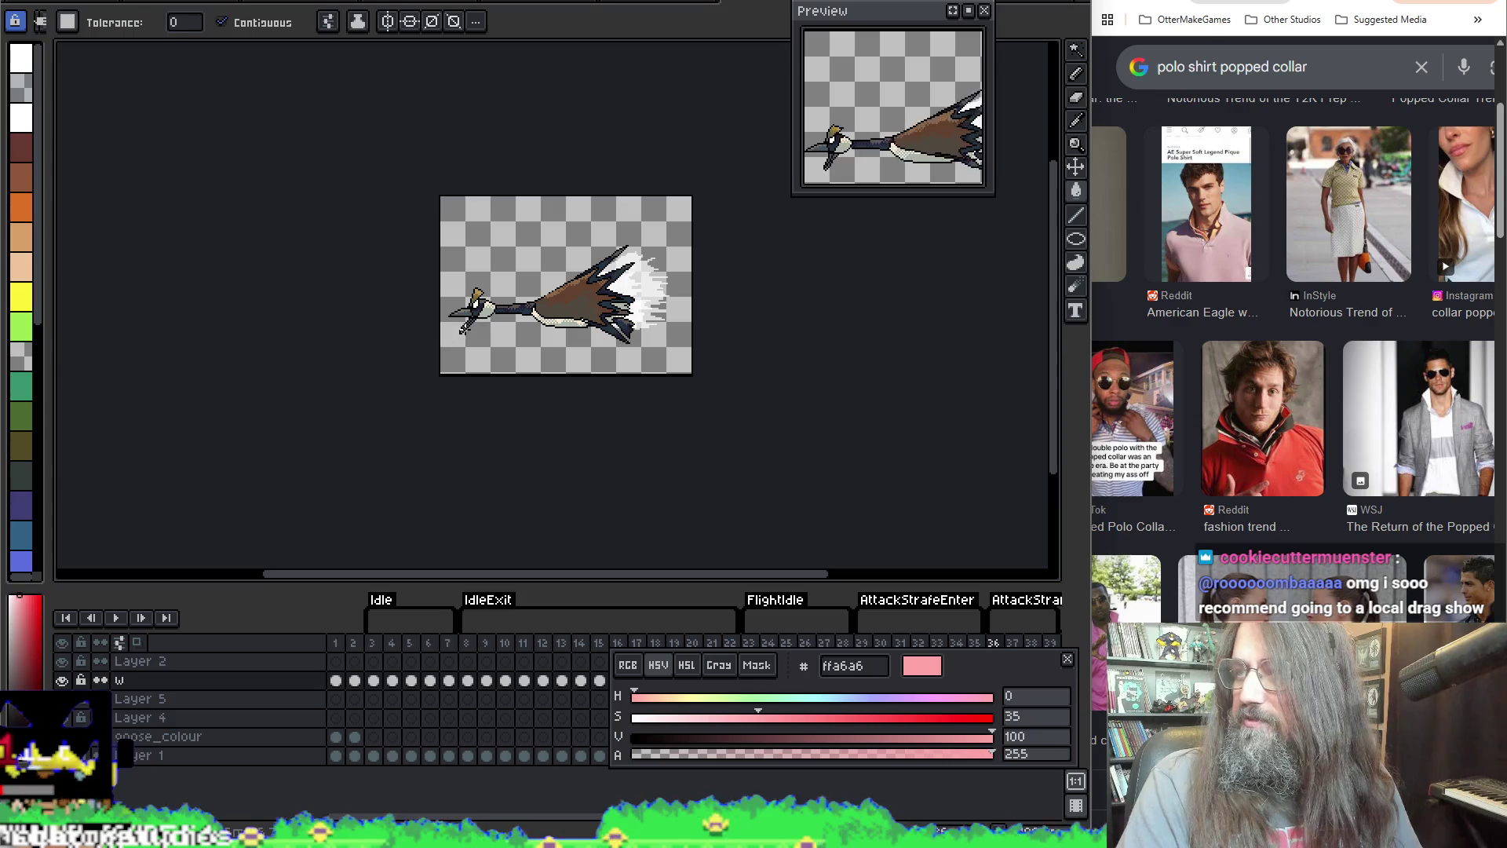
scroll(567, 295, up, 3)
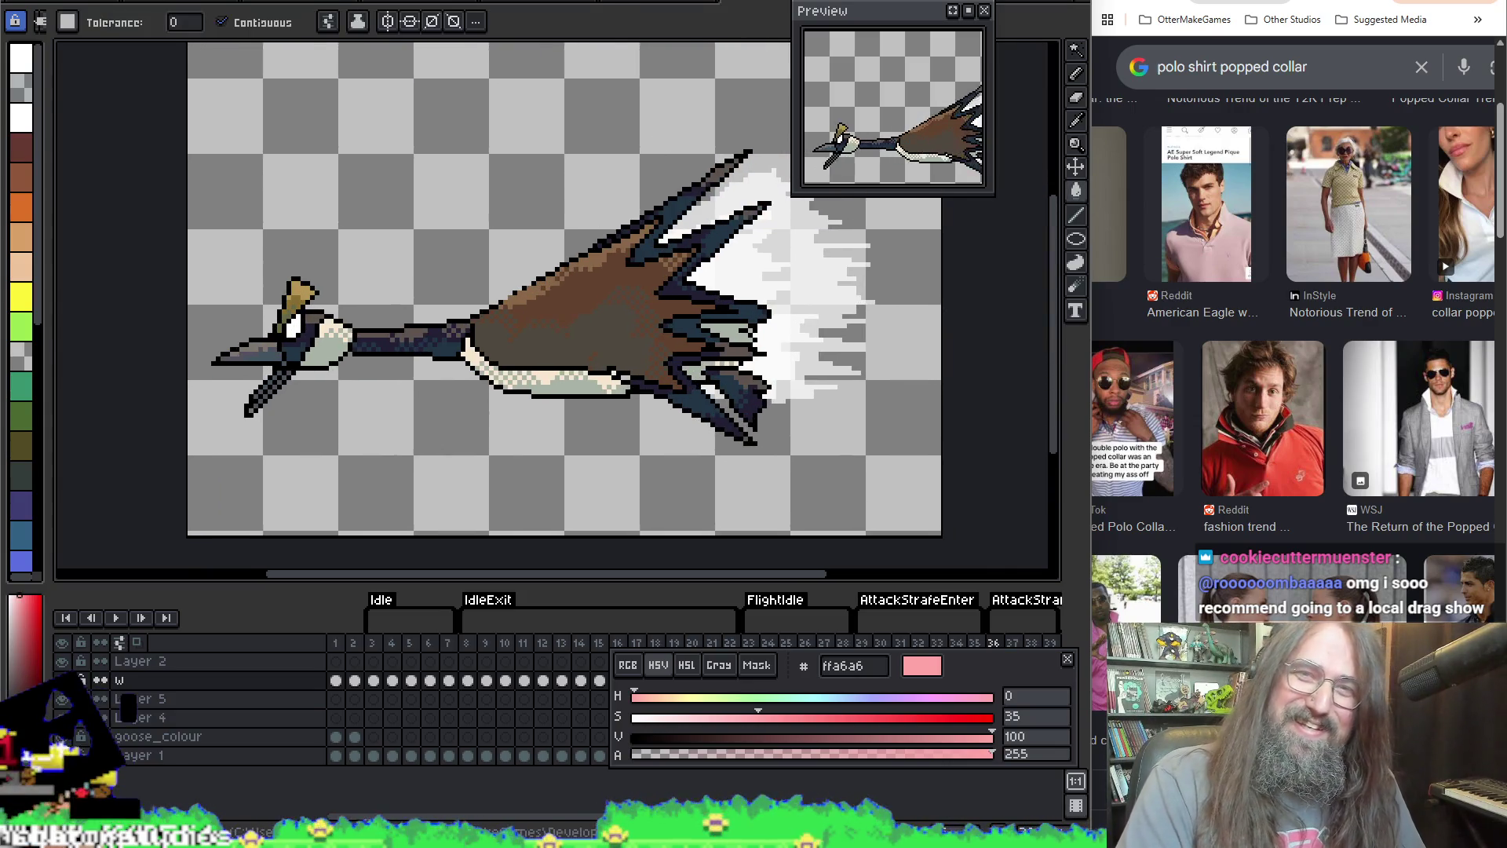
key(ctrl+Tab)
scroll(518, 314, down, 1)
scroll(518, 314, up, 1)
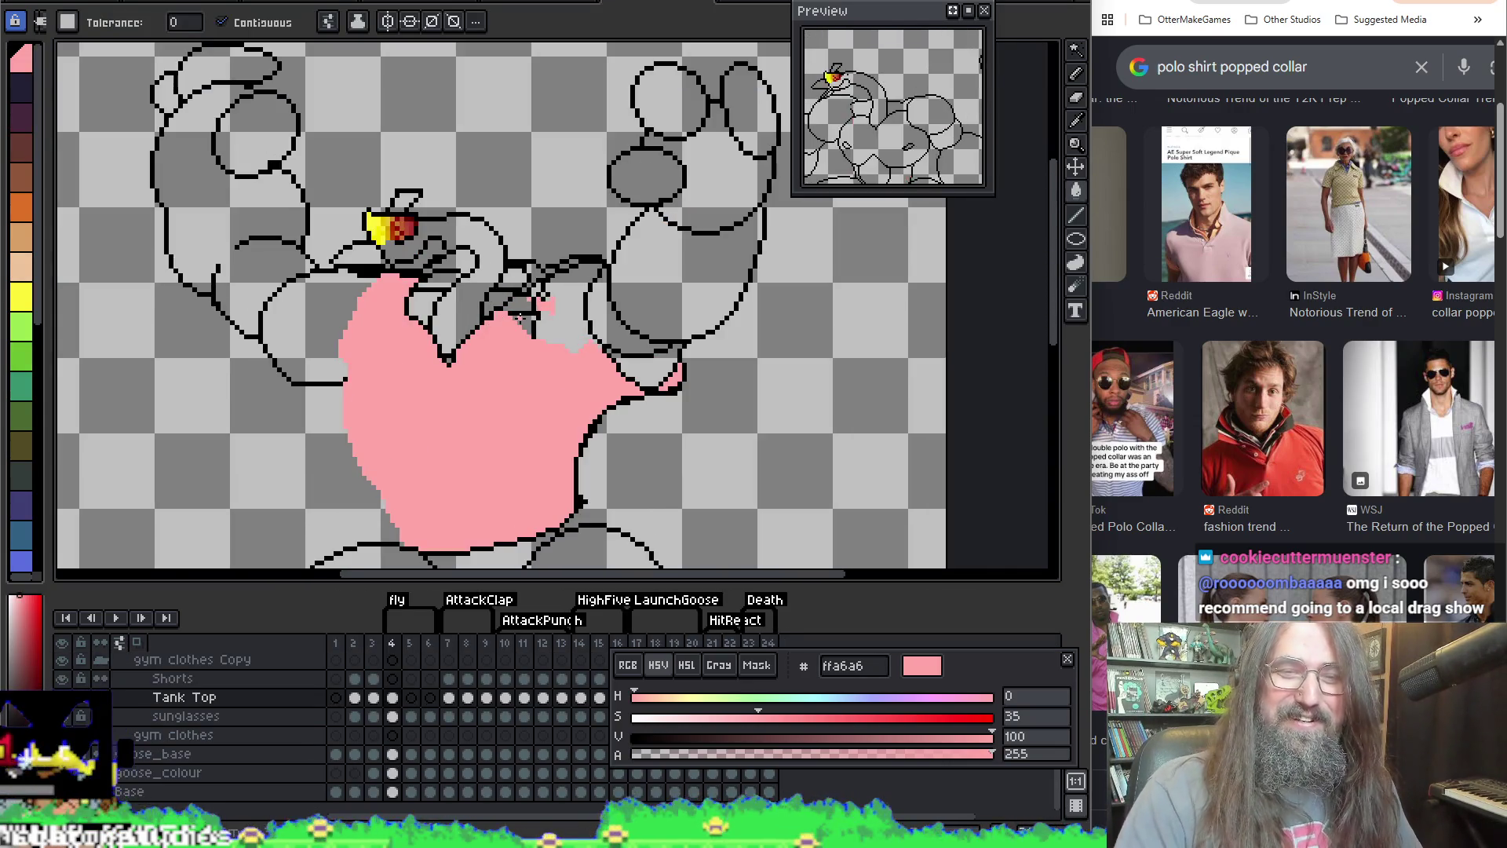
Step: Undo an accidental full-canvas pink fill and sample black from the outline
key(b)
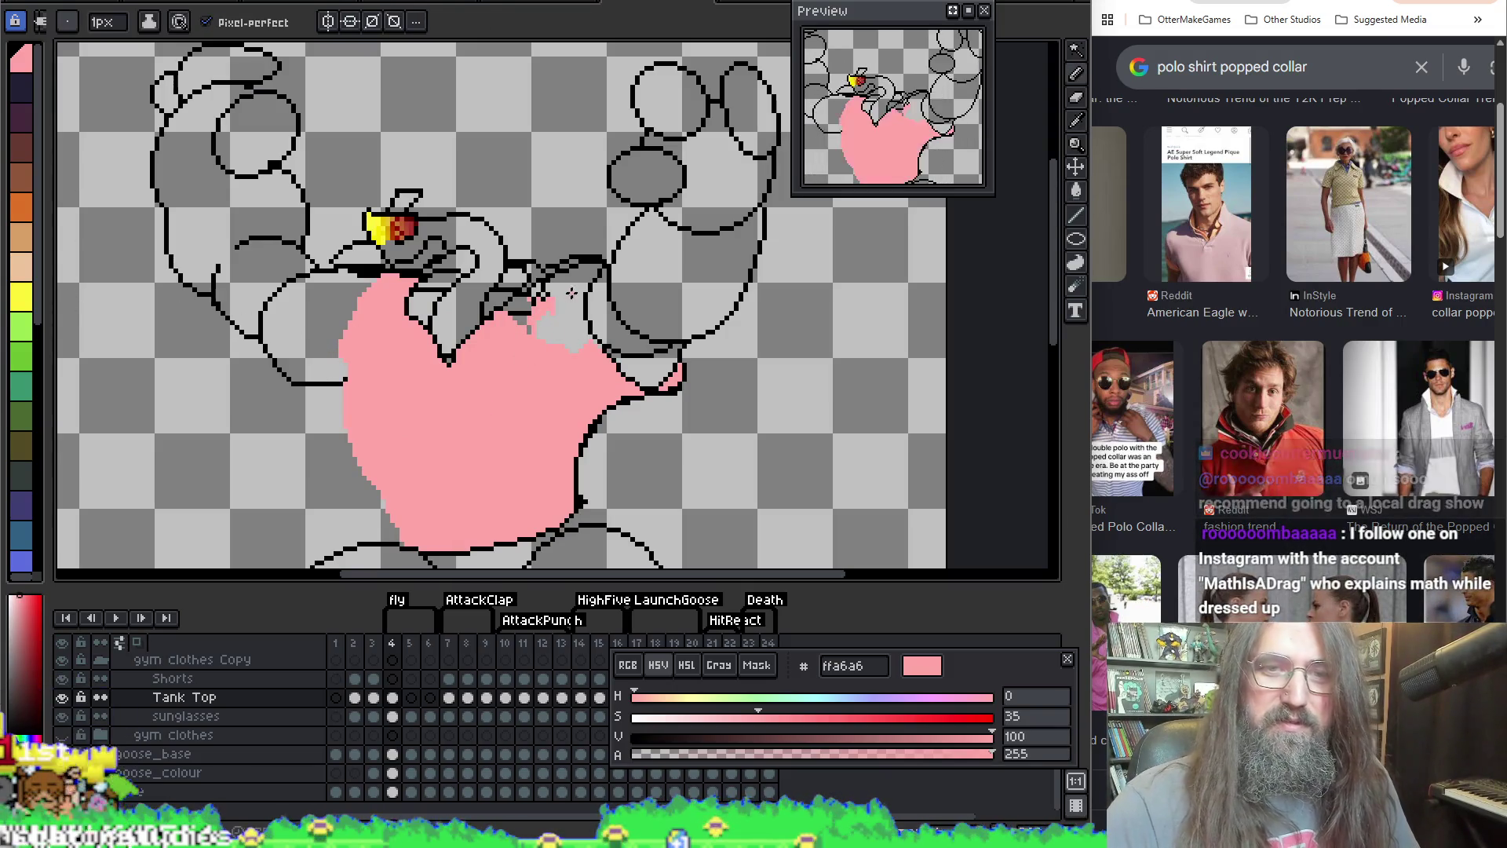
key(g)
click(554, 315)
key(ctrl+z)
key(b)
key(i)
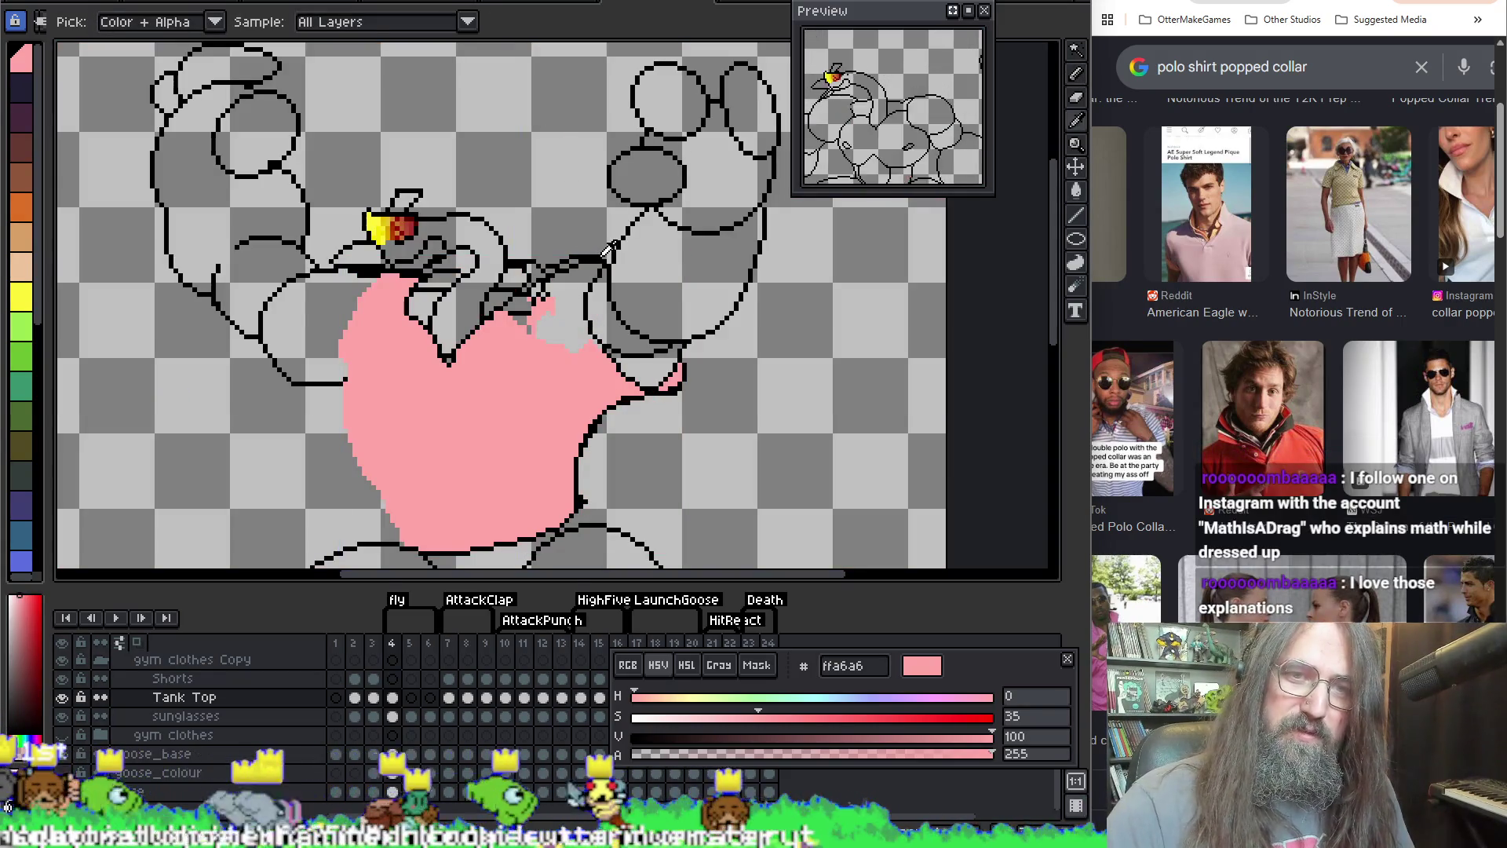
click(604, 249)
key(b)
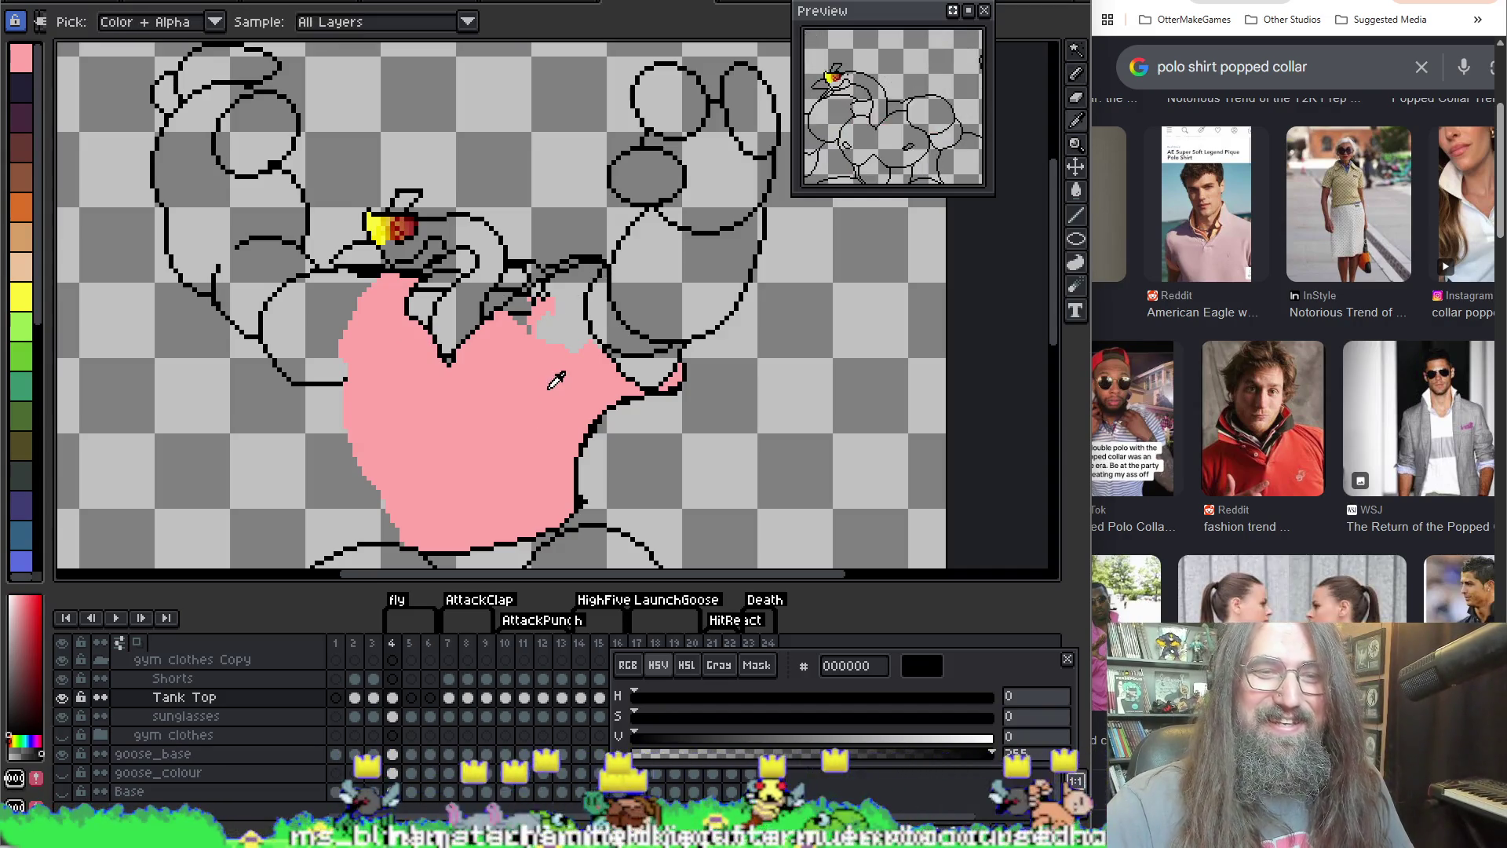
Step: Sample the shirt pink and erase the fill's top-left part with the 6px eraser
alt+click(549, 375)
click(528, 312)
key(ctrl+z)
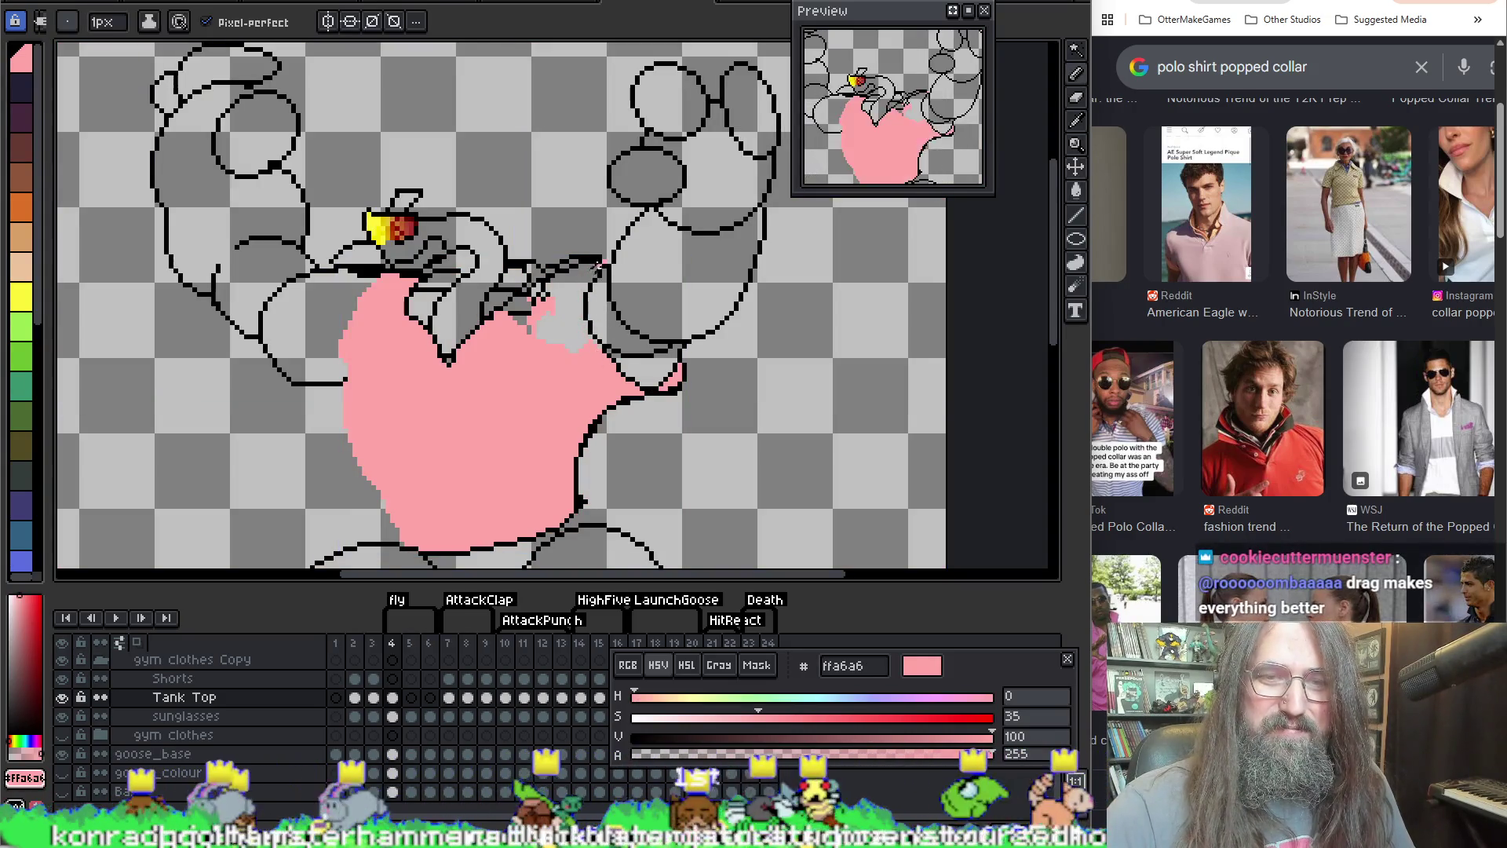
mouse_move(441, 353)
mouse_down()
mouse_move(441, 190)
mouse_move(441, 271)
mouse_up()
key(e)
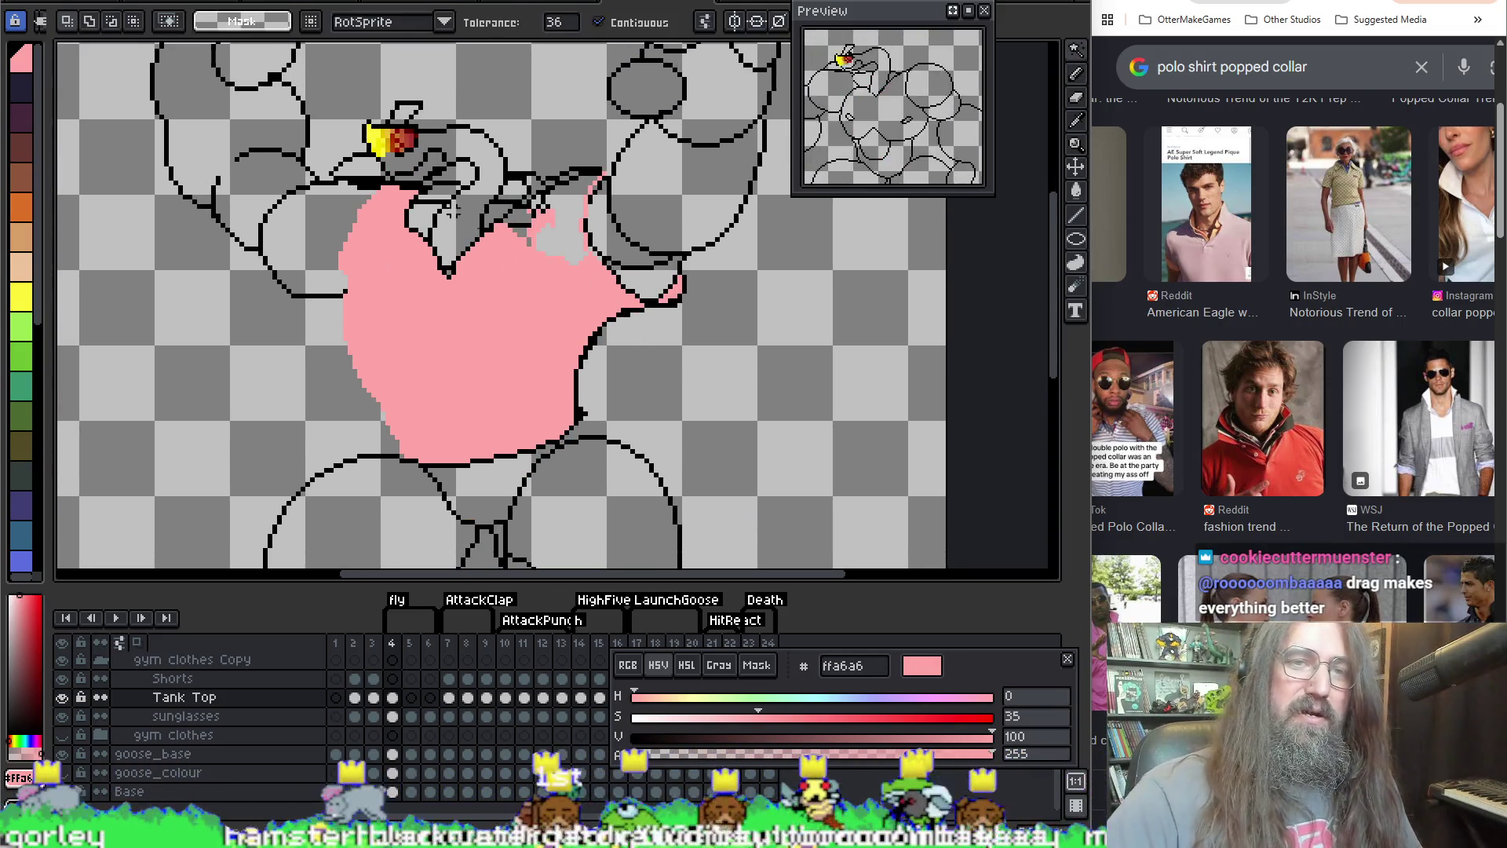
mouse_move(362, 261)
mouse_down()
mouse_move(389, 190)
mouse_move(353, 276)
mouse_move(375, 224)
mouse_up()
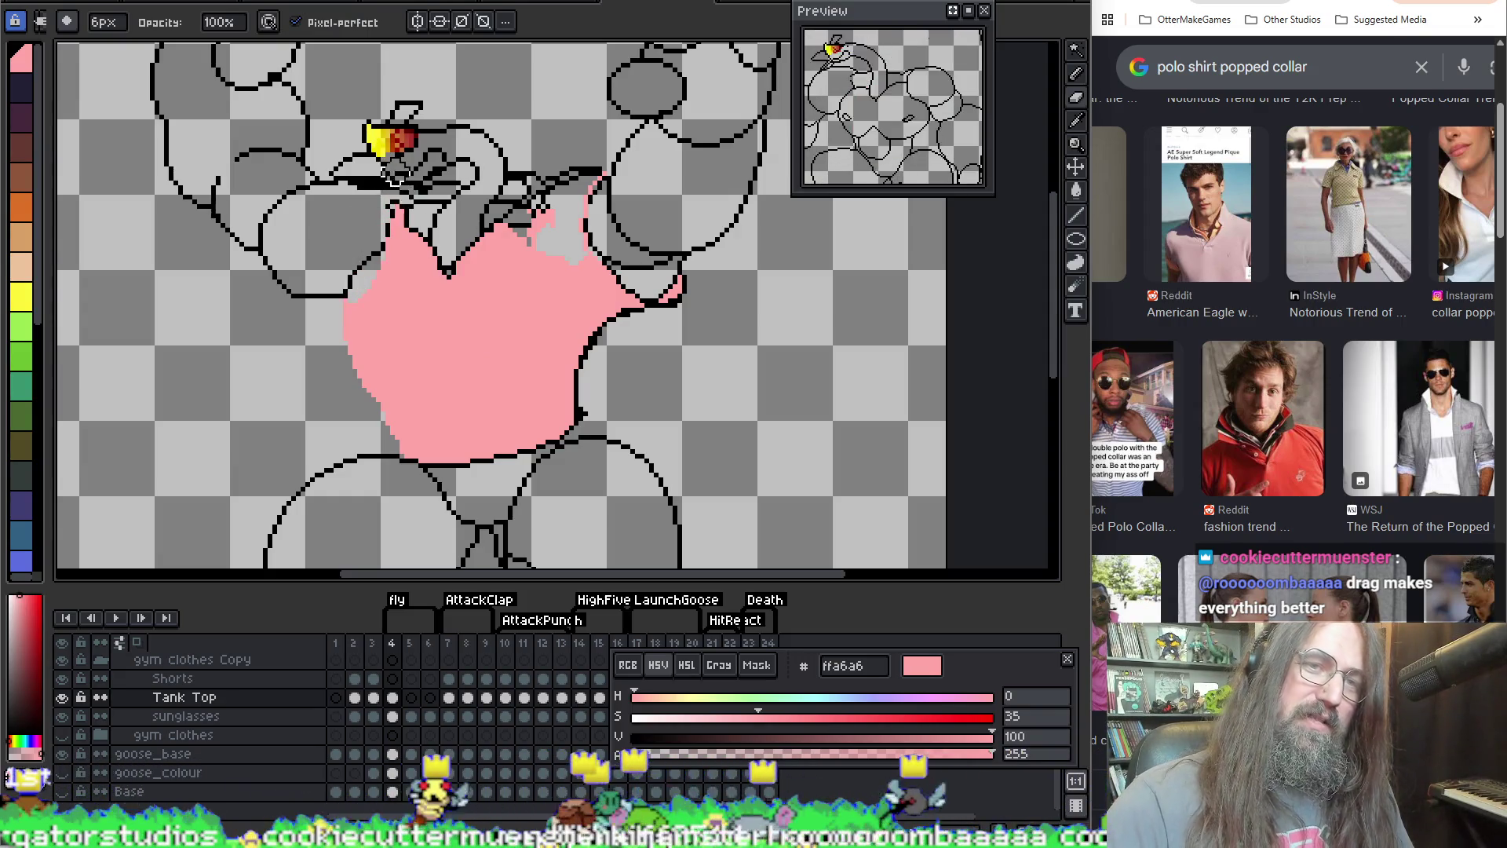
key(b)
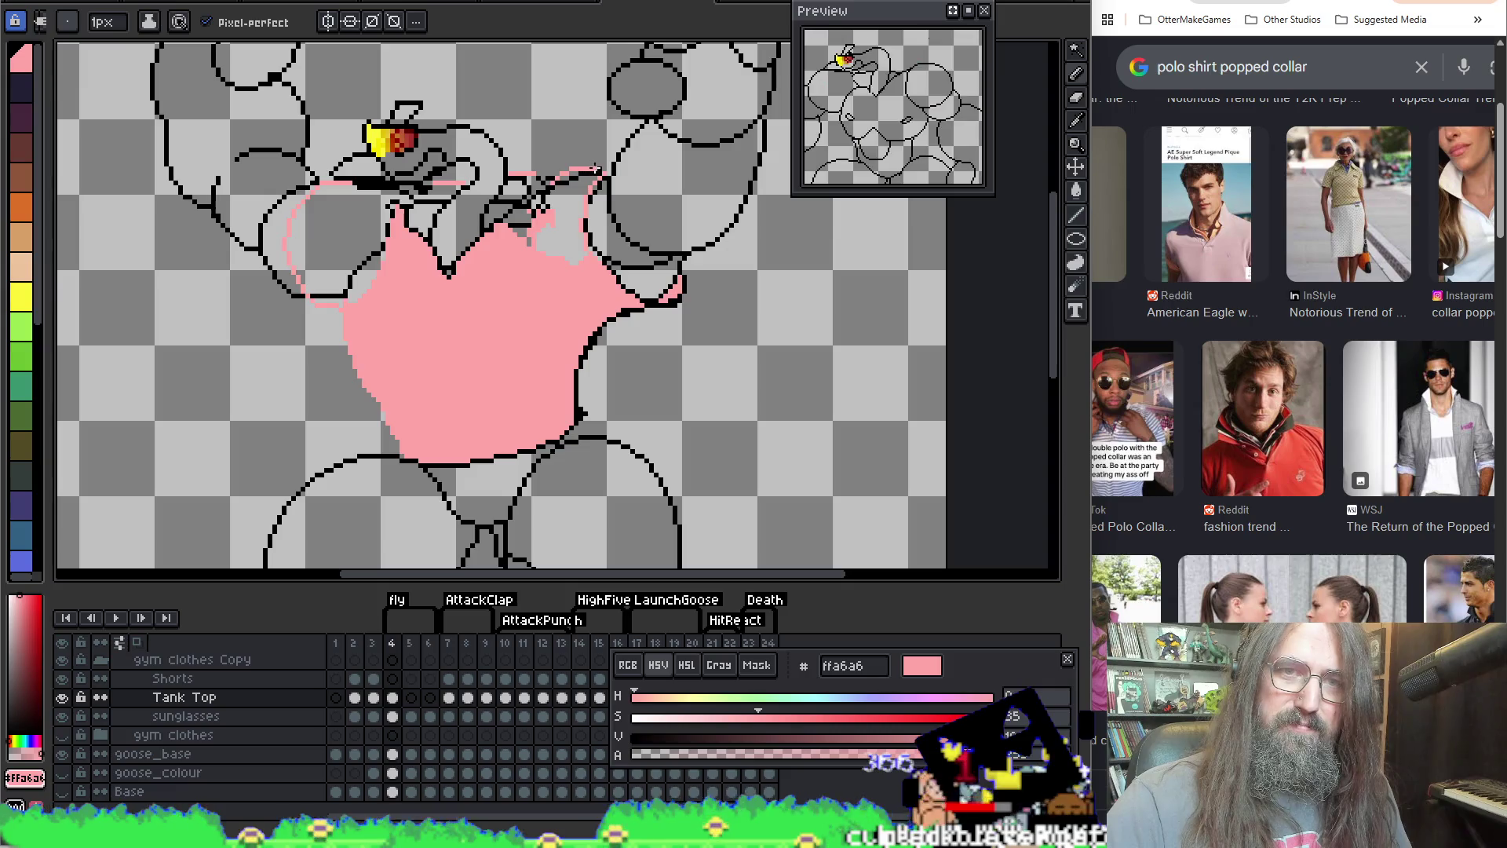
Step: Attempt bucket fills across the shirt's top, undoing each full-canvas pink flood
key(g)
click(396, 208)
key(ctrl+z)
key(space)
drag(528, 390, 545, 325)
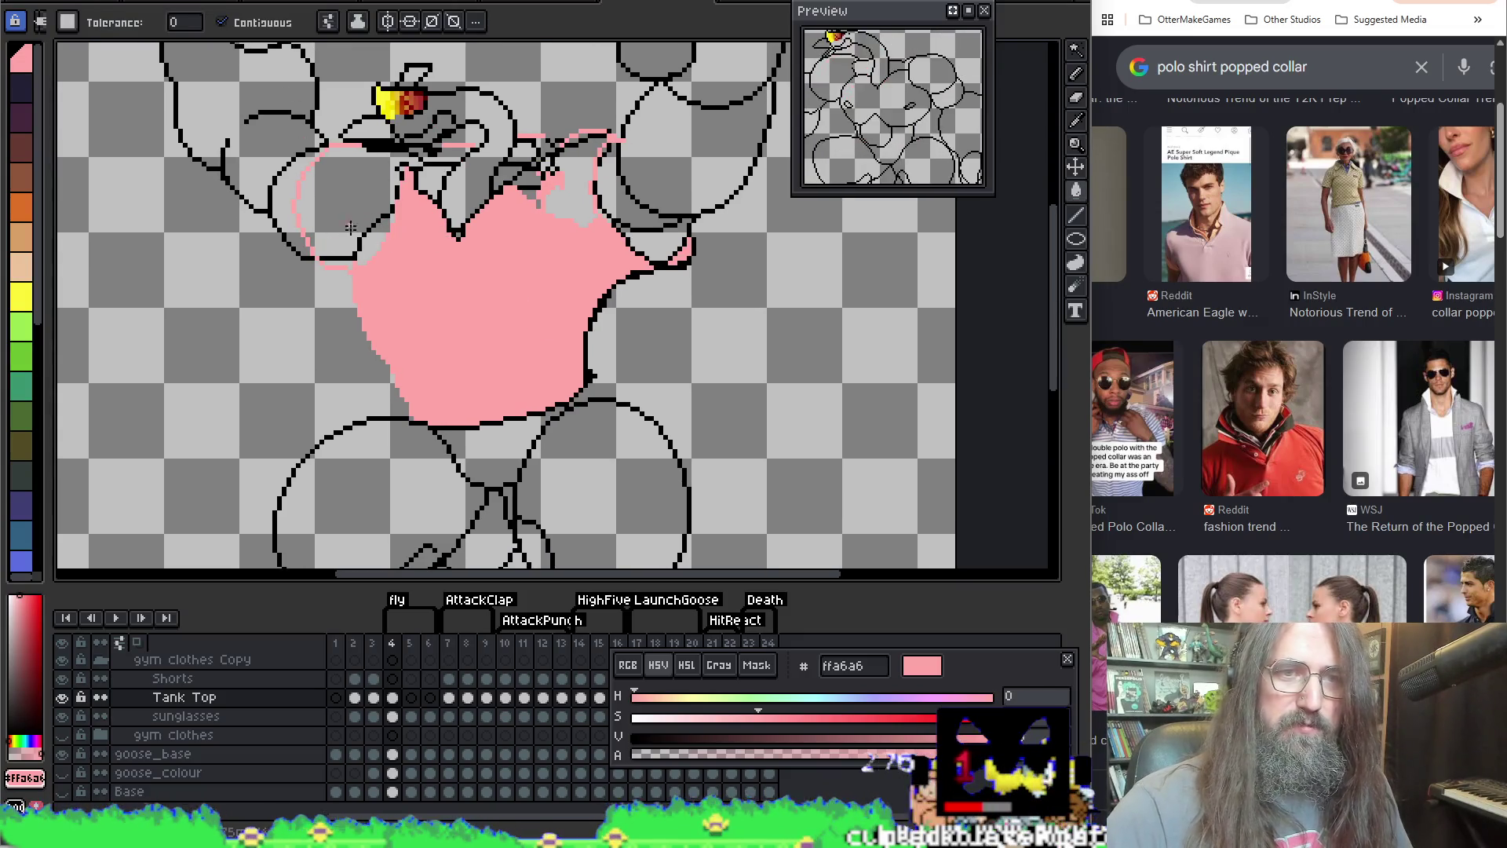
click(347, 234)
key(ctrl+z)
key(b)
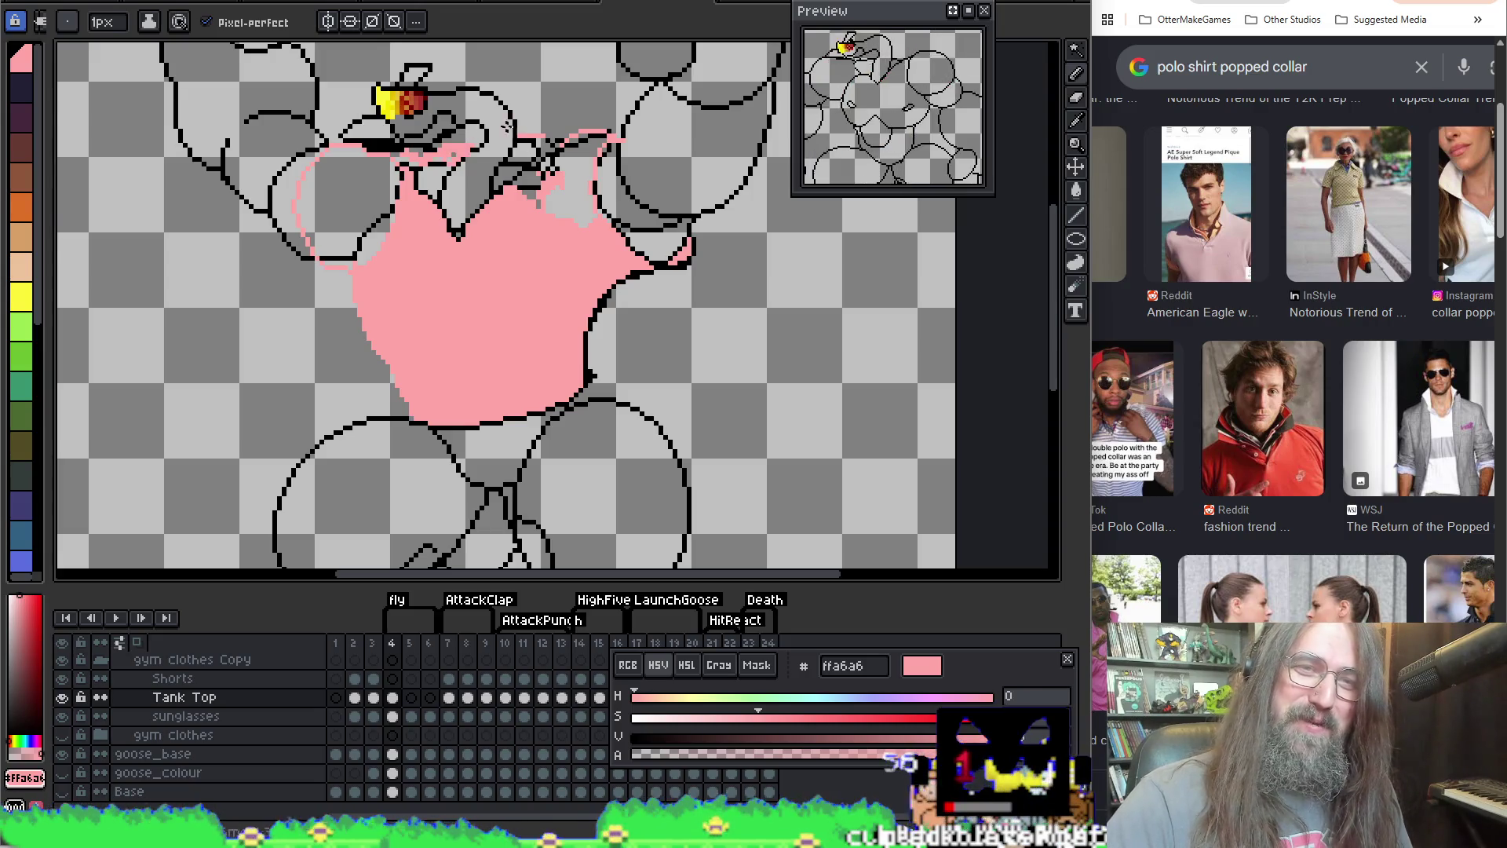
key(g)
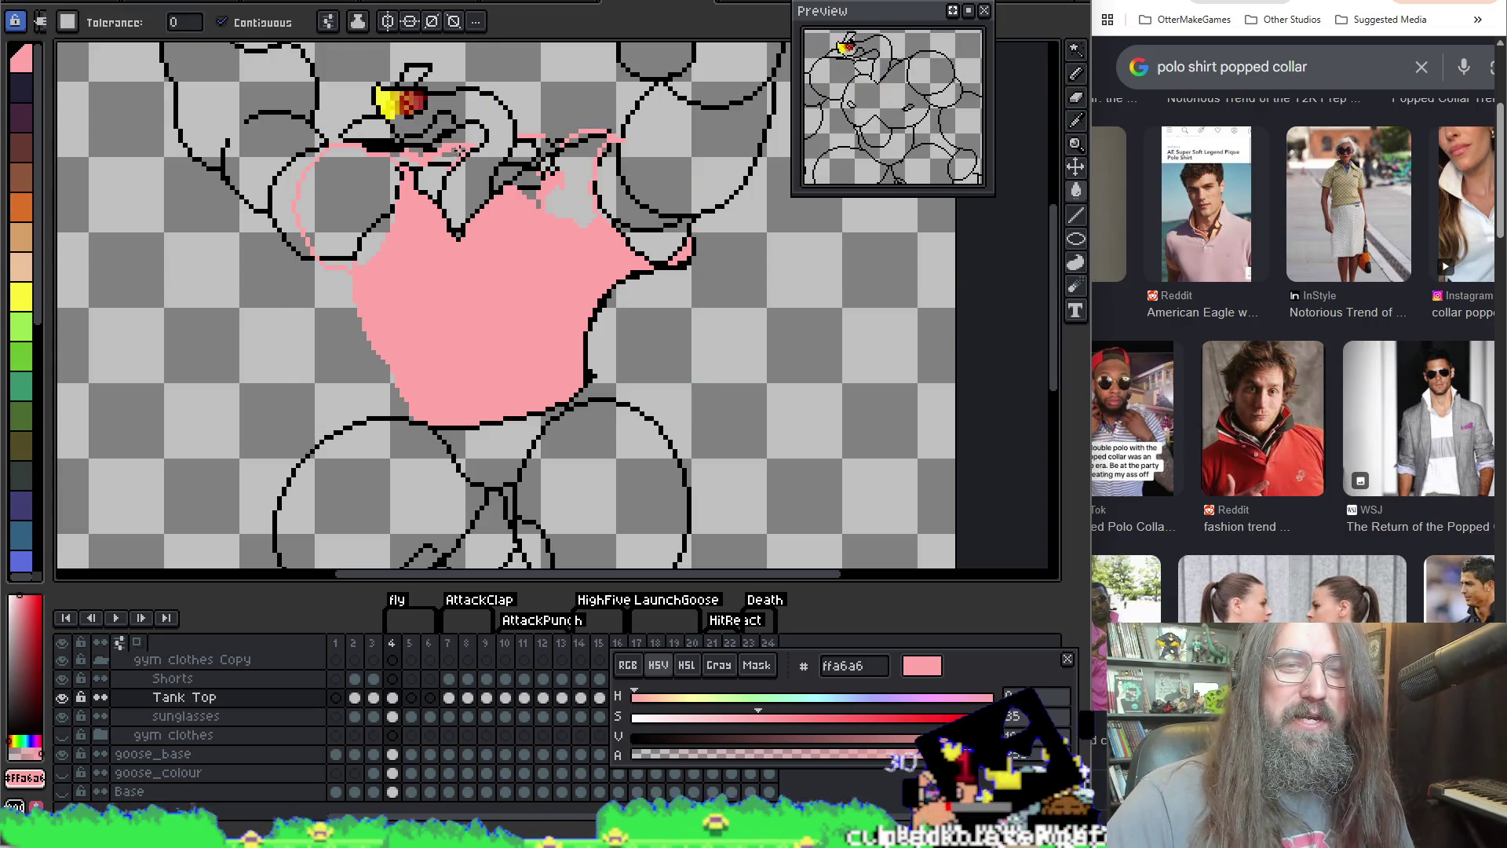
click(450, 161)
key(ctrl+z)
key(b)
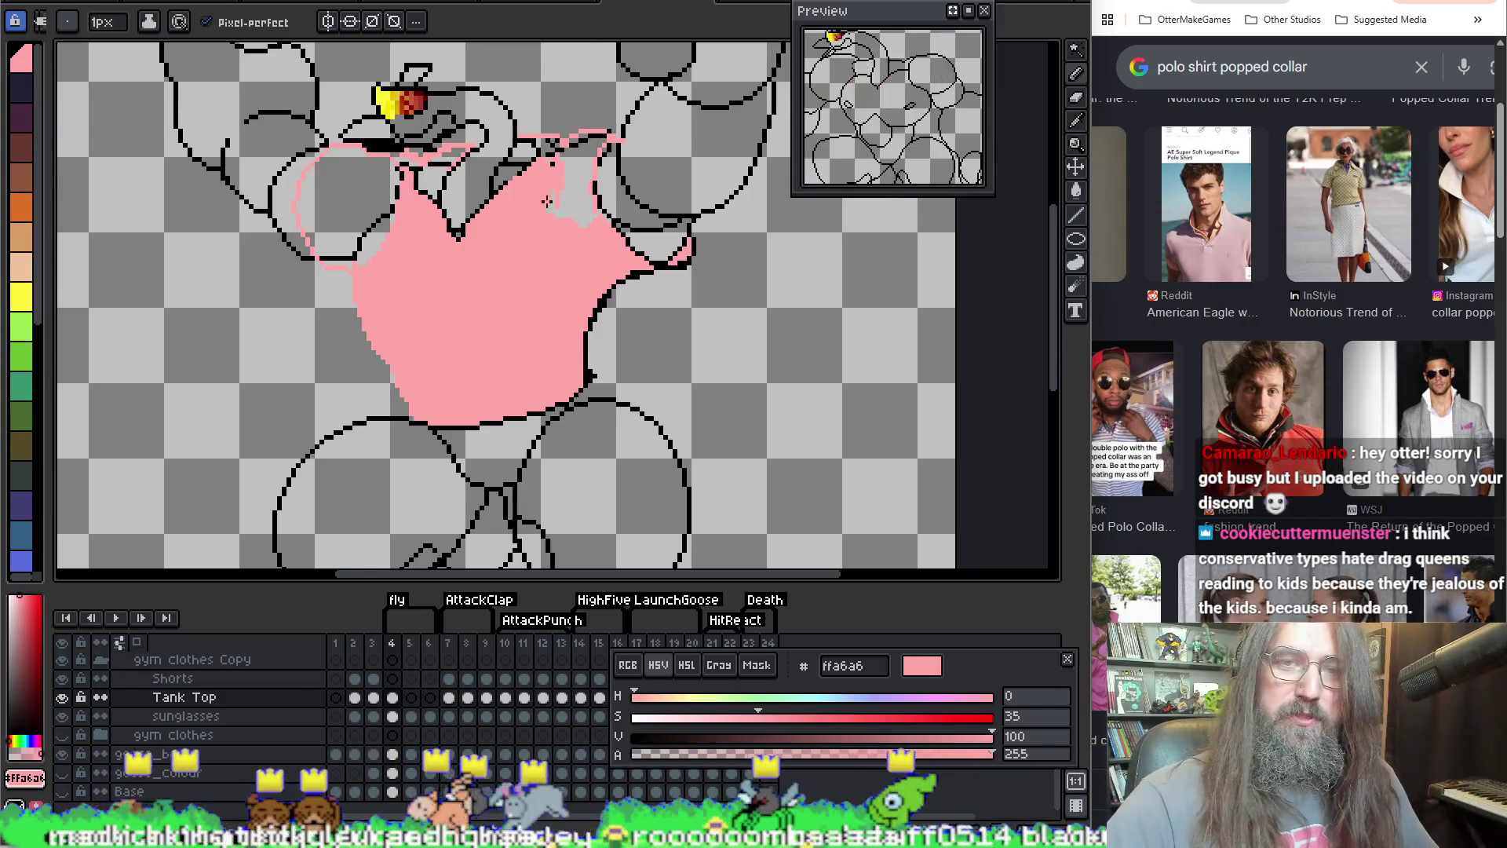
Step: Fill the grey gap at the shirt's upper right with pink
key(g)
click(585, 187)
key(b)
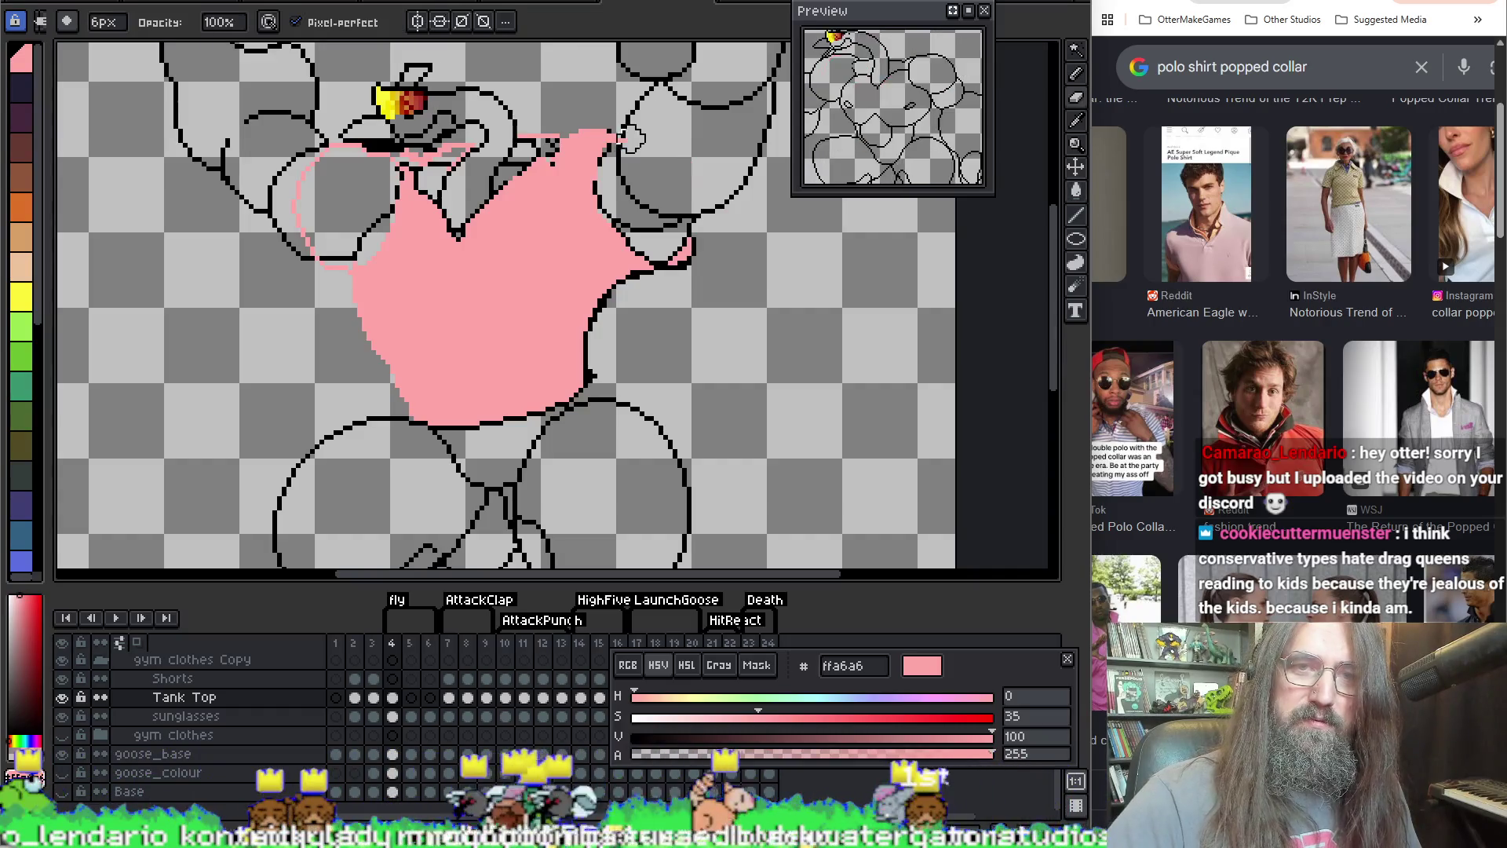
key(e)
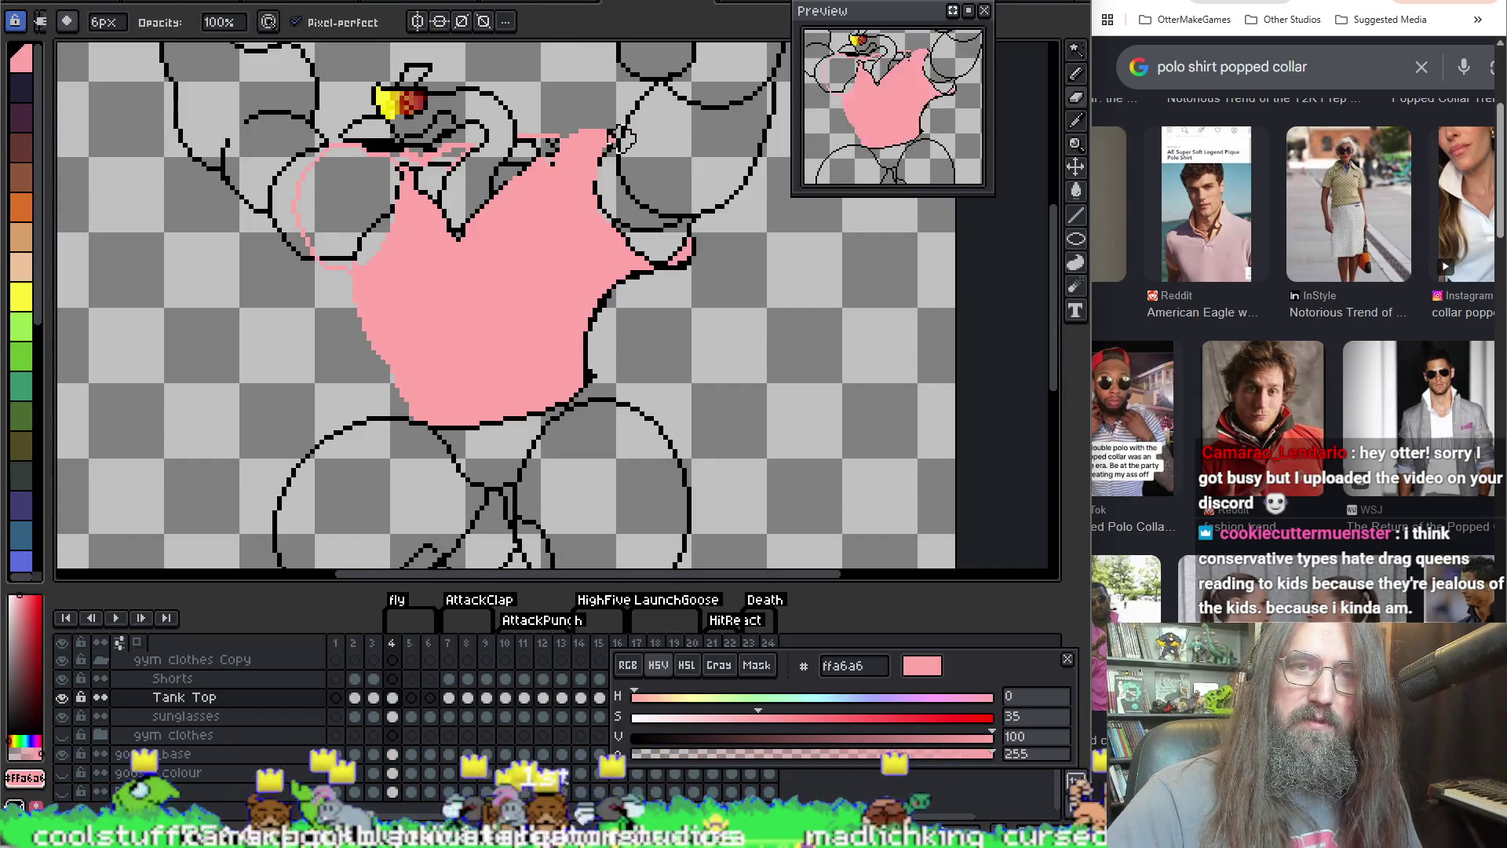
Step: Sample black from the outline, then the shirt pink again
key(i)
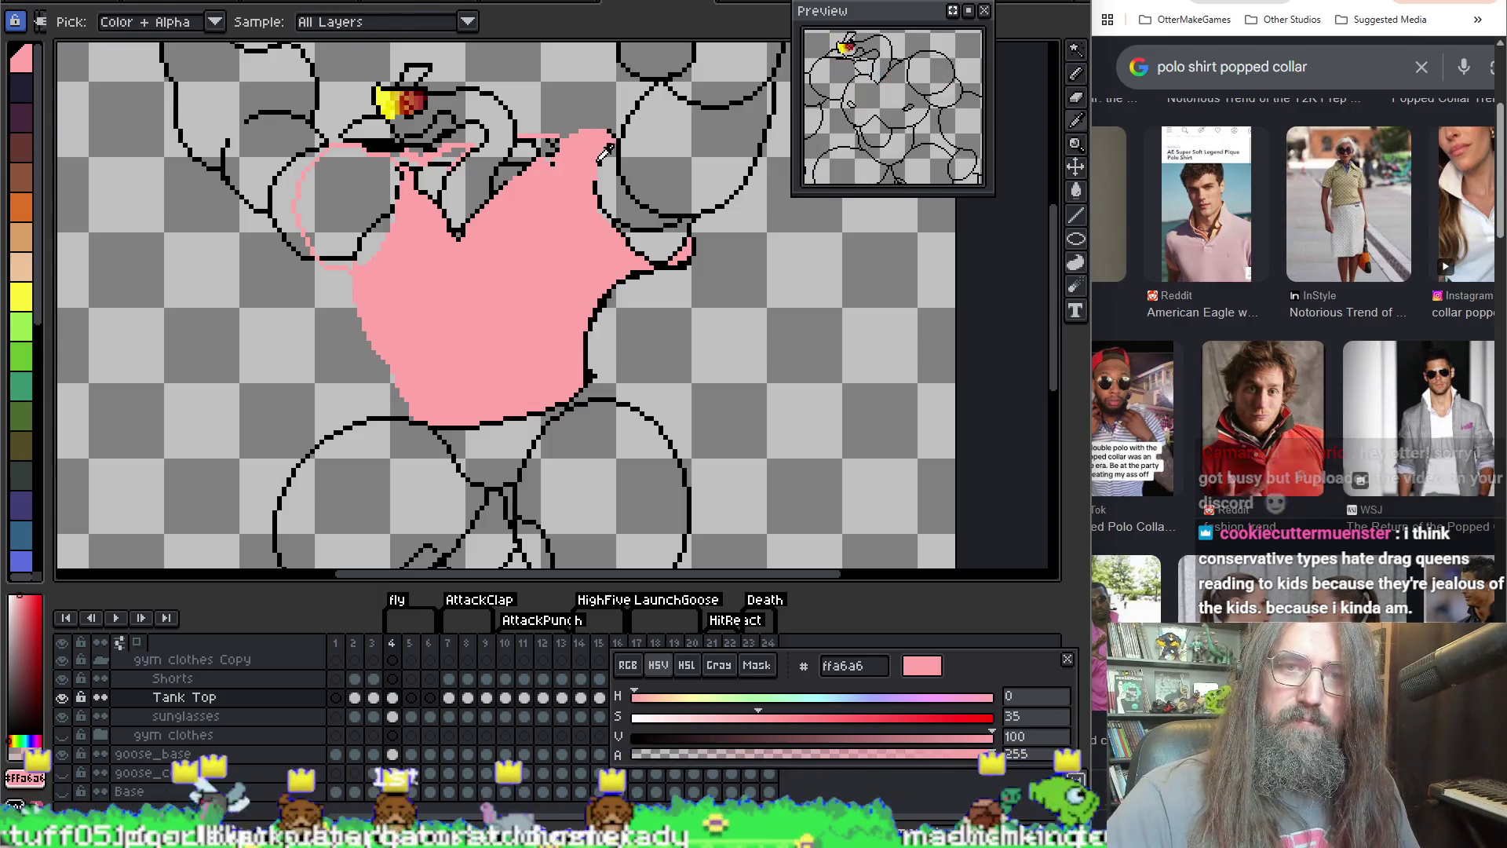
key(e)
key(i)
click(603, 163)
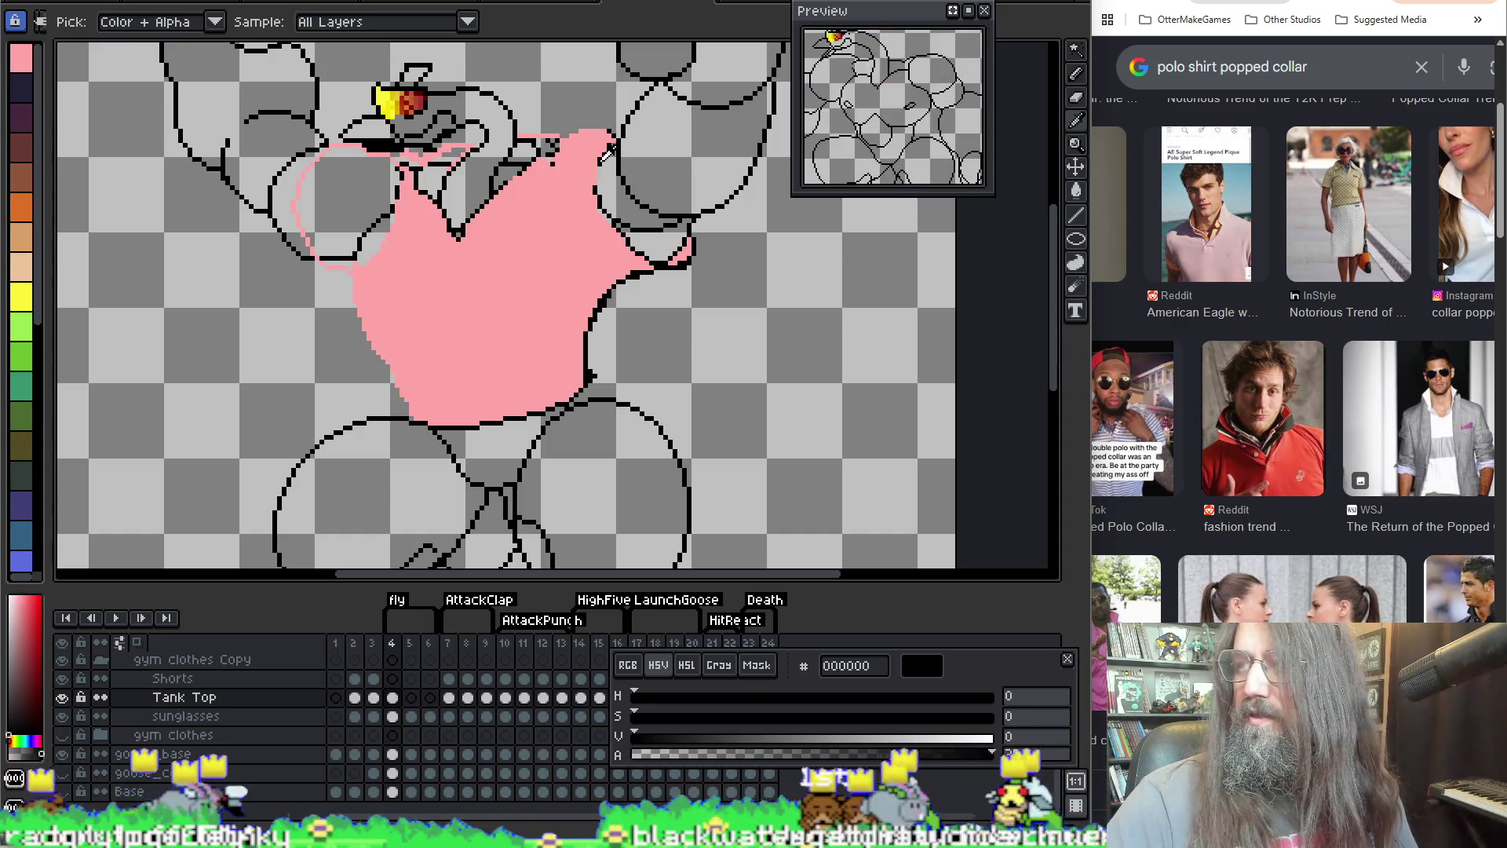
key(b)
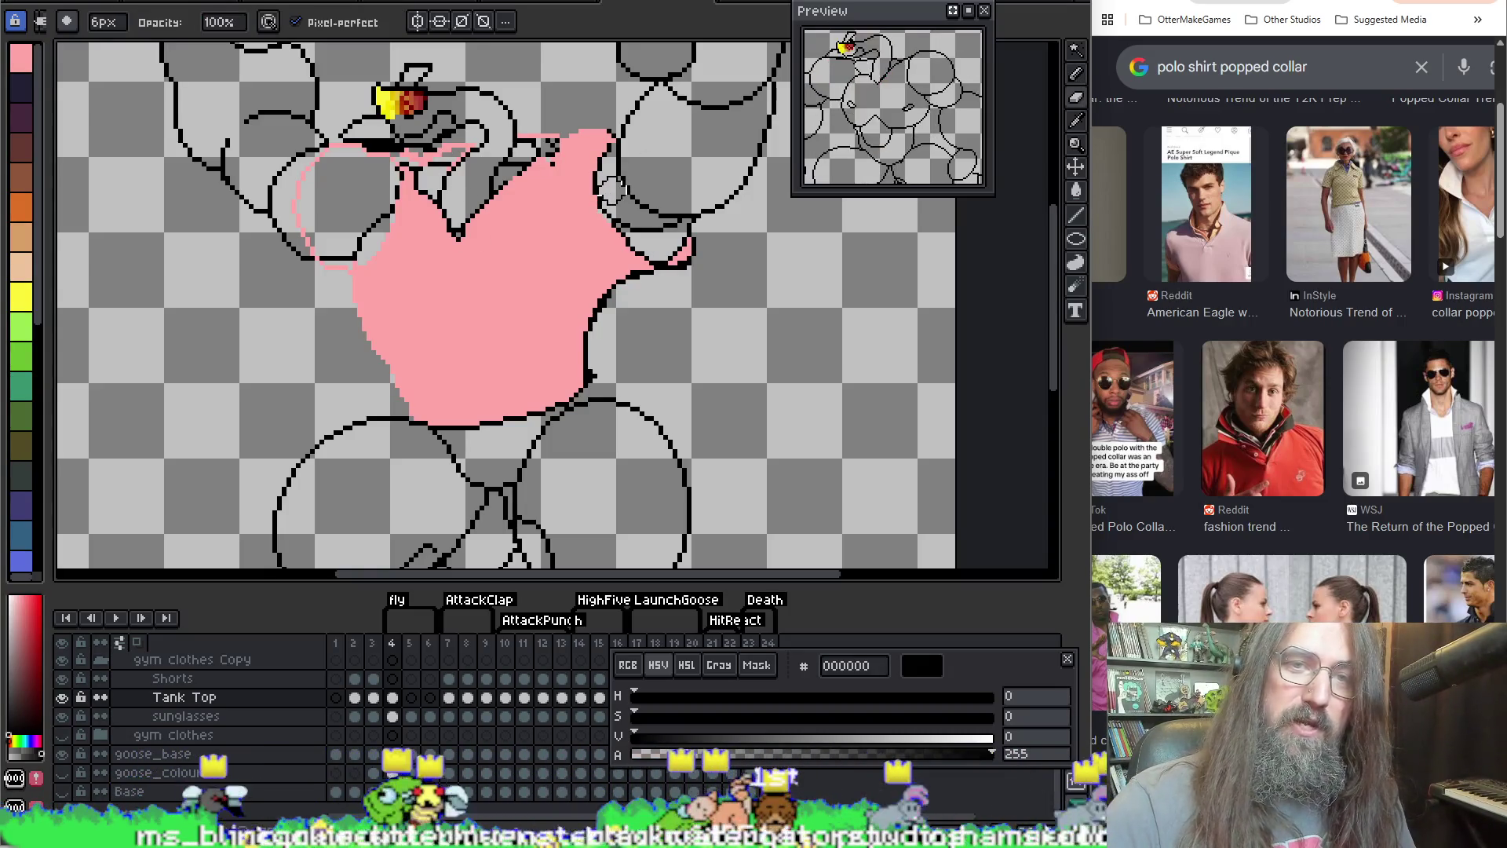
alt+click(626, 237)
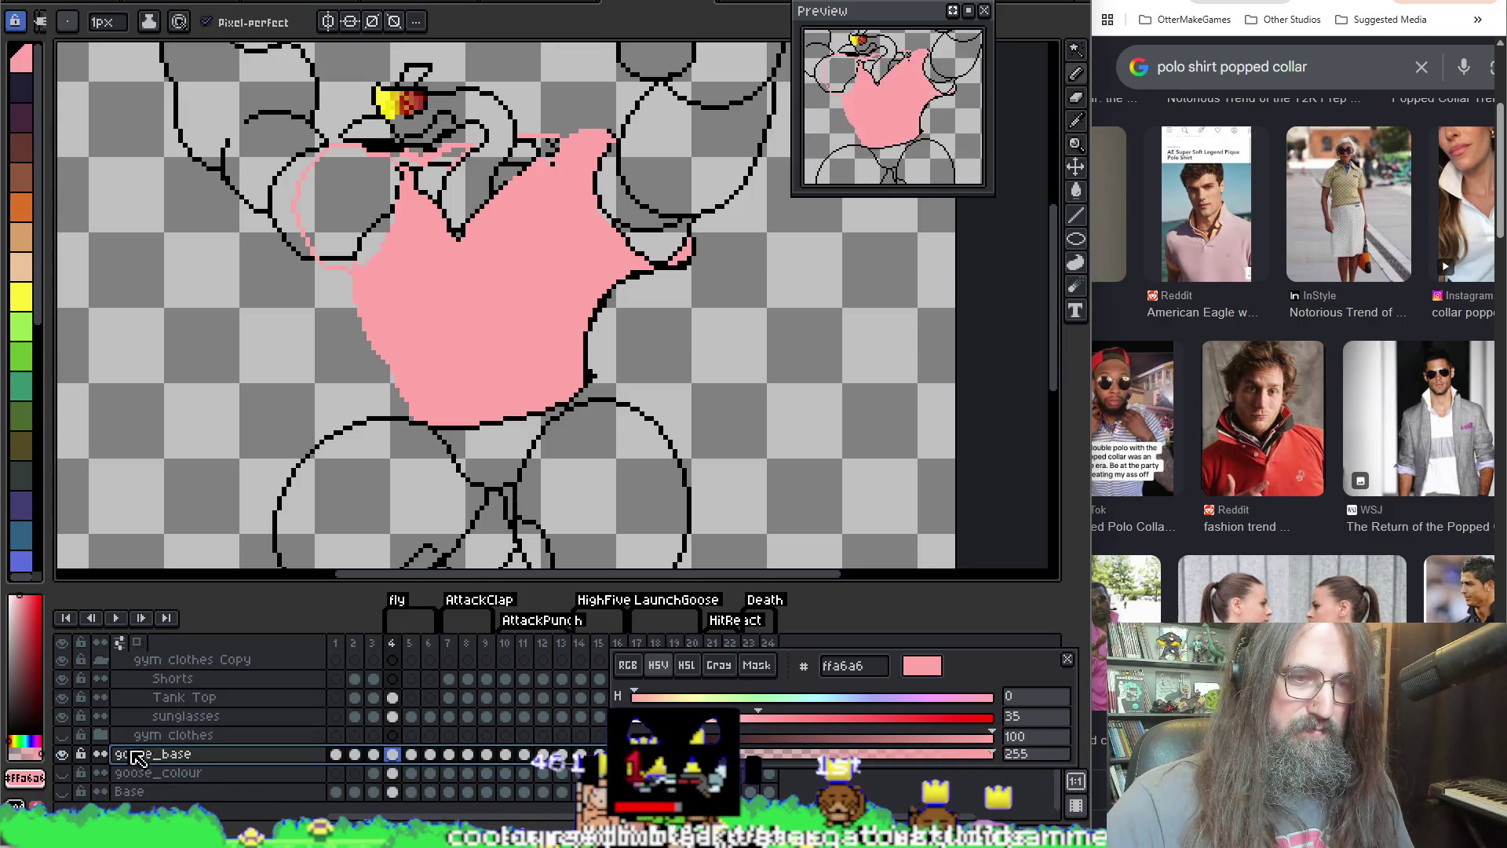
Step: Lower the goose_base layer's opacity to 24% so its line art fades to faint grey
double_click(161, 750)
mouse_move(927, 491)
mouse_down()
mouse_move(891, 511)
mouse_move(922, 501)
mouse_up()
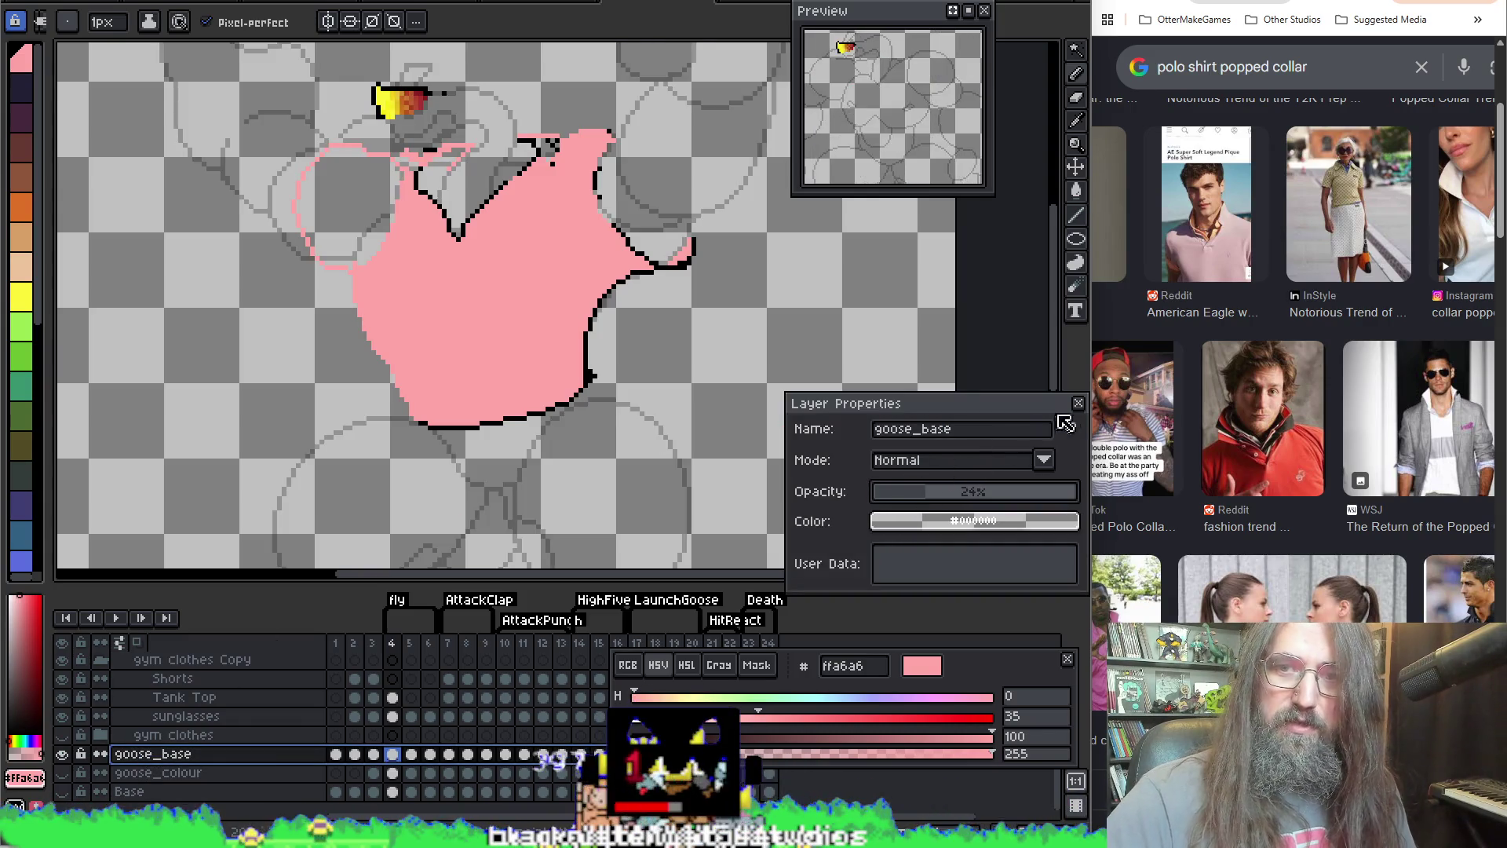
click(1078, 403)
click(262, 735)
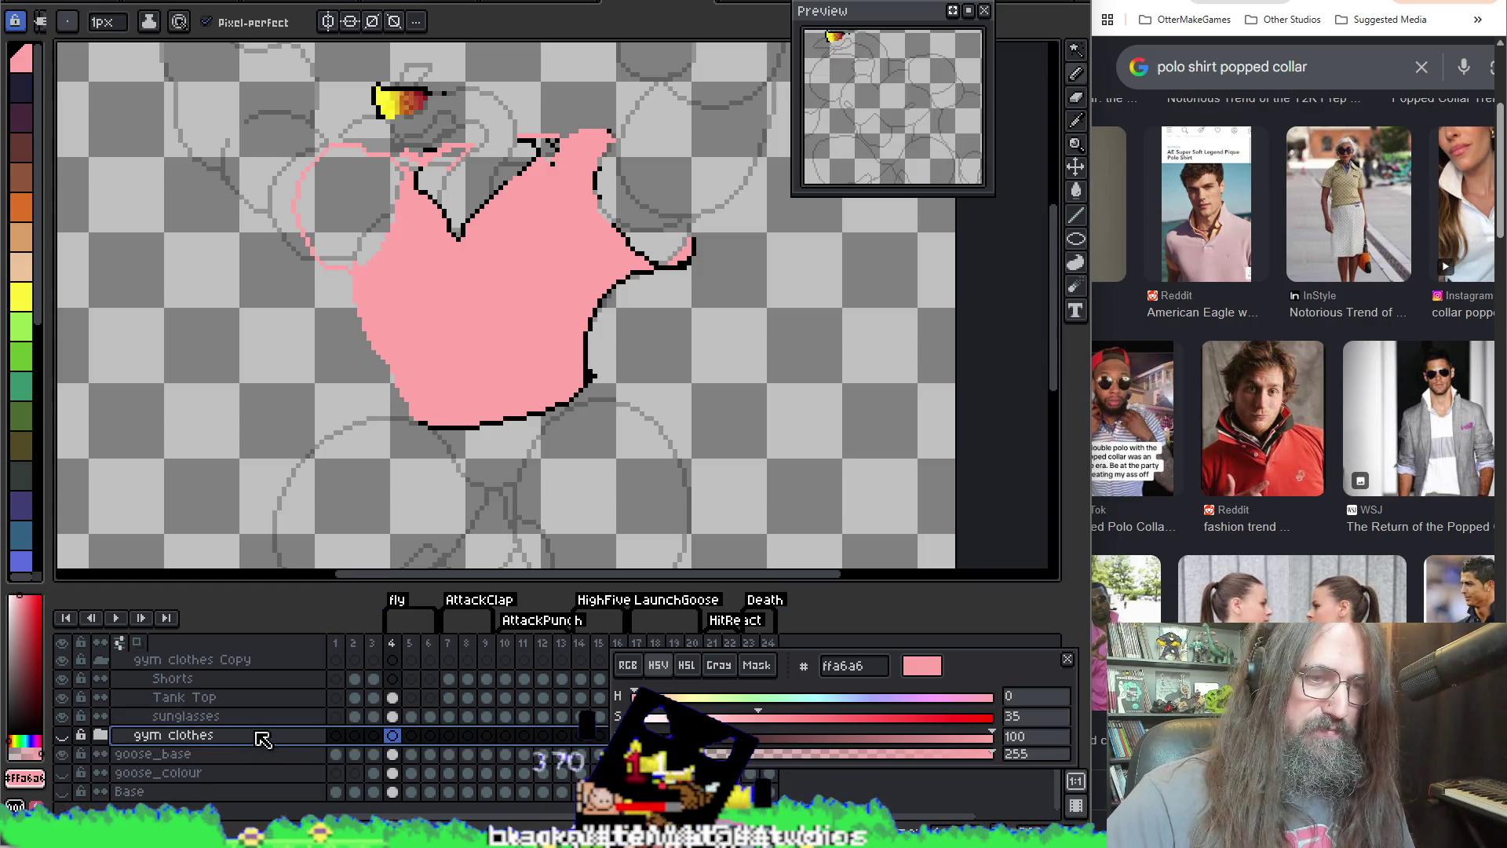
click(261, 755)
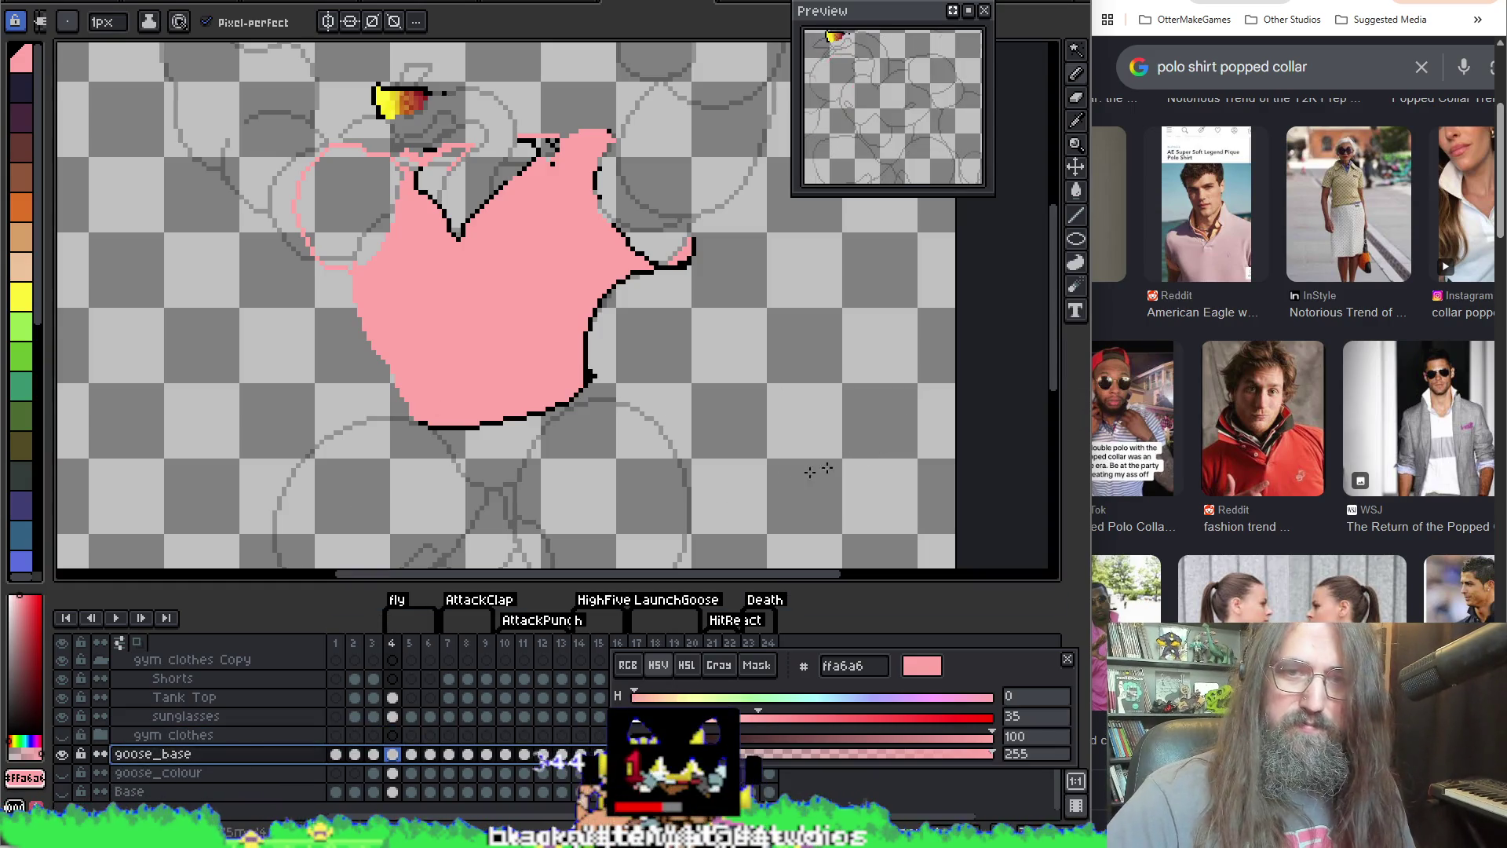
drag(646, 296, 662, 235)
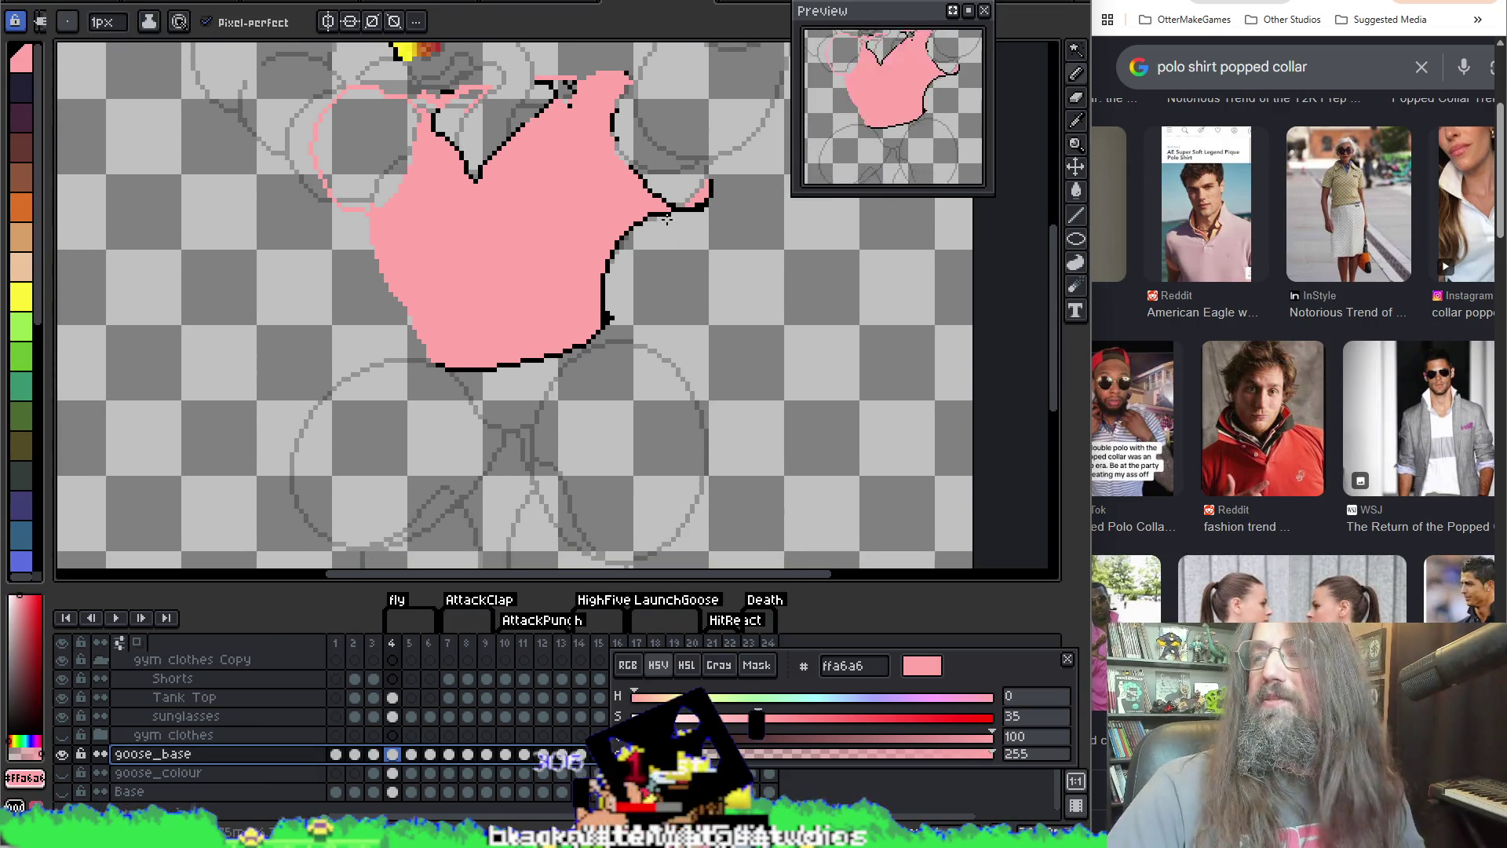
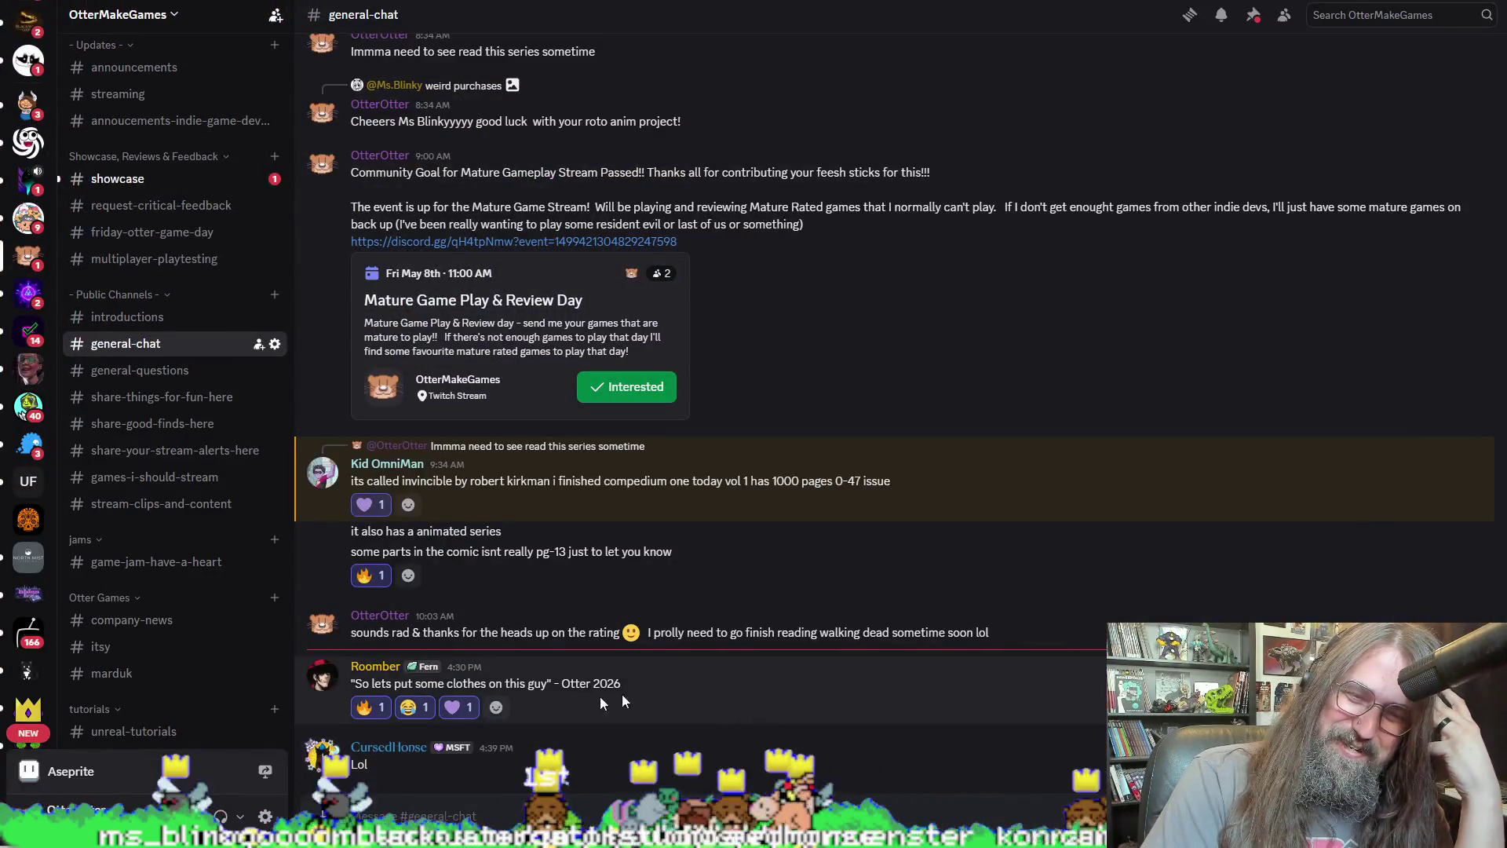
Step: Open the showcase channel and play the menu work-in-progress video full screen
drag(622, 683, 346, 682)
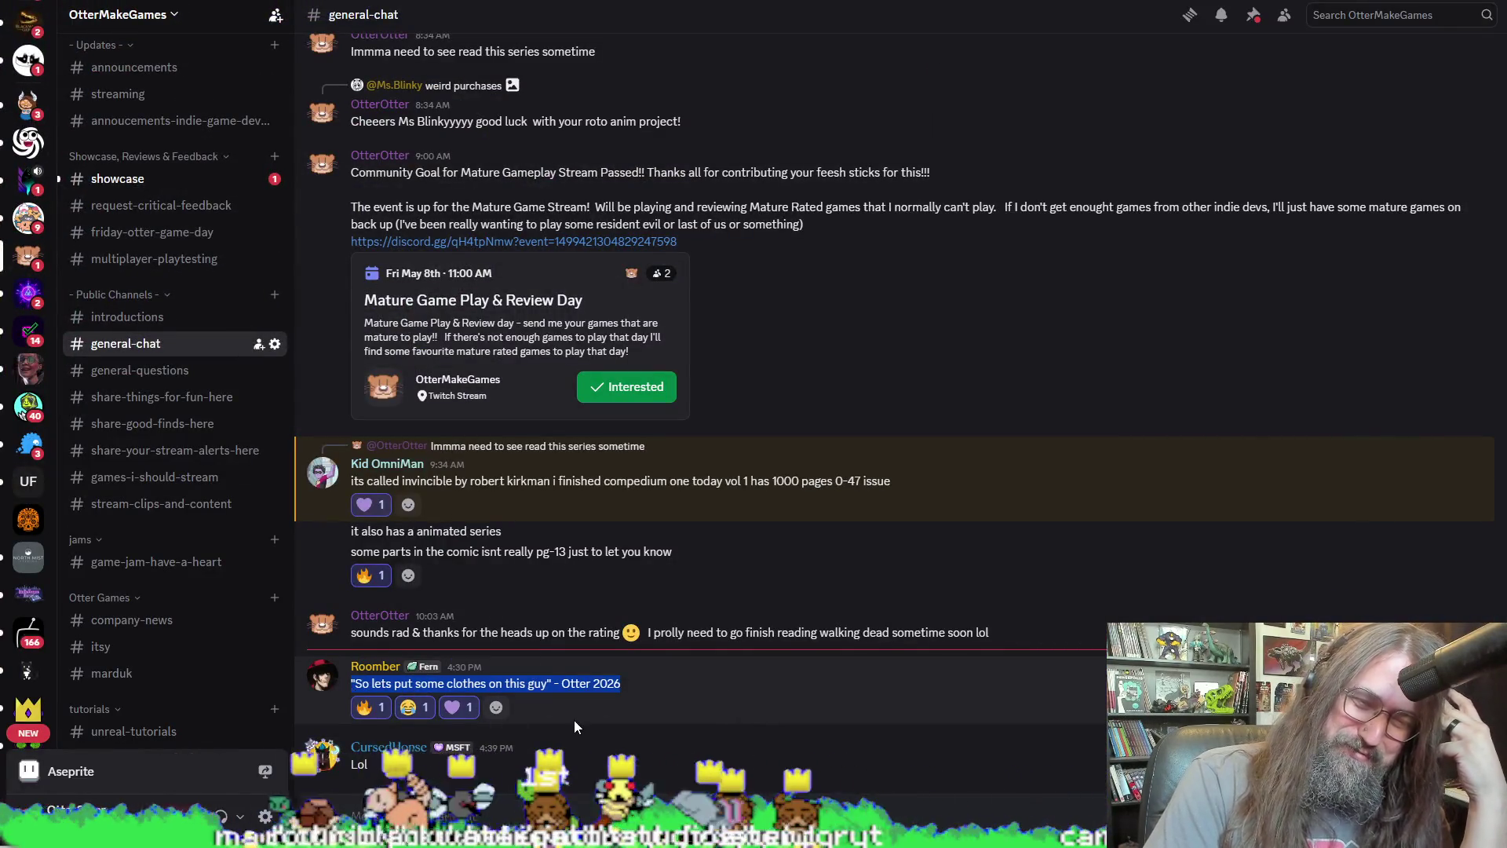
click(671, 704)
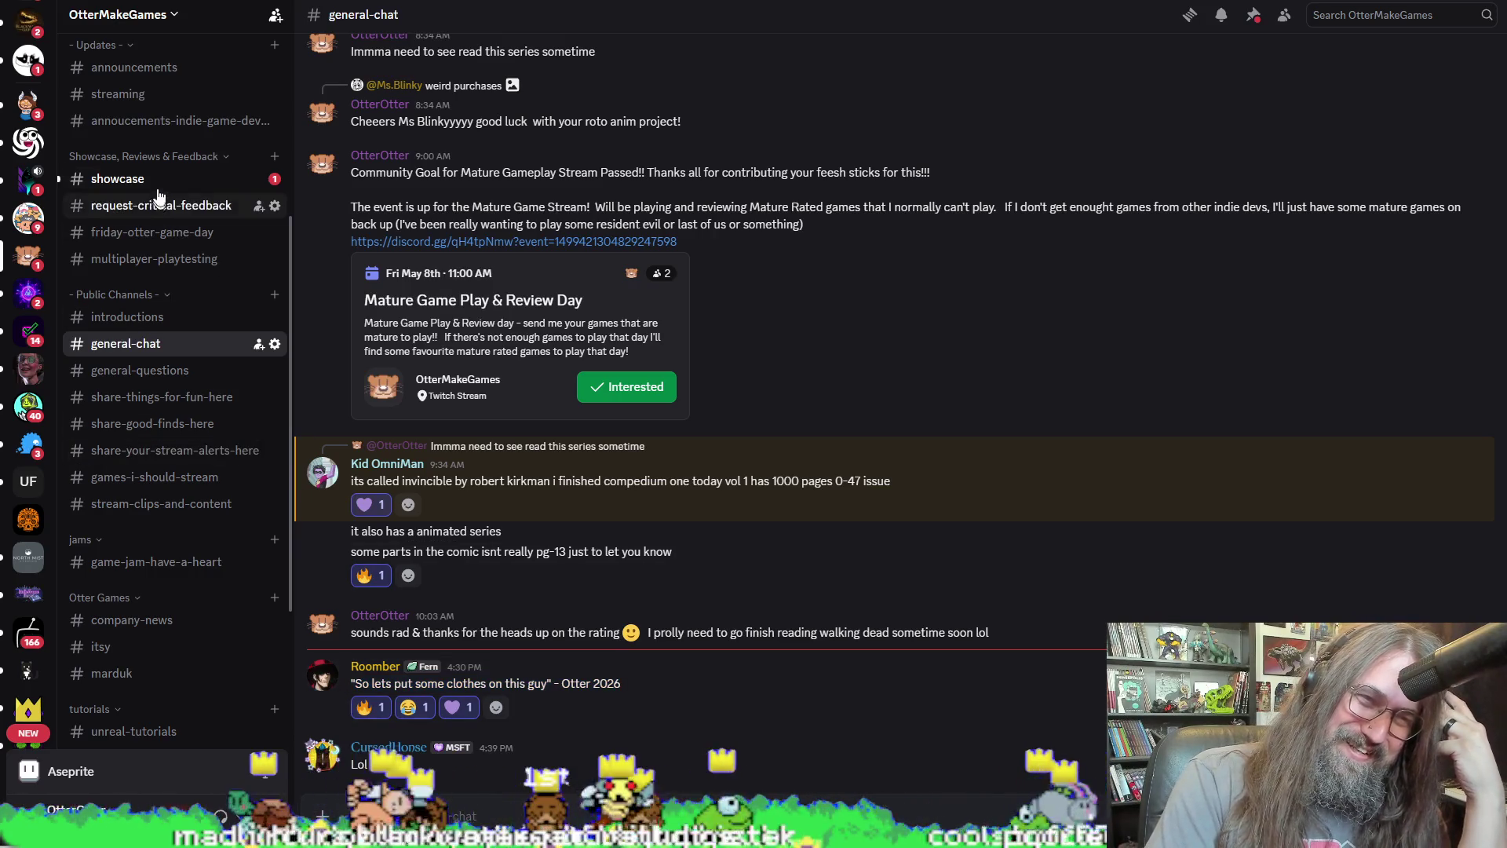
click(160, 181)
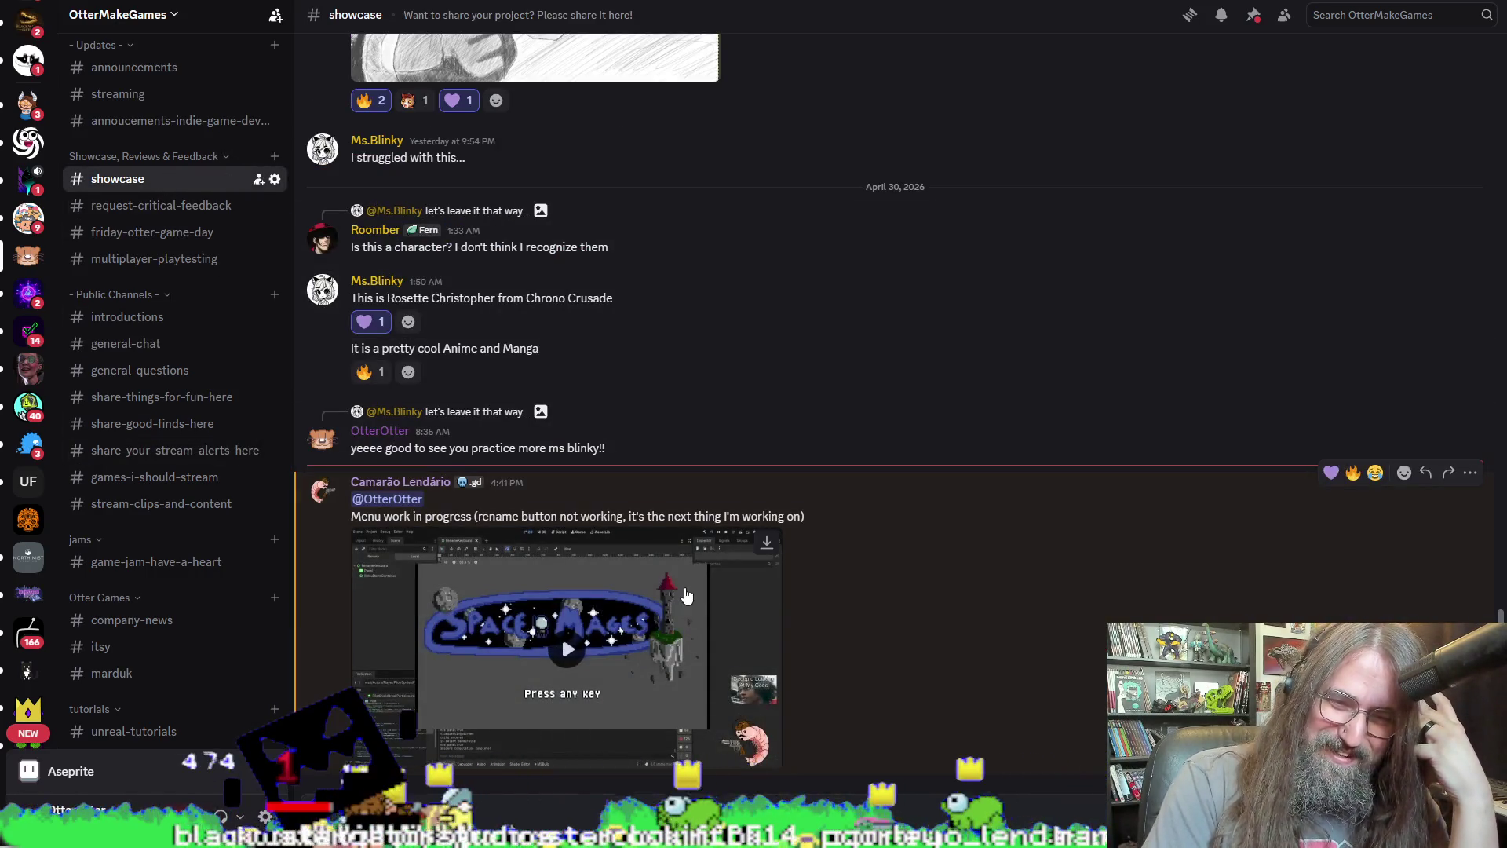
click(471, 701)
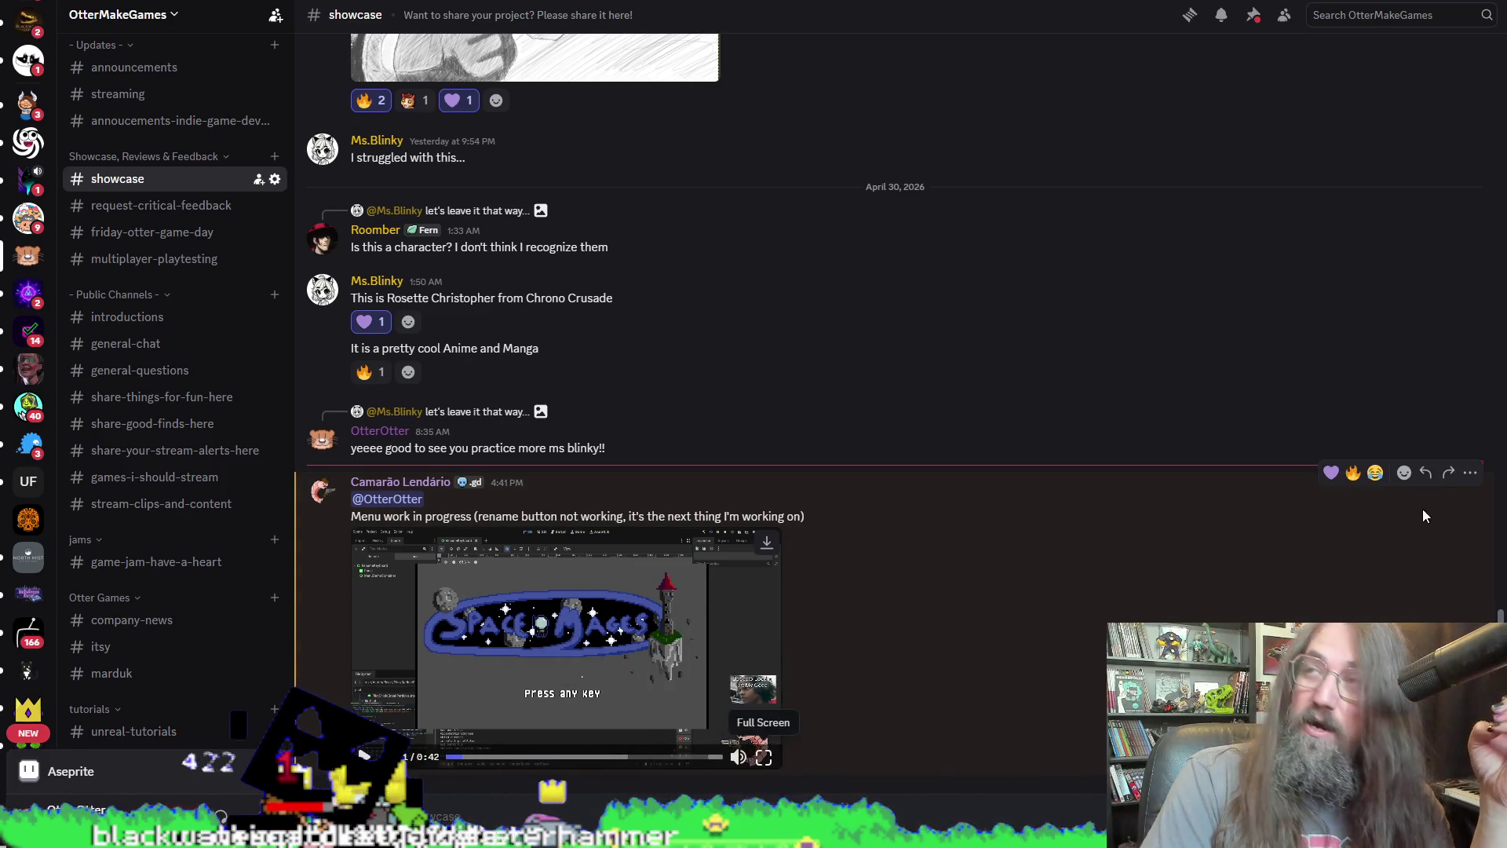
click(764, 756)
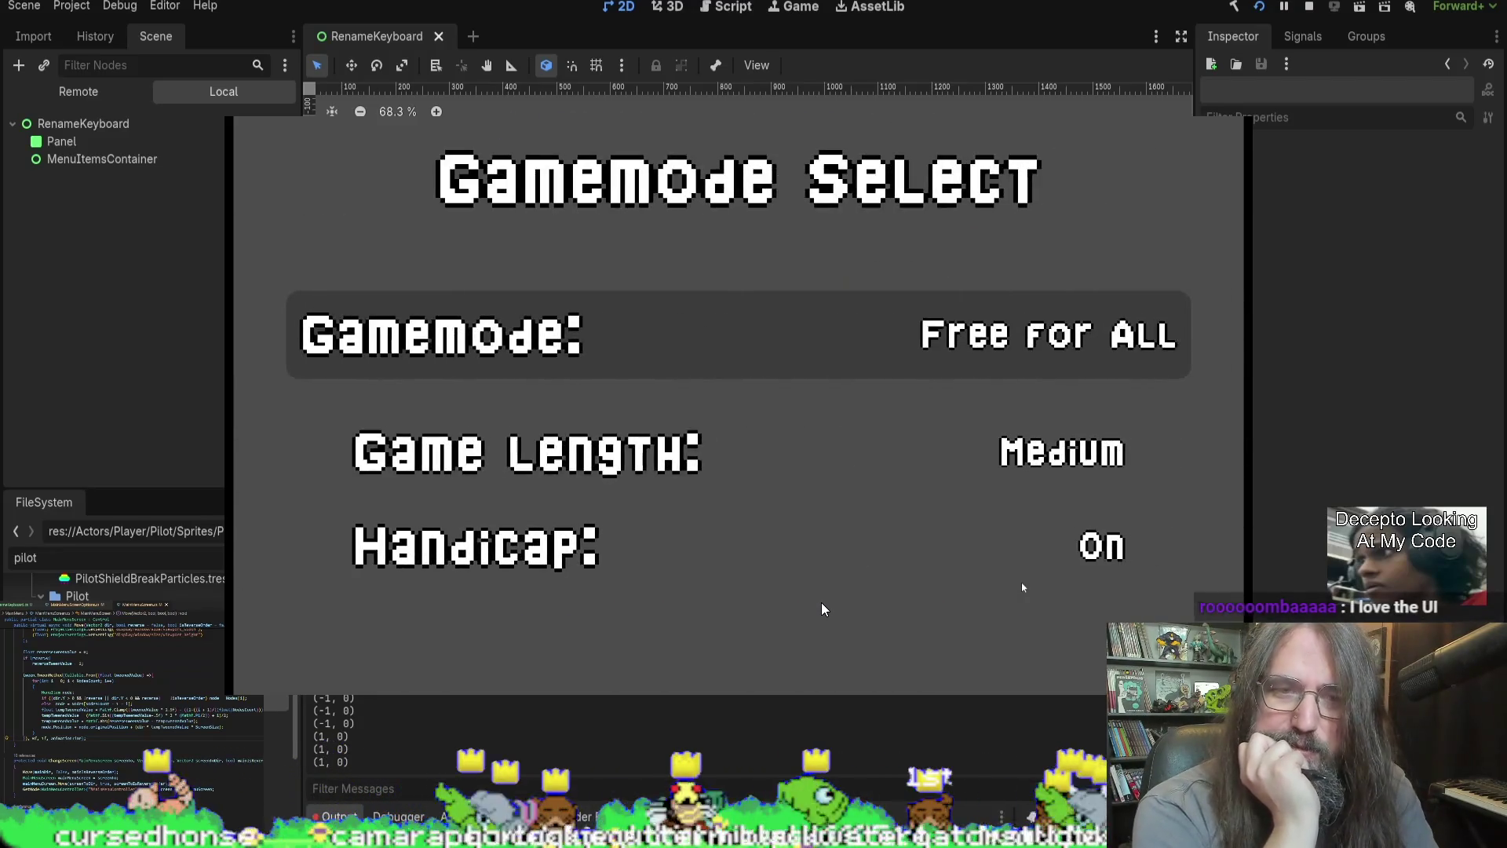
Step: Navigate the video with the arrow keys, then leave full screen
key(Left)
key(Down)
key(Left)
key(Left)
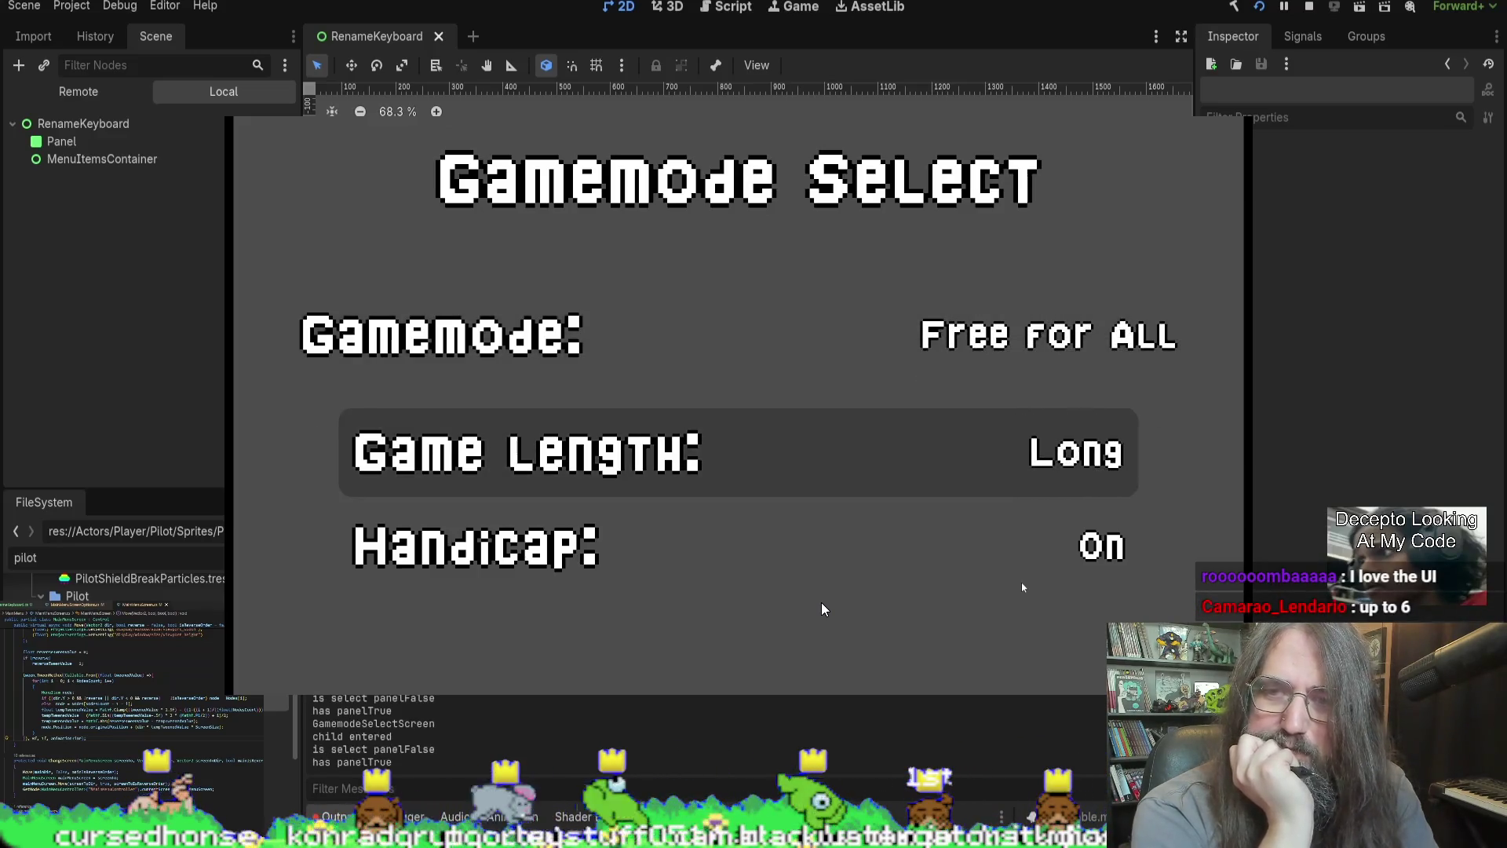
key(Down)
key(Left)
key(Up)
key(Down)
key(Left)
key(Up)
key(Left)
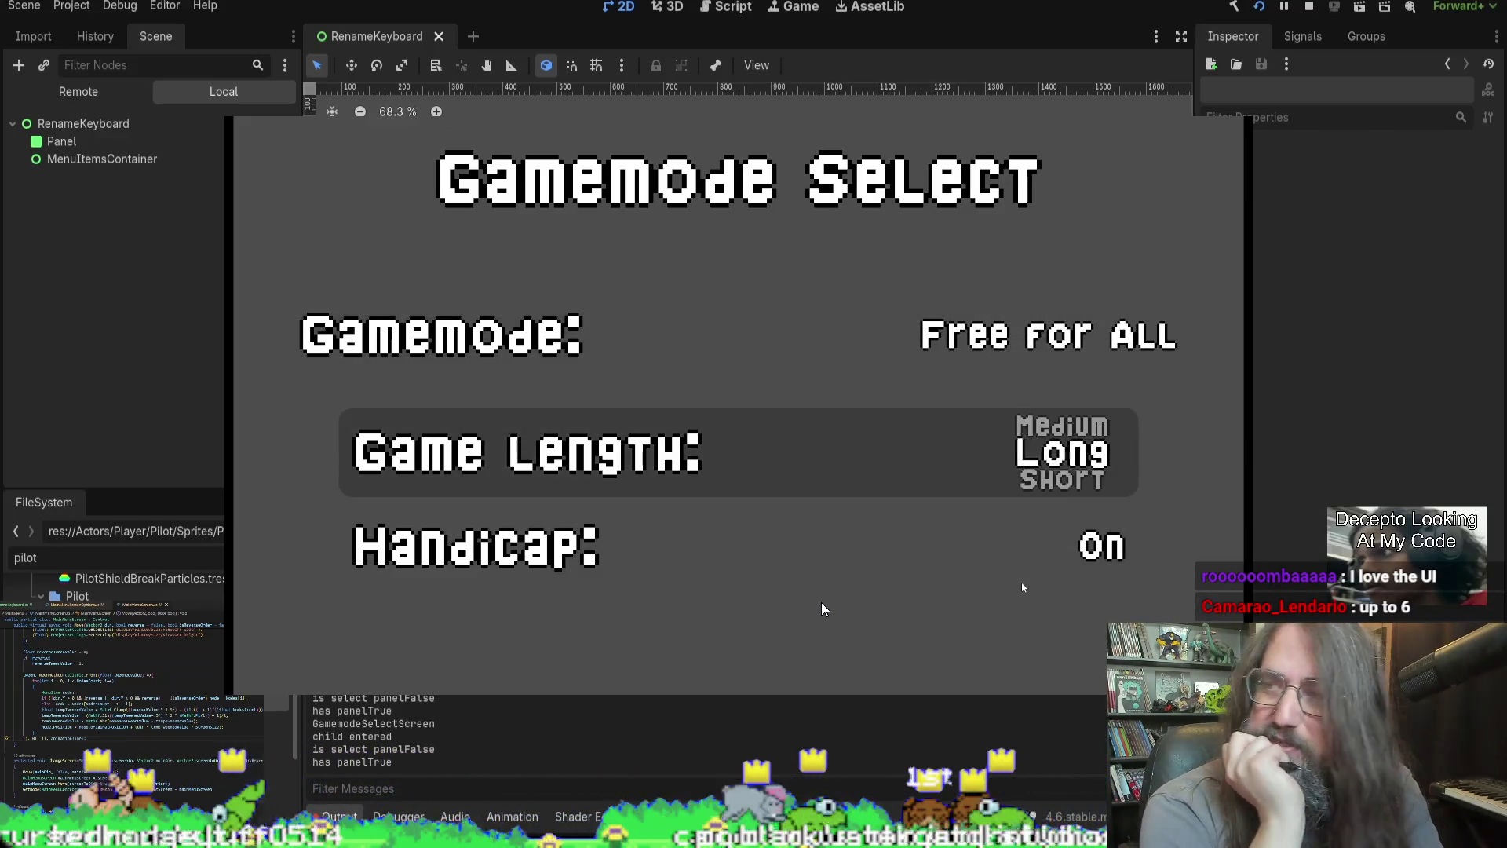
key(Left)
key(Left)
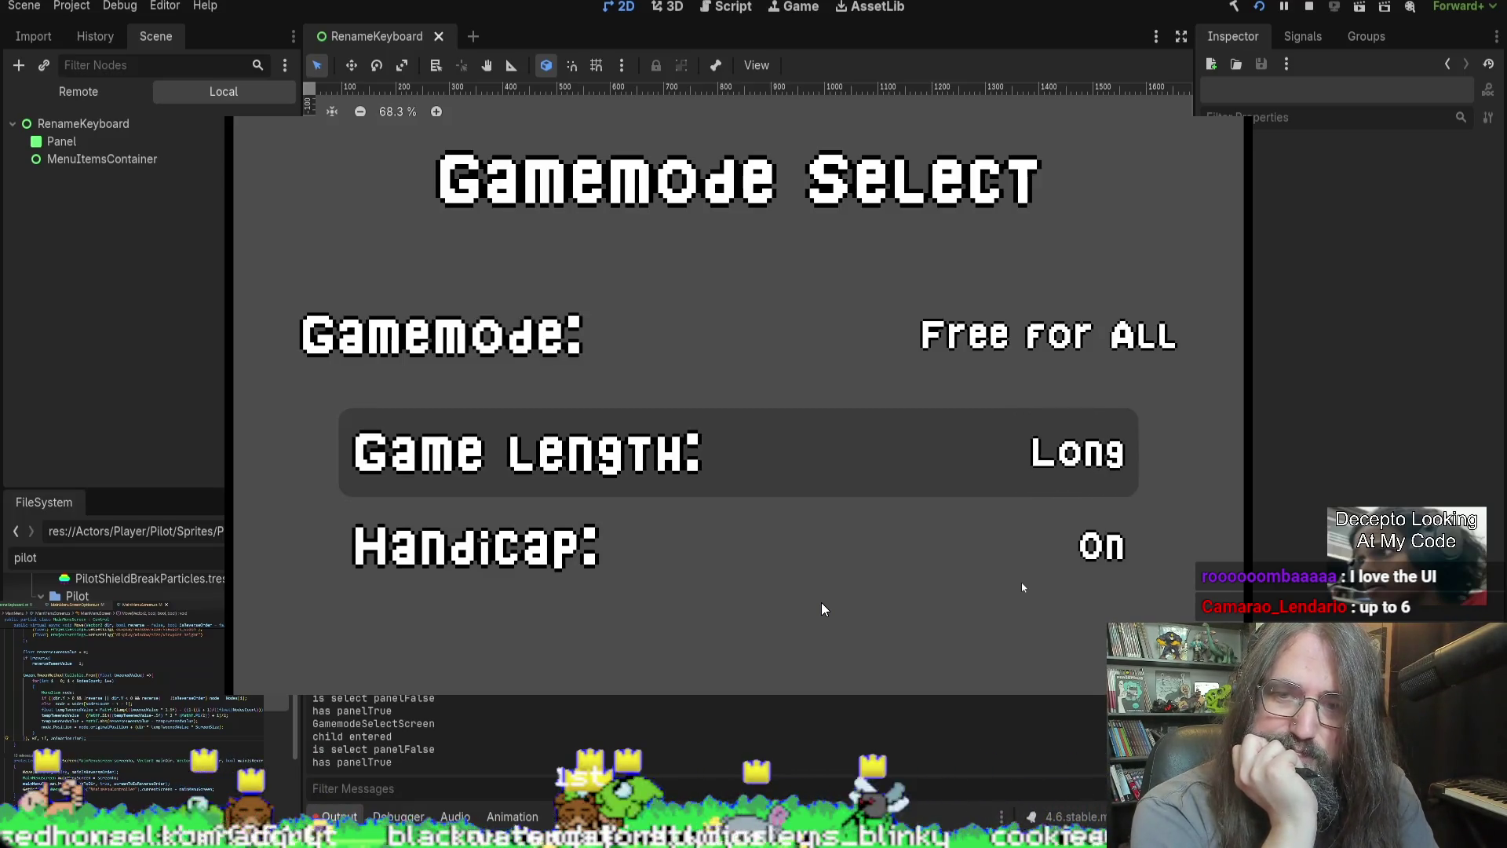
key(Escape)
key(Down)
key(Down)
key(Return)
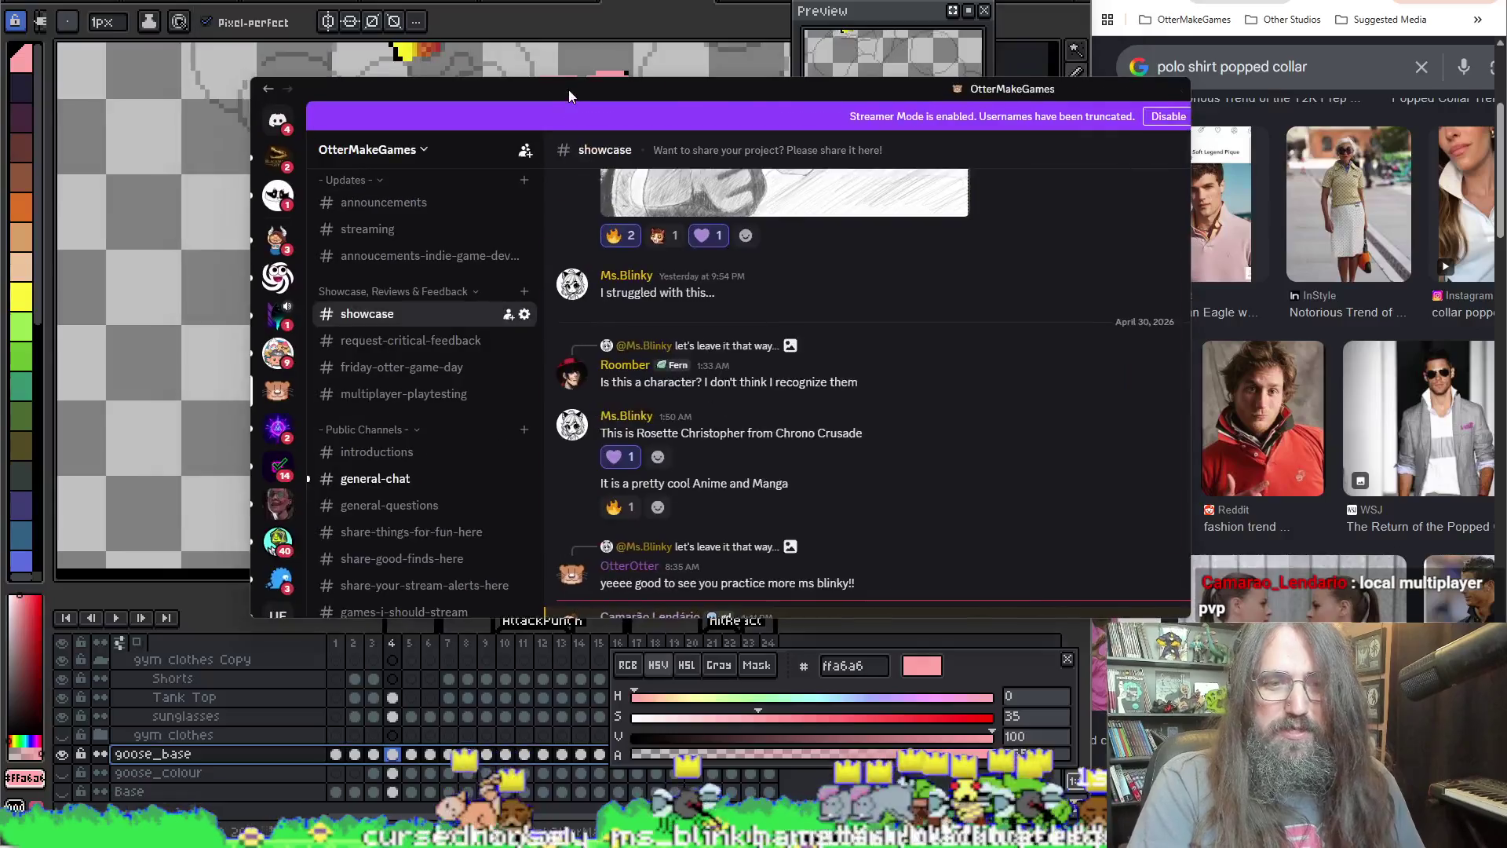
Step: Maximize Discord, react to the menu video post, and switch back to Aseprite
double_click(569, 96)
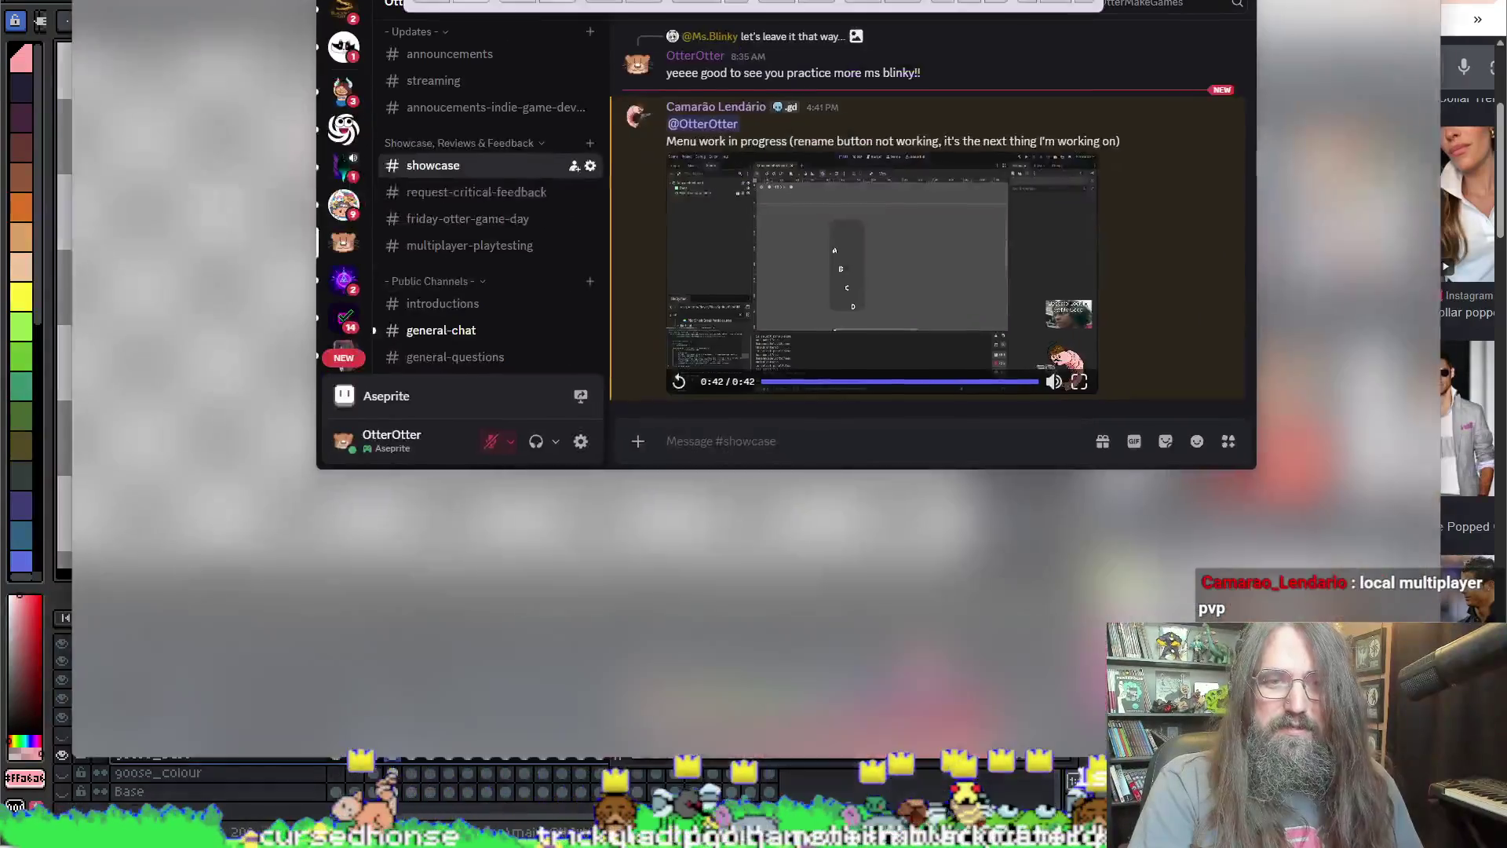
click(1331, 473)
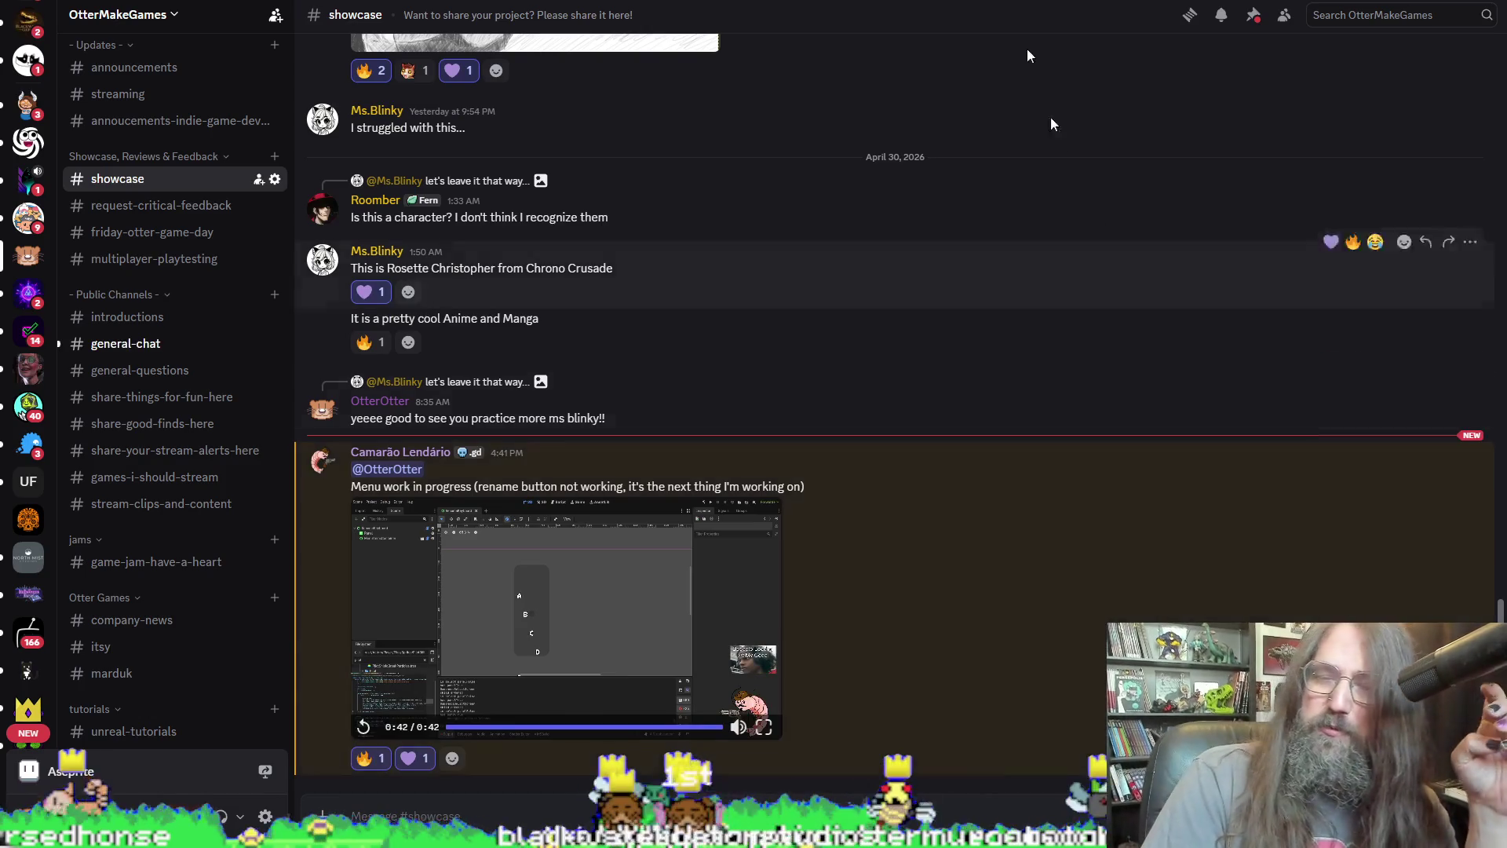
key(alt+Tab)
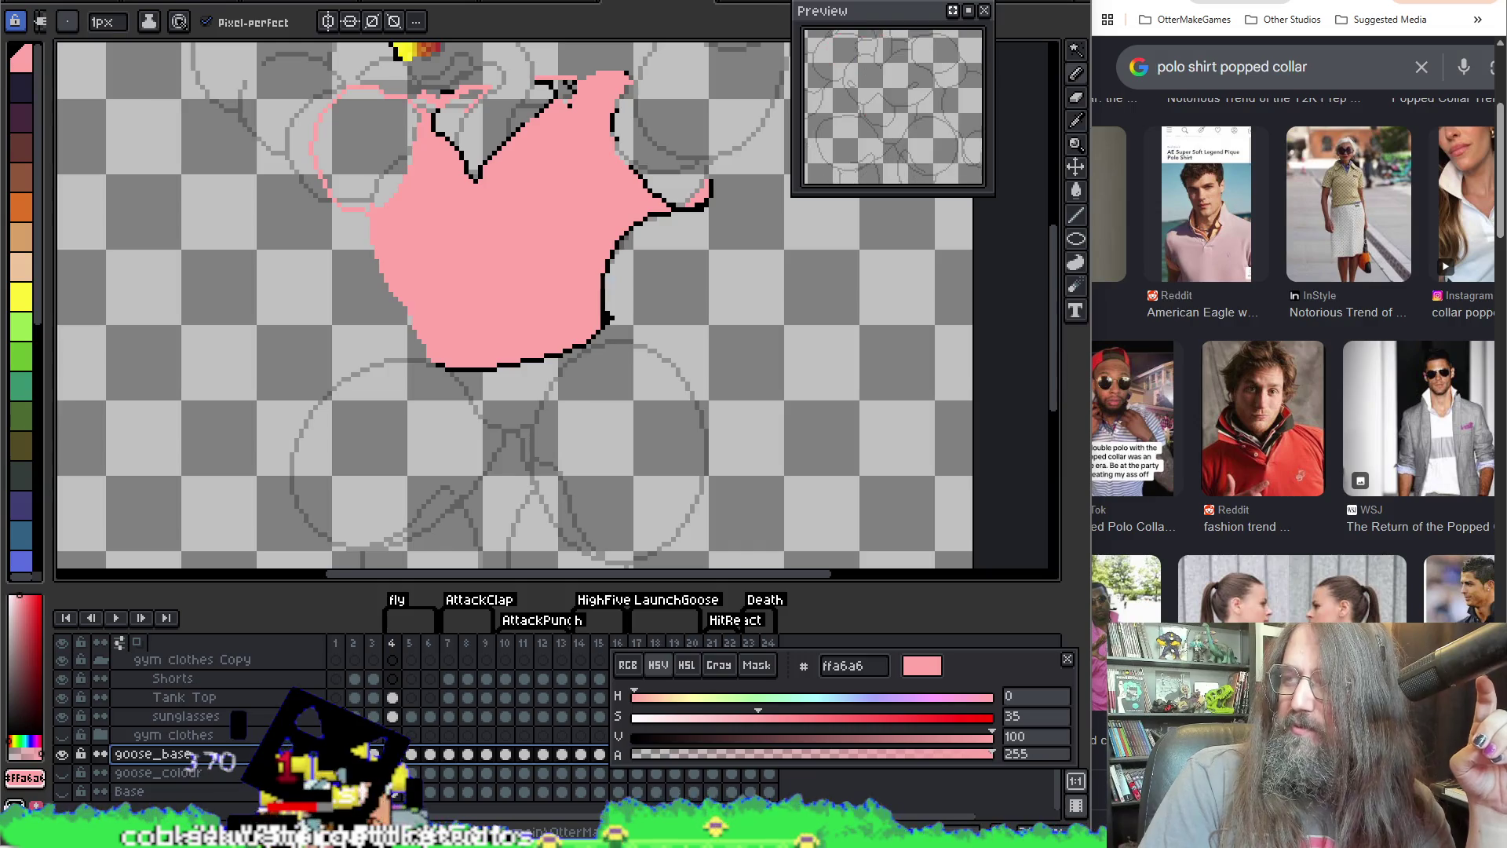
Step: Undo four stray pencil strokes near the collar and move up to the Tank Top layer
scroll(647, 407, up, 3)
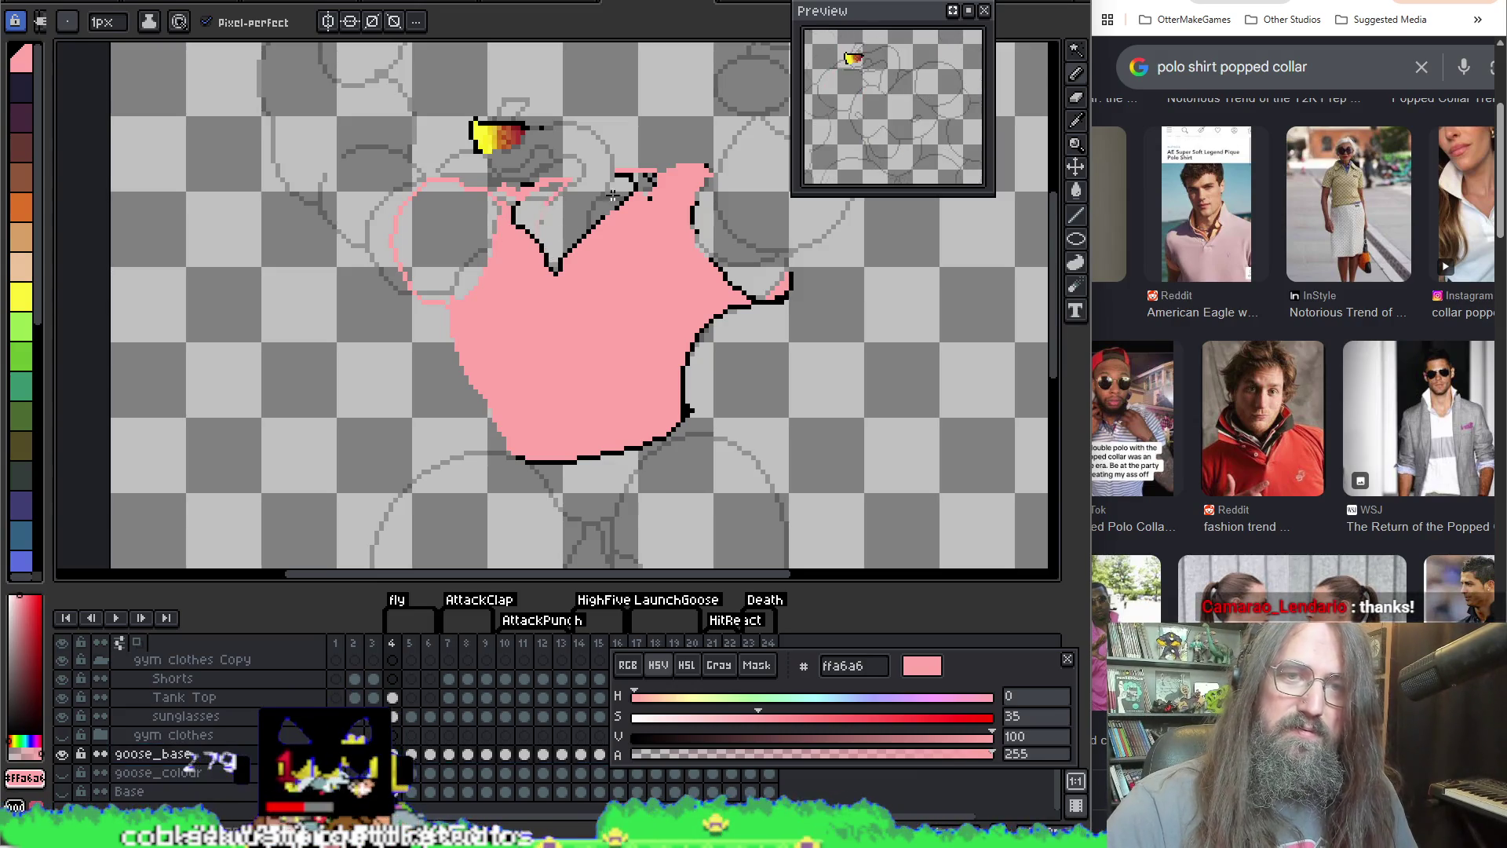
key(ctrl+z)
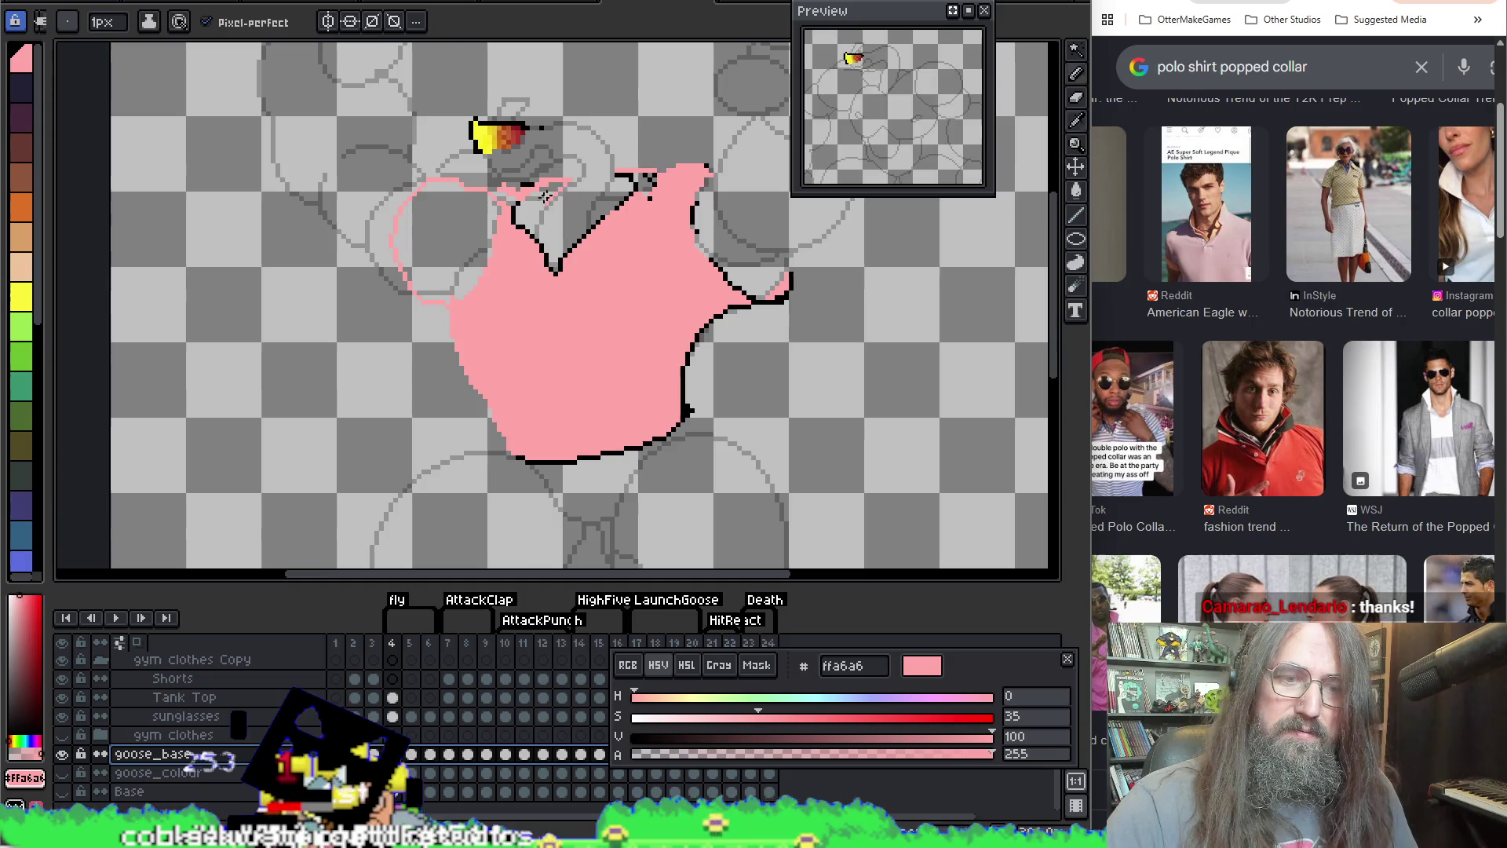
key(alt+Up)
key(alt+Up)
key(alt+Up)
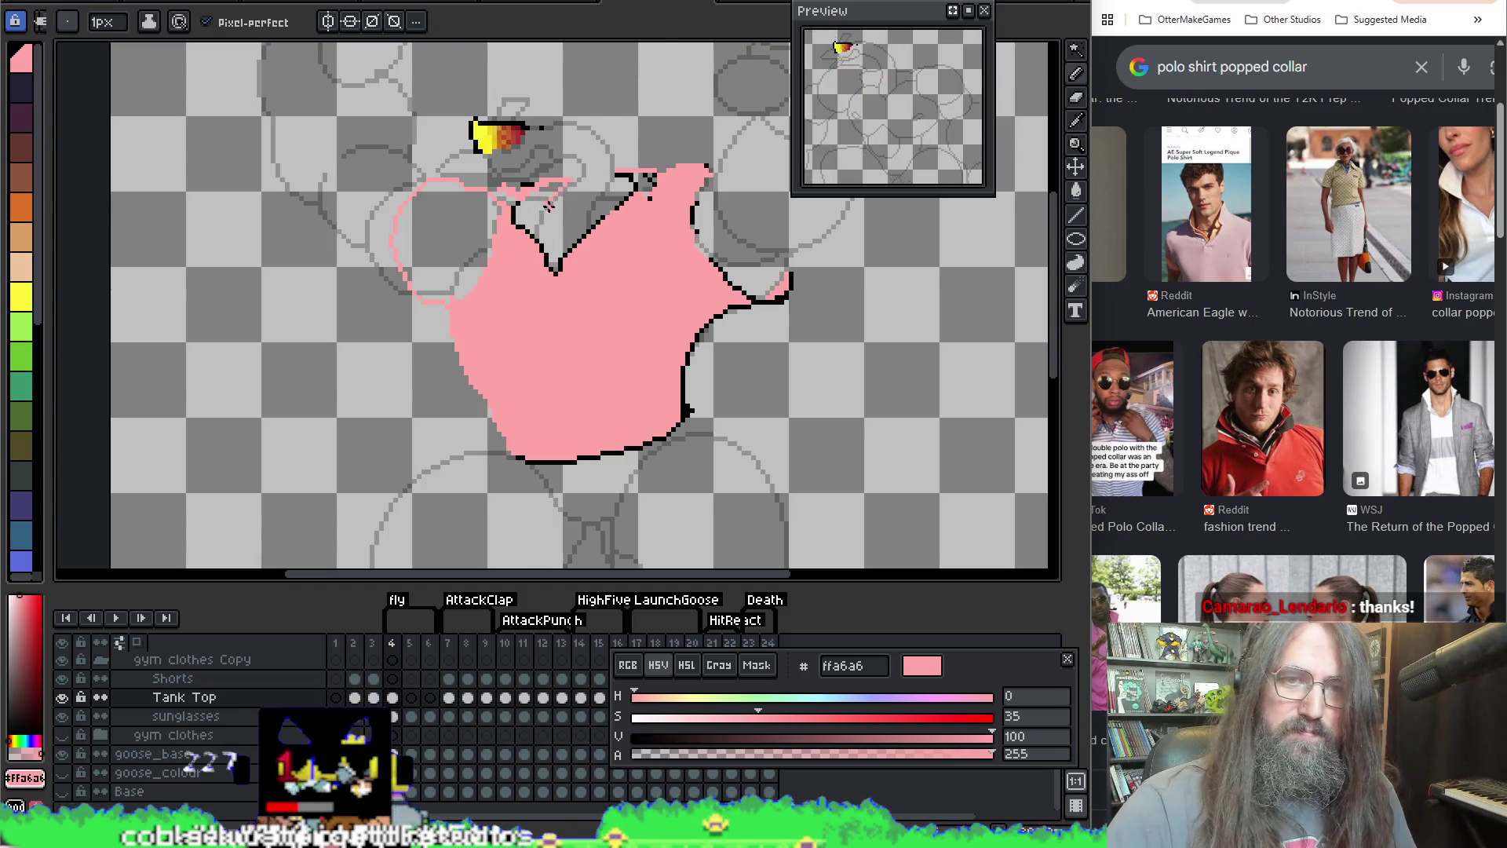
key(ctrl+z)
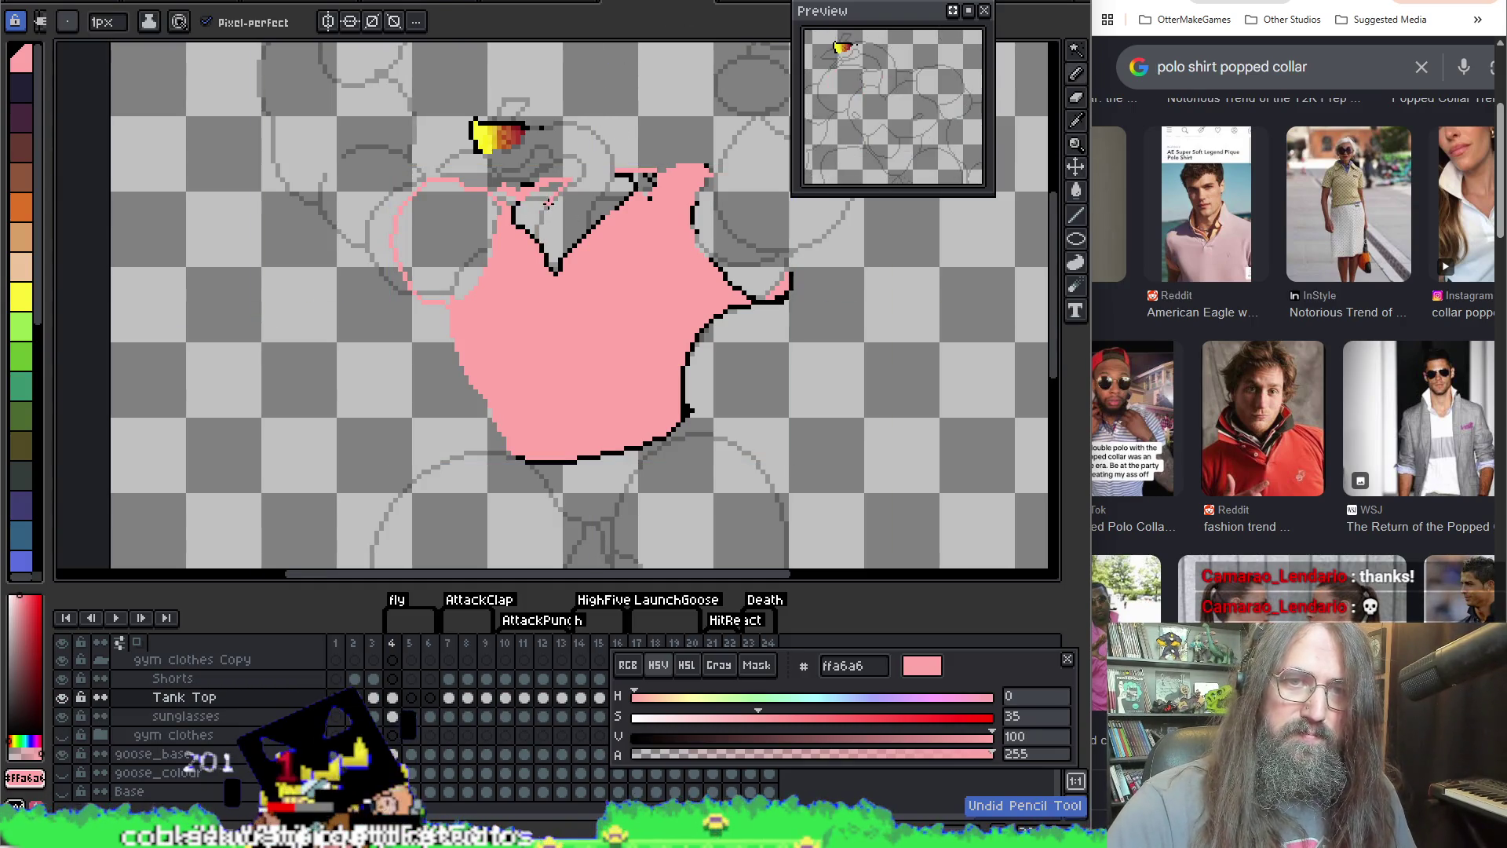
key(ctrl+z)
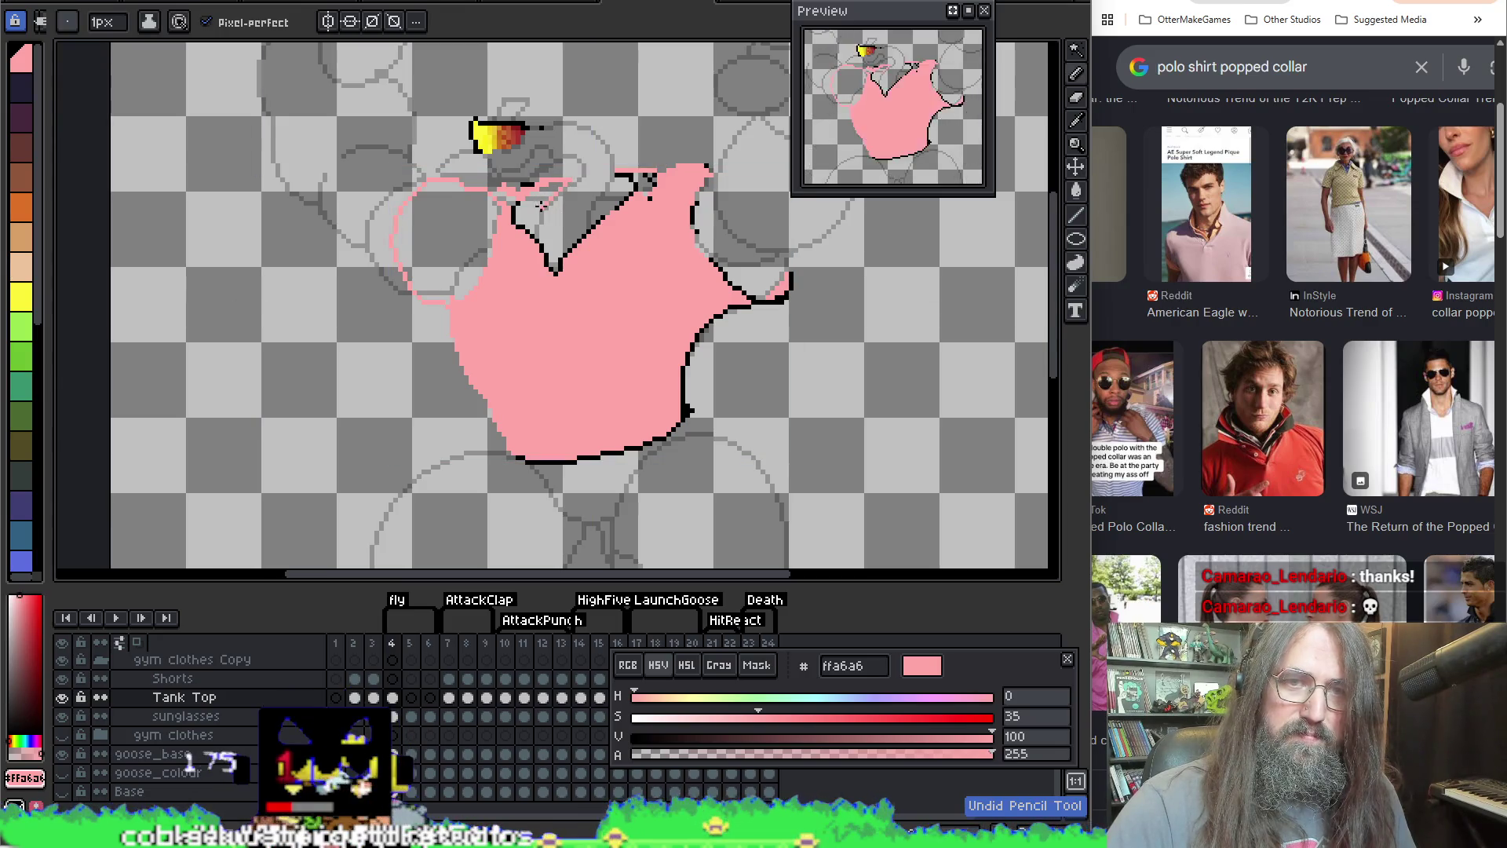
key(ctrl+z)
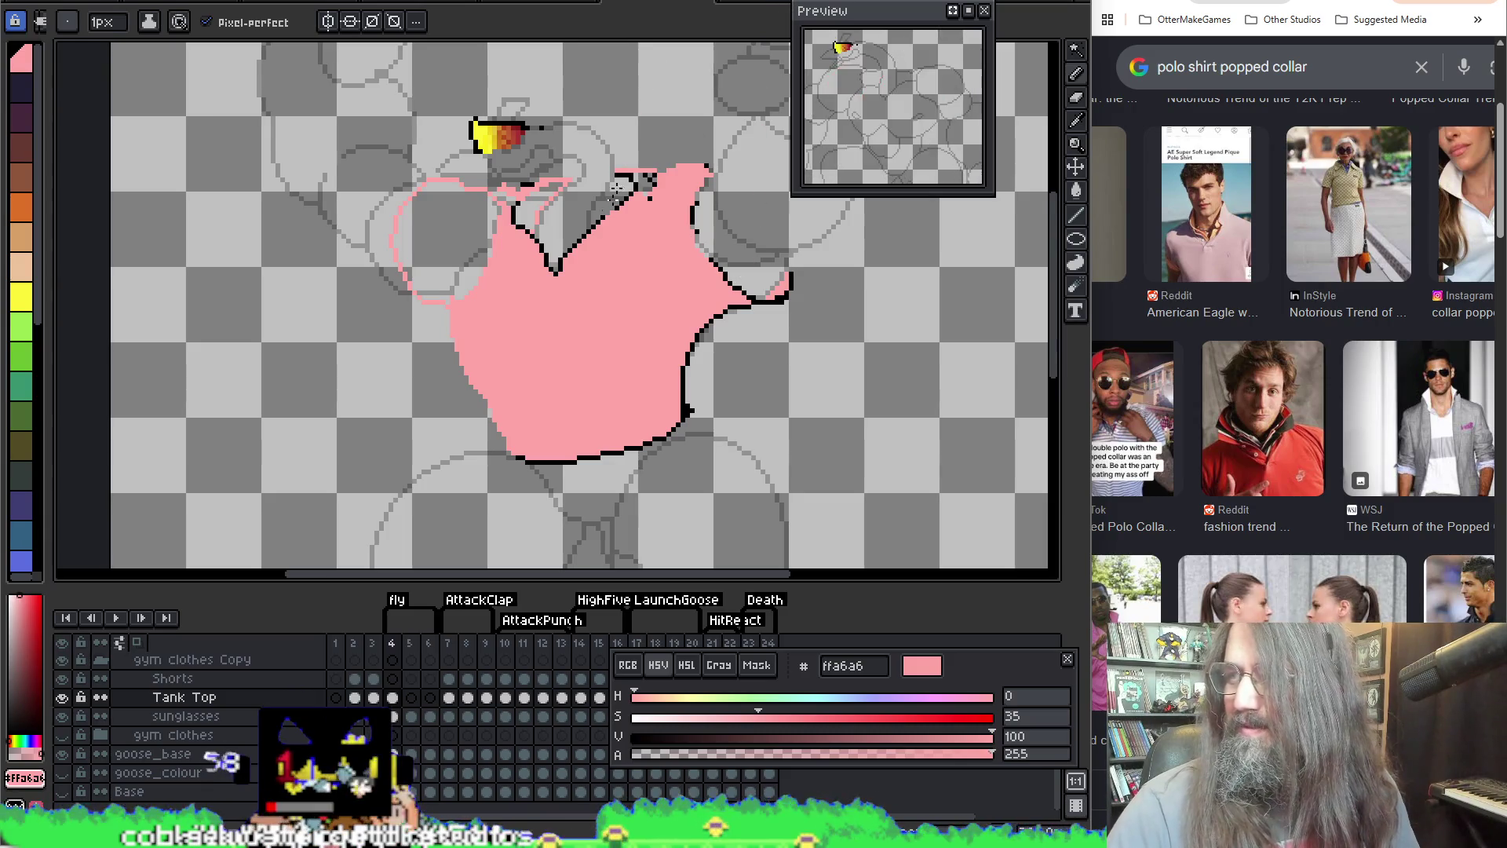
click(688, 322)
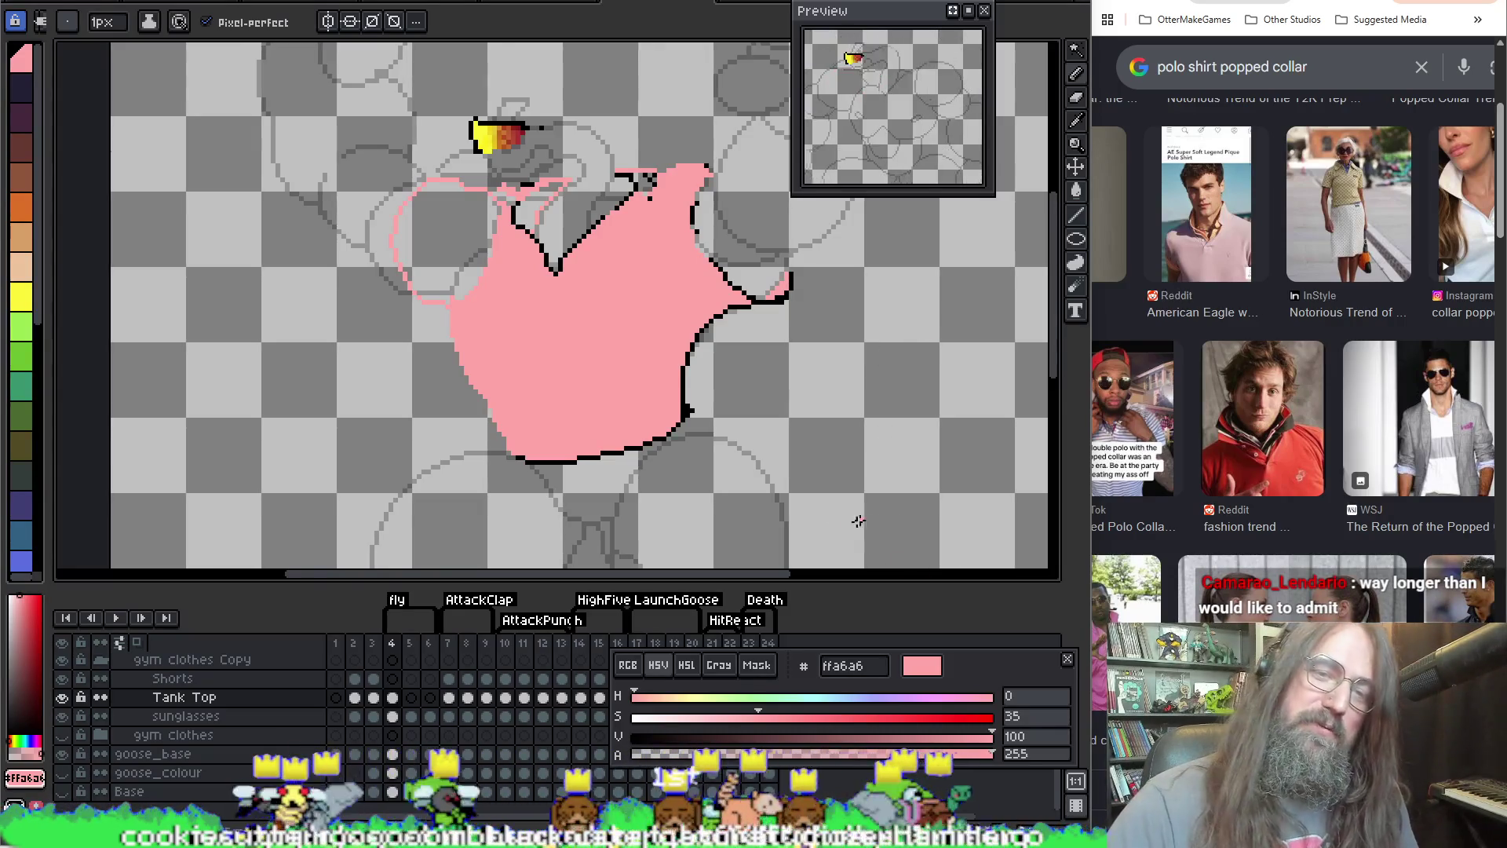
Step: Turn off Contiguous and bucket-fill the shirt's black outline pixels pink
key(g)
drag(808, 538, 814, 498)
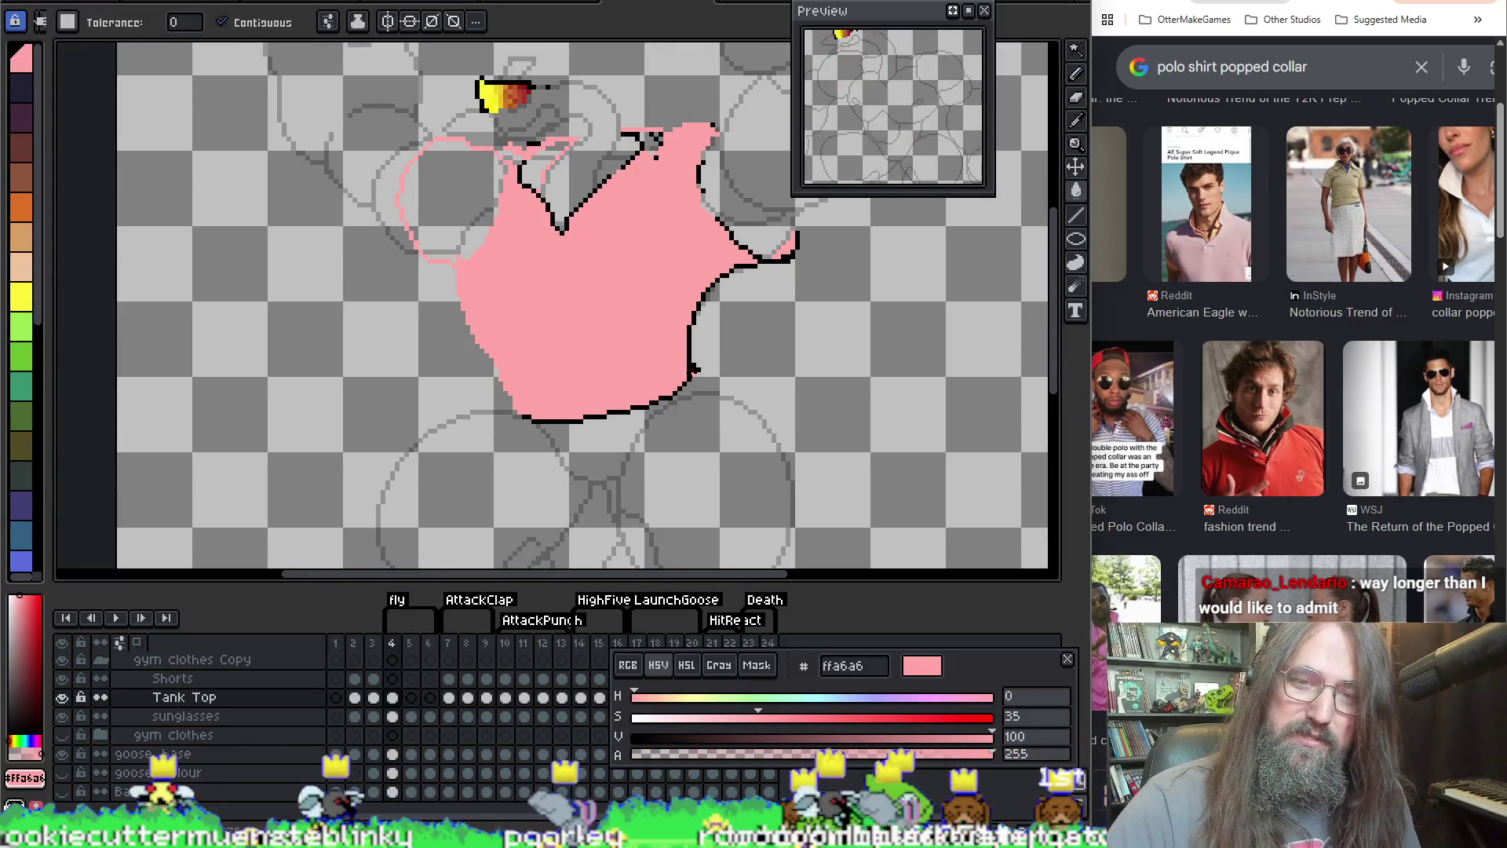
click(693, 368)
key(ctrl+z)
click(222, 22)
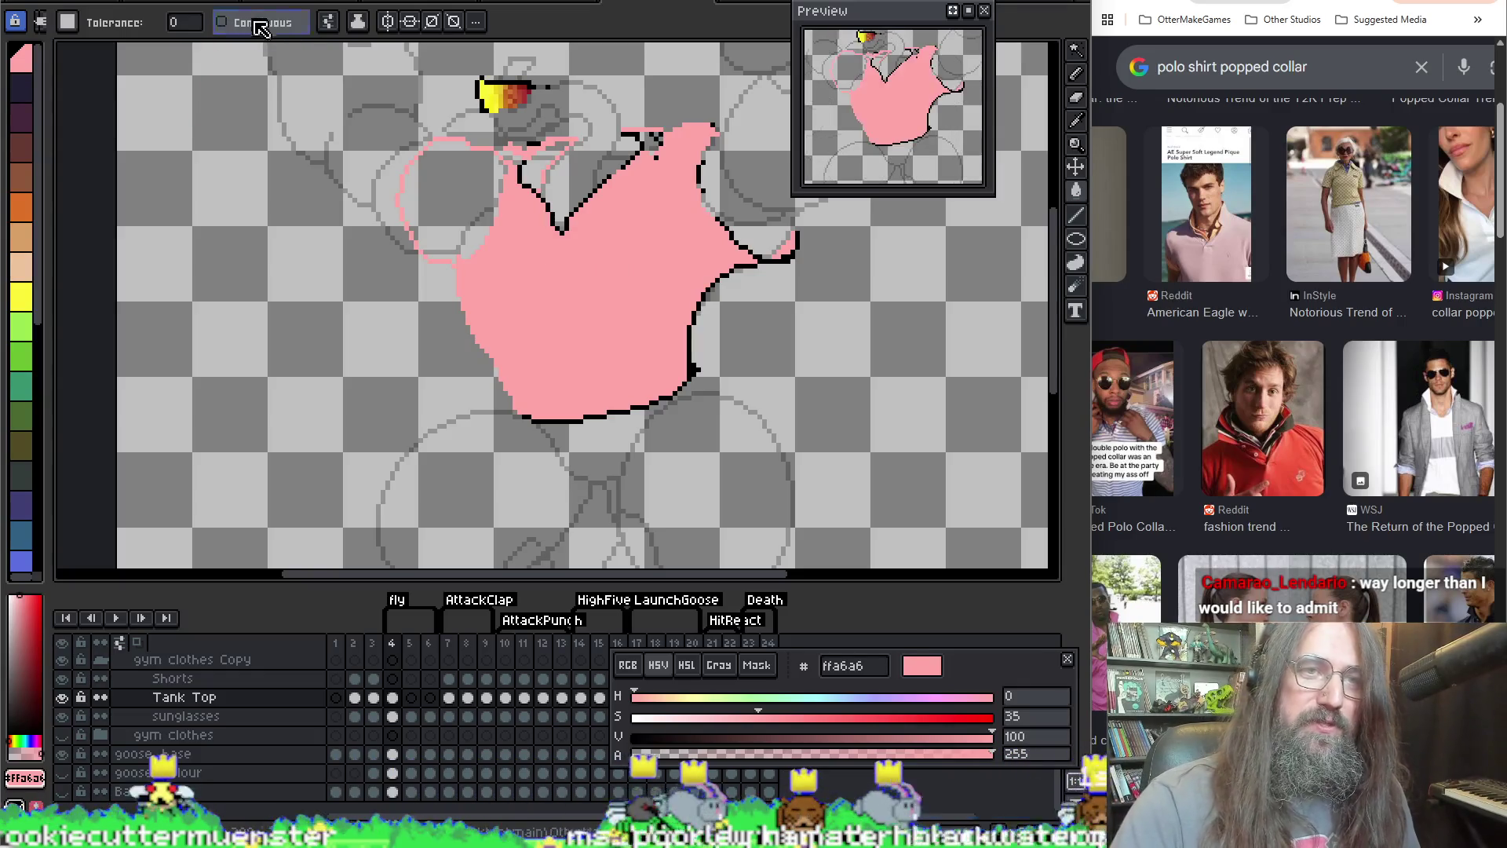
click(689, 348)
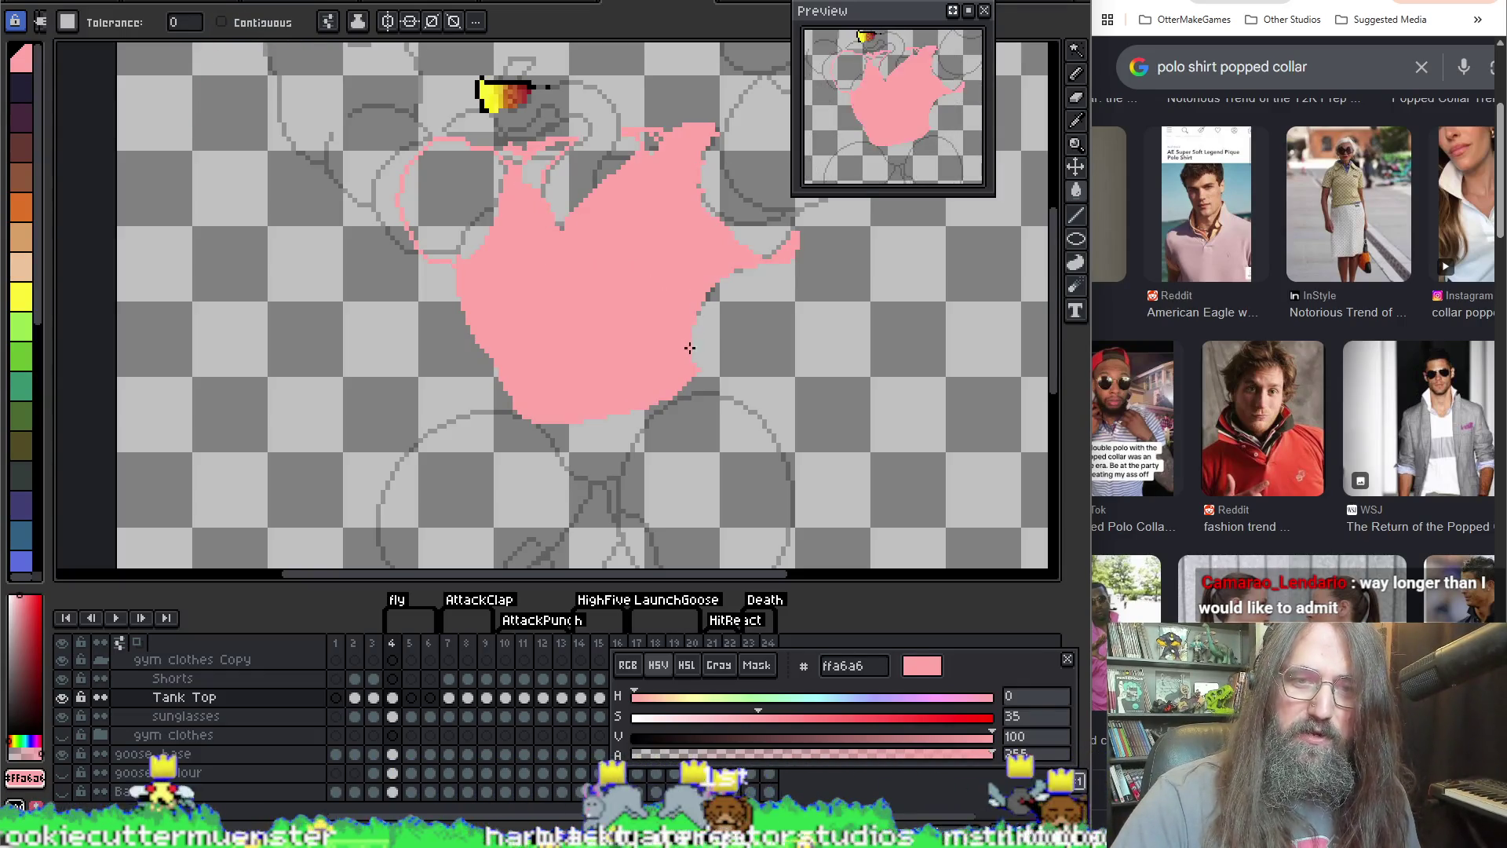
Step: Undo the accidental whole-canvas fills and the accidental shirt move
drag(712, 377, 692, 431)
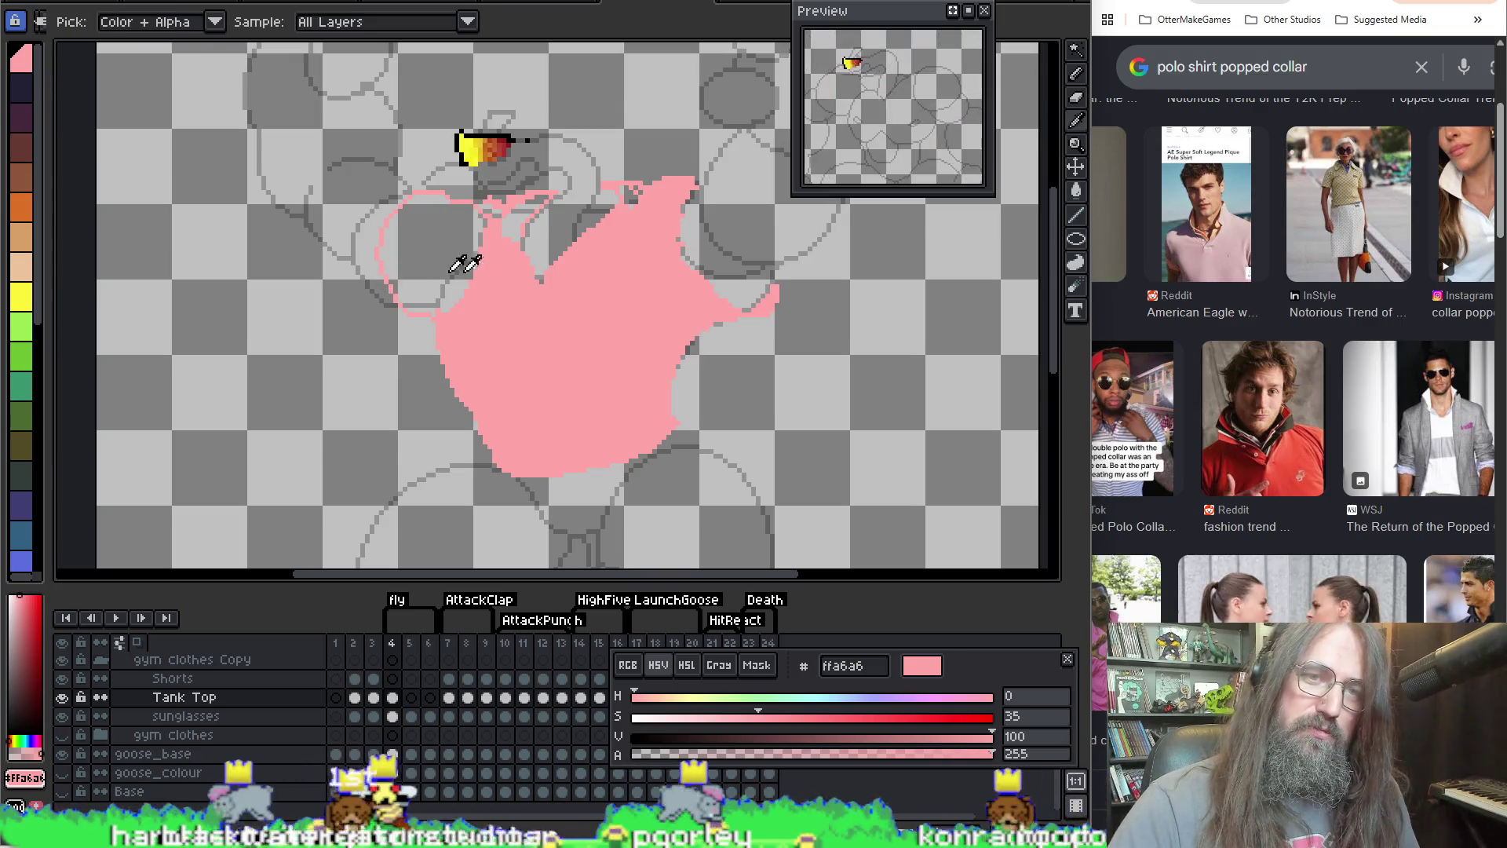
click(414, 261)
key(ctrl+z)
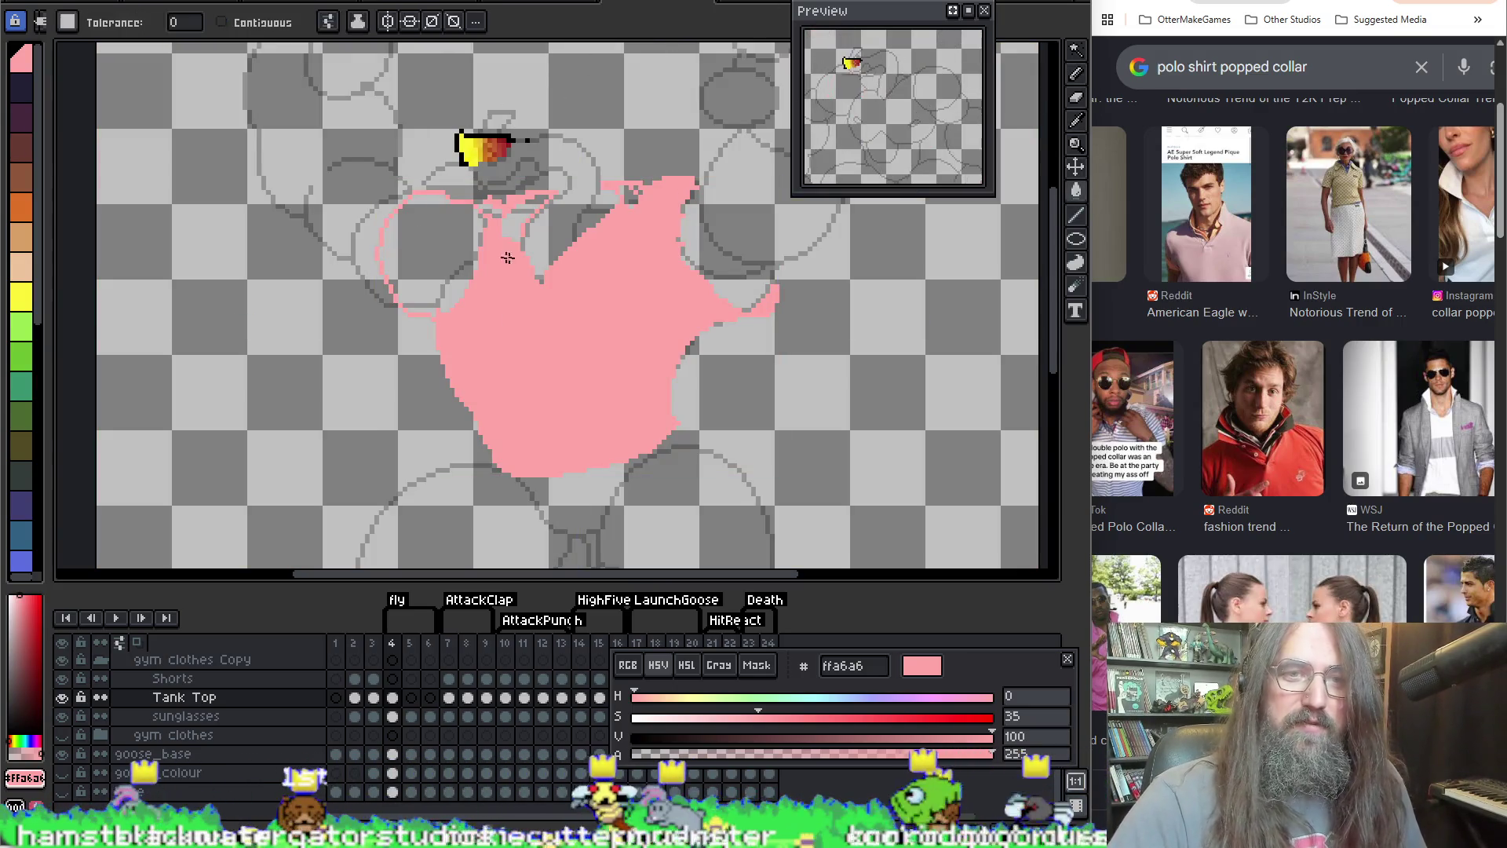
click(479, 202)
key(ctrl+z)
key(b)
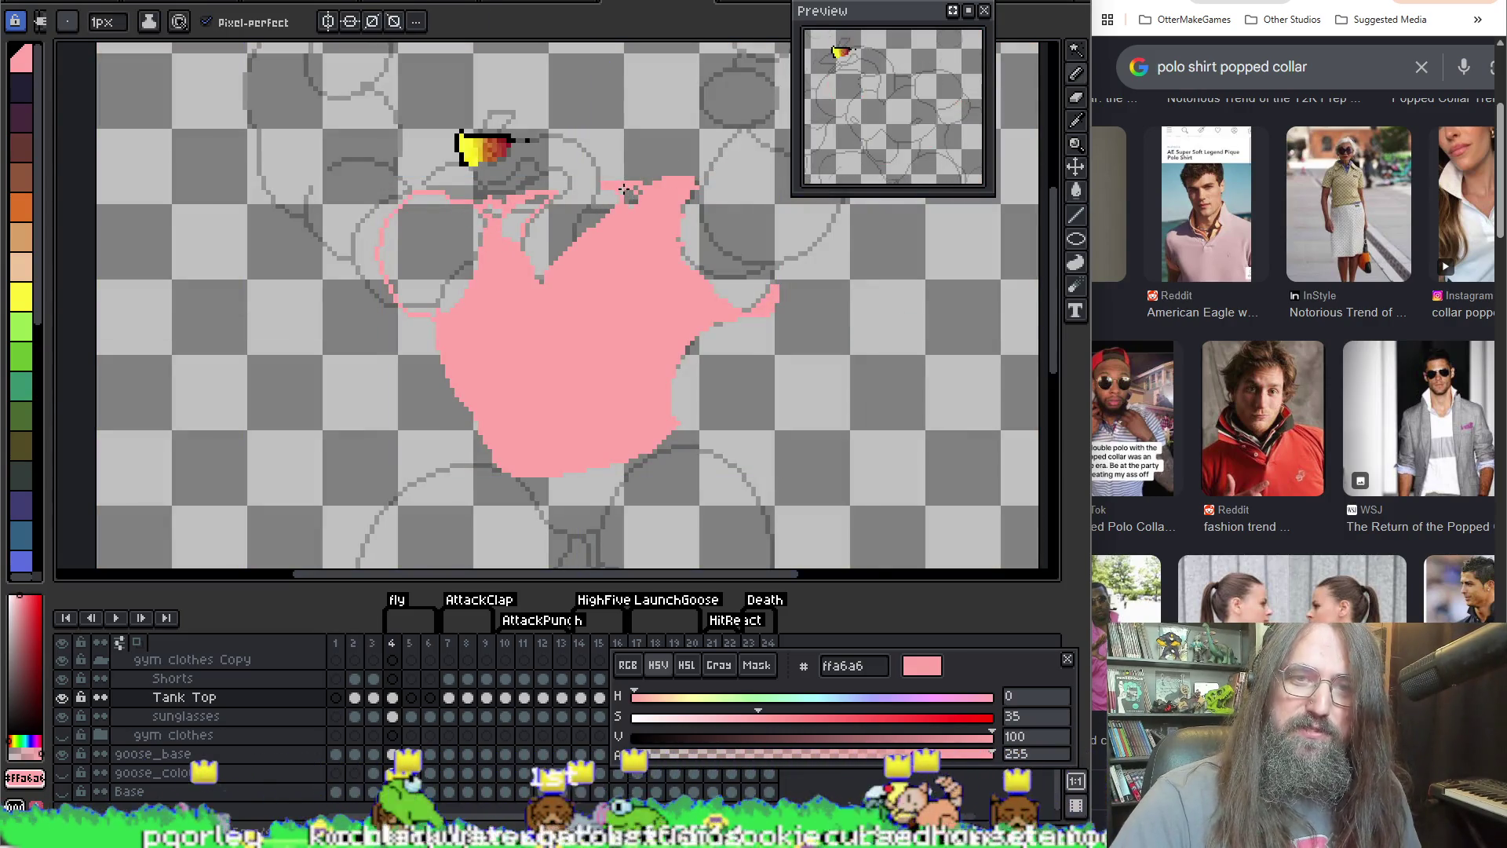
click(645, 191)
key(ctrl+z)
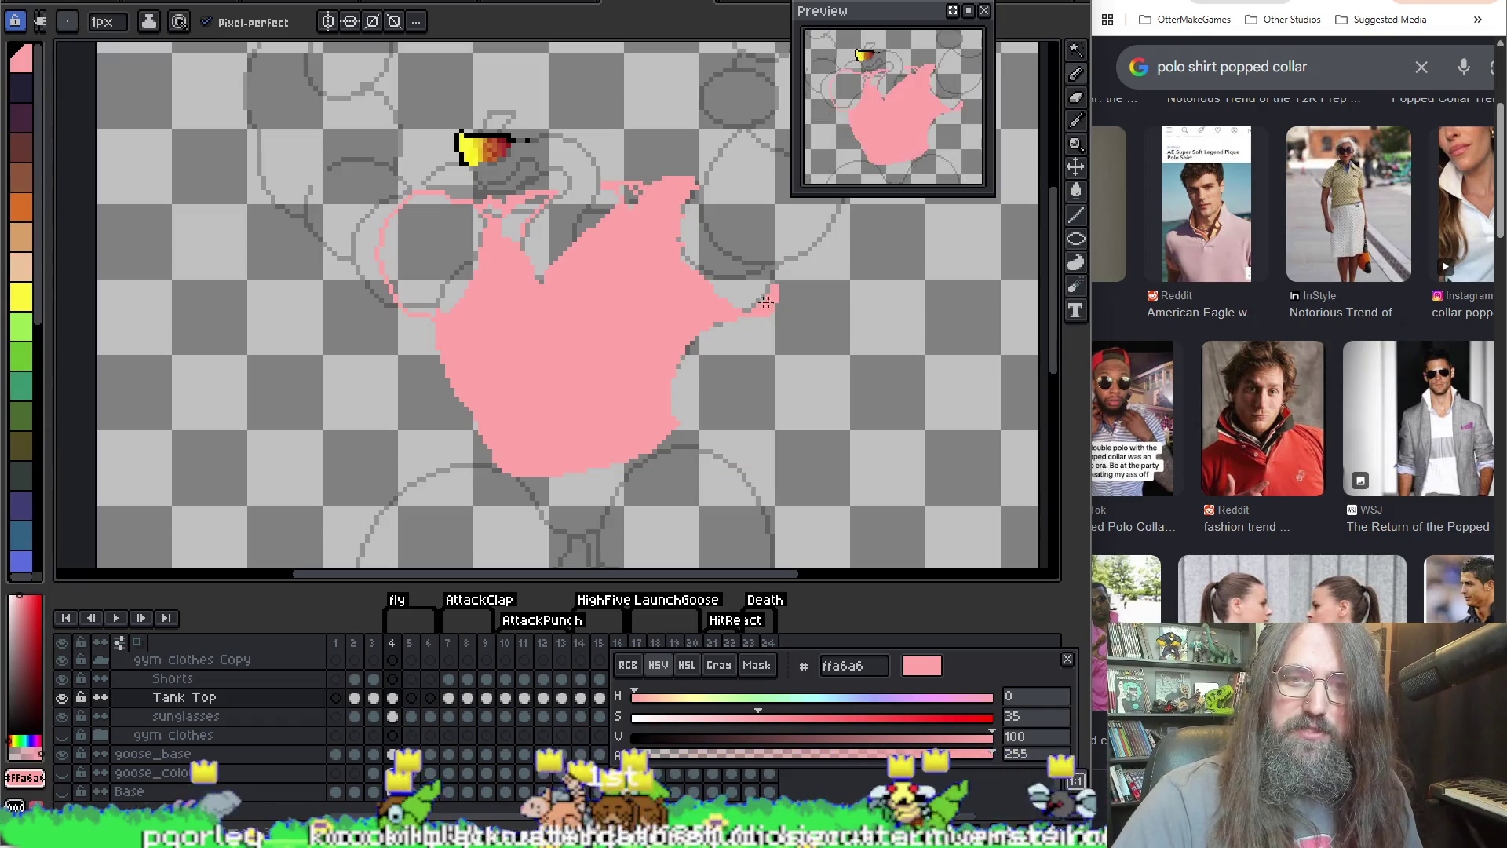
Step: Try filling the collar gap pink, undo it, and re-enable Contiguous fills
key(g)
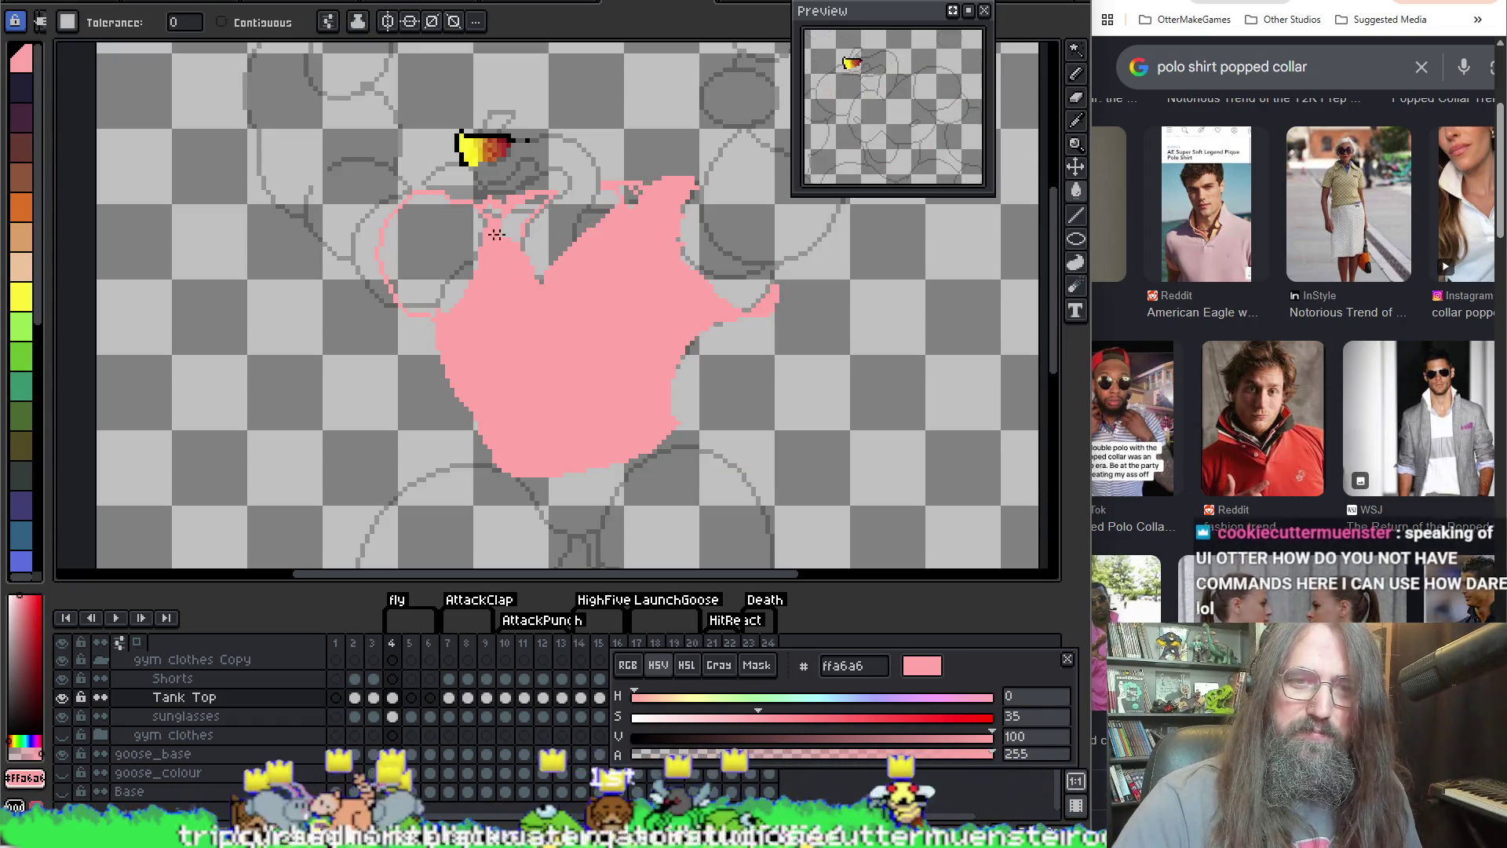
click(479, 232)
key(z)
key(v)
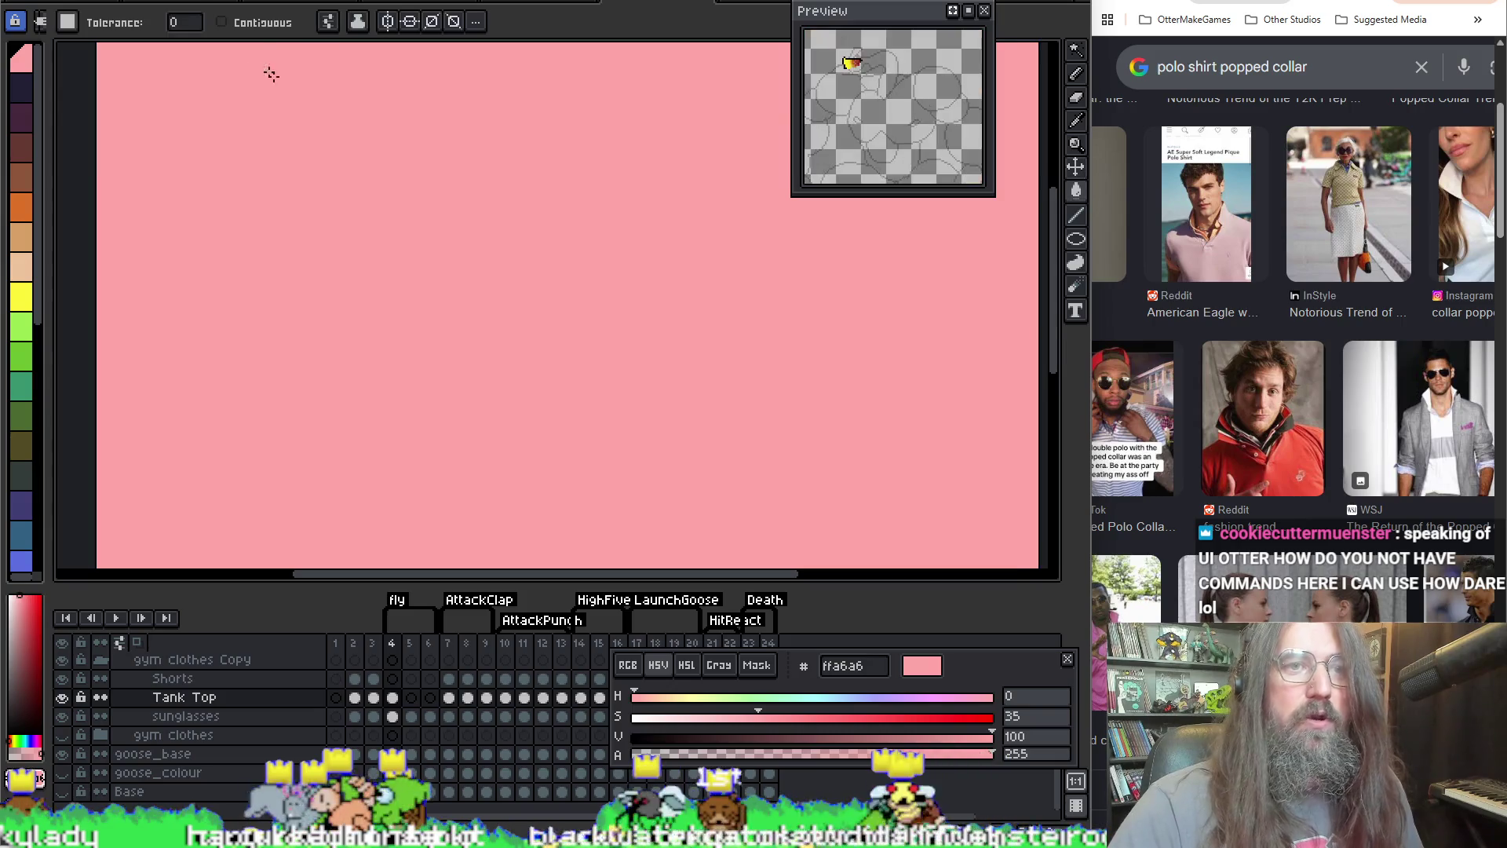
key(ctrl+z)
key(w)
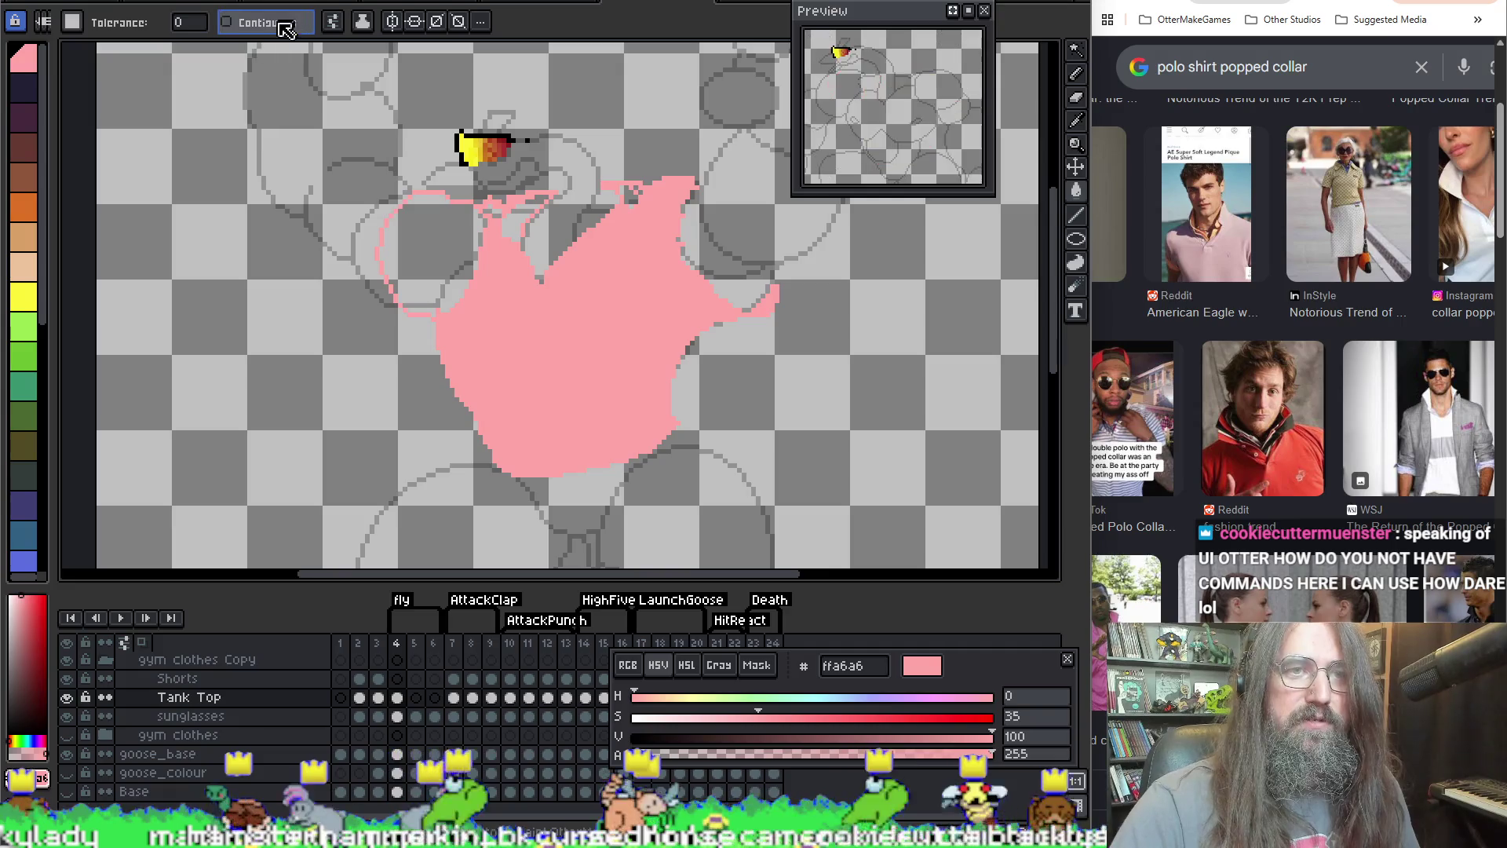
click(286, 26)
click(402, 230)
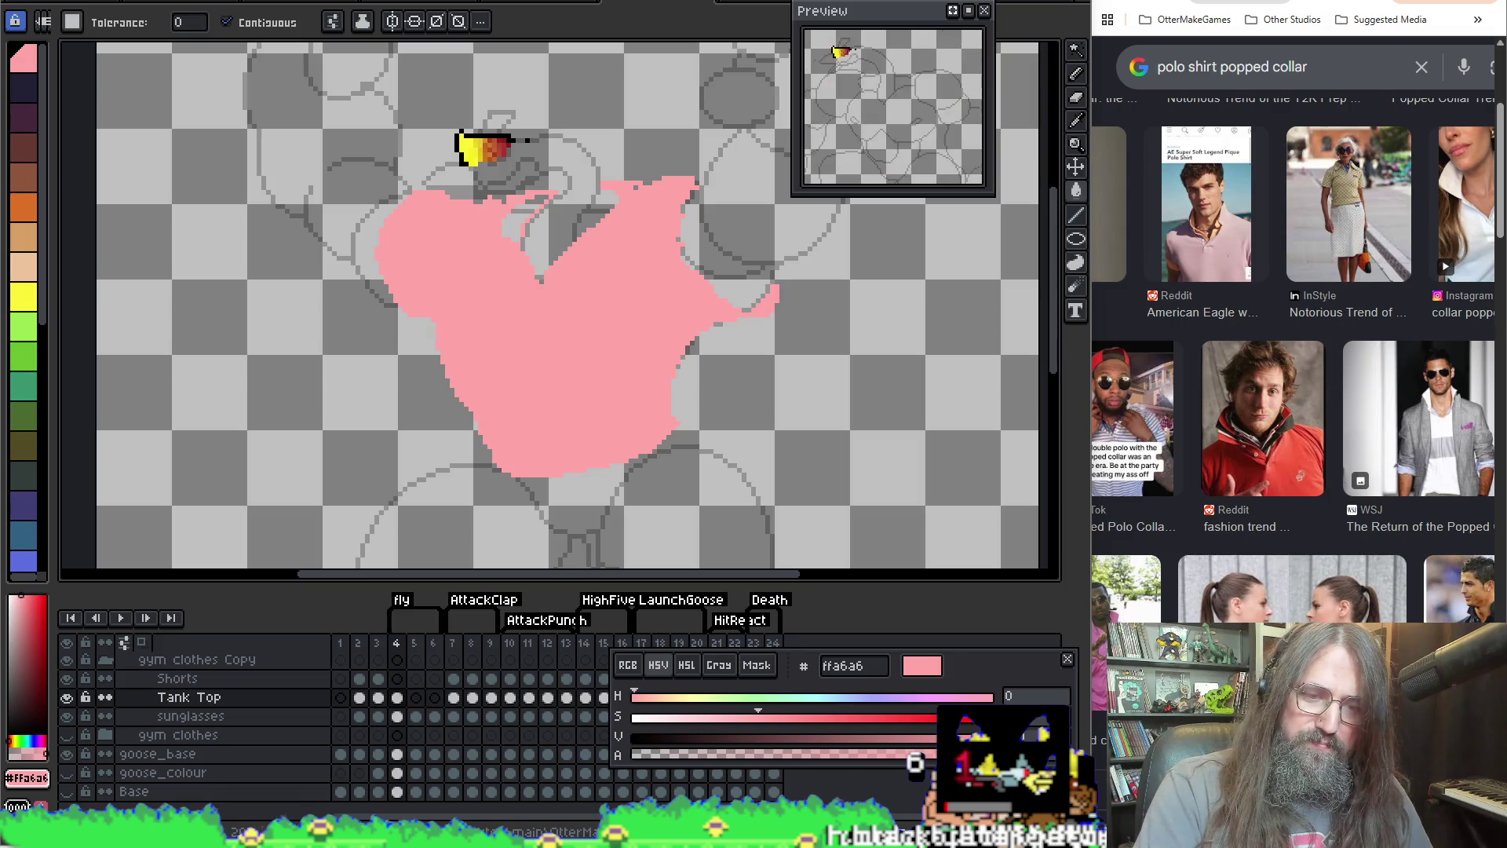
Step: Pan around the solid pink shirt, then switch to the GameMaker code editor
mouse_move(509, 834)
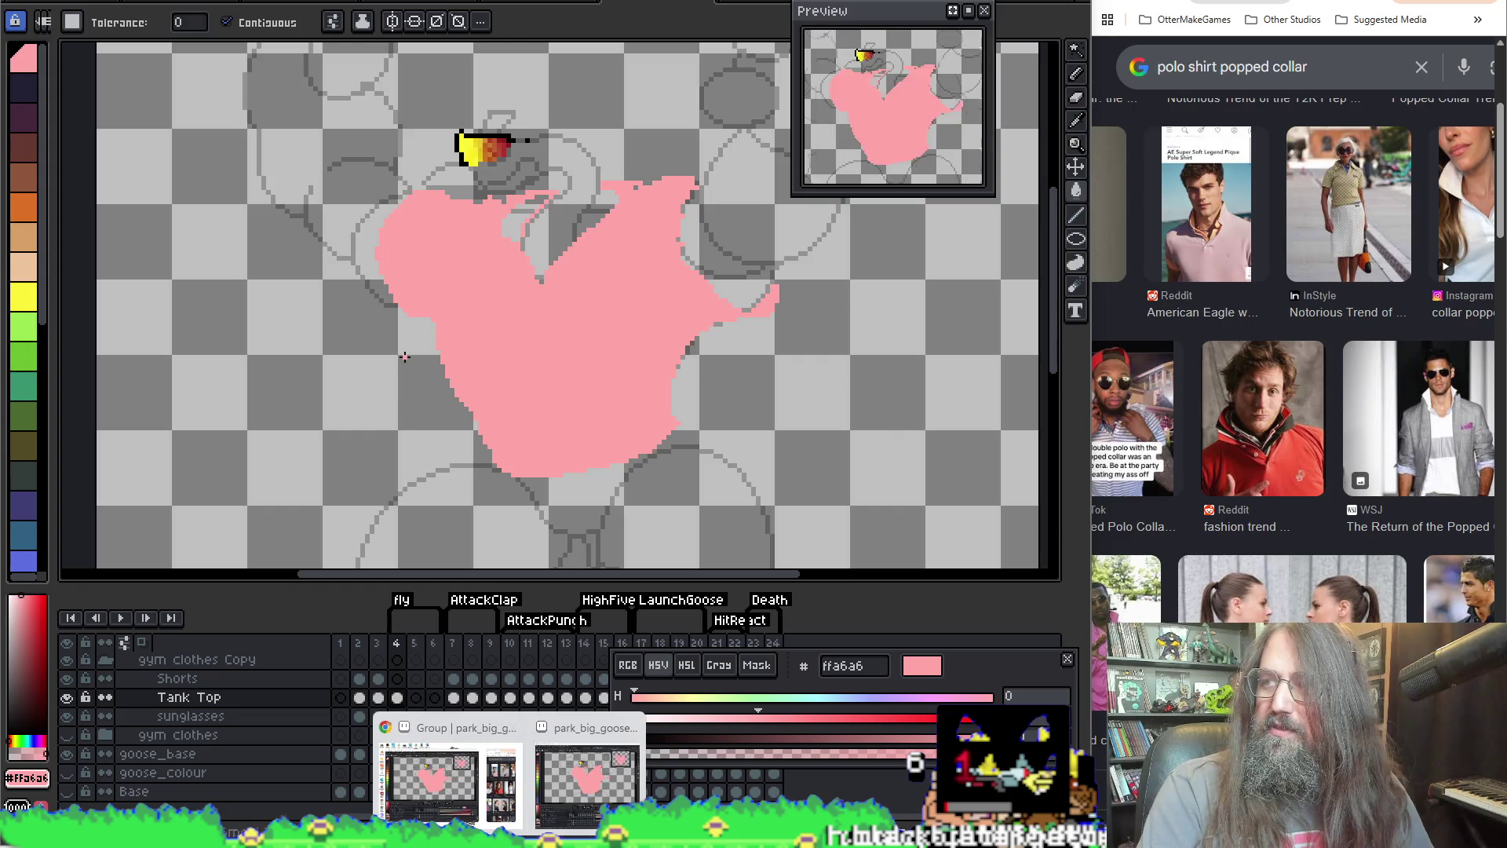
scroll(528, 293, down, 2)
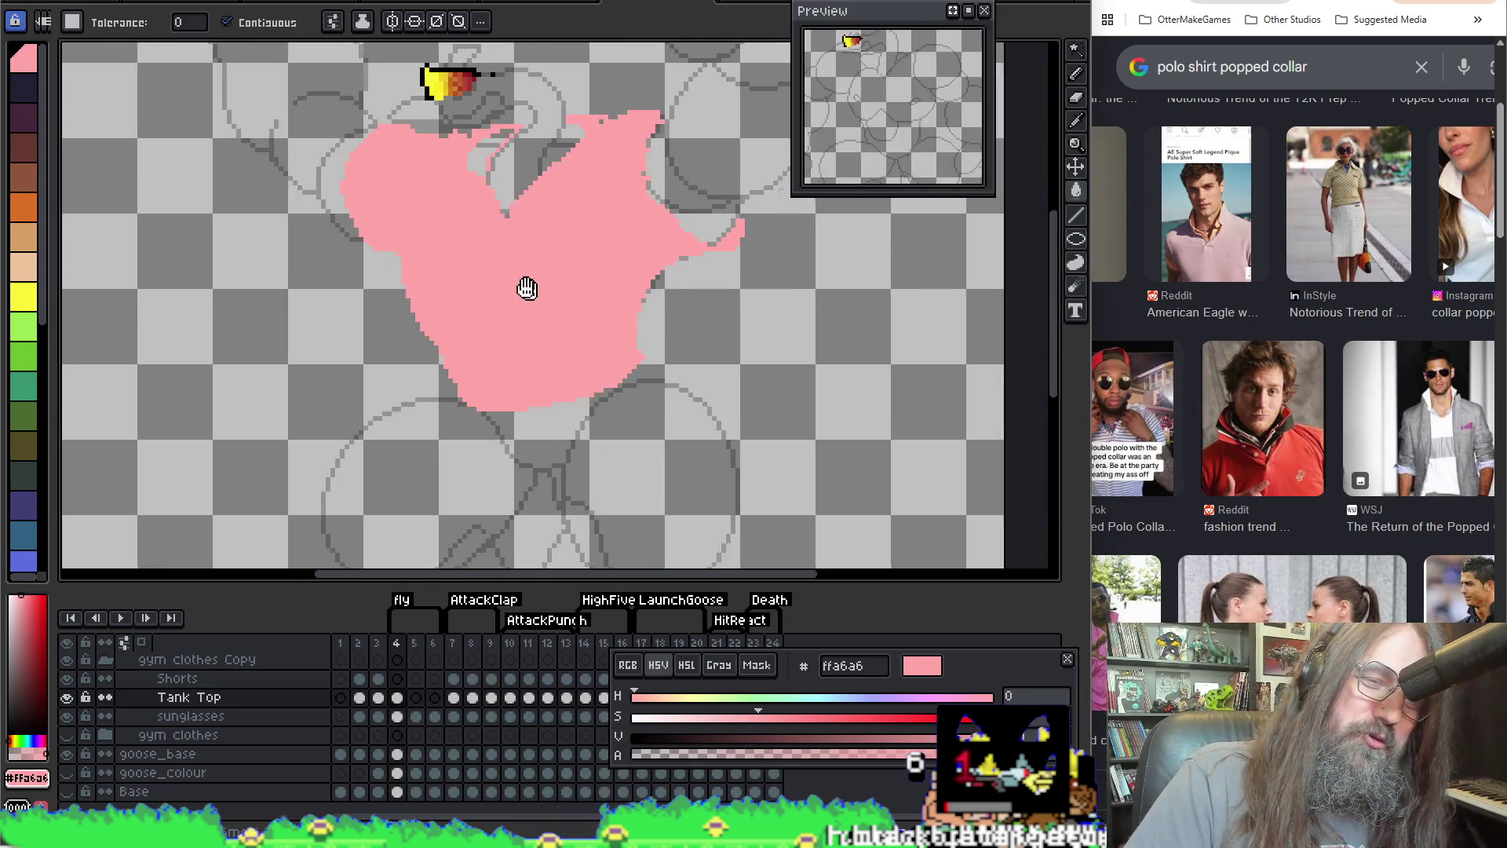
scroll(455, 324, right, 3)
key(b)
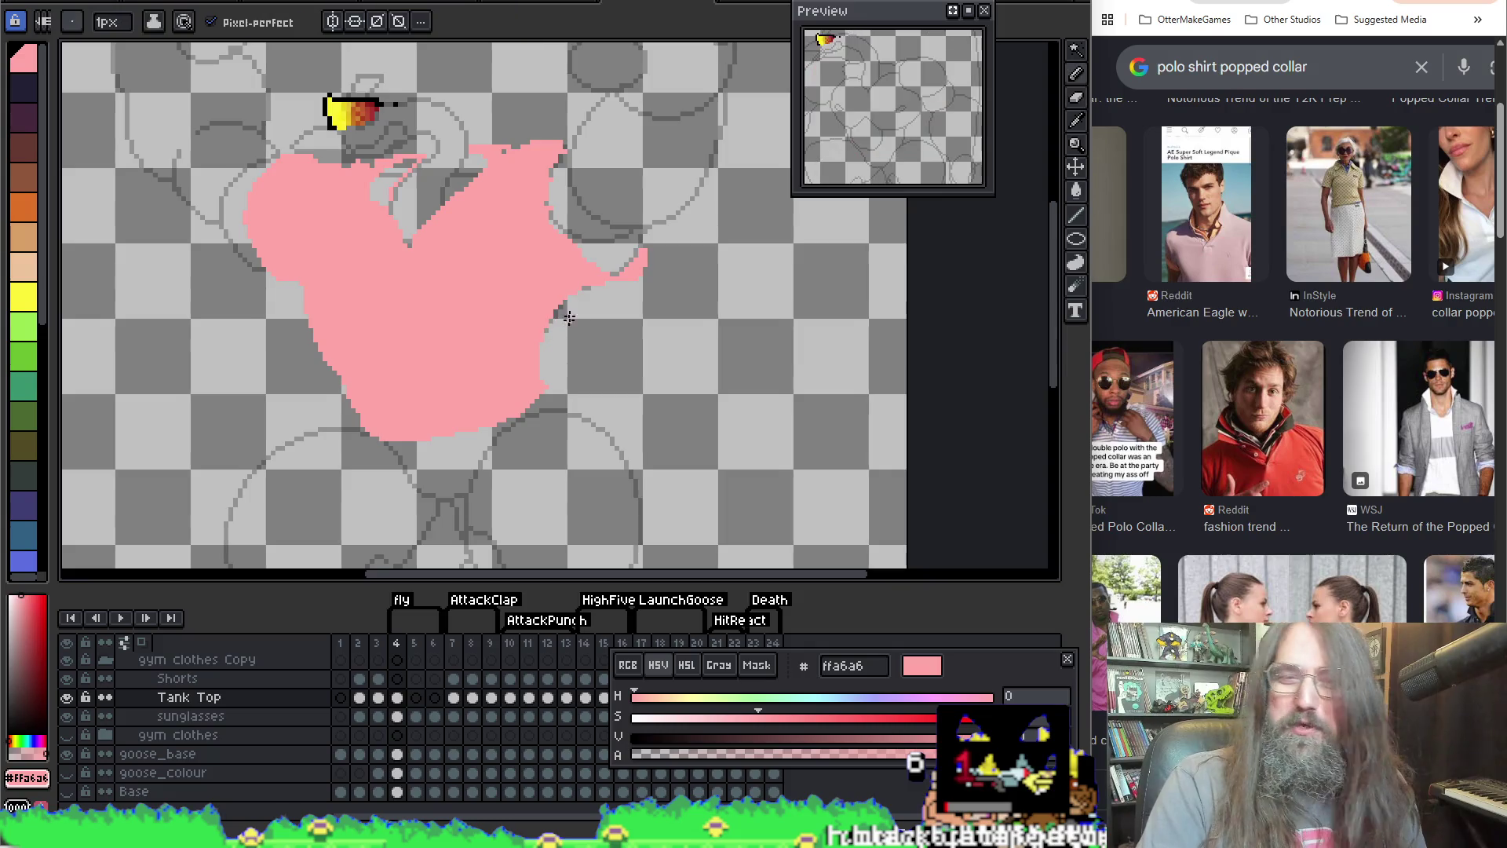
key(g)
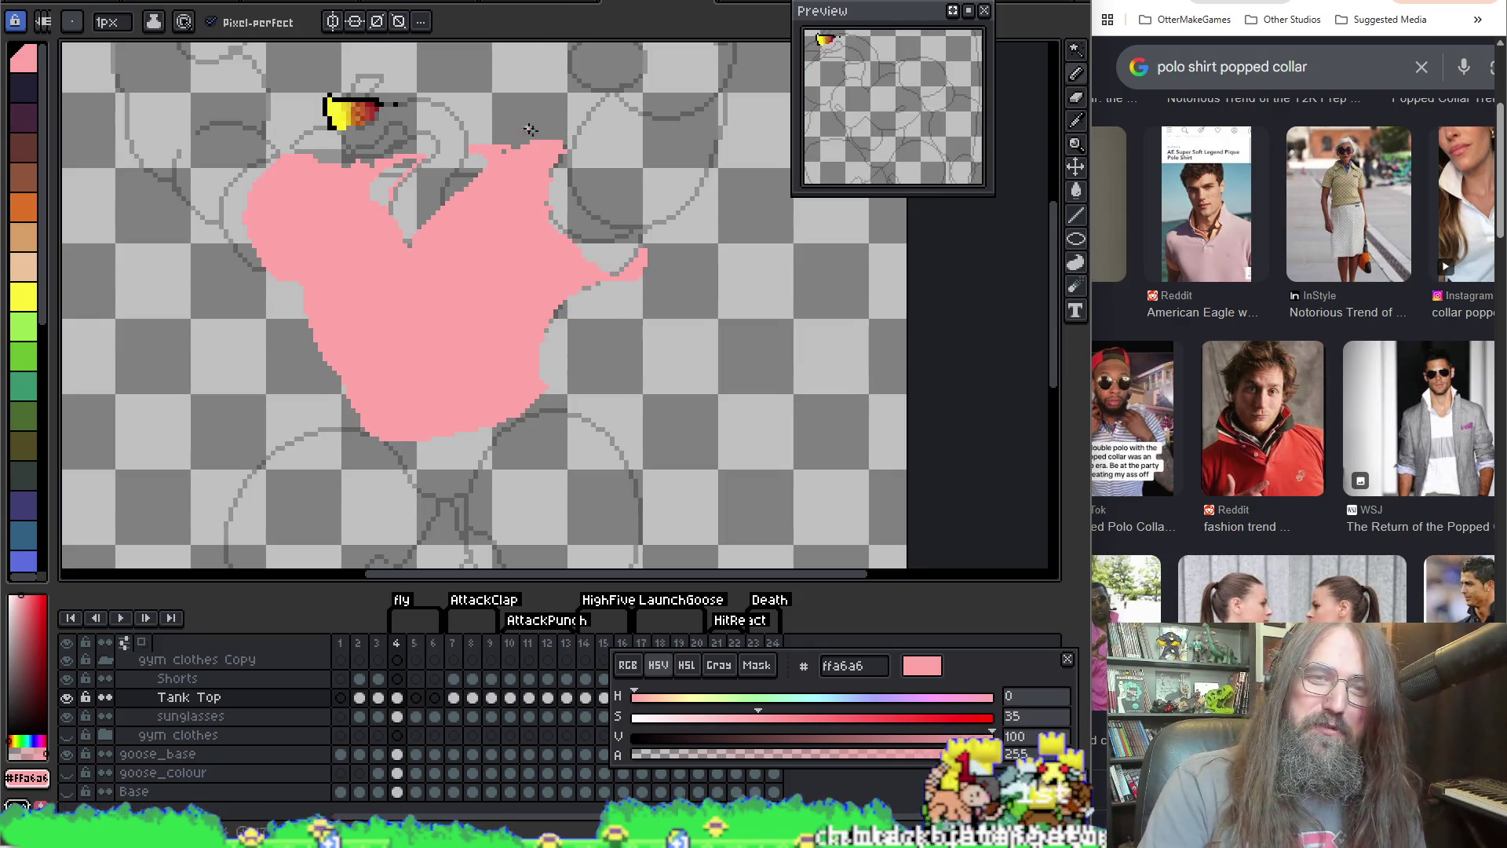
scroll(522, 279, down, 1)
scroll(522, 280, left, 3)
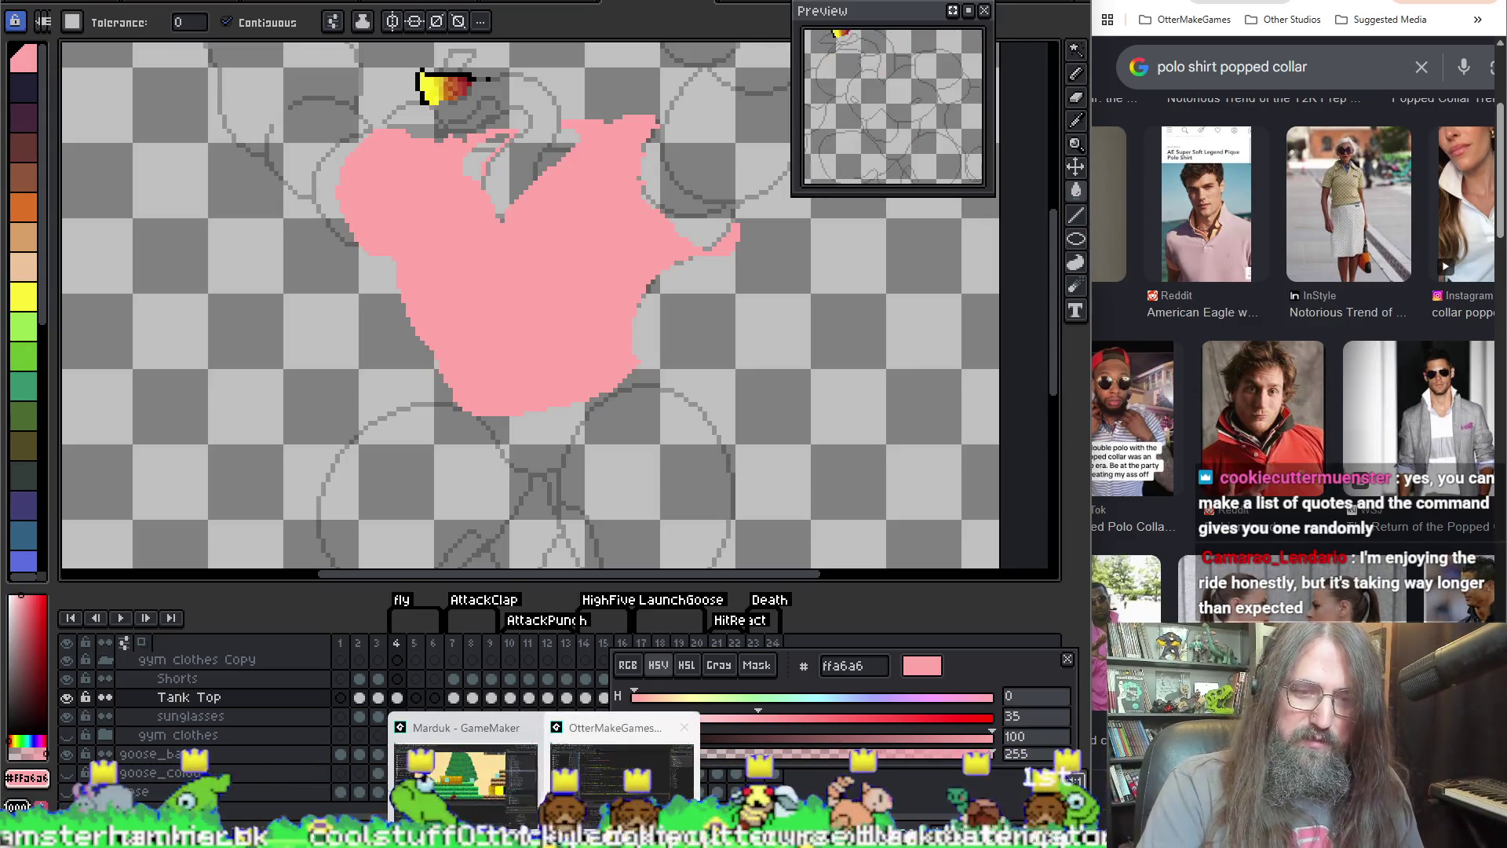
click(545, 738)
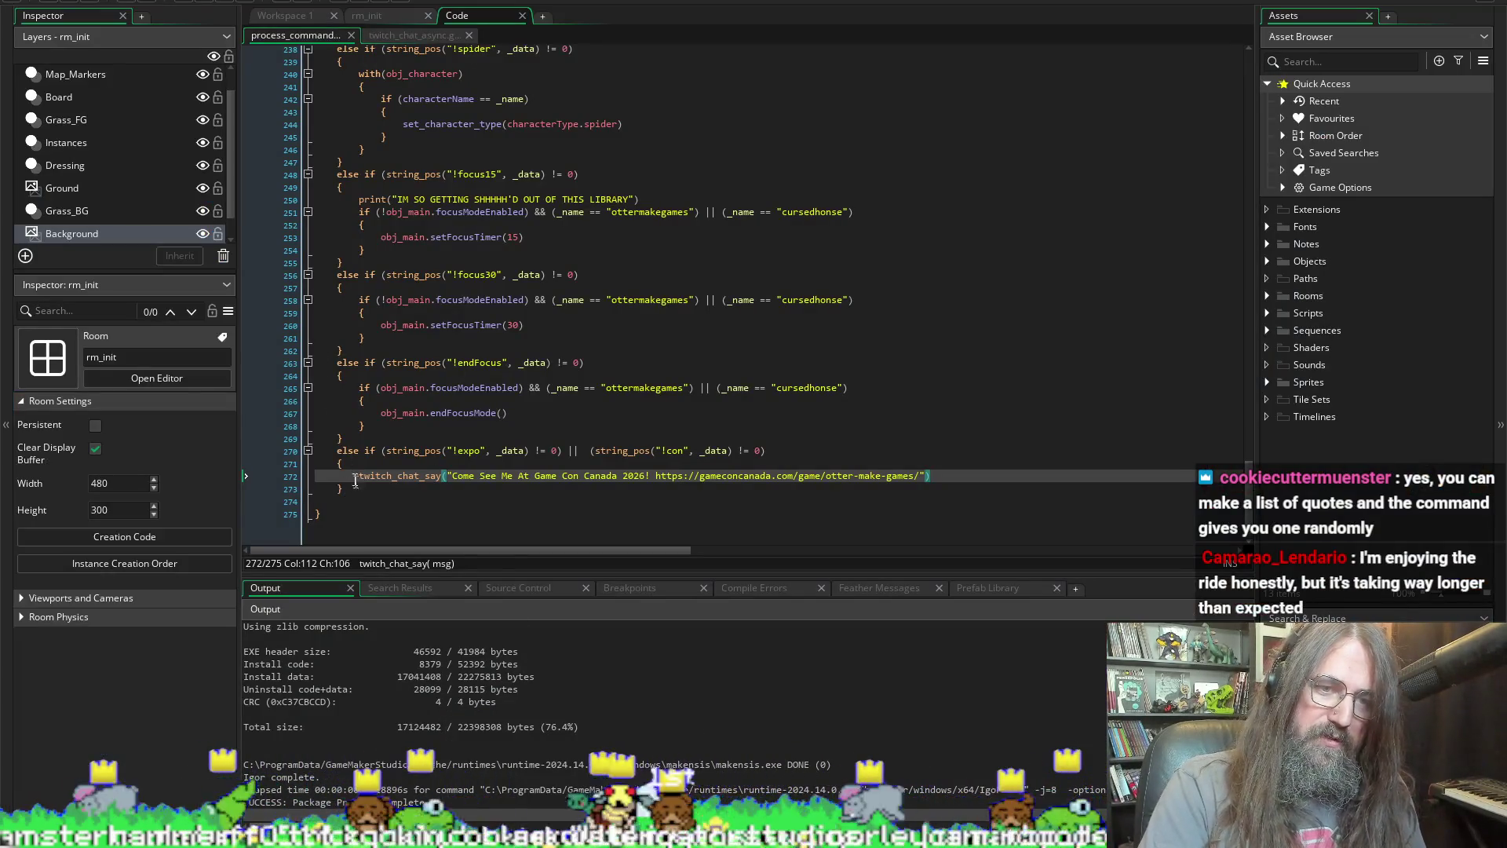
Step: Duplicate the !expo branch below itself, drop the !con condition, and rename it !commands
drag(337, 451, 349, 493)
click(355, 492)
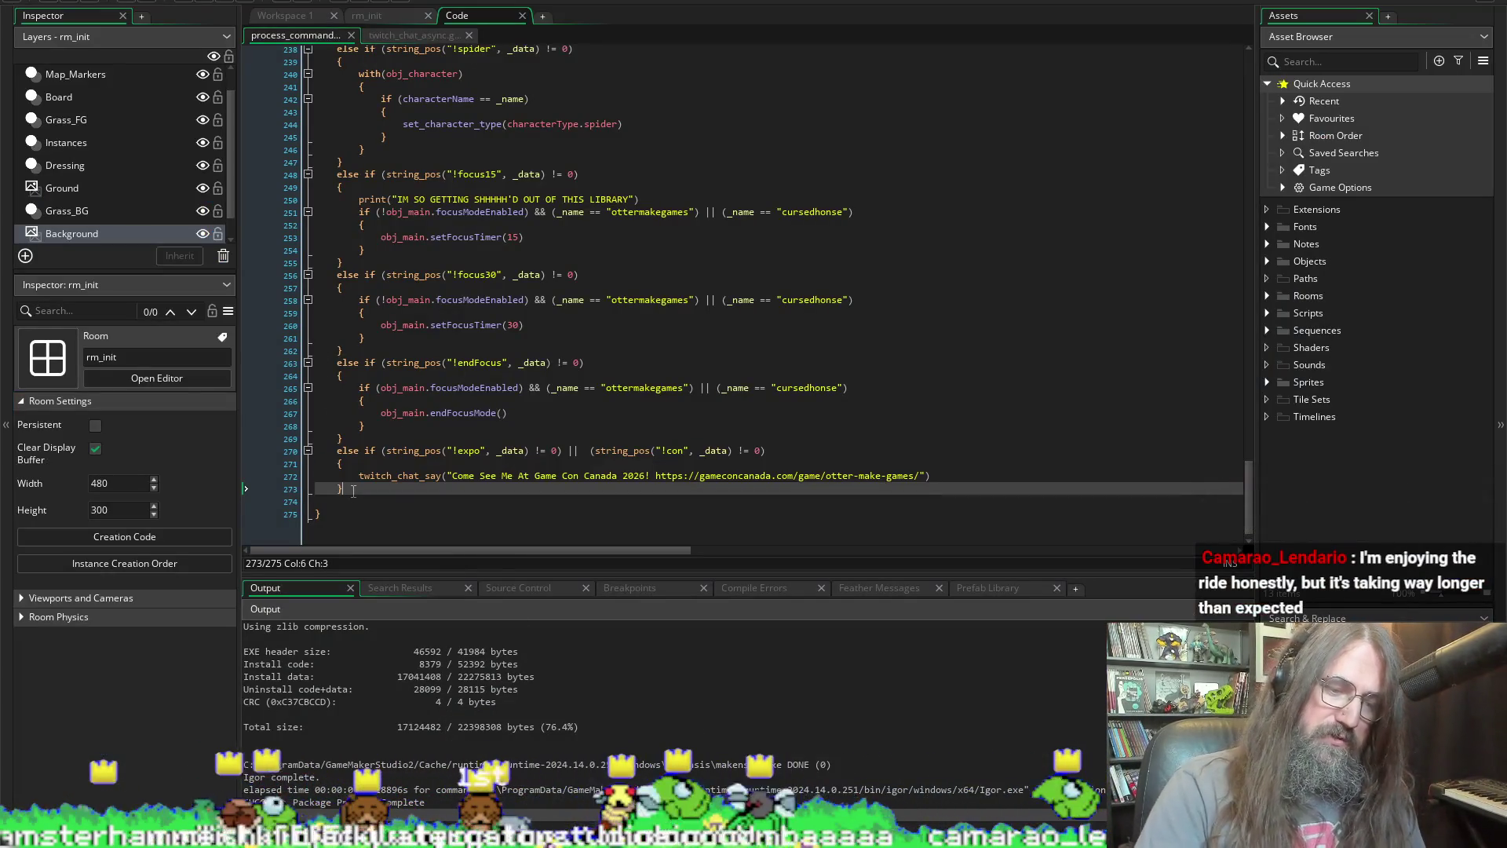
key(Return)
text(else if (string_pos("!expo", _data) != 0) ||  (string_pos("!con", _data) != 0) 	{ 		twitch_chat_say("Come See Me At Game Con Canada 2026! https://gameconcanada.com/game/otter-make-games/") 	})
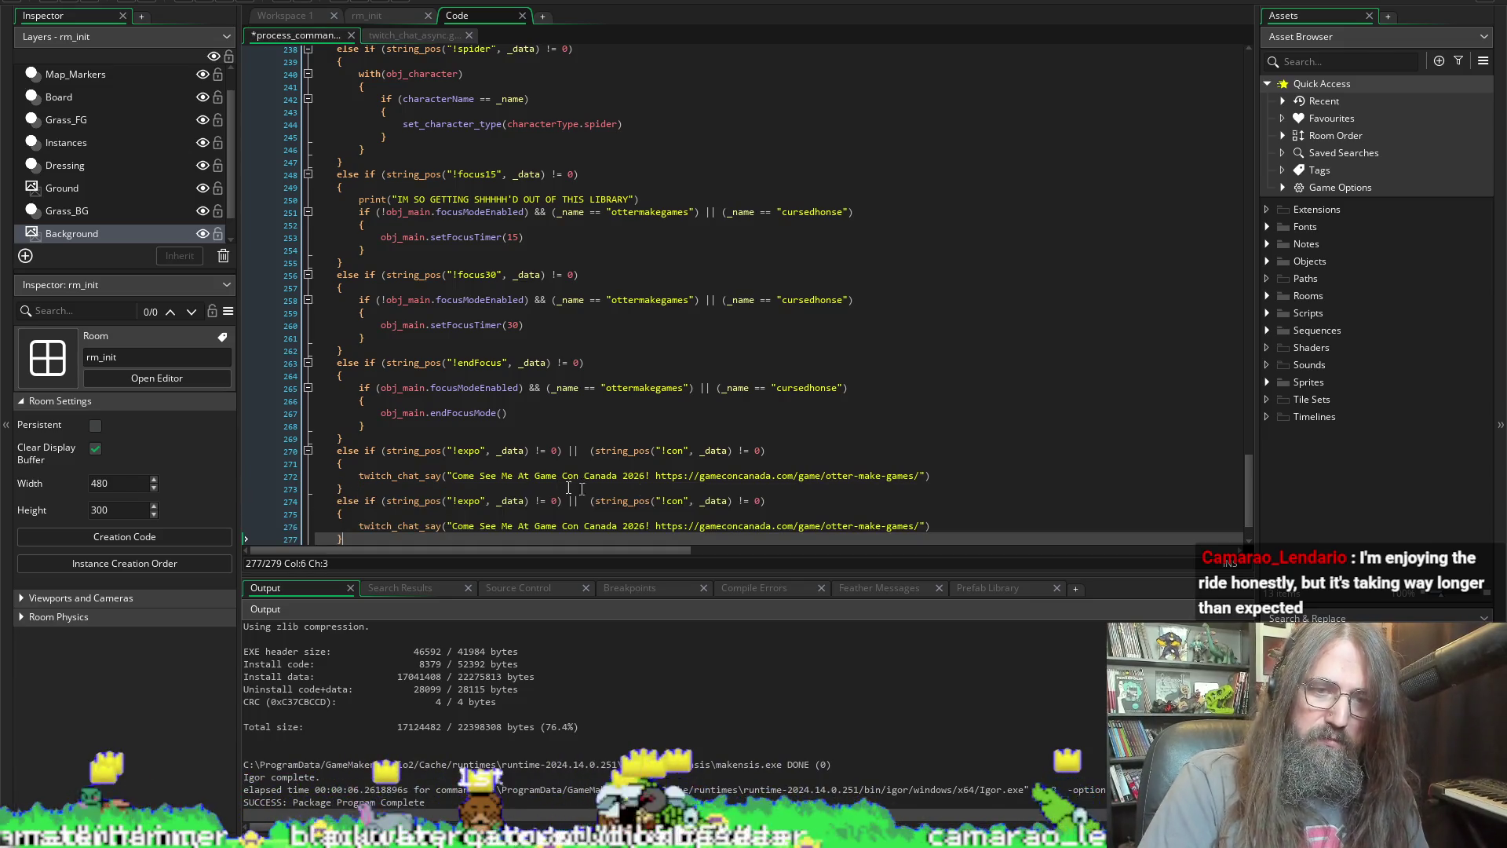
click(762, 501)
key(BackSpace)
key(BackSpace)
key(BackSpace)
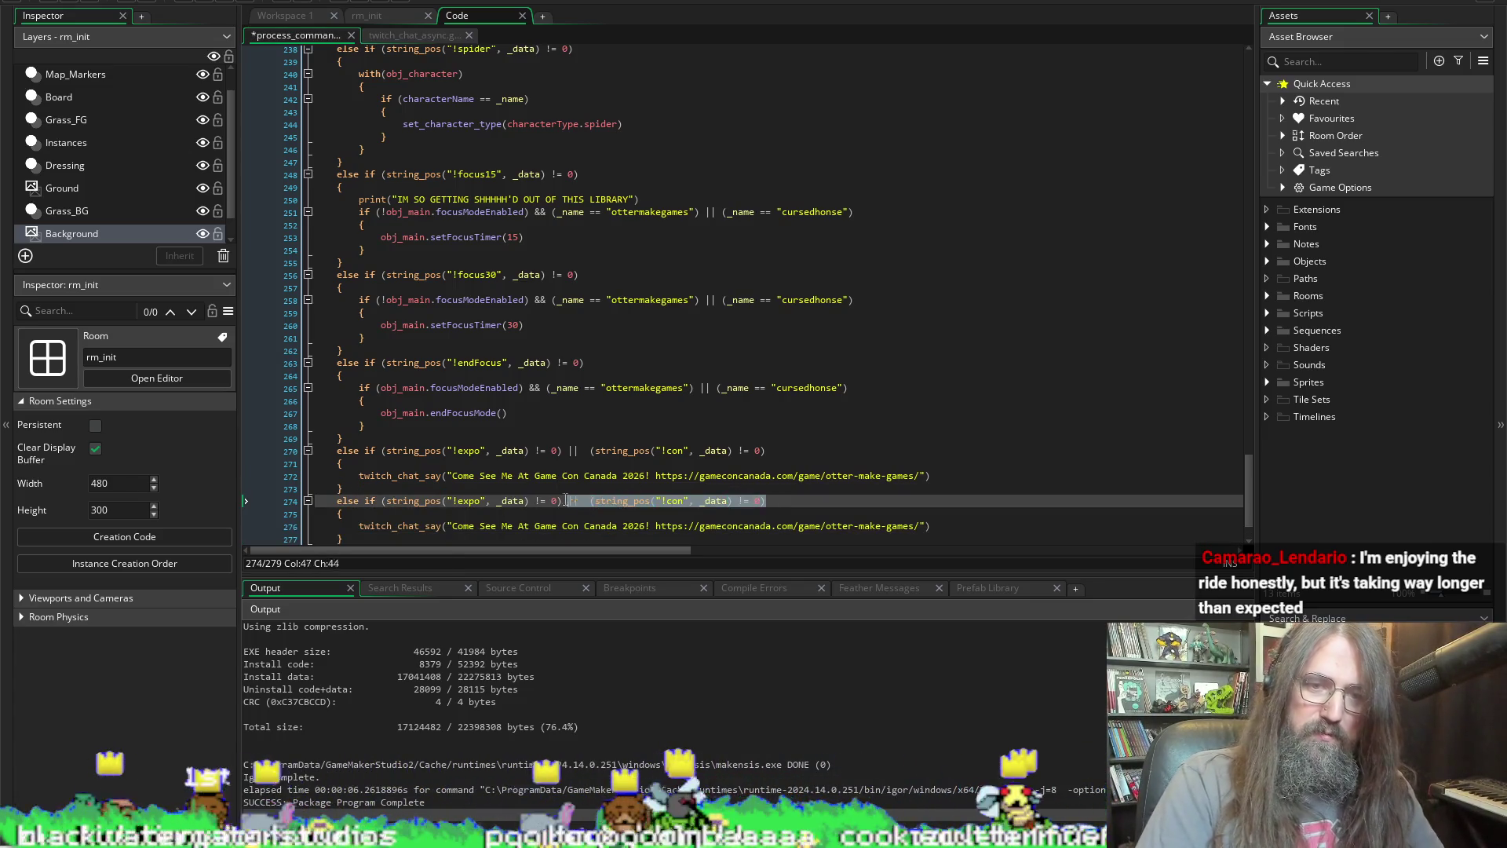
double_click(469, 501)
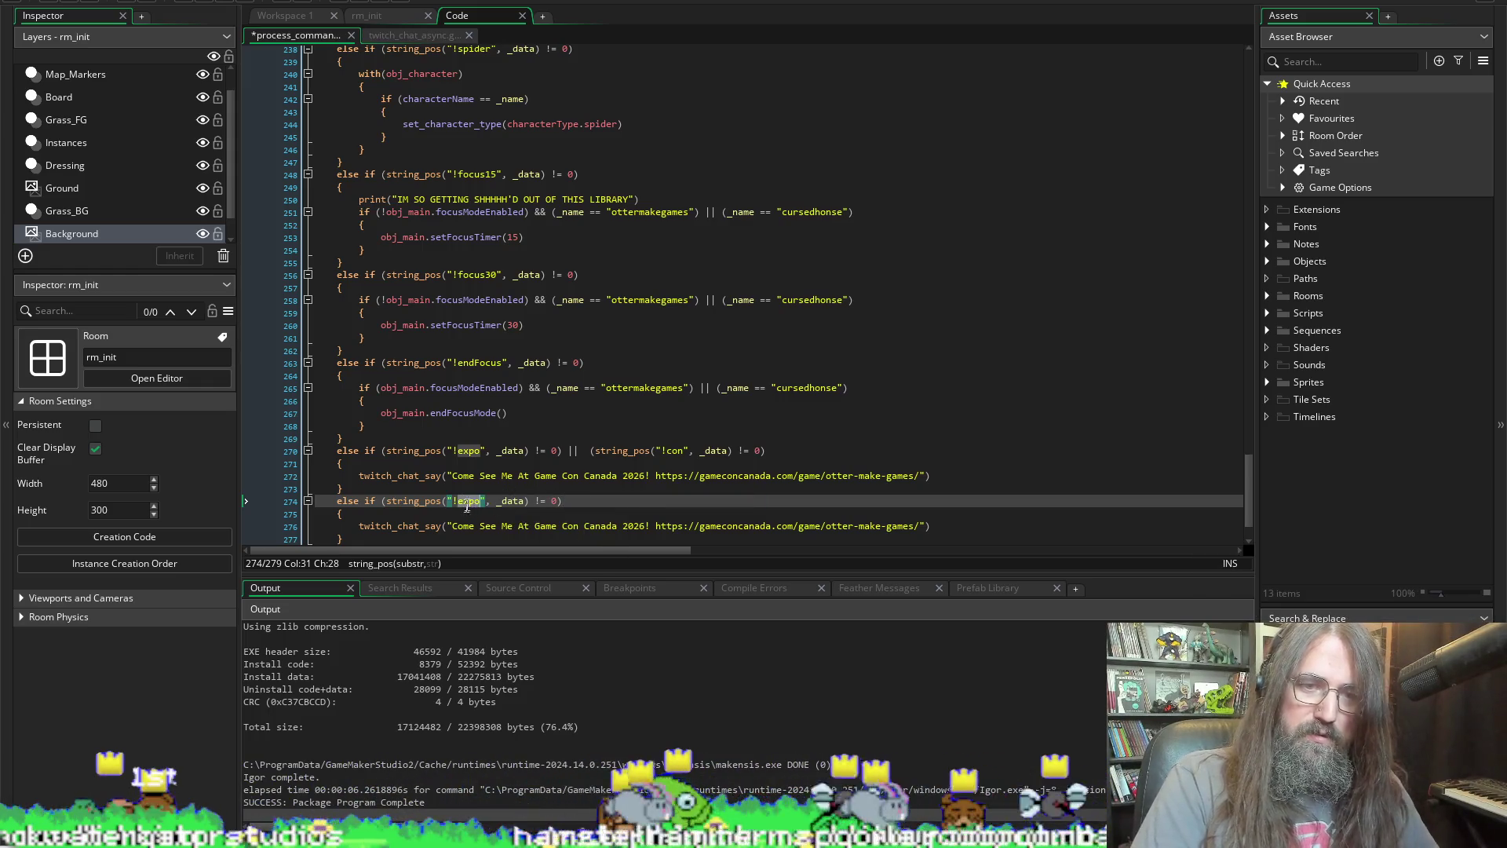
text(commands)
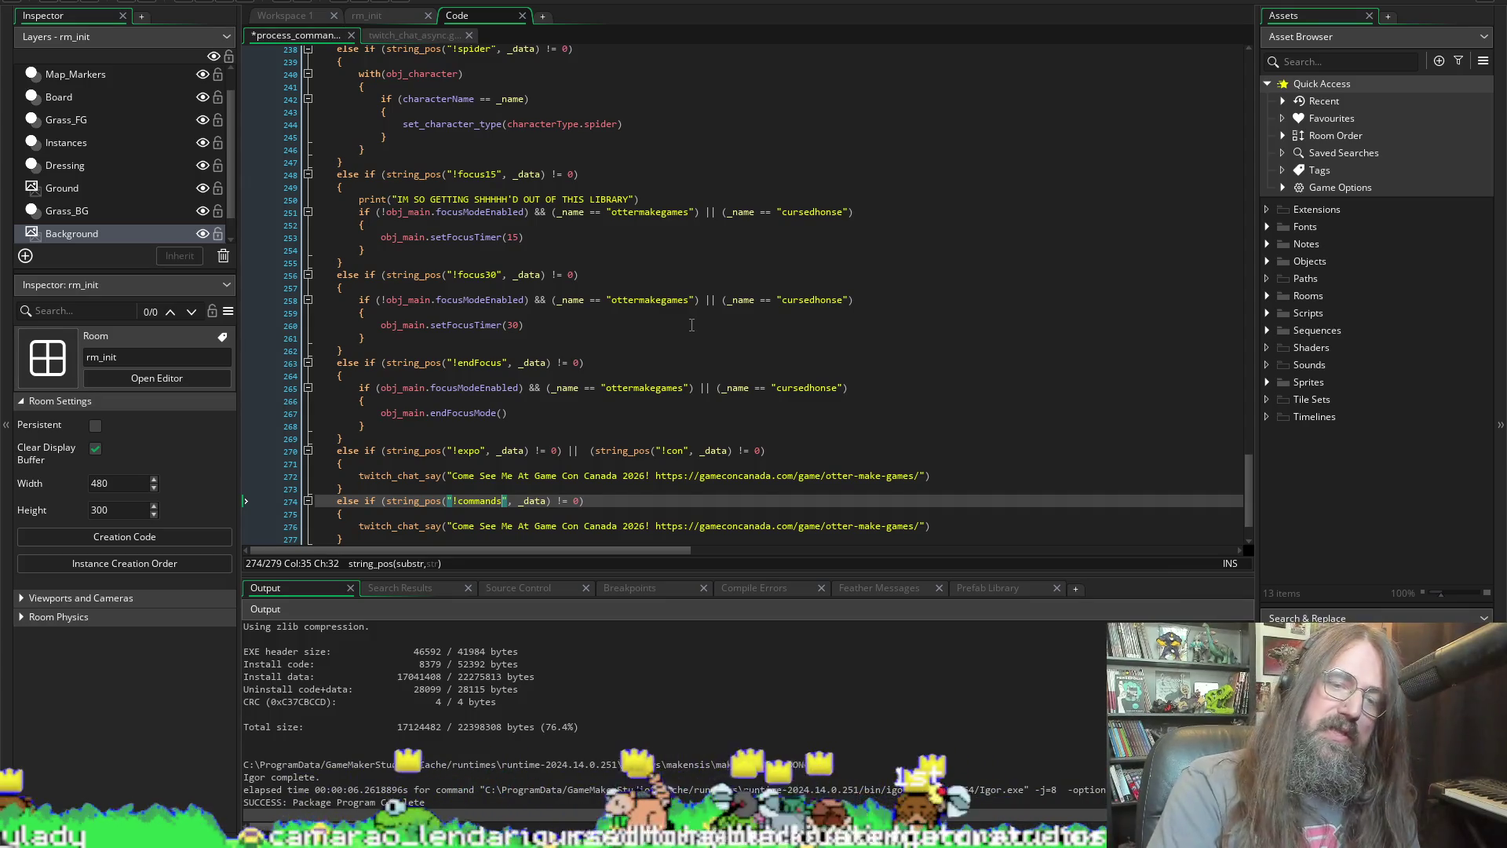
Step: Select the twitch_chat_say line in the new !commands branch
scroll(595, 397, down, 2)
drag(920, 475, 345, 463)
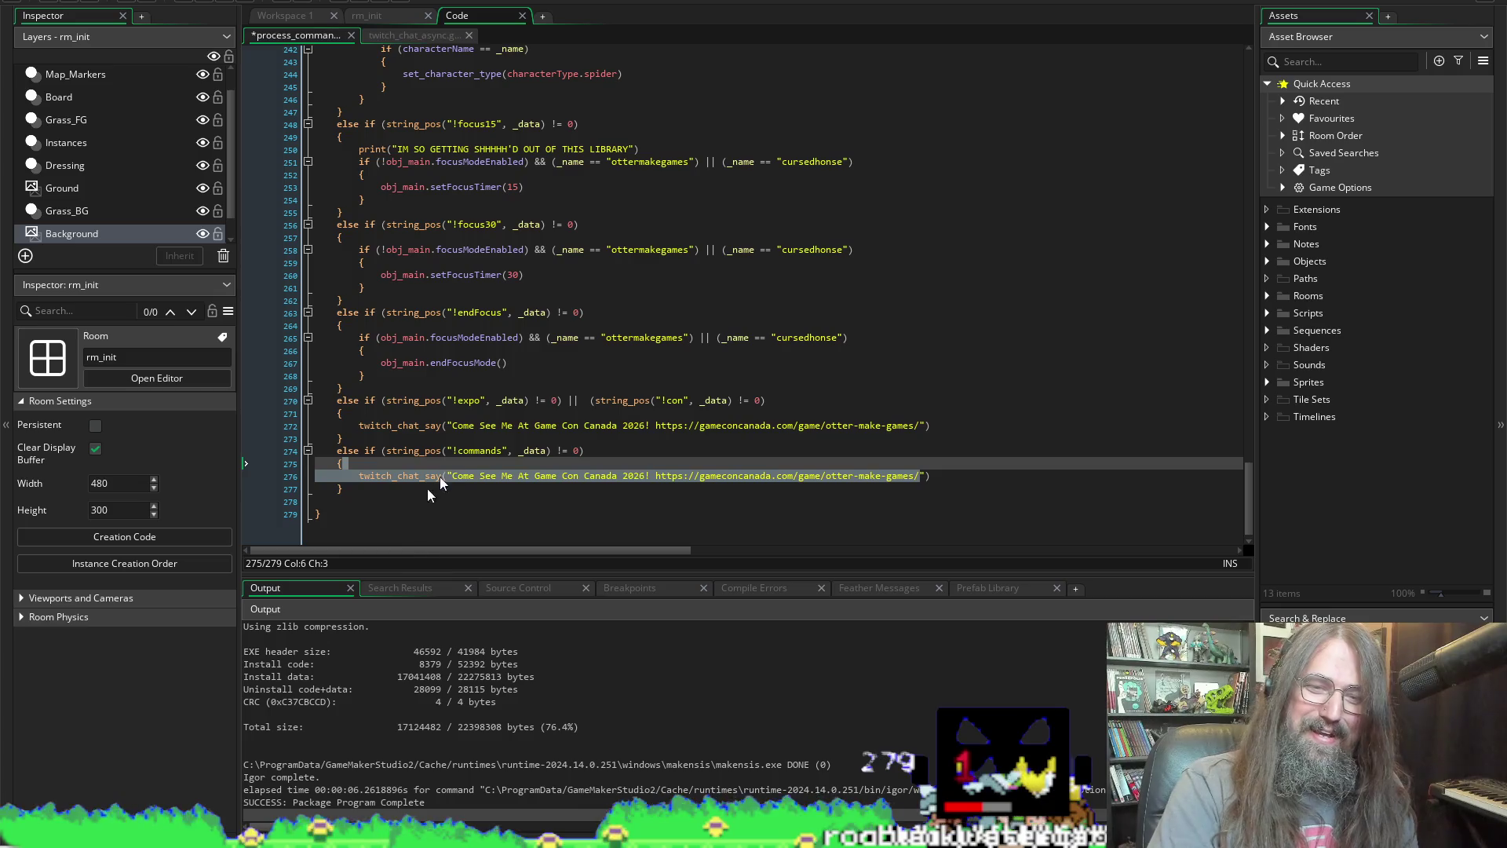
click(387, 477)
drag(955, 475, 364, 471)
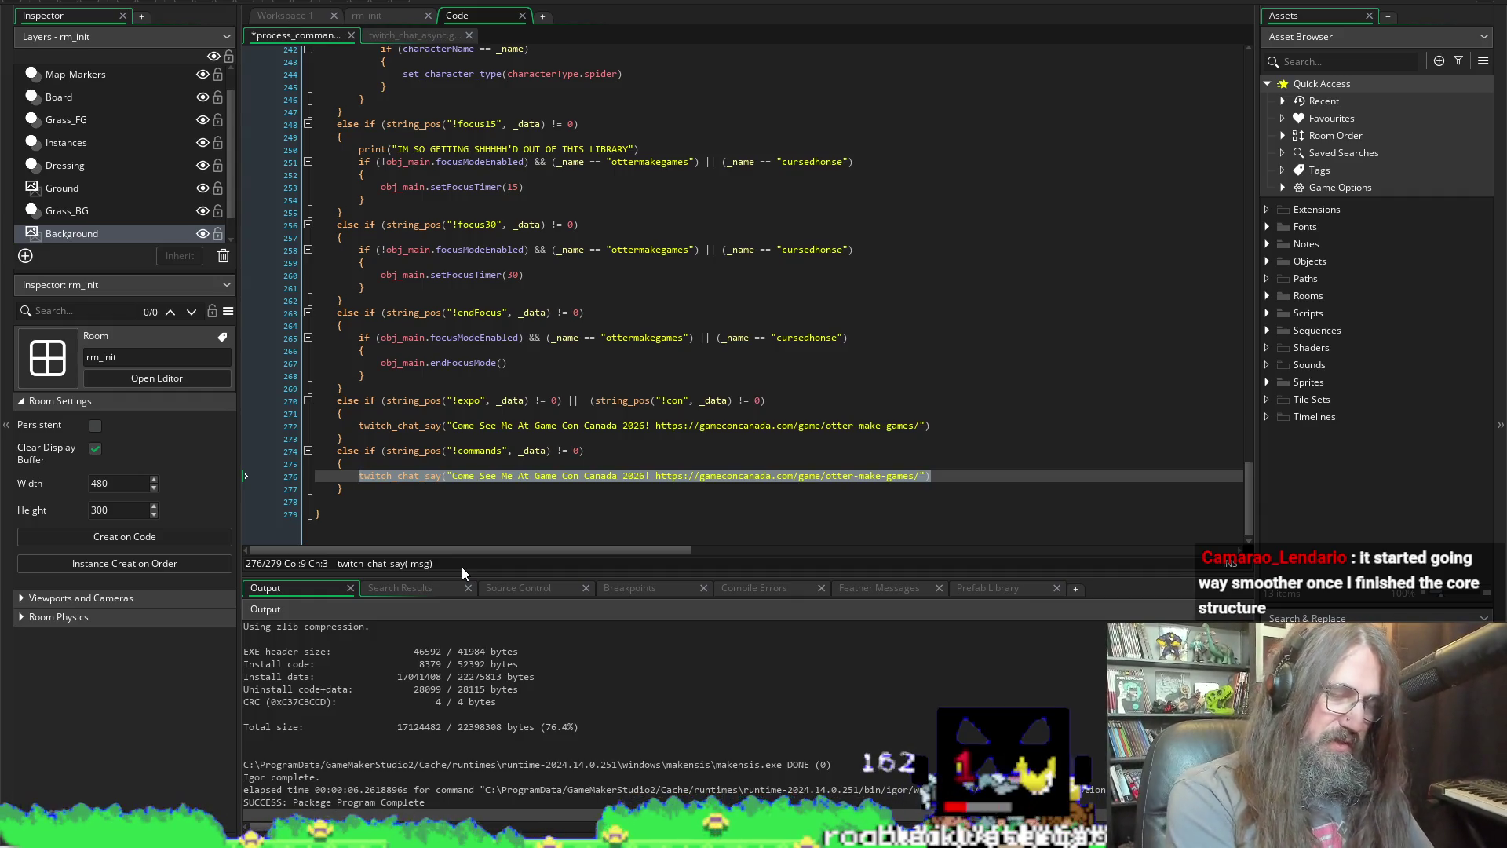
Step: Insert var _str = choose("'So lets put some clothes on this guy' - Otter 2026") and save
key(Home)
key(Return)
key(Up)
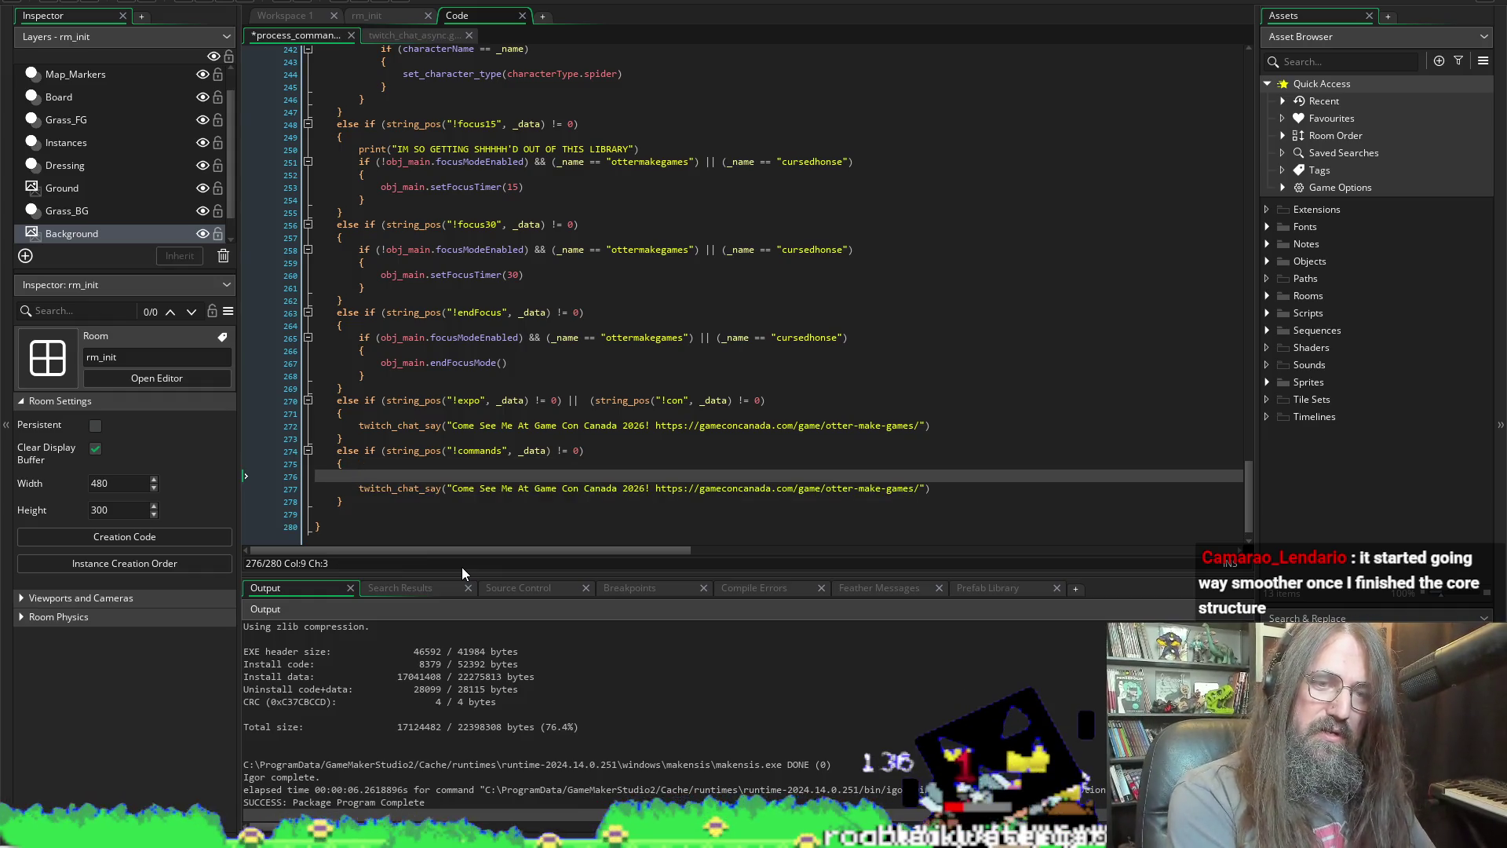
text(var )
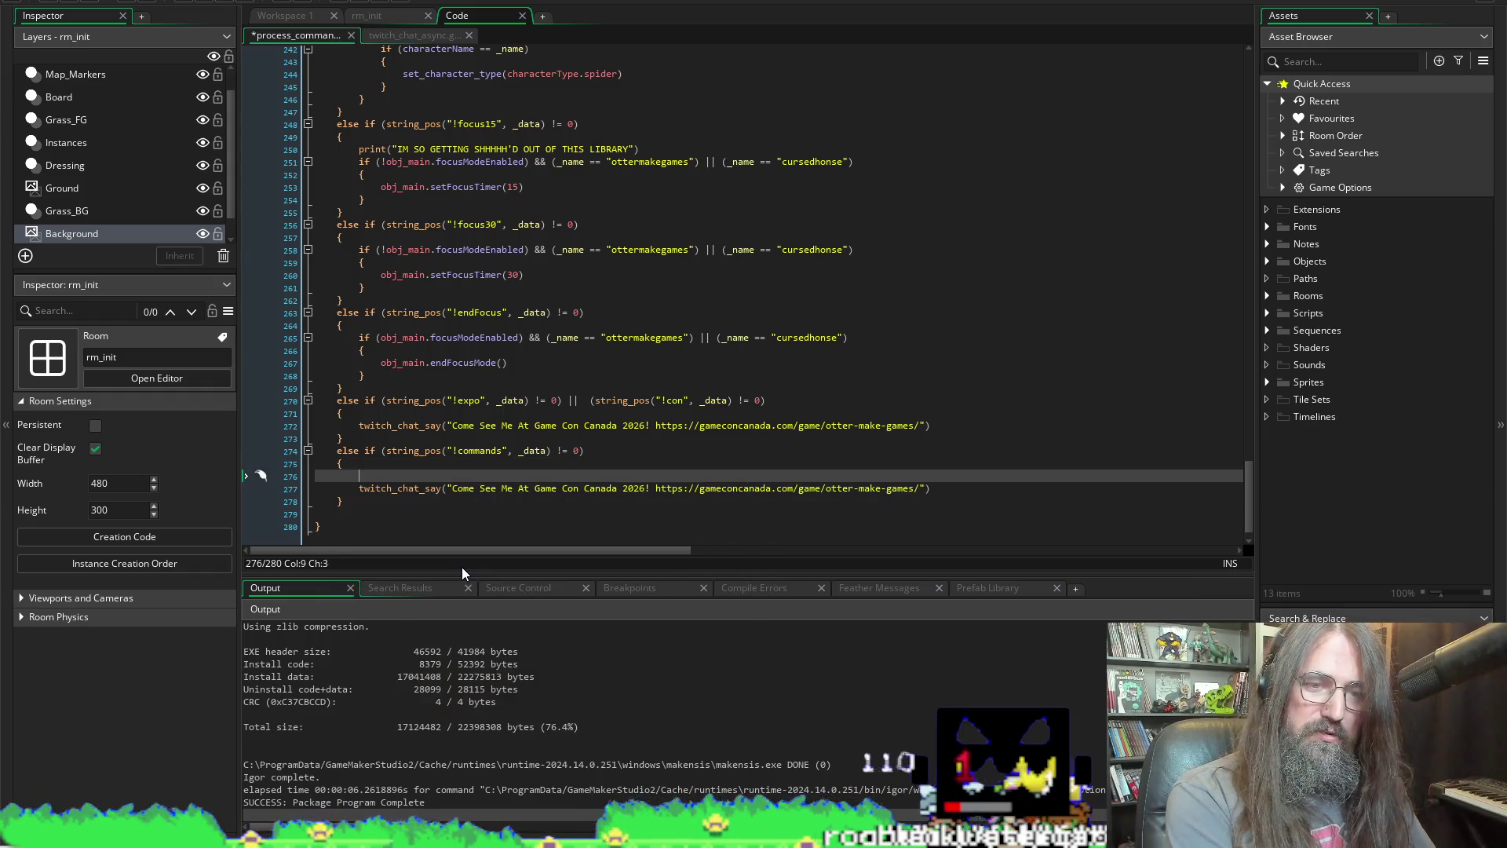
text(_str)
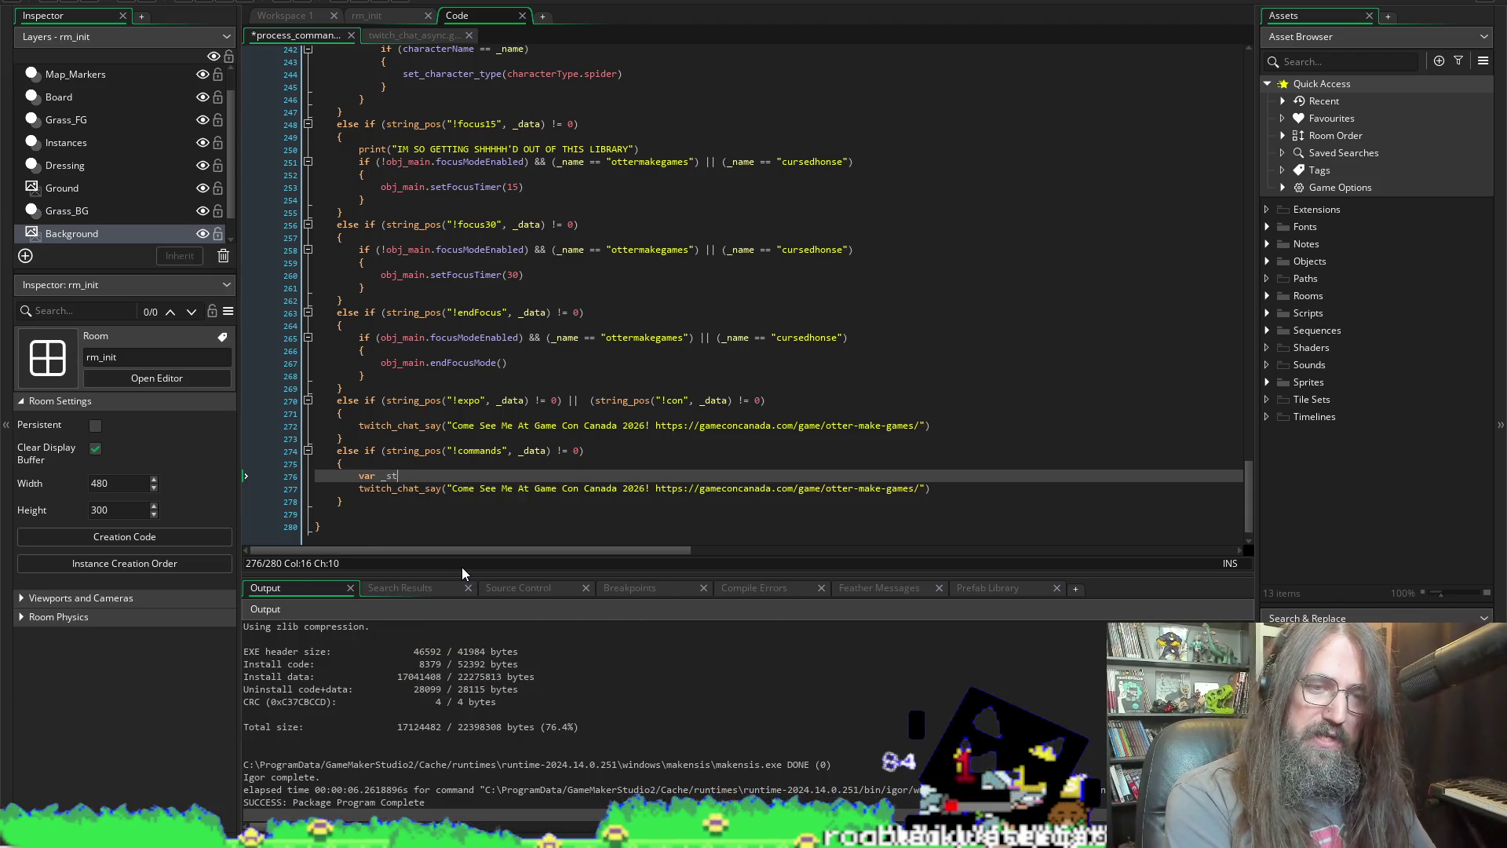
text( = choose_()
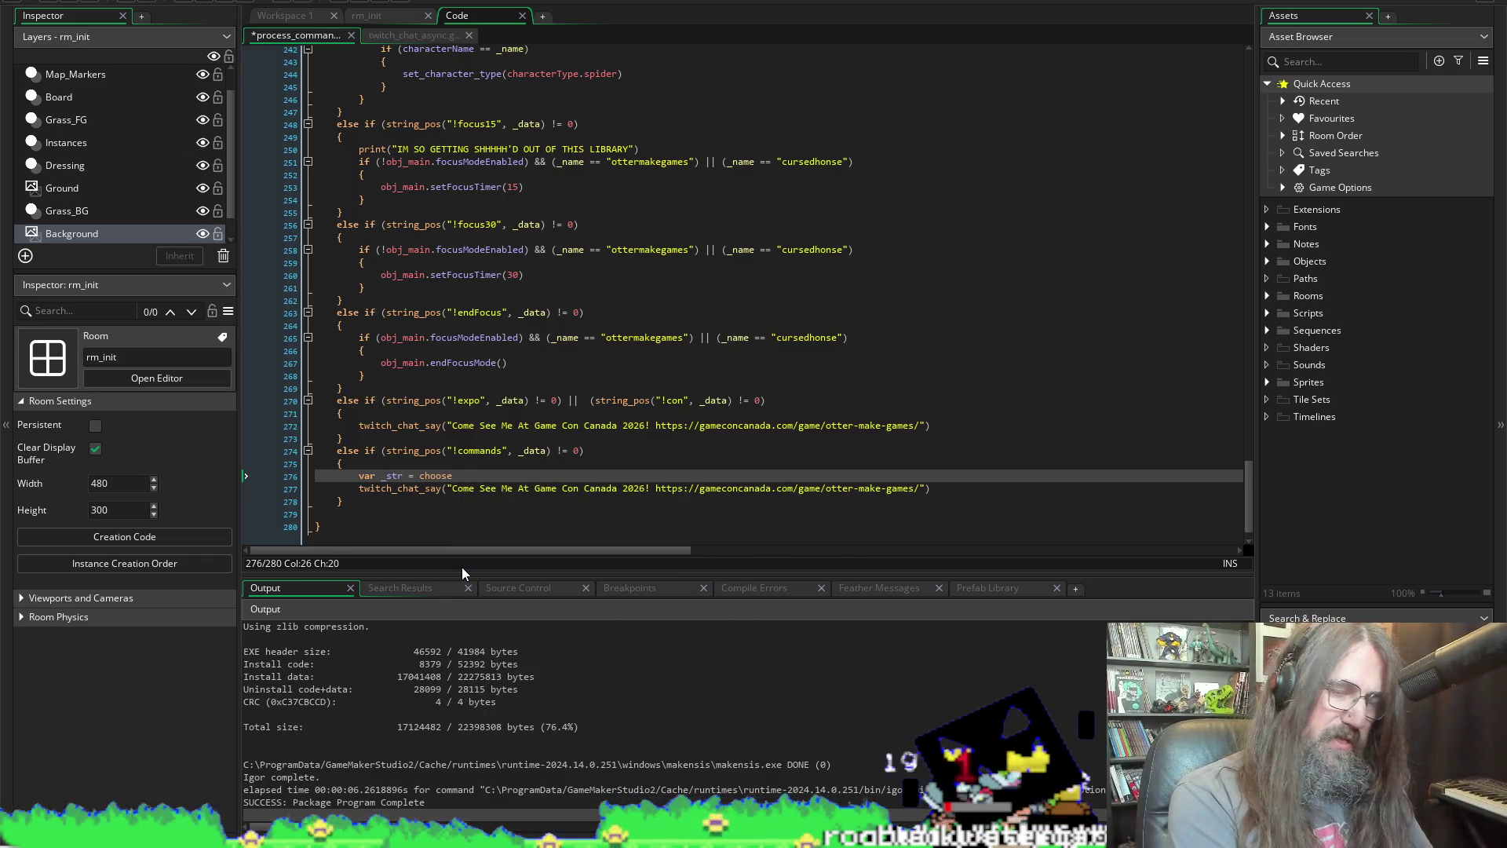
text(()
text("So lets put some clothes on this guy" - Otter 2026)
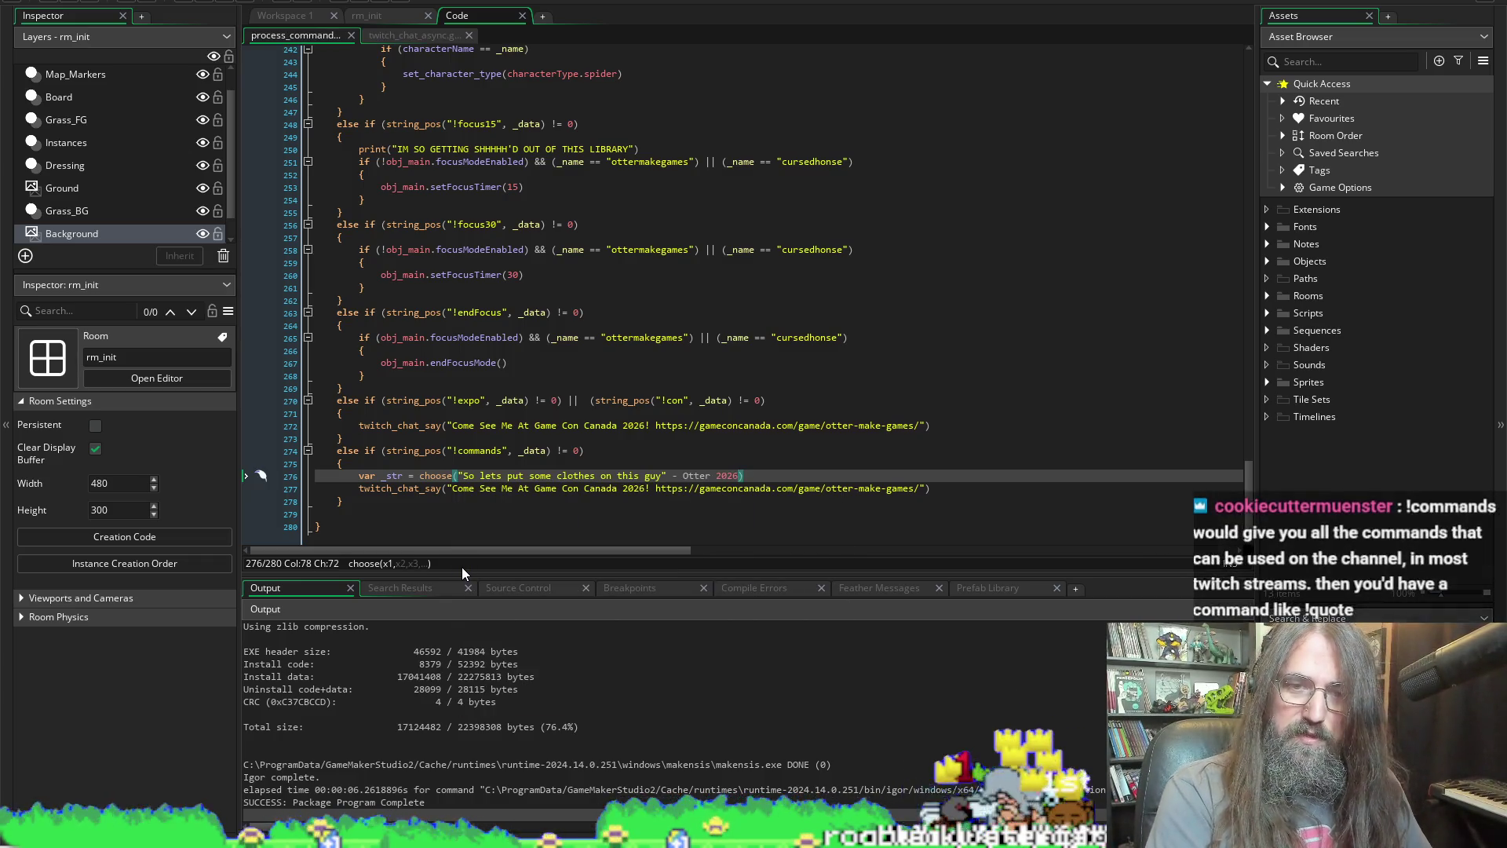
text(")
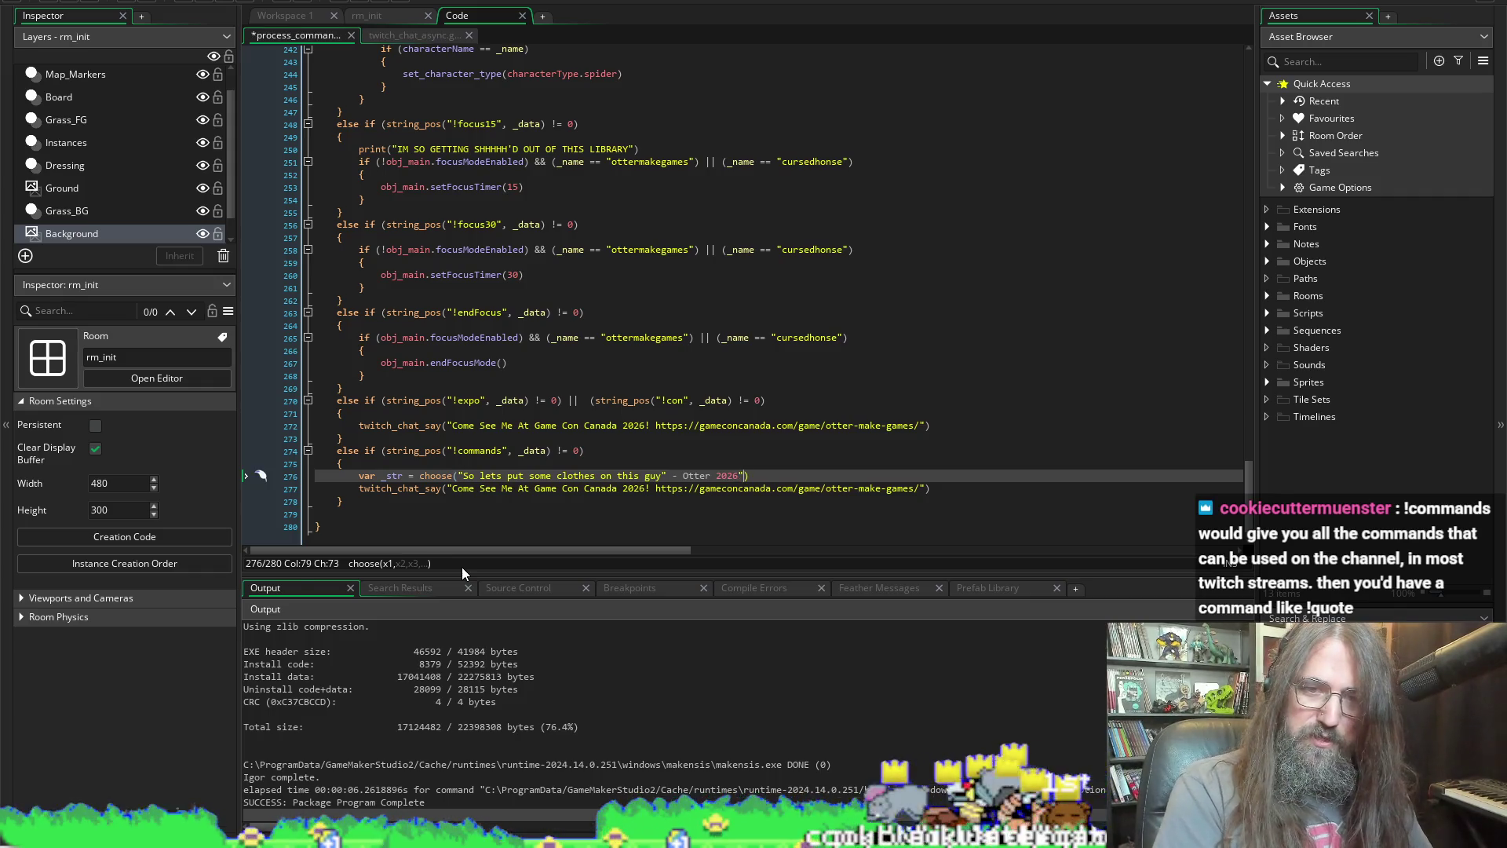
key(Left)
key(Left)
key(Left)
key(Delete)
text(")
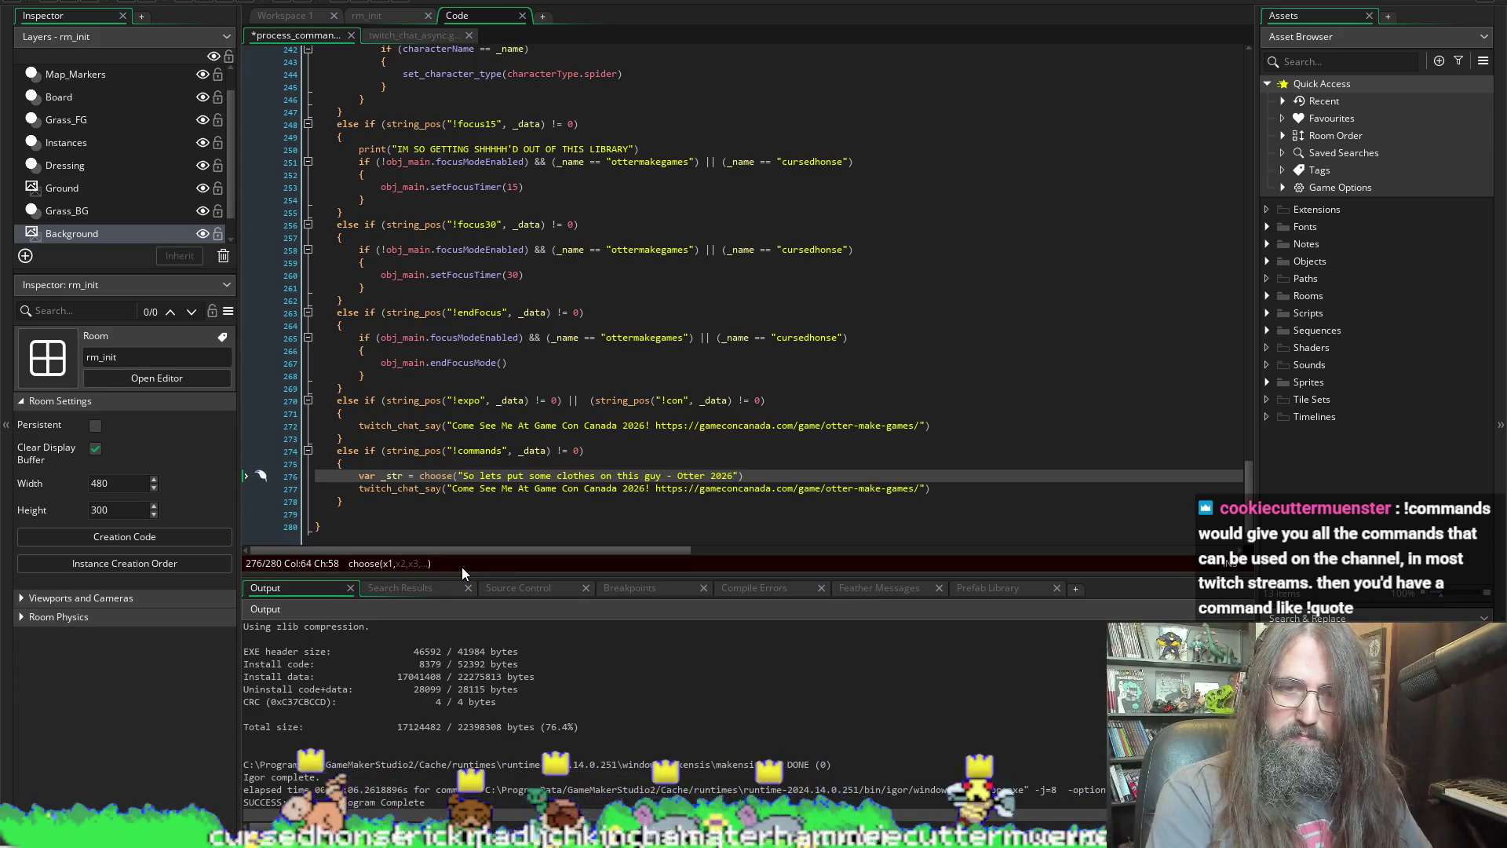
key(Left)
key(Left)
key(Left)
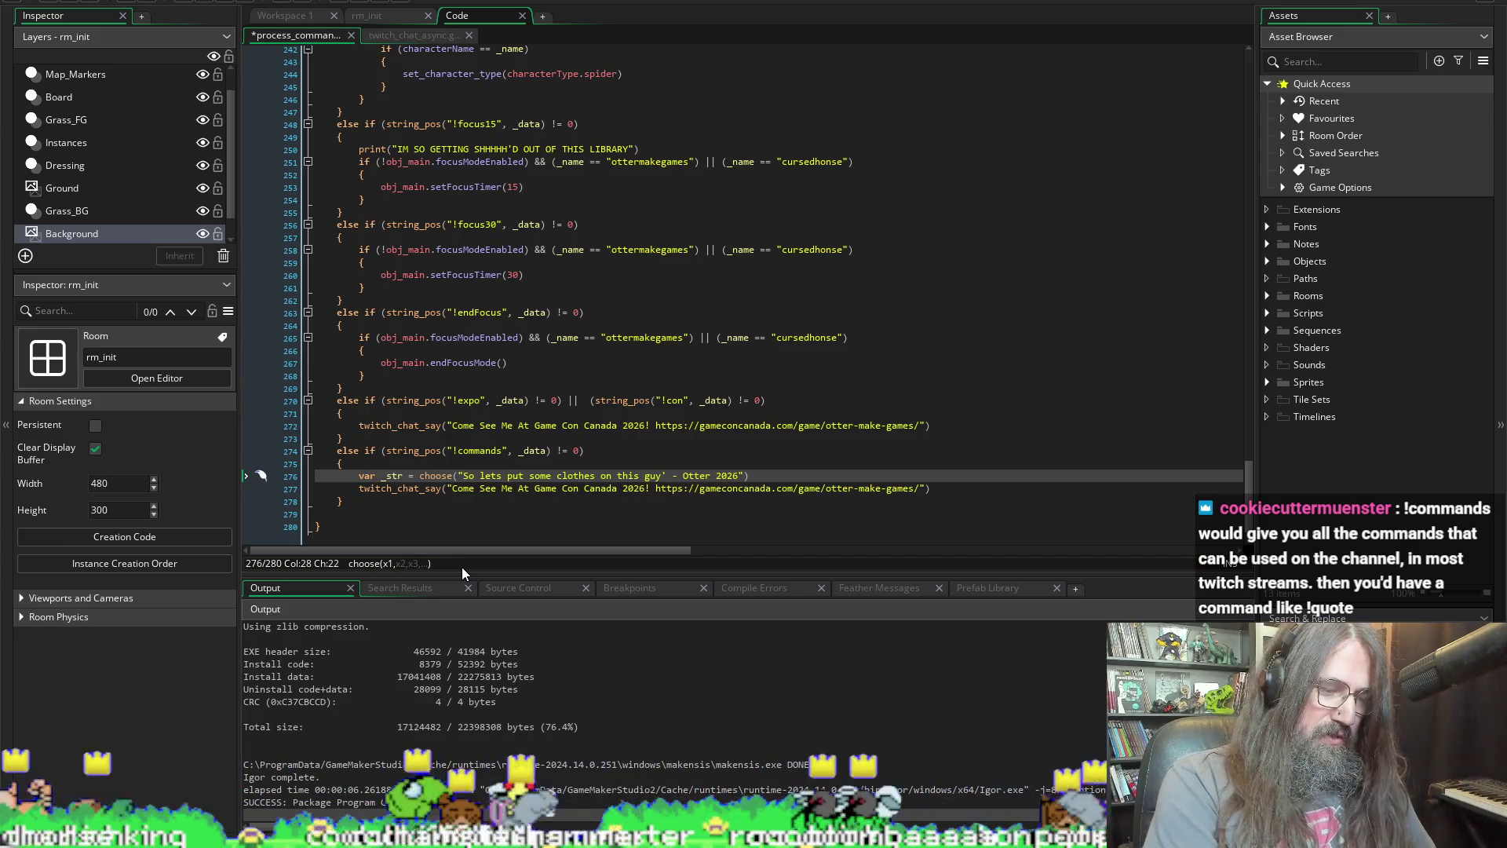
key(Left)
text(')
key(ctrl+s)
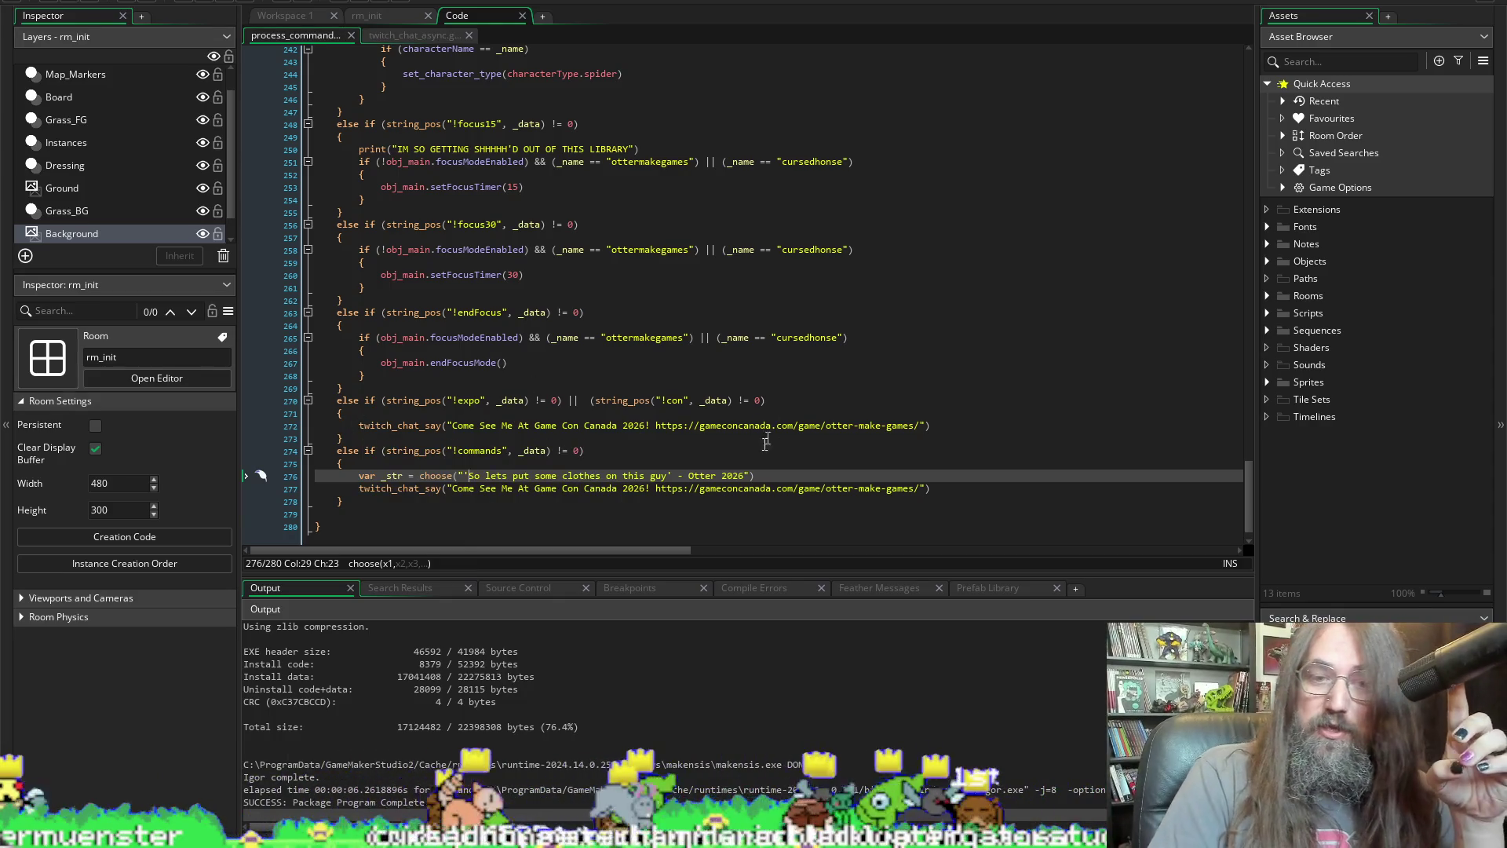
Step: Replace the Game Con message in twitch_chat_say with _str
double_click(392, 476)
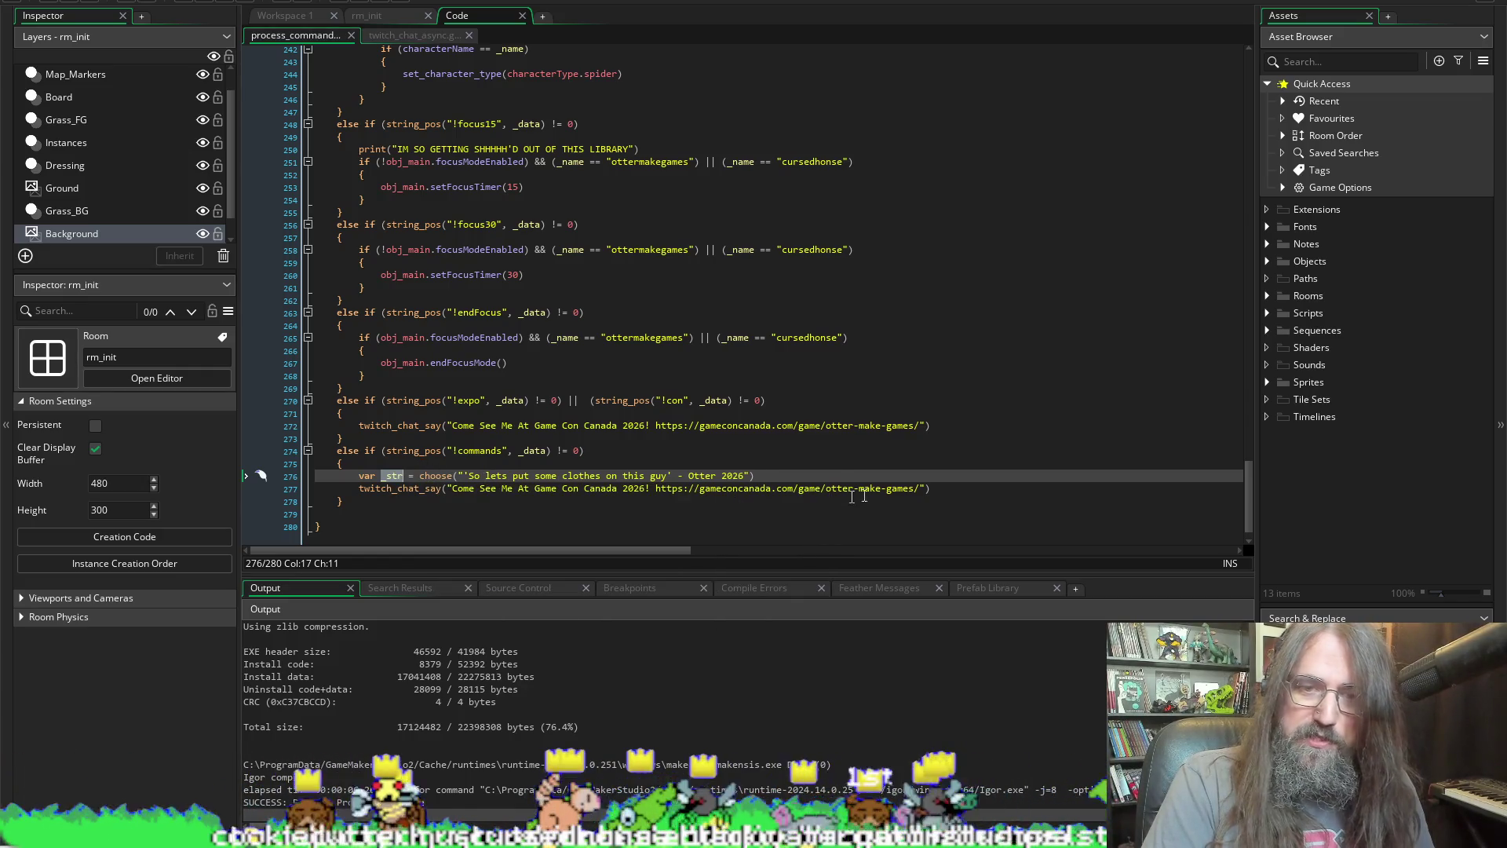
drag(758, 475, 446, 491)
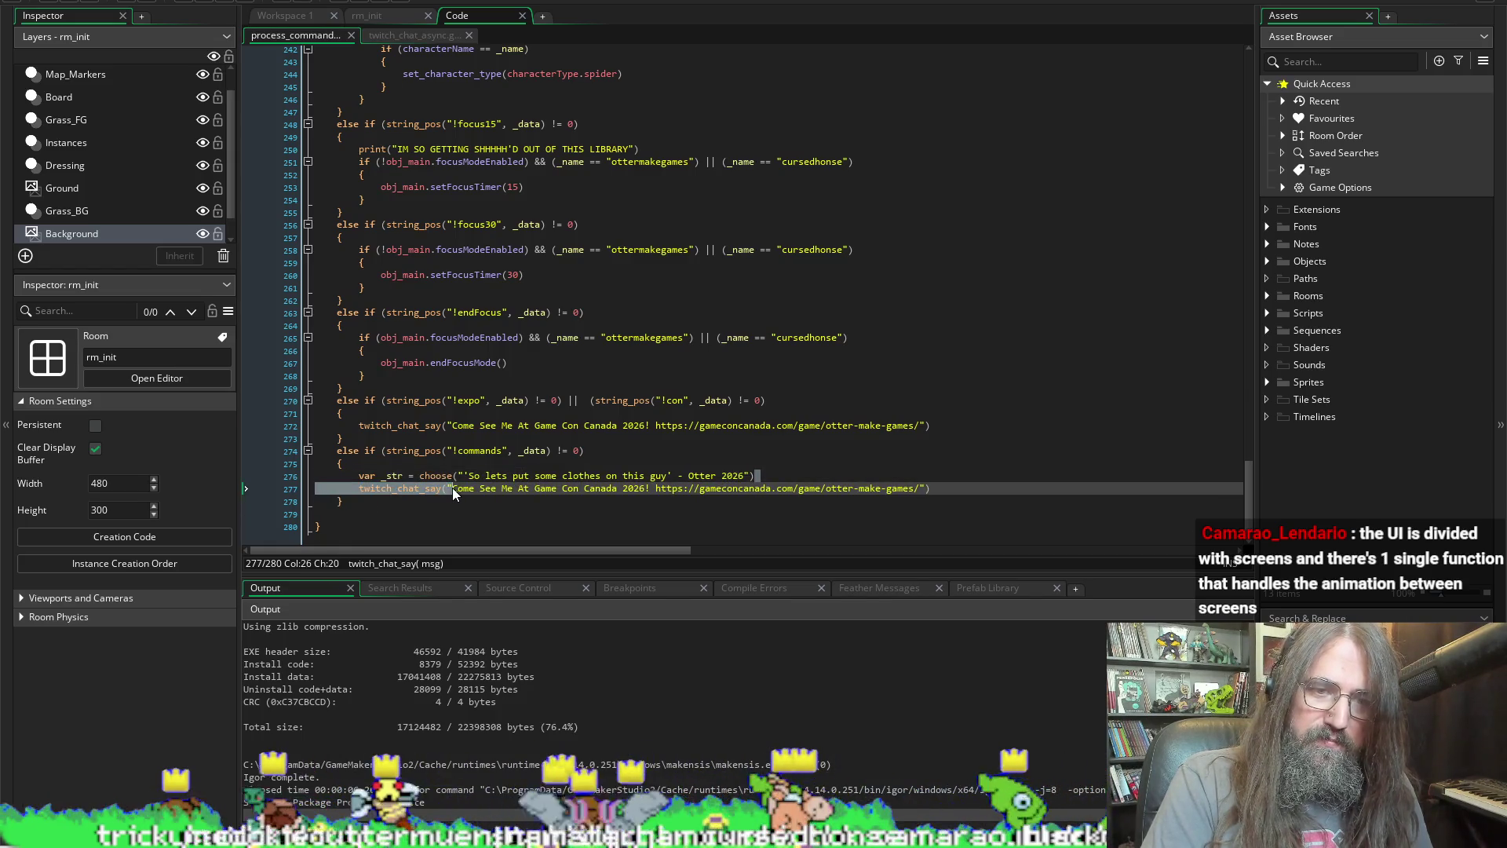
key(End)
mouse_move(927, 488)
mouse_down()
mouse_move(471, 464)
mouse_move(542, 488)
mouse_move(447, 489)
mouse_up()
text(_str)
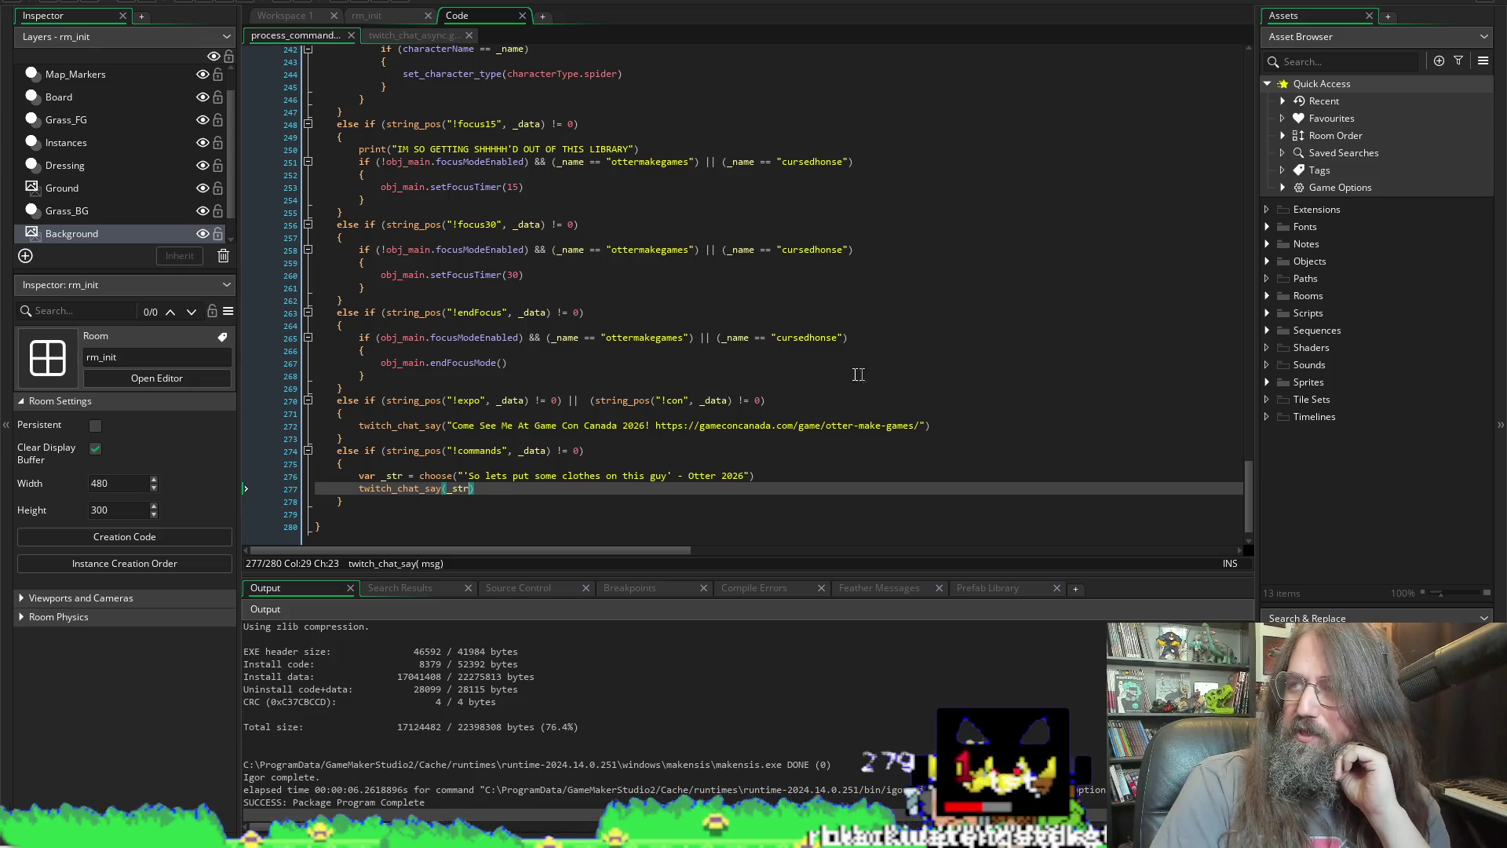
scroll(414, 294, down, 1)
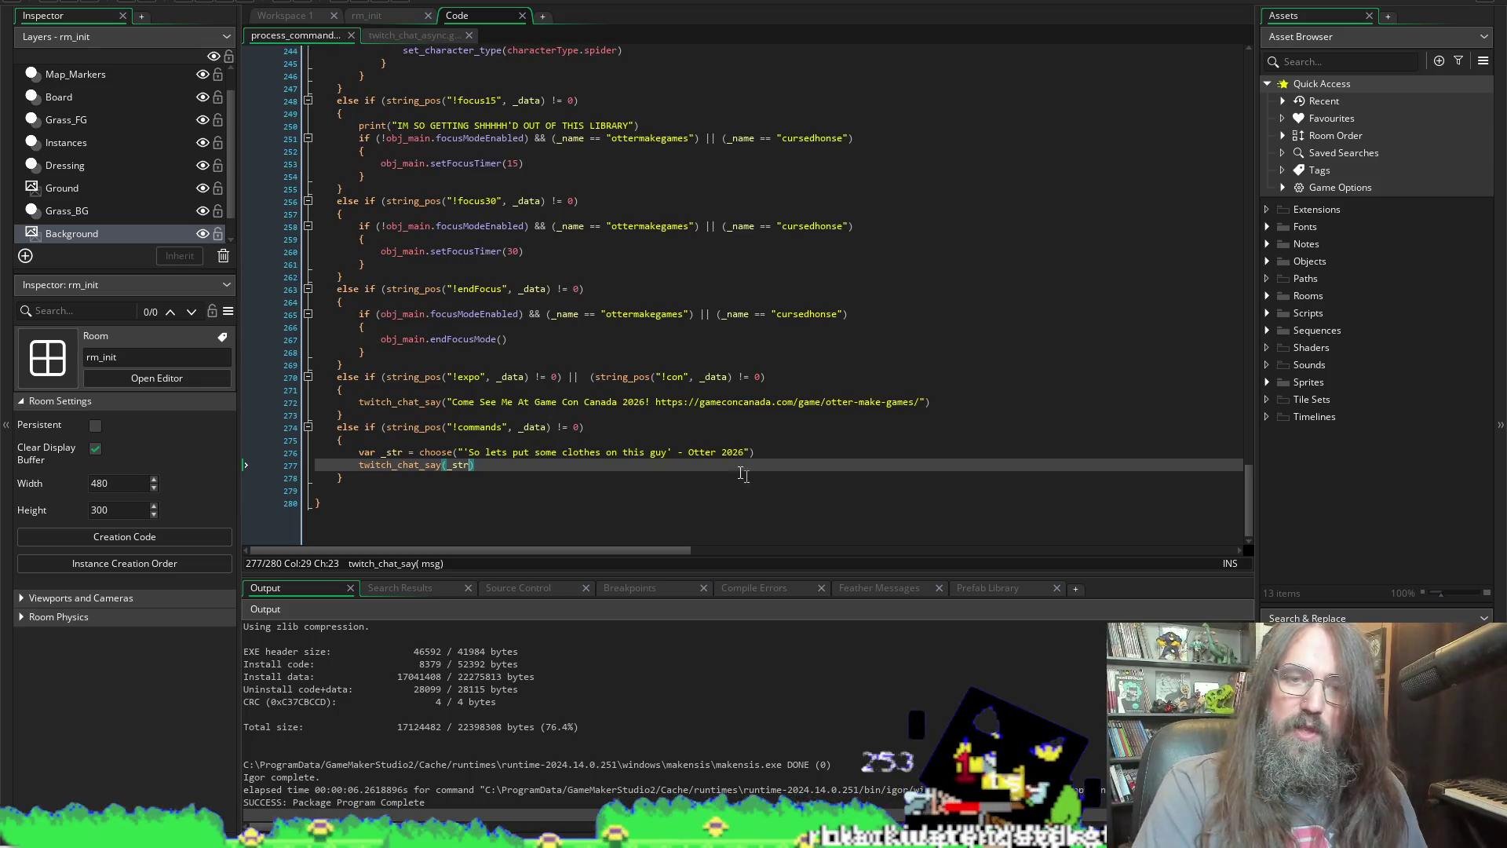
scroll(795, 444, up, 1)
click(773, 461)
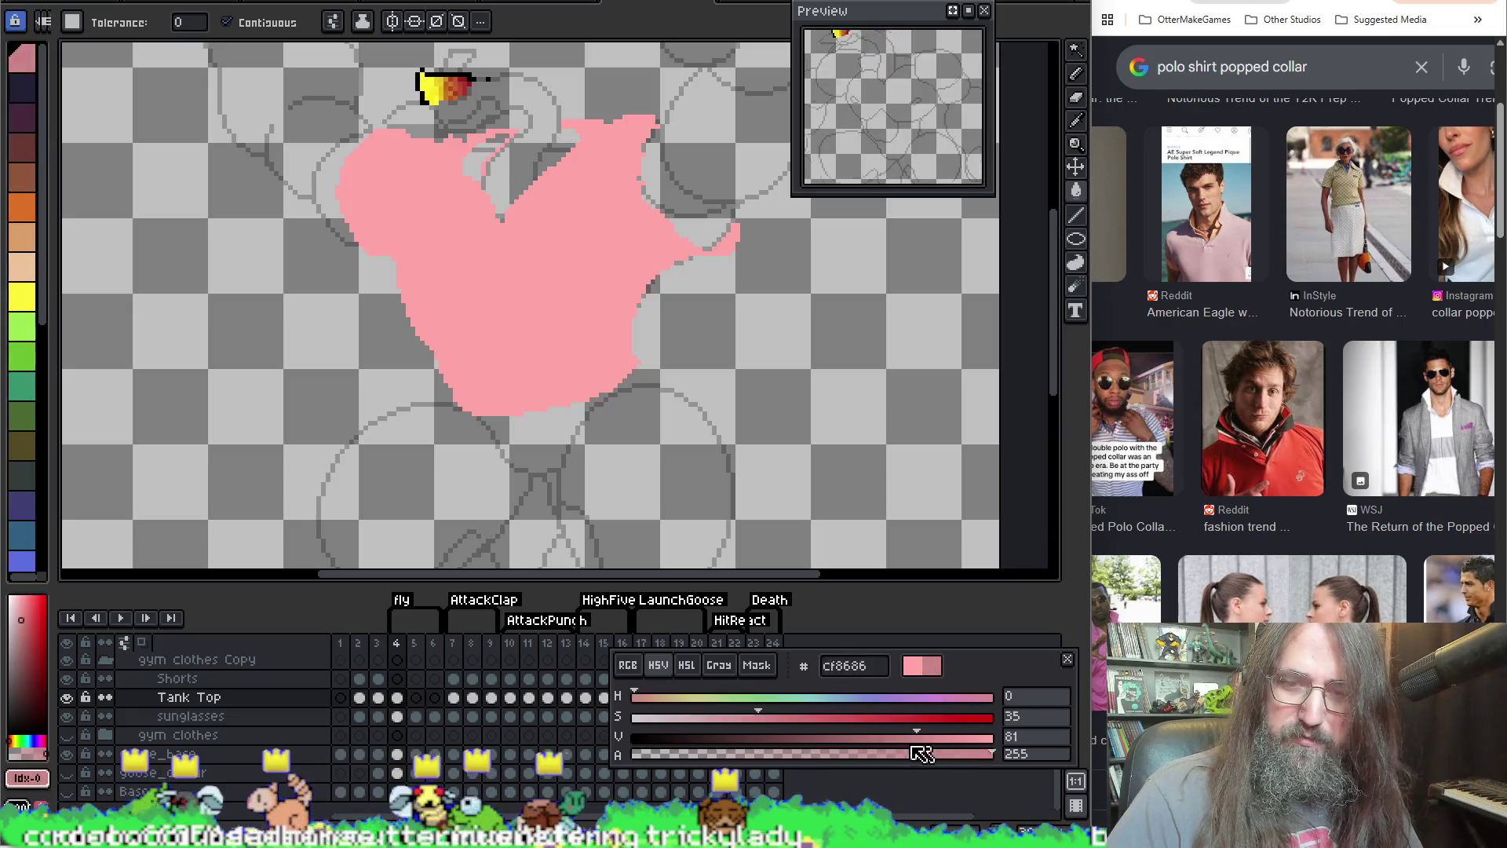
Step: Set the drawing colour to dark red #a34545 (value 64, higher saturation), undoing a stray fill
click(1040, 736)
text(64)
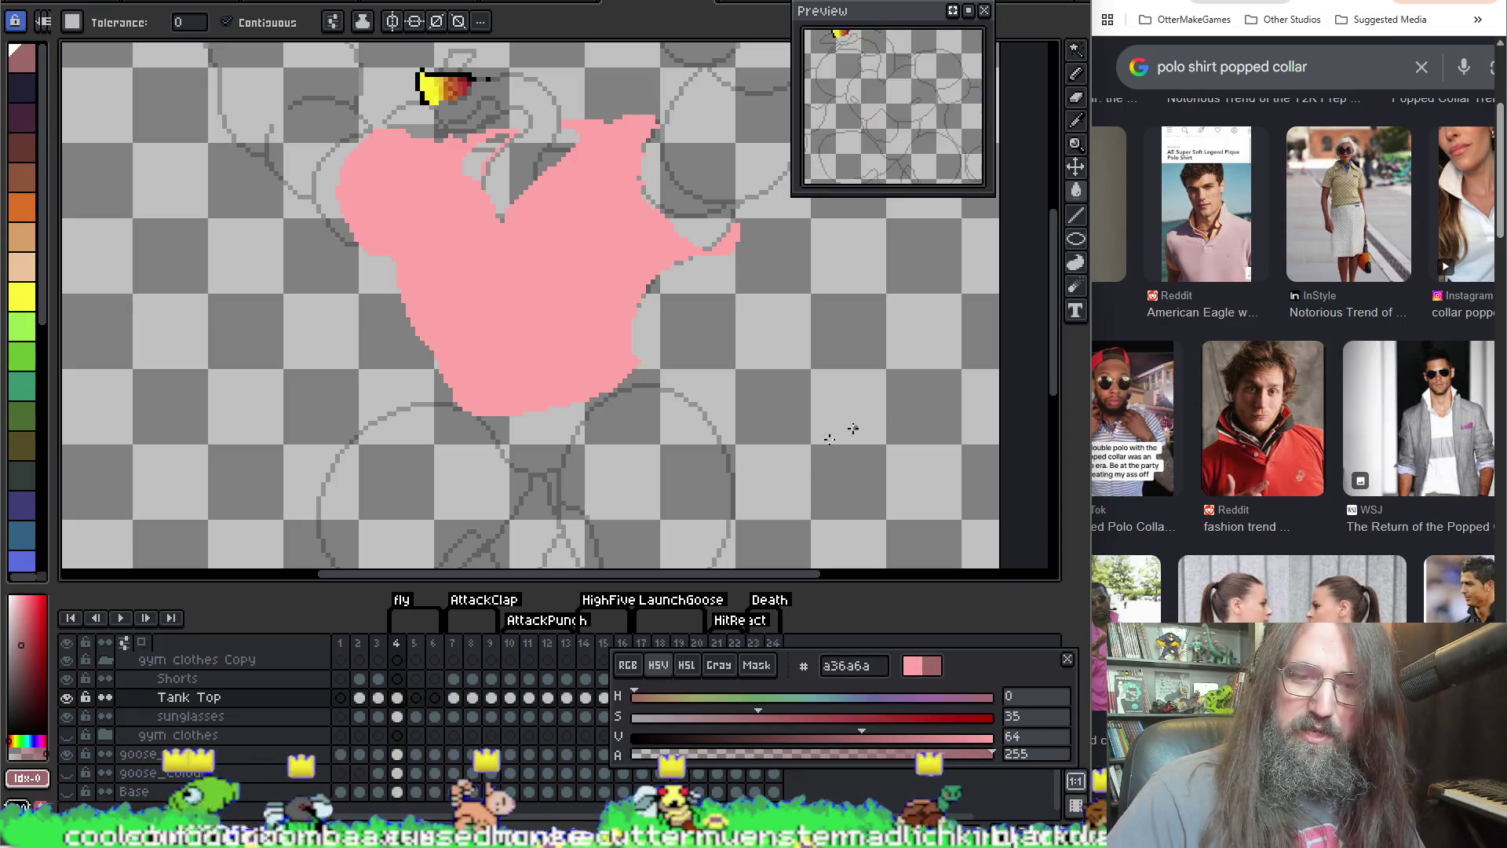
mouse_move(759, 716)
mouse_down()
mouse_move(856, 715)
mouse_move(843, 714)
mouse_up()
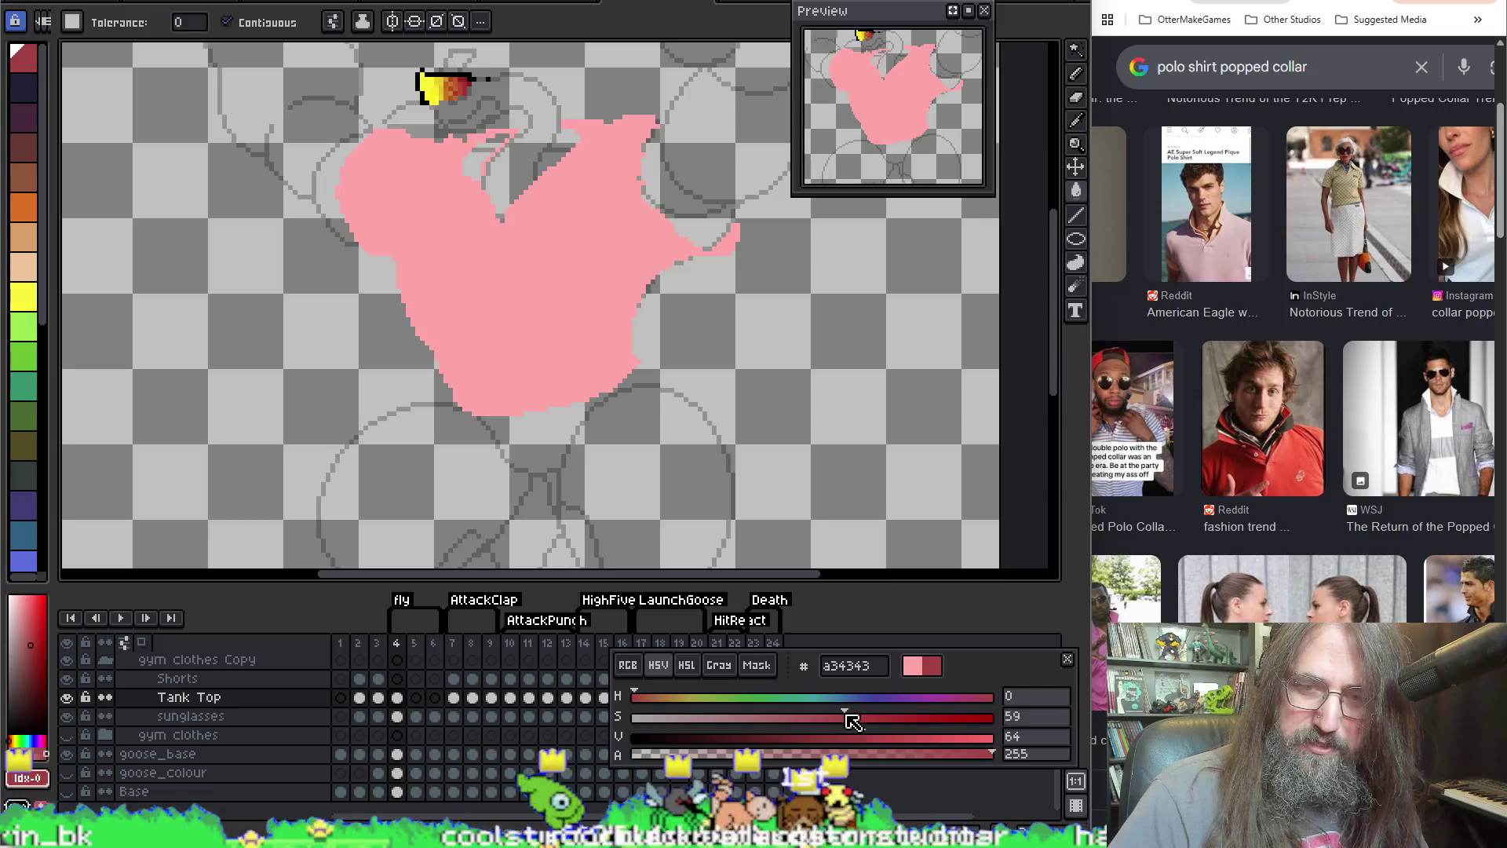
scroll(581, 259, up, 2)
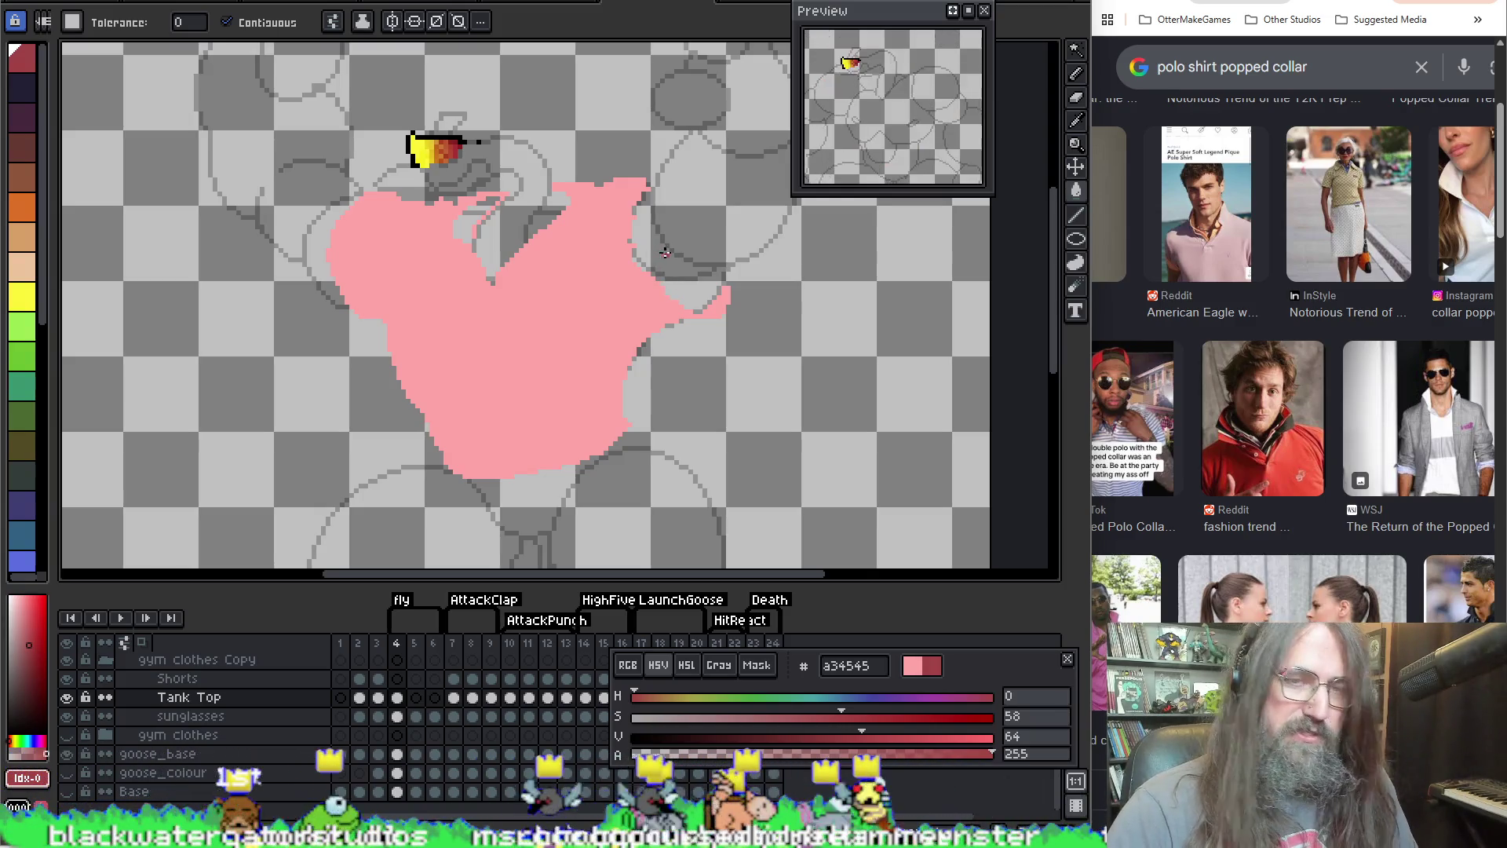
click(751, 183)
key(ctrl+z)
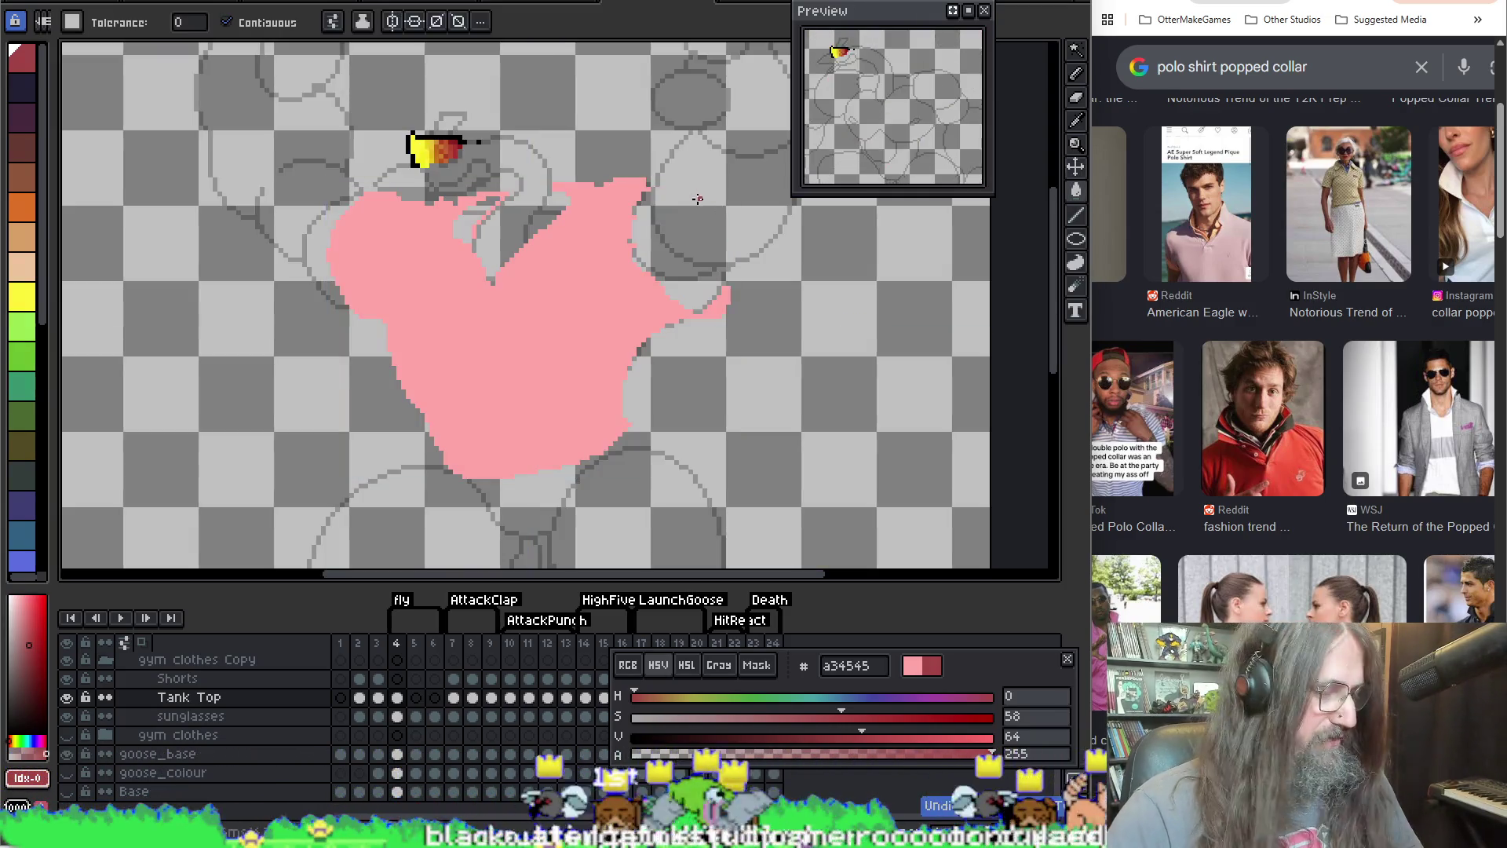
key(b)
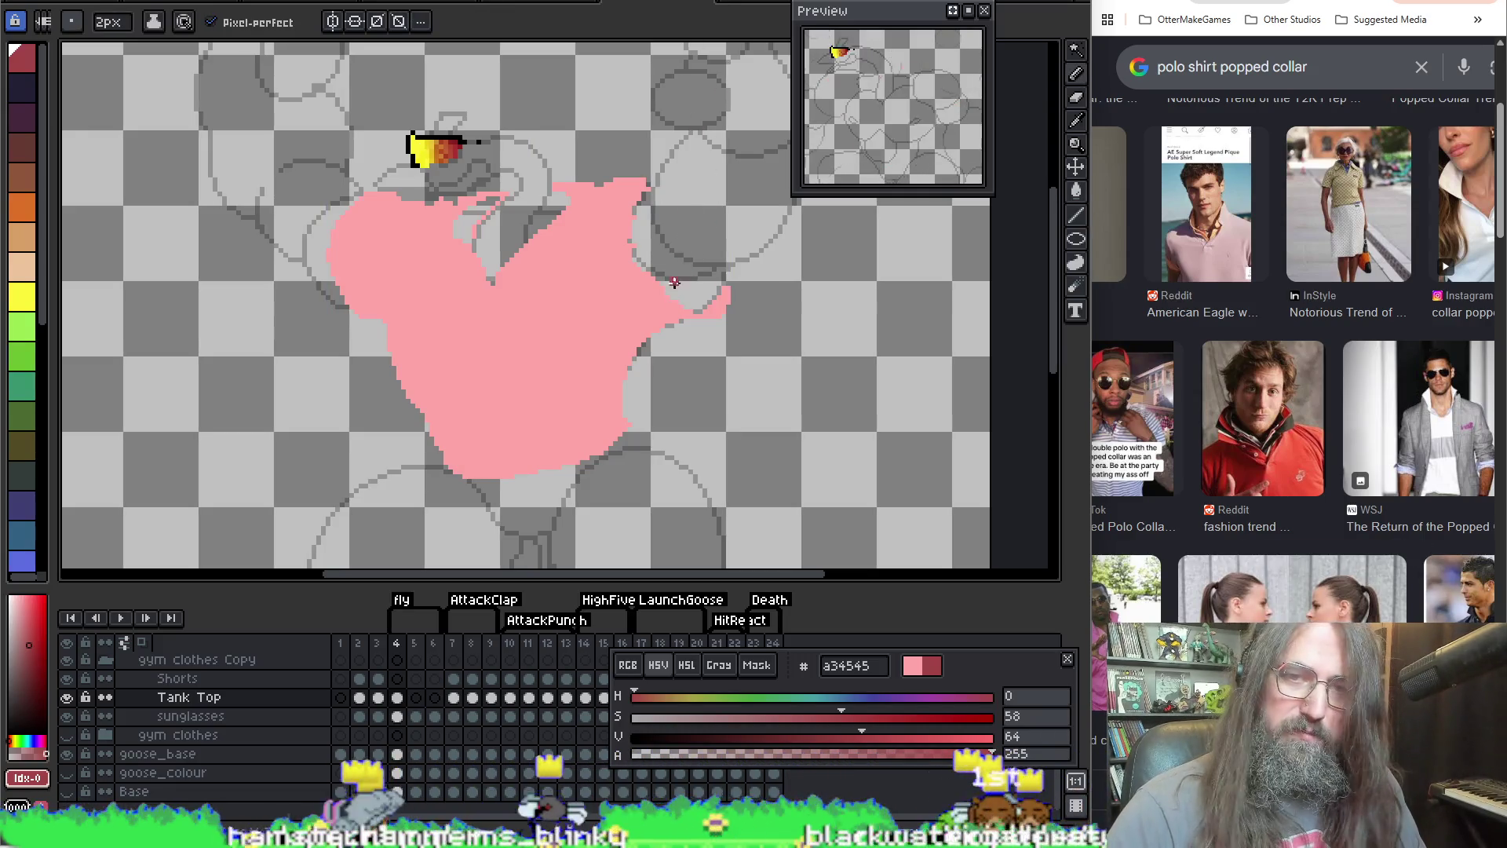
scroll(672, 271, up, 3)
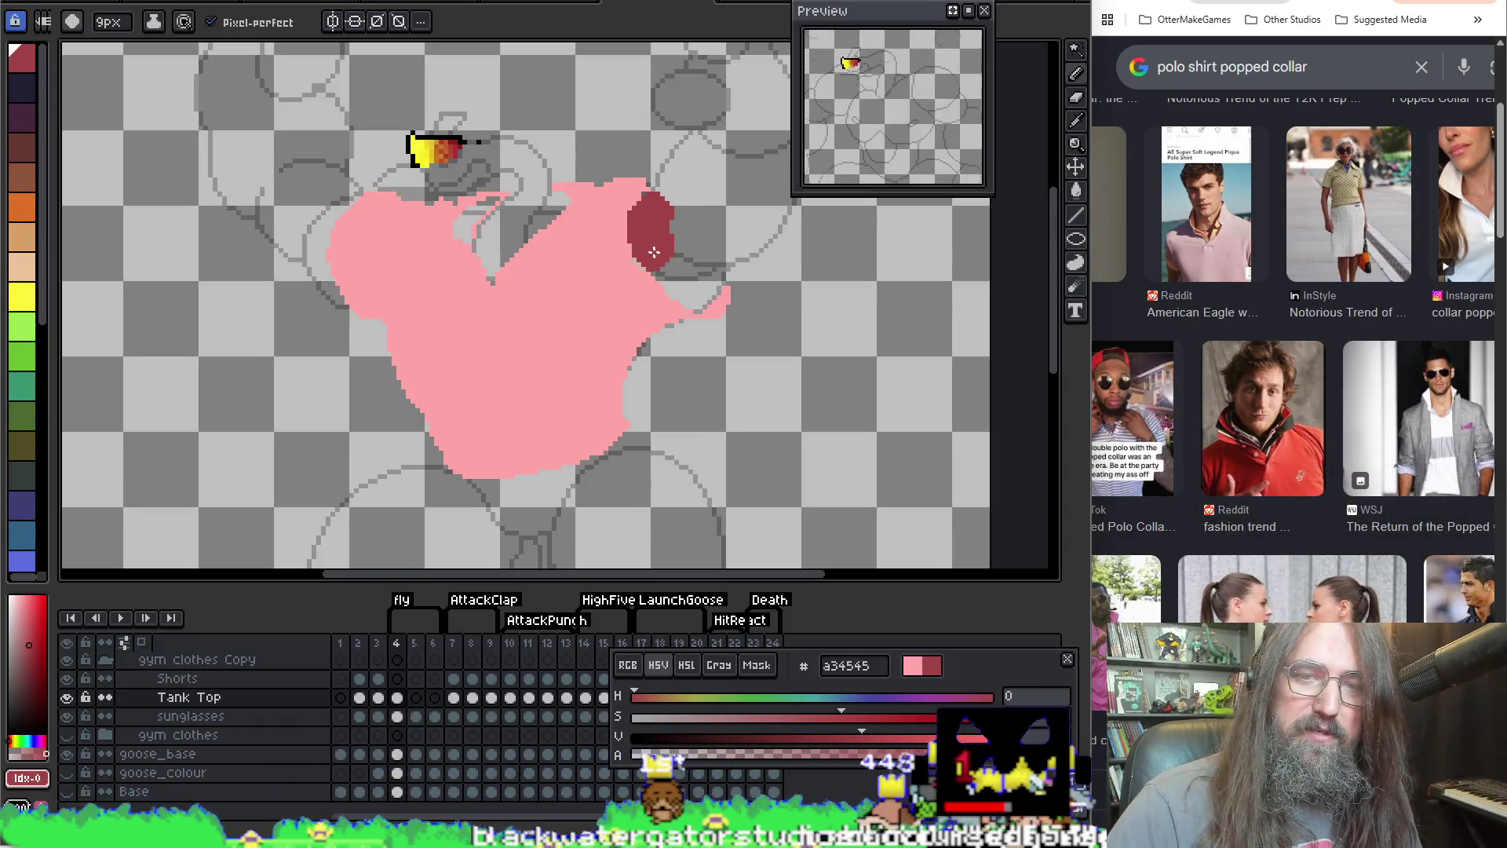
Step: Extend the dark red shading down toward the sleeve, undoing two stray dark red fills
drag(654, 251, 677, 284)
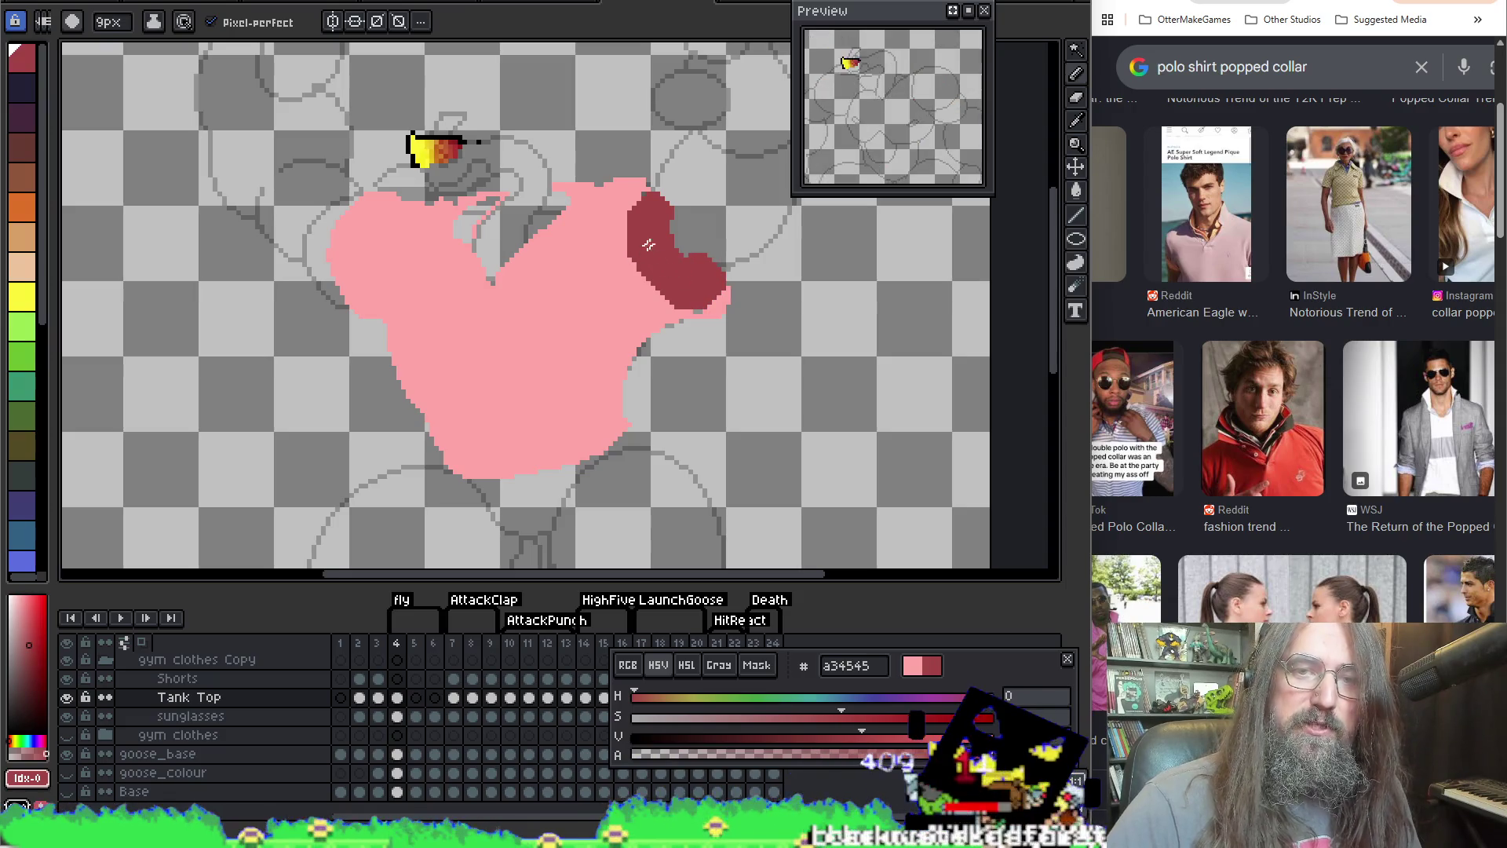
key(e)
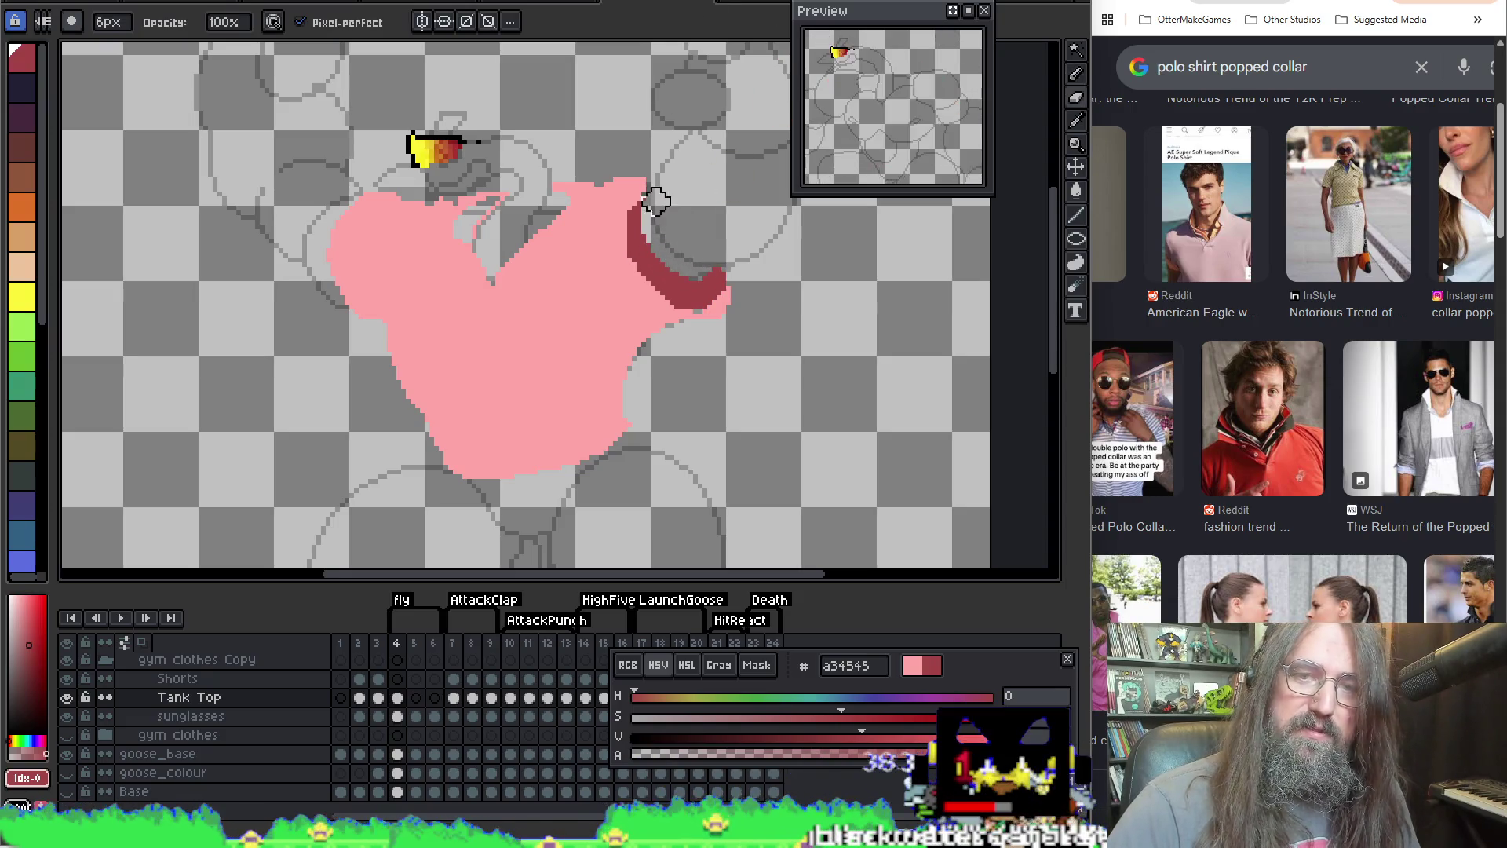
key(b)
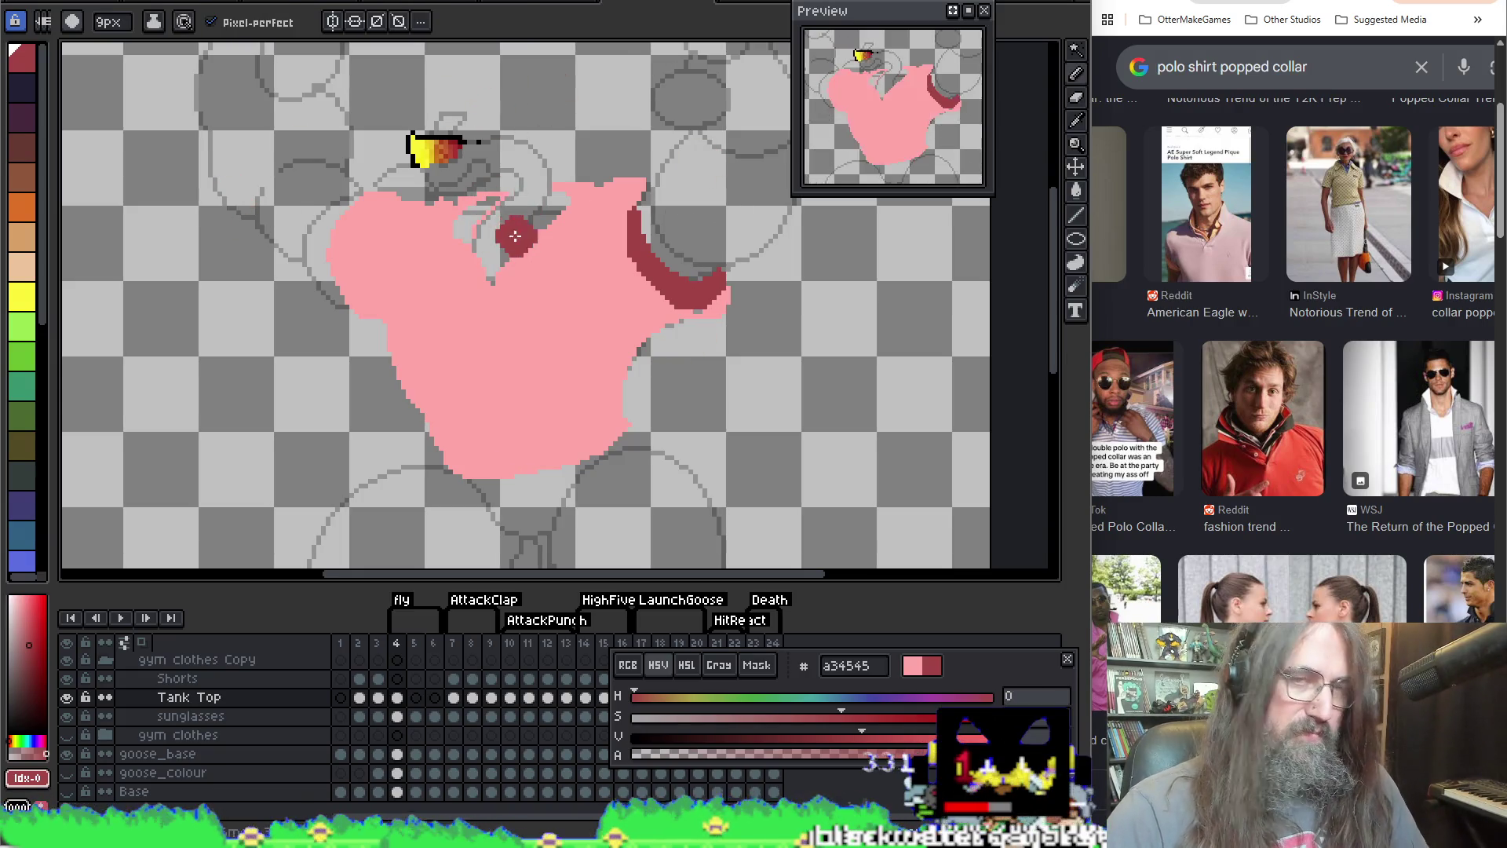
key(g)
click(555, 159)
key(ctrl+z)
key(b)
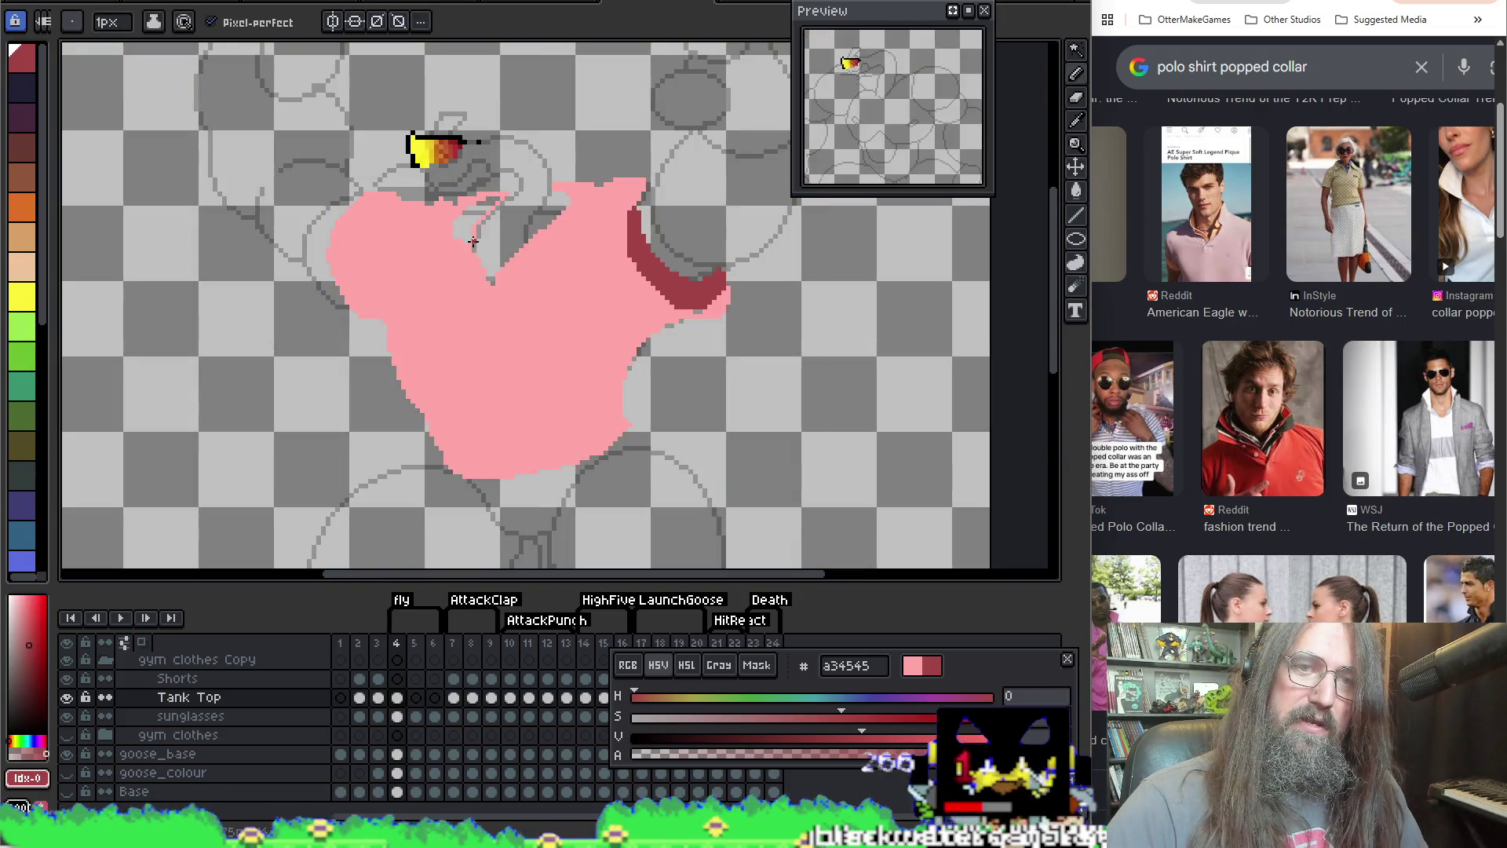
key(g)
click(479, 203)
key(ctrl+z)
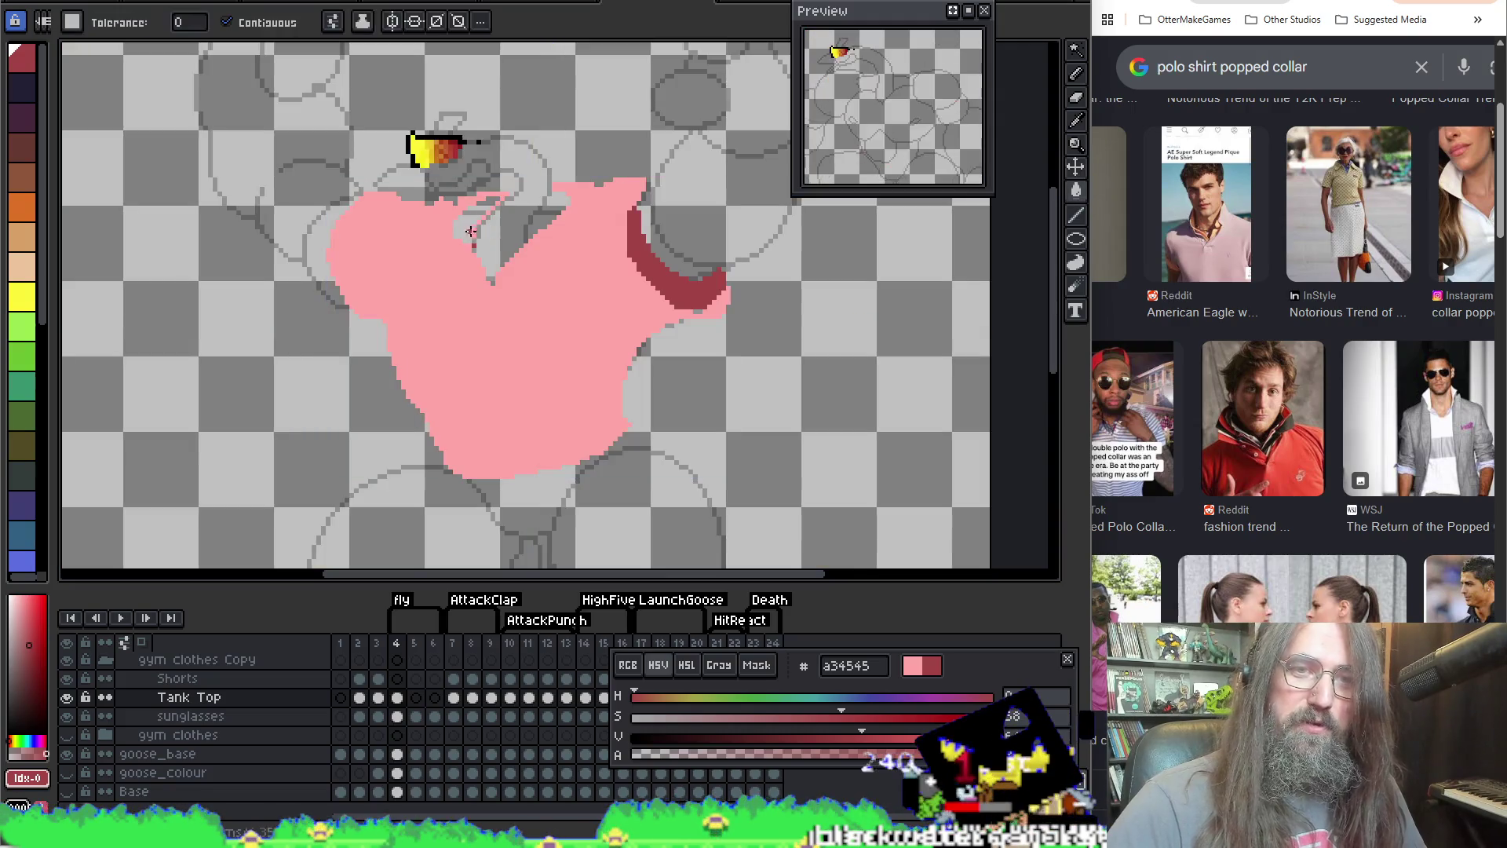
key(b)
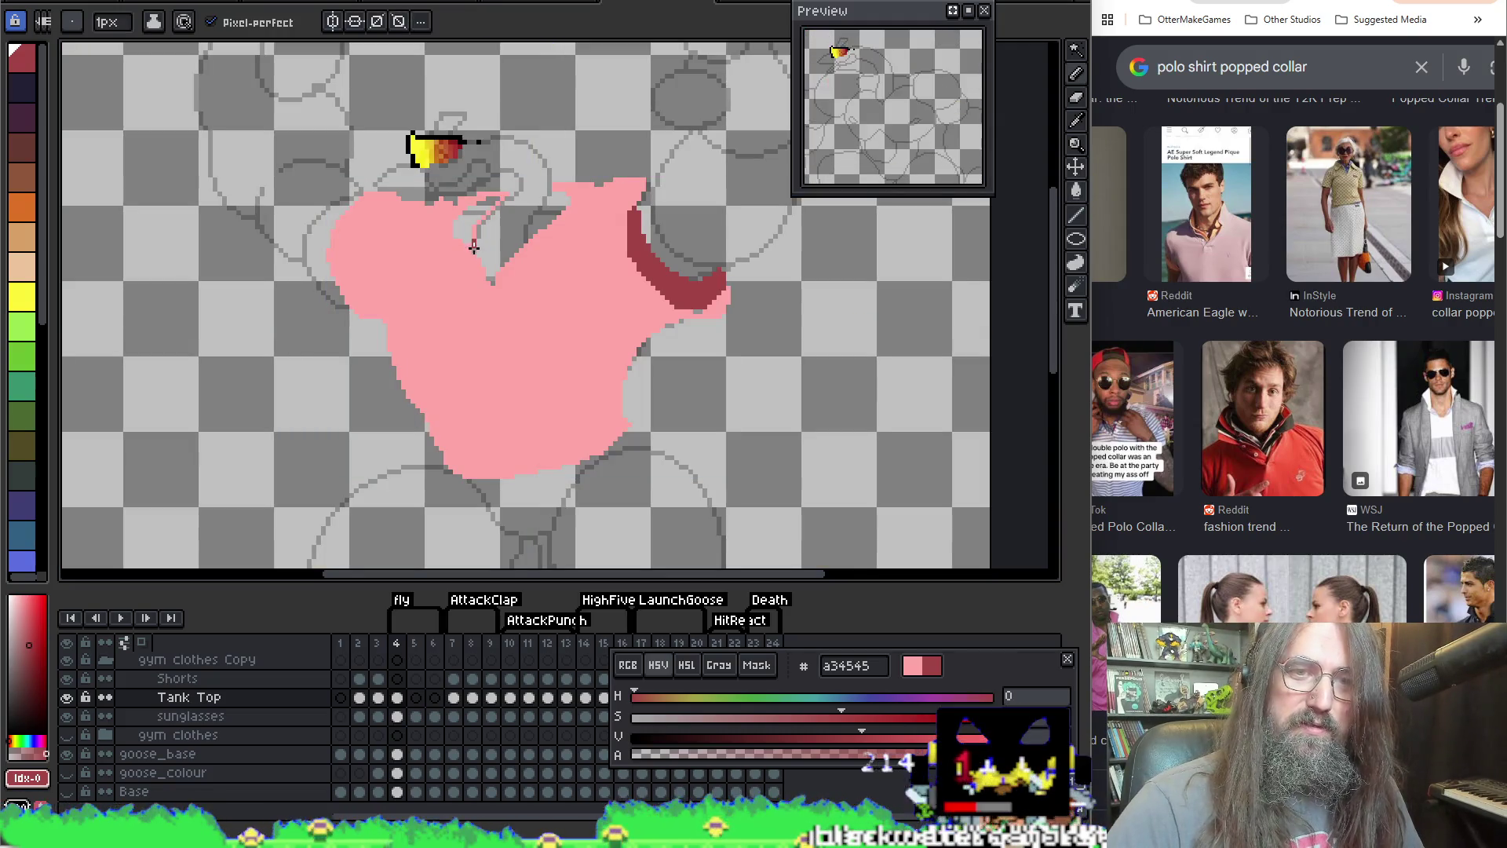
key(g)
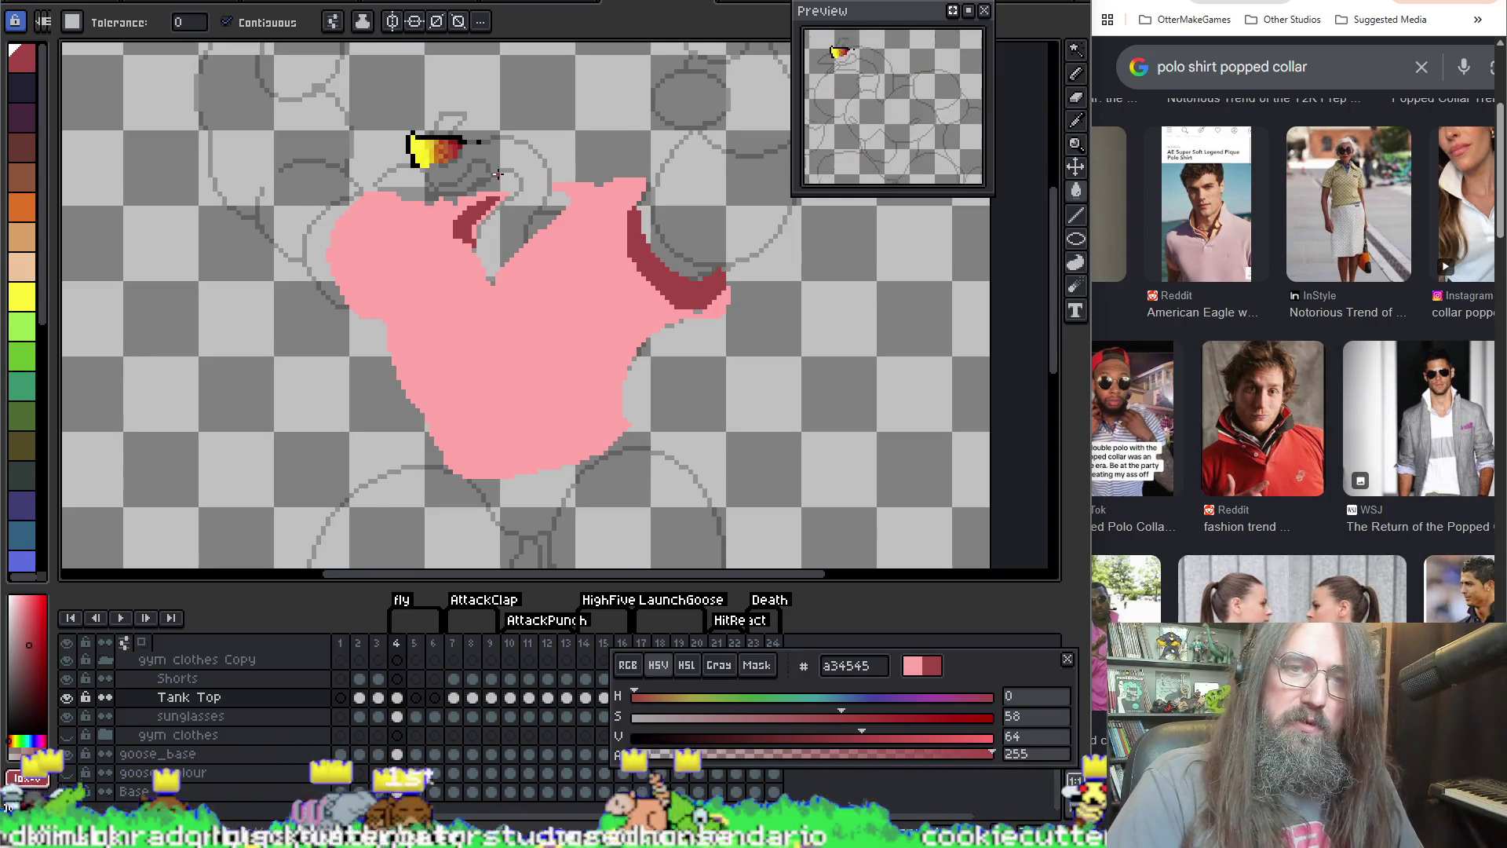
Step: Shade the left collar tip dark red with the pencil, undoing a stray fill
scroll(498, 175, up, 3)
click(506, 299)
key(ctrl+z)
scroll(581, 304, up, 3)
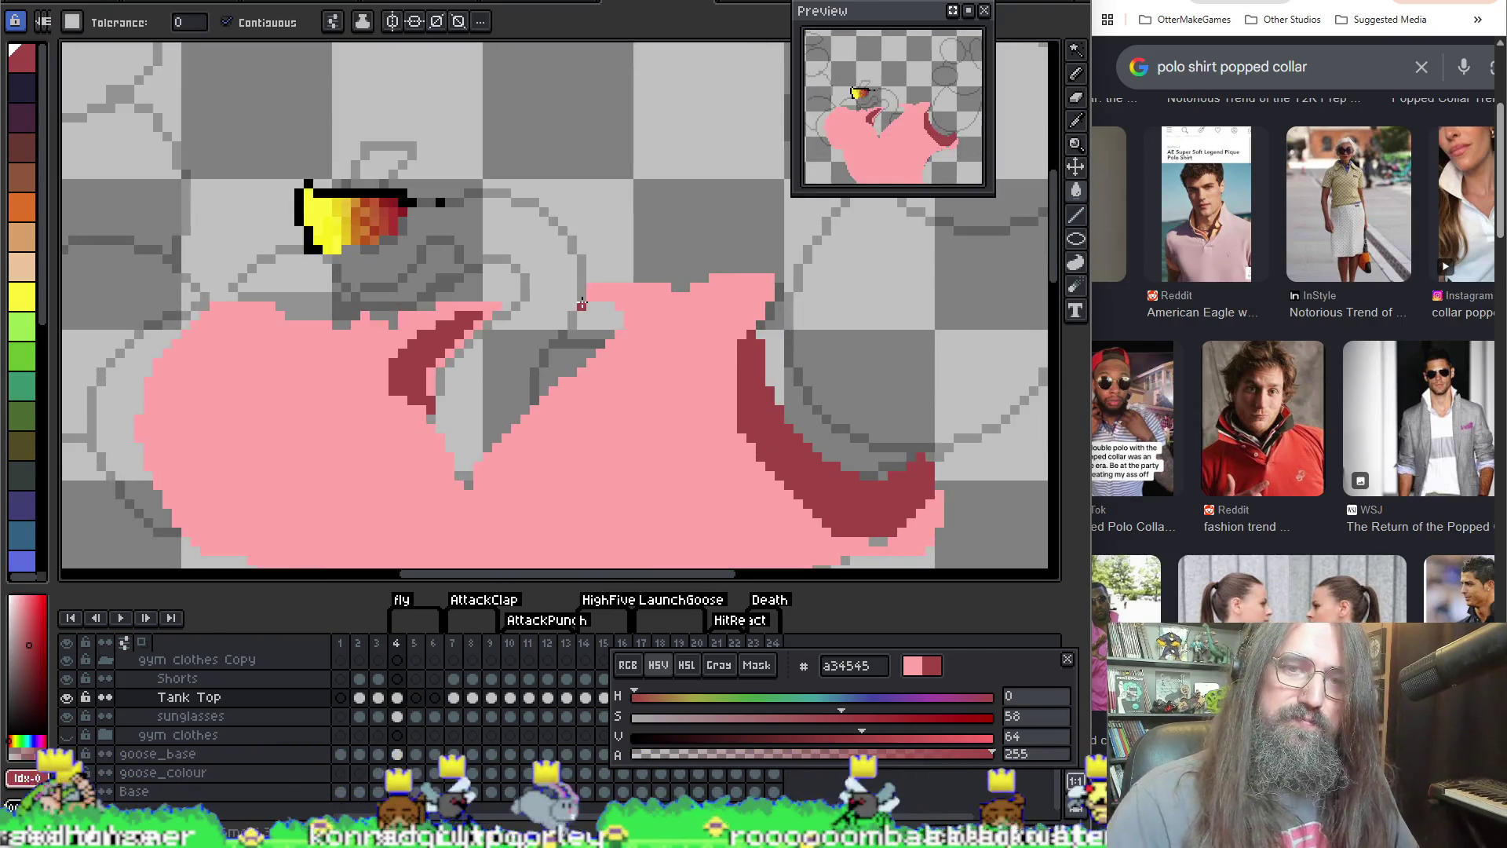
key(i)
key(b)
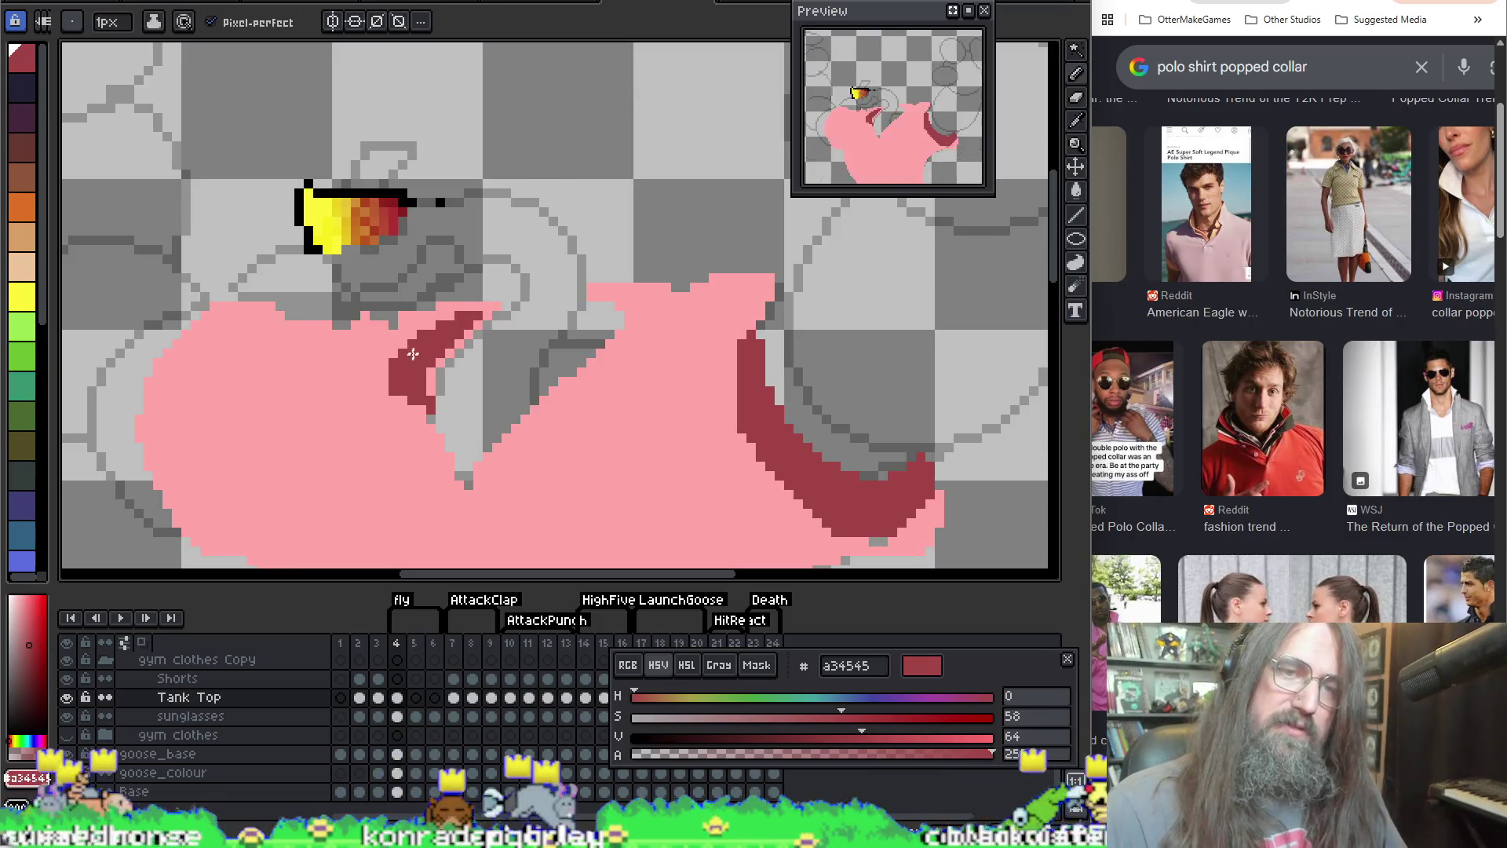
mouse_move(414, 353)
mouse_down()
mouse_move(464, 292)
mouse_move(473, 309)
mouse_up()
key(g)
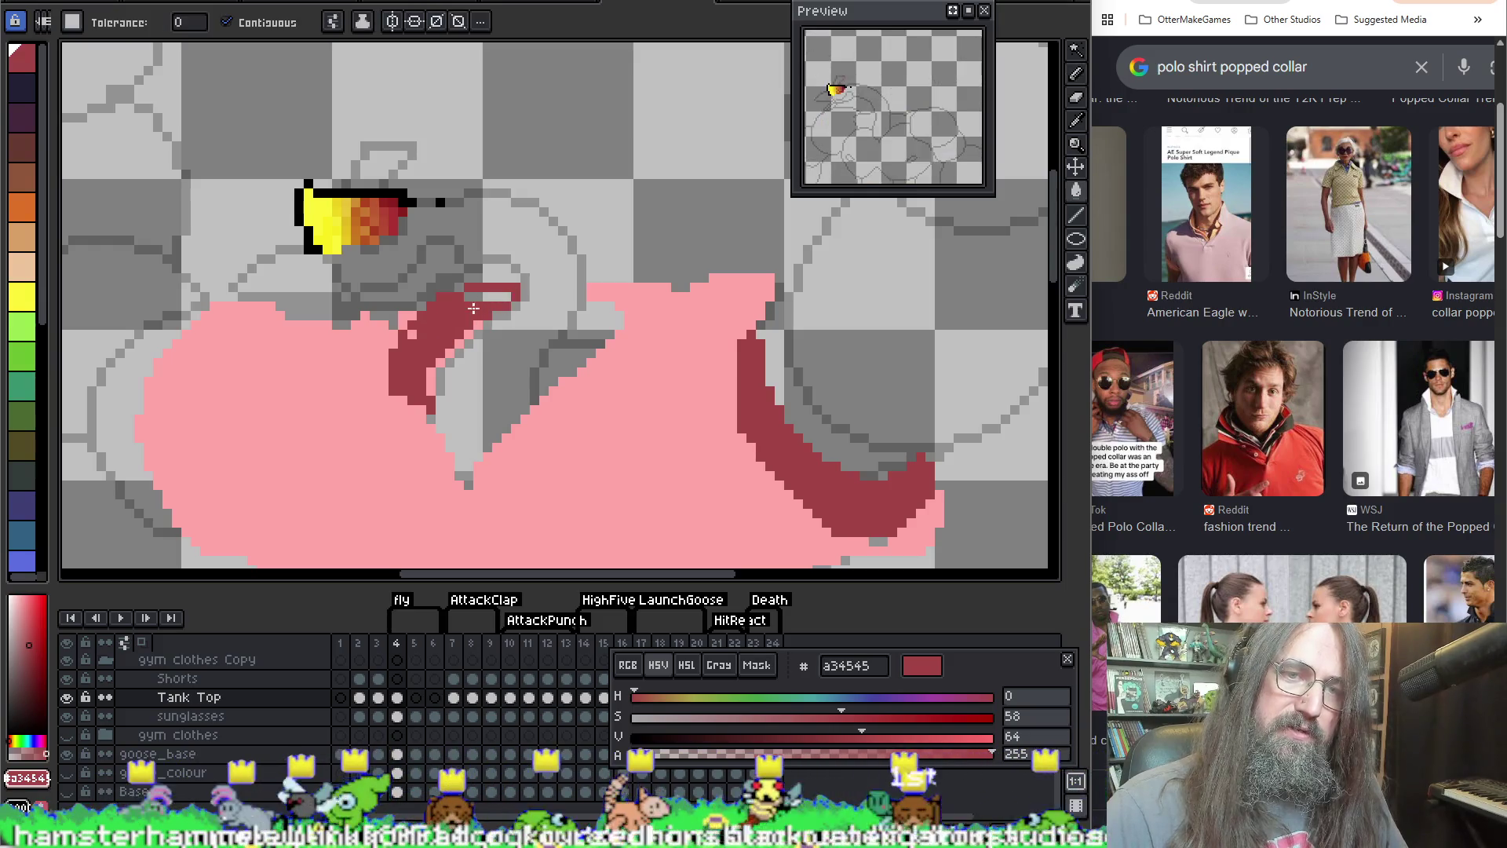
key(b)
drag(506, 295, 408, 334)
click(470, 300)
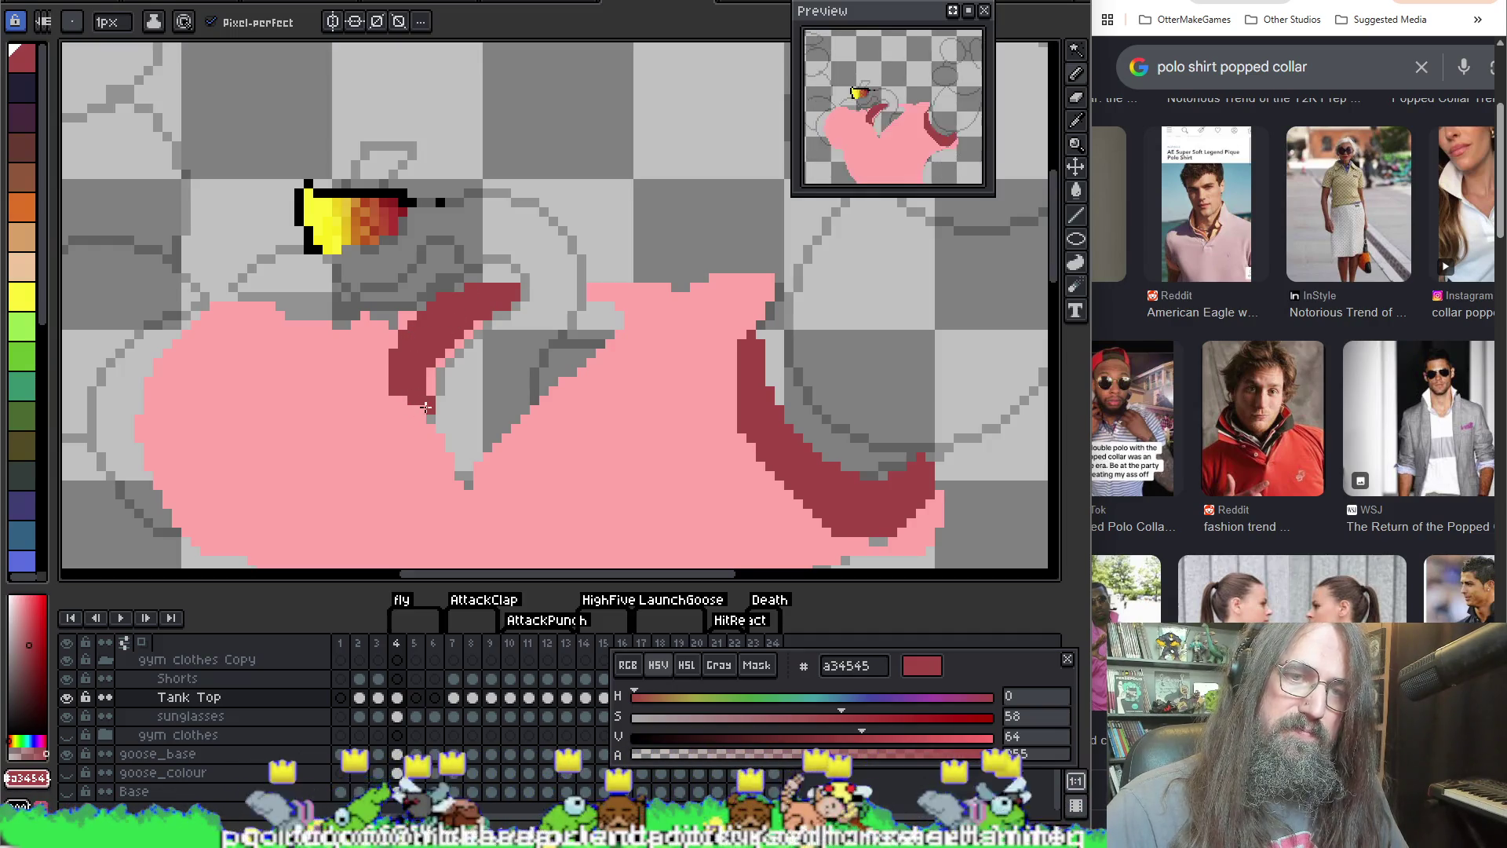
Step: Add dark red pixels to the right collar tip, undoing a stray diagonal stroke
key(i)
alt+click(397, 373)
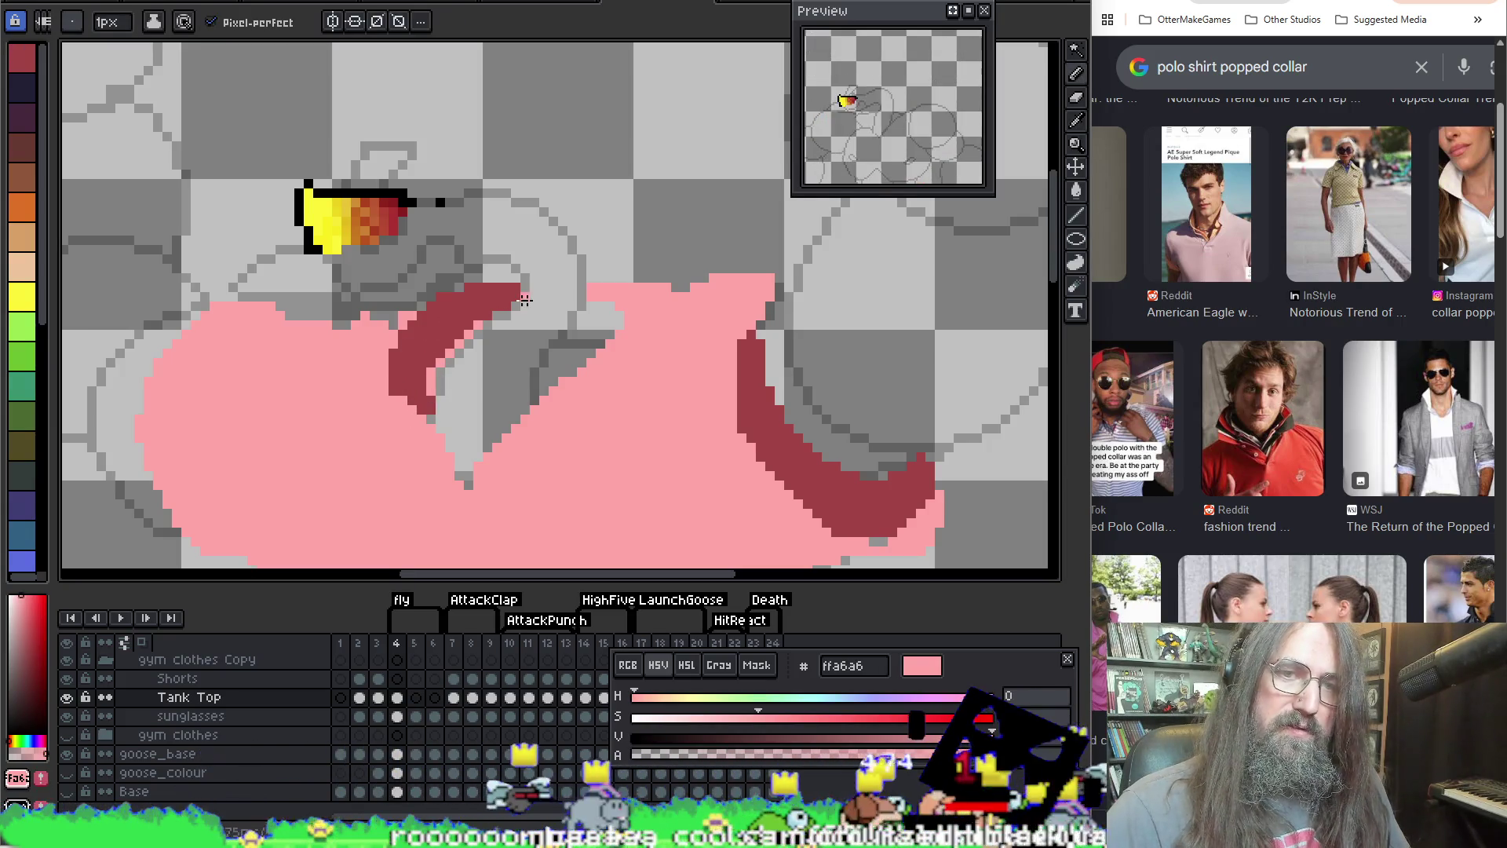
alt+click(485, 294)
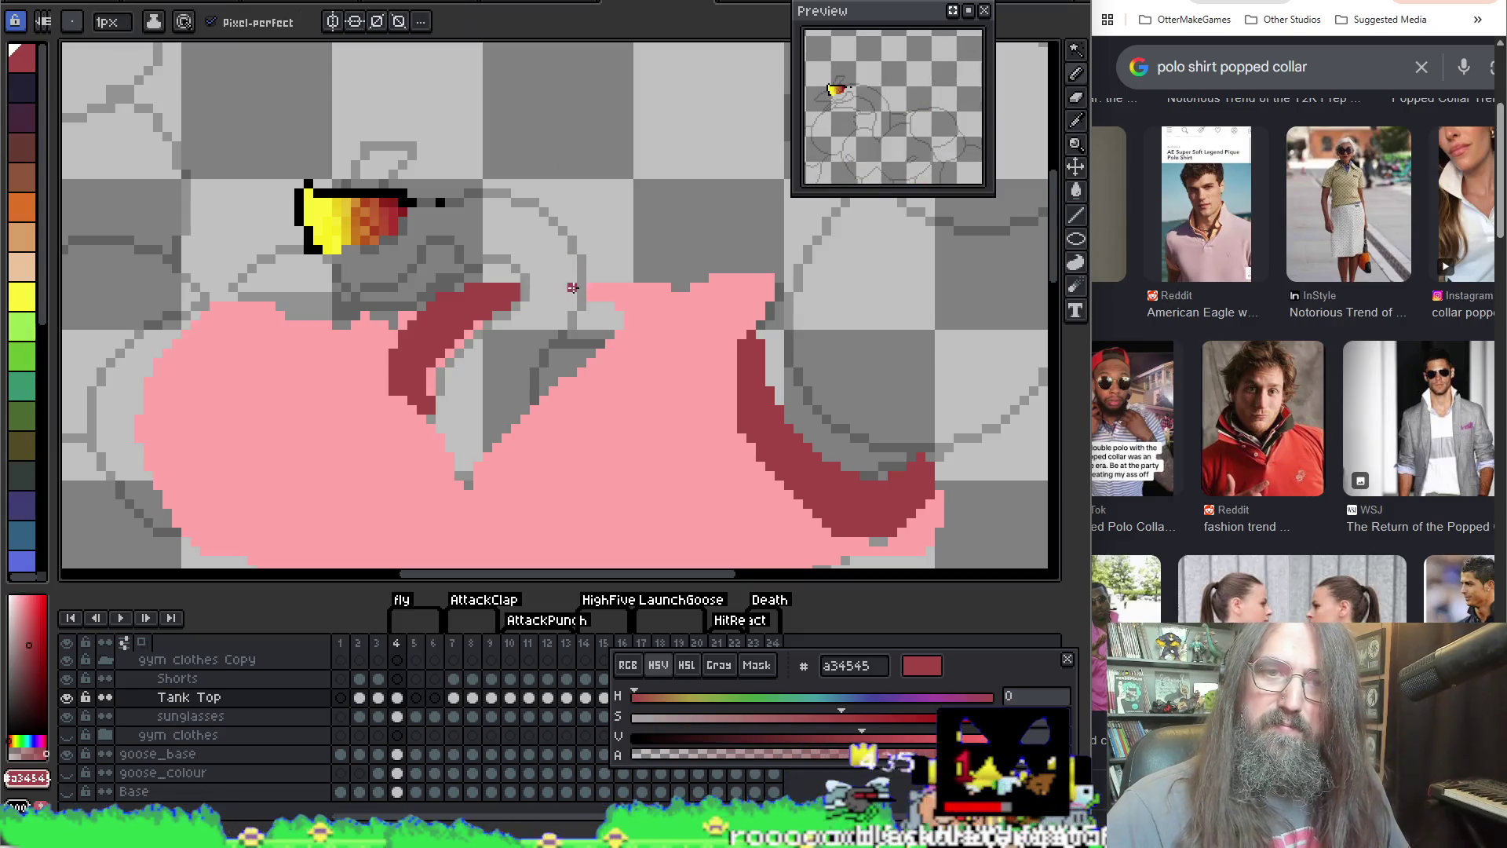
click(590, 277)
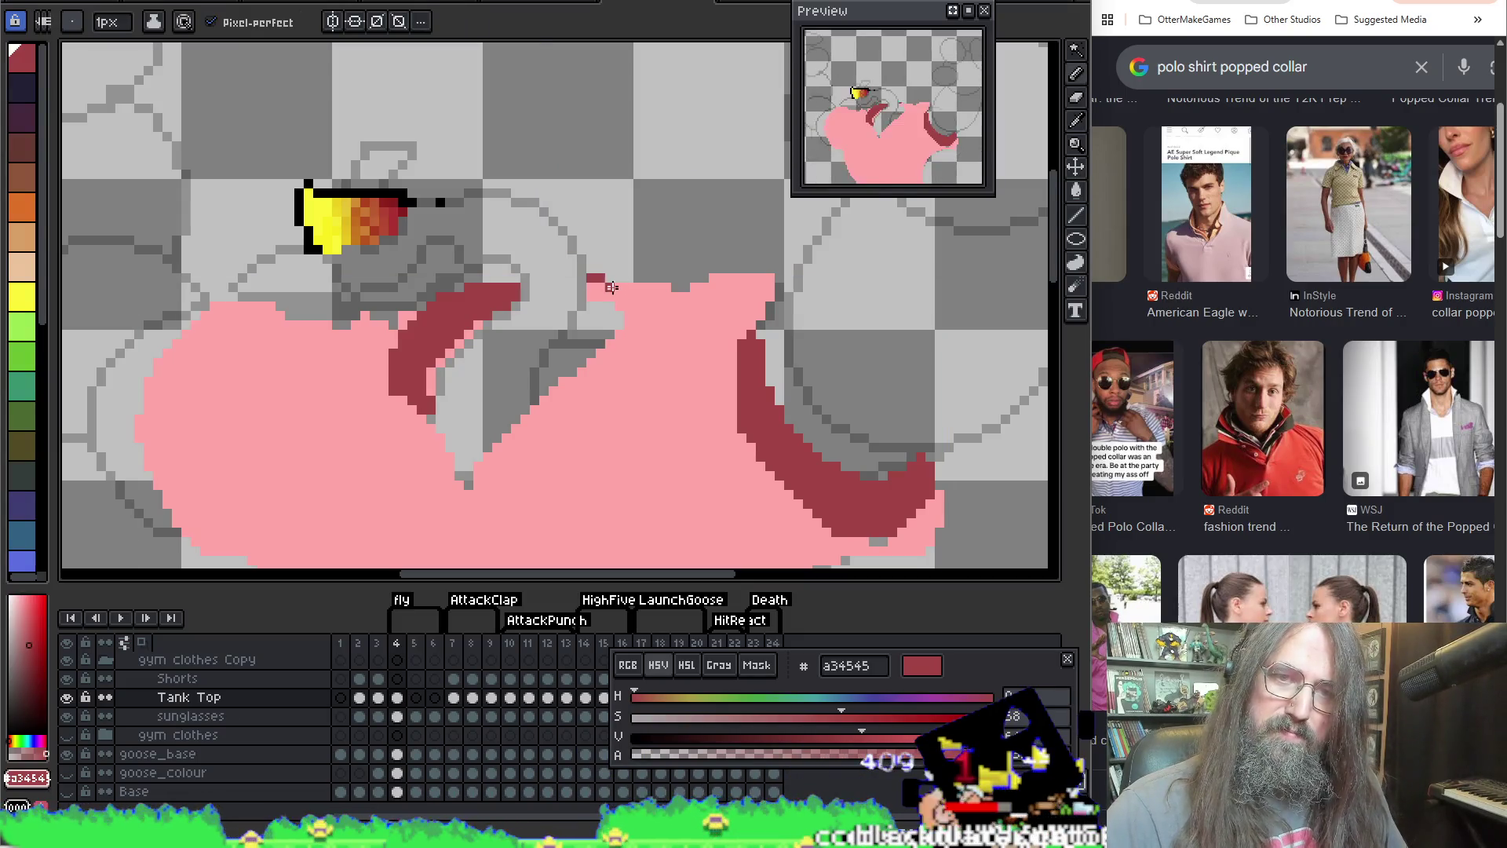
click(513, 279)
click(513, 278)
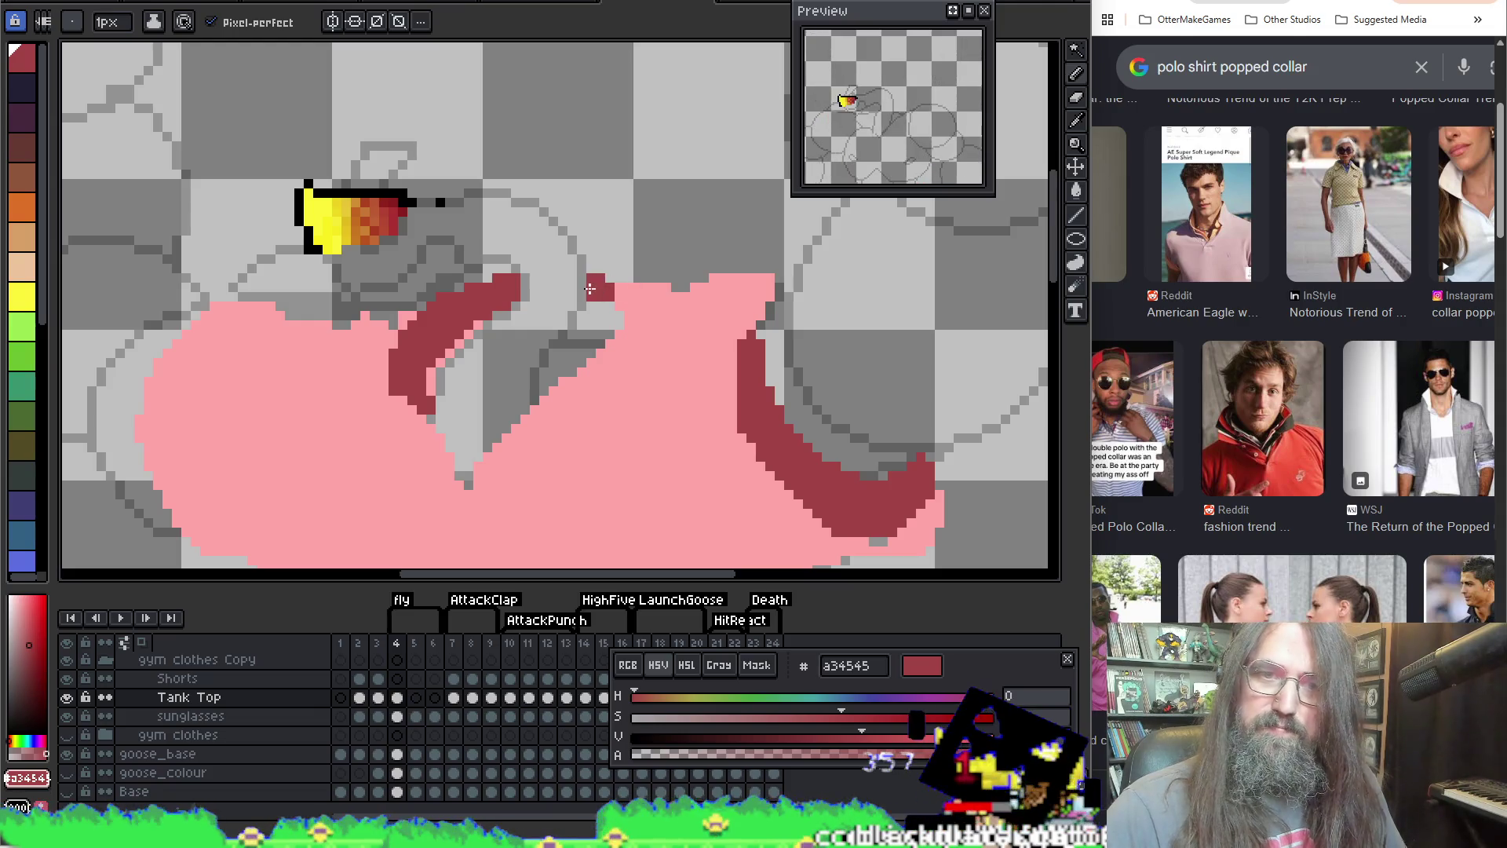
drag(658, 297, 662, 283)
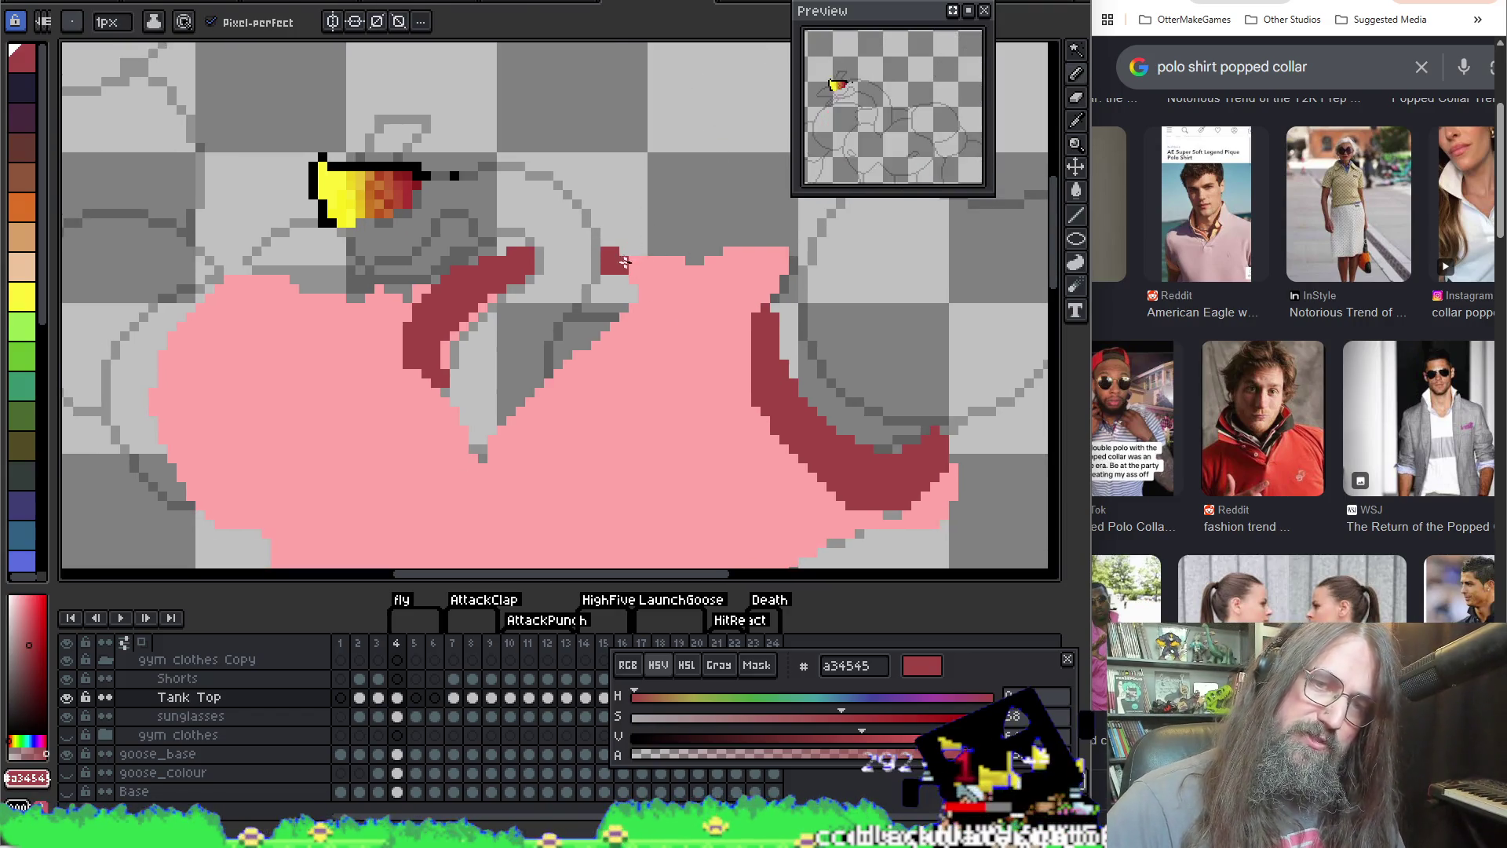
drag(640, 263, 598, 337)
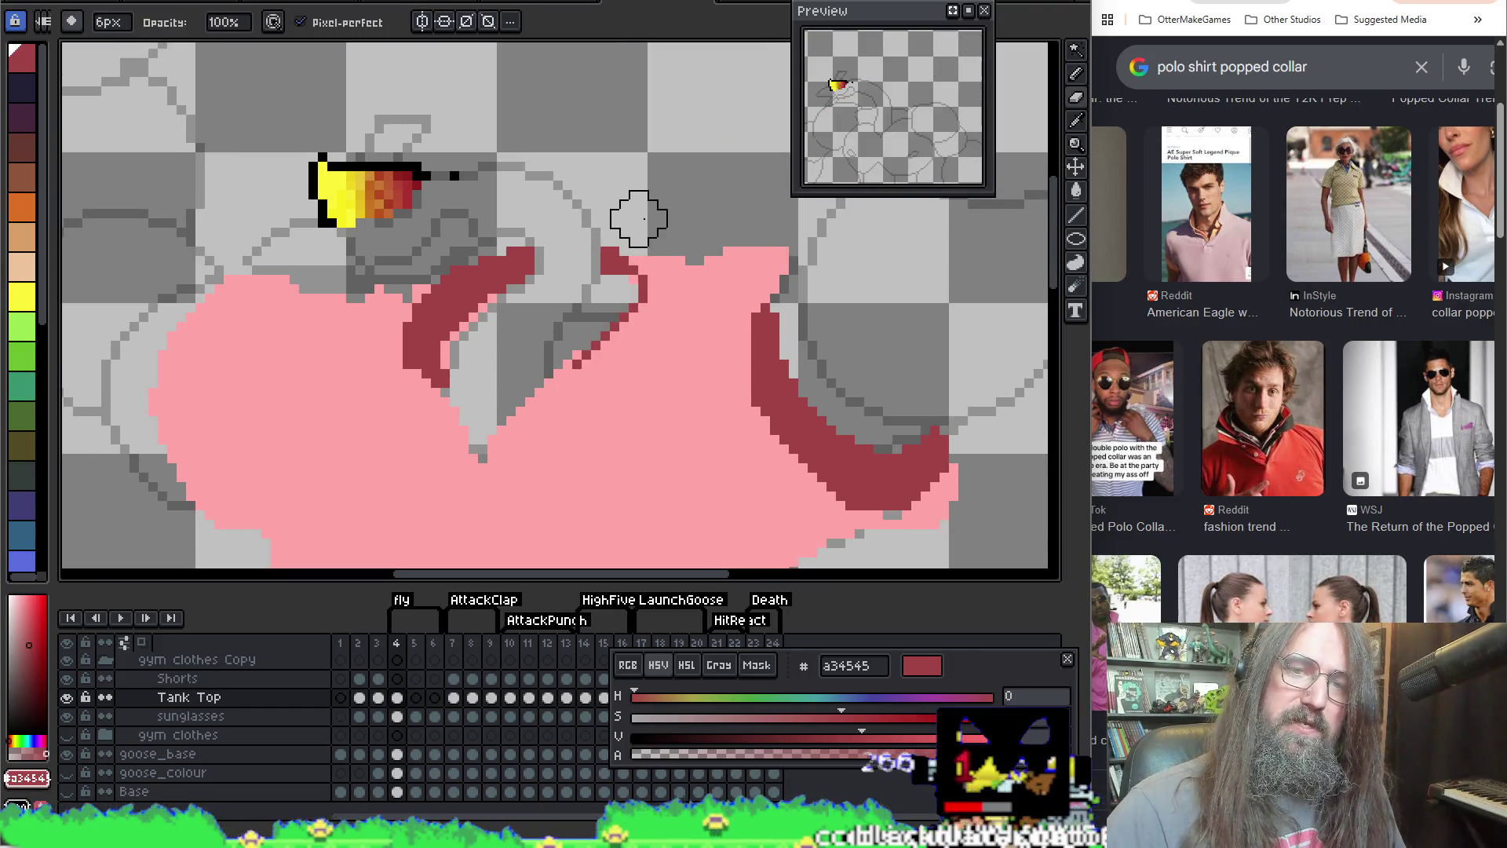
key(ctrl+z)
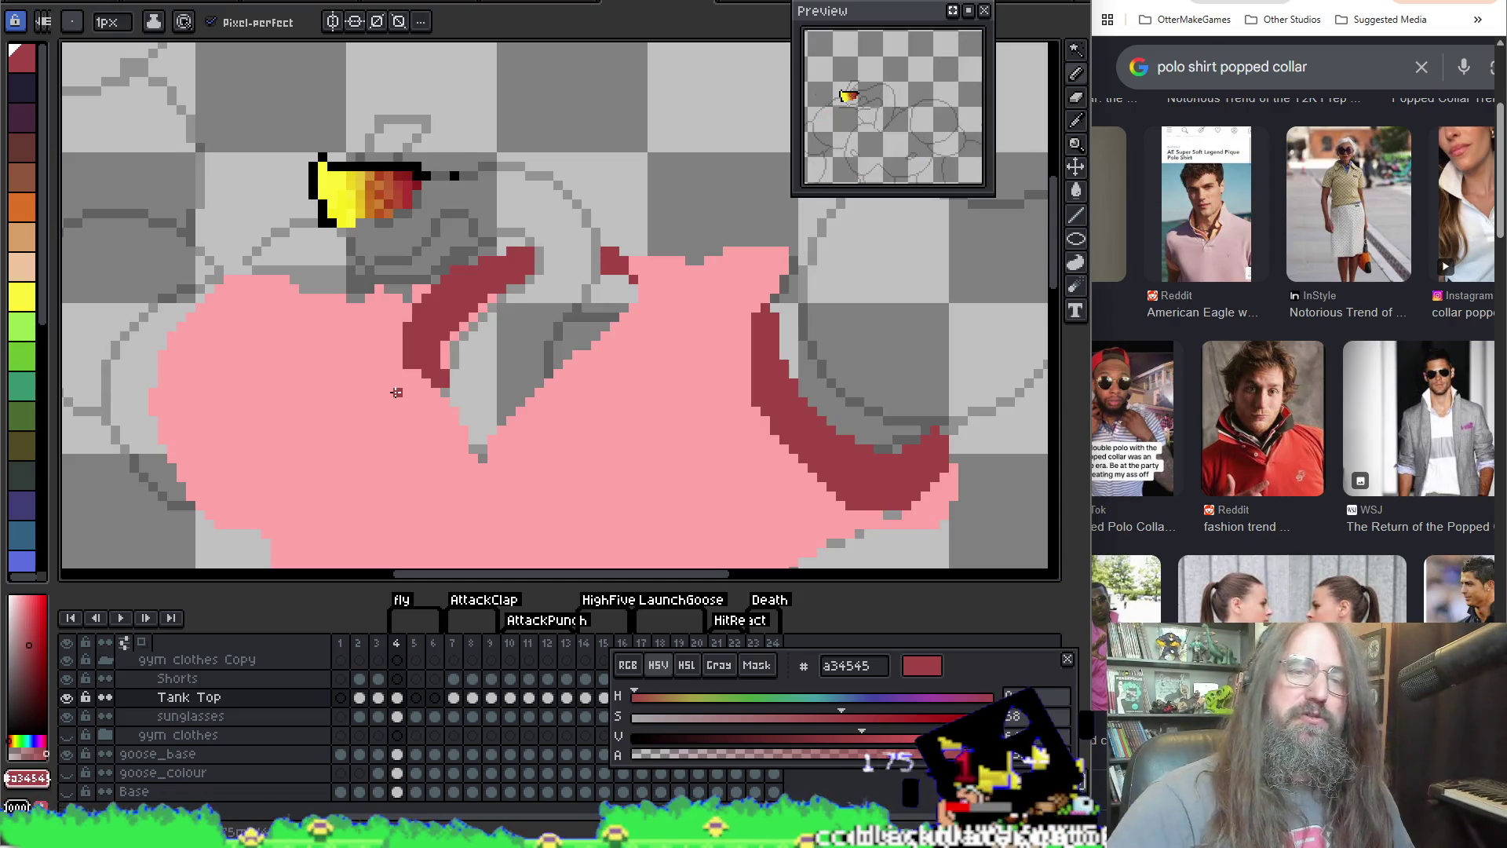
alt+click(409, 386)
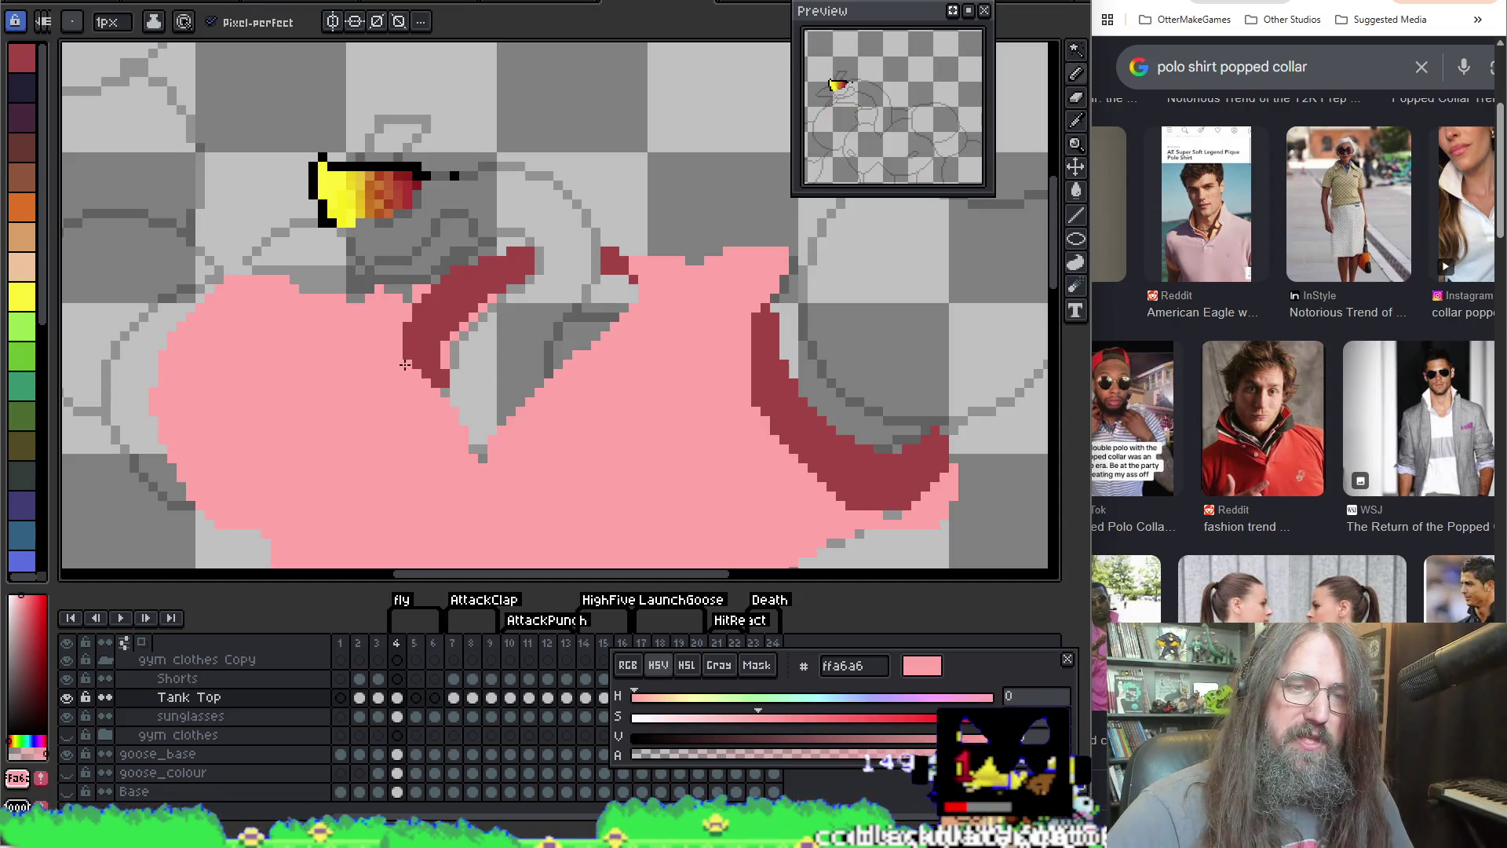
alt+click(416, 342)
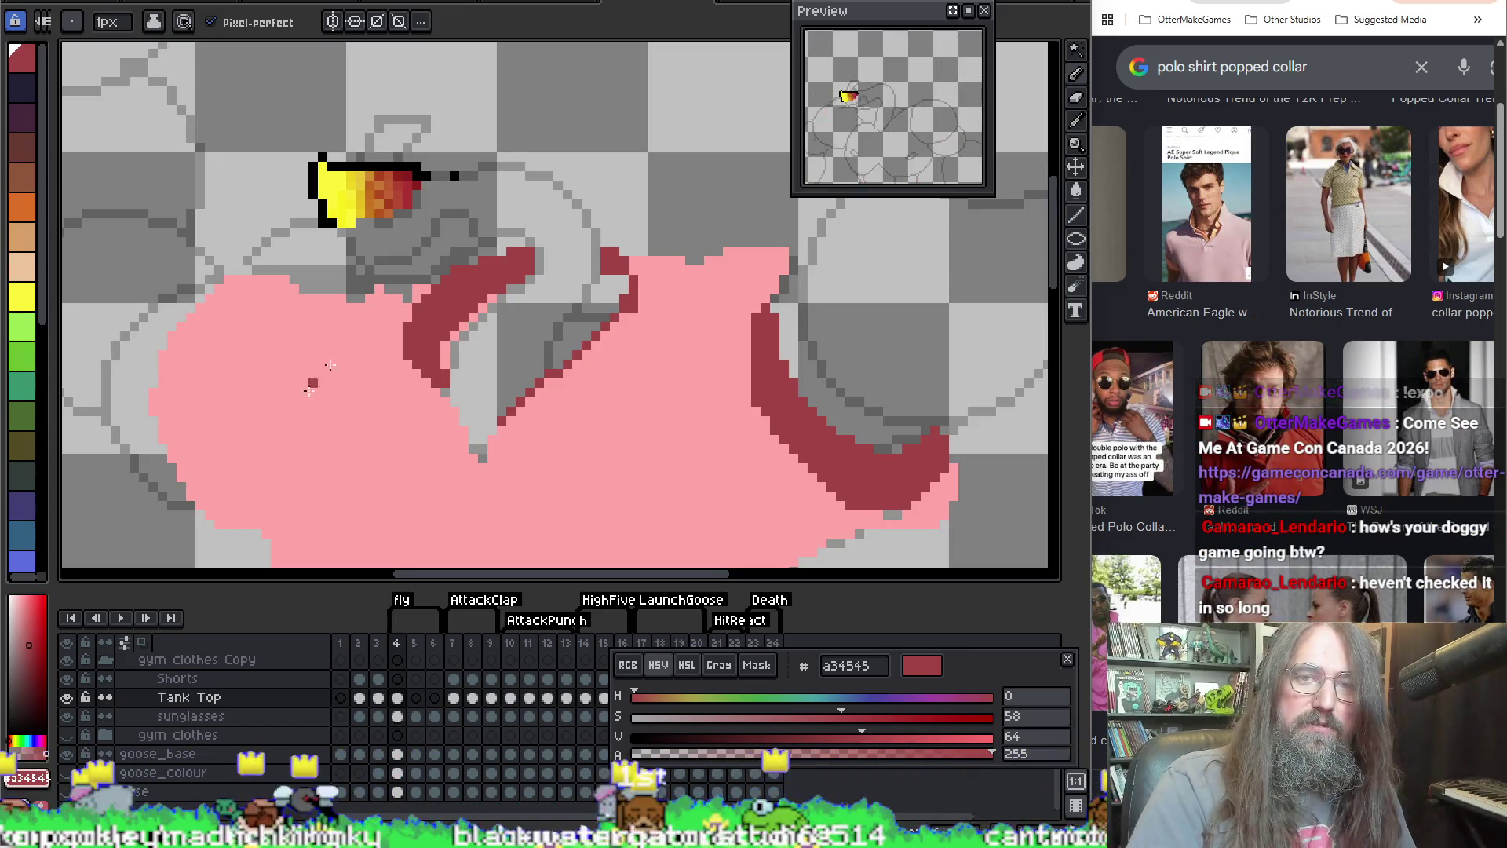
Step: Save the goose sprite and switch to the GameMaker project
scroll(309, 390, down, 4)
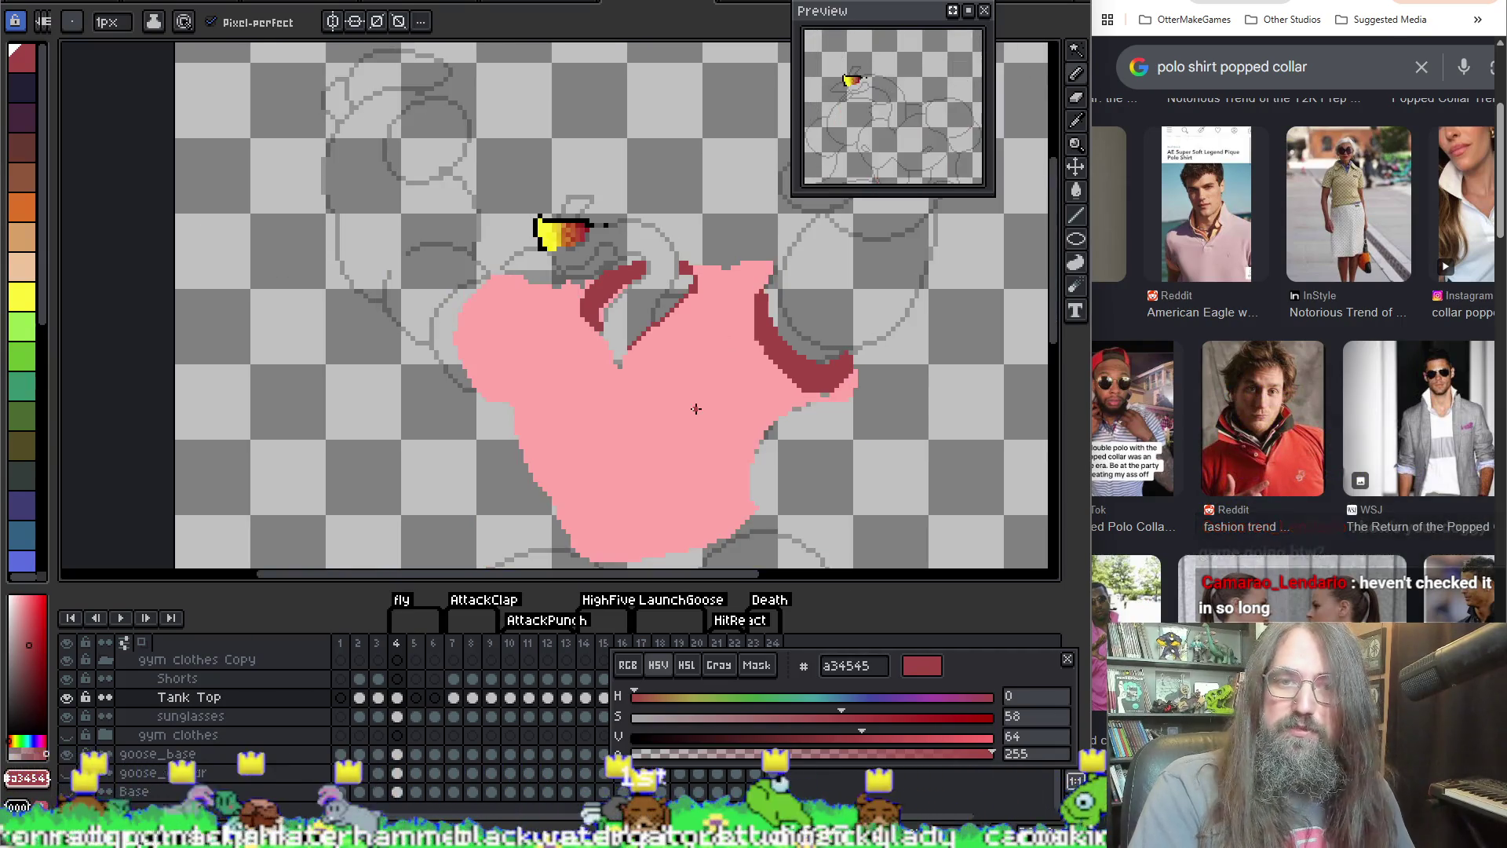
scroll(650, 390, down, 1)
scroll(719, 277, up, 3)
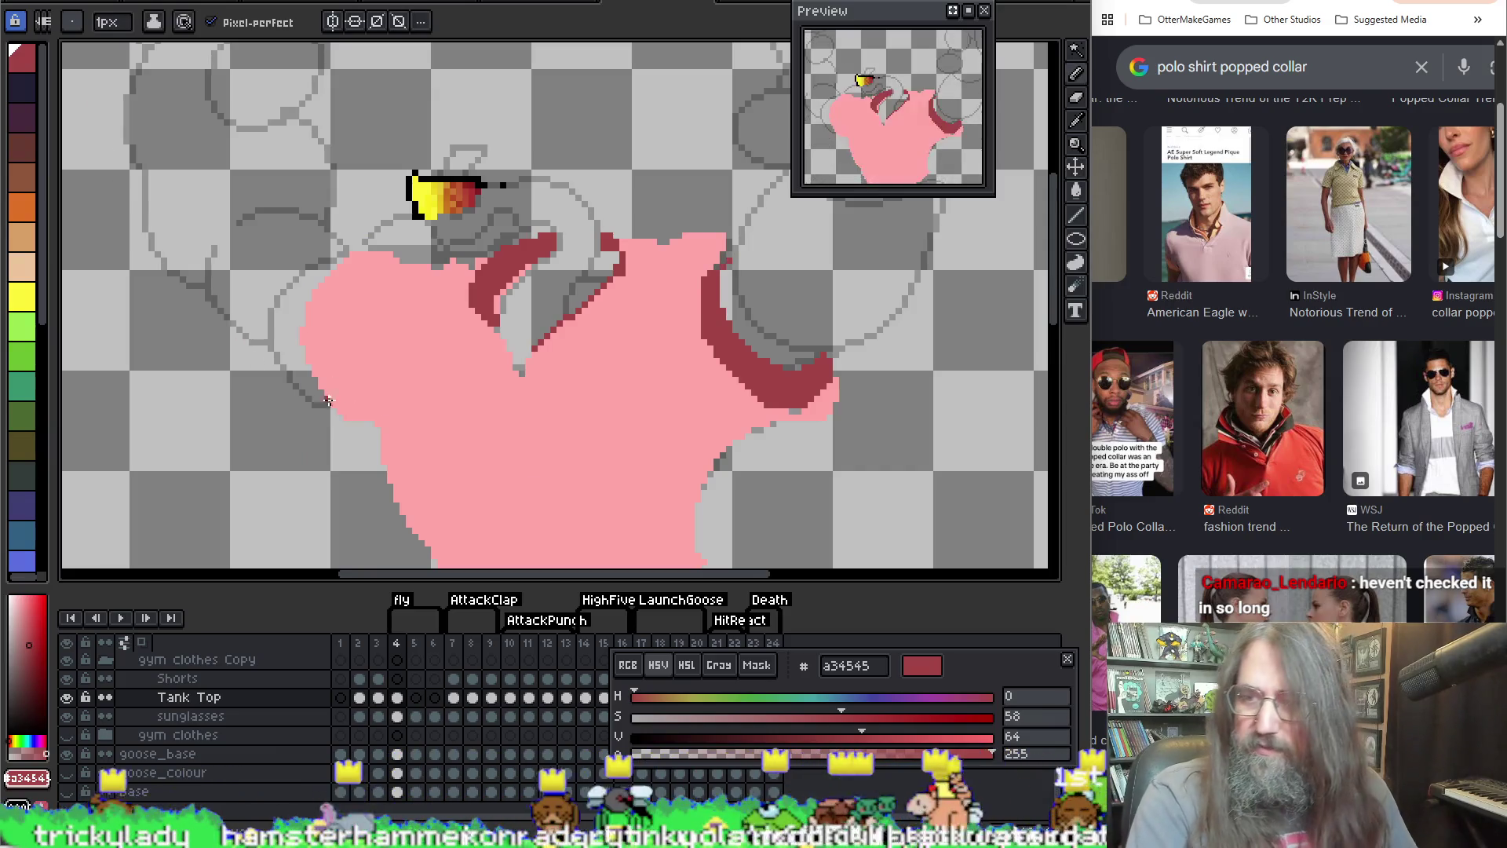
key(ctrl+s)
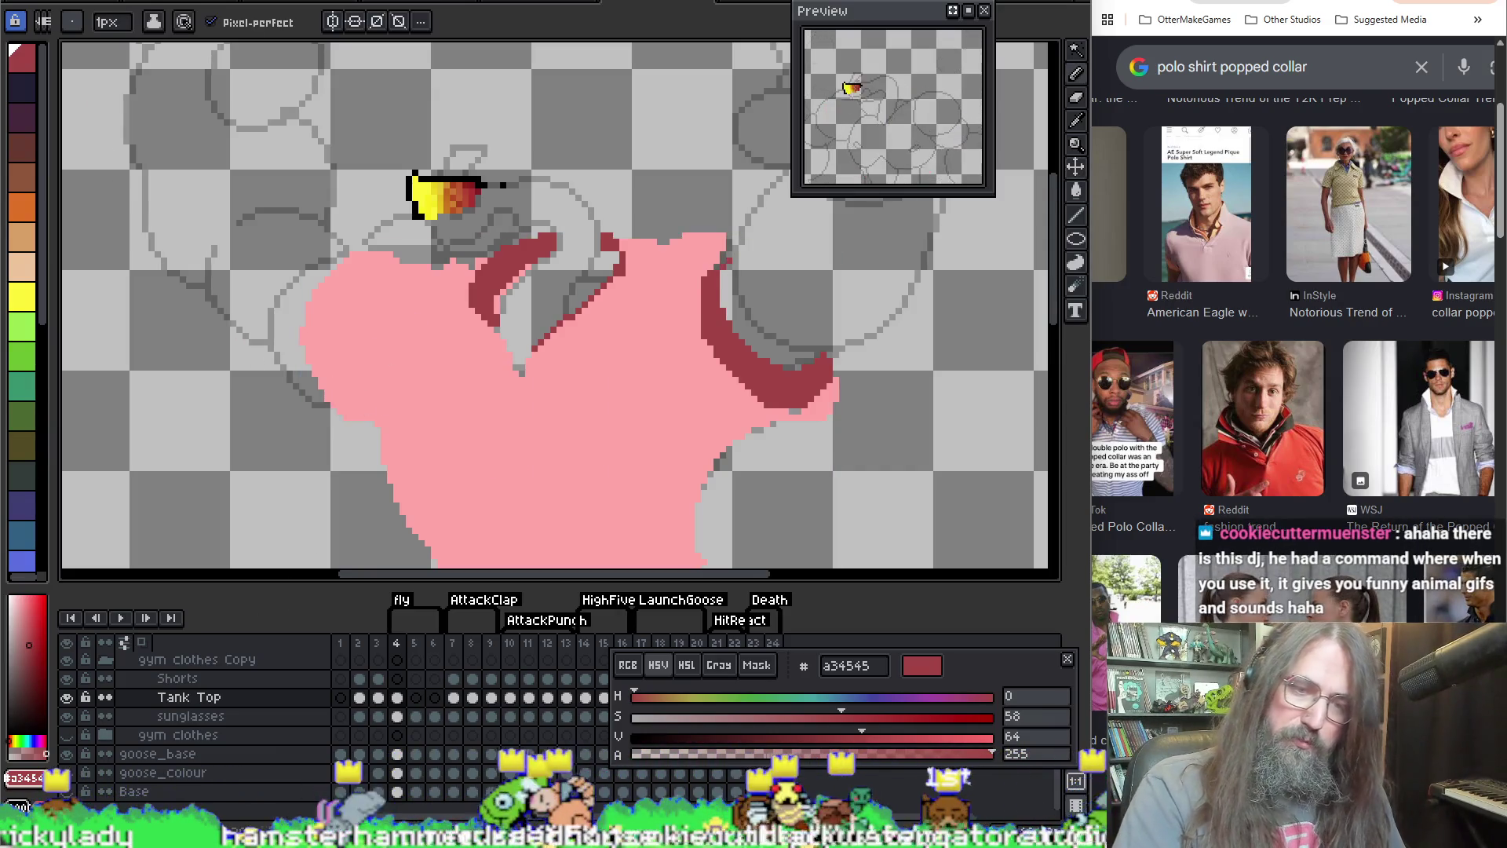
click(454, 797)
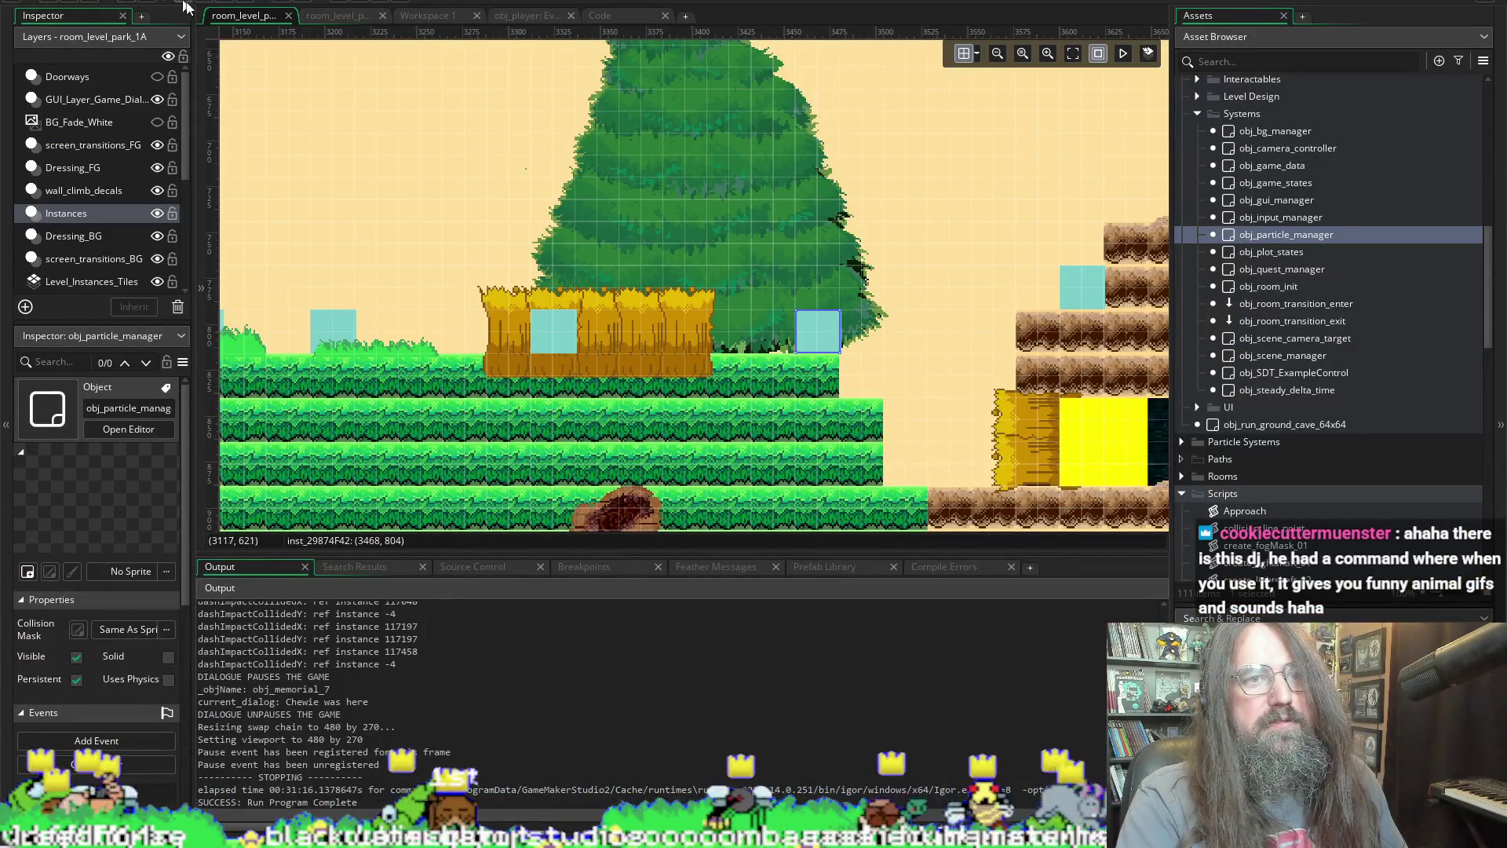
Step: Compile and launch the Marduk project from GameMaker with F5, reaching its title menu
key(F5)
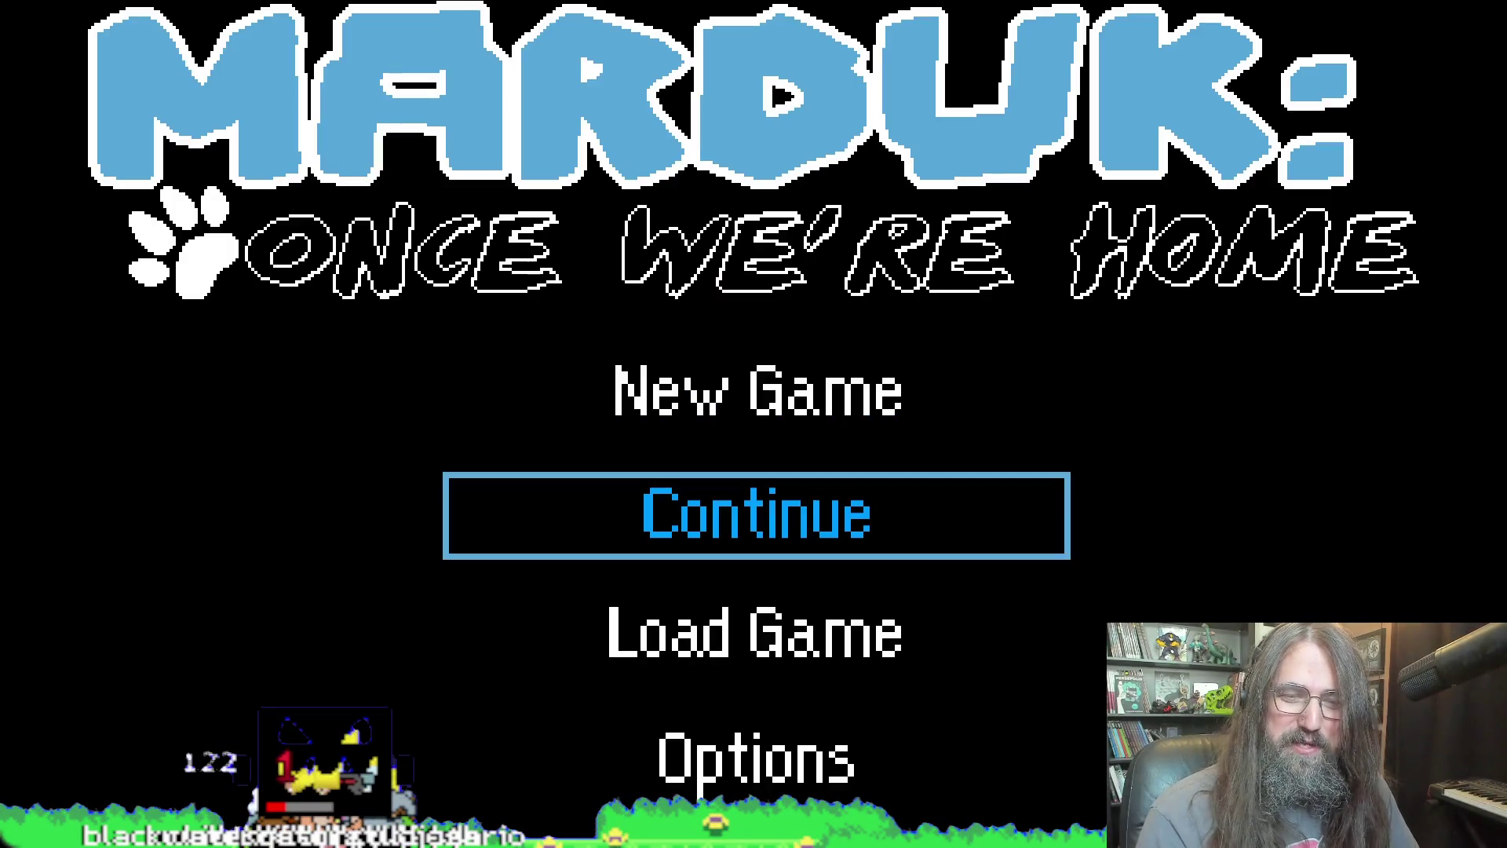
Step: Continue the saved game, choose Try Again after Game Over, and open the pause map
key(Down)
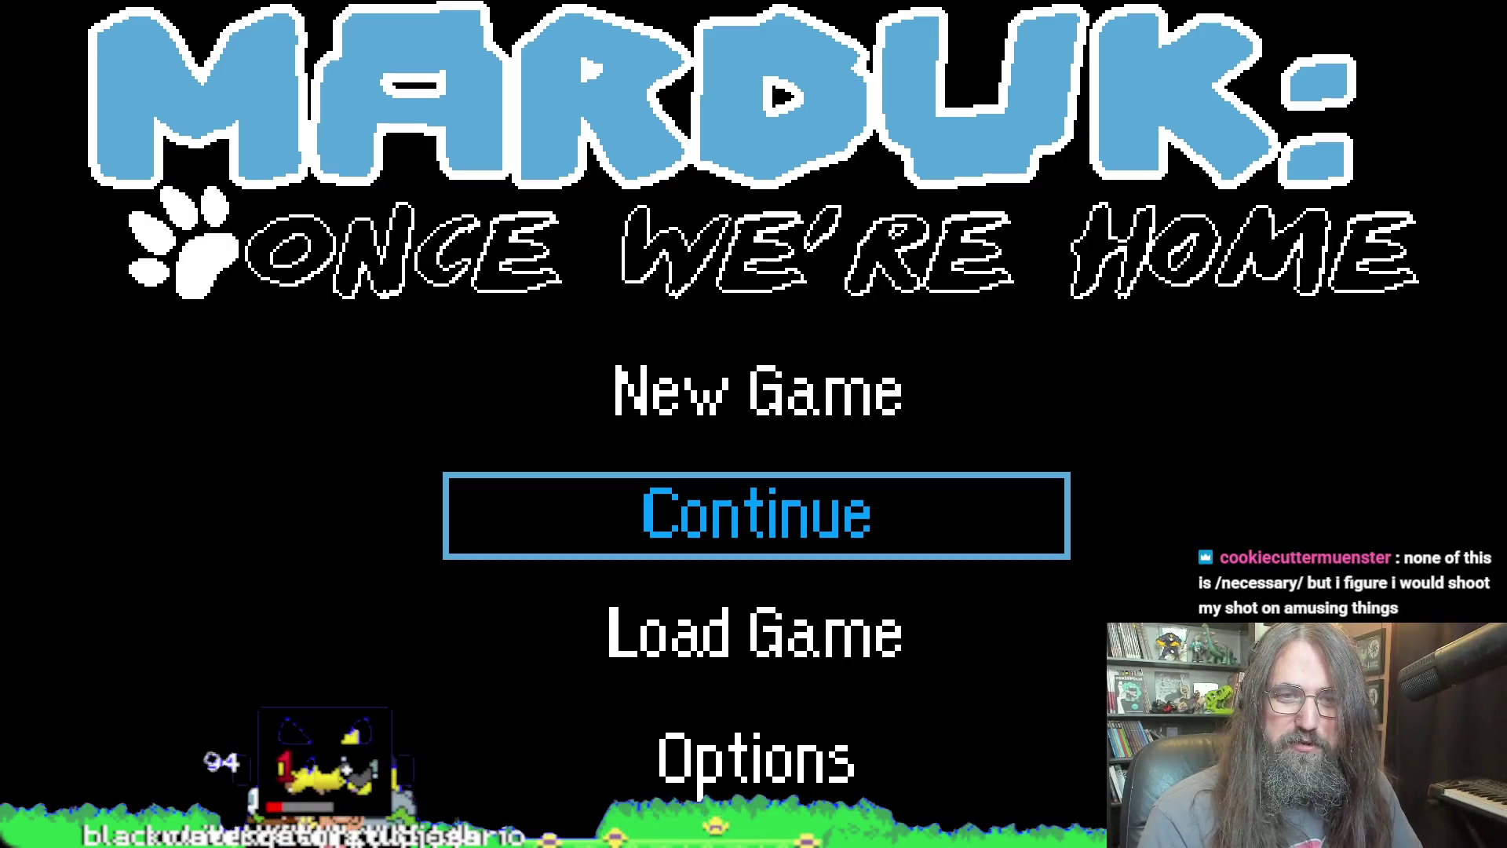
key(Return)
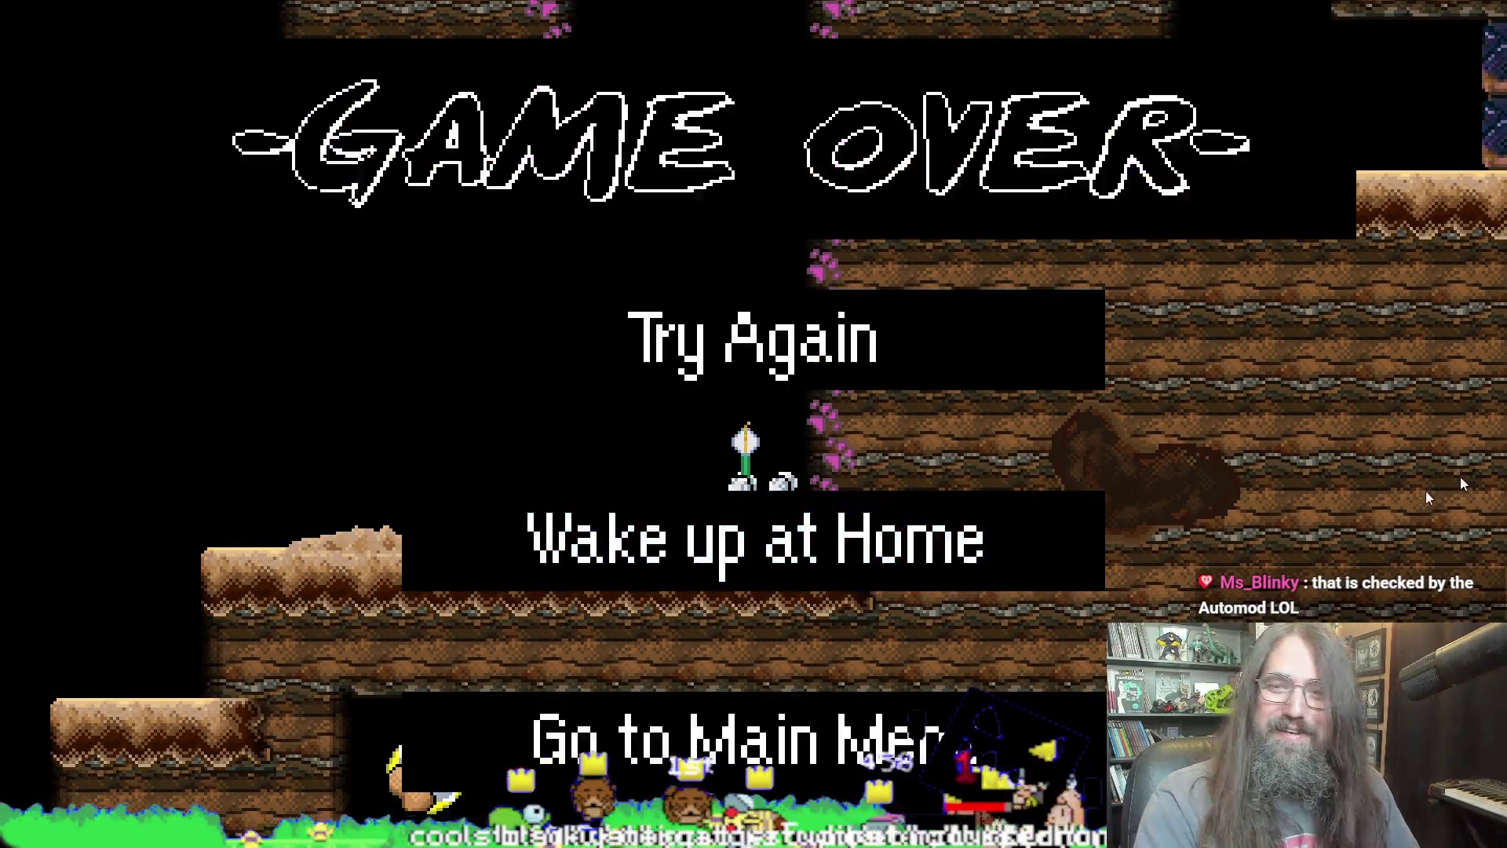
key(Return)
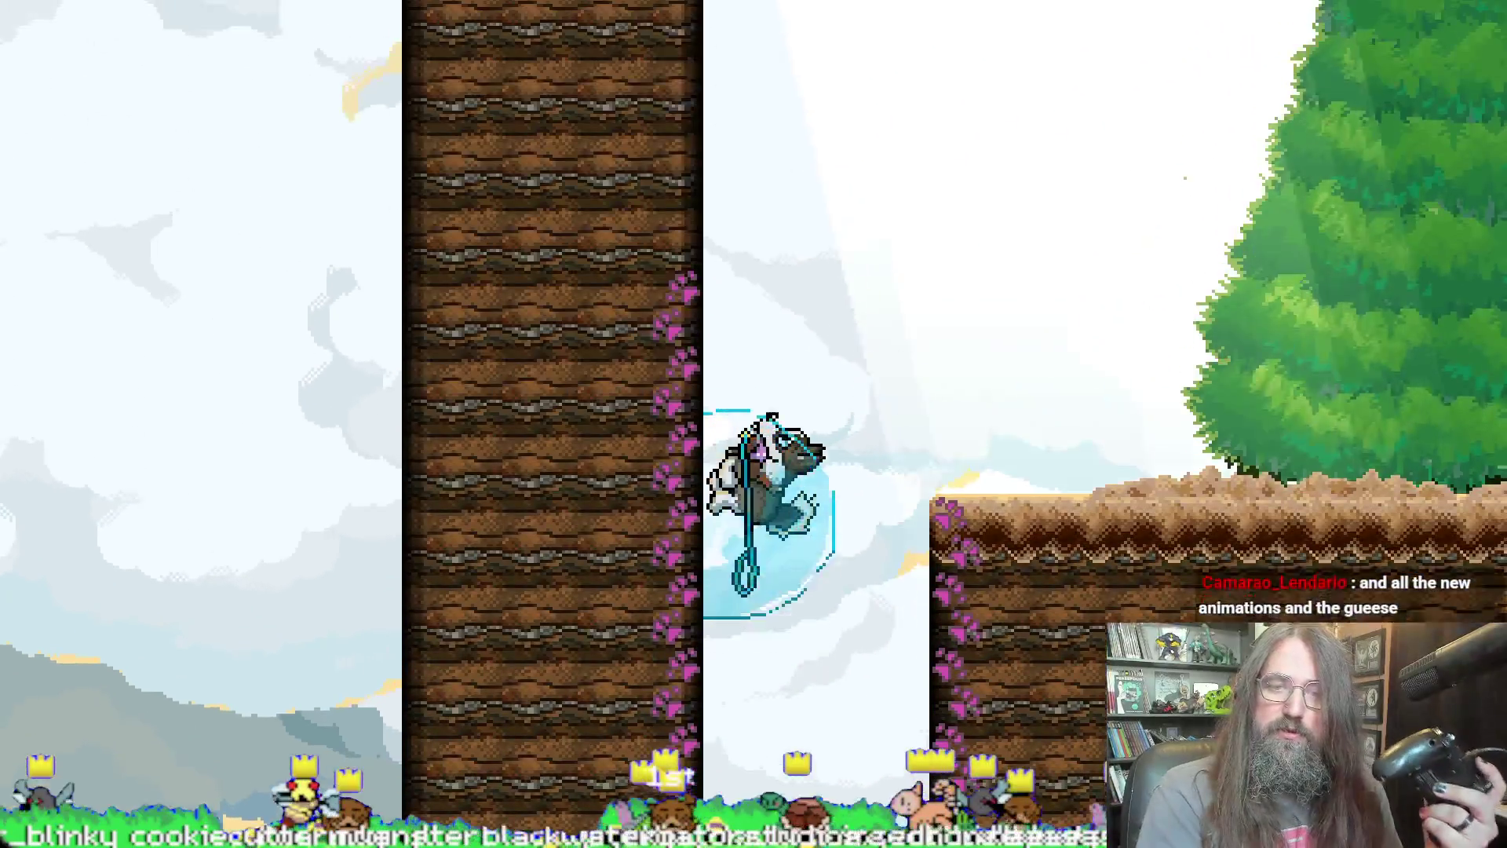
key(Escape)
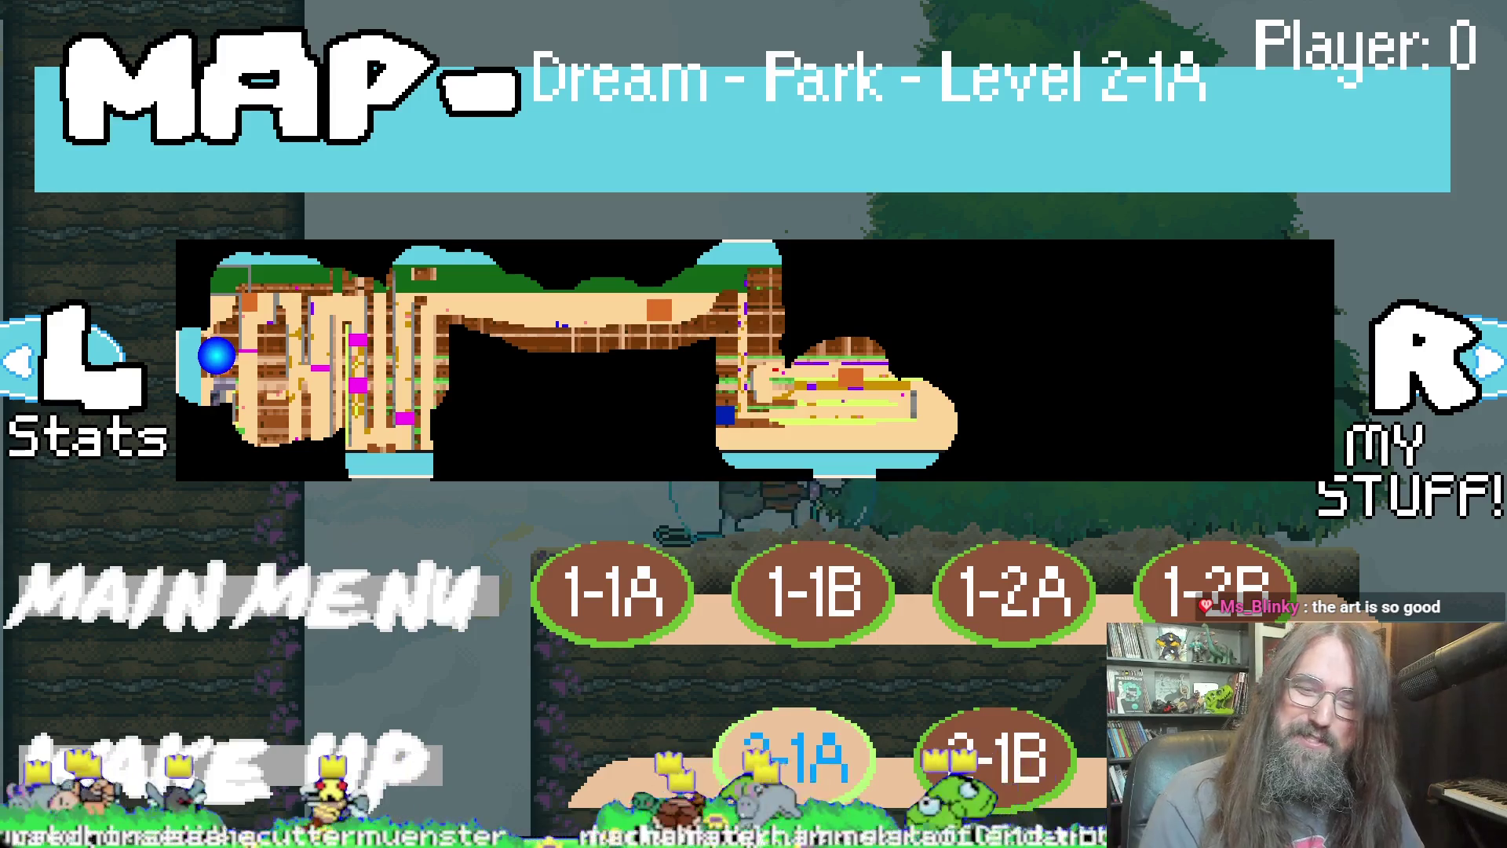
Step: Resume play and run right along the lower floor, briefly checking the pause map
key(Escape)
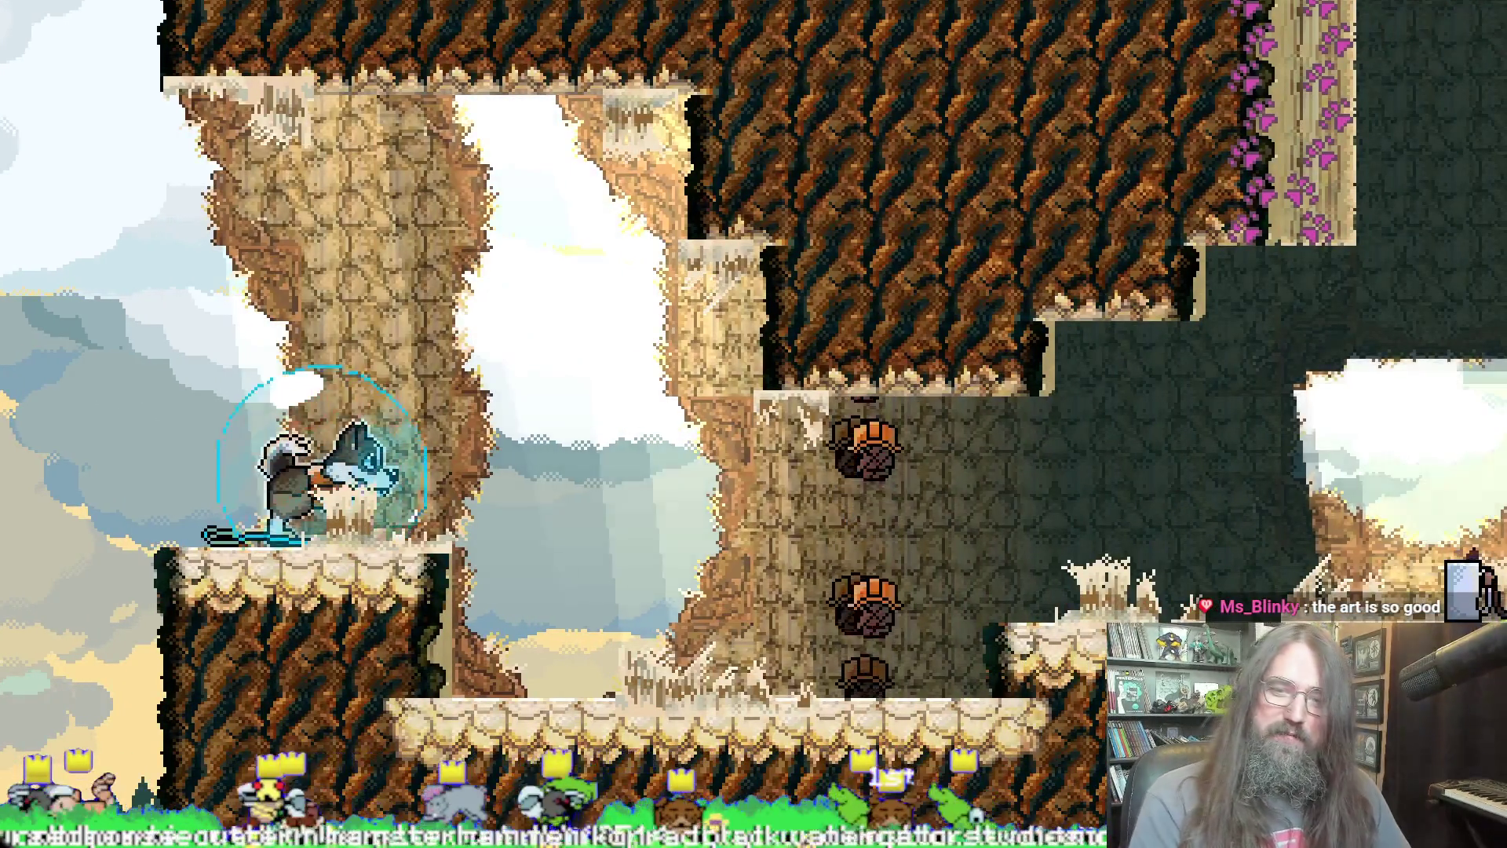
key(Right)
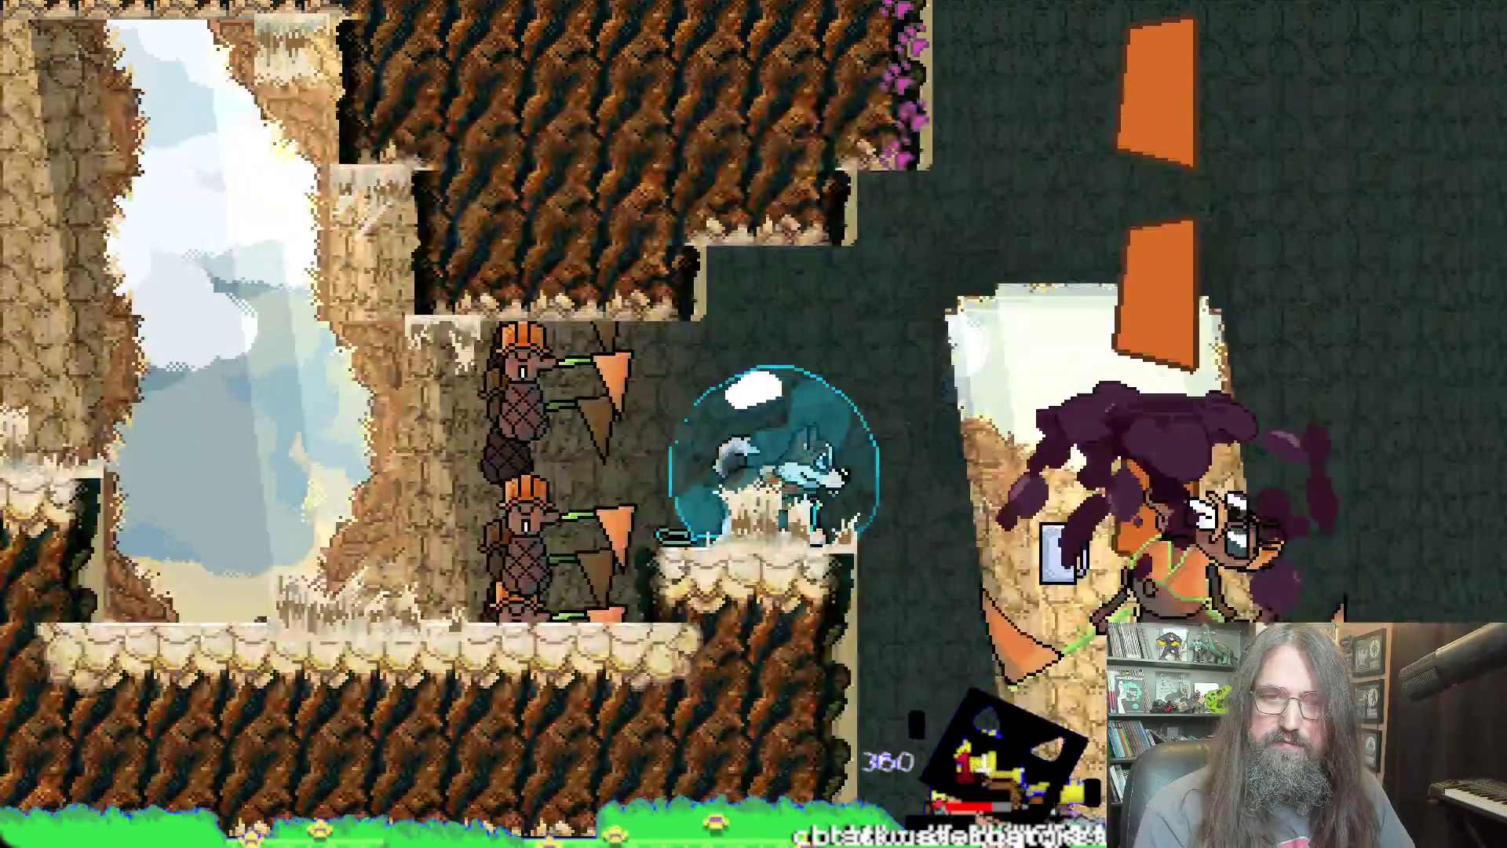
key(Escape)
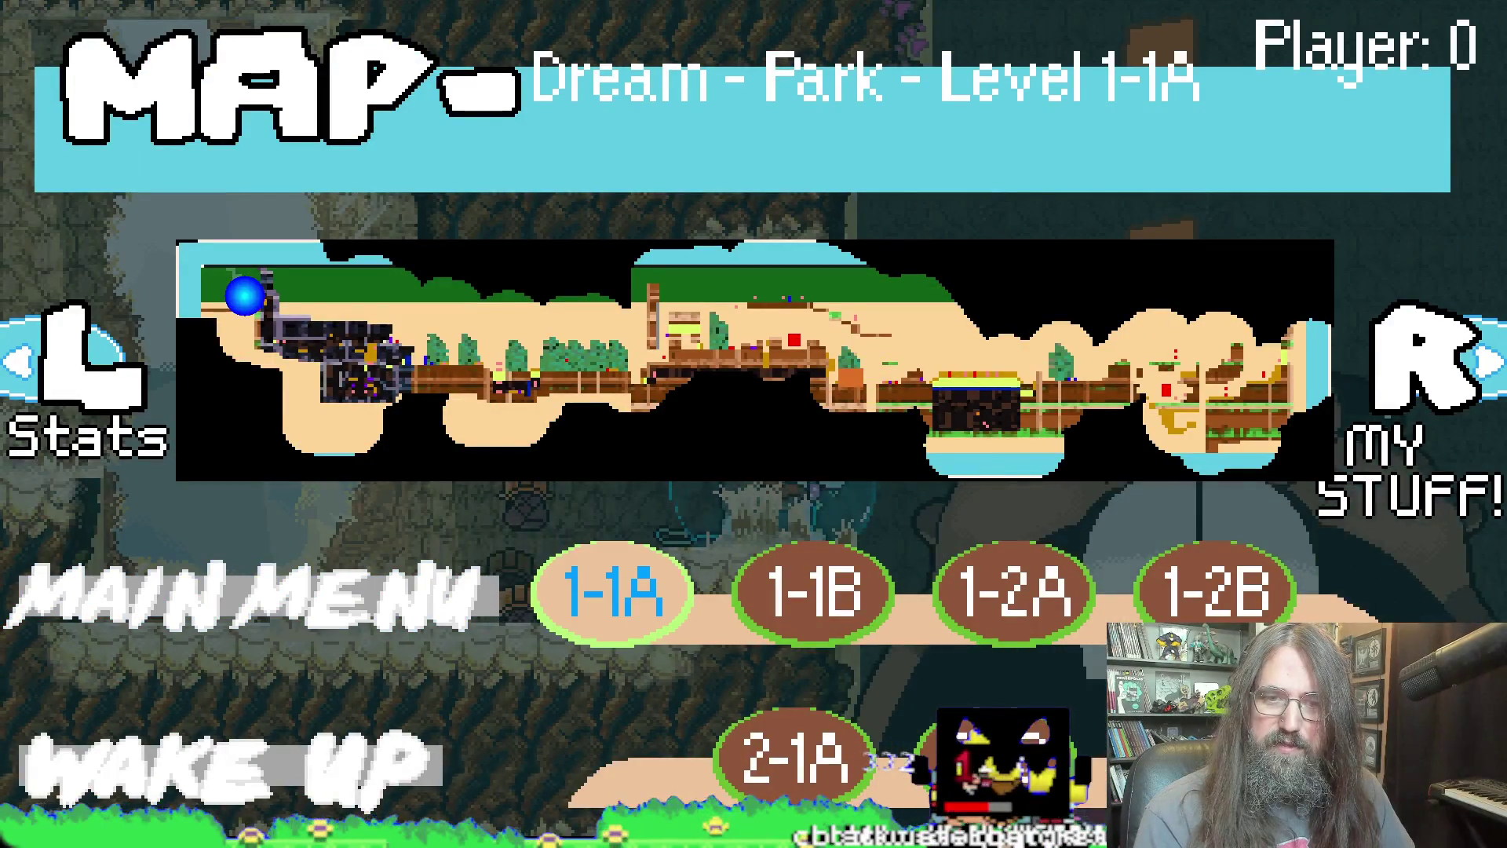
key(Escape)
key(Escape)
Step: Jump to level 2-1A, dash right past the beavers onto the lower ledge, then pause
key(Down)
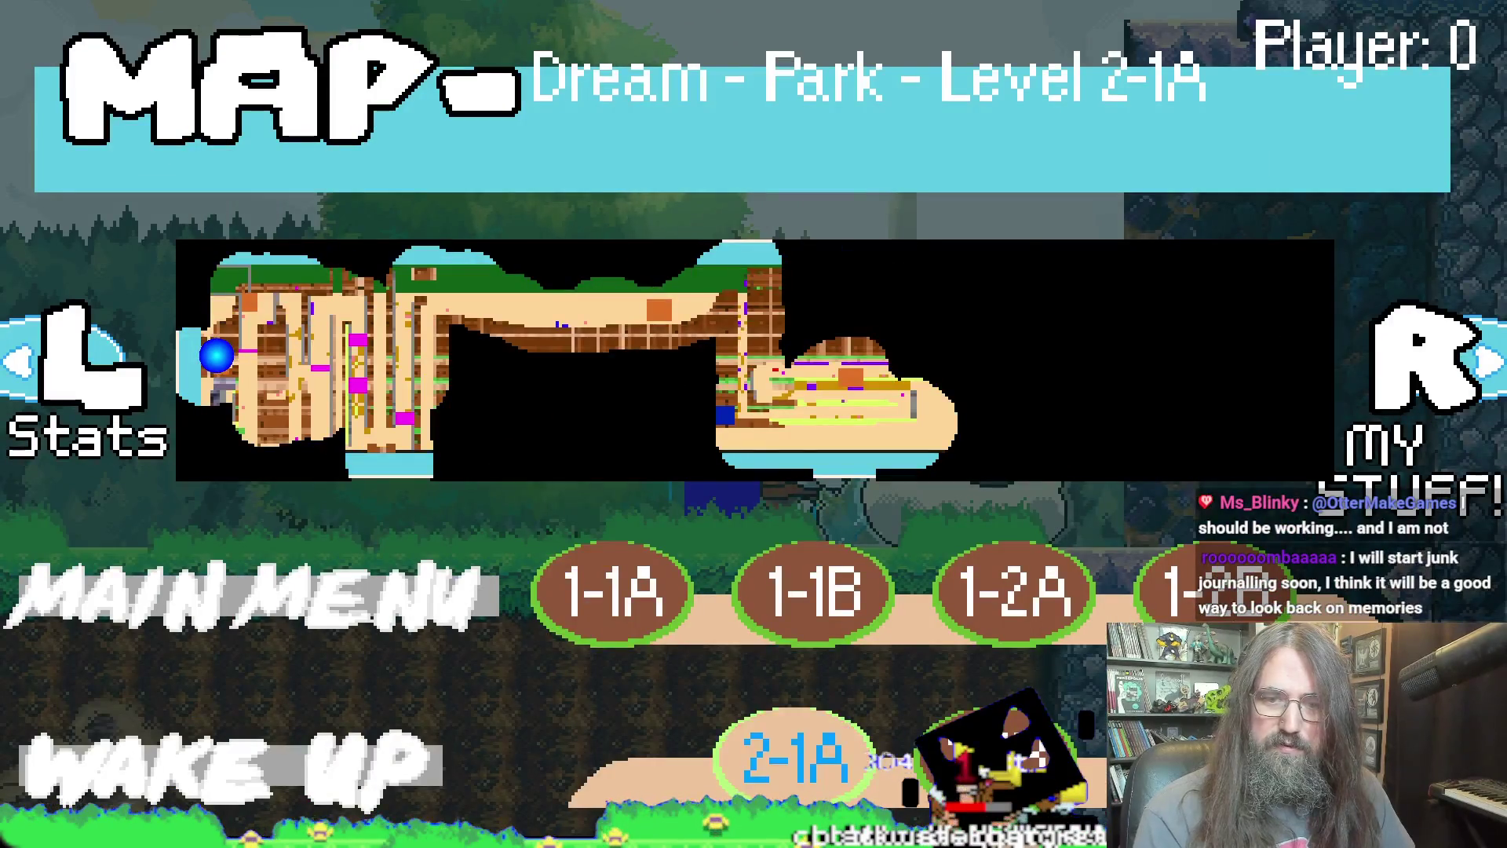
key(Return)
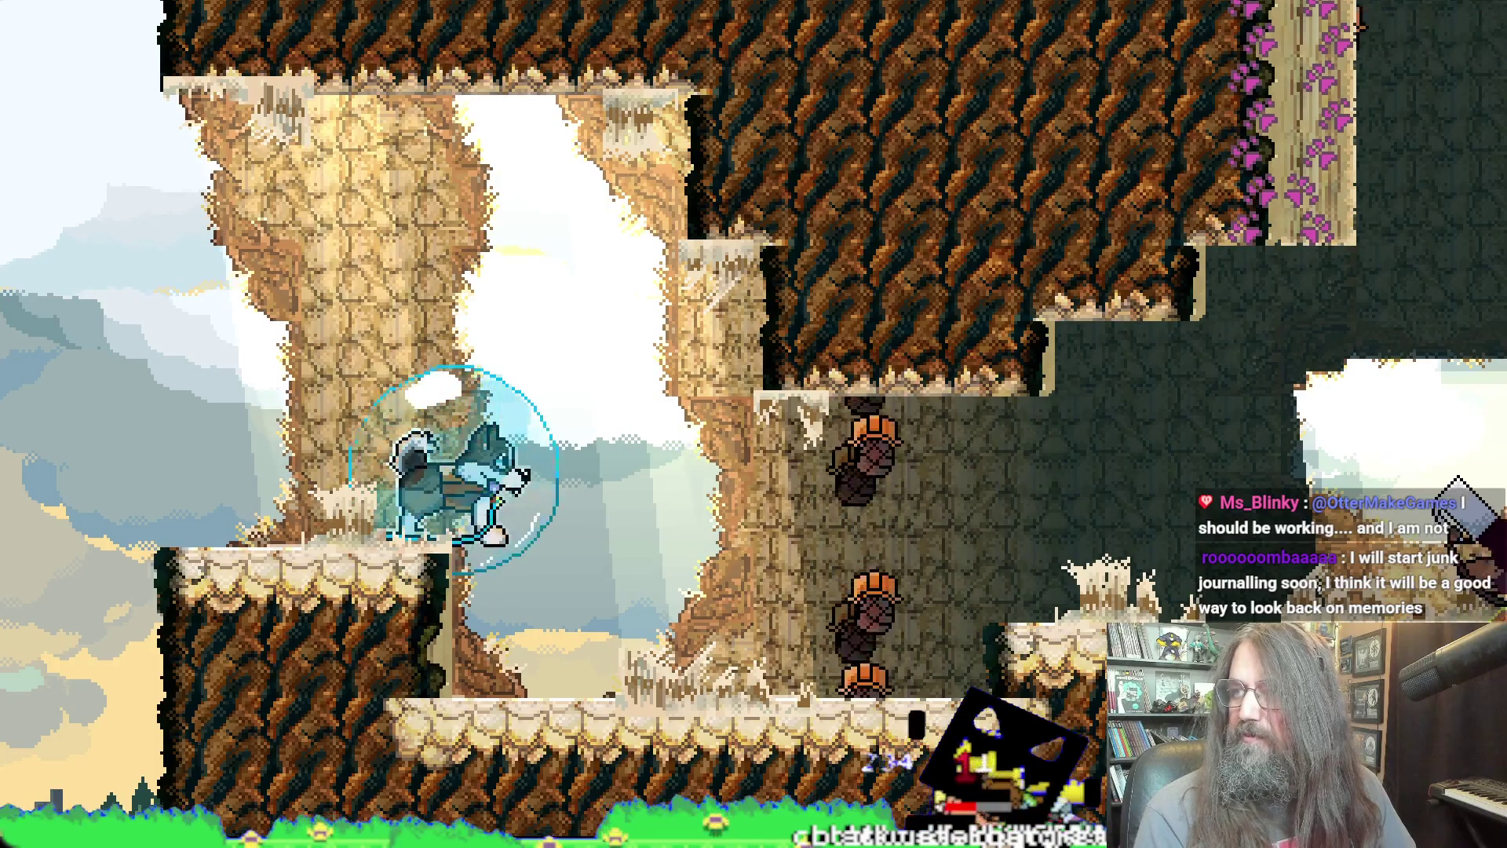
key(Right)
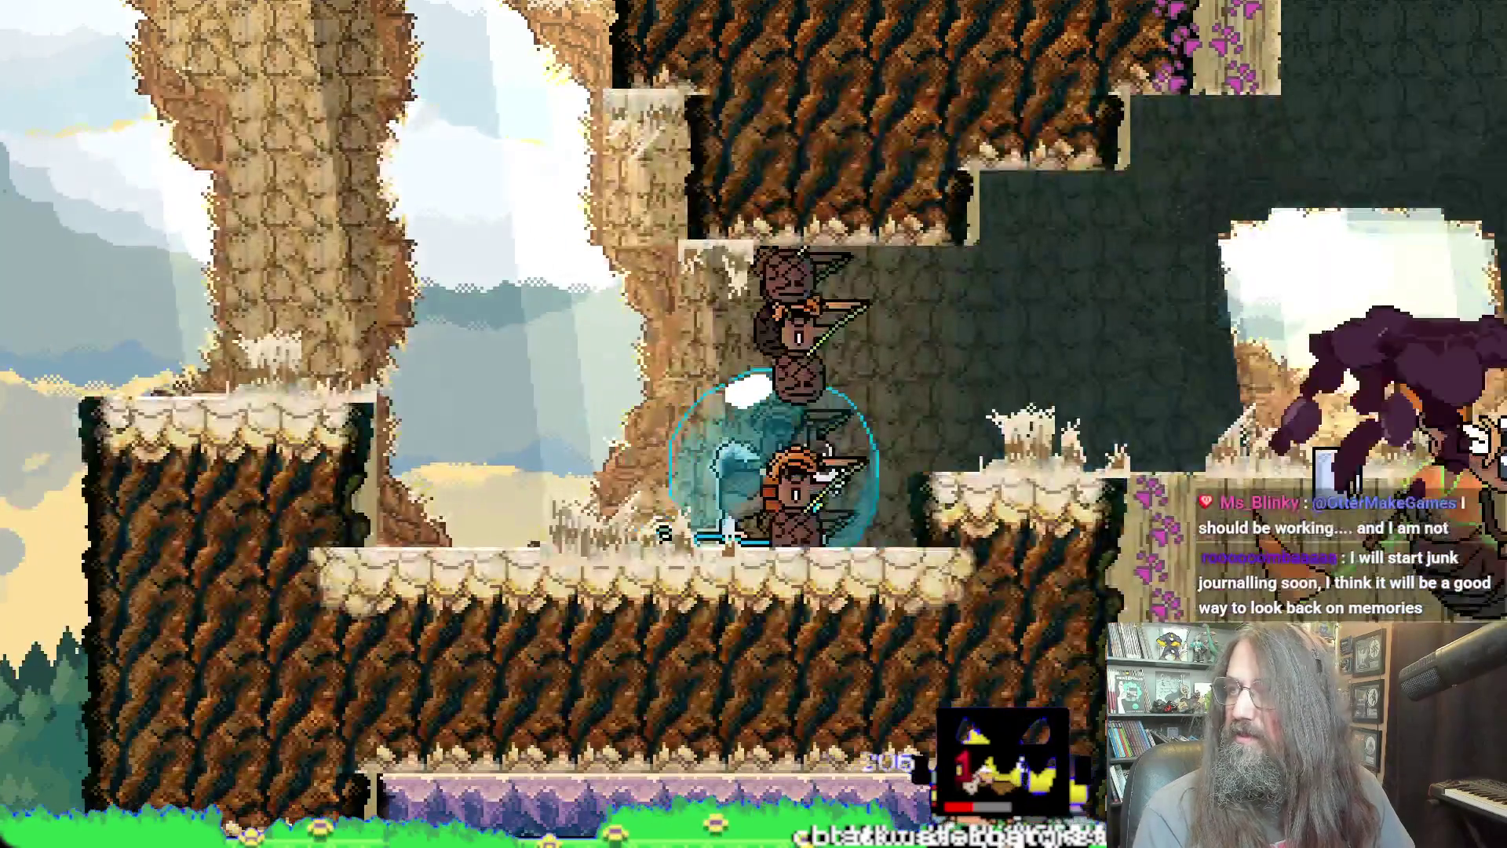
key(Left)
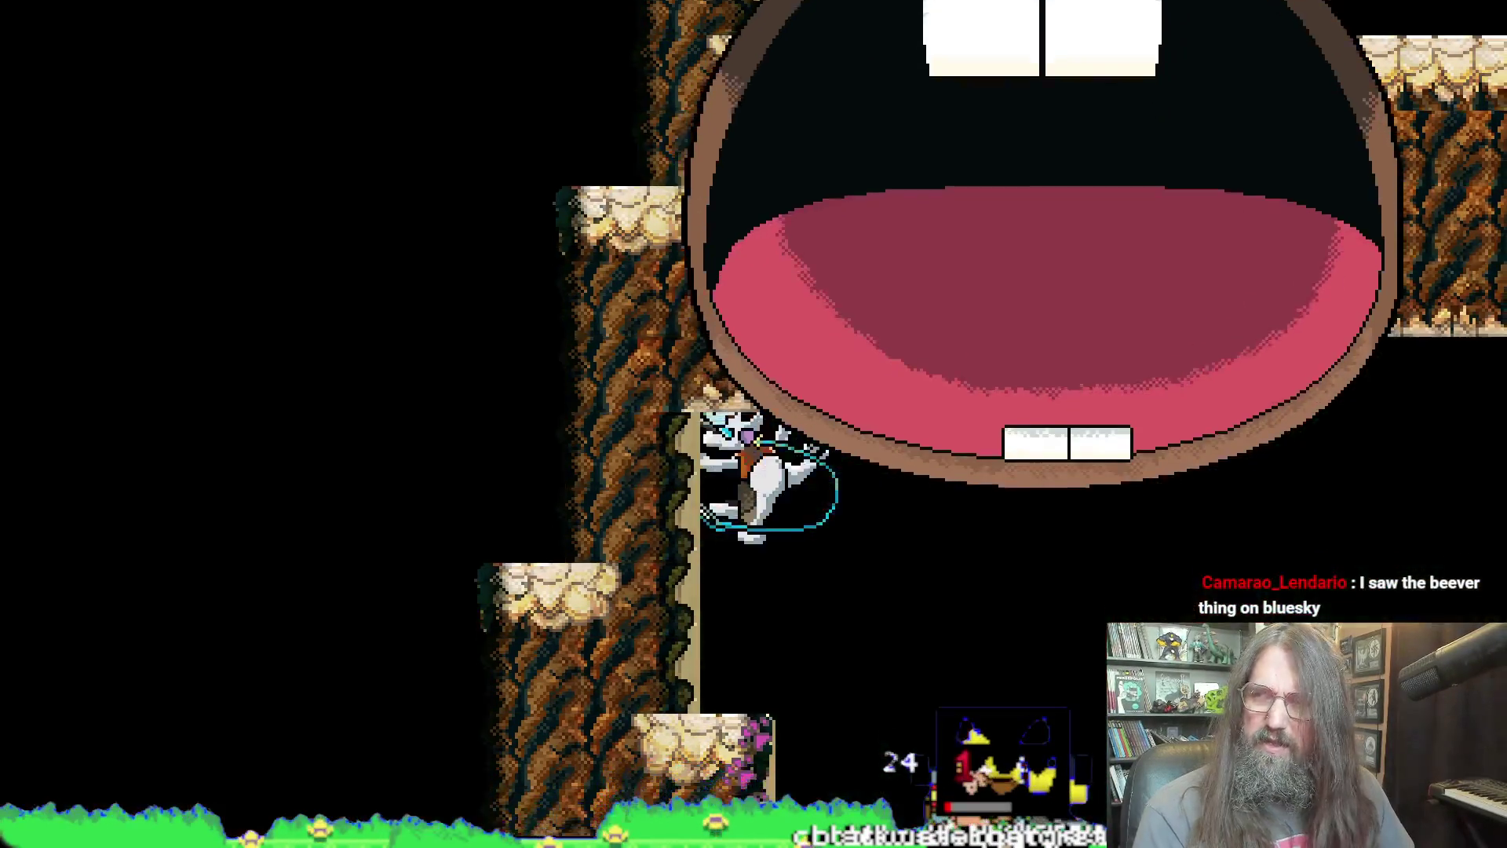
key(Escape)
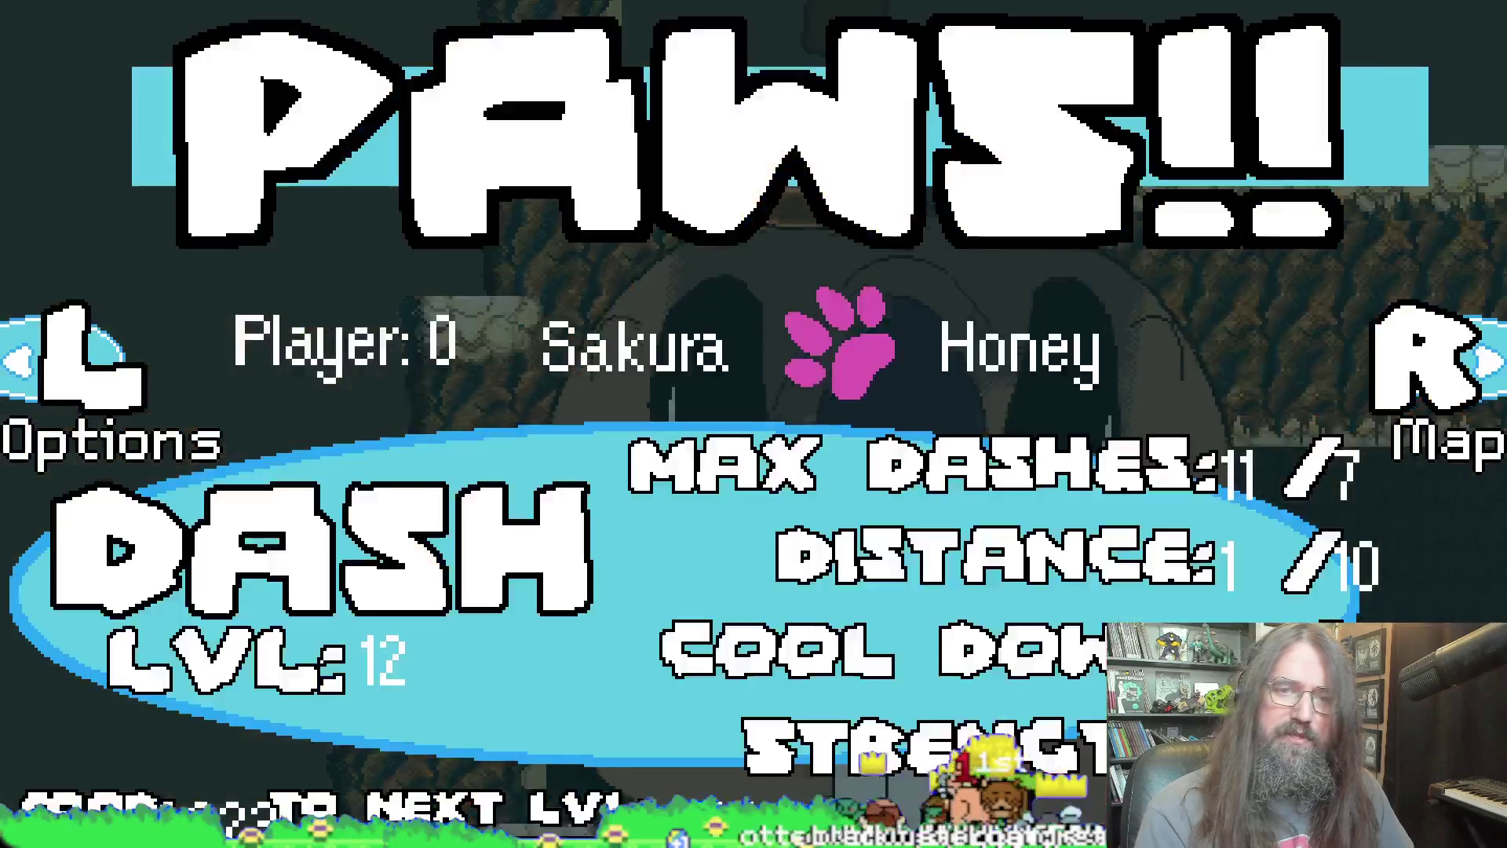
Step: On the Dream Park map page, step from 1-1A to 2-1A and resume playing there
key(r)
key(Right)
key(Down)
key(Return)
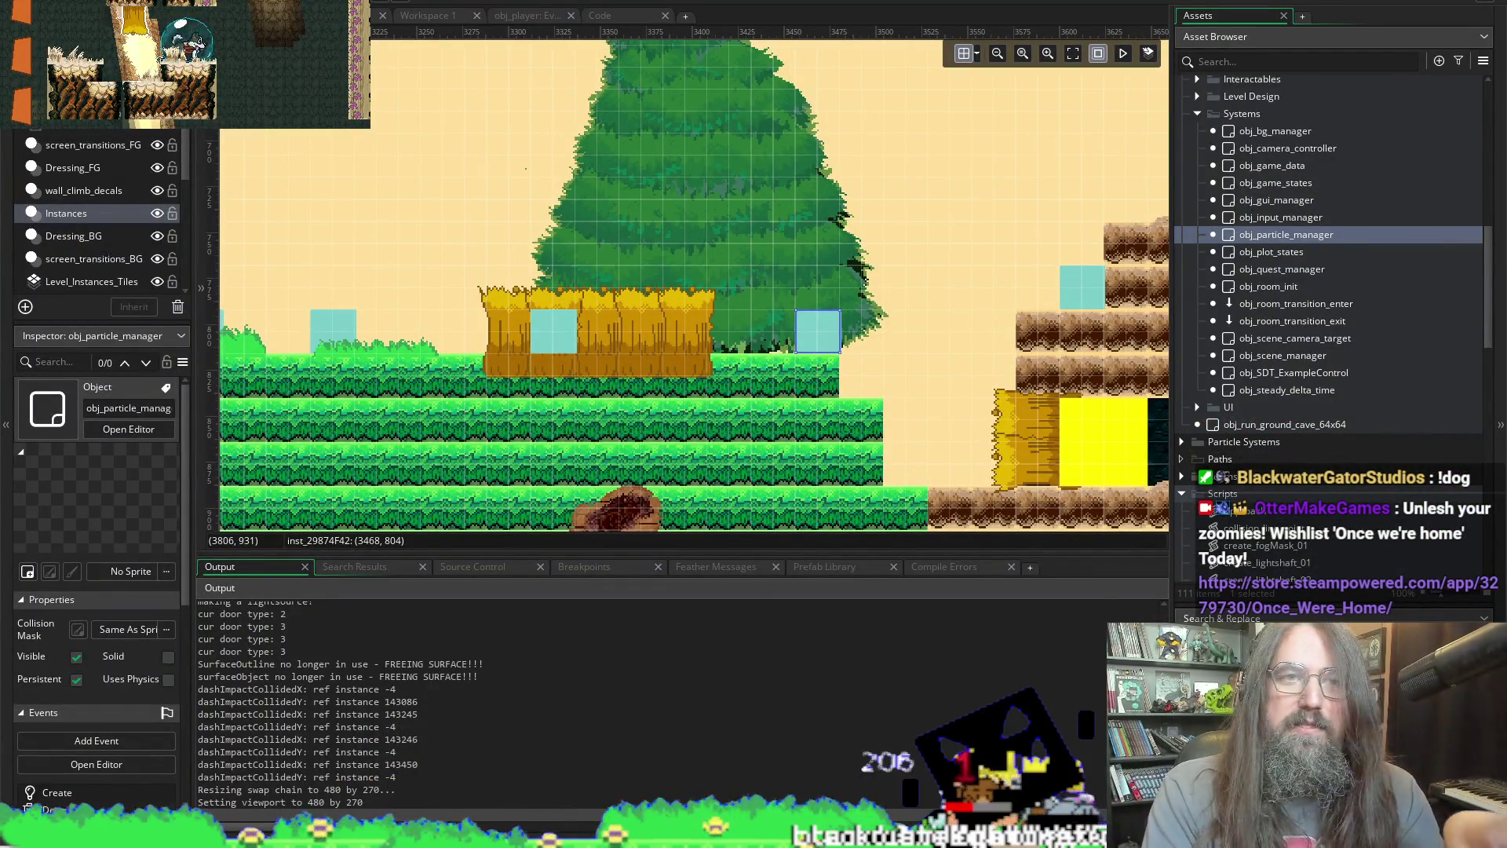
Step: Close the running Marduk game, keep GameMaker in front, then switch to Aseprite's goose sprite
key(Escape)
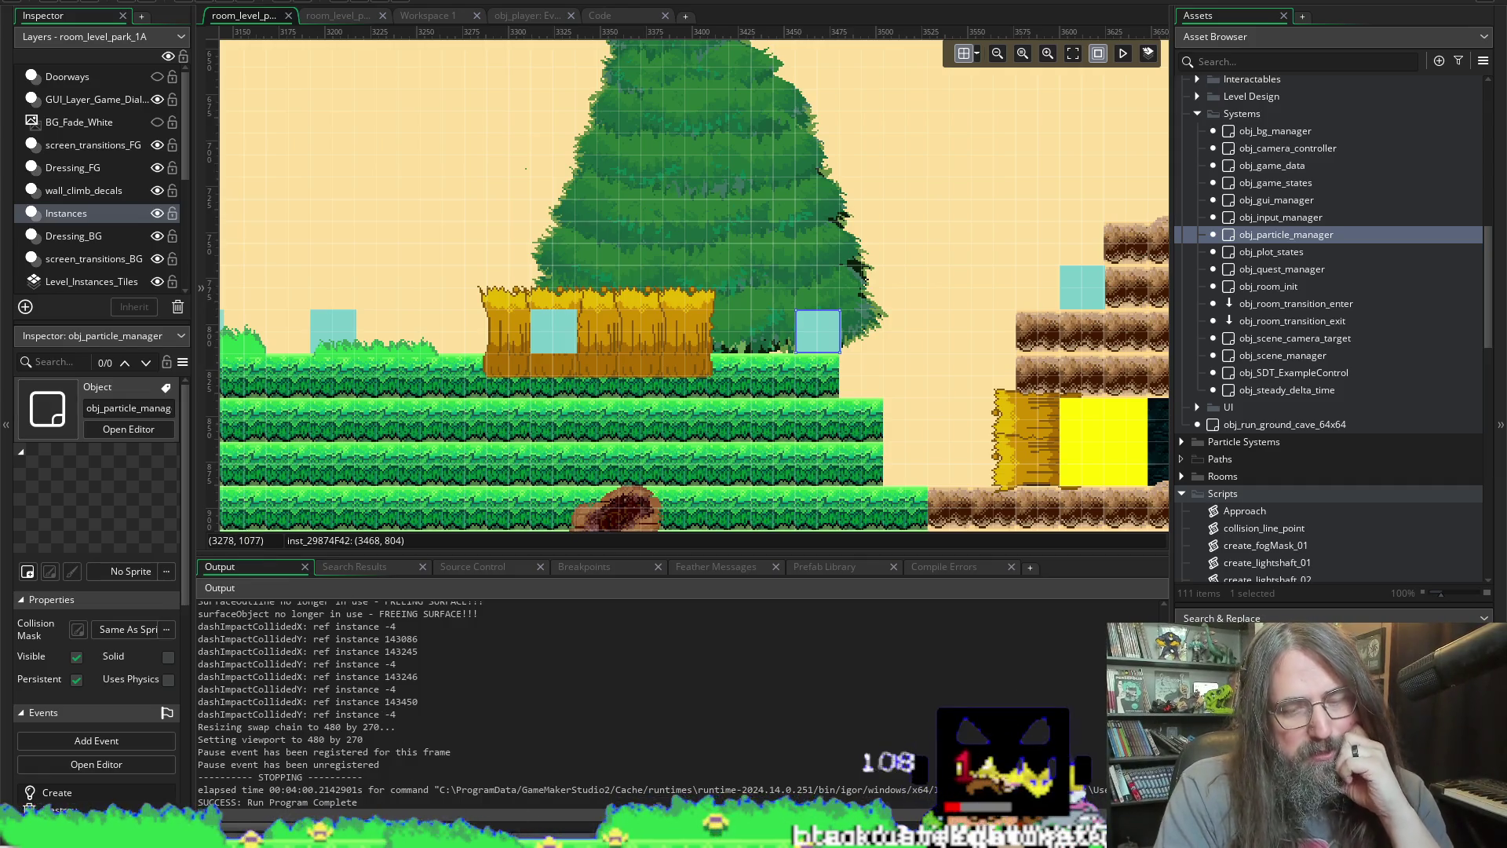
mouse_move(542, 834)
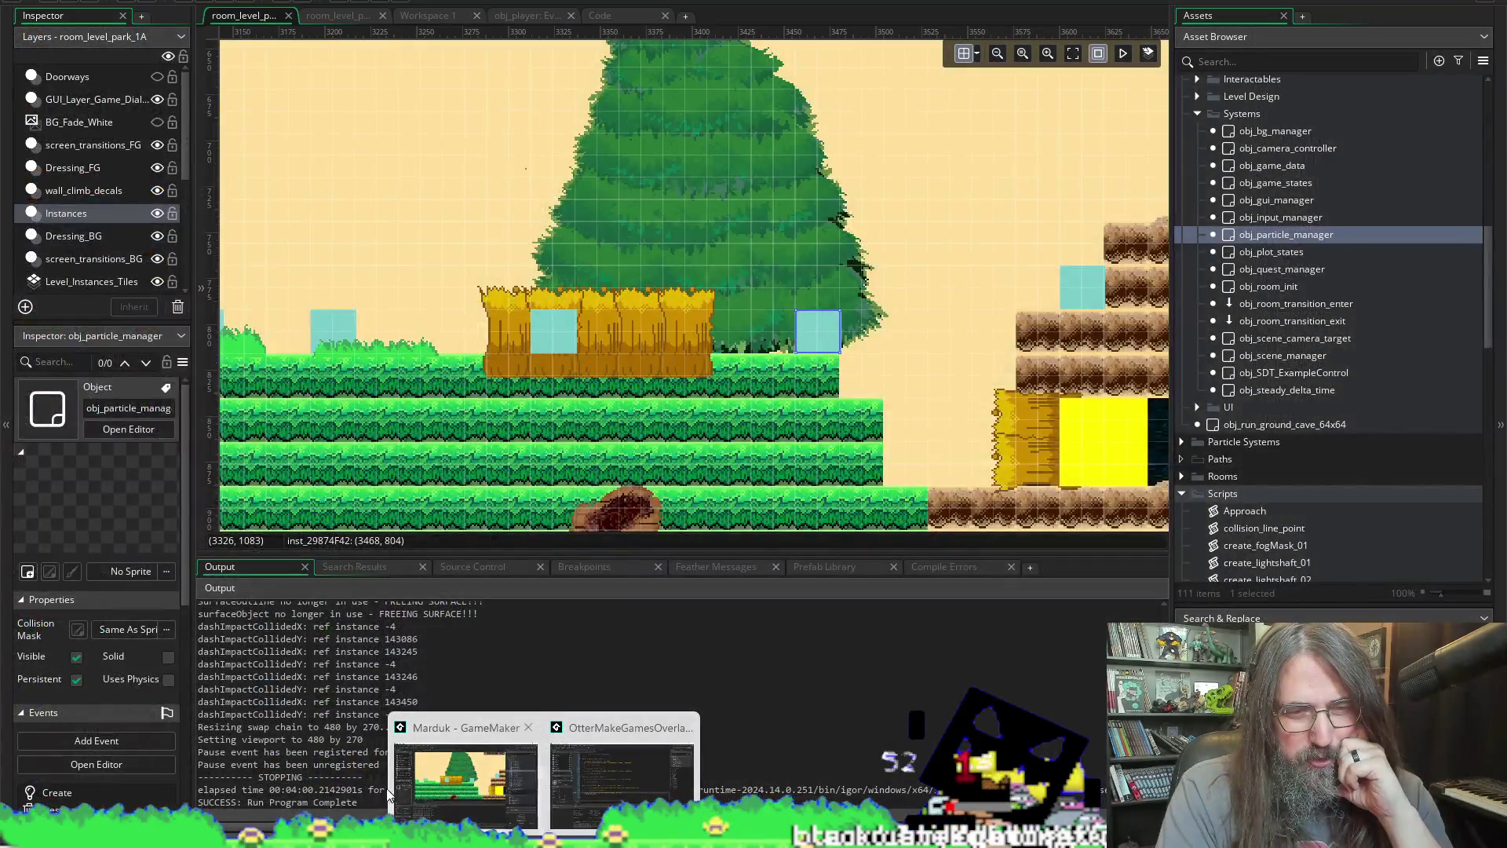
click(435, 775)
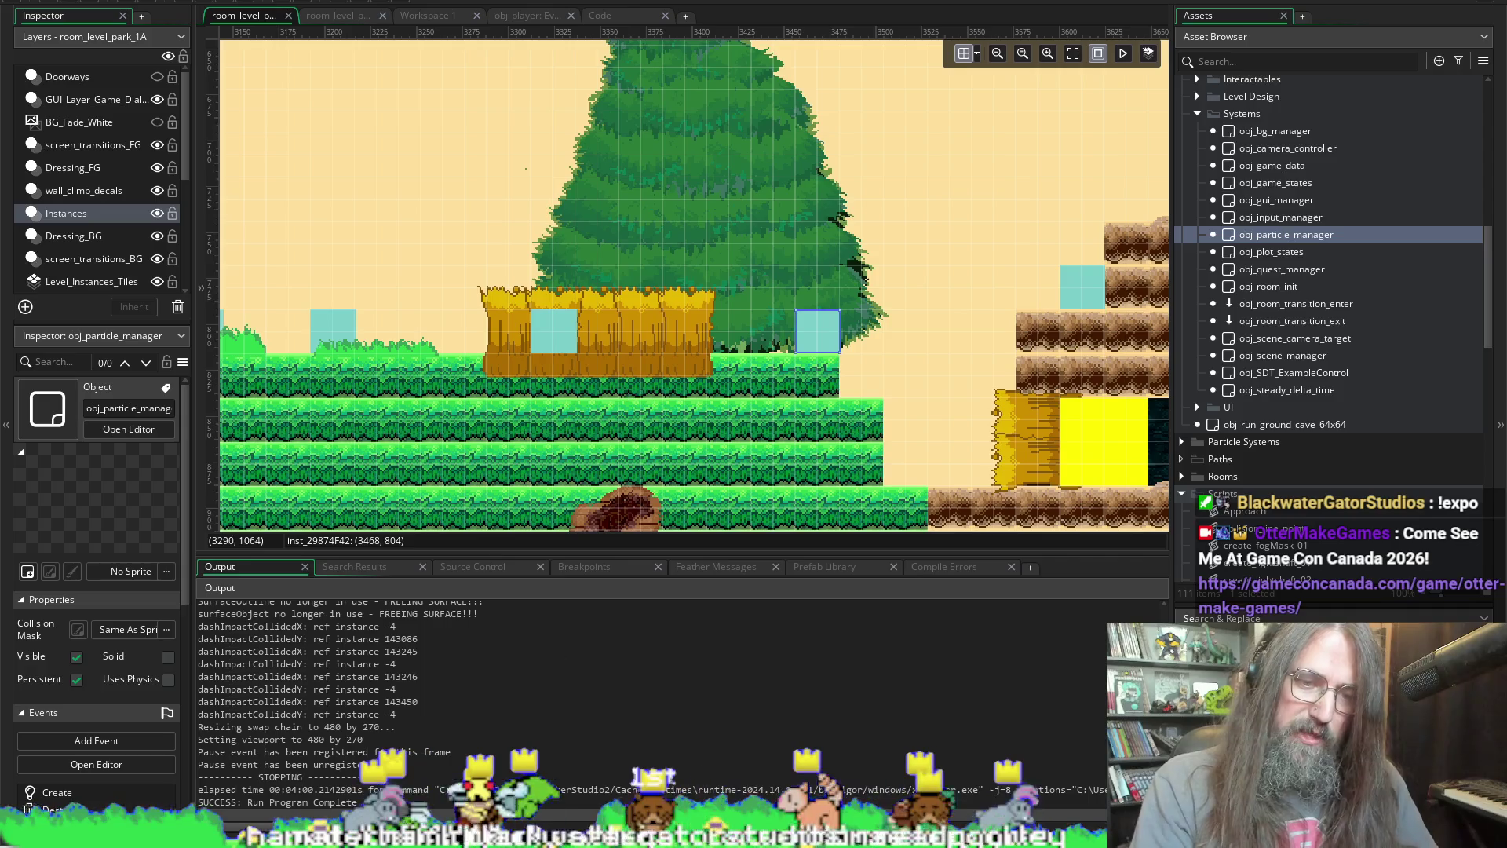
key(alt+Tab)
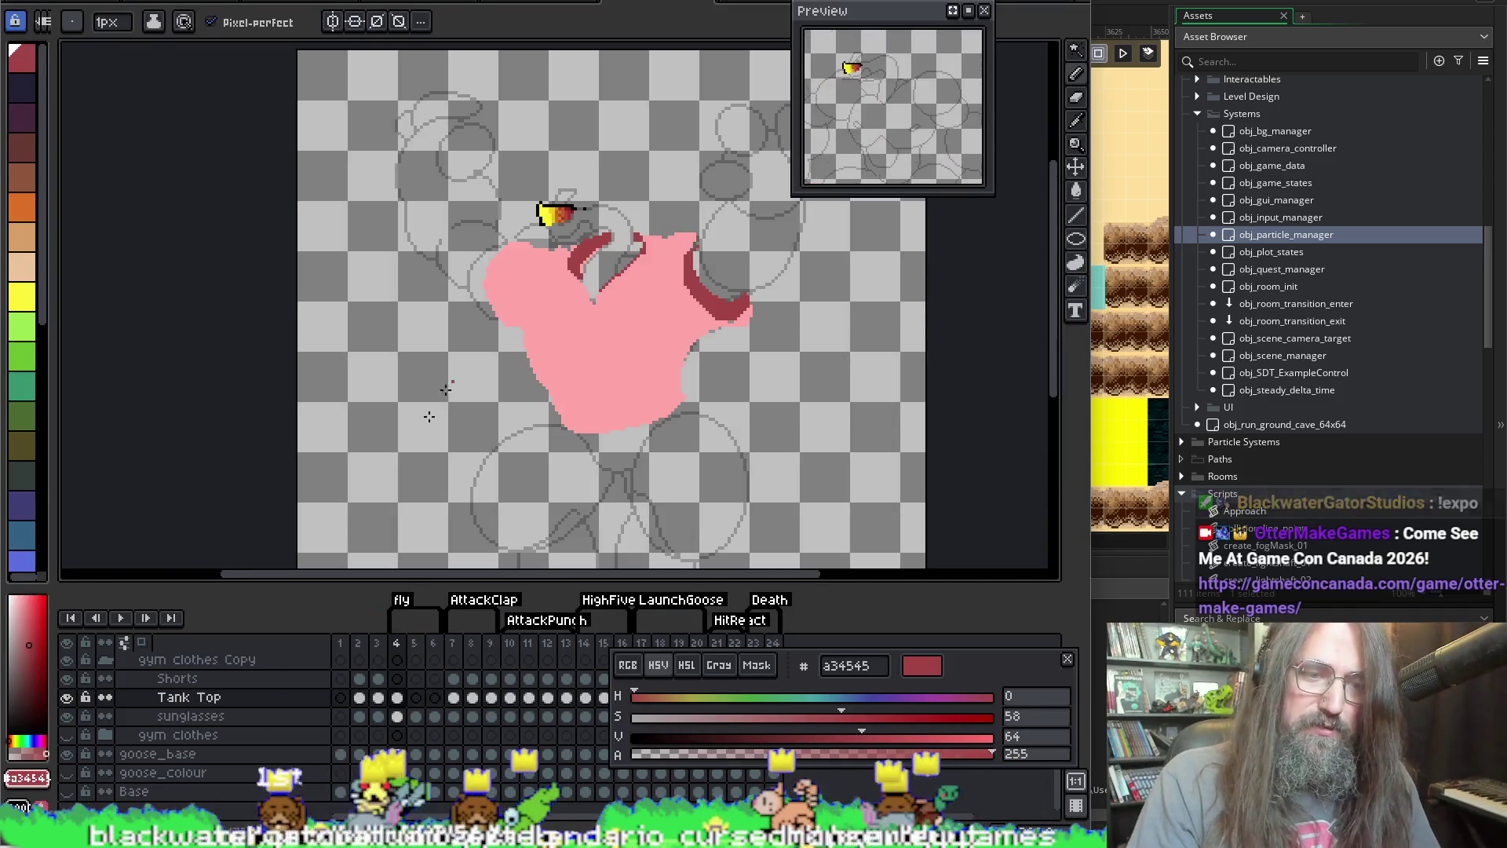
Step: Raise the goose_base layer's opacity in Layer Properties so its outlines appear solid
right_click(164, 752)
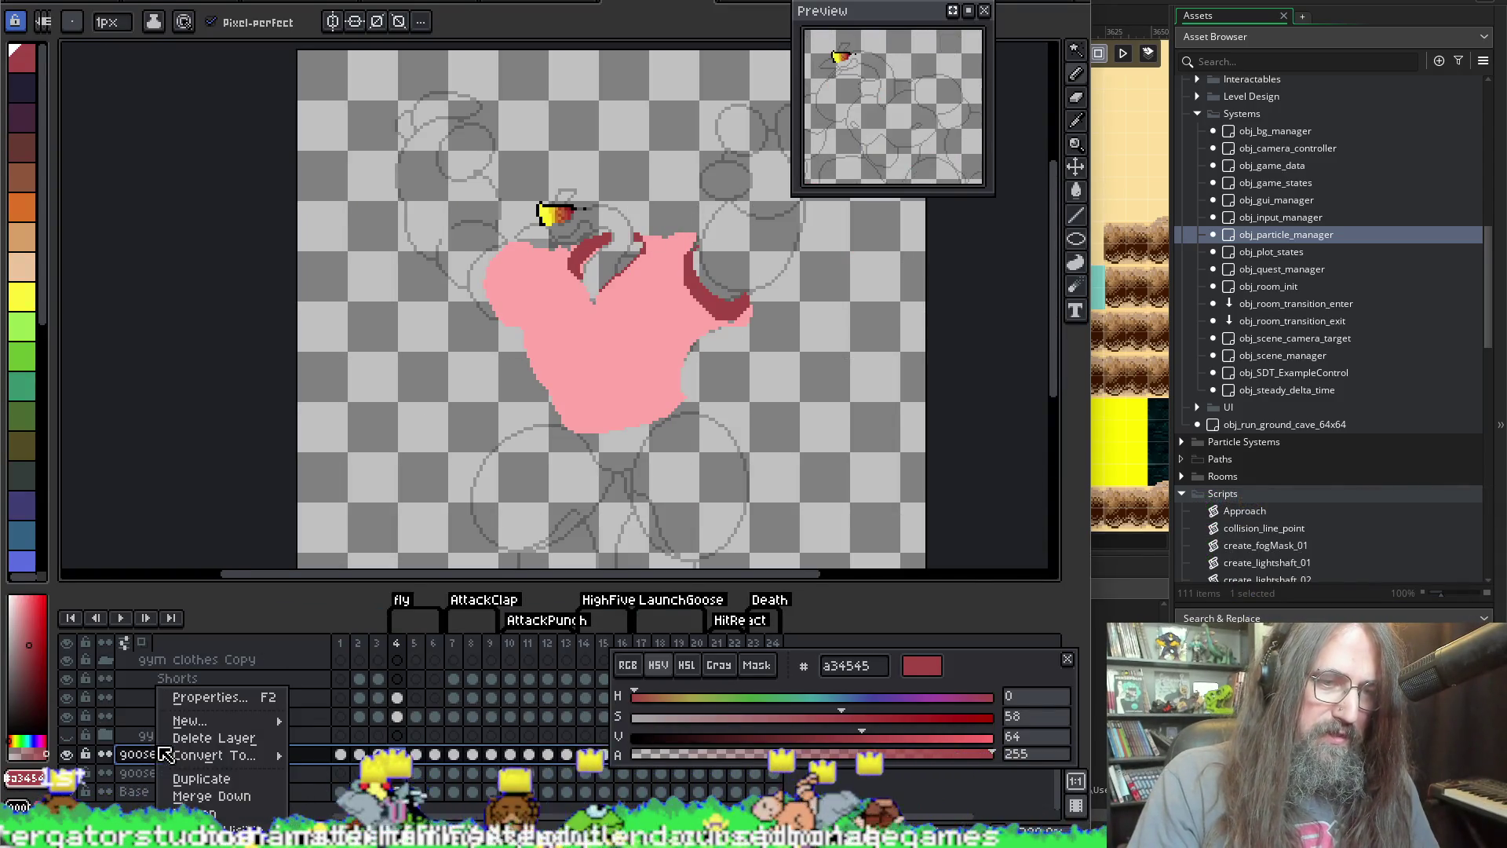
right_click(155, 762)
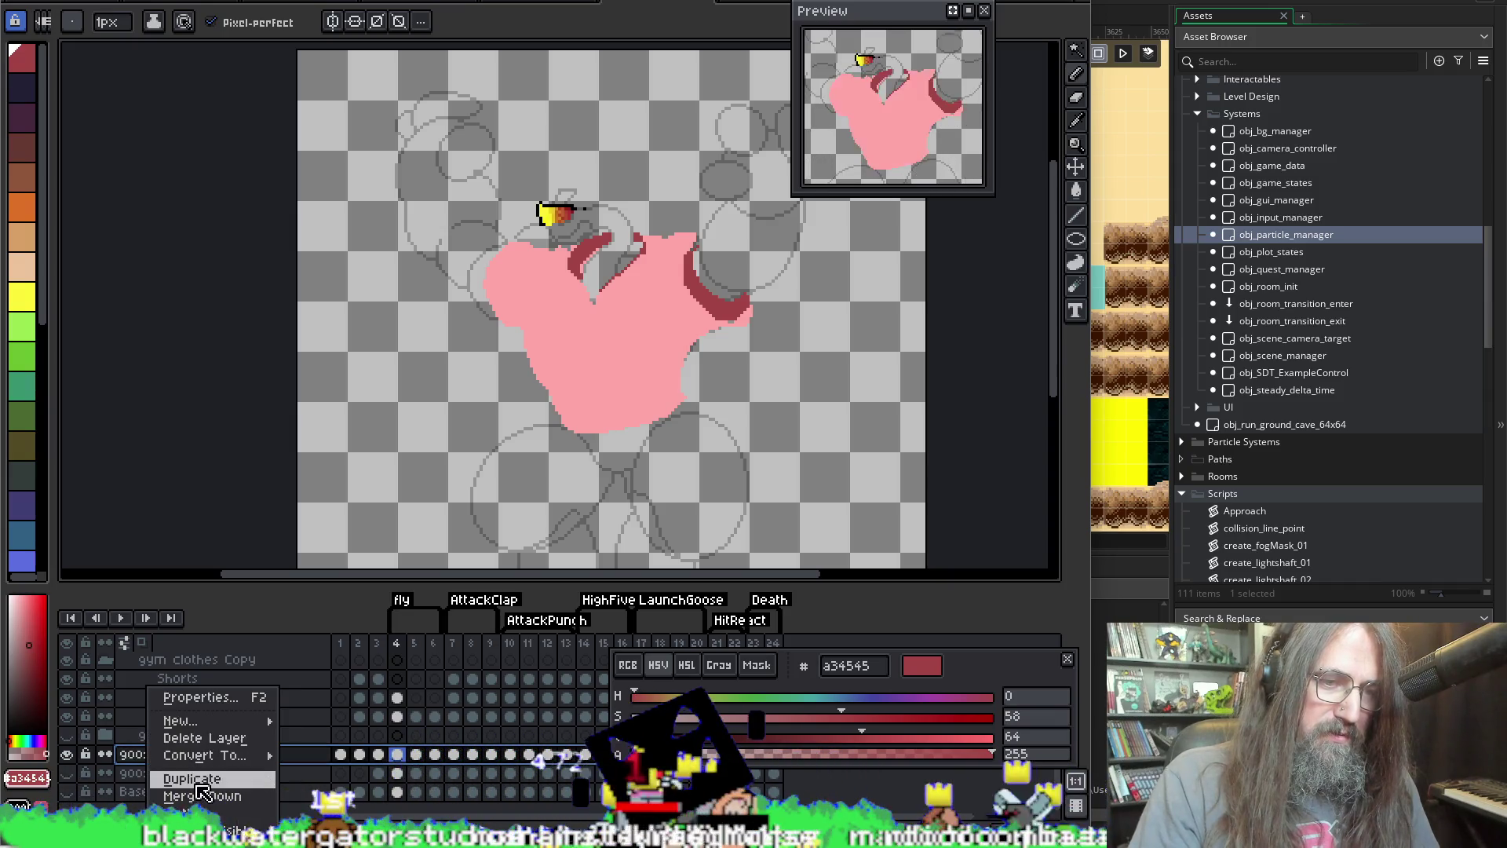
click(192, 697)
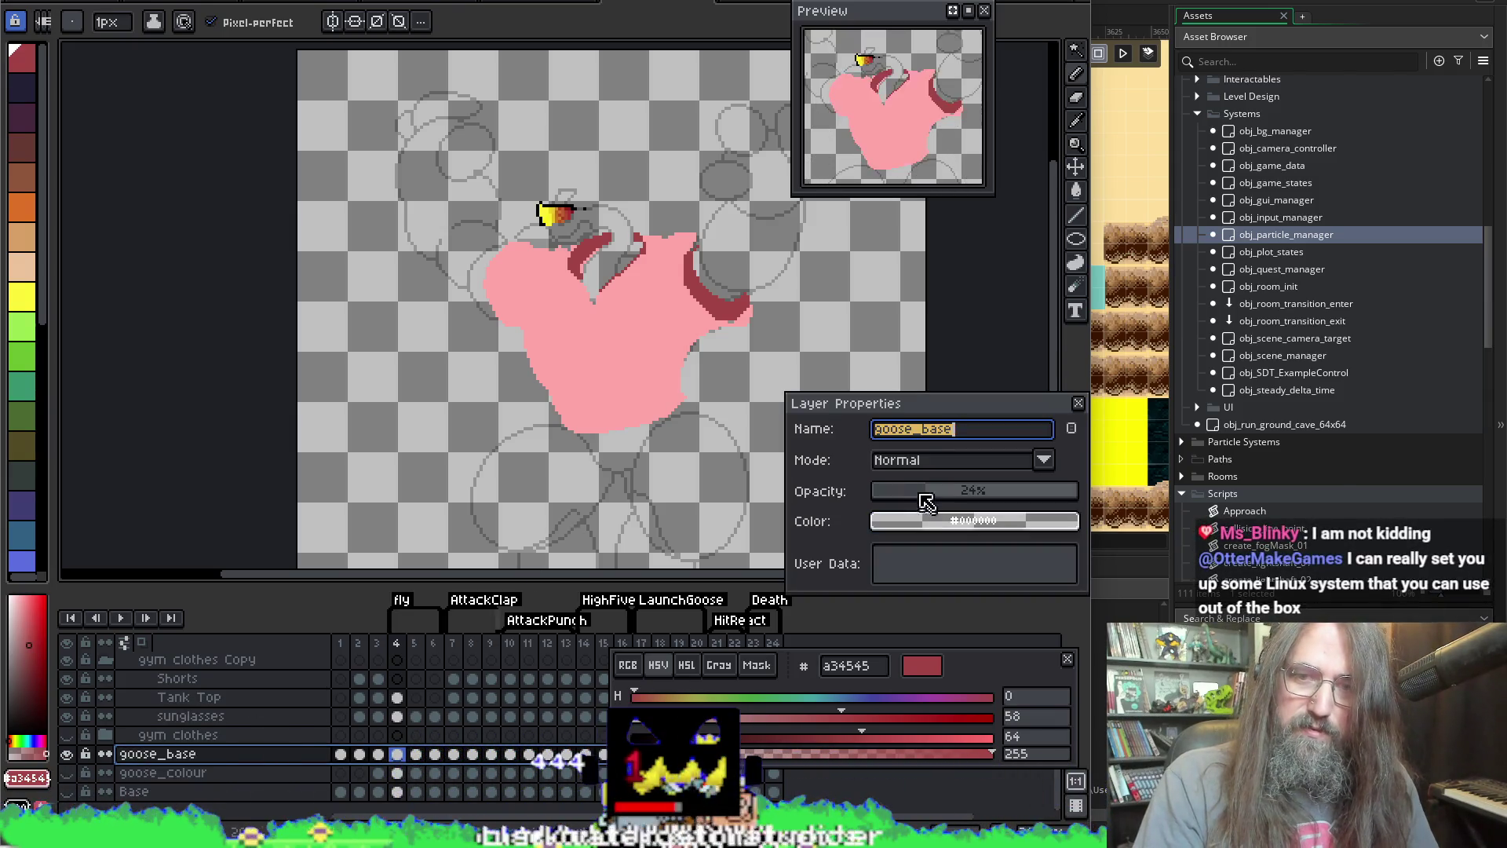
click(1078, 404)
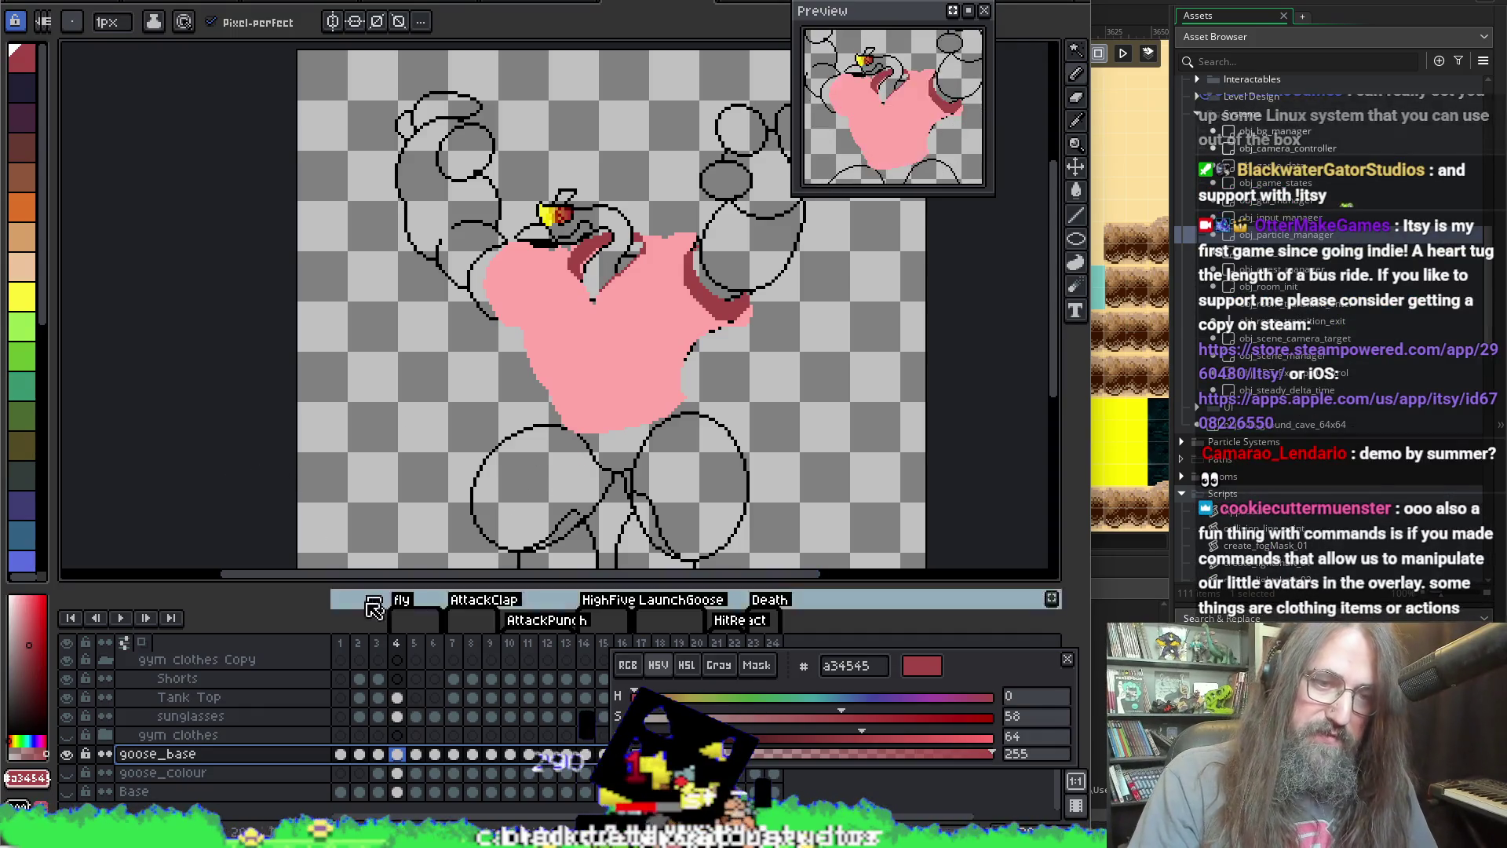
Step: Play and stop the goose animation repeatedly, reviewing frames 16, 20 and 11
key(Return)
key(Return)
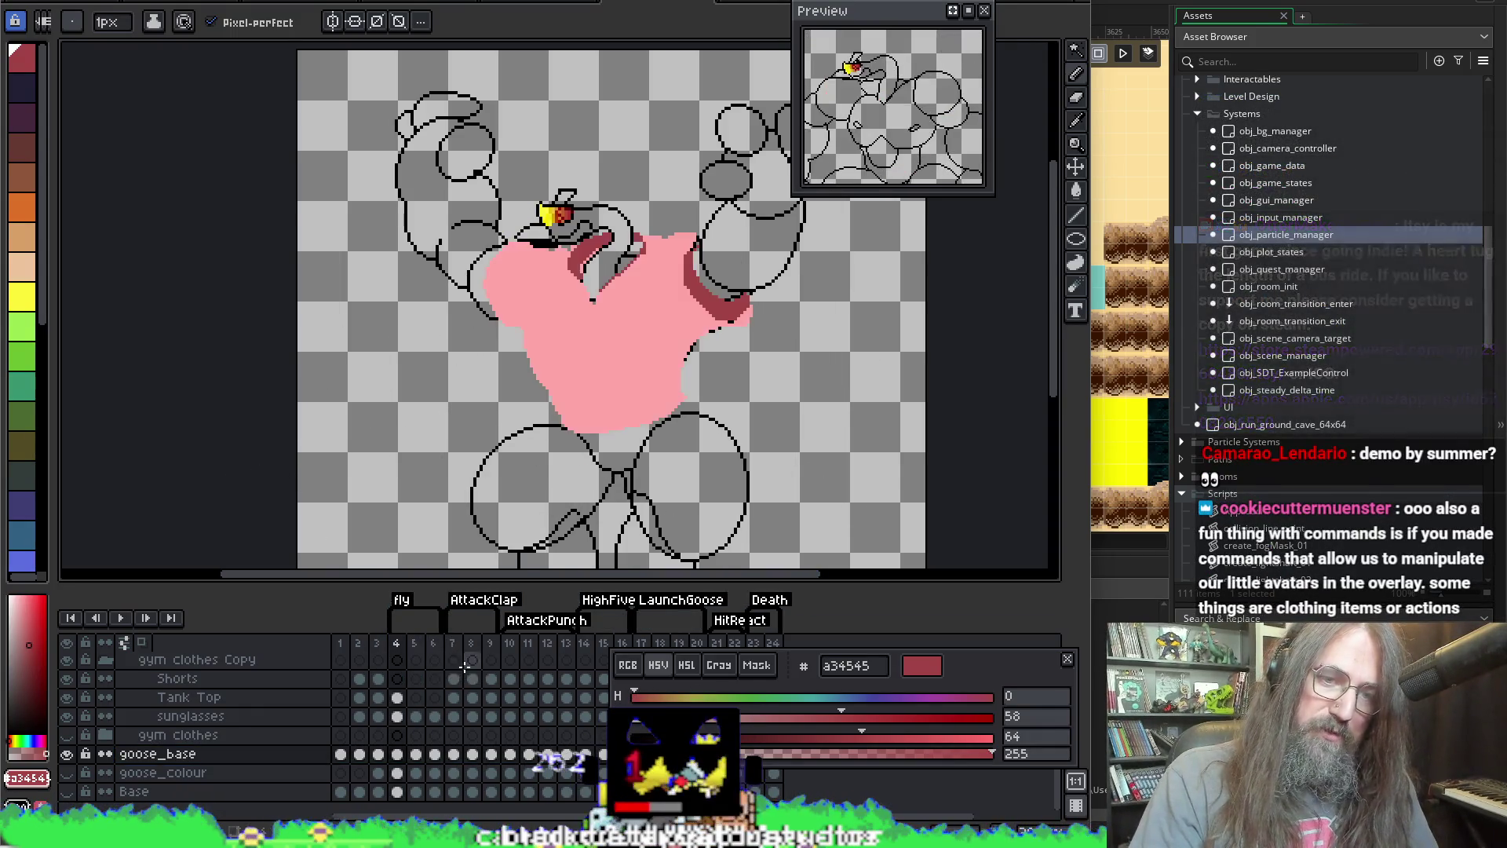
key(Return)
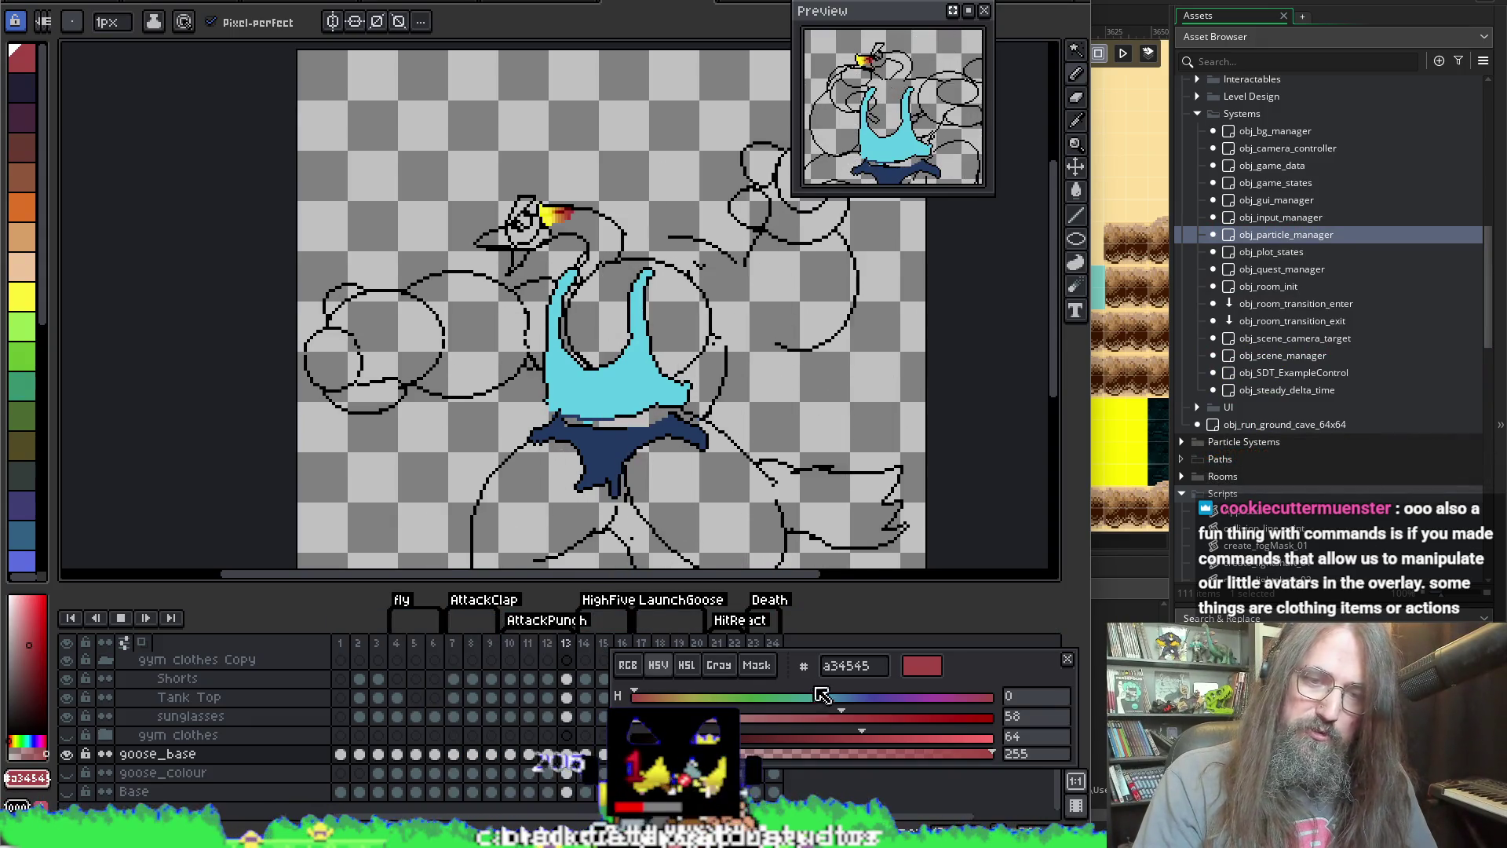
drag(996, 671, 1055, 698)
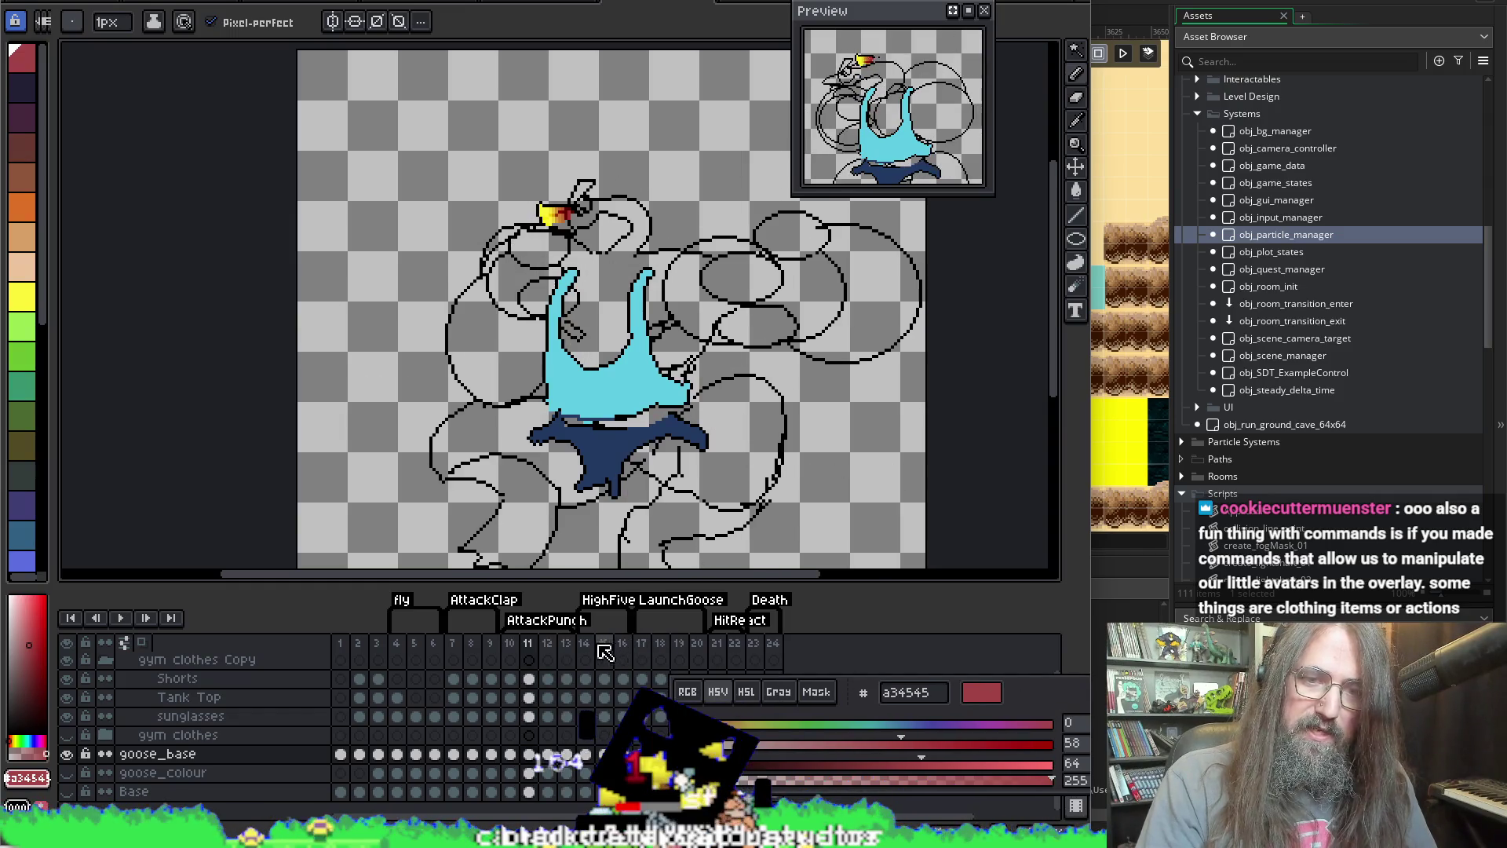
key(Return)
key(Return)
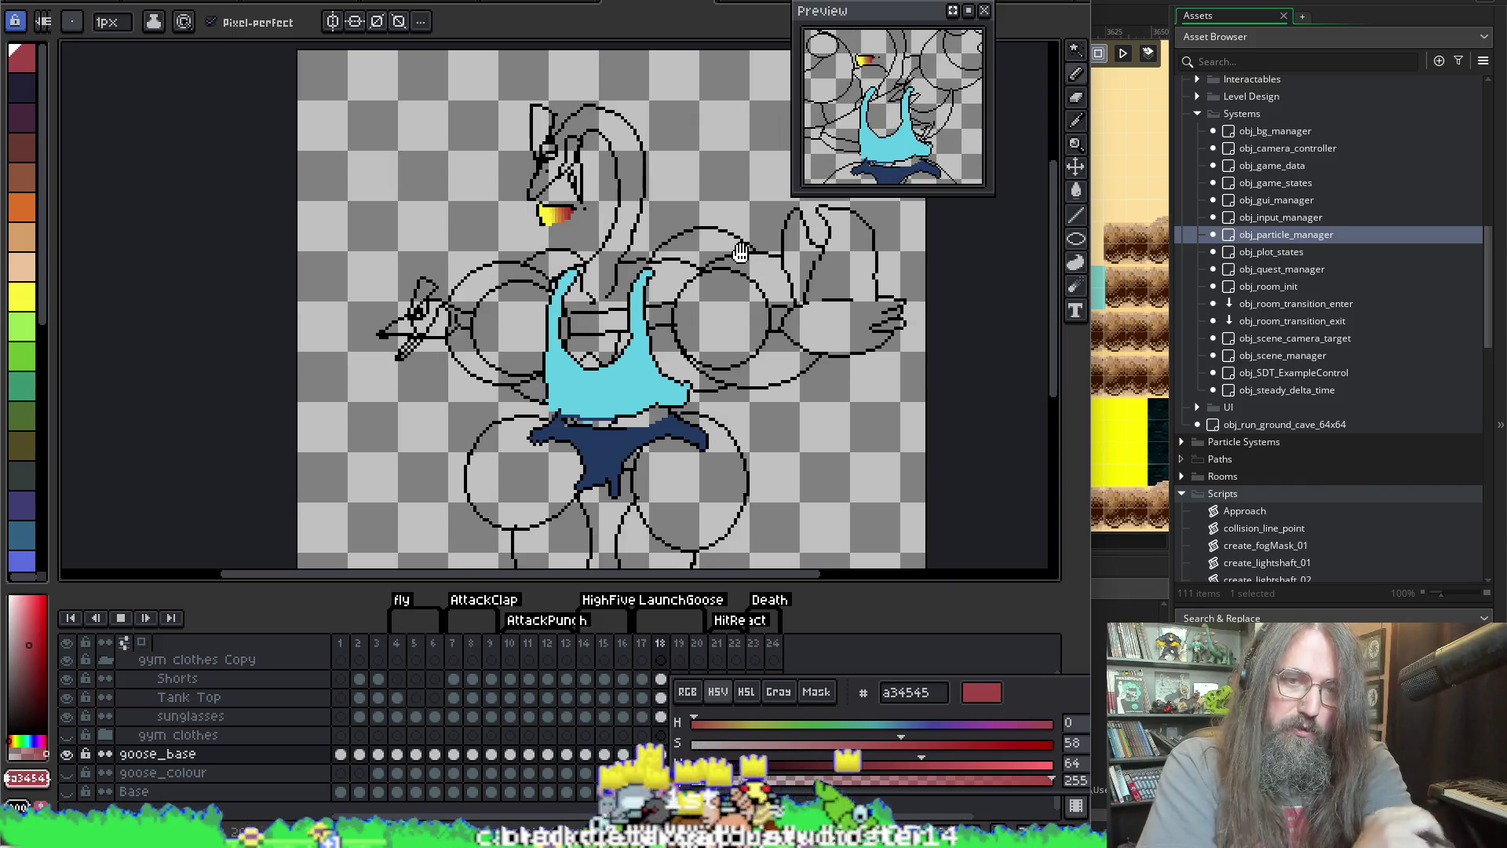
key(Return)
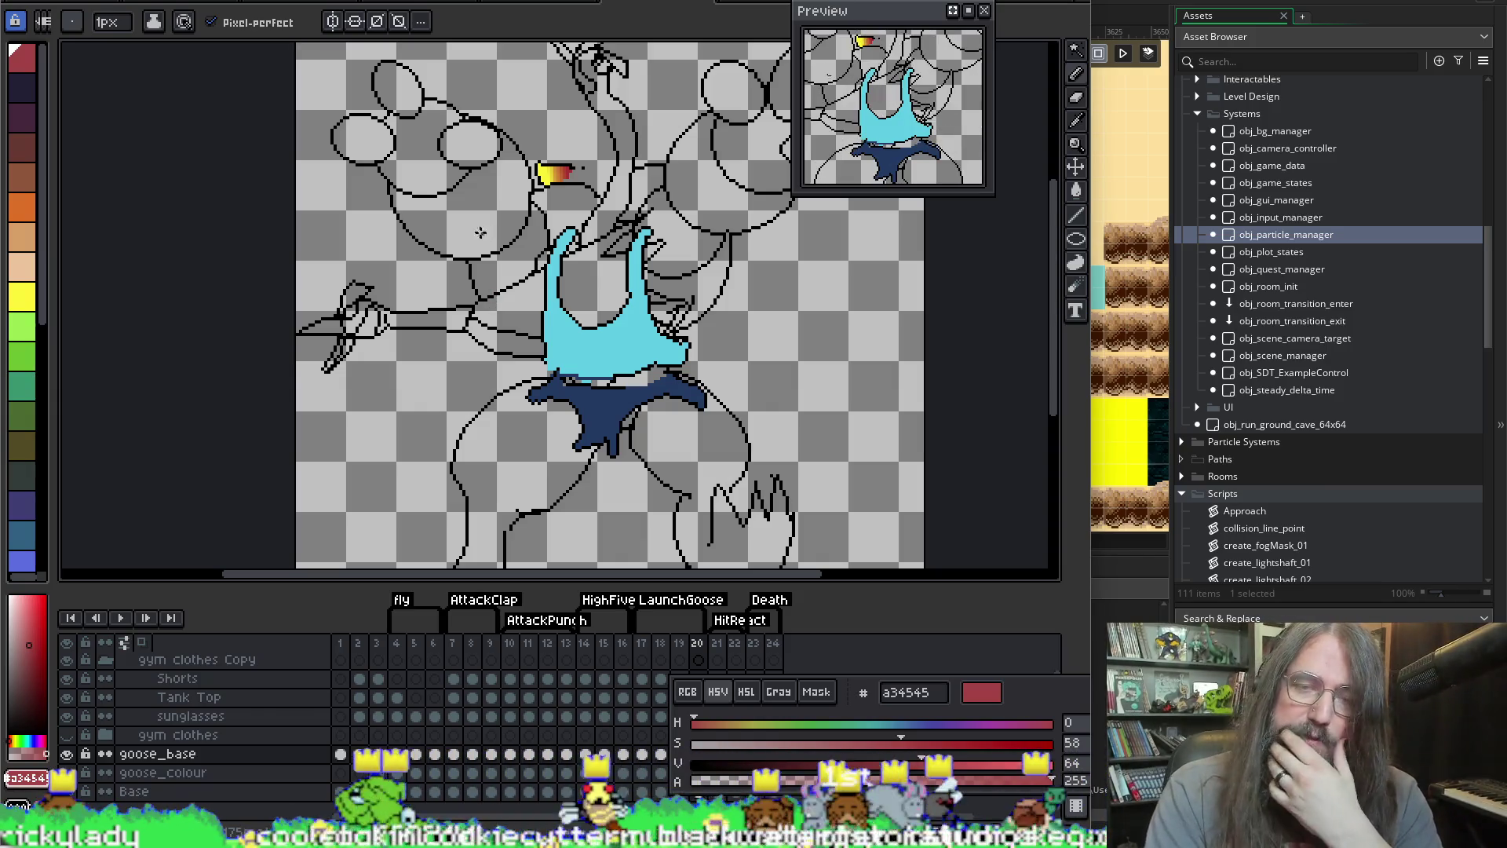
key(Return)
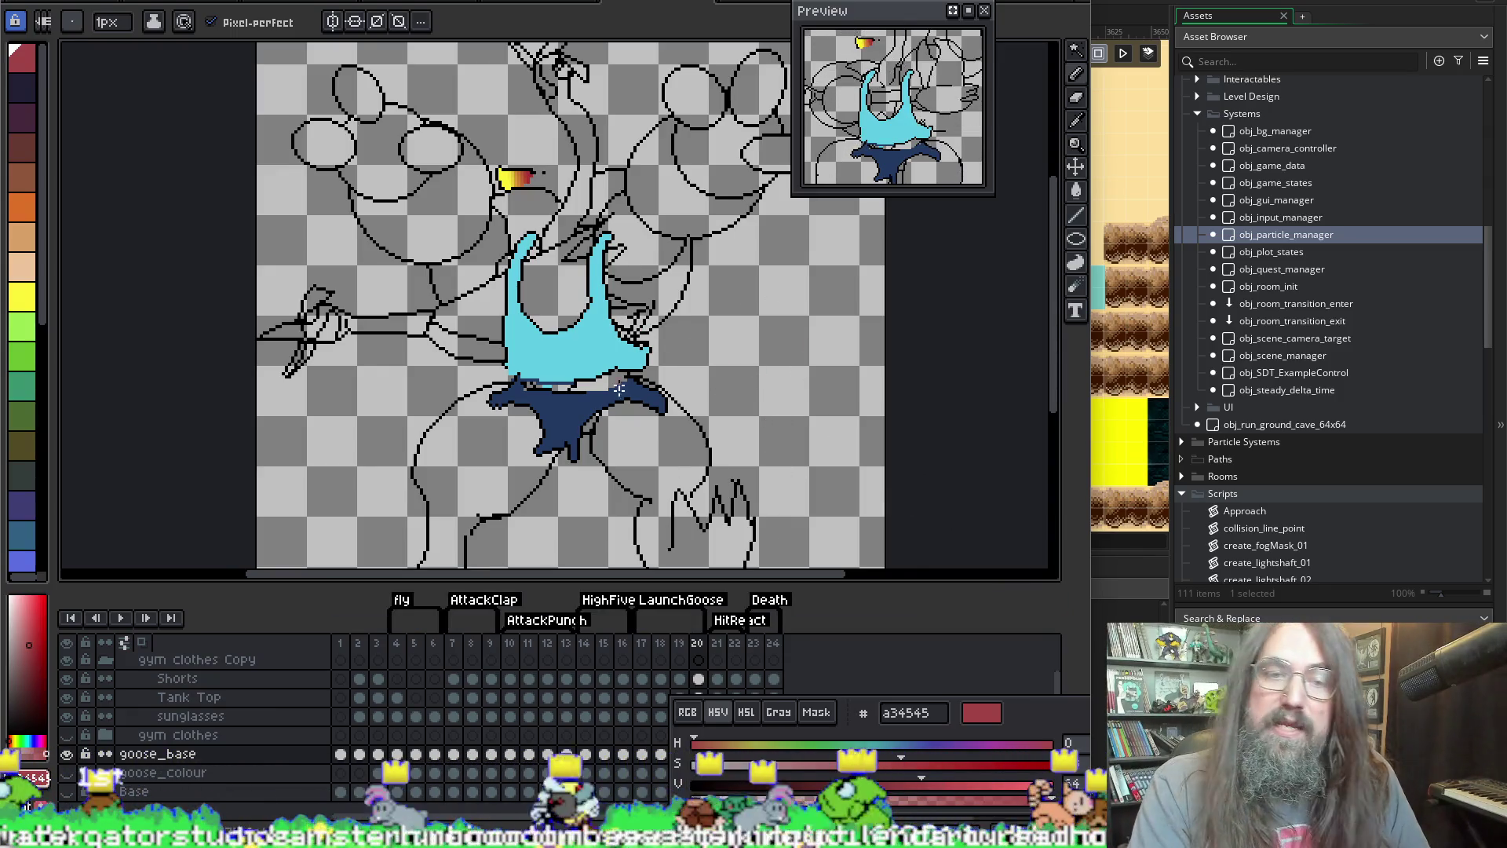
scroll(620, 373, right, 2)
scroll(621, 373, up, 1)
key(Return)
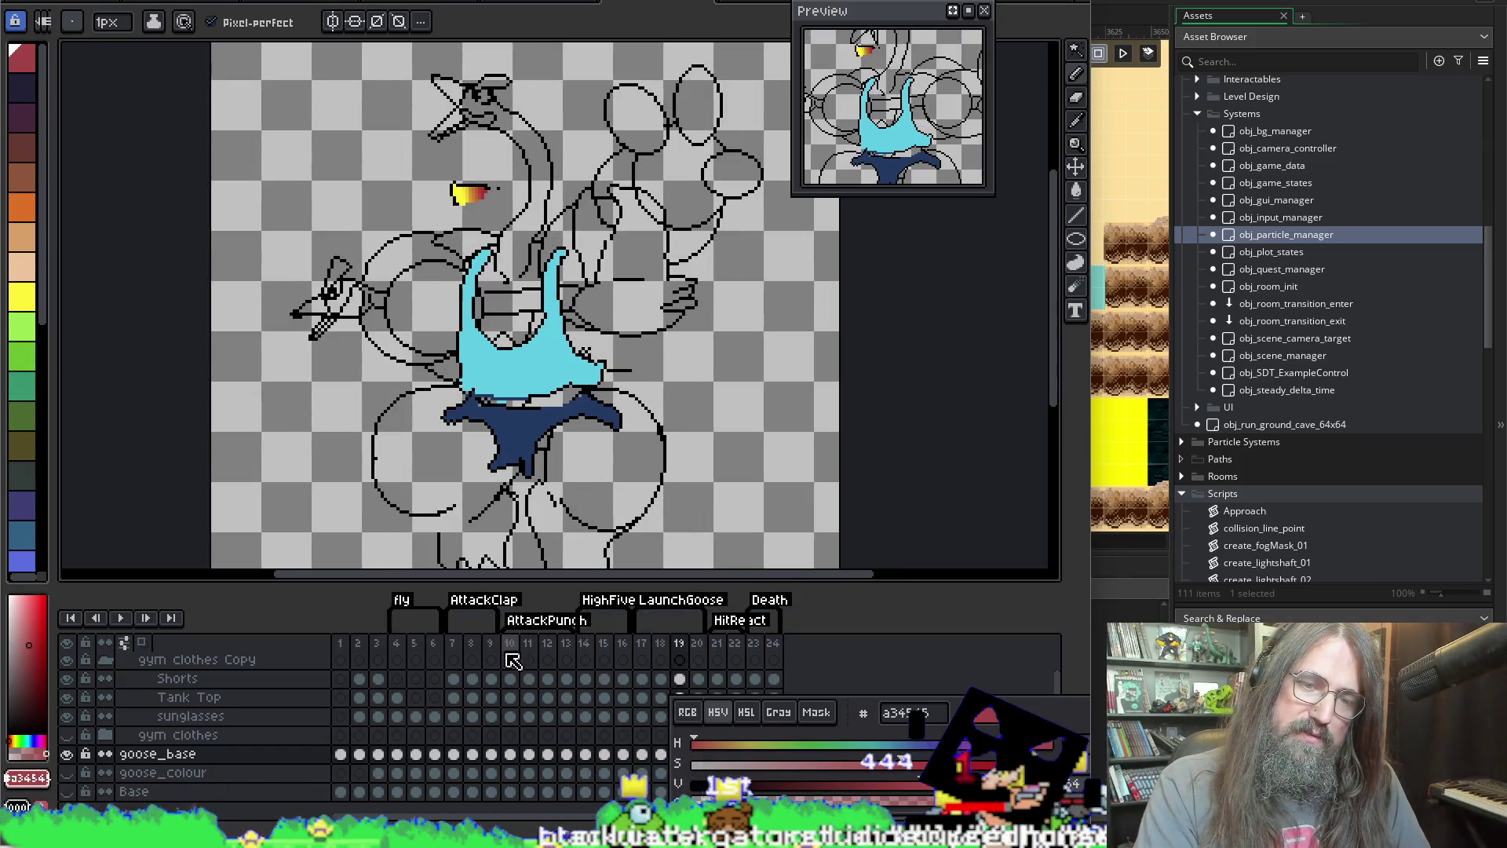
key(Return)
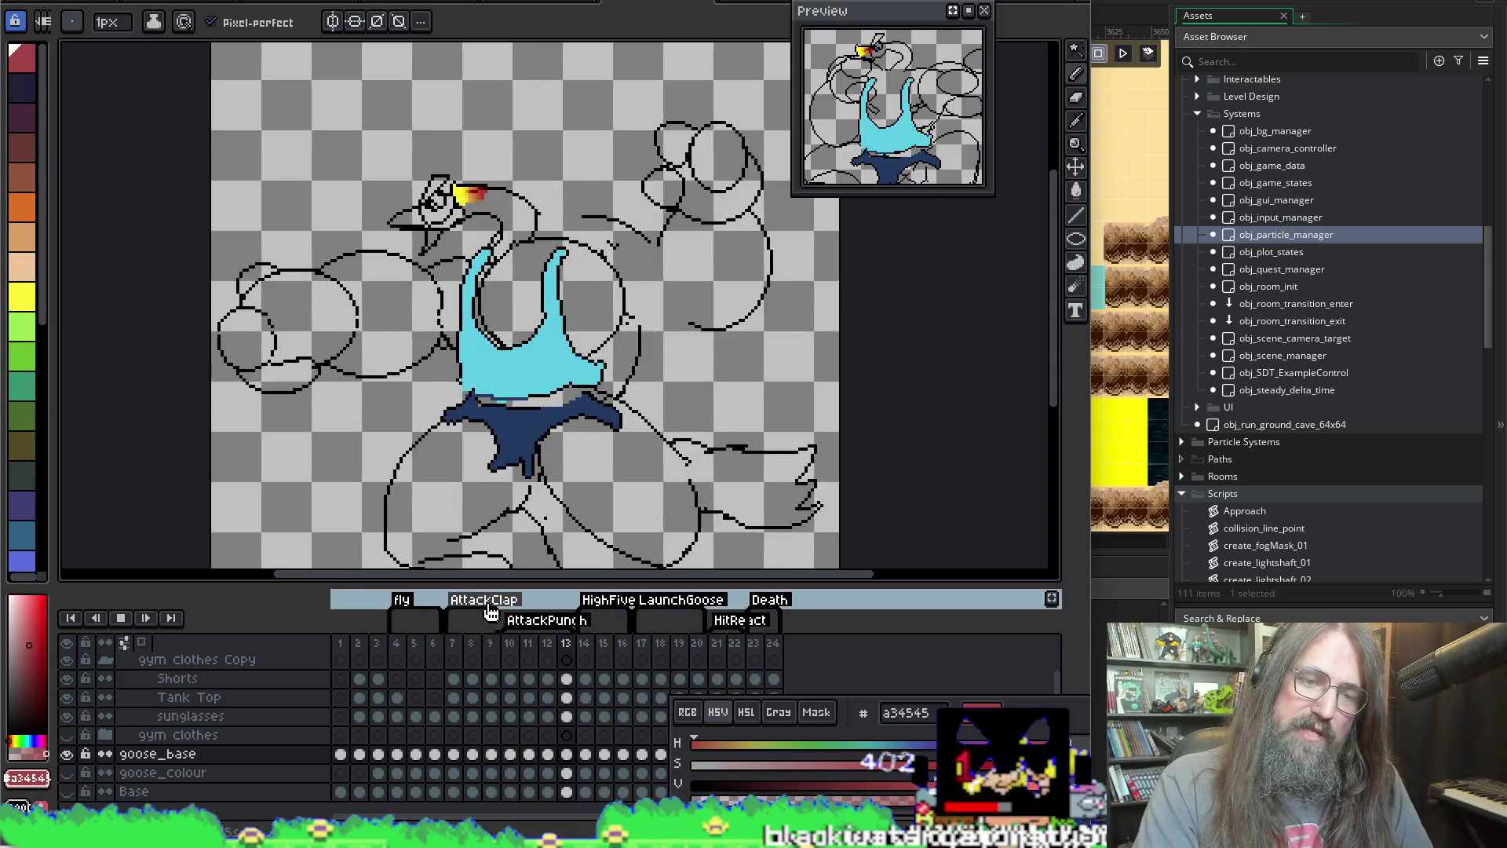
key(Return)
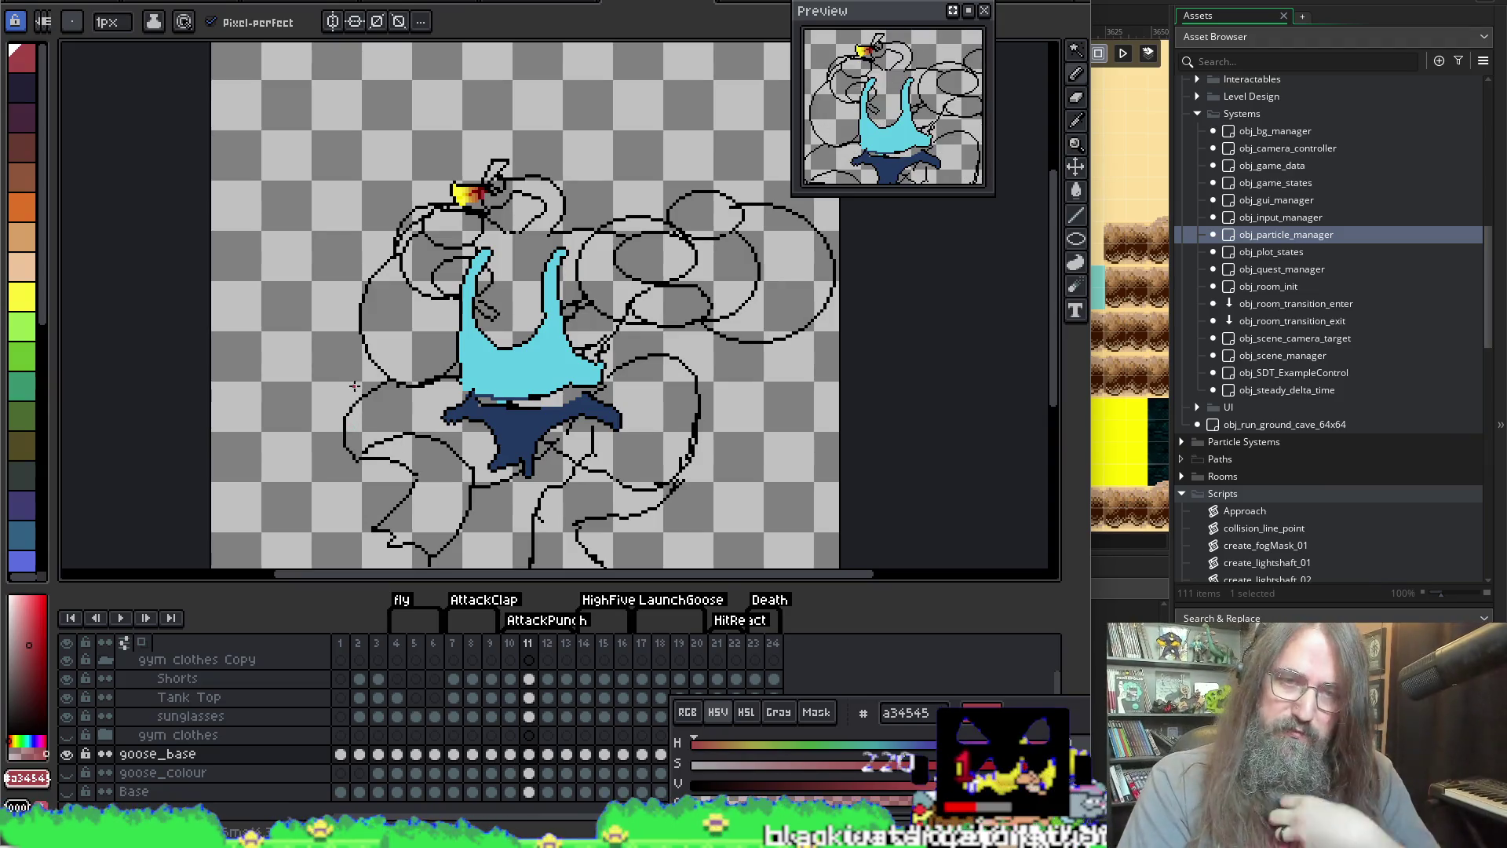
Step: Recentre the goose in the view and go to frame 4 with the pink top
drag(417, 392, 441, 361)
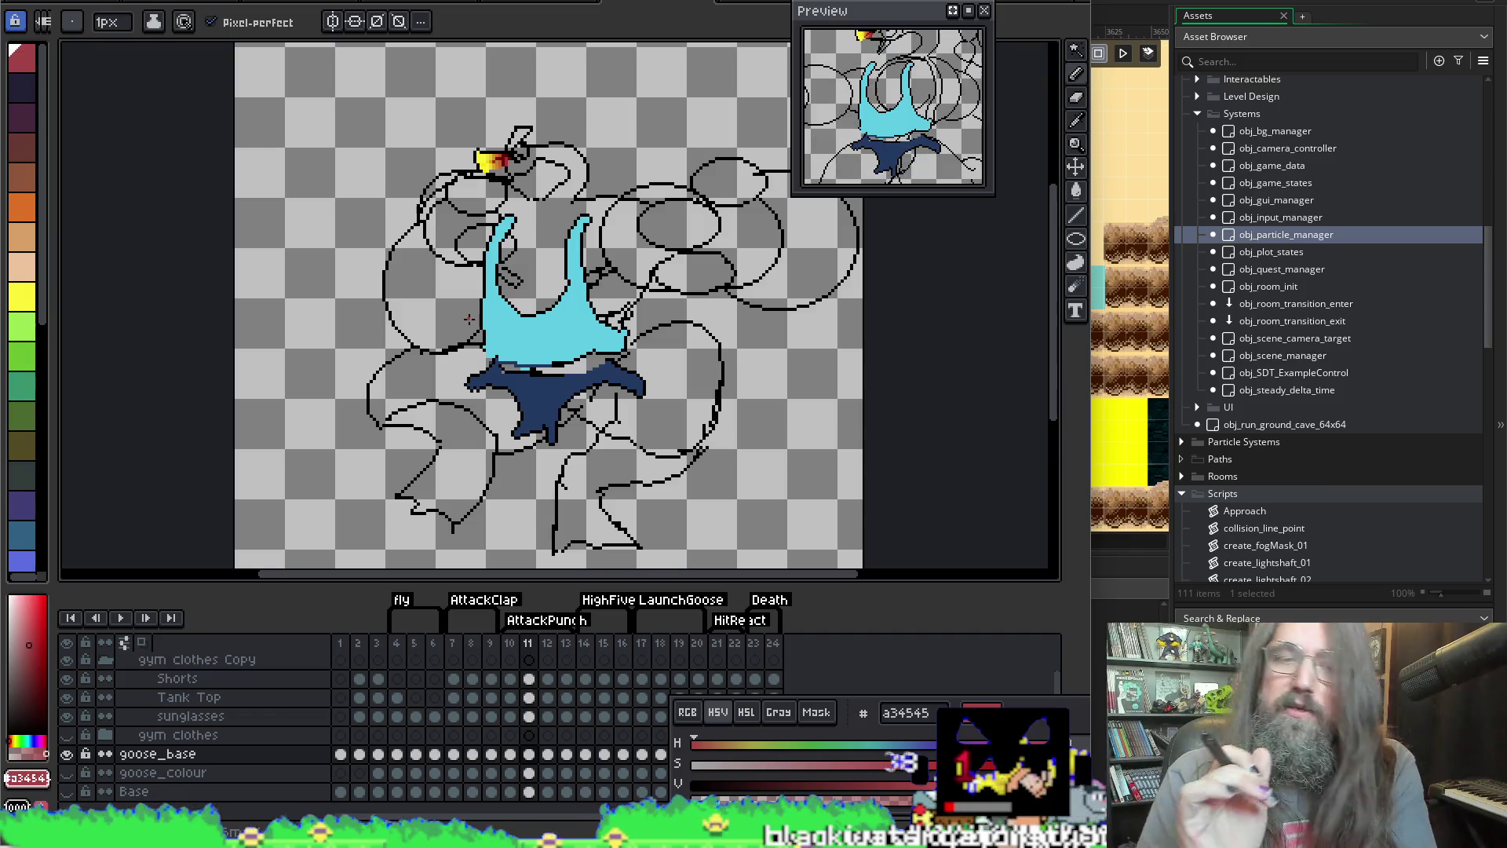
key(Return)
drag(547, 421, 570, 409)
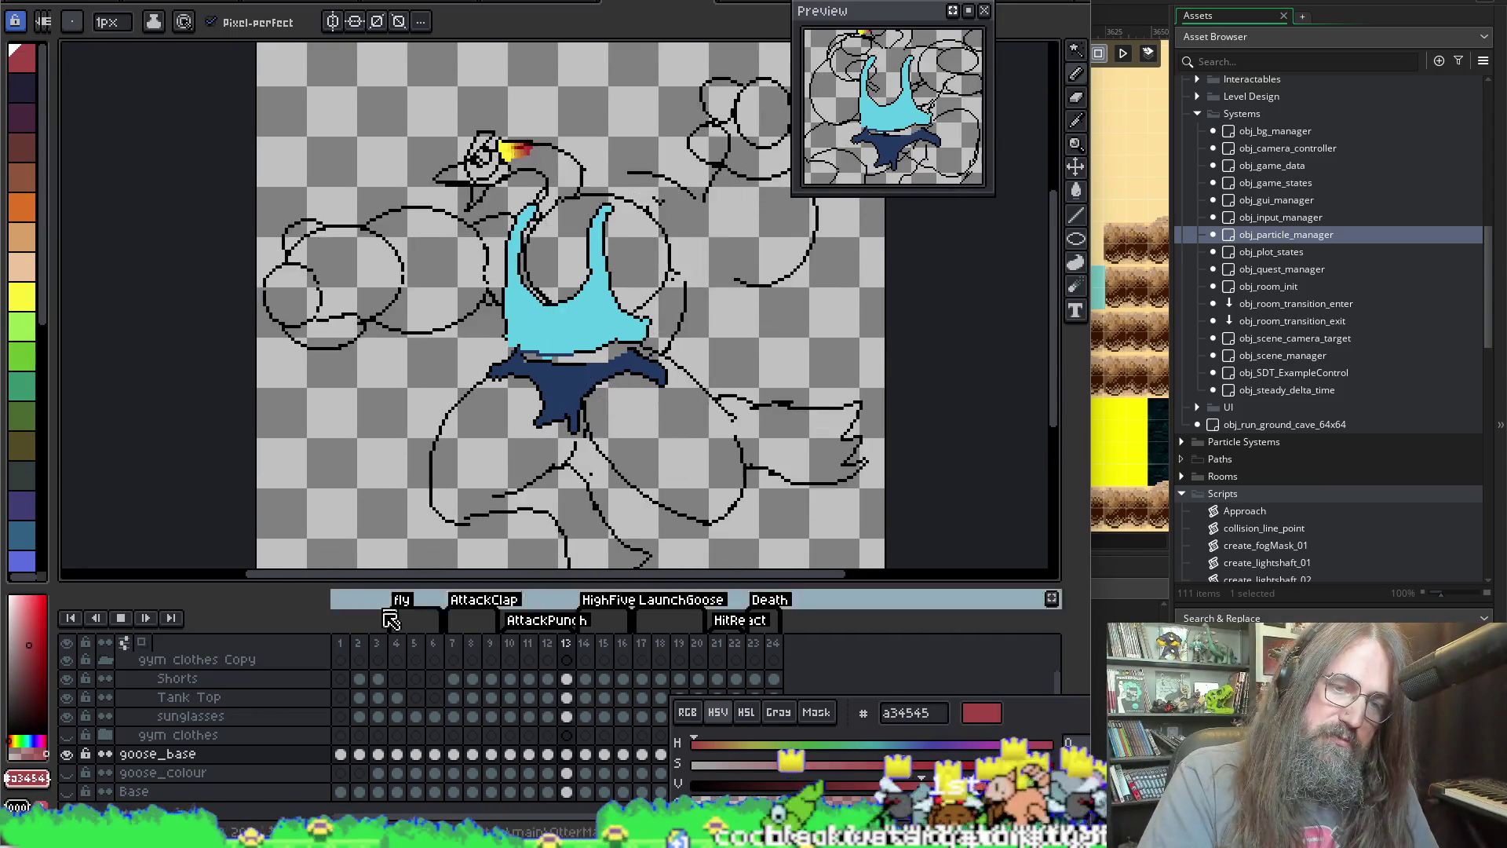
click(455, 644)
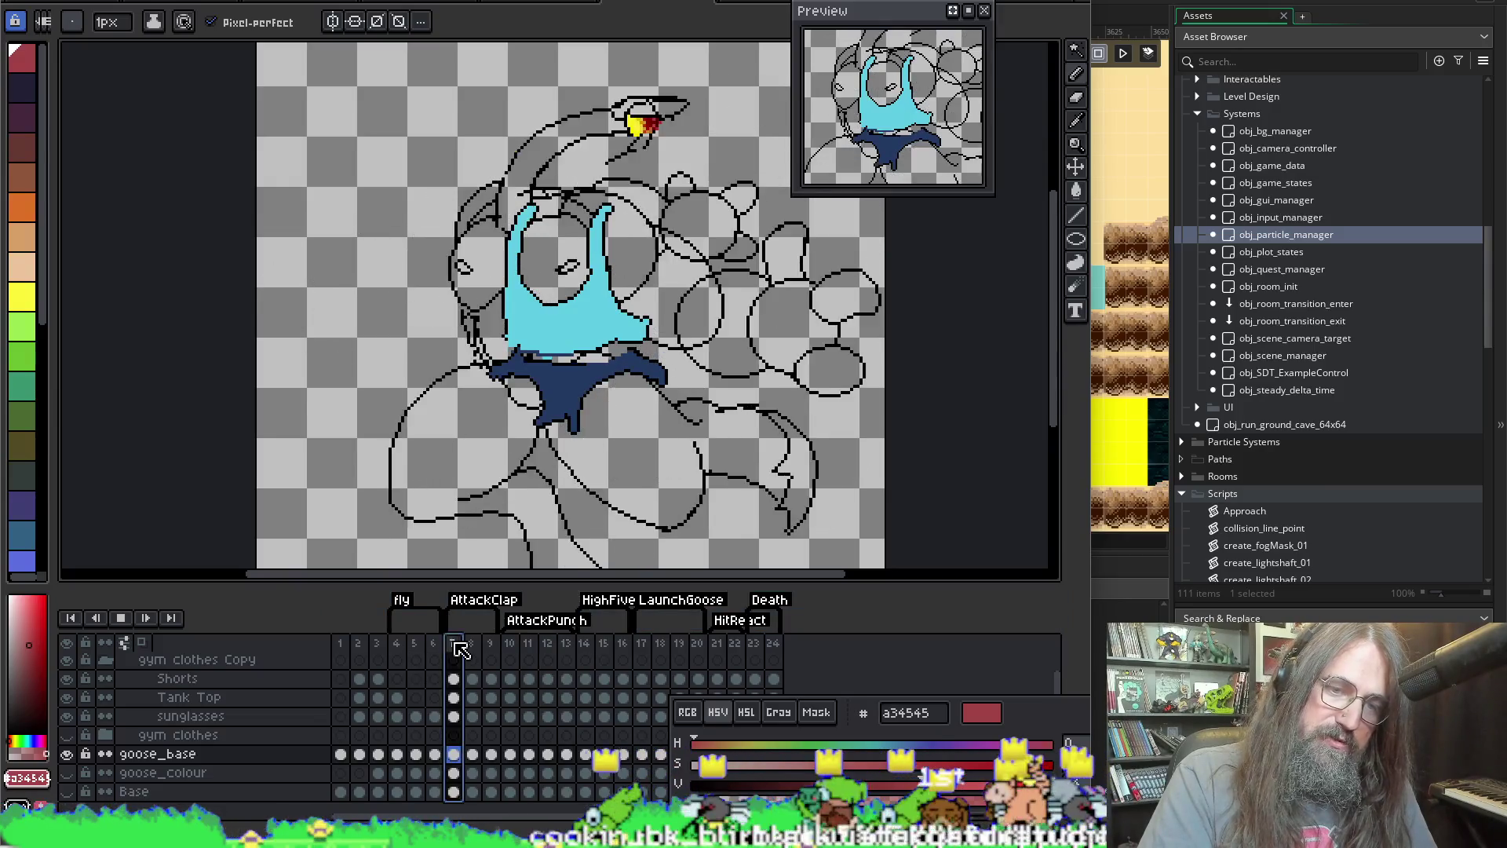
click(397, 647)
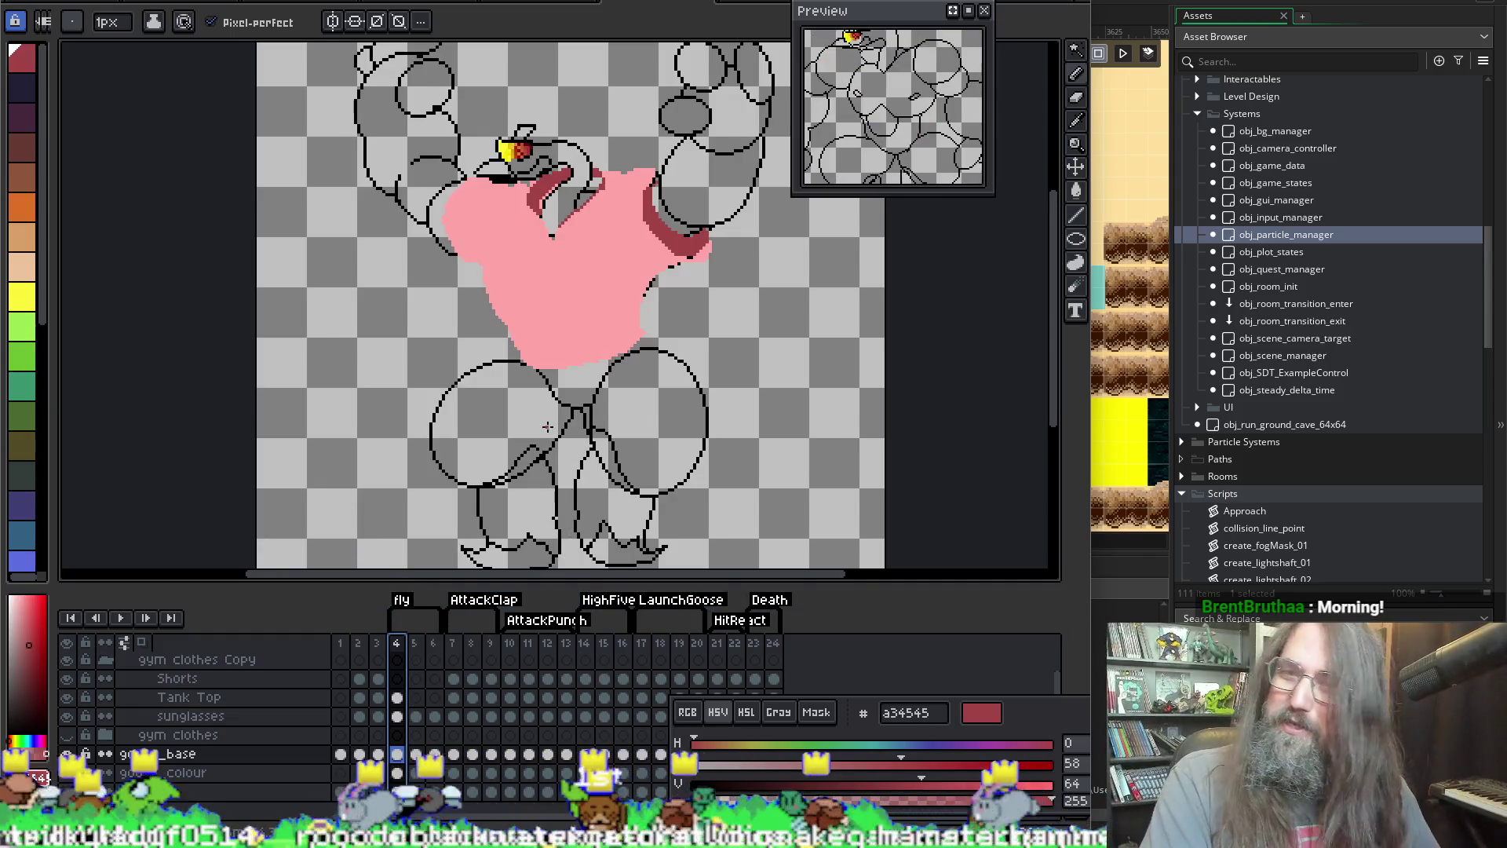
Step: Collapse and hide the gym clothes Copy group and show the gym clothes layer
drag(550, 428, 496, 457)
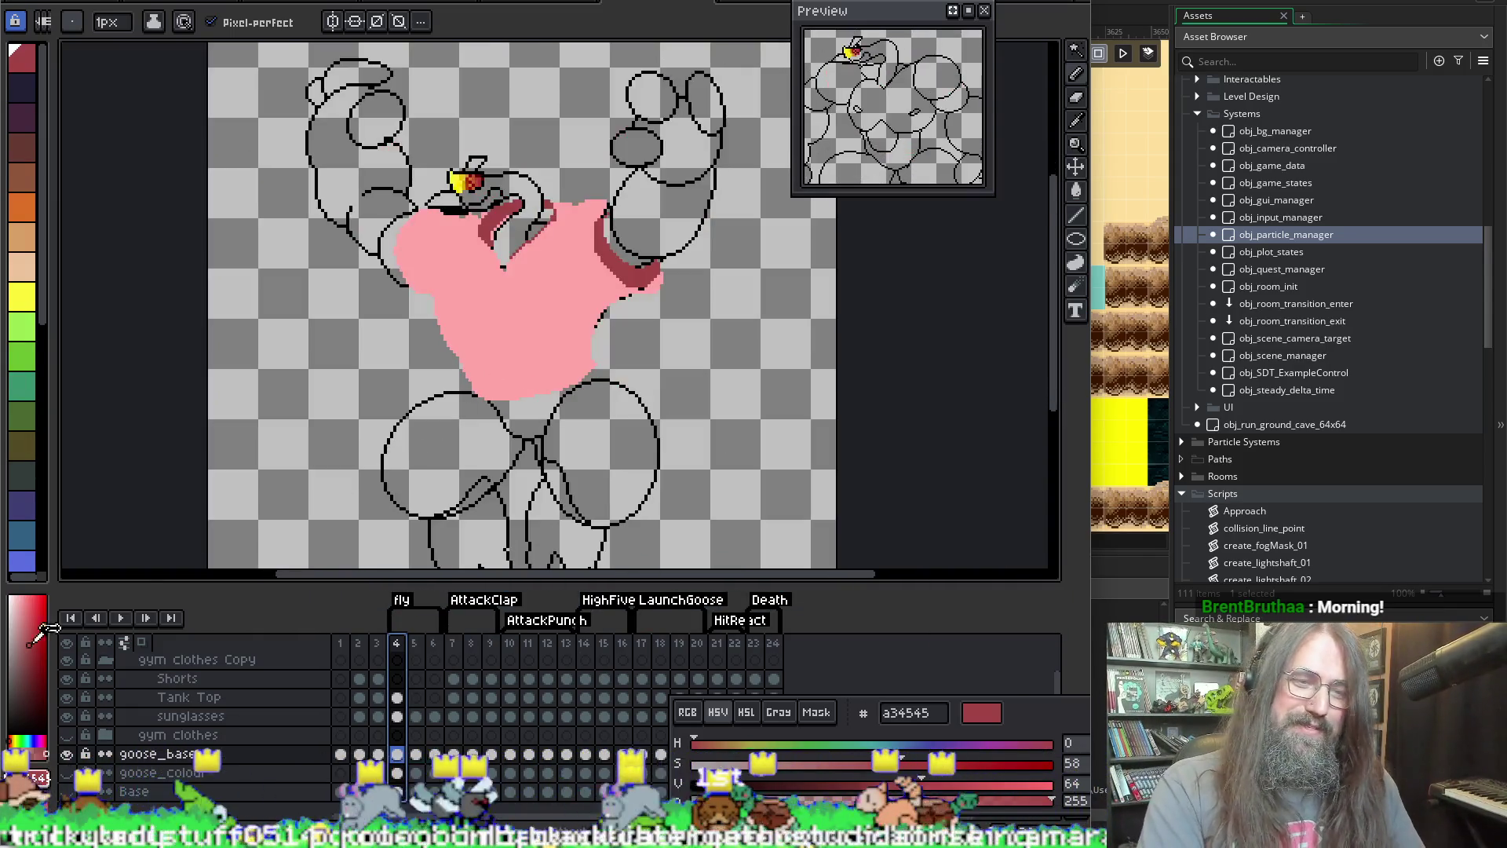
scroll(157, 697, up, 1)
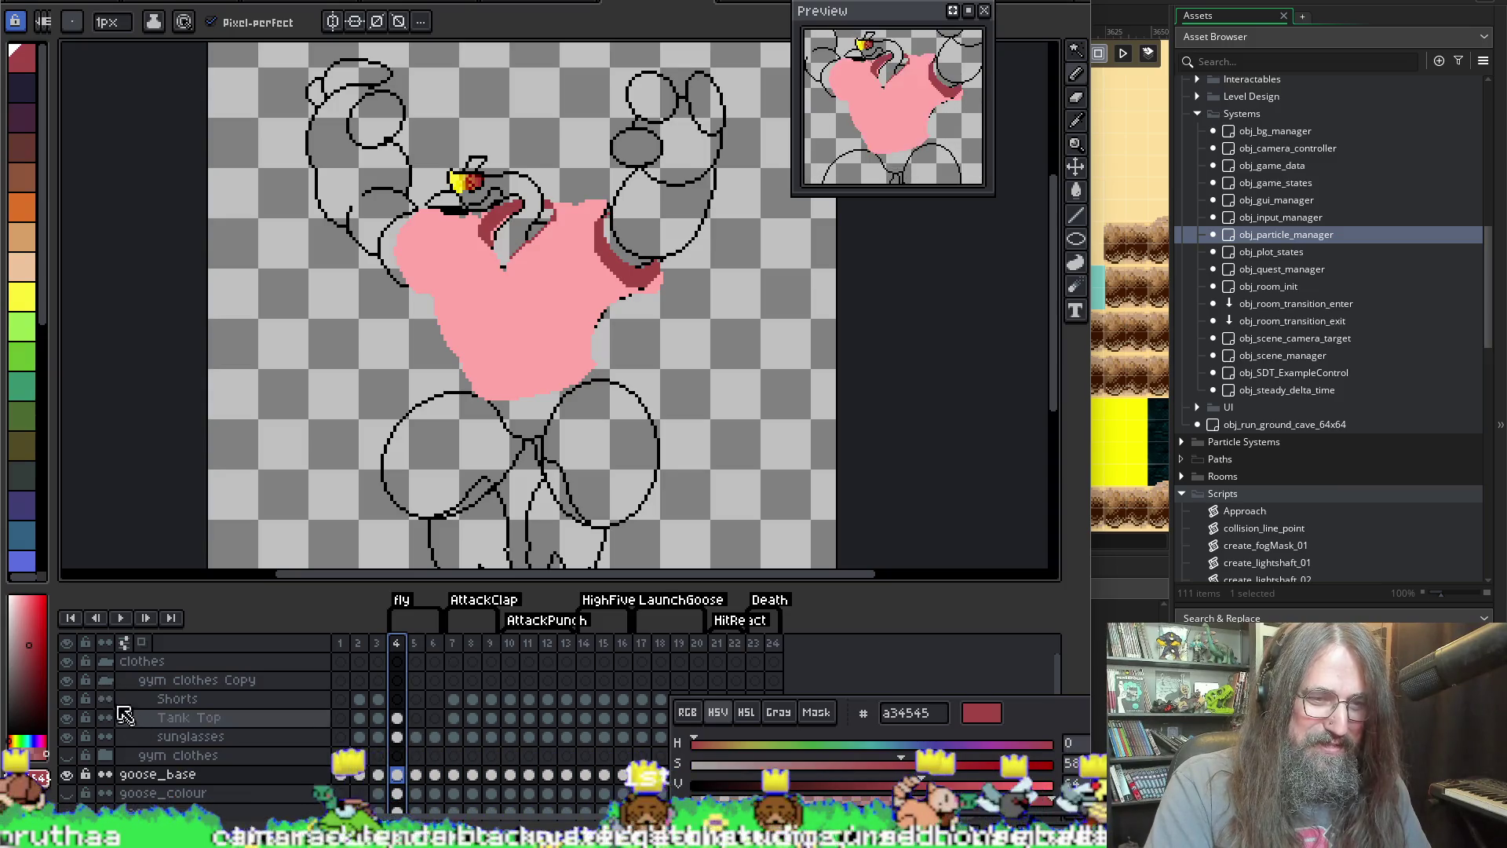
click(107, 680)
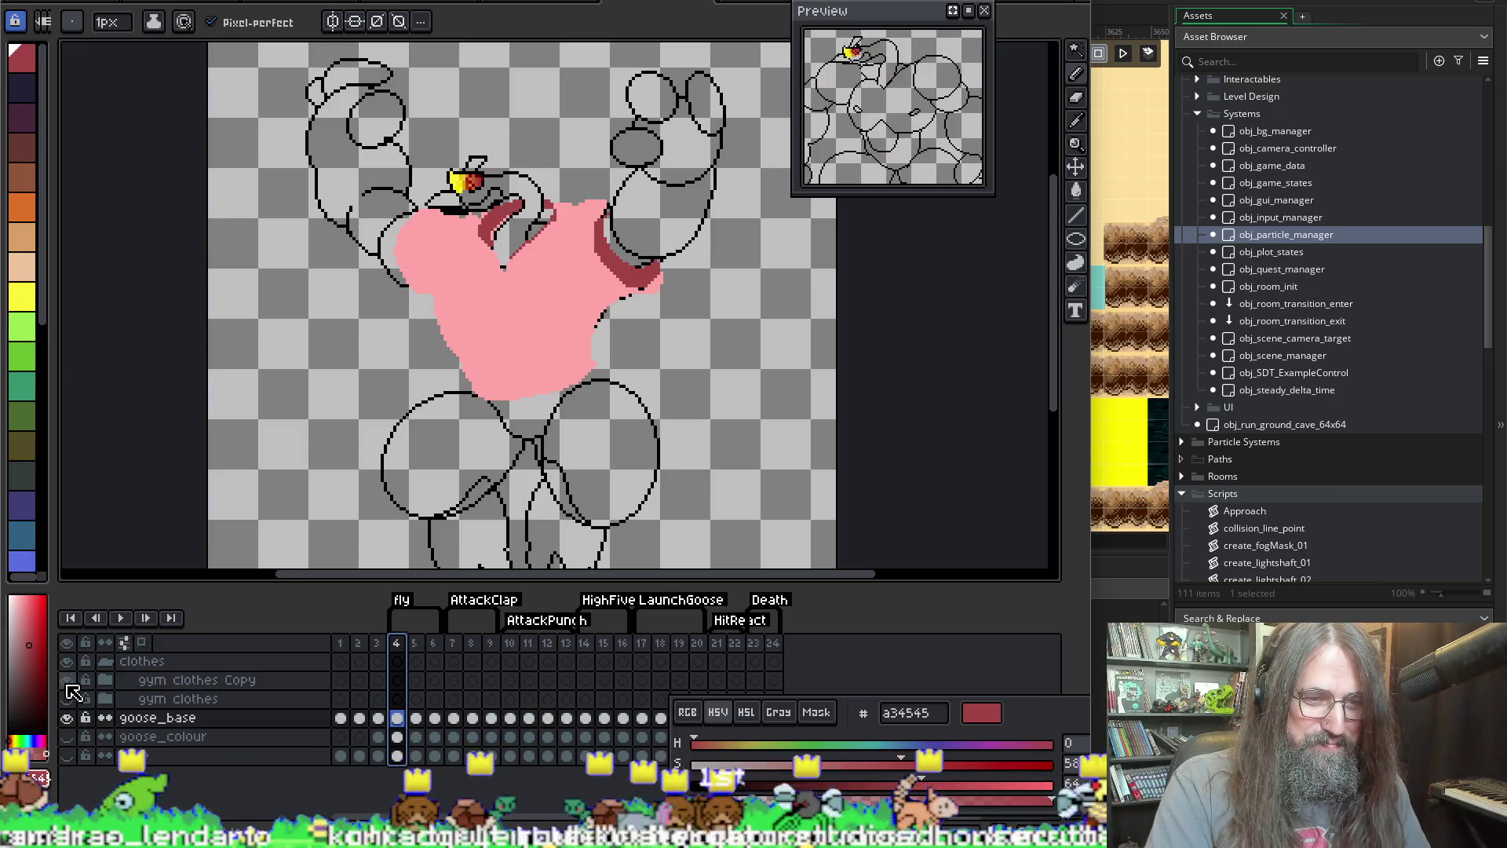
click(69, 681)
click(70, 682)
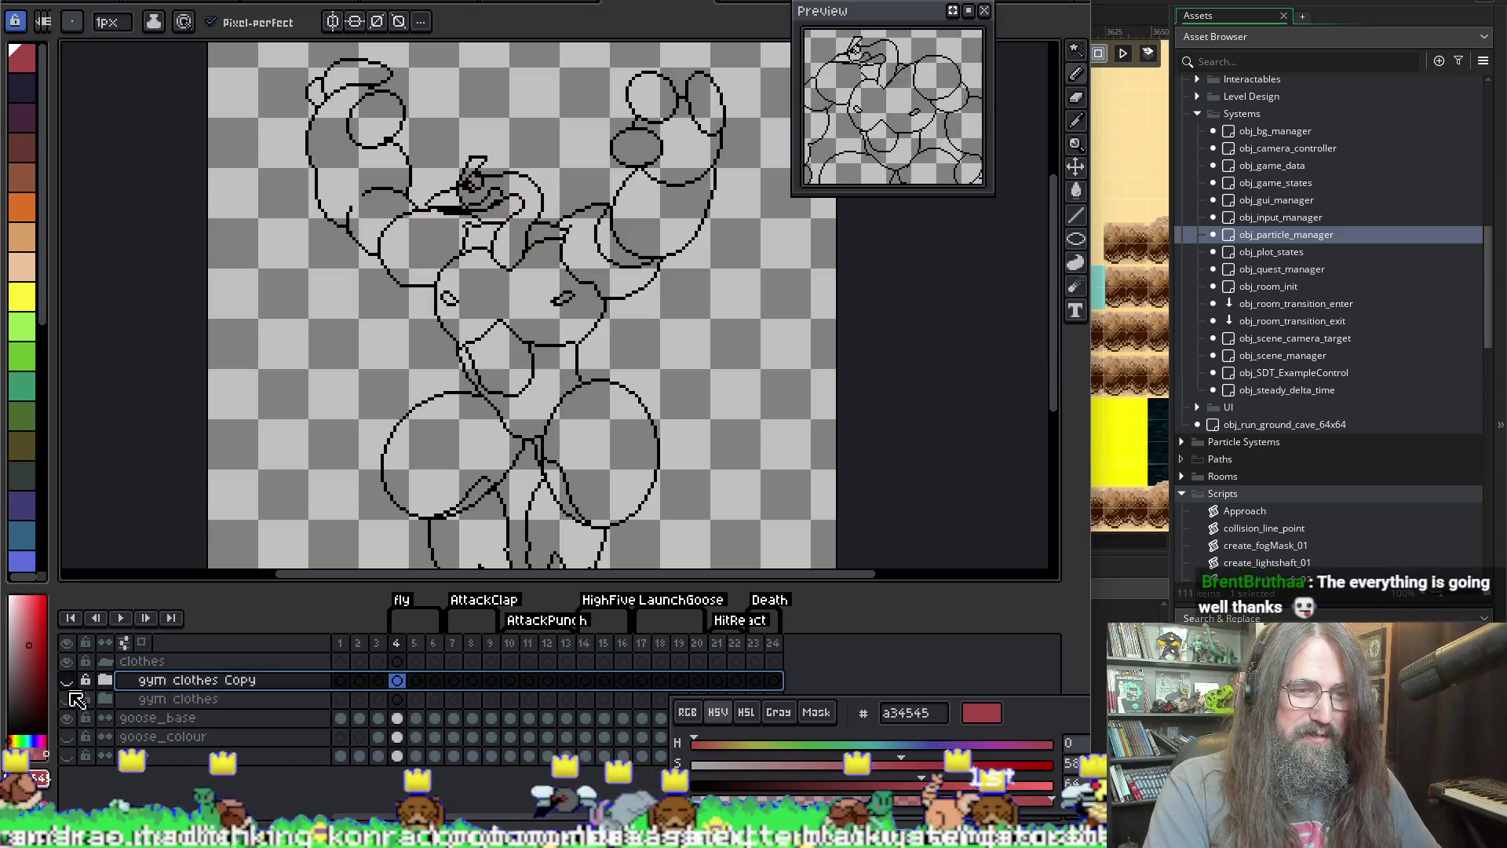
click(68, 698)
Step: Play the animation and stop it on frame 5 showing the light blue and navy gym clothes
key(Return)
scroll(669, 382, down, 3)
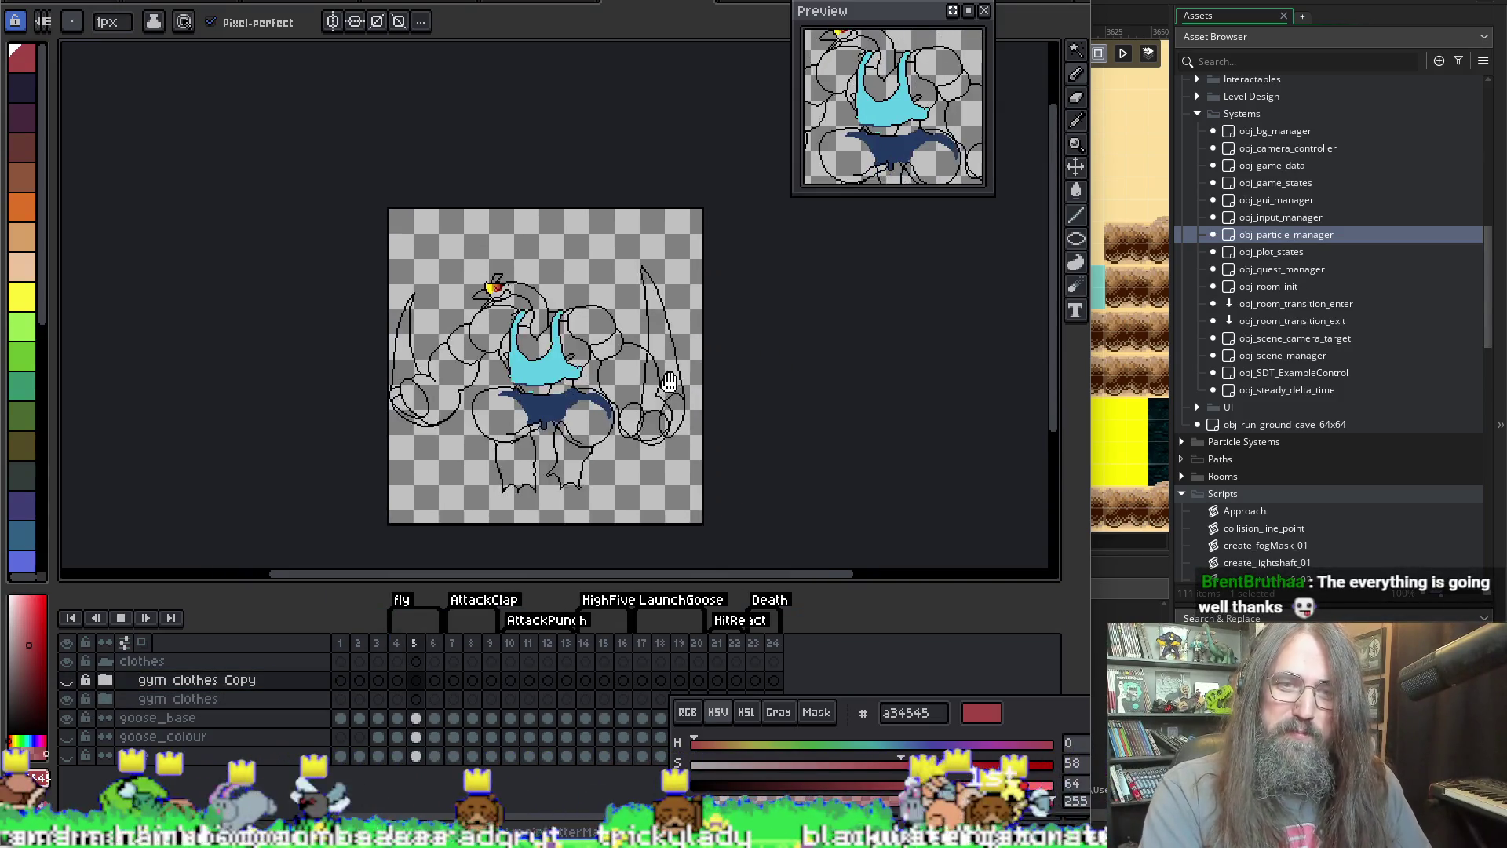
scroll(669, 383, up, 2)
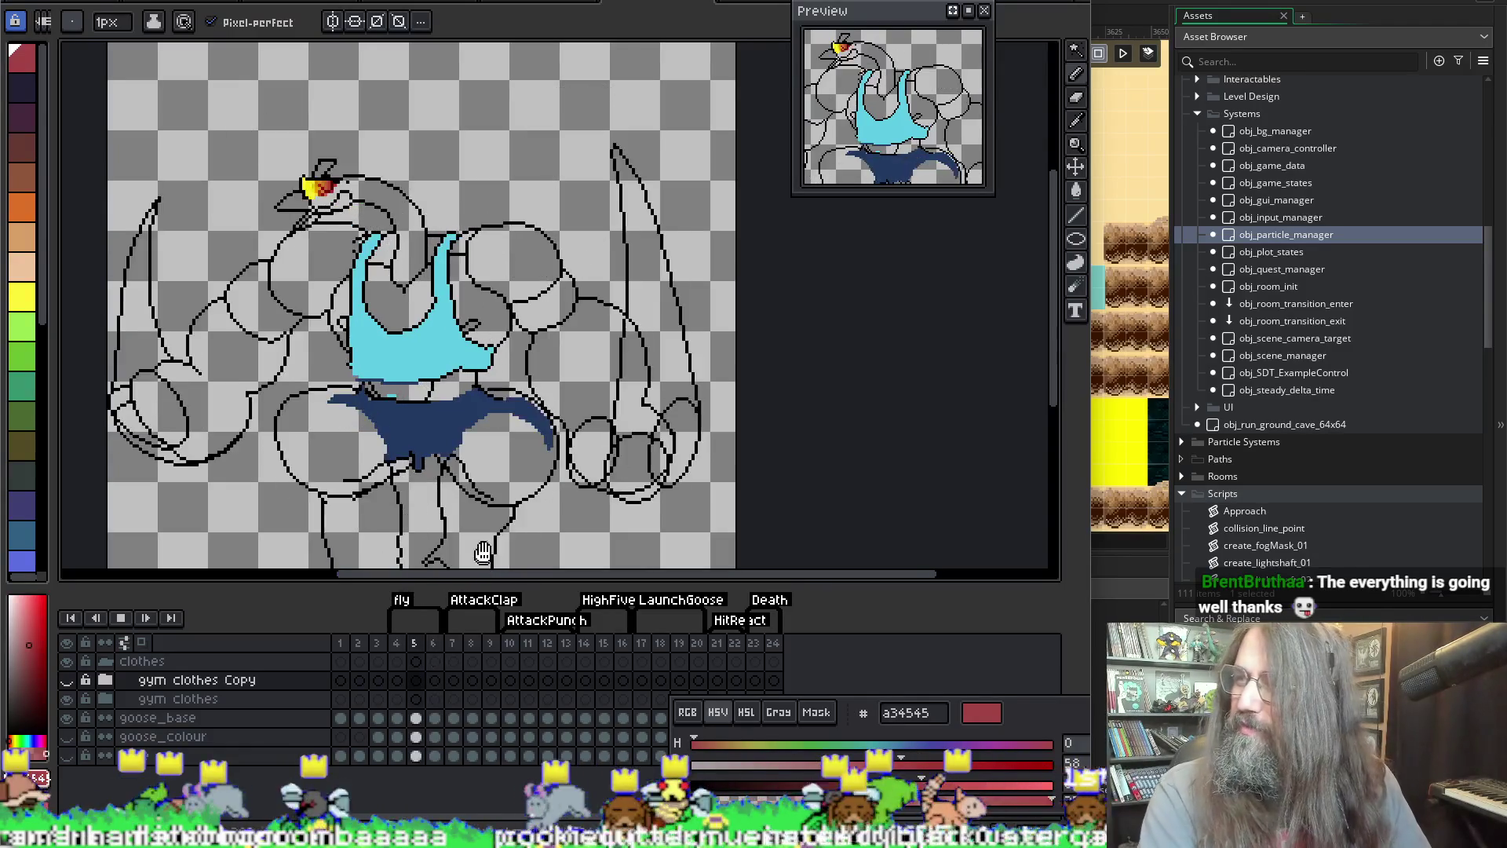
scroll(484, 558, down, 1)
scroll(648, 390, up, 1)
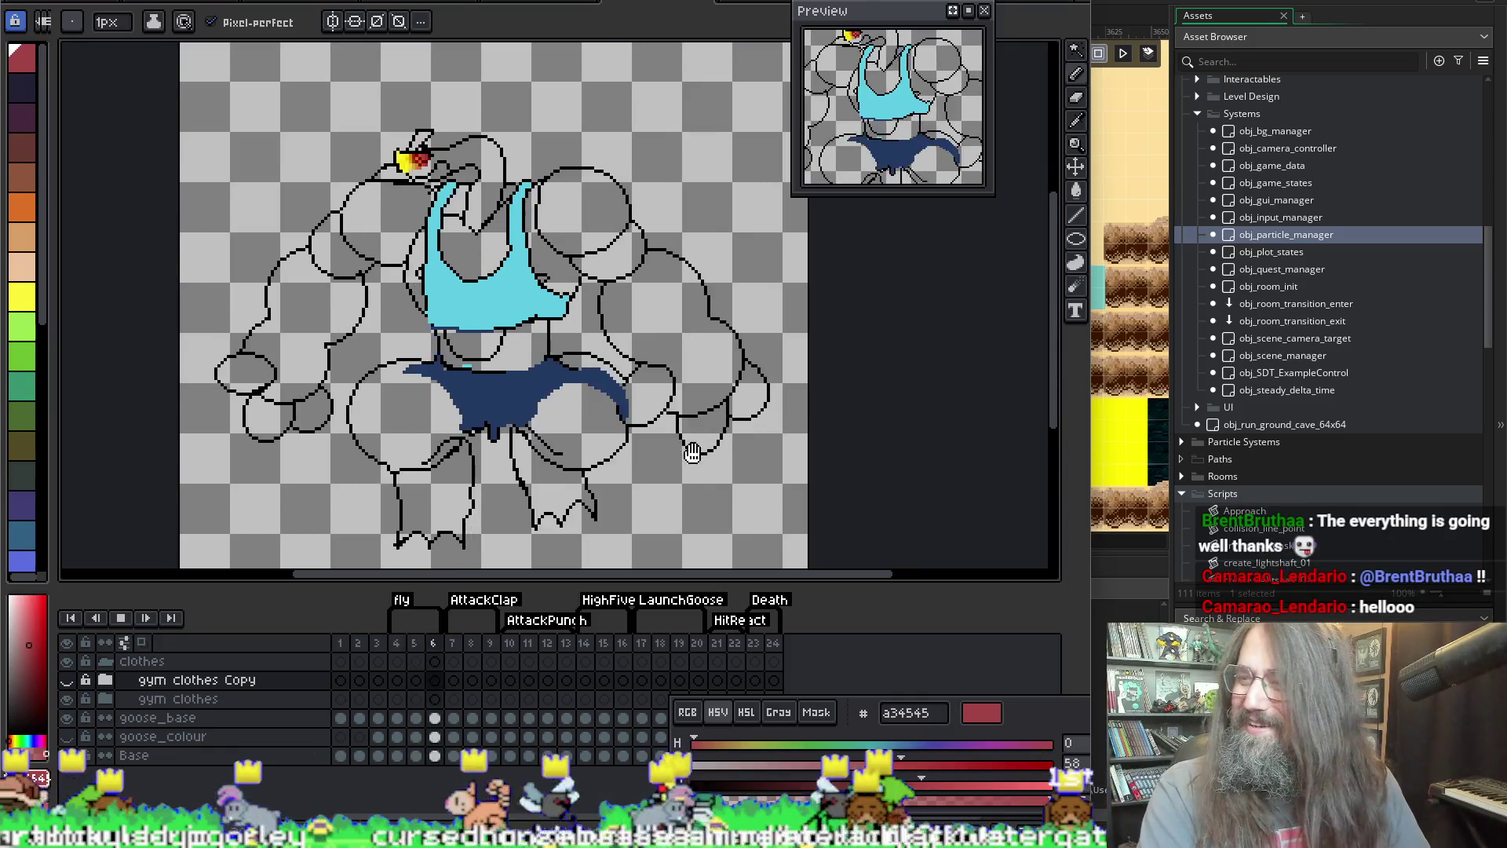
key(Return)
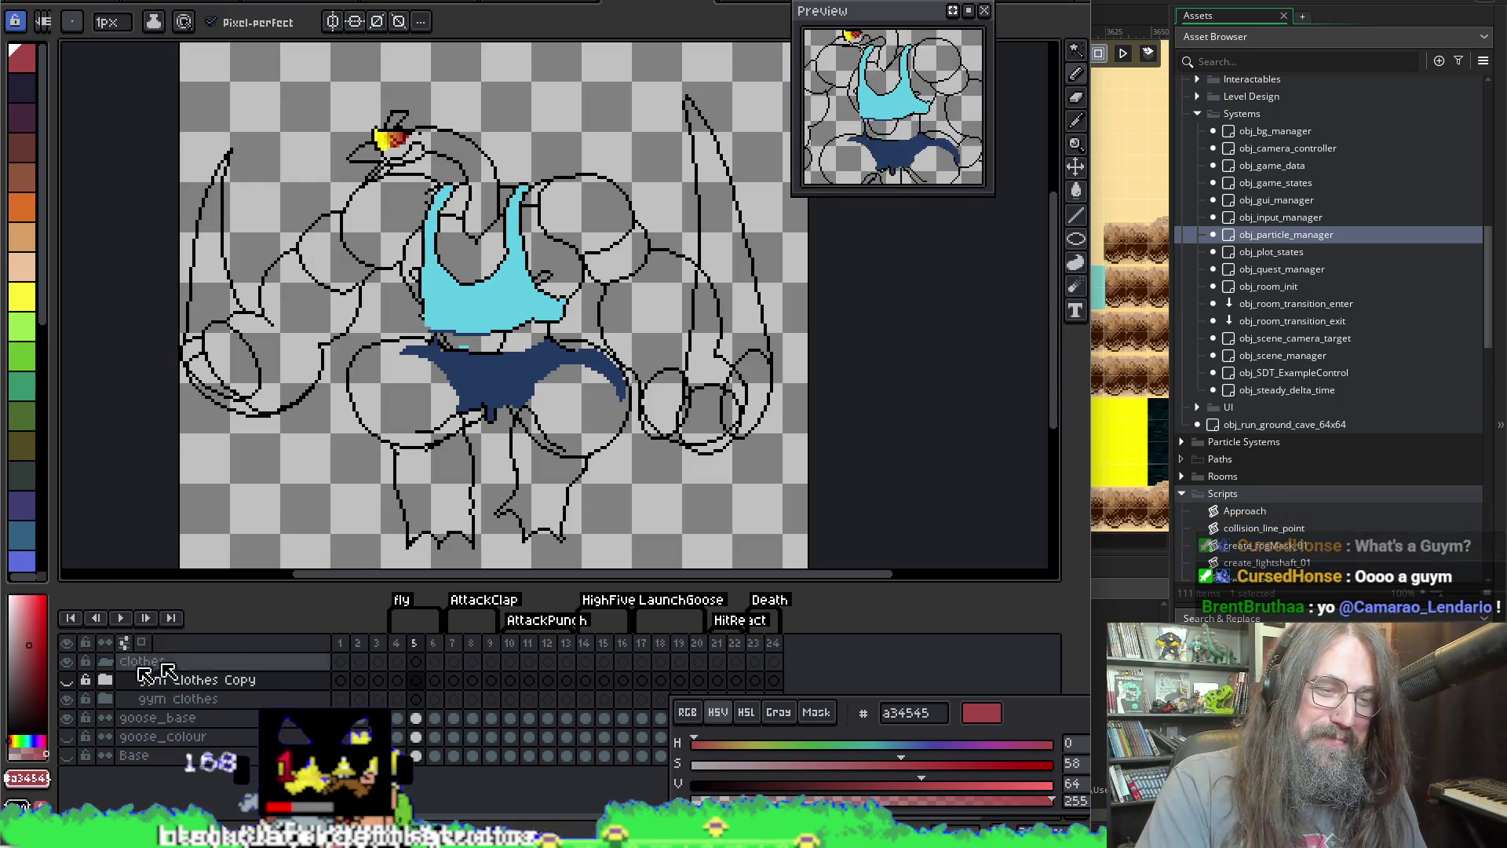
Step: Hide the gym clothes layer and return to frame 4 with the pink shirt
click(68, 700)
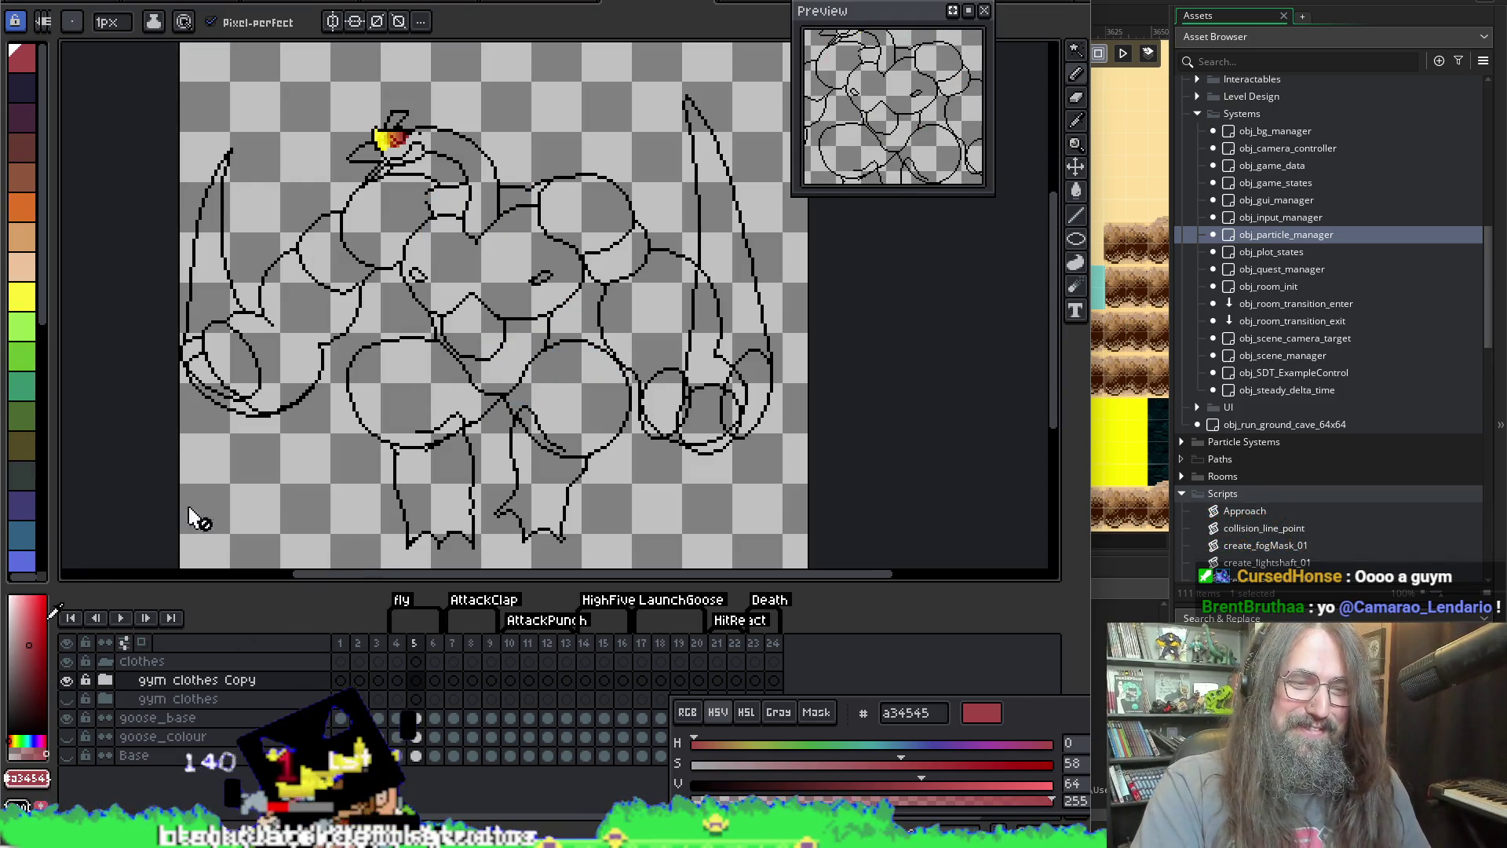
key(Left)
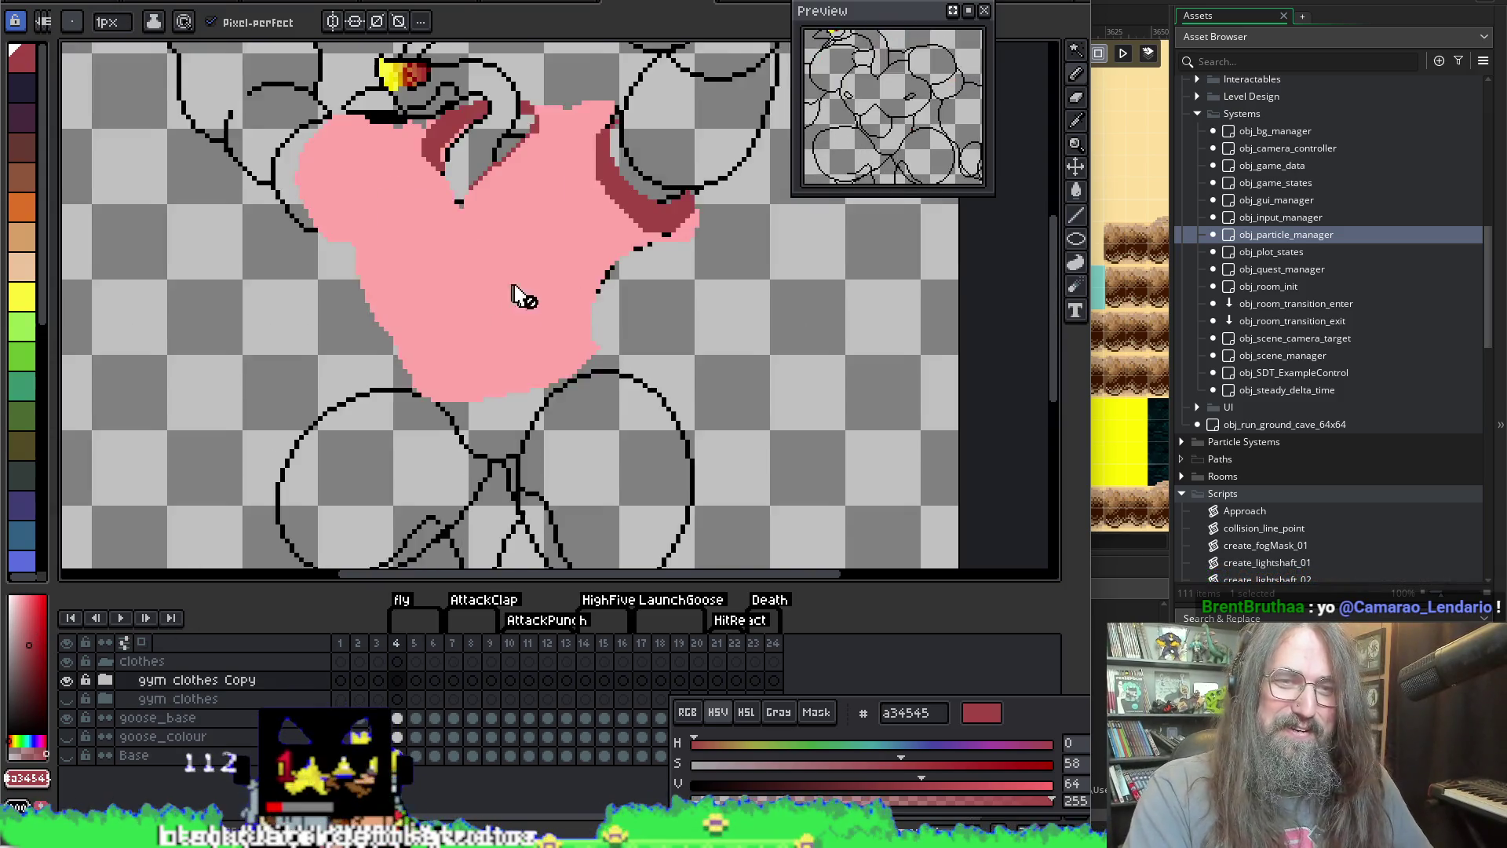
scroll(562, 376, down, 3)
scroll(567, 333, up, 2)
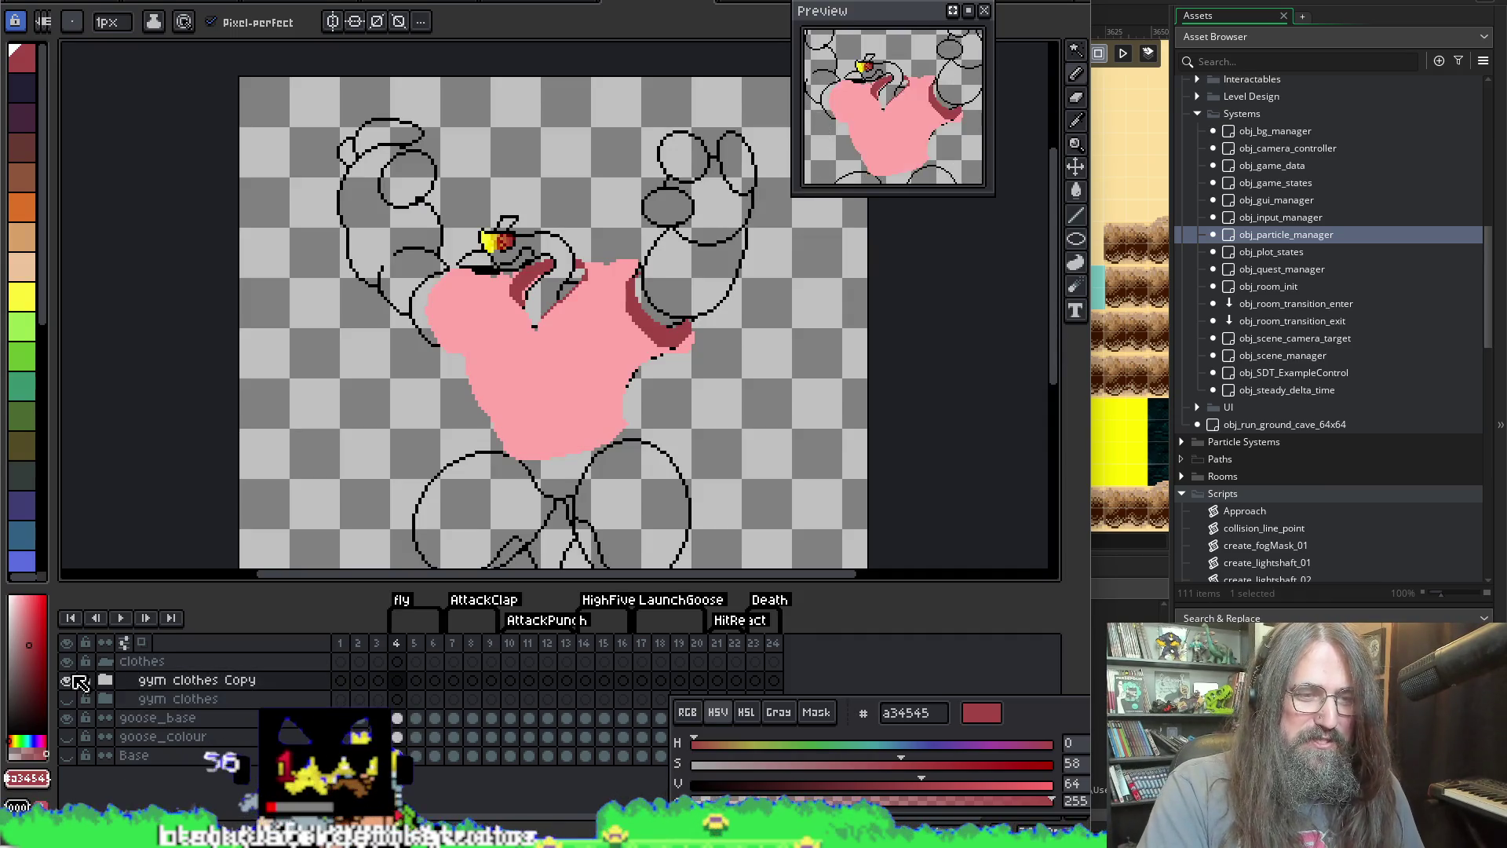
Step: Set the Tank Top layer inside gym clothes Copy to 68% opacity
click(111, 681)
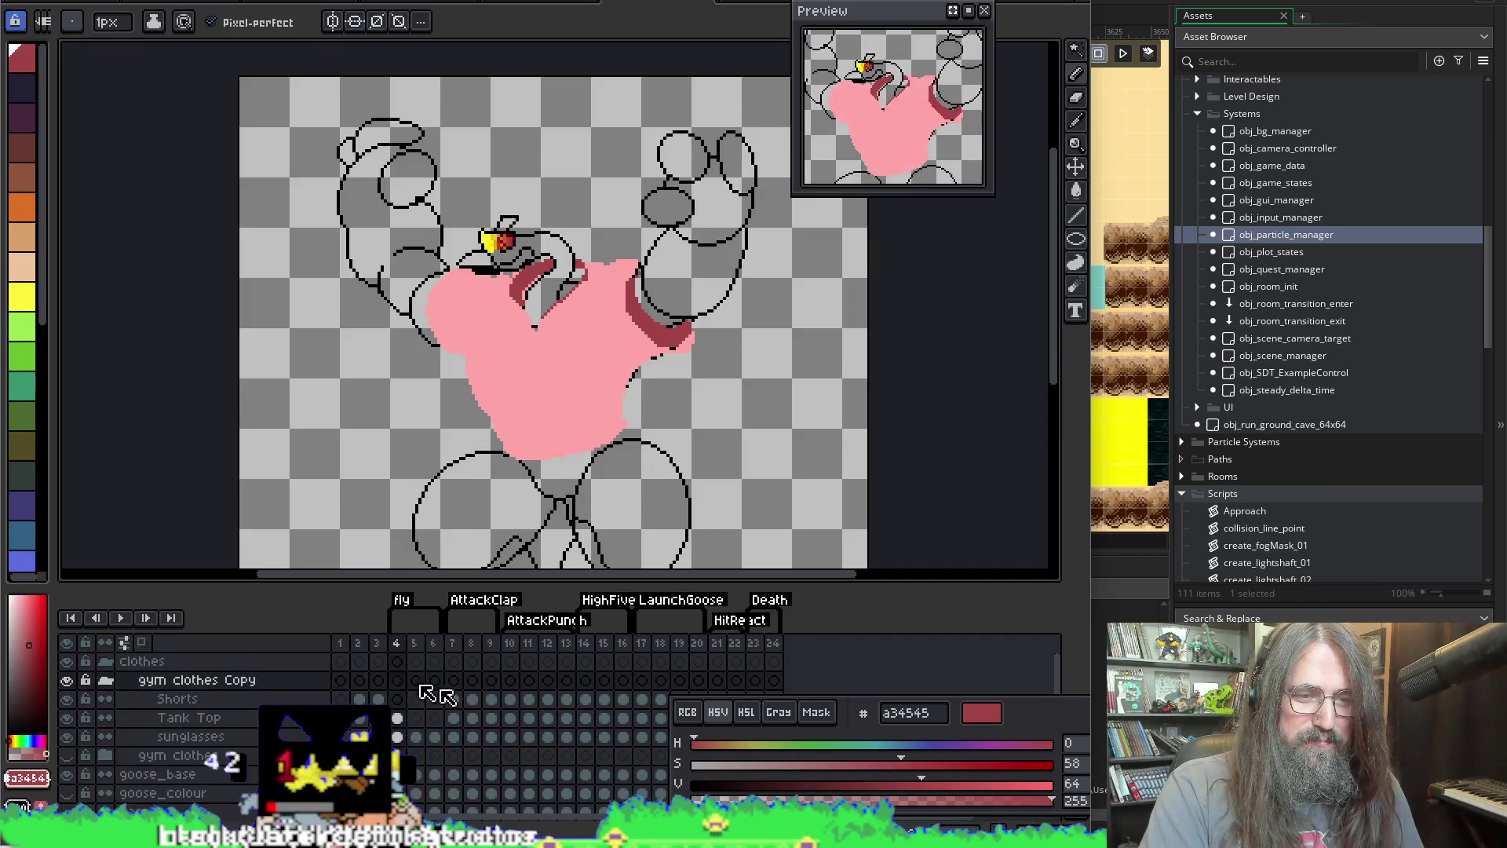
click(398, 719)
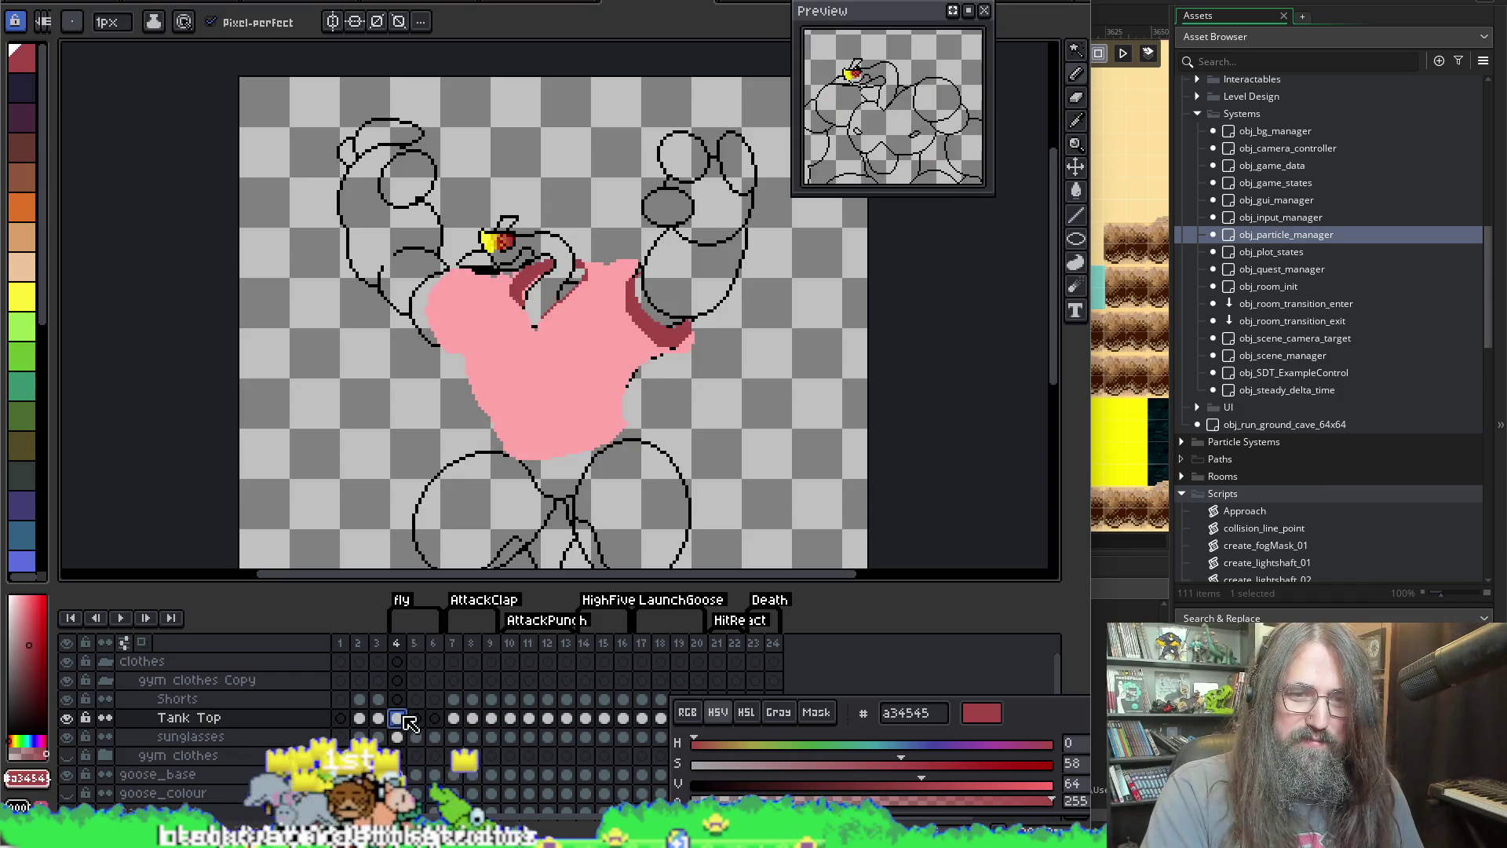
double_click(318, 717)
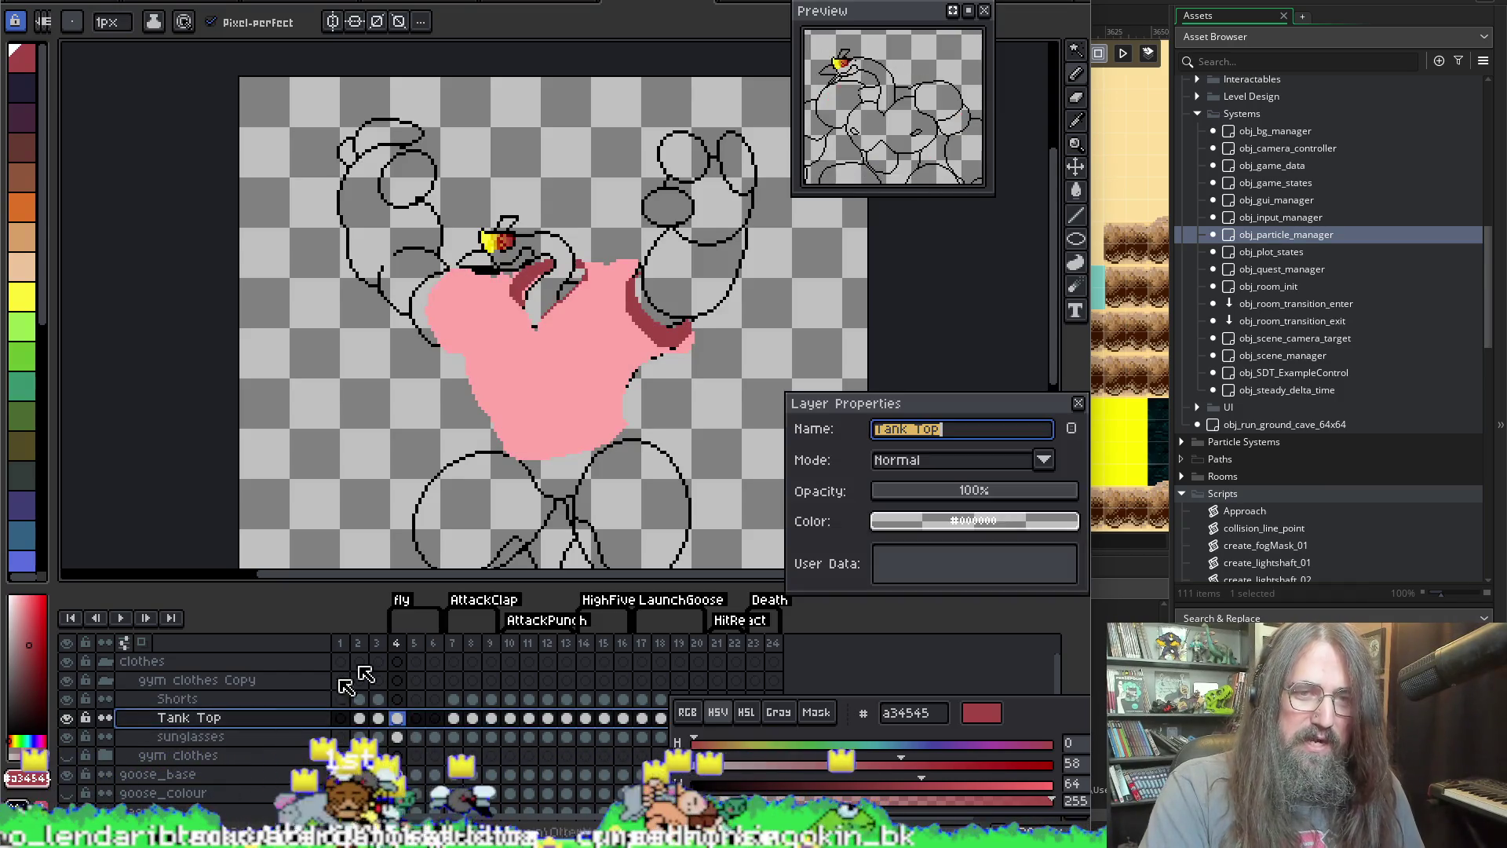
drag(1084, 503, 1018, 516)
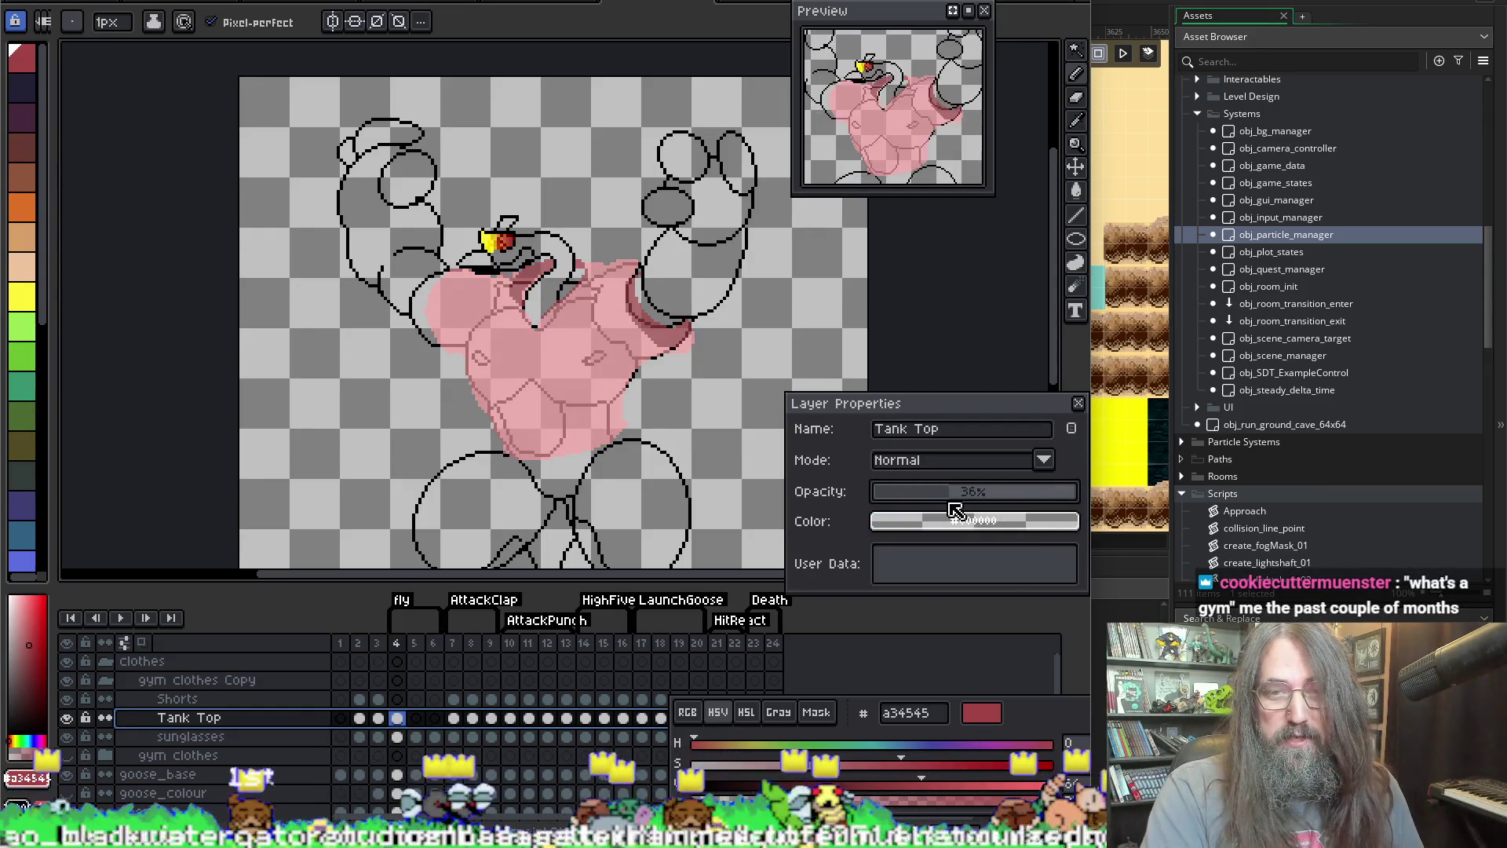
drag(1016, 515, 1021, 507)
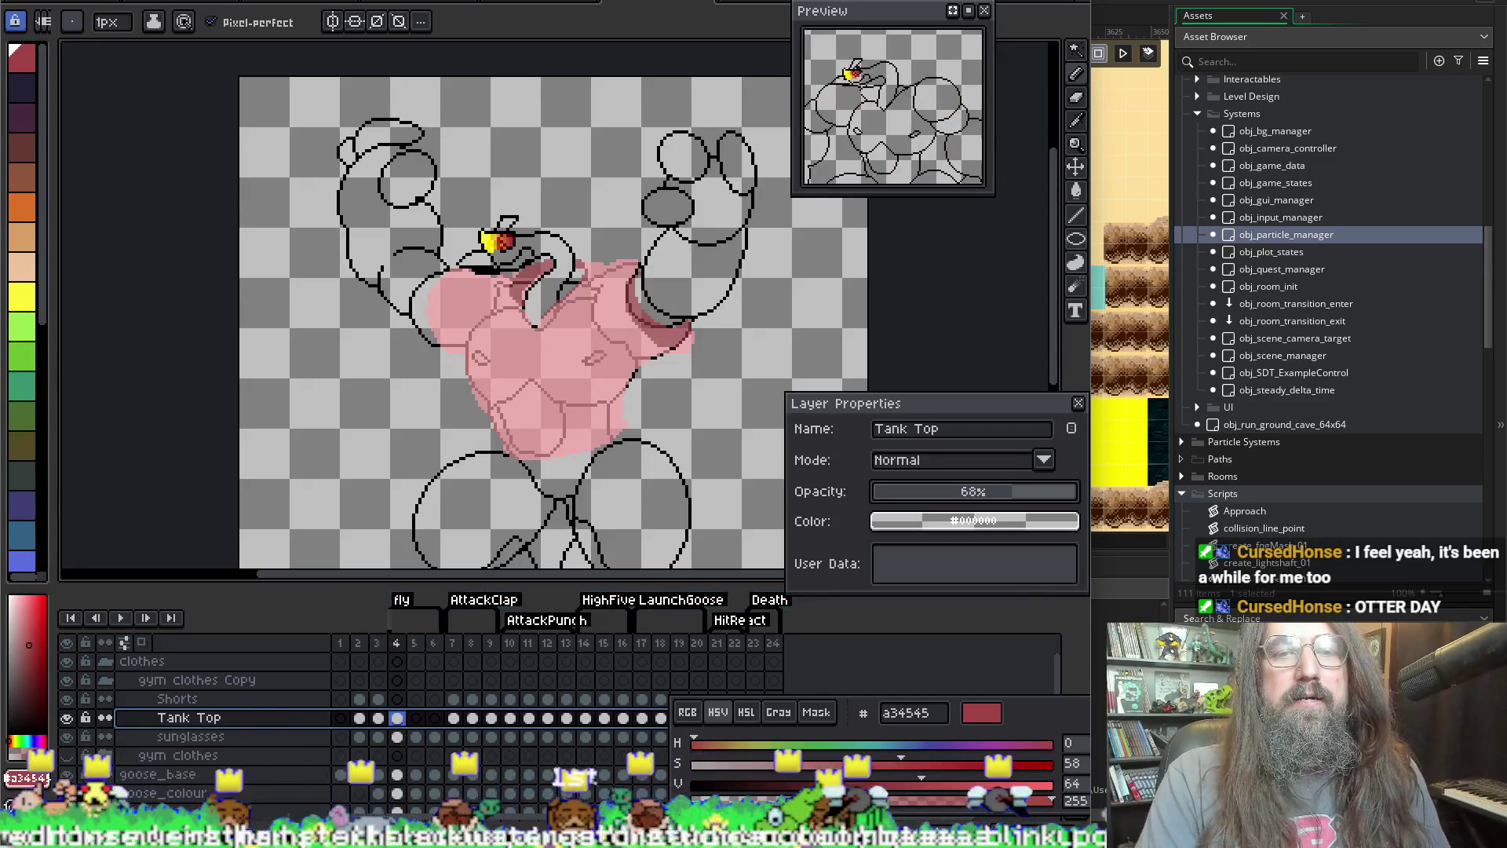
scroll(571, 226, down, 2)
scroll(571, 226, up, 1)
scroll(509, 351, up, 1)
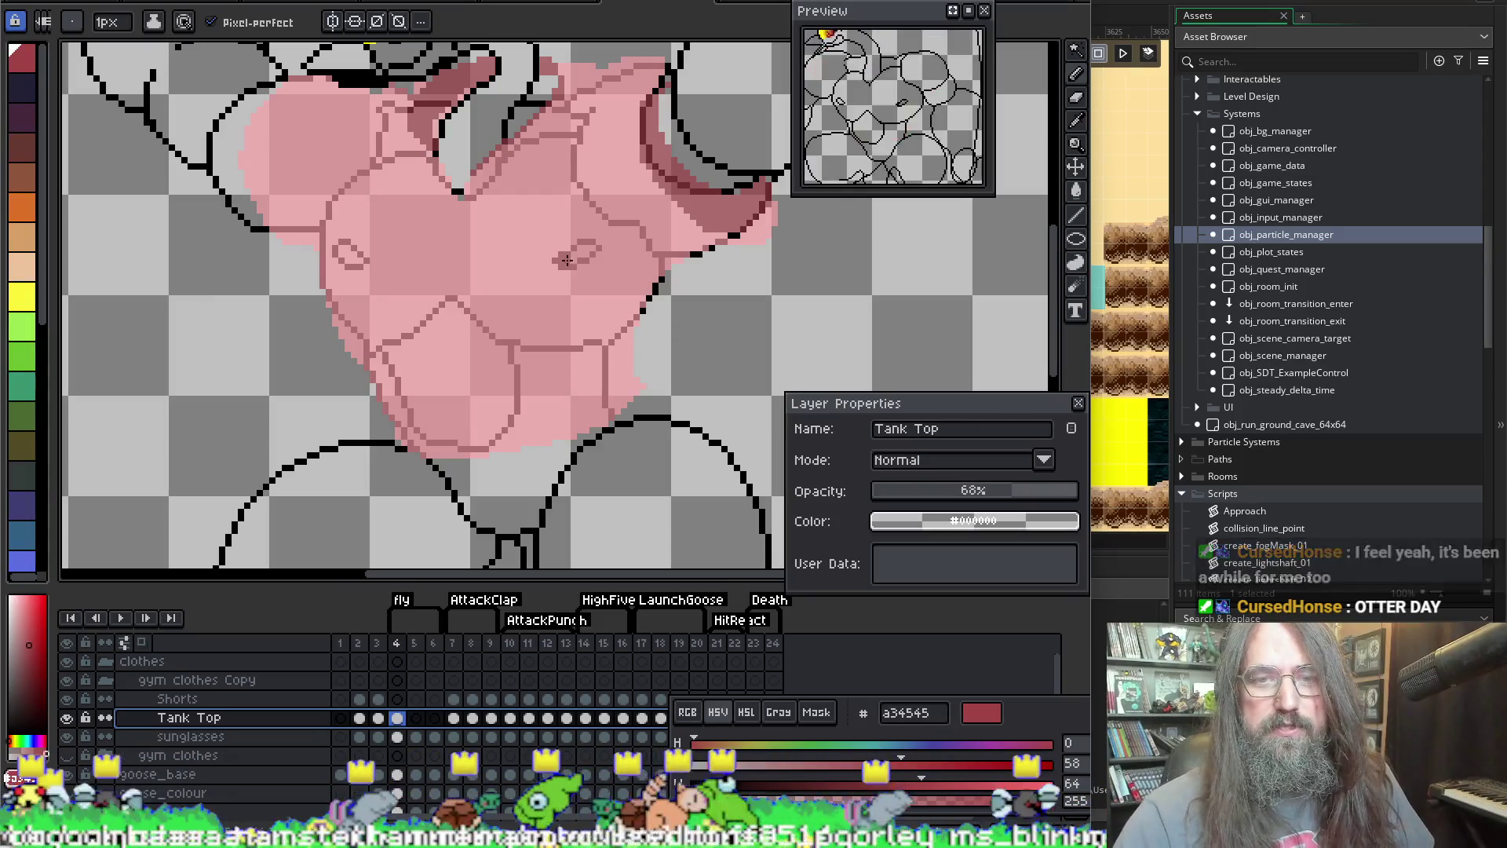
Step: Sample the shirt's pink with the eyedropper, then set up the pencil and a 4px eraser
key(i)
key(b)
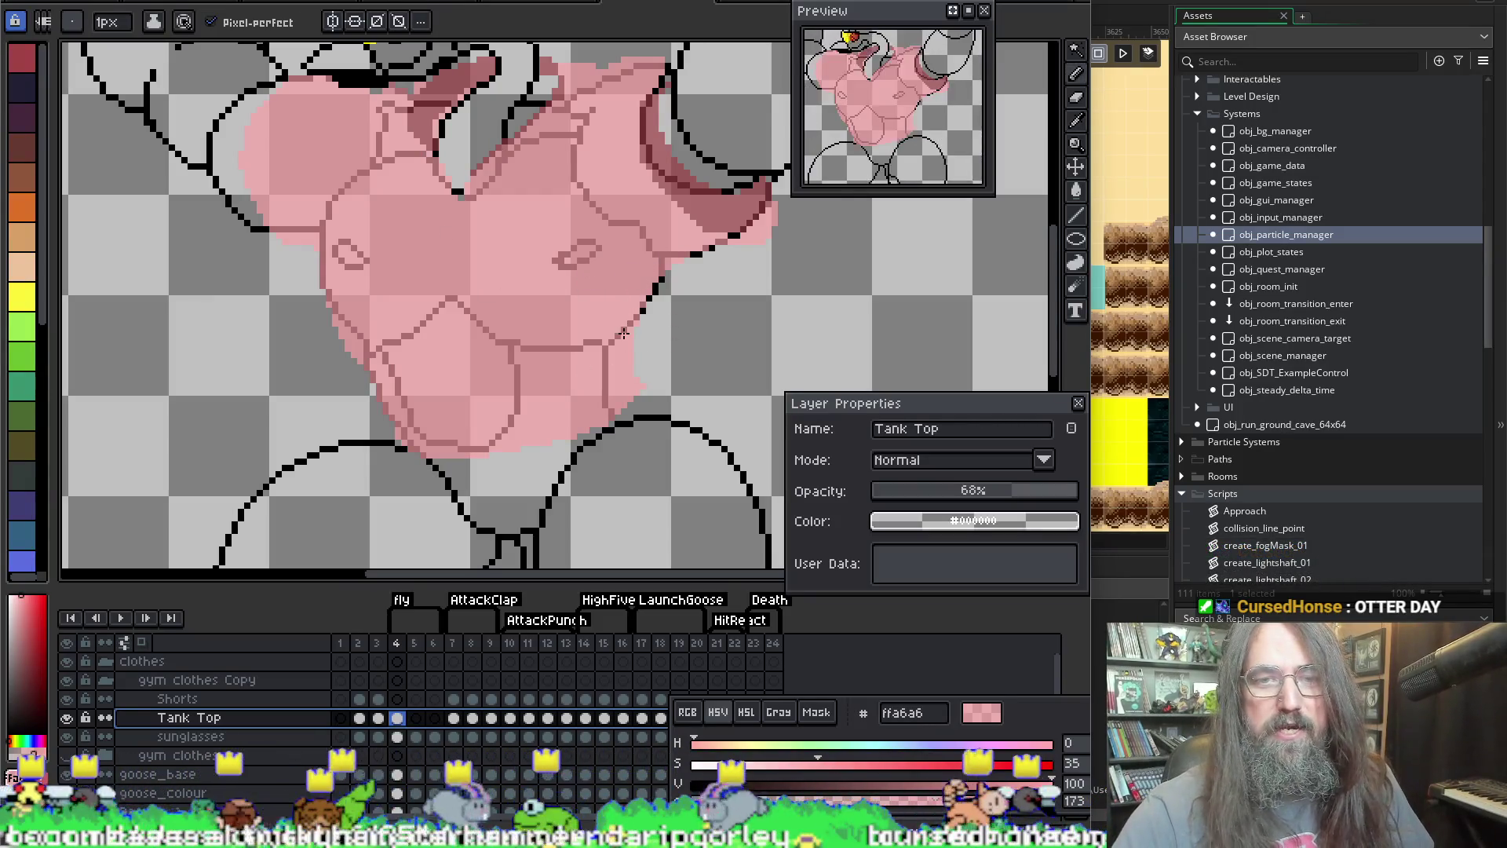
key(e)
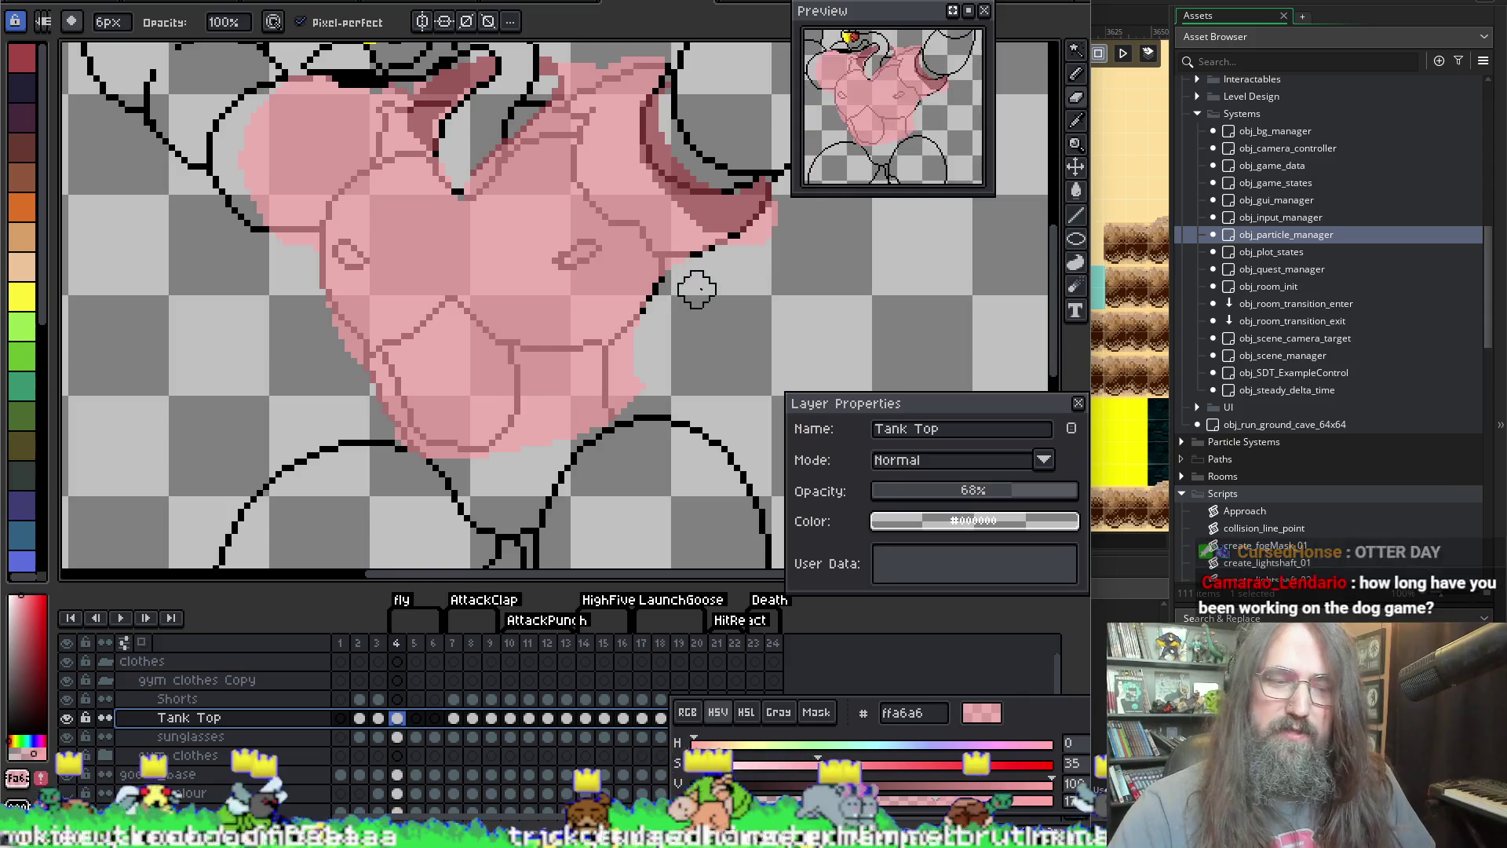
key(minus)
key(minus)
Step: Clear the frame 4 cel selection, then open the fox sprite and play its animation
drag(704, 245, 636, 252)
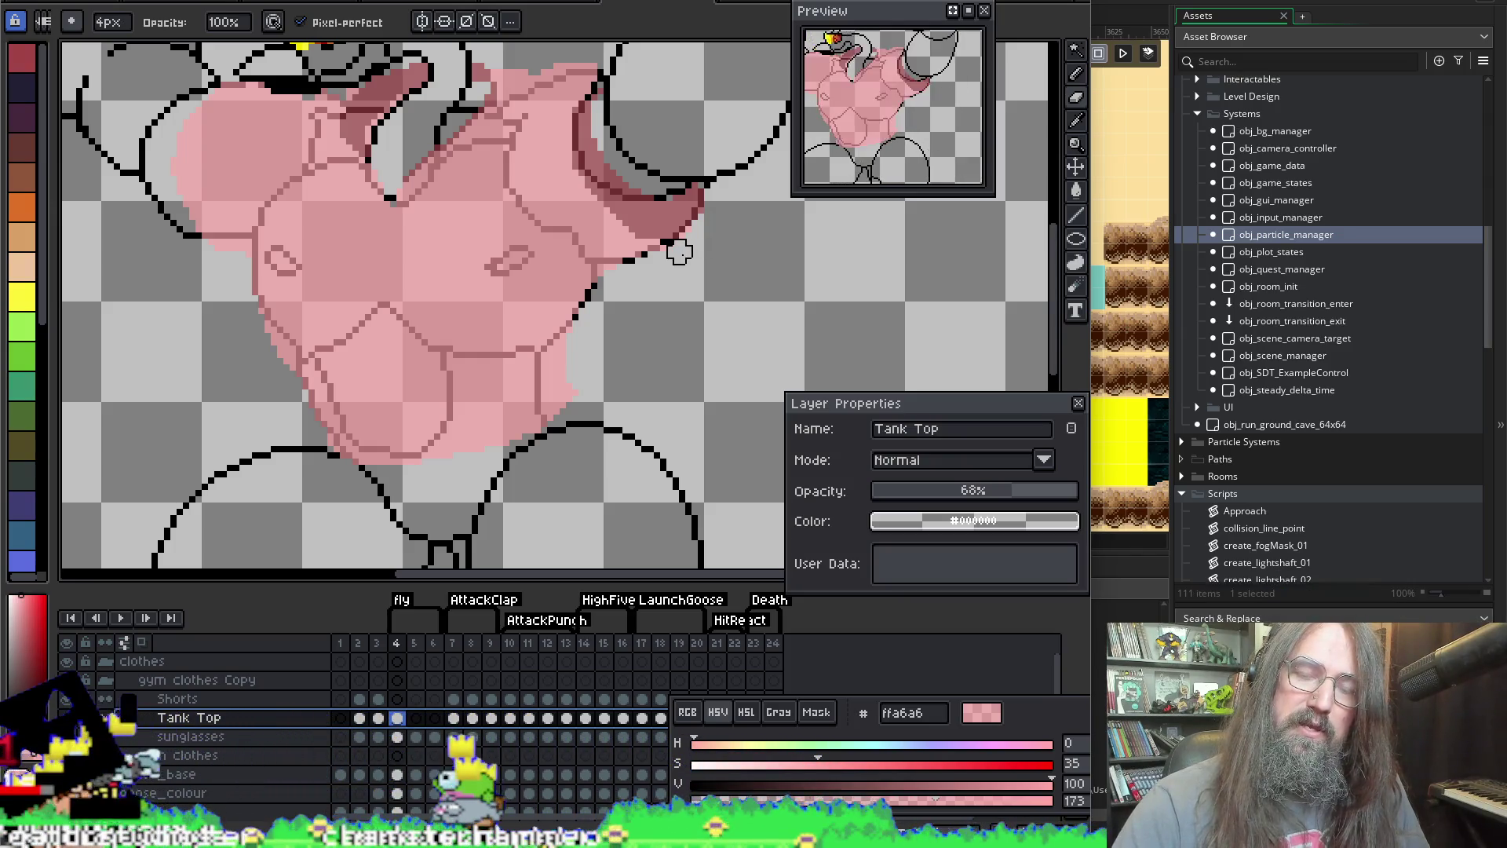
click(680, 264)
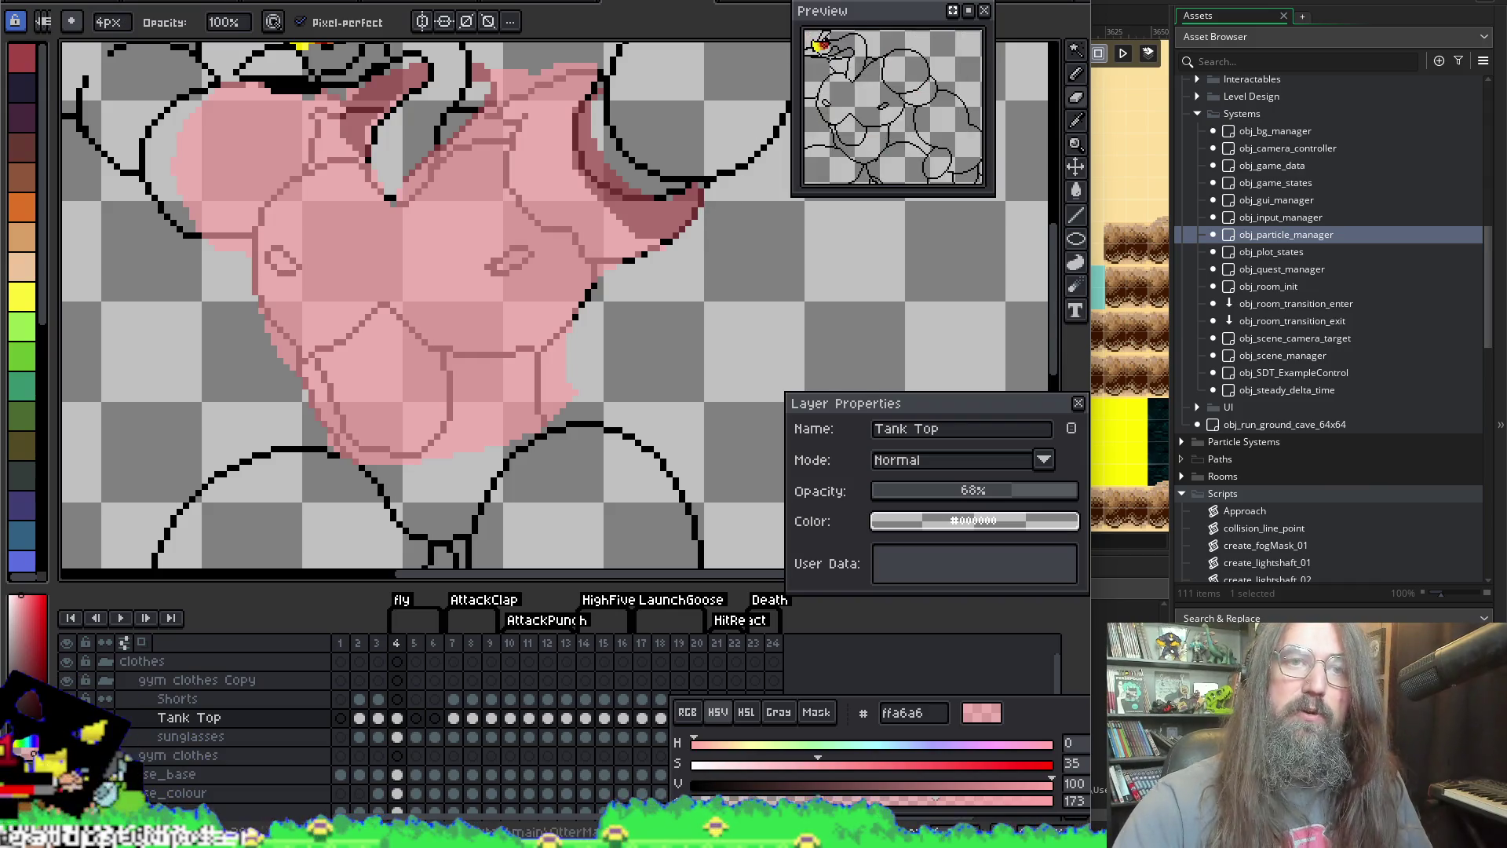
click(438, 4)
key(Return)
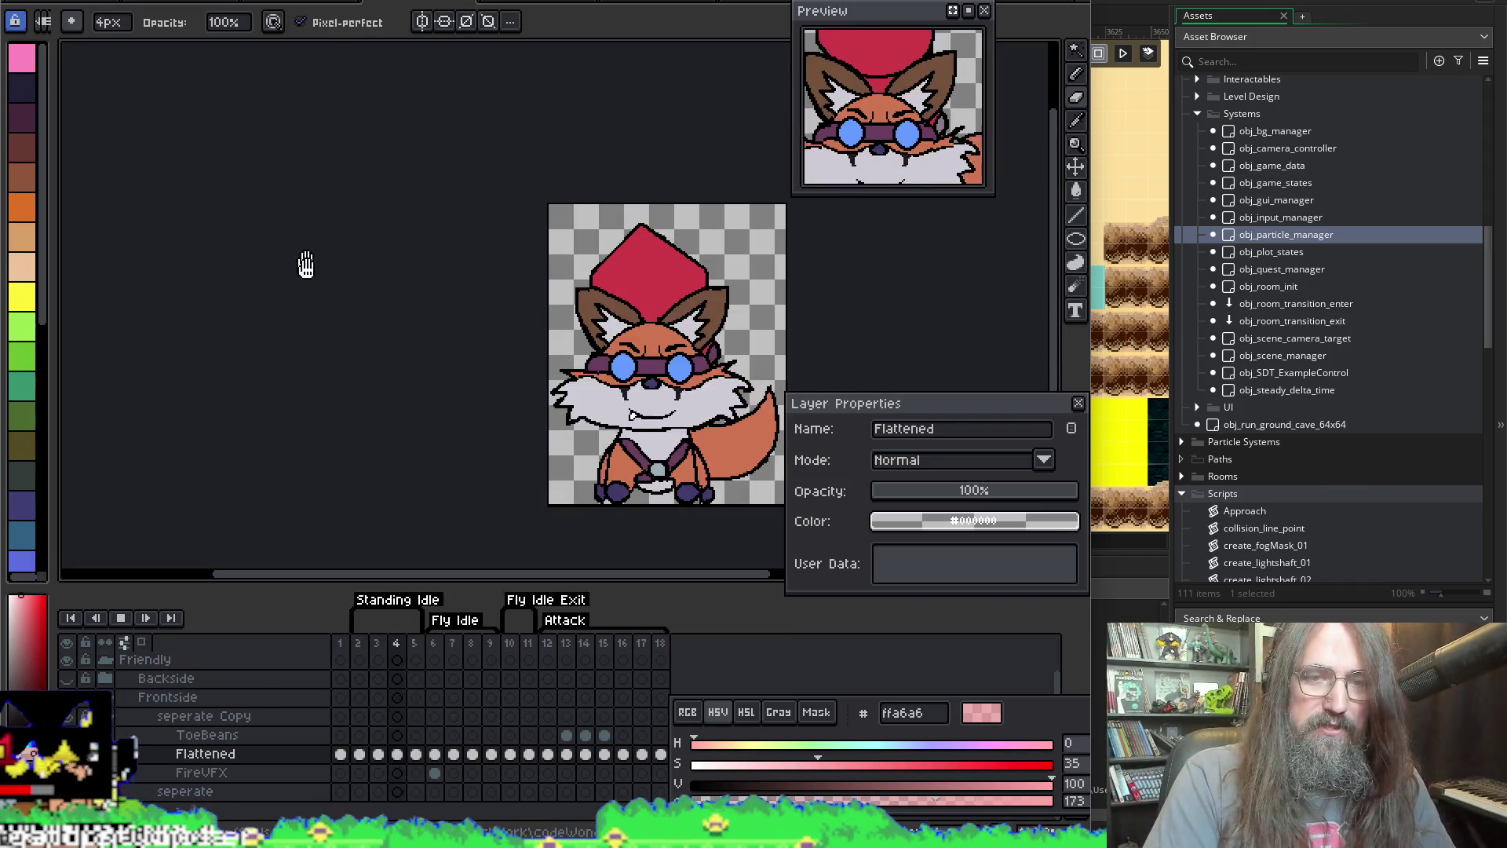
Step: Play the fox's Fly Idle tag, stop on frame 14, save the file, then step to frame 13
click(464, 621)
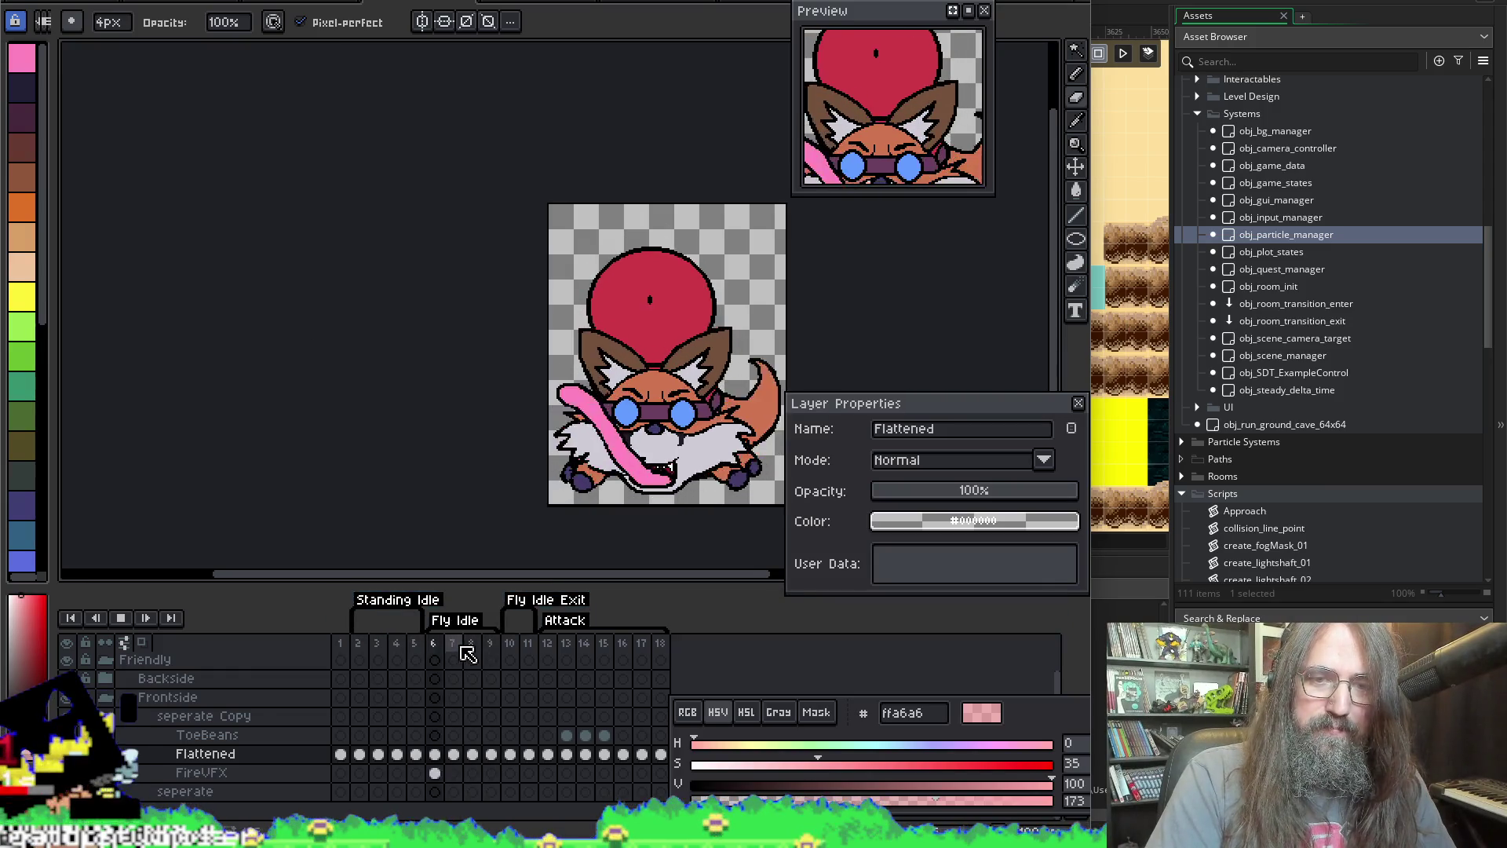
click(585, 648)
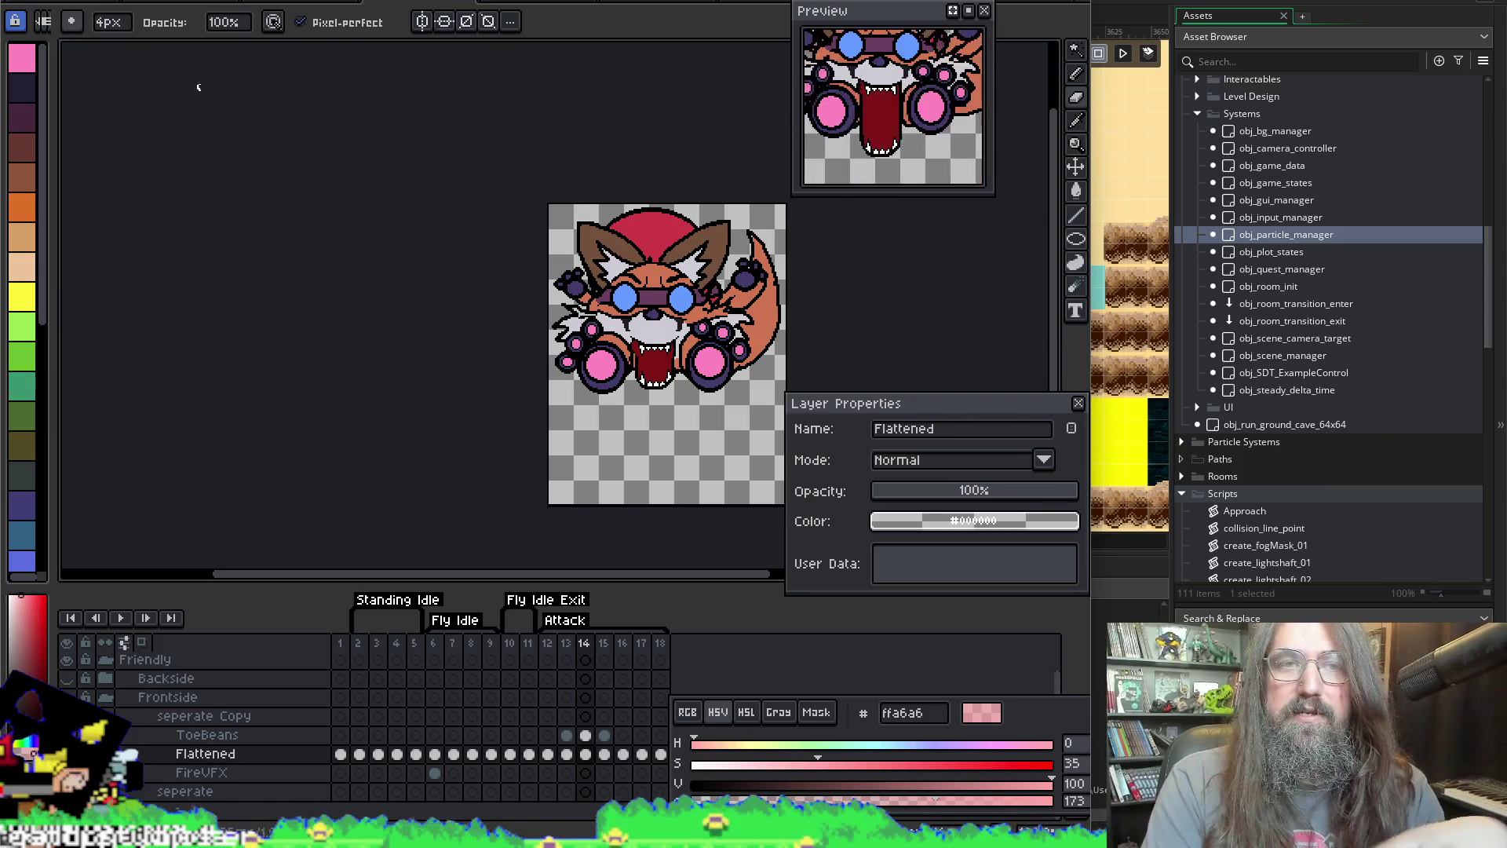
mouse_move(434, 175)
mouse_down()
mouse_move(323, 128)
mouse_move(360, 108)
mouse_up()
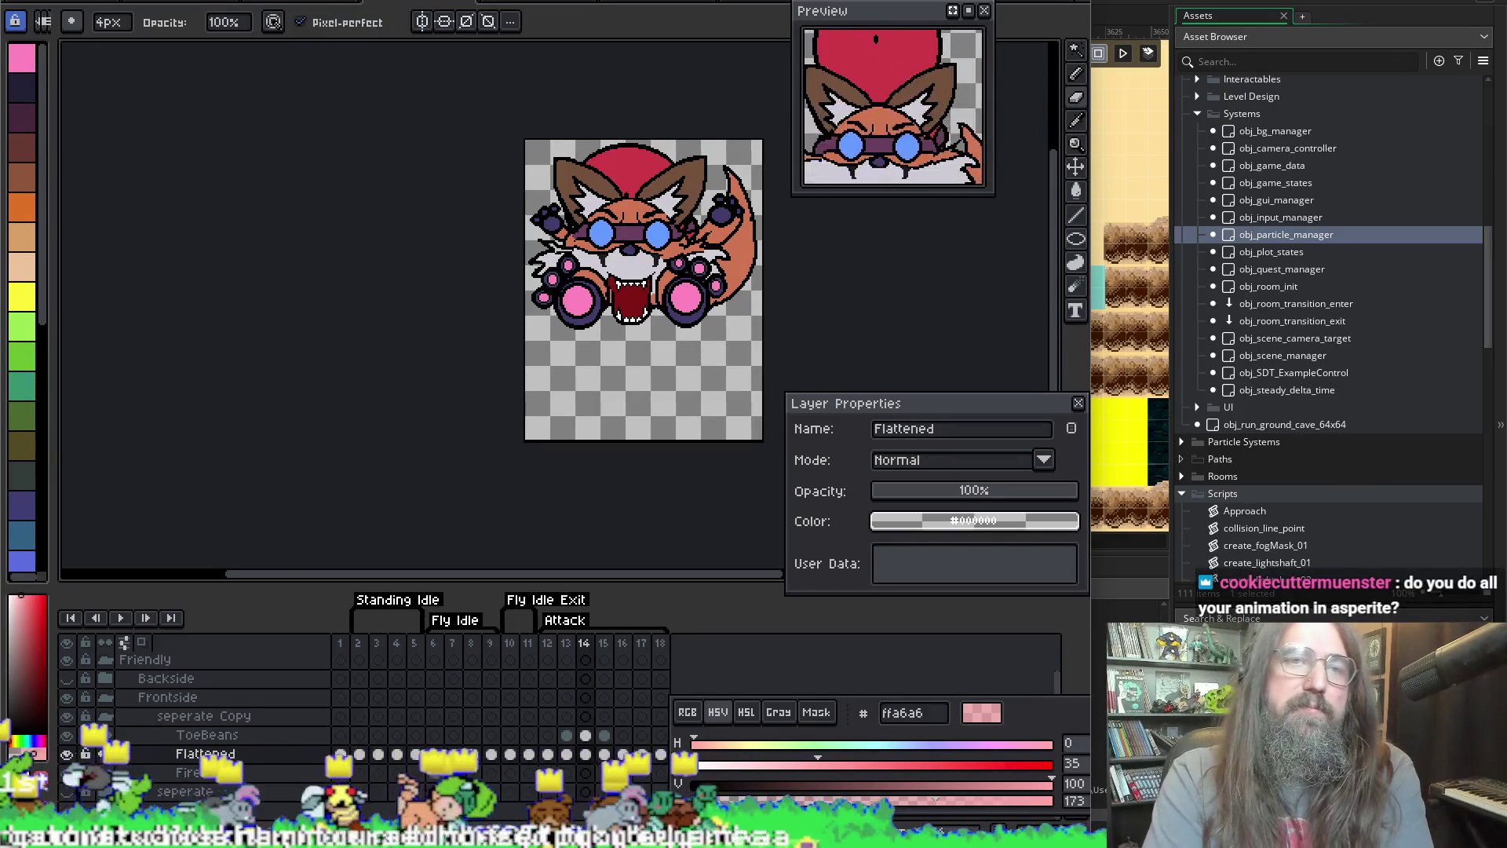
key(ctrl+s)
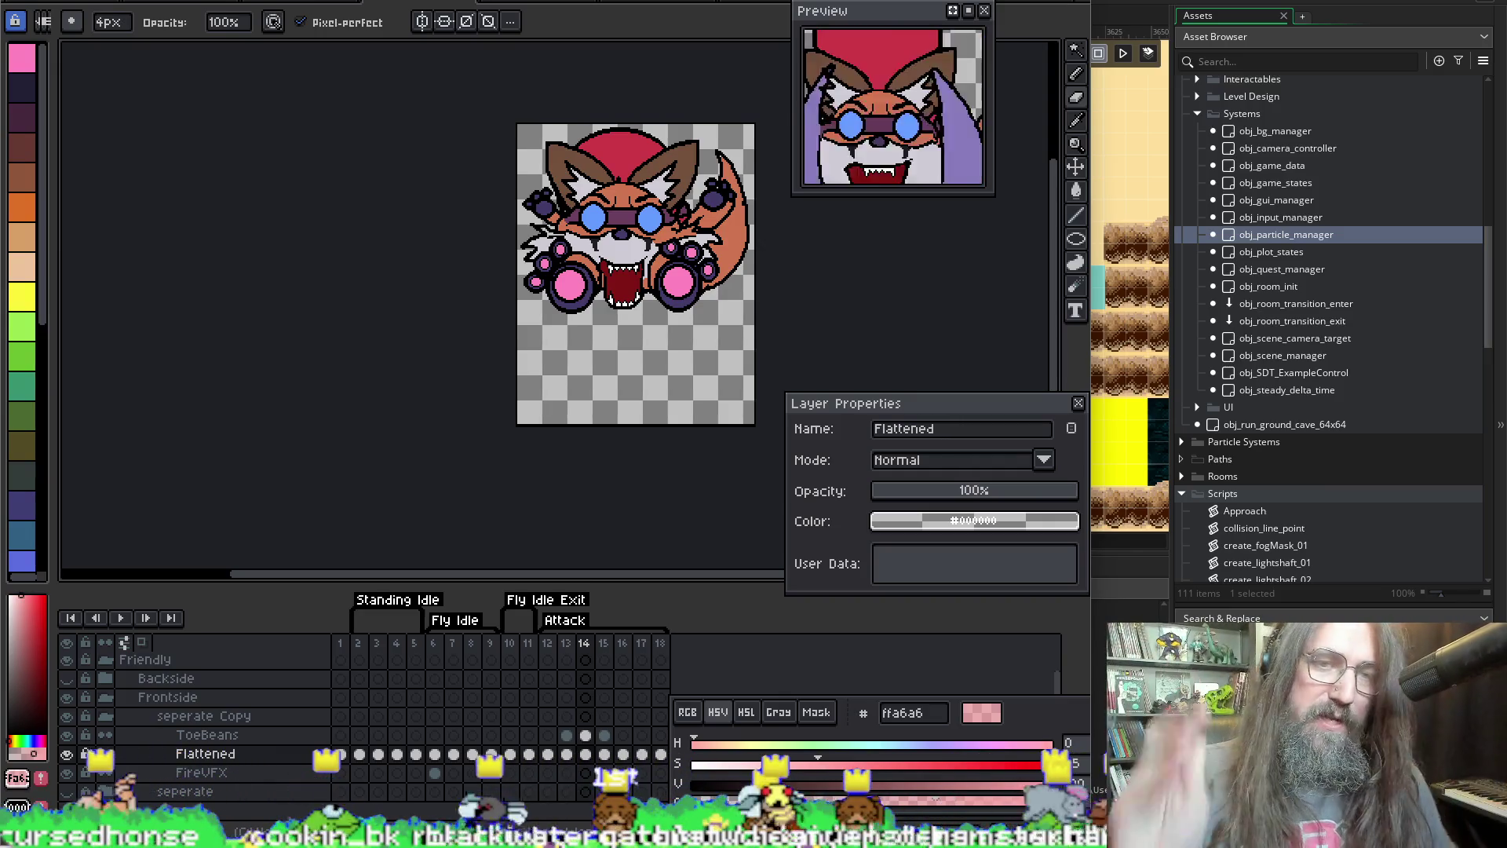
scroll(377, 232, up, 1)
scroll(458, 212, down, 1)
scroll(570, 322, up, 2)
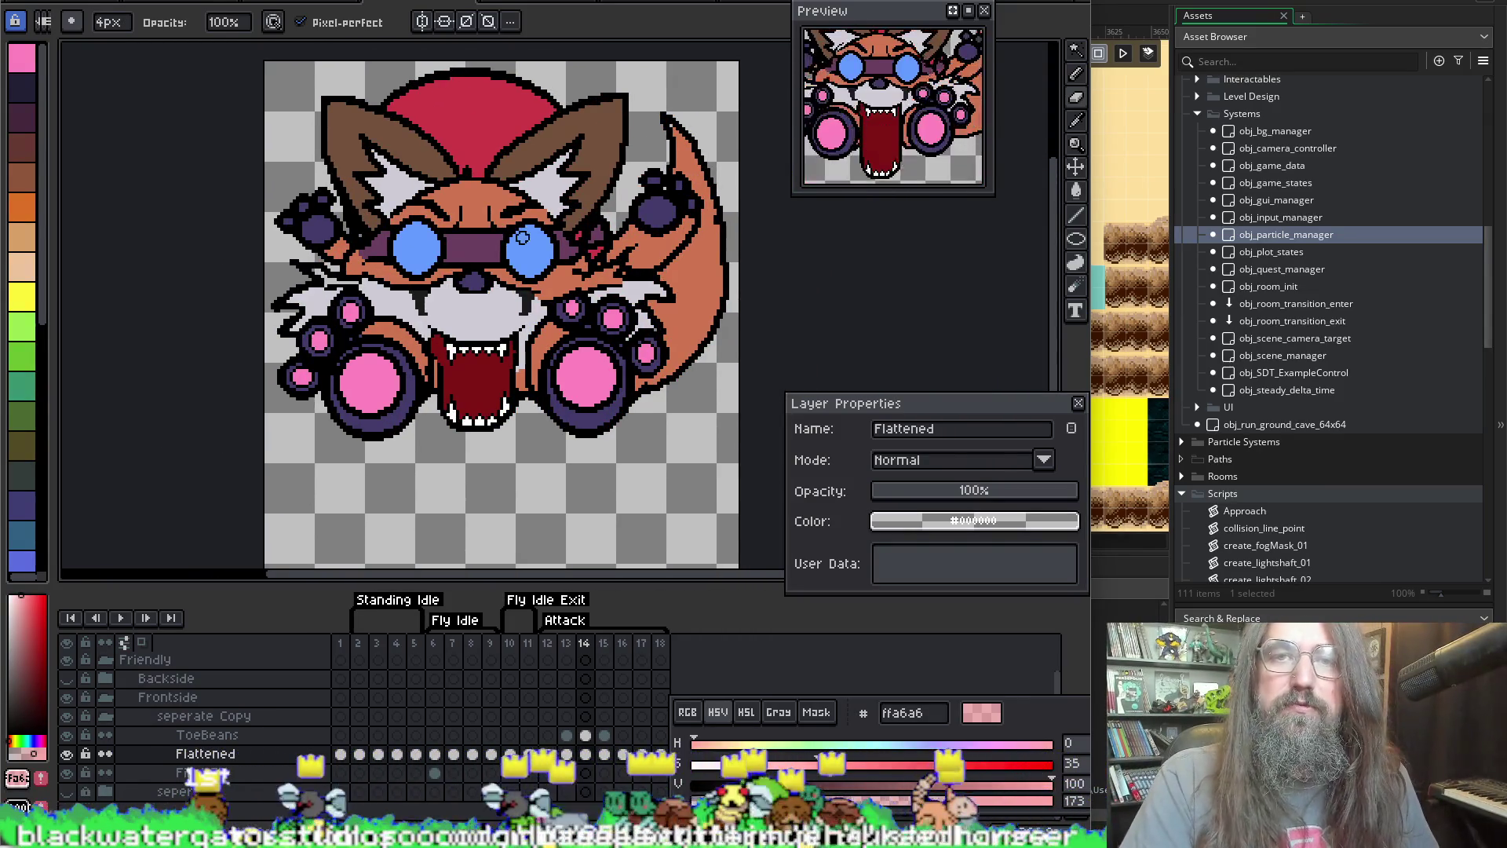
scroll(523, 237, down, 2)
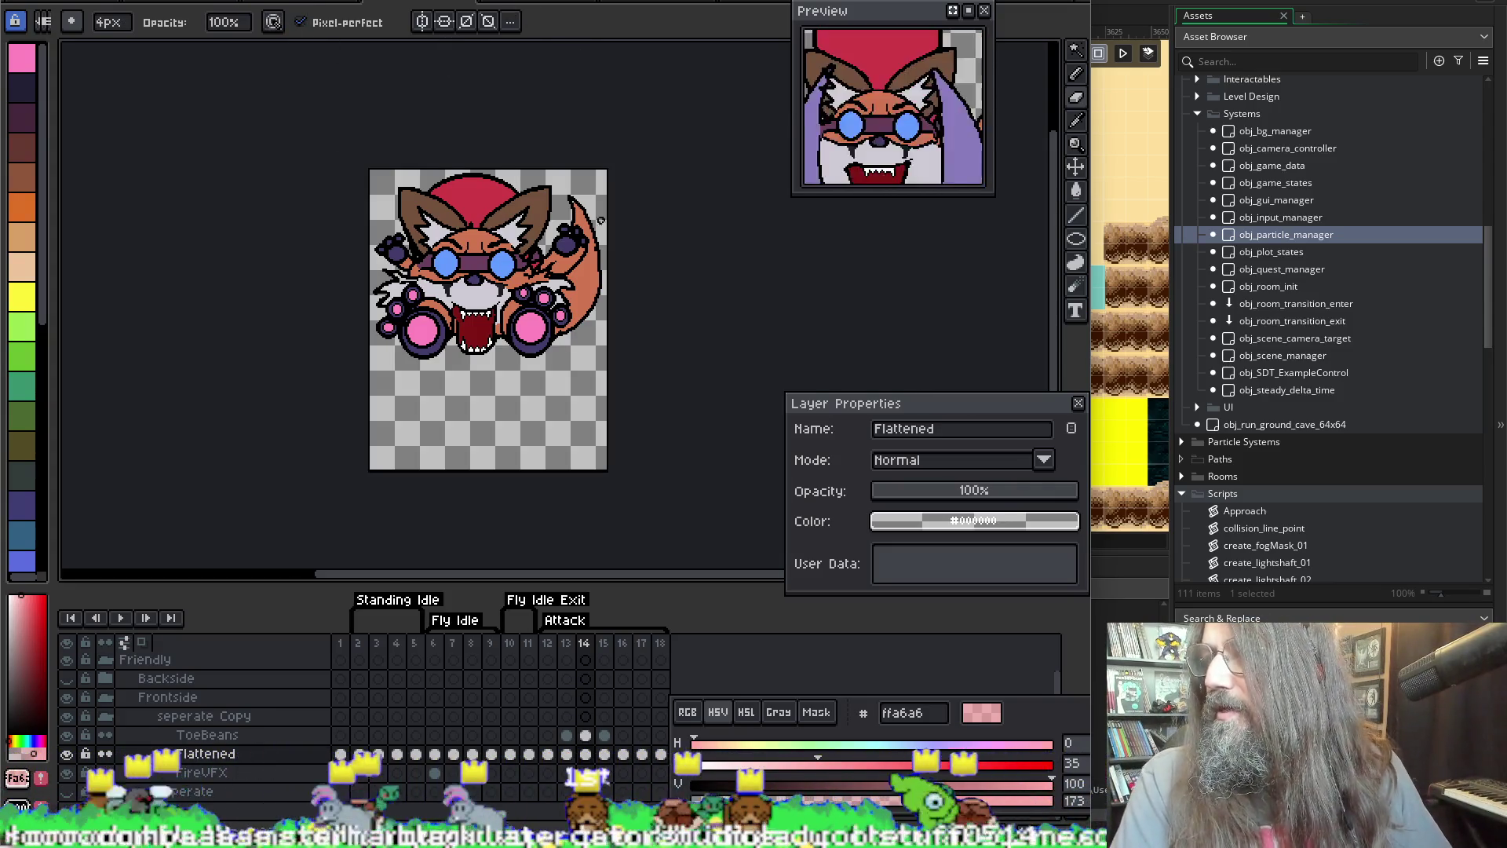
key(Return)
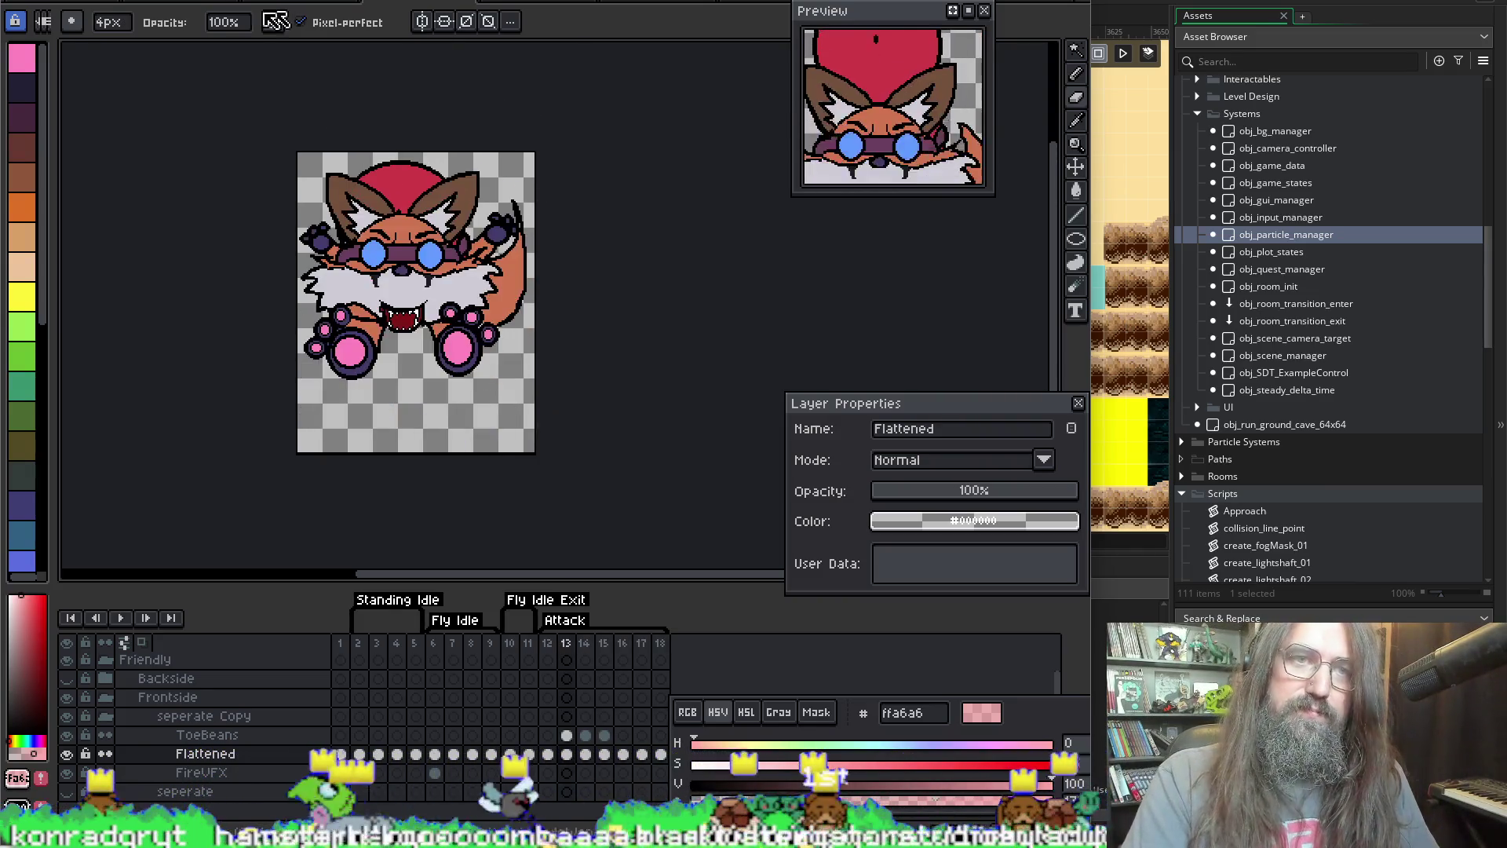
Step: Look through the red-hatted fox and pink-shelled turtle sprites, then return to the goose sprite
click(520, 8)
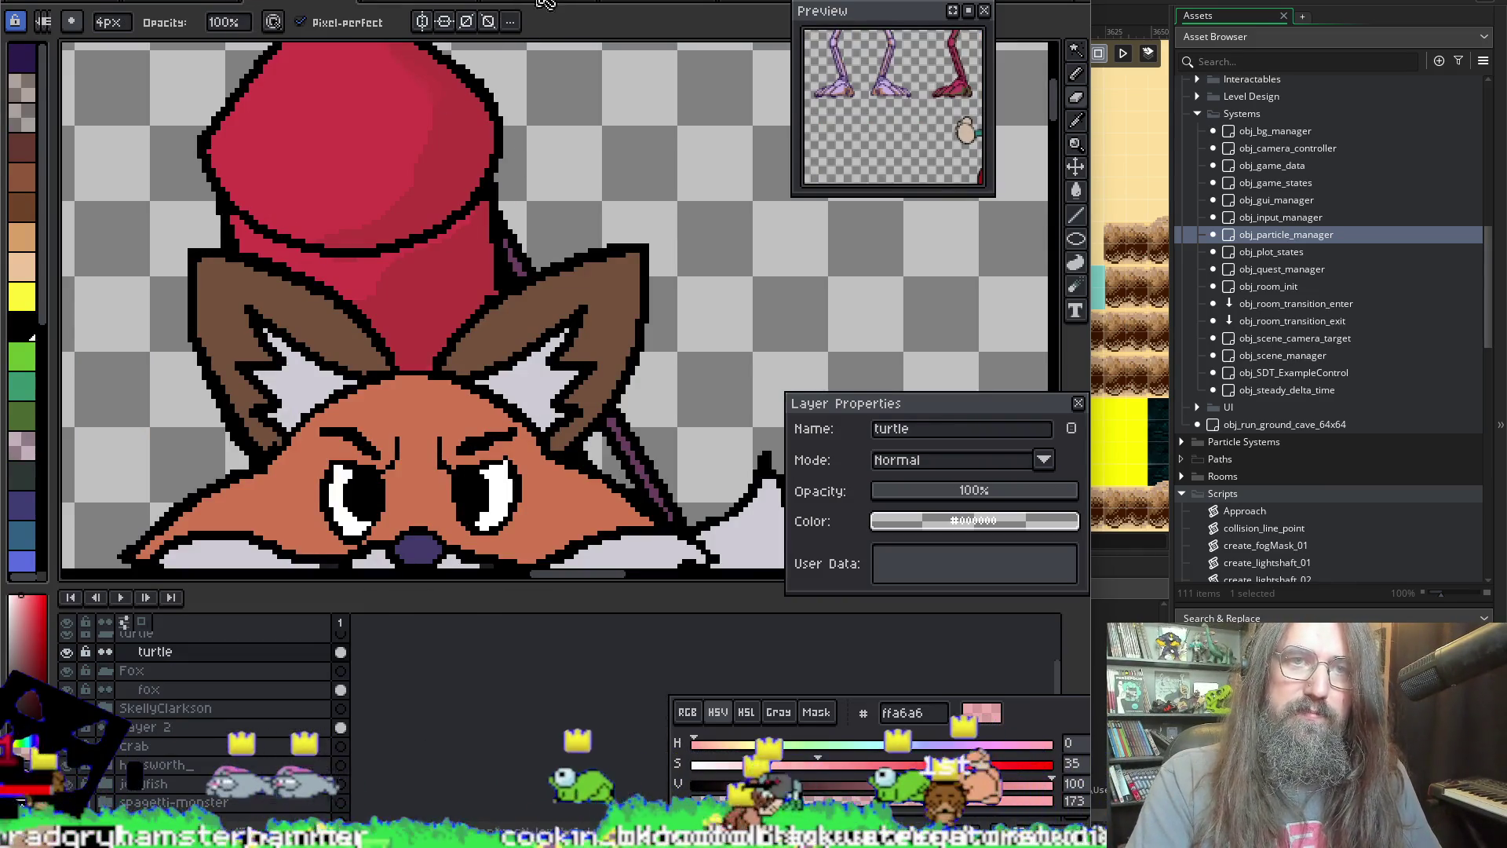
click(541, 6)
mouse_move(390, 273)
mouse_down()
mouse_move(461, 183)
mouse_move(275, 259)
mouse_move(64, 388)
mouse_move(327, 287)
mouse_move(365, 251)
mouse_up()
scroll(657, 151, up, 1)
scroll(663, 118, down, 1)
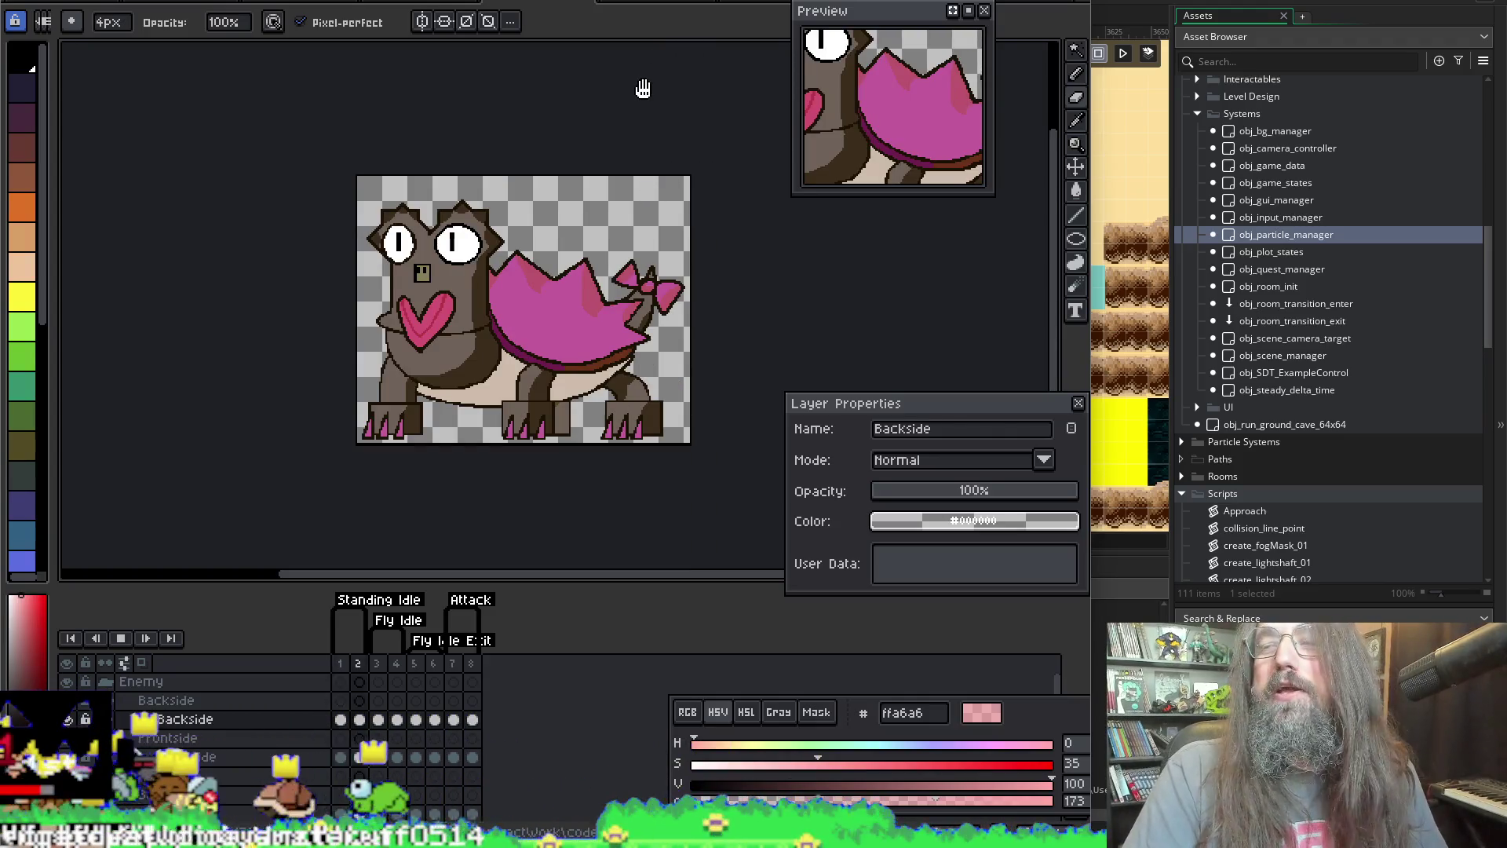
click(637, 4)
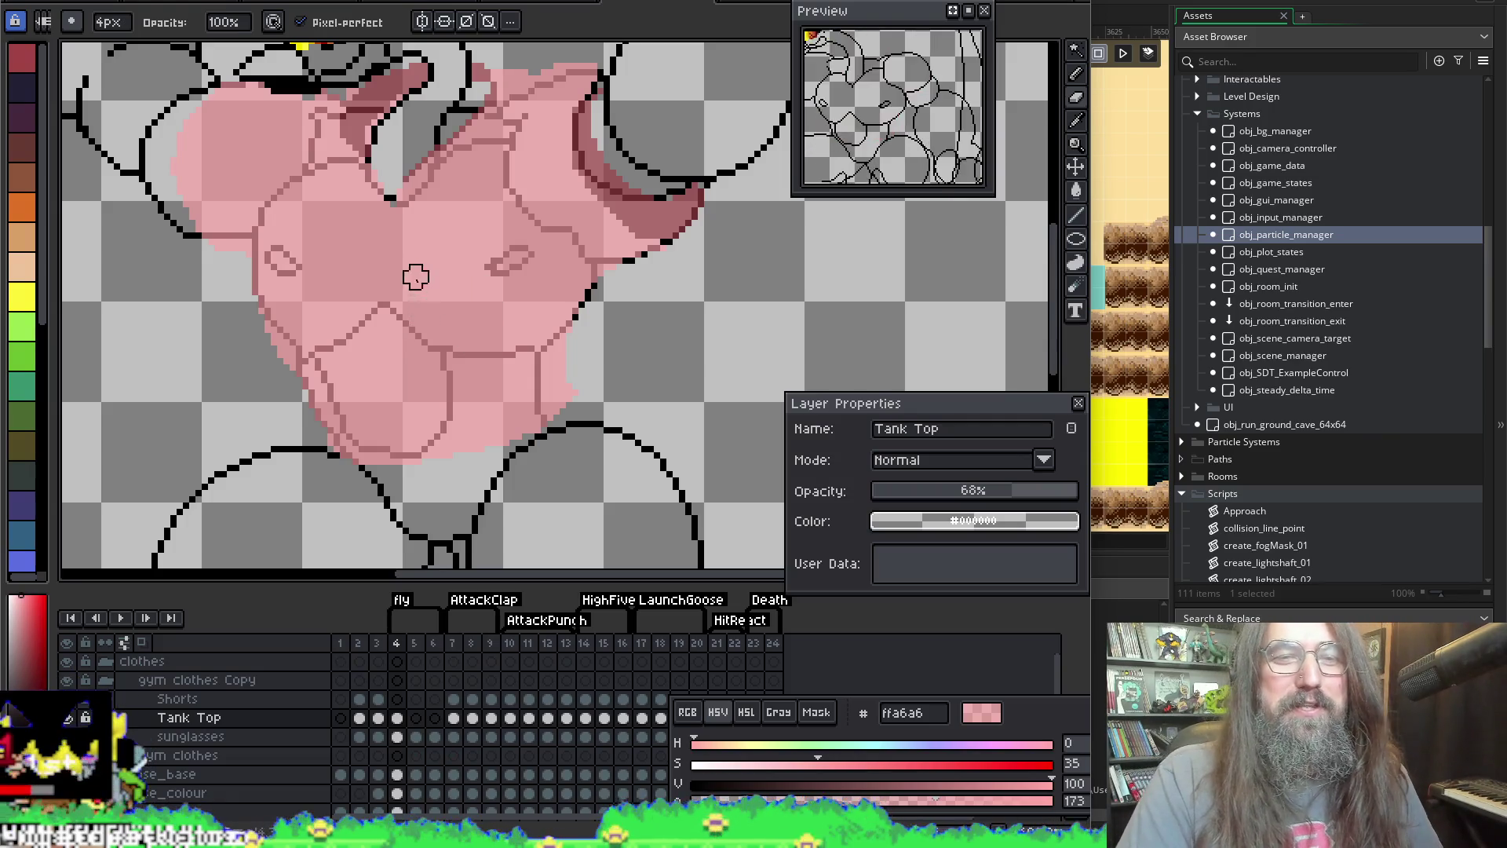
Step: Set up a single-pixel pencil and bring the head and upper shirt into view
scroll(416, 302, down, 3)
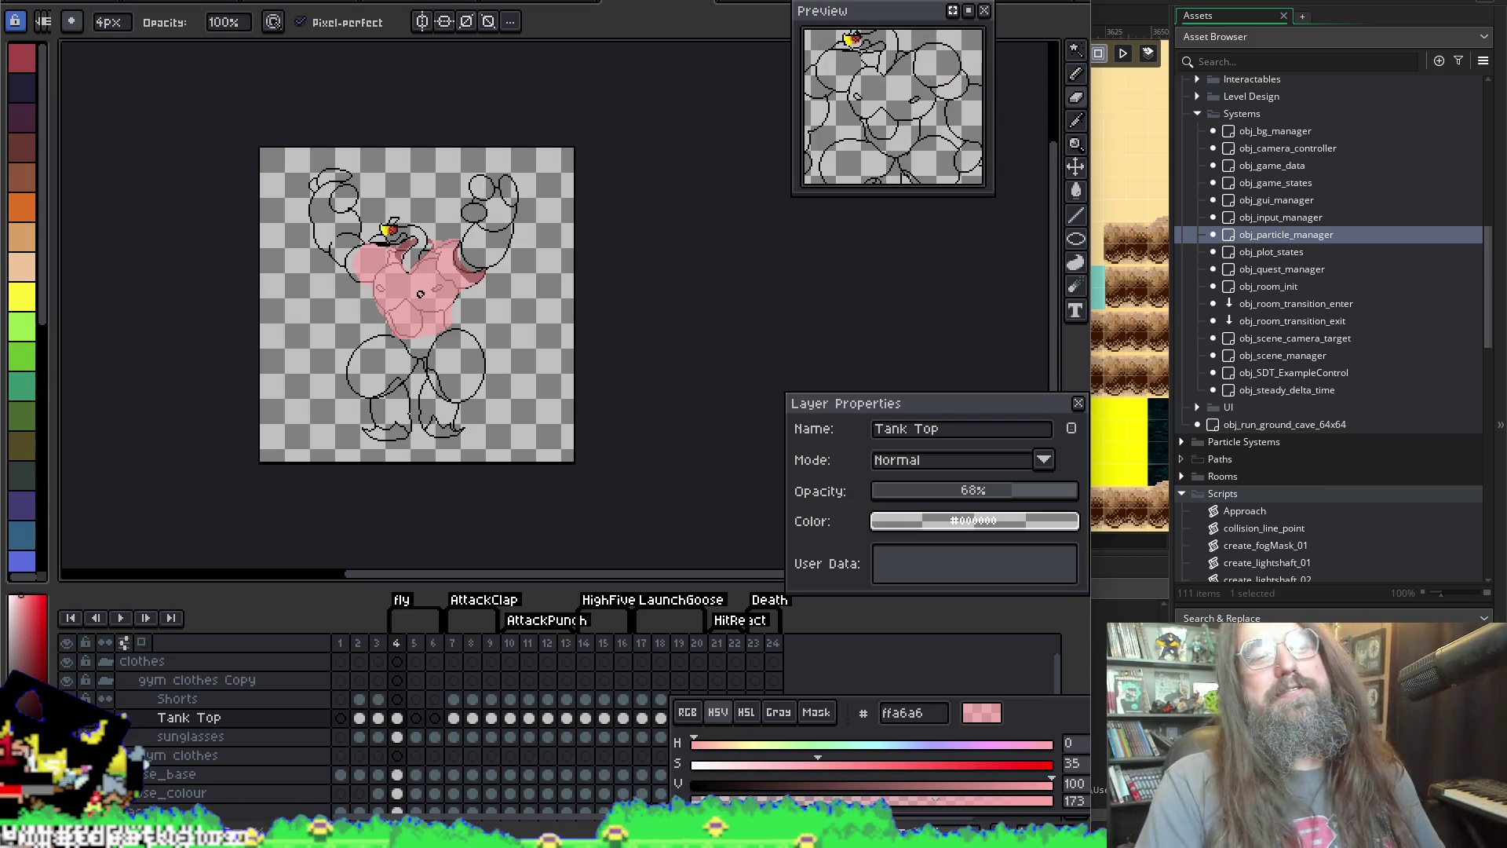
scroll(412, 303, up, 2)
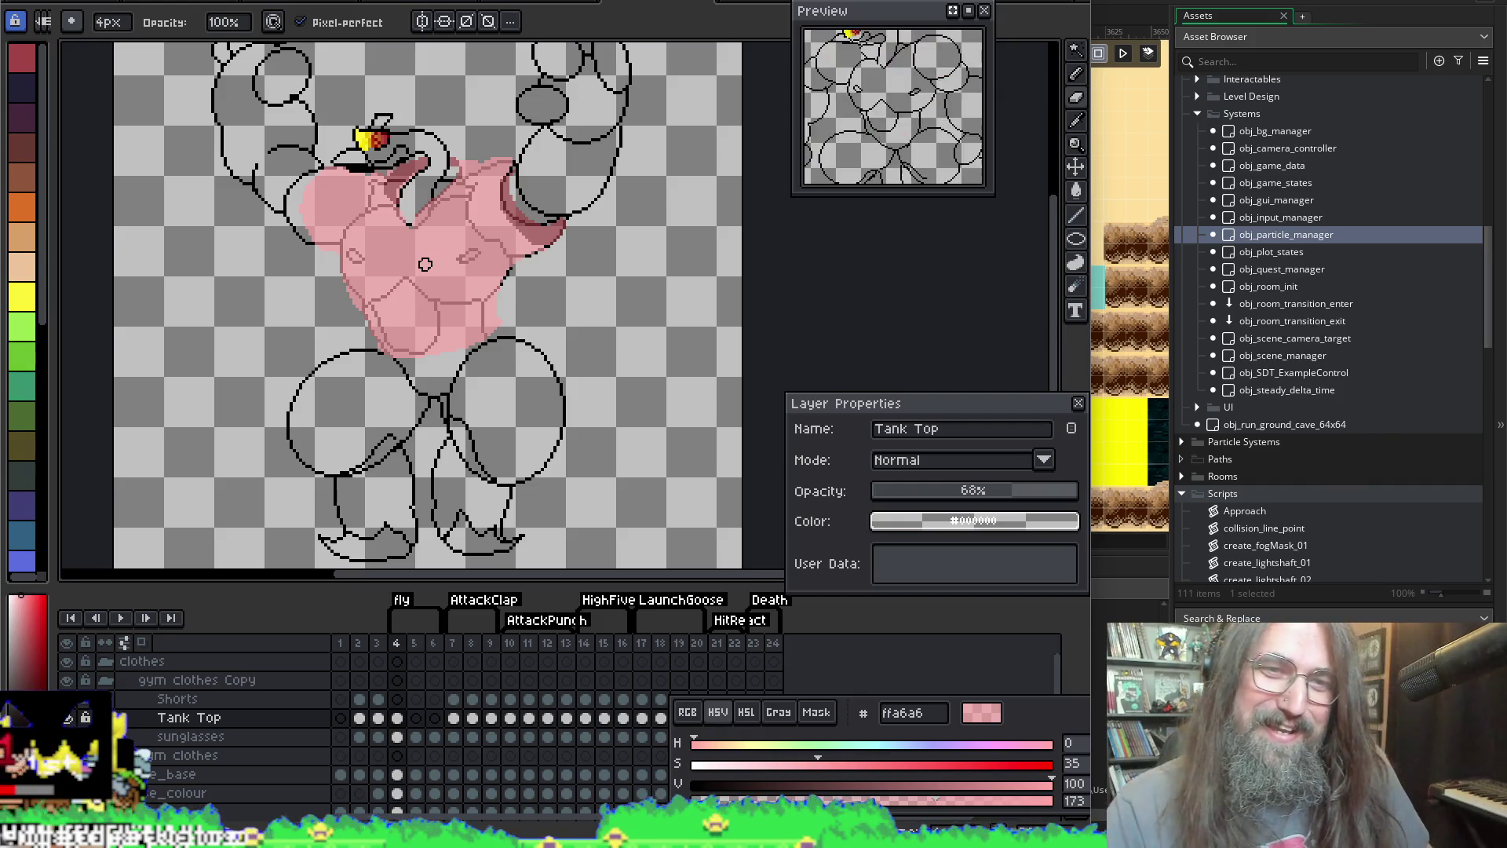
scroll(572, 222, up, 2)
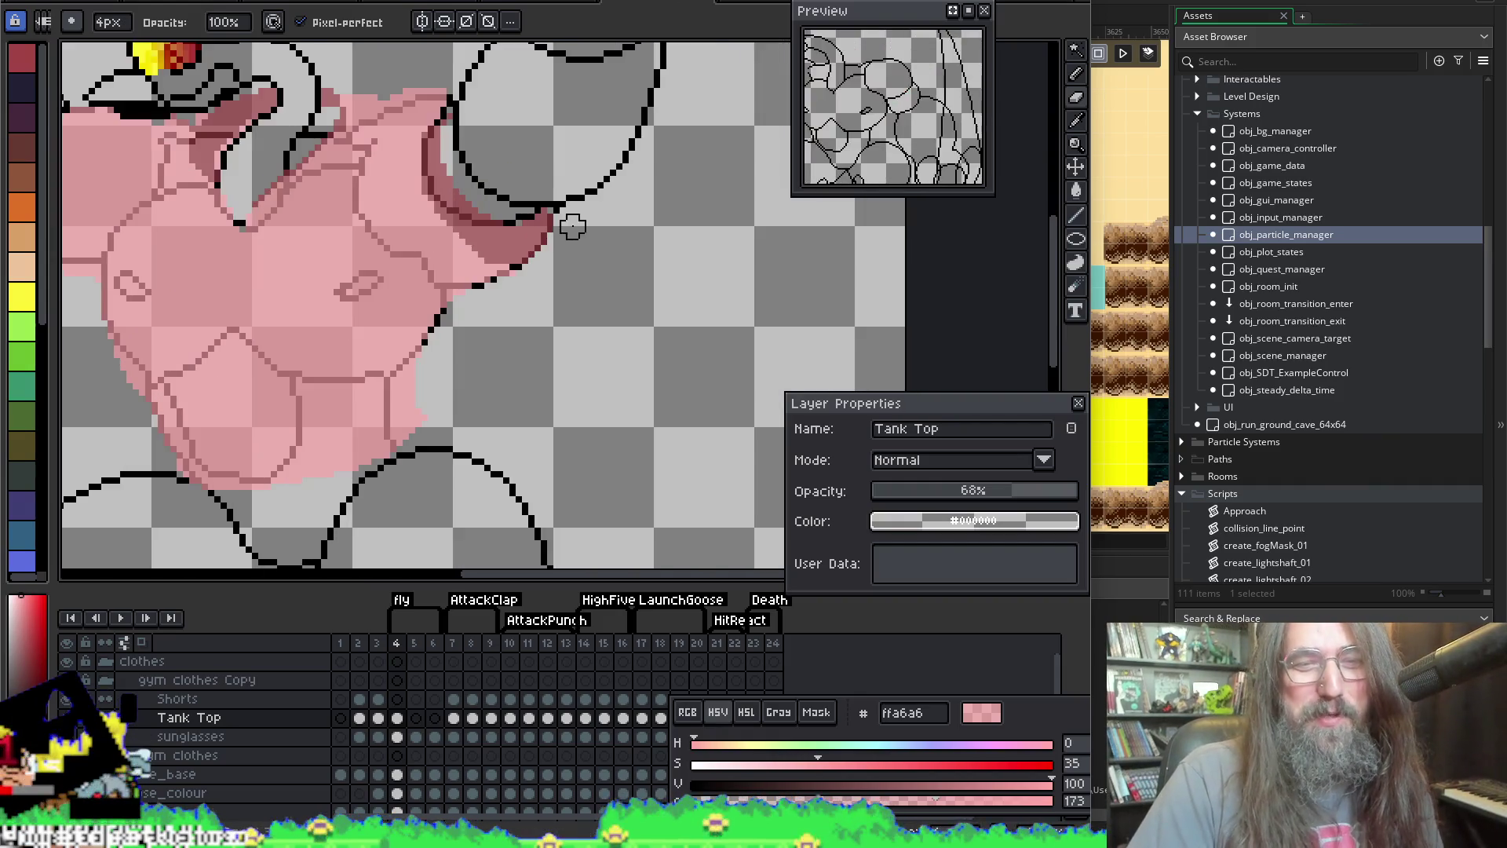
key(i)
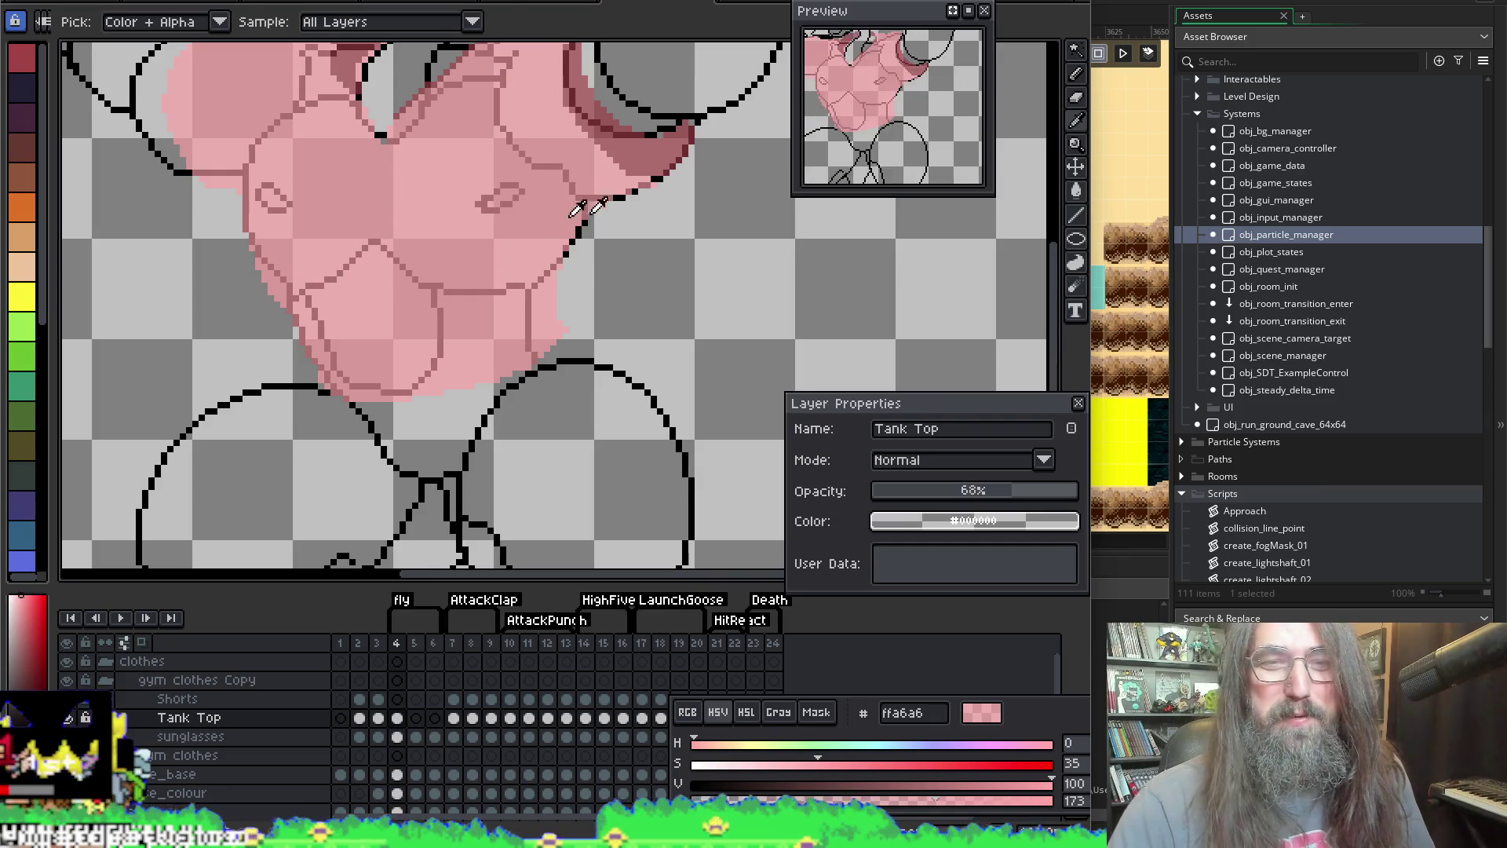
key(b)
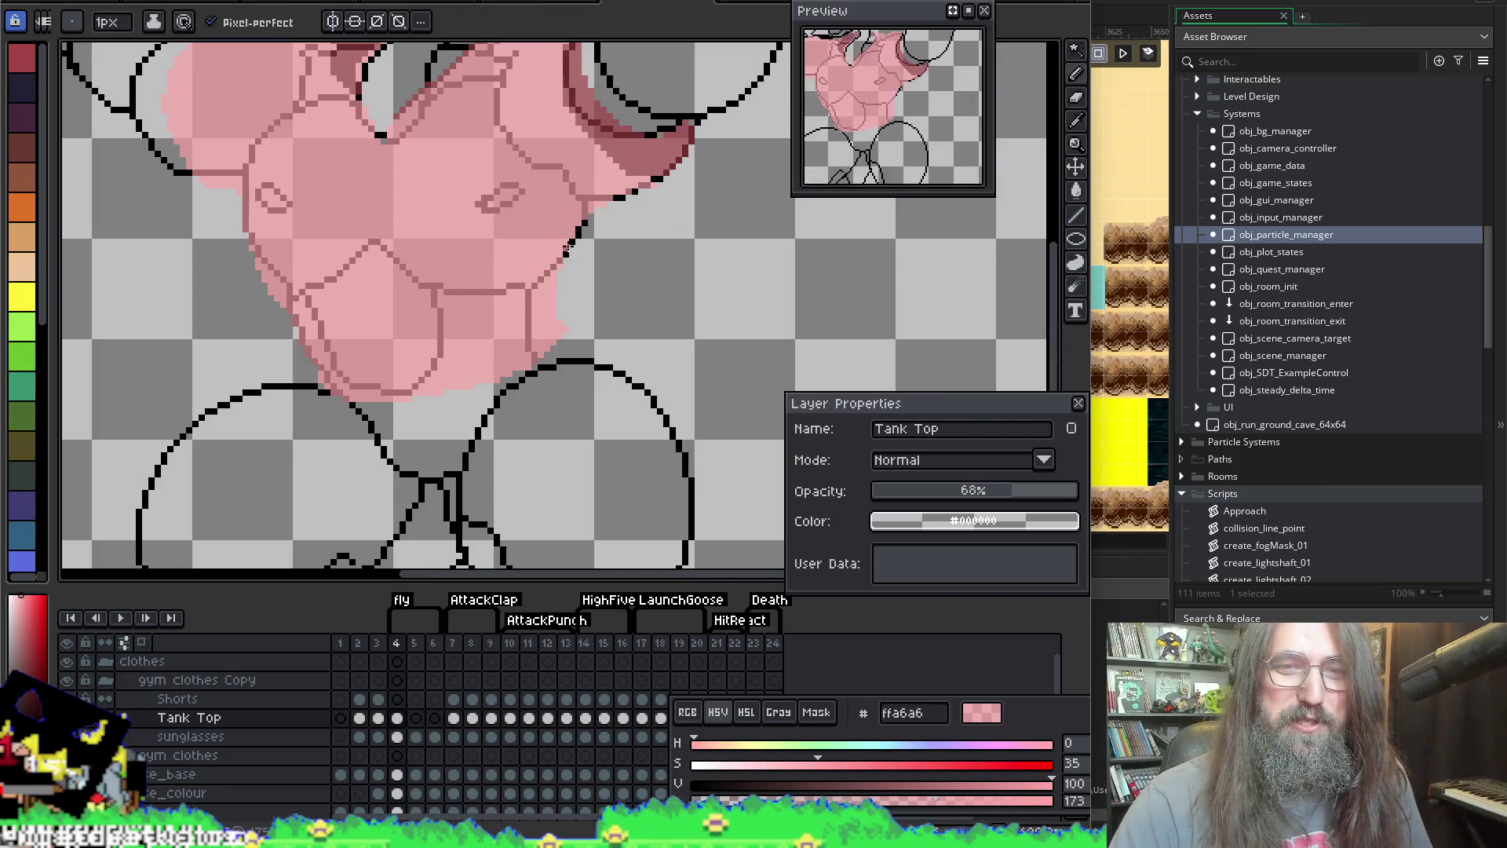
key(e)
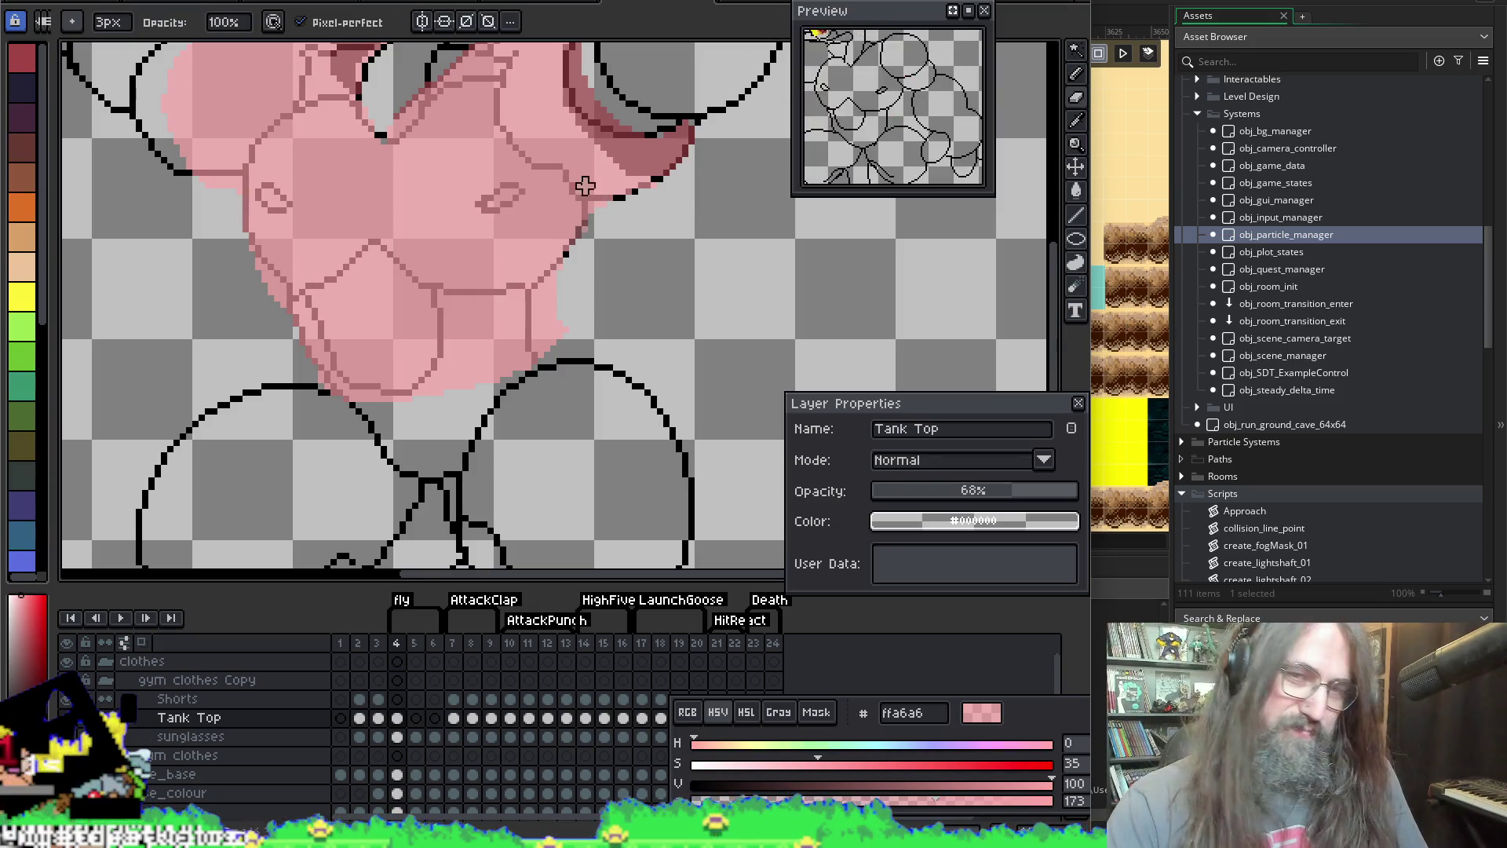
key(minus)
key(minus)
key(minus)
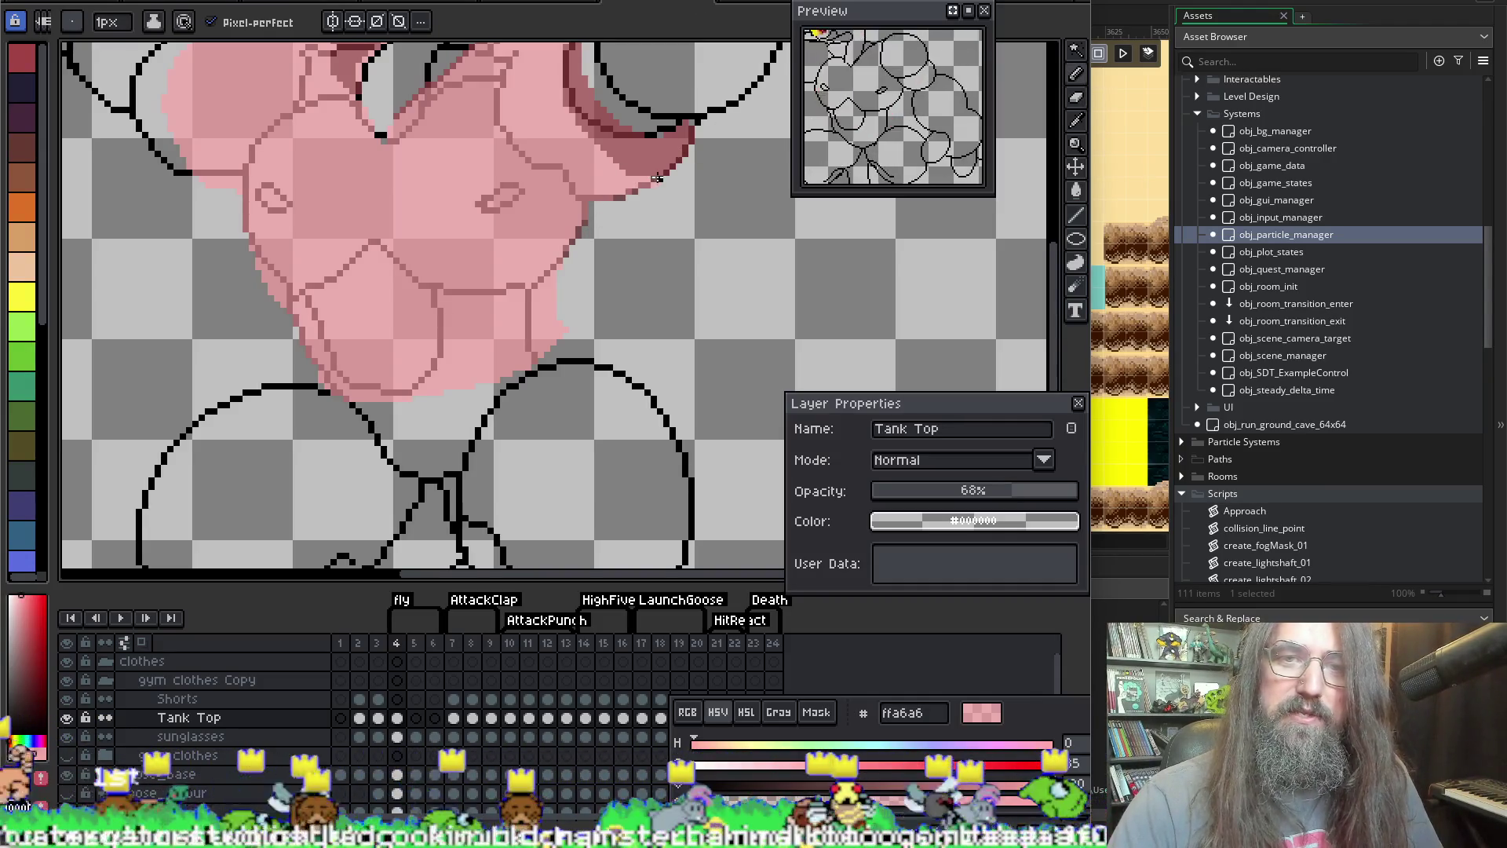
key(e)
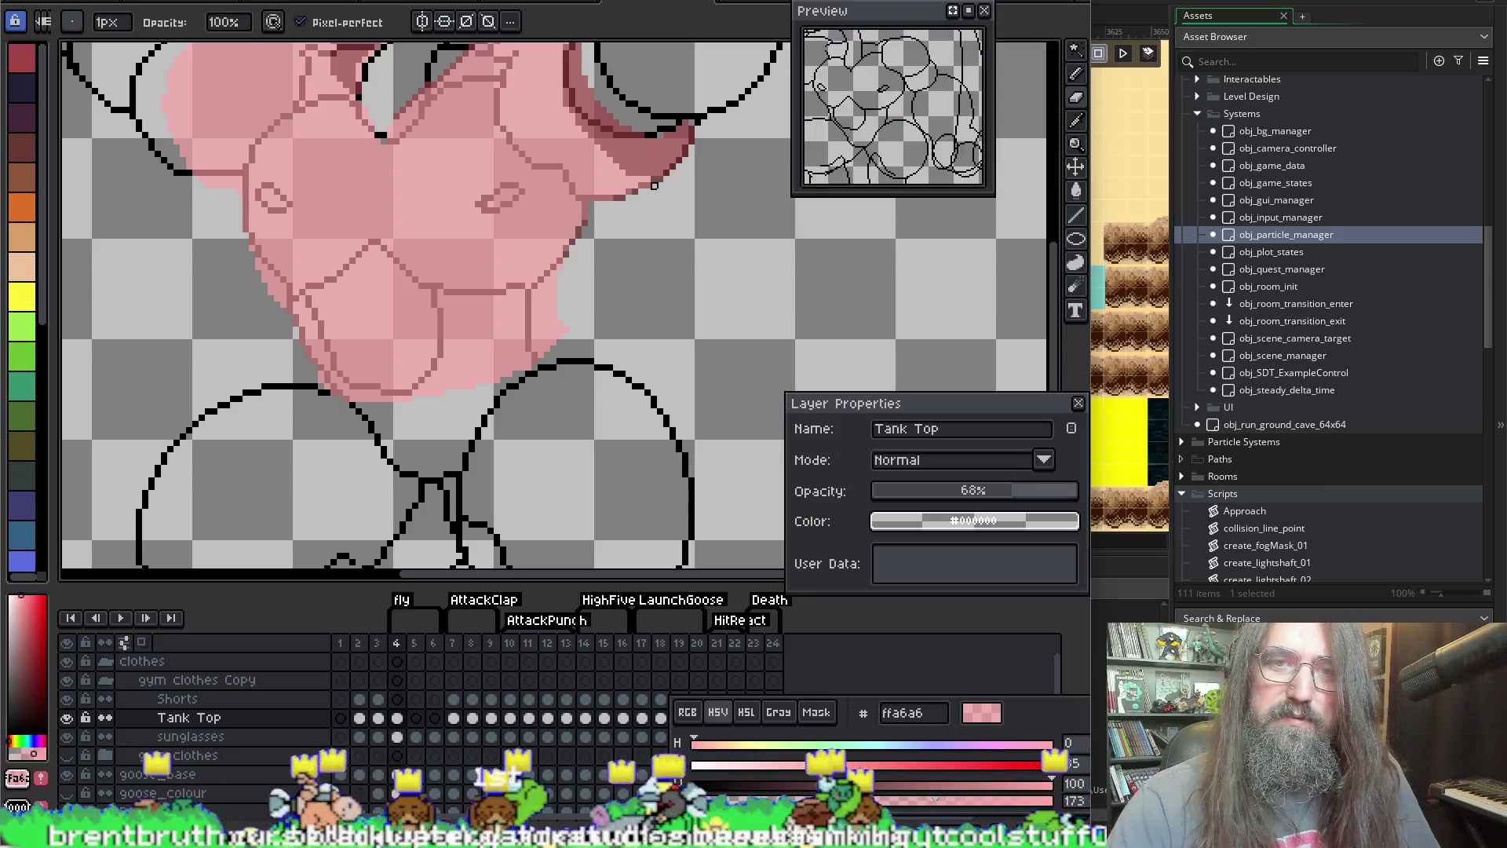
drag(603, 259, 544, 396)
key(b)
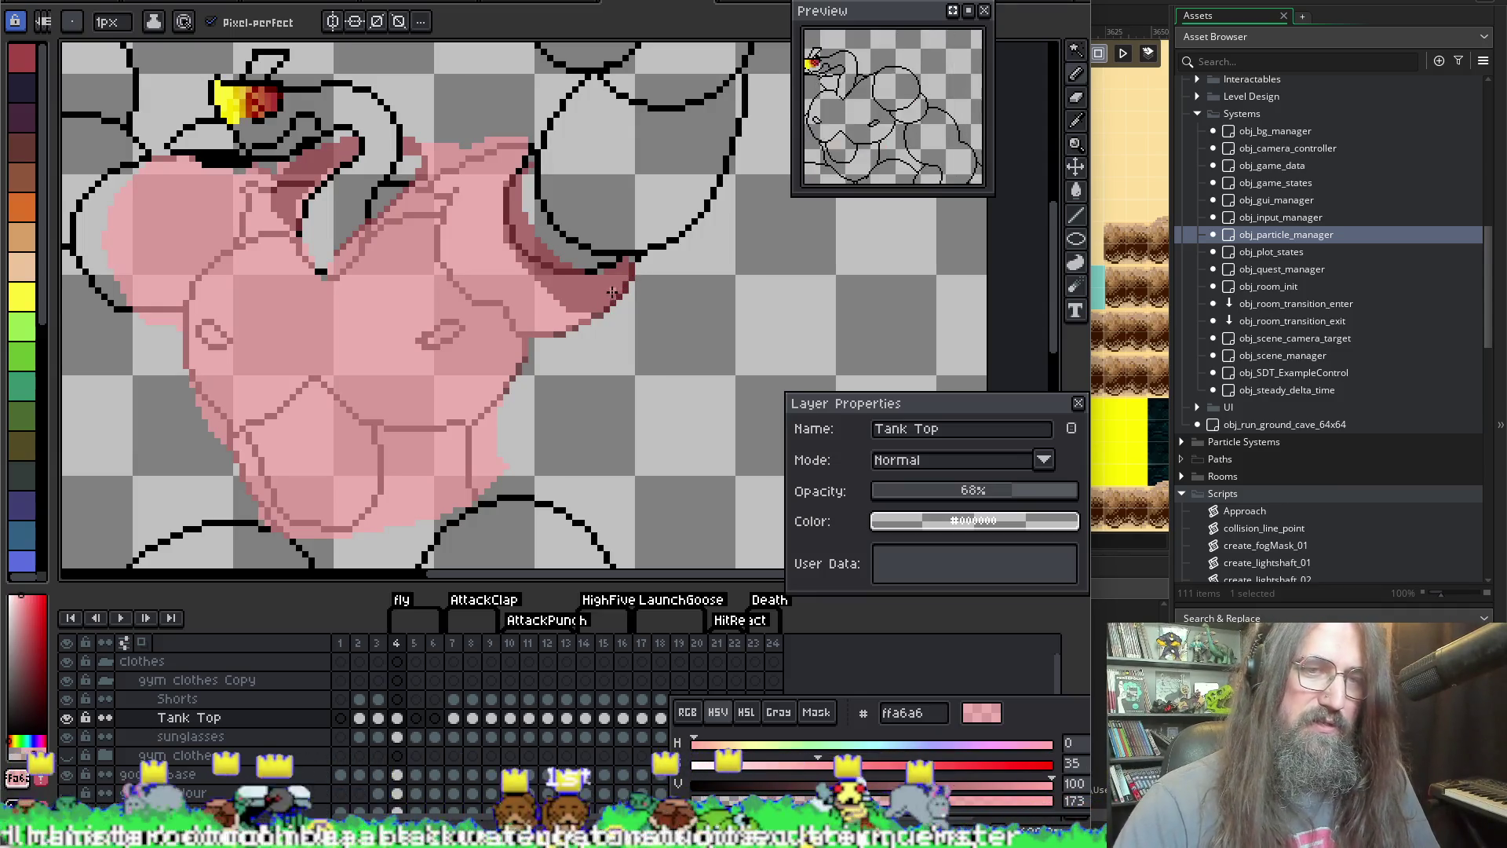
Step: Draw a 1px pink outline along the shirt's lower right edge and bottom
key(space)
mouse_move(469, 243)
mouse_down()
mouse_move(548, 263)
mouse_move(505, 309)
mouse_move(494, 191)
mouse_up()
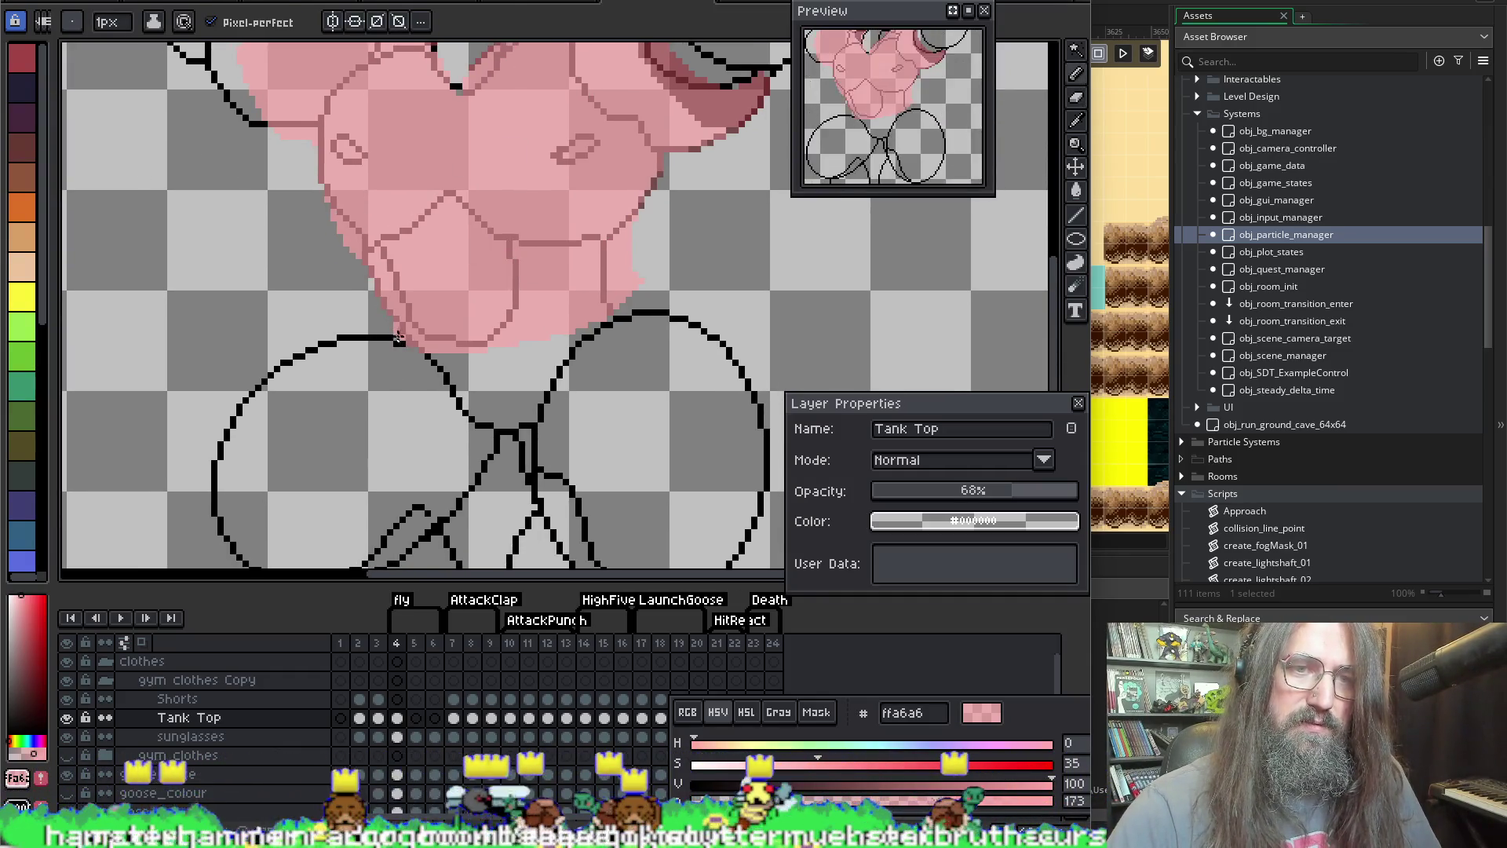
key(e)
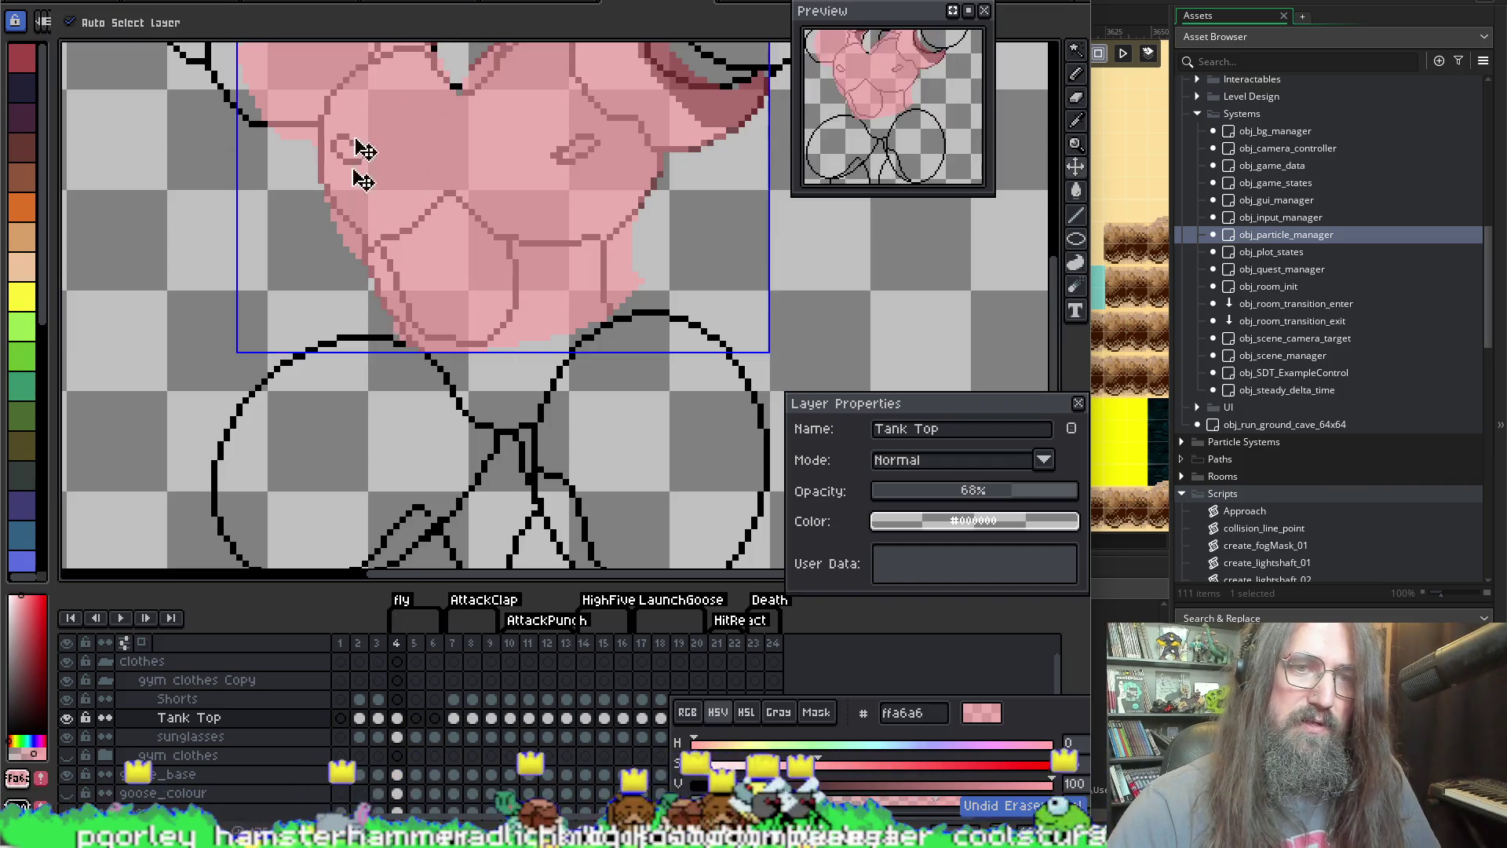
key(b)
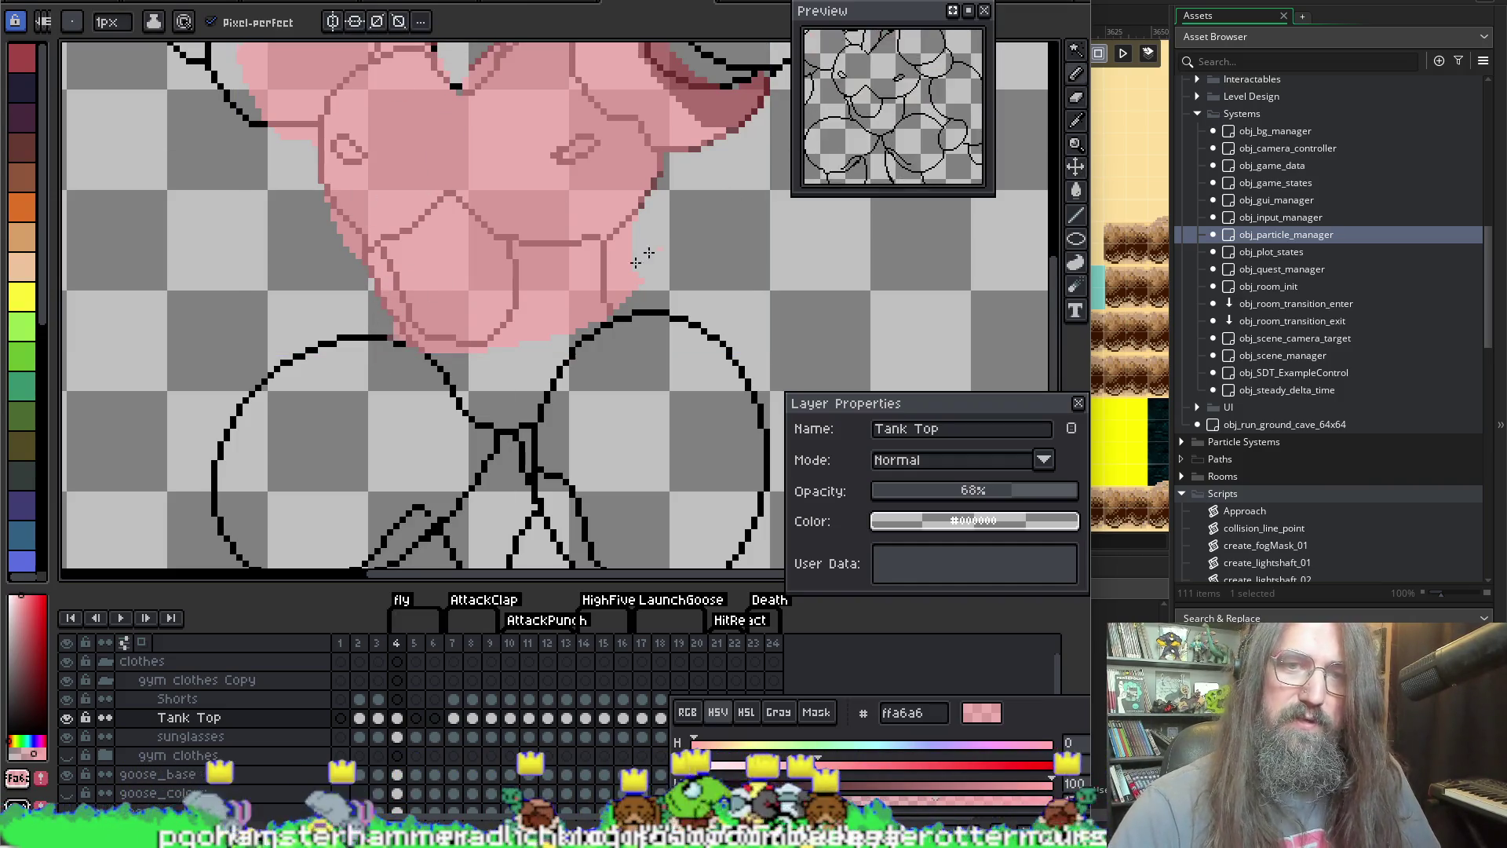
mouse_move(635, 237)
mouse_down()
mouse_move(631, 345)
mouse_move(553, 376)
mouse_up()
drag(461, 381, 389, 340)
Step: Set the pink ffa6a6 alpha to 255 and bucket-fill the shirt's lower area solid pink
key(e)
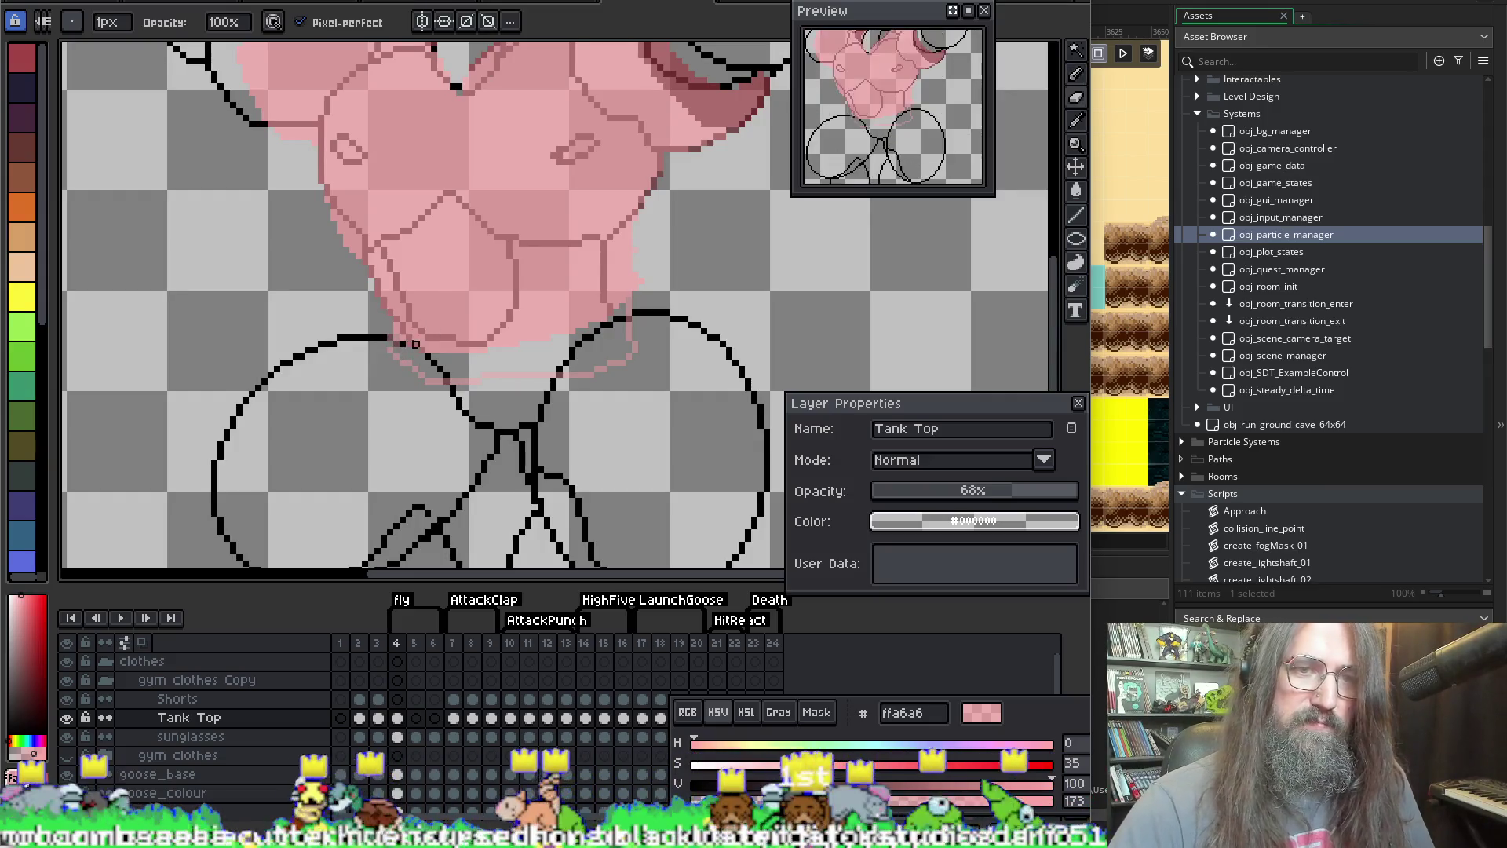
key(g)
click(580, 338)
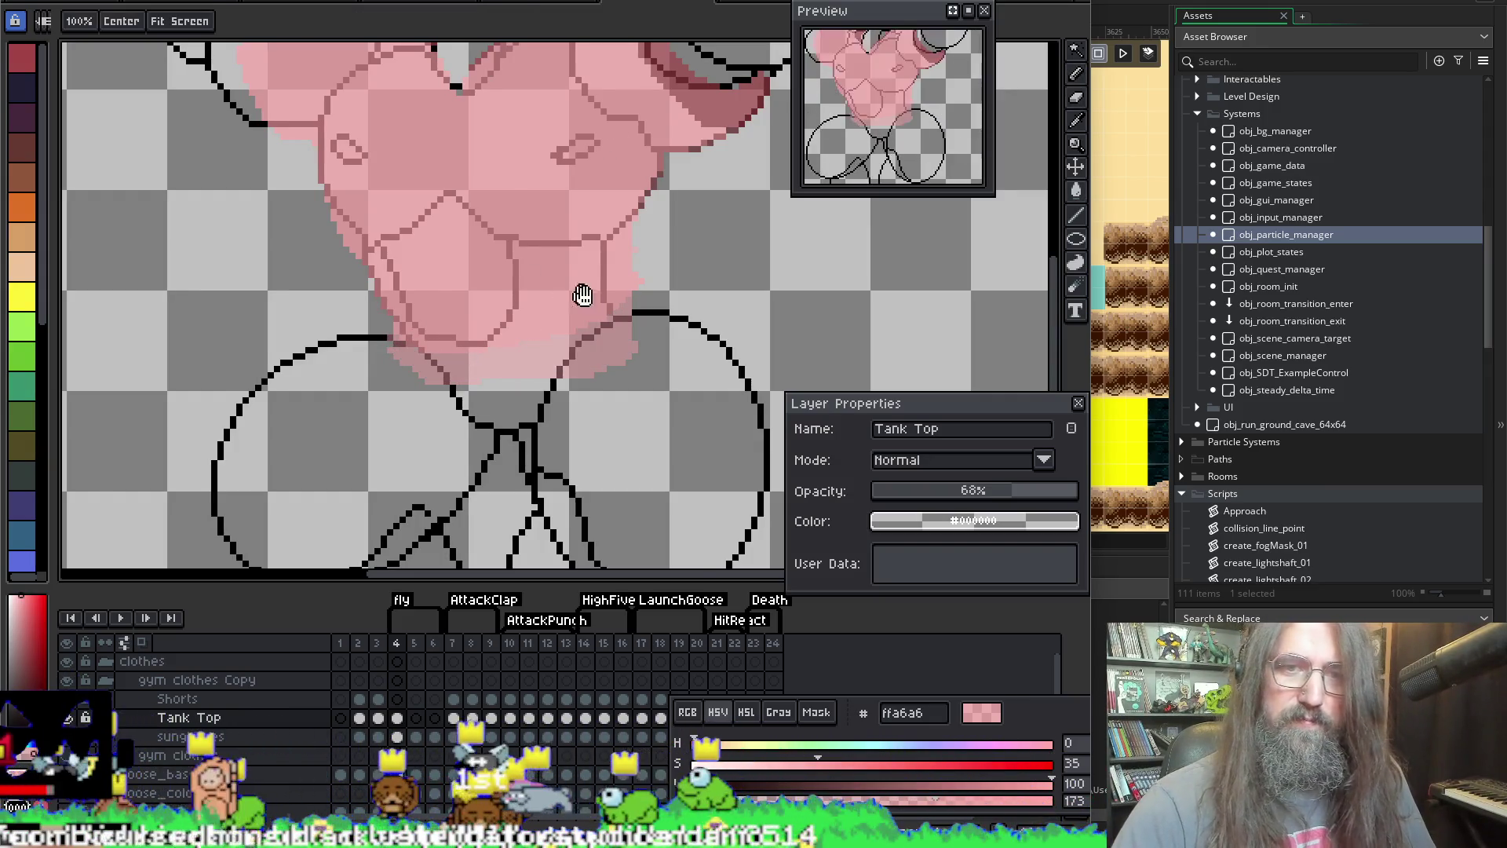
drag(576, 294, 559, 296)
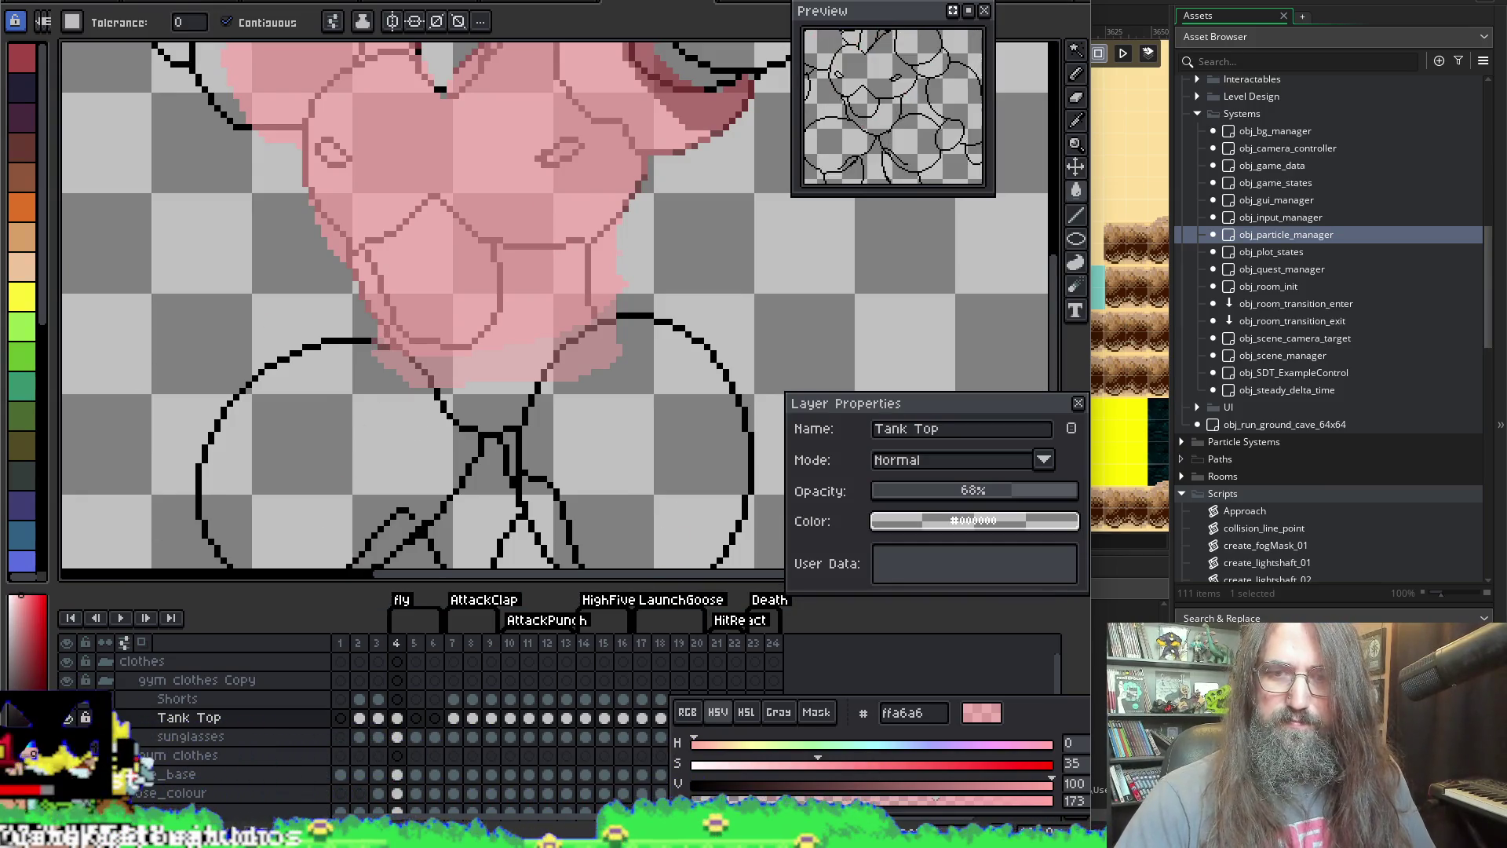
drag(982, 712, 21, 56)
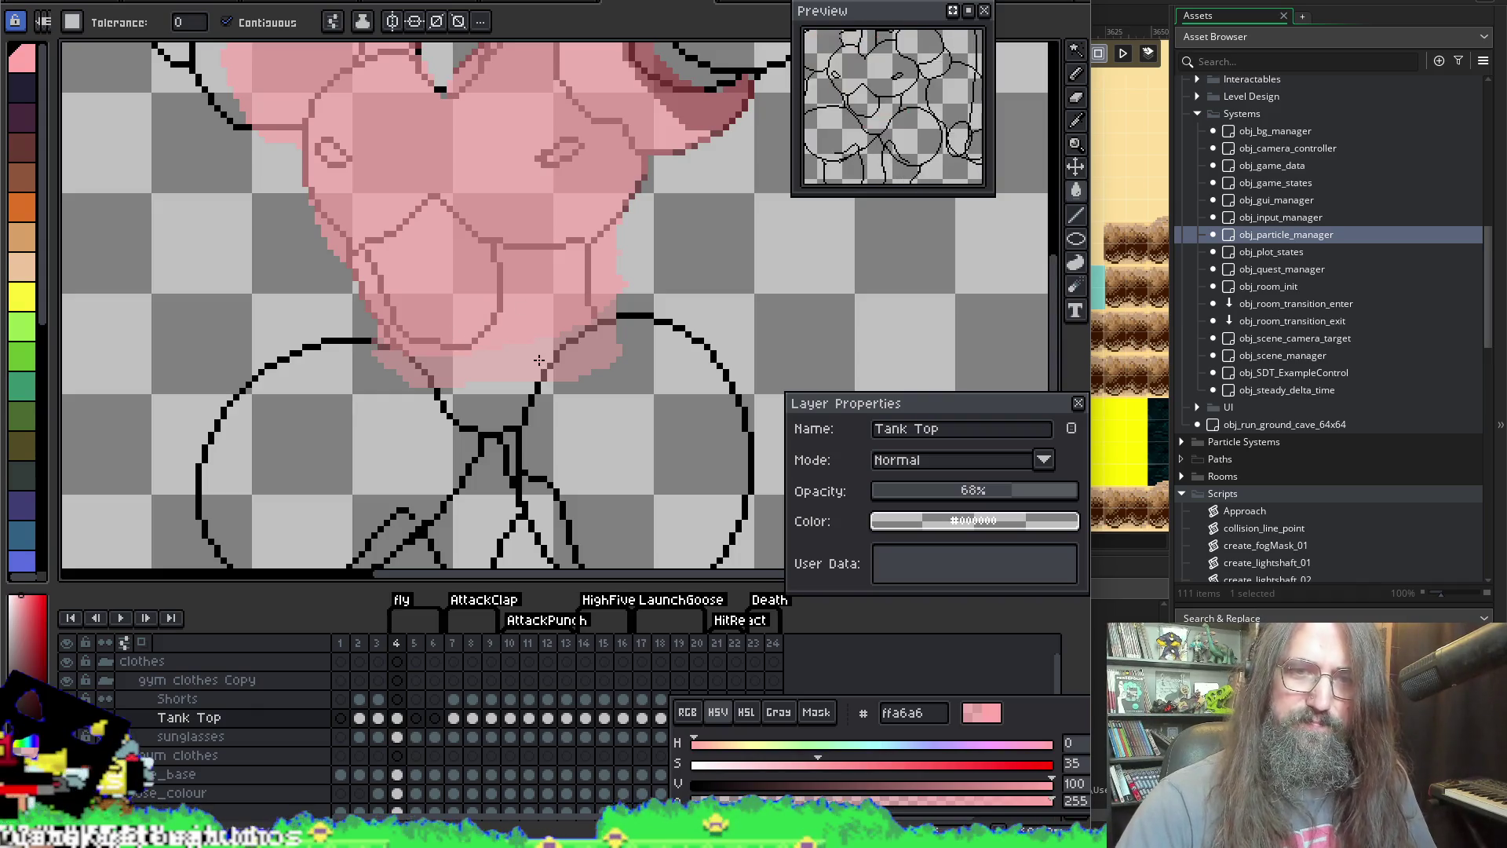
click(540, 360)
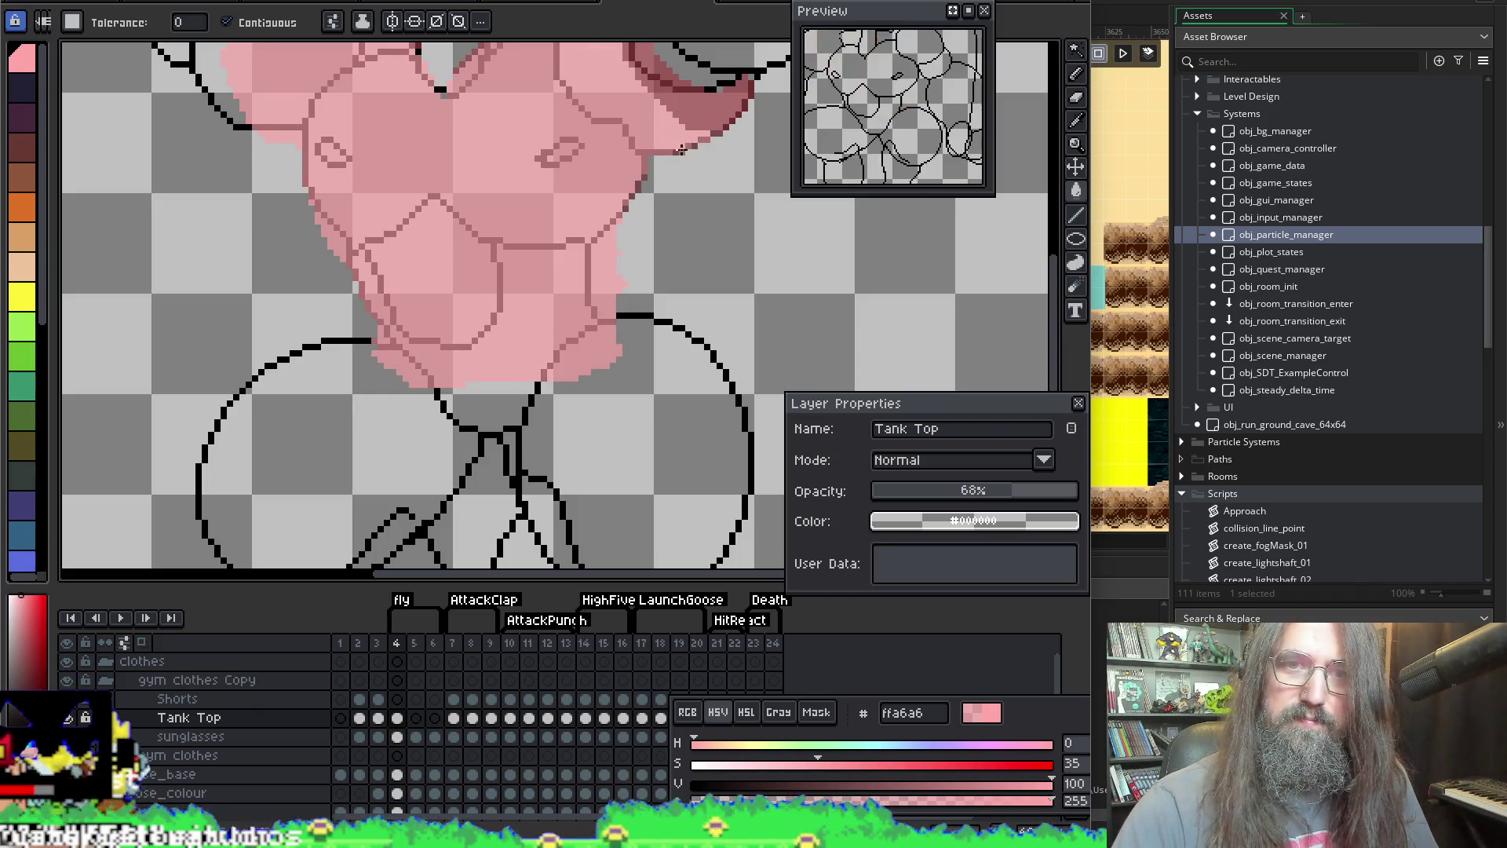
double_click(219, 718)
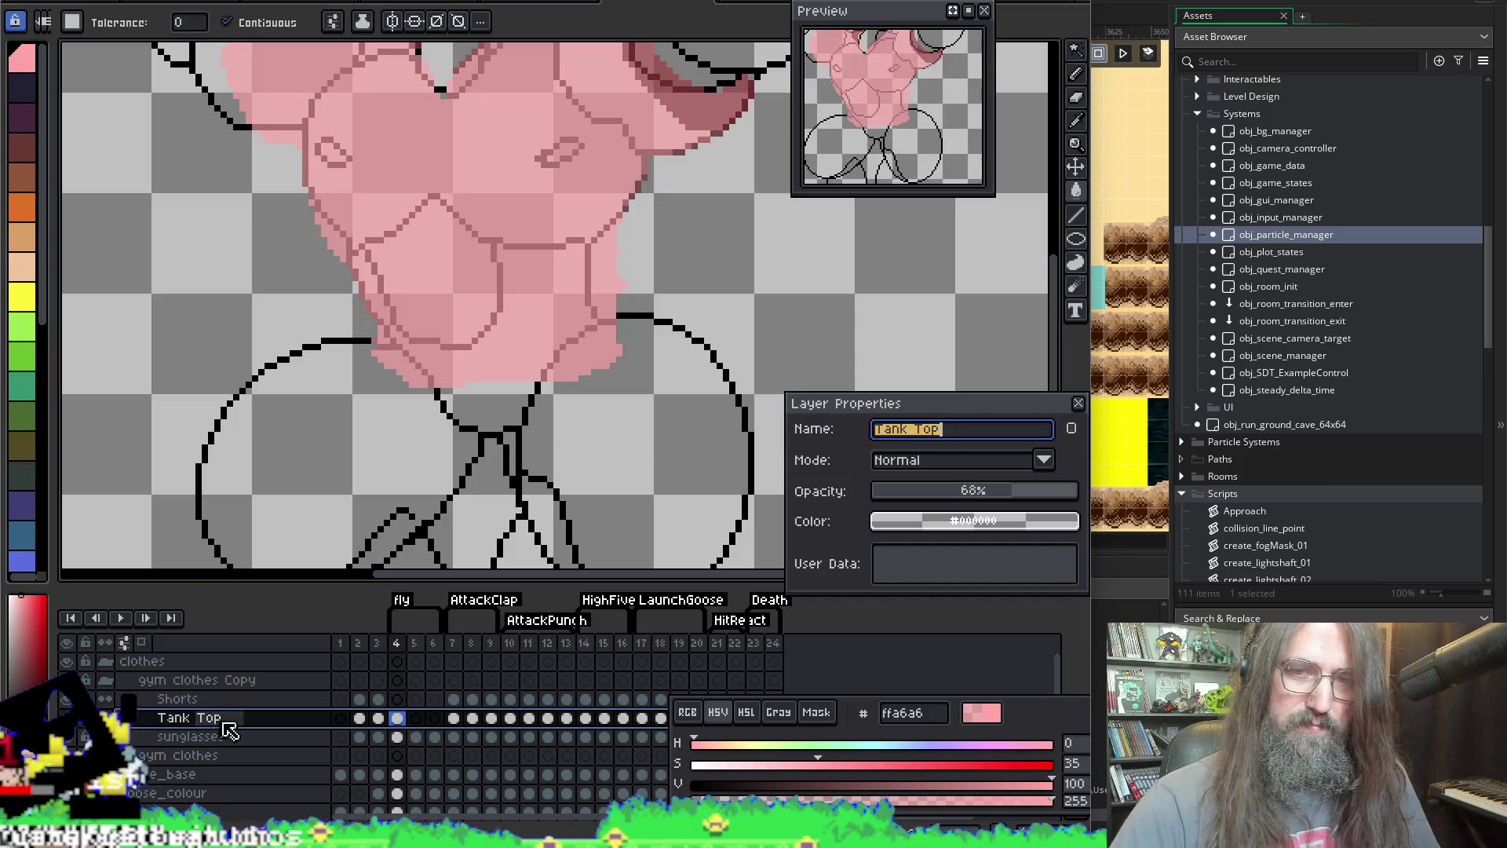
Step: Raise the Tank Top layer opacity from 68% to 100% and touch up the shirt's right edge
drag(996, 491, 1091, 489)
drag(573, 276, 545, 346)
key(b)
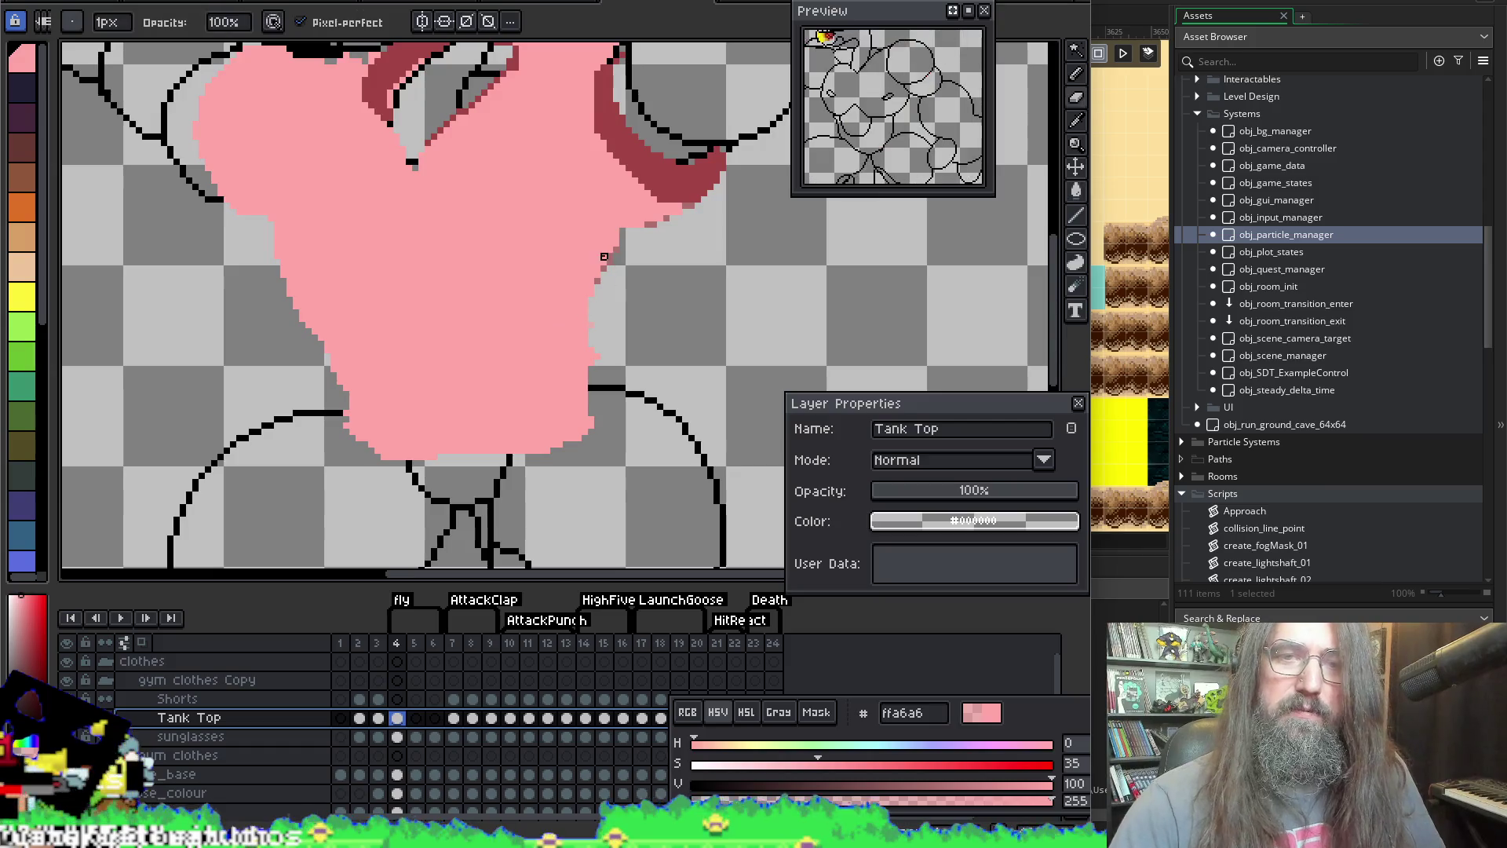
click(662, 216)
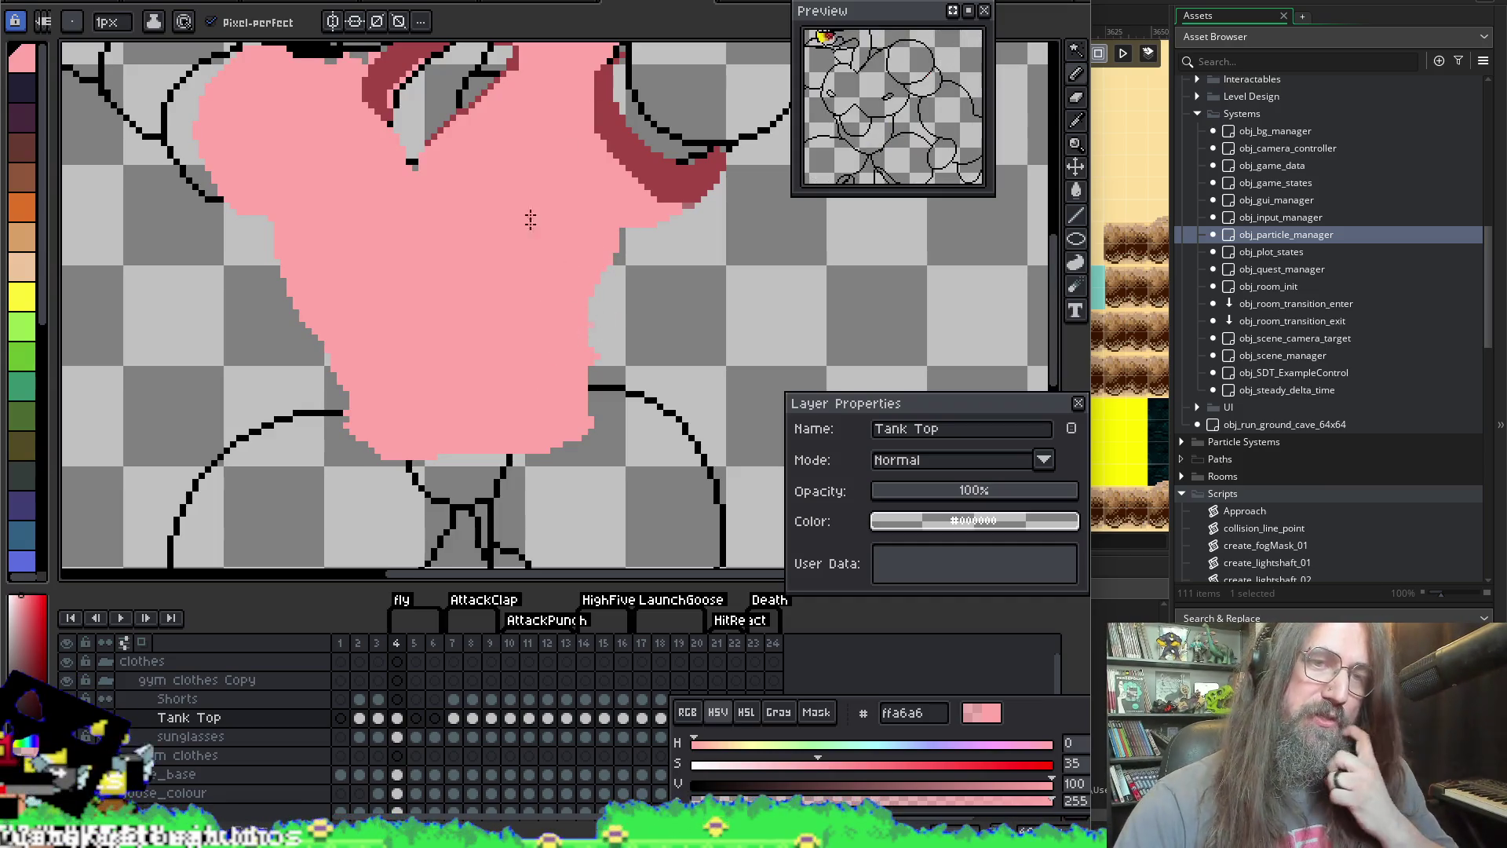
key(e)
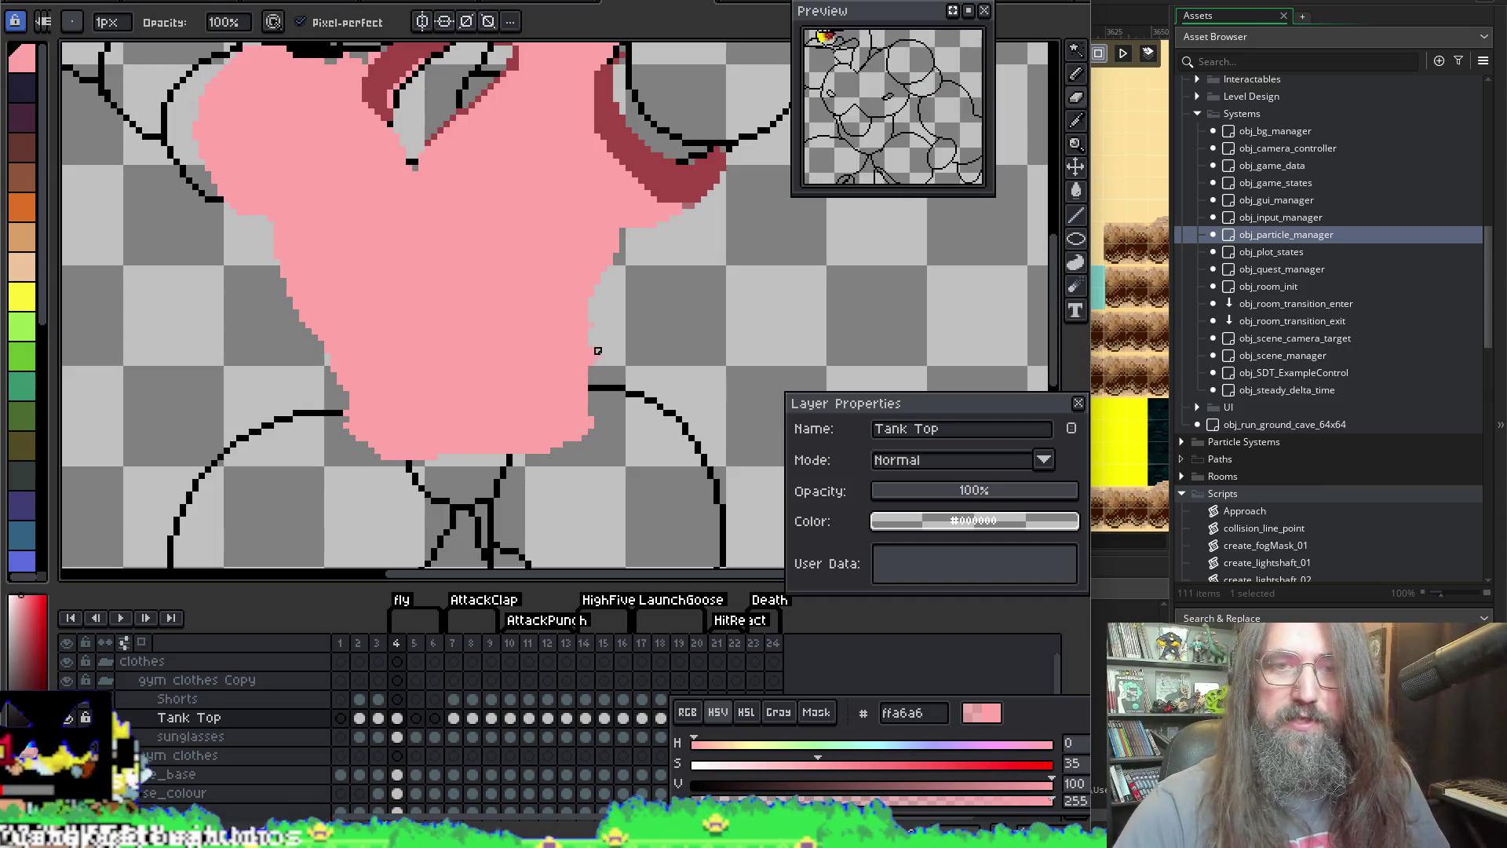
key(b)
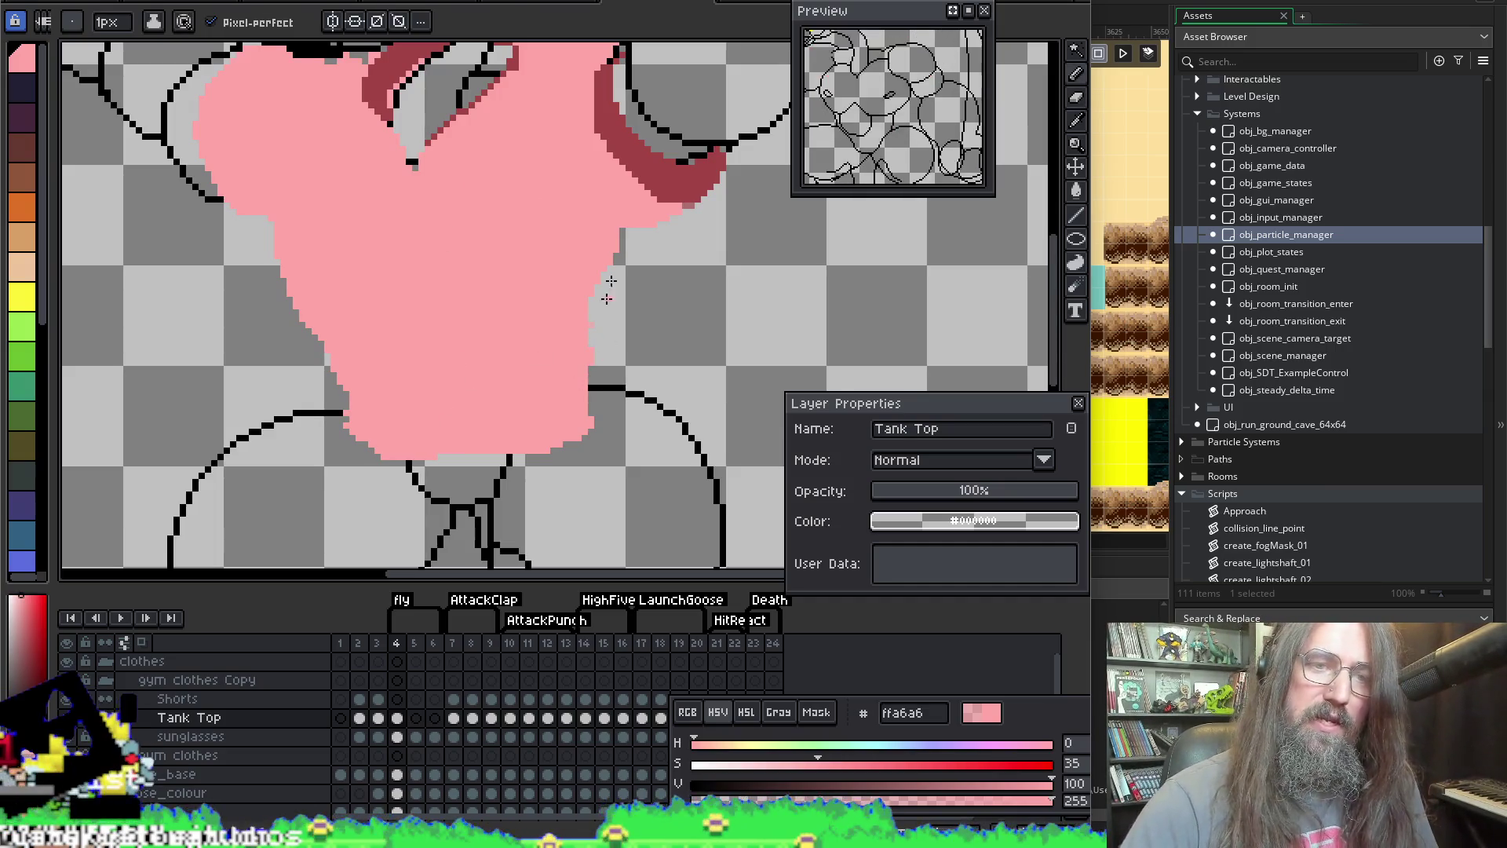
key(e)
key(b)
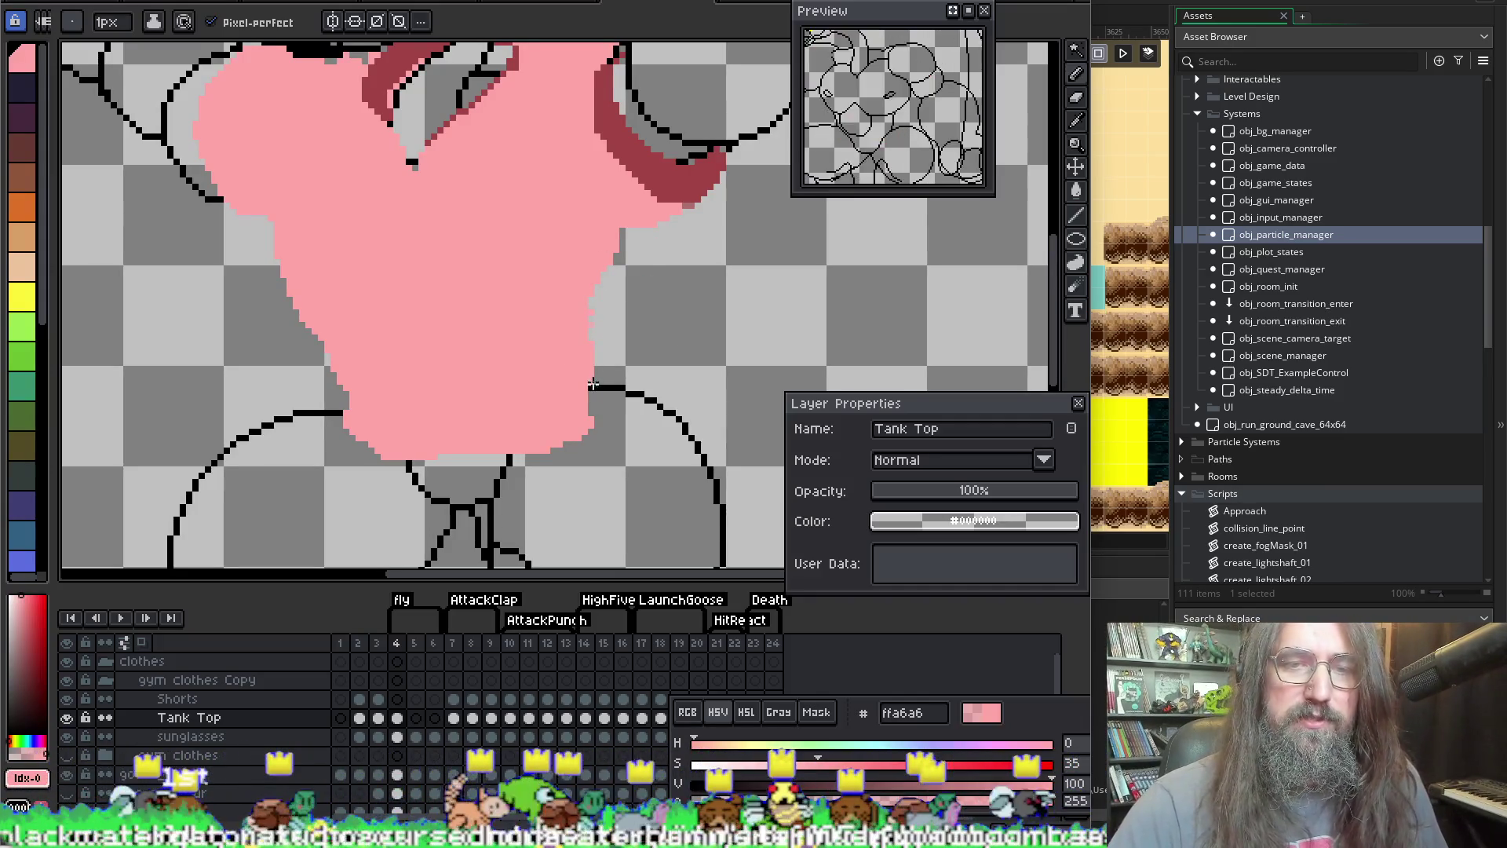
scroll(464, 273, down, 1)
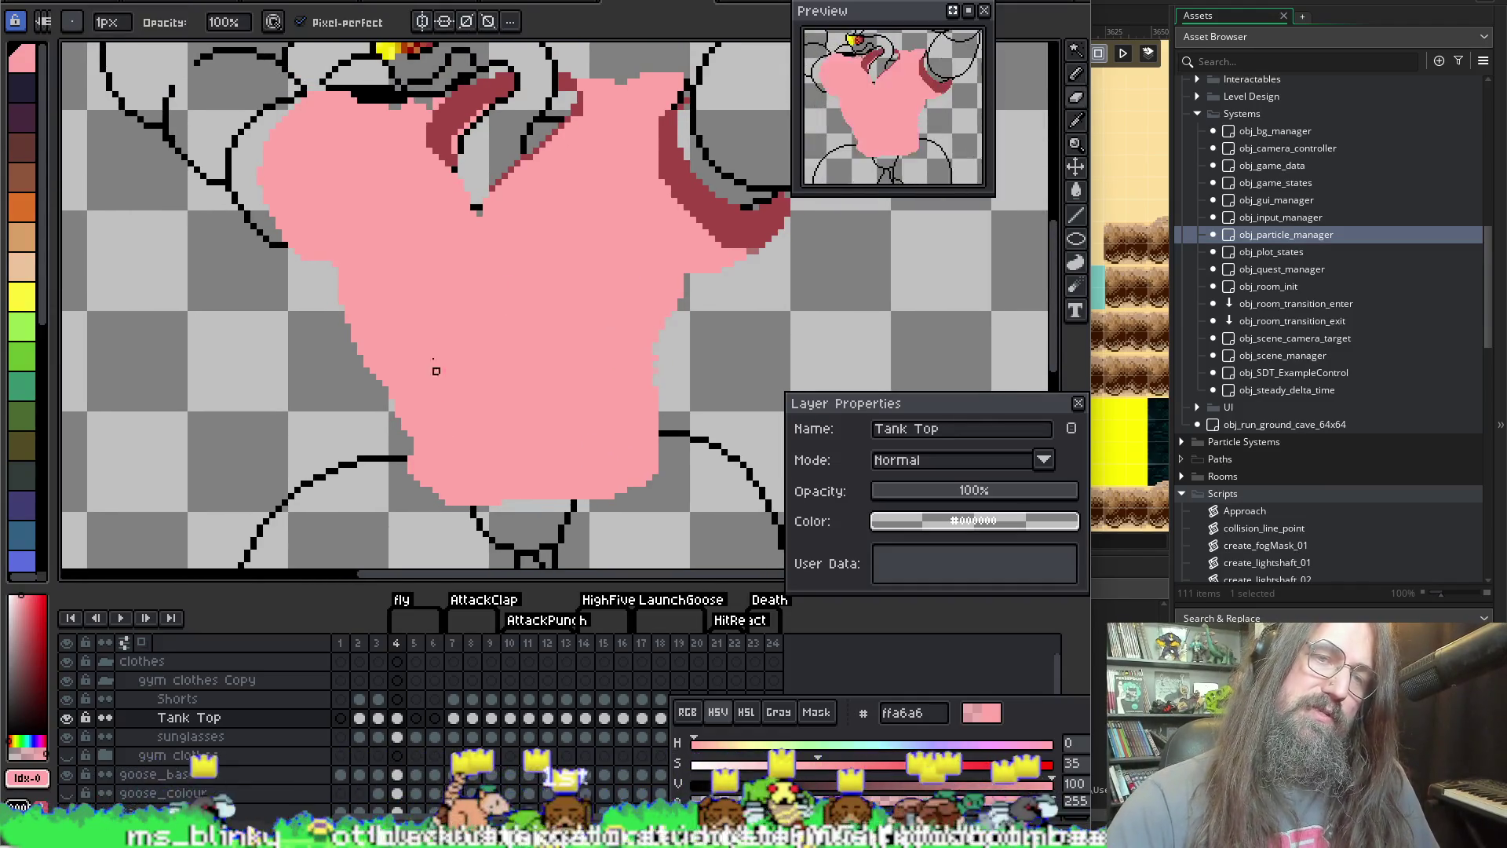
scroll(414, 353, up, 1)
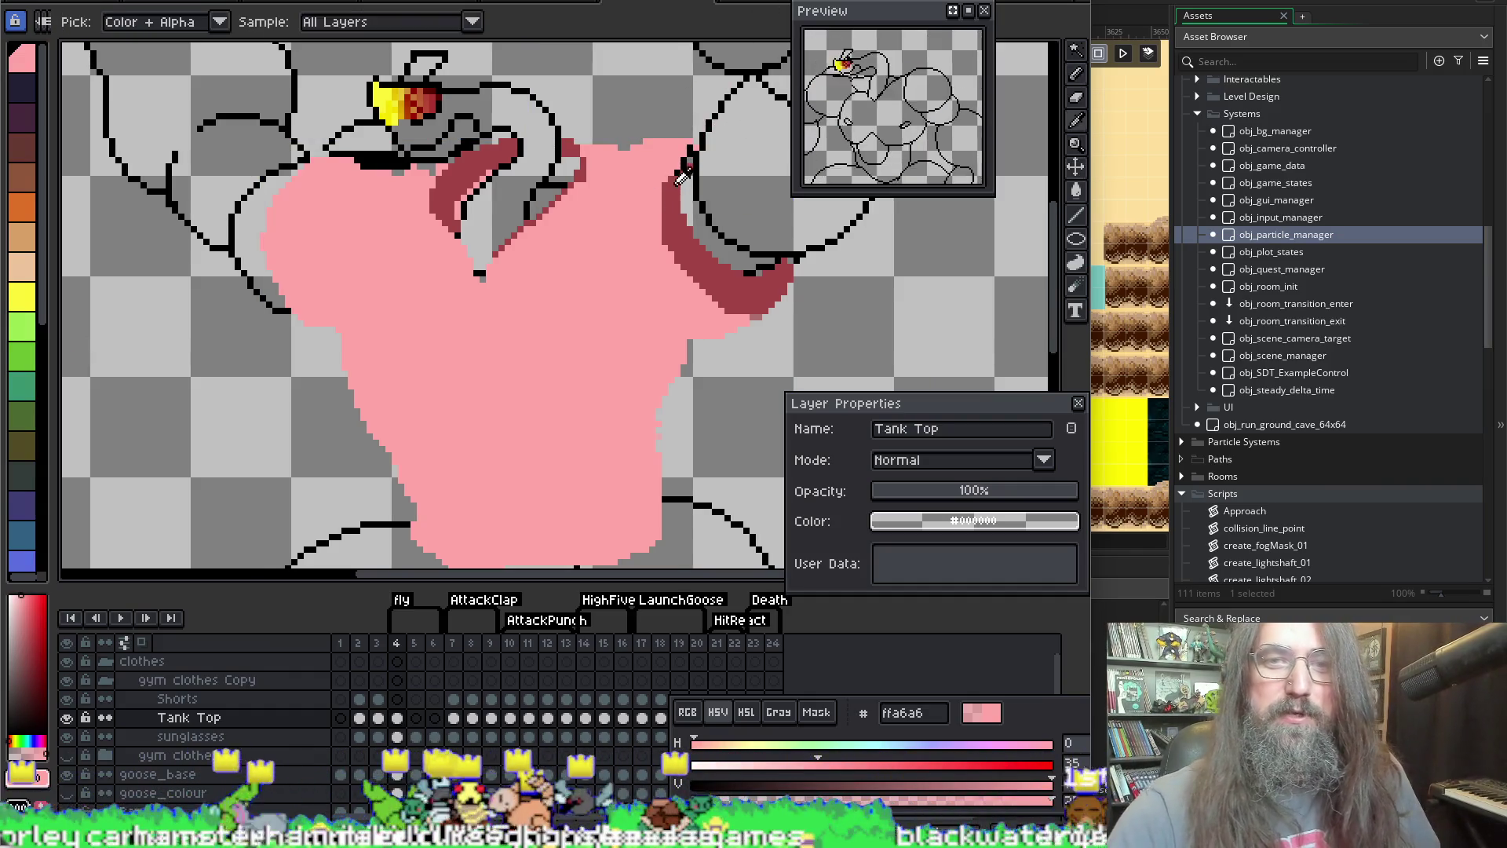
Step: Eyedrop the dark red a34545 from the right sleeve shading as the painting colour
alt+click(680, 179)
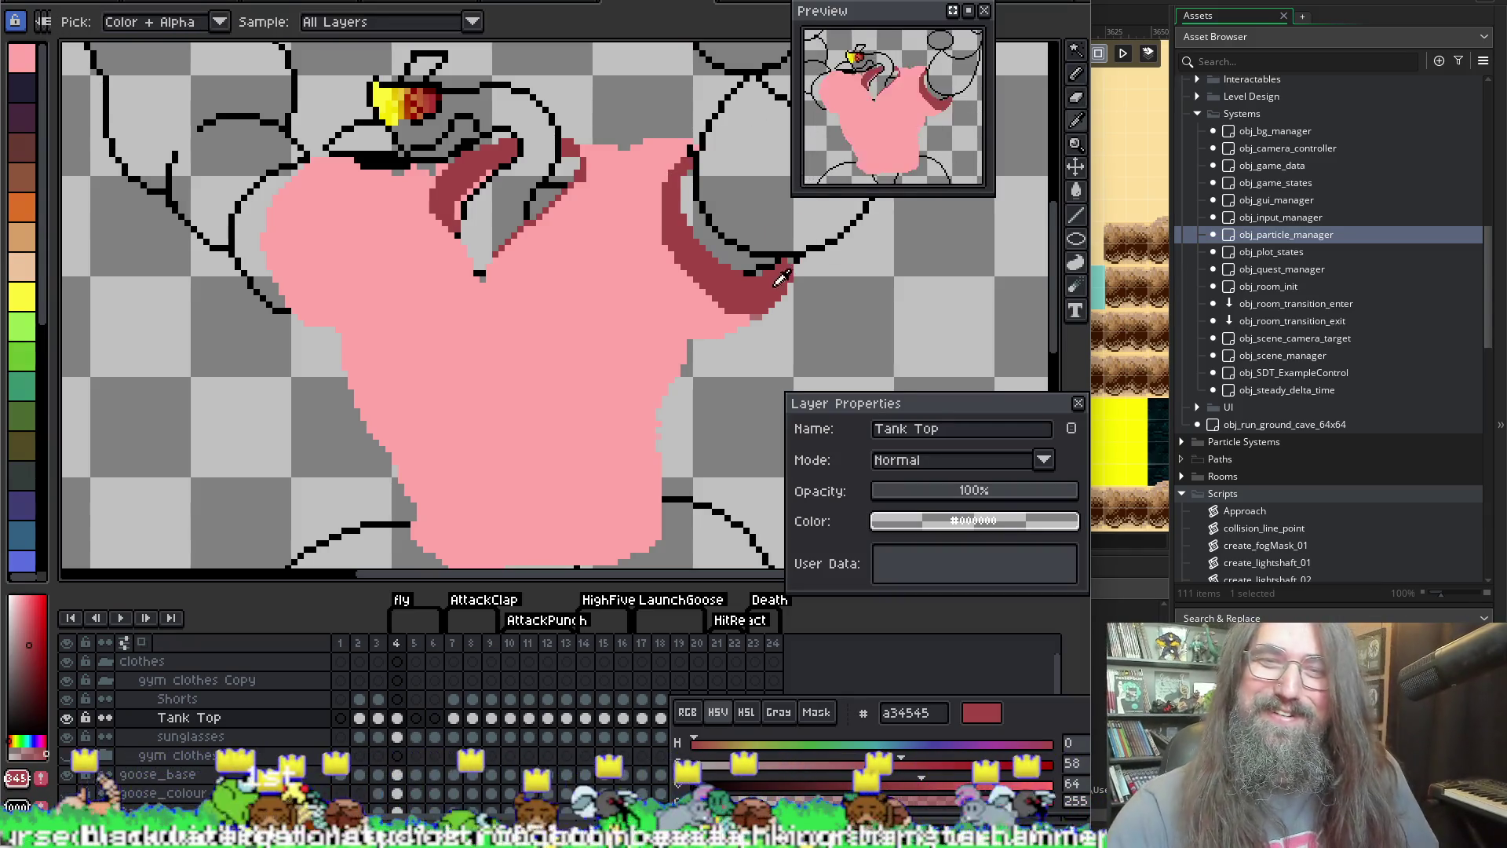
alt+click(730, 326)
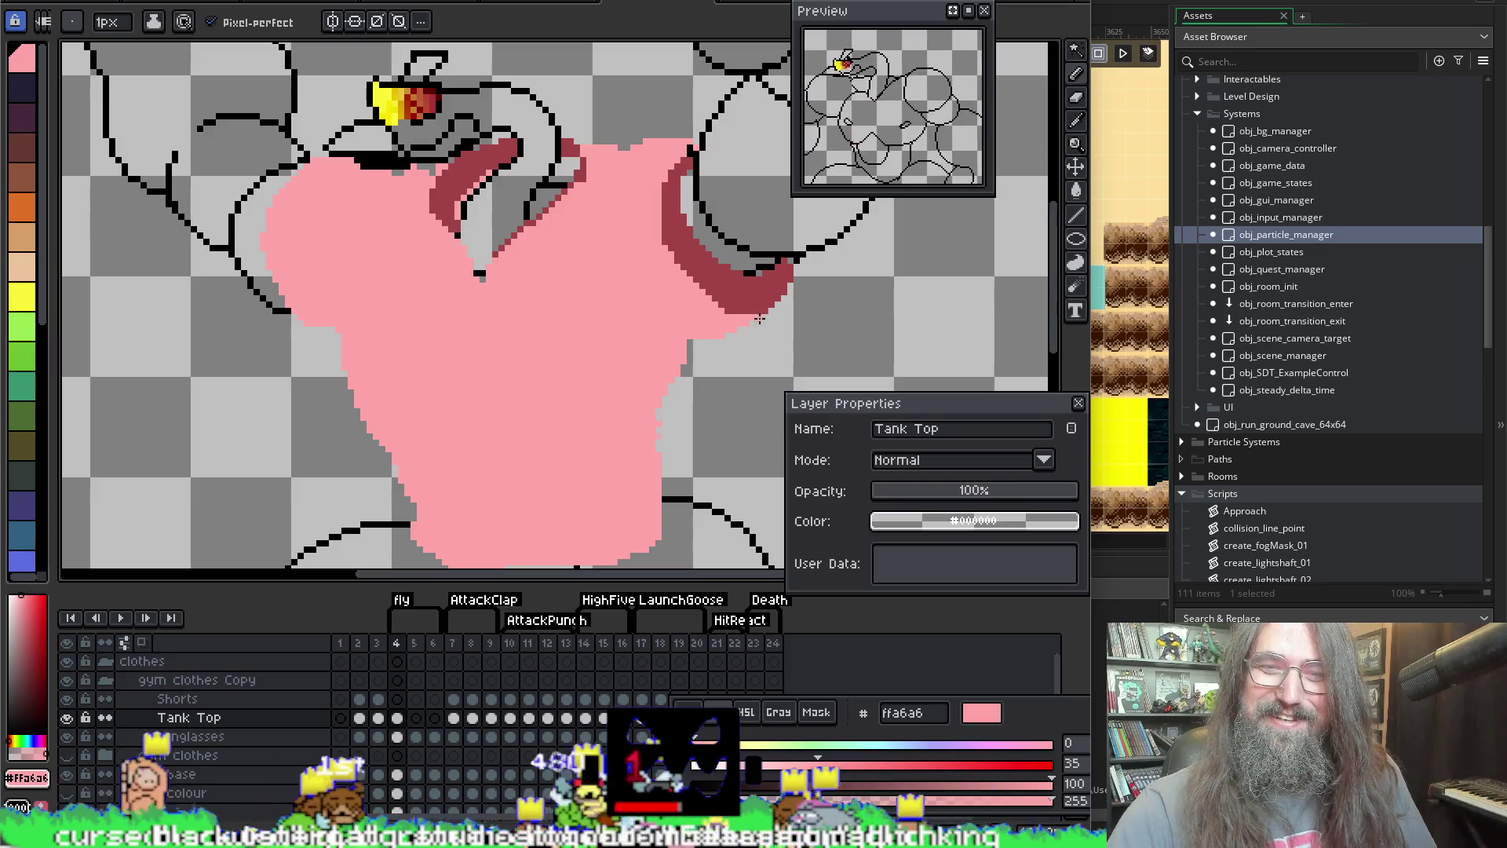
mouse_move(434, 303)
mouse_down()
mouse_move(455, 322)
mouse_move(420, 328)
mouse_up()
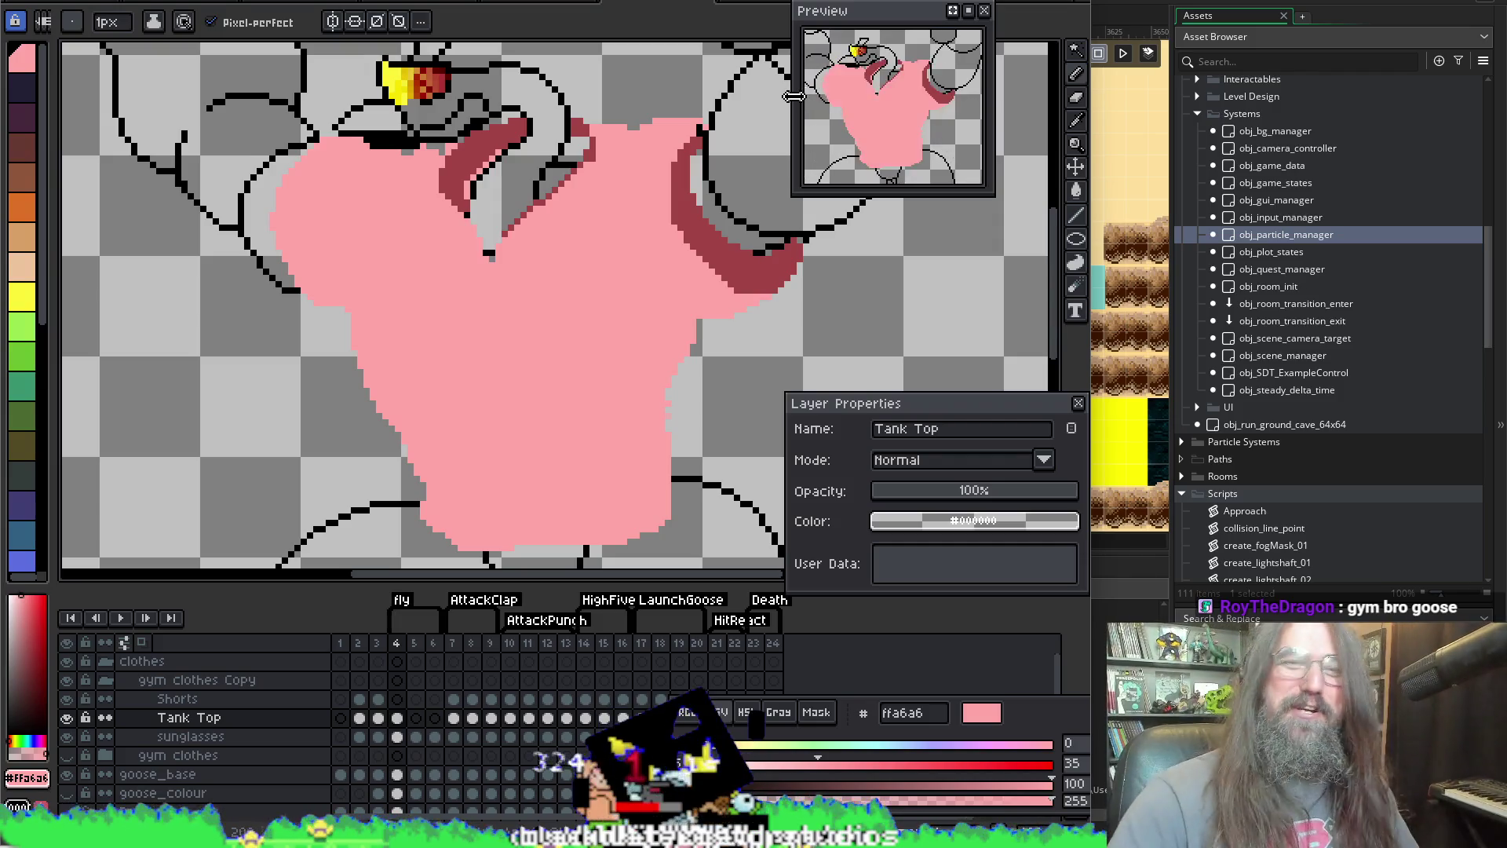
scroll(430, 82, down, 3)
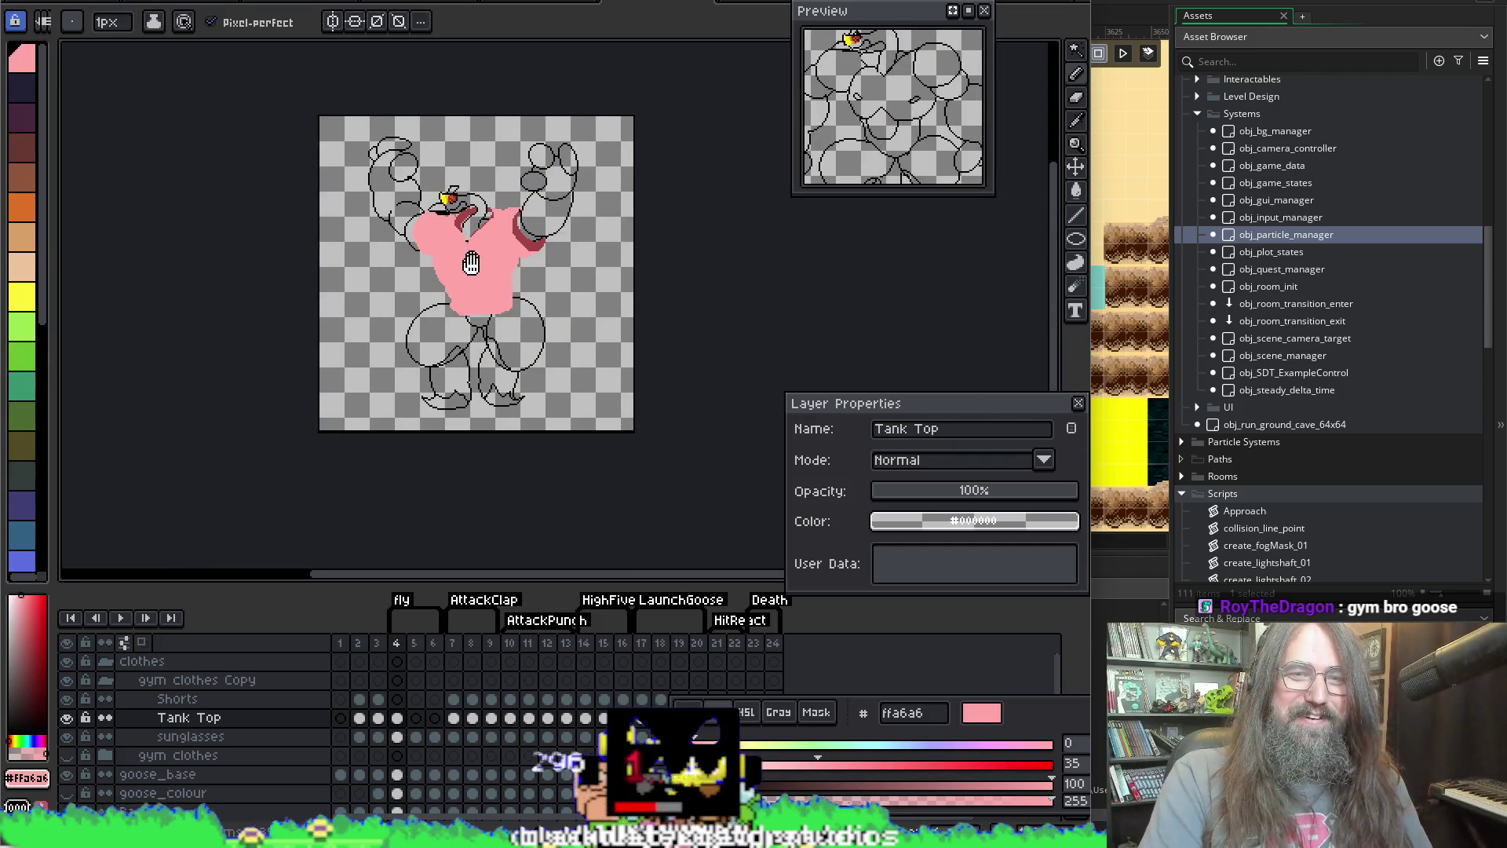
scroll(526, 222, up, 1)
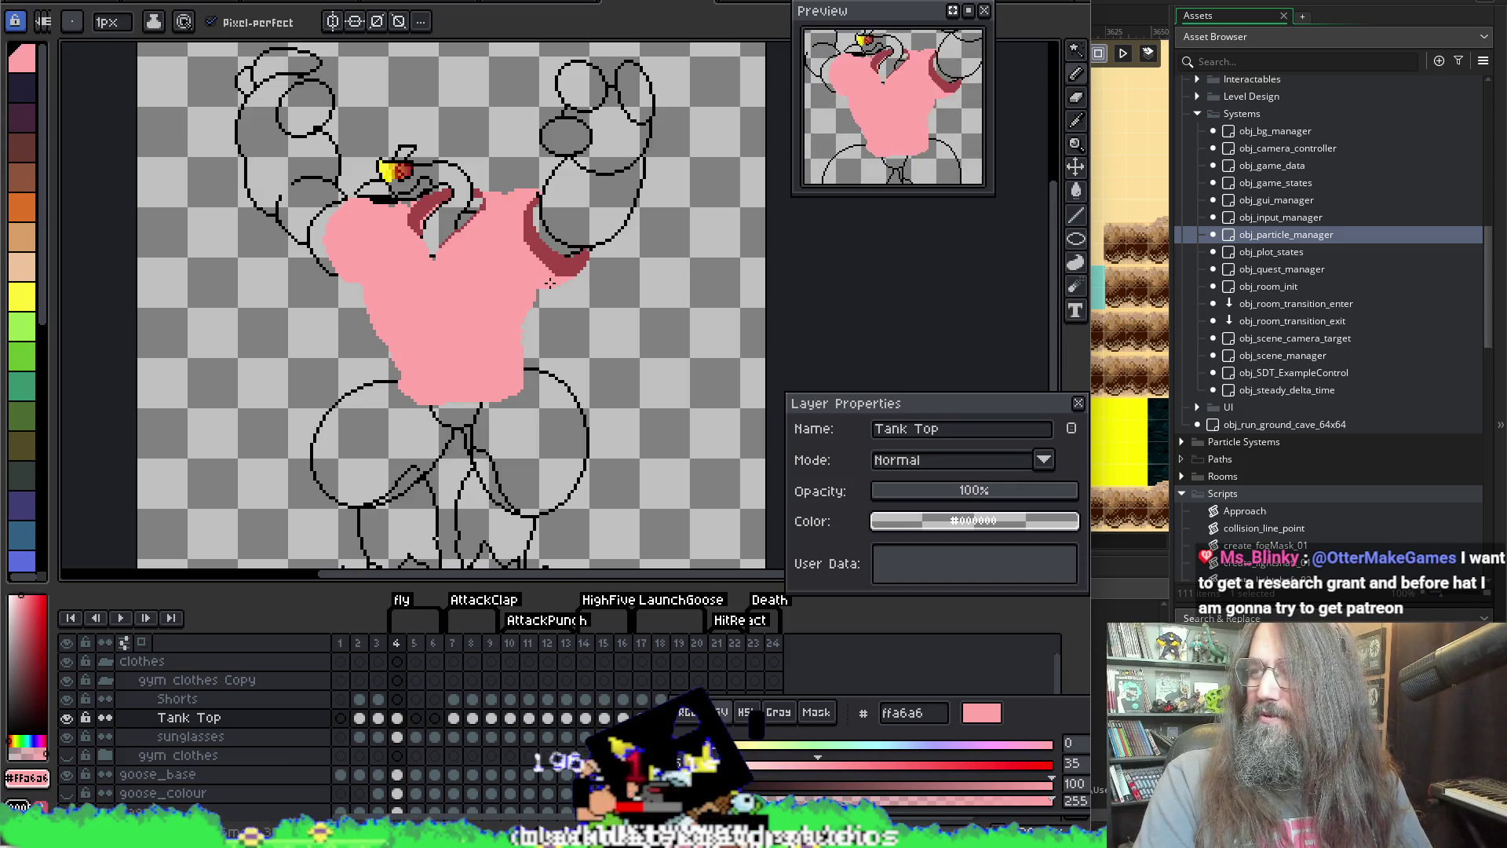
scroll(526, 301, up, 4)
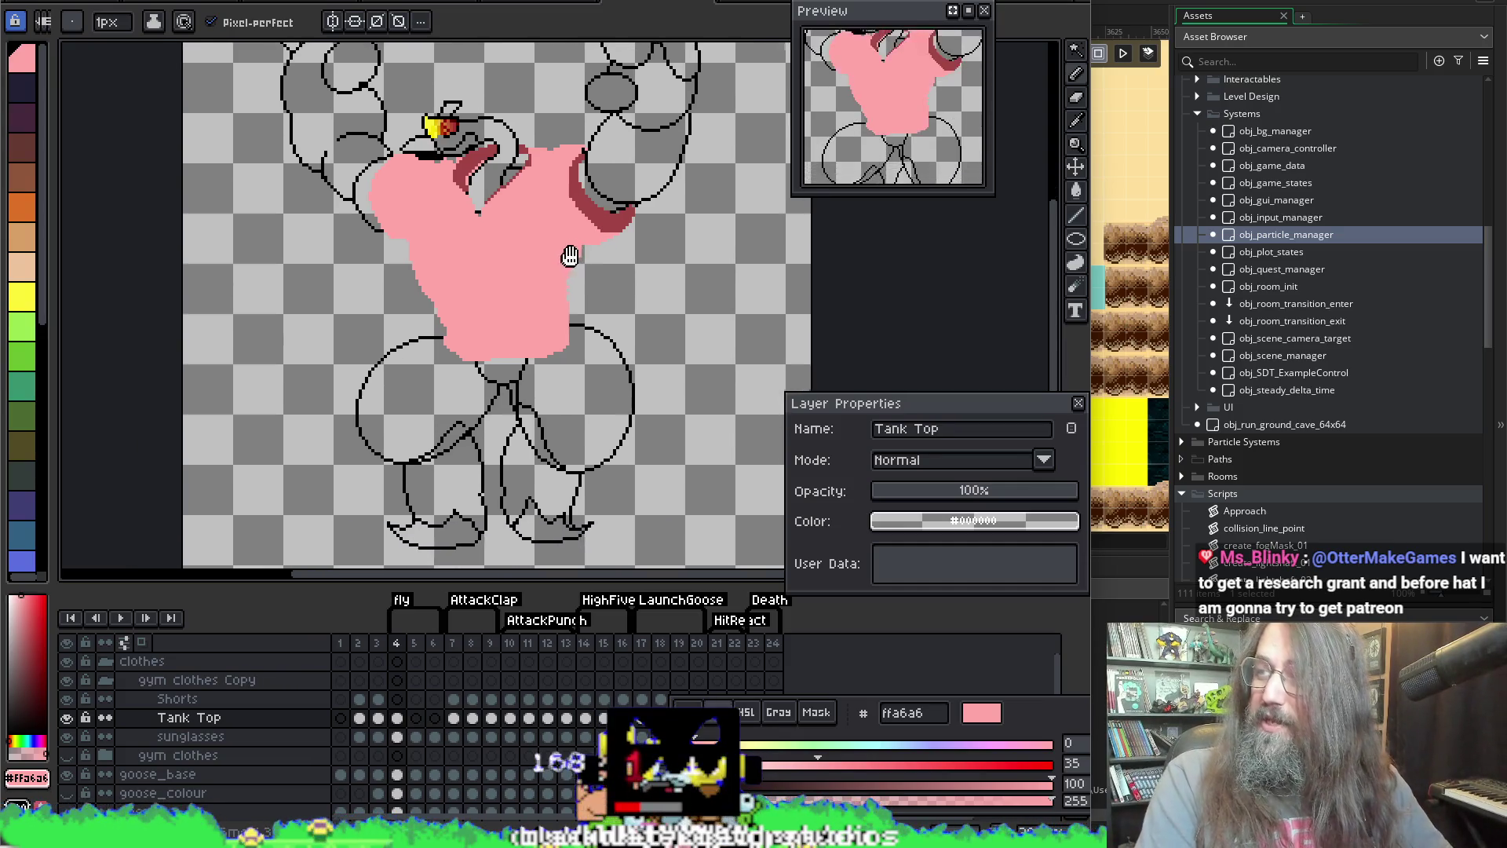
key(b)
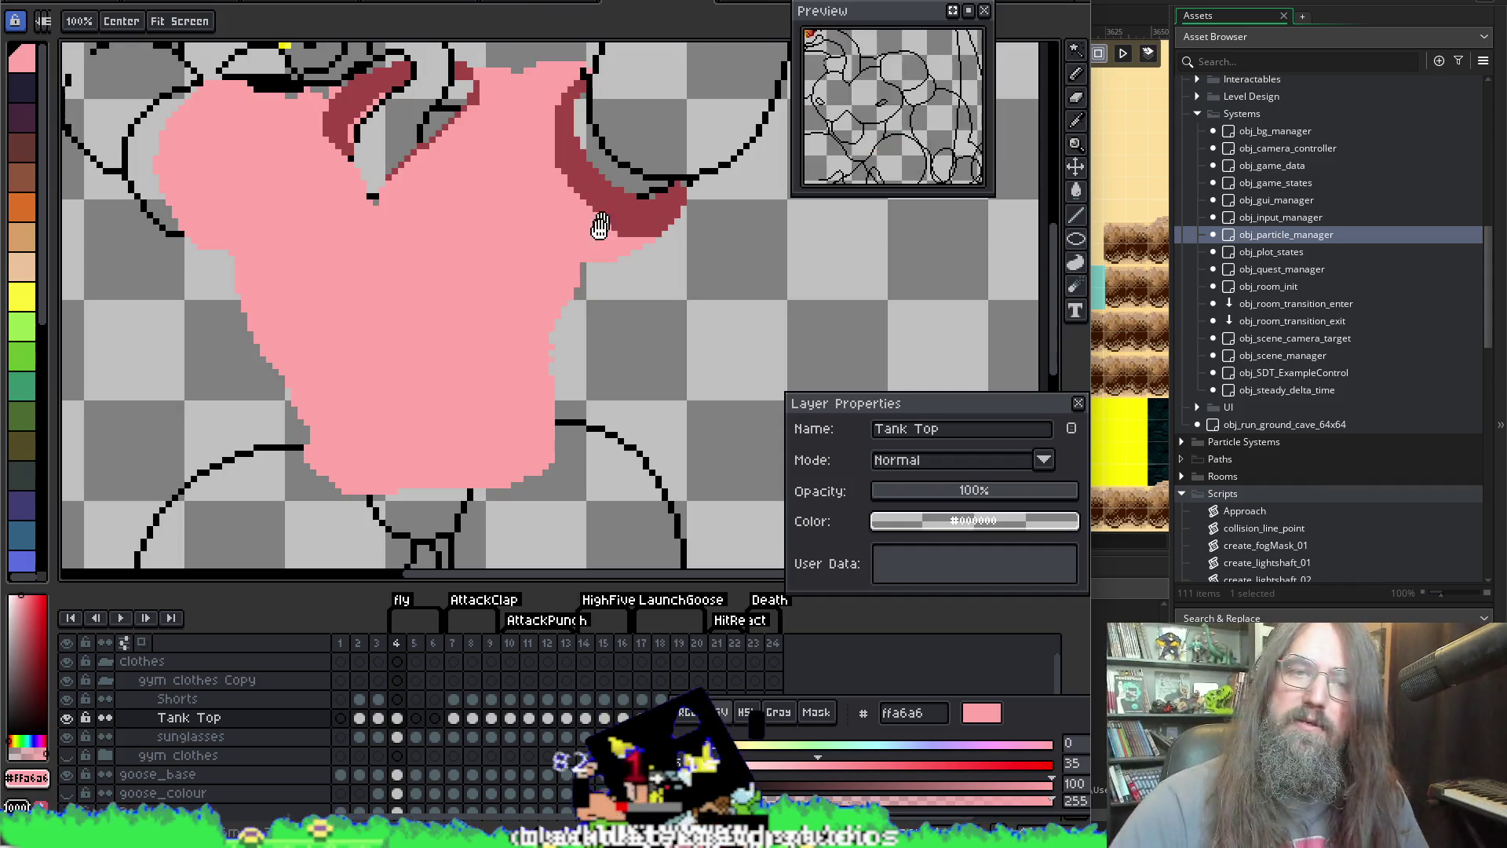
drag(600, 212, 636, 234)
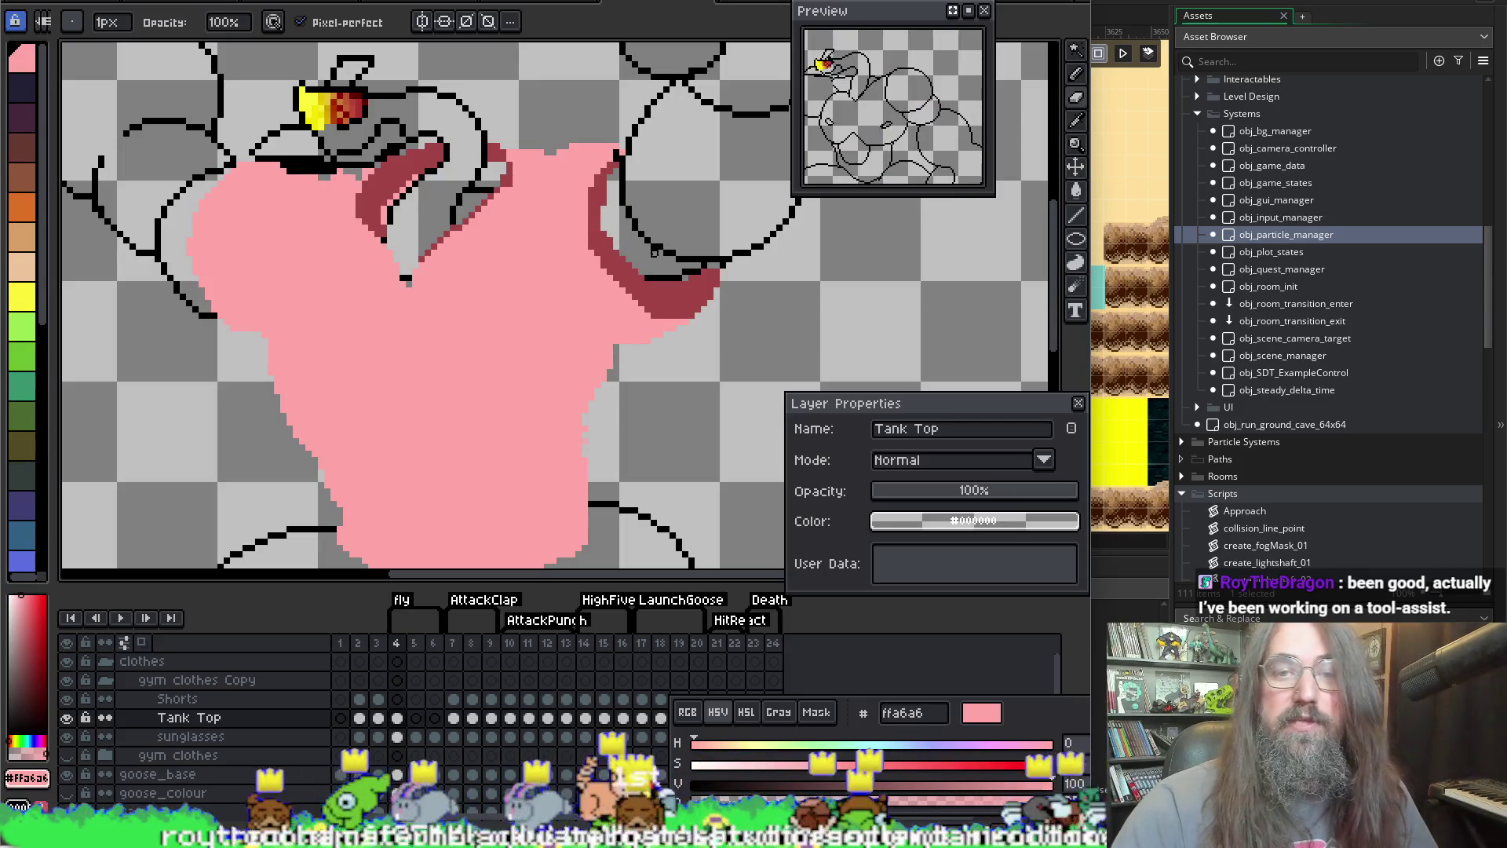
alt+click(684, 278)
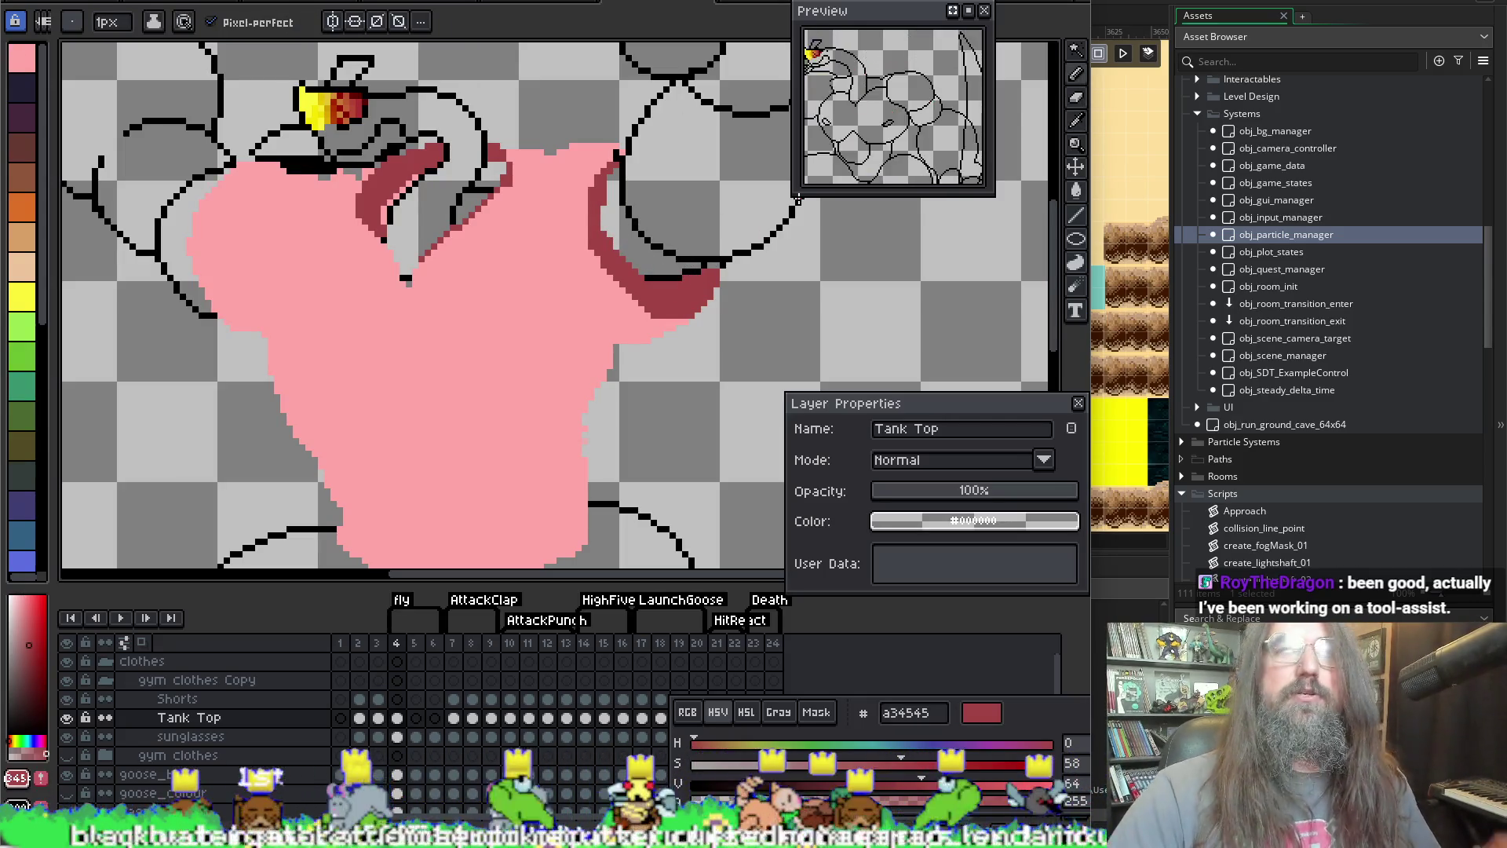